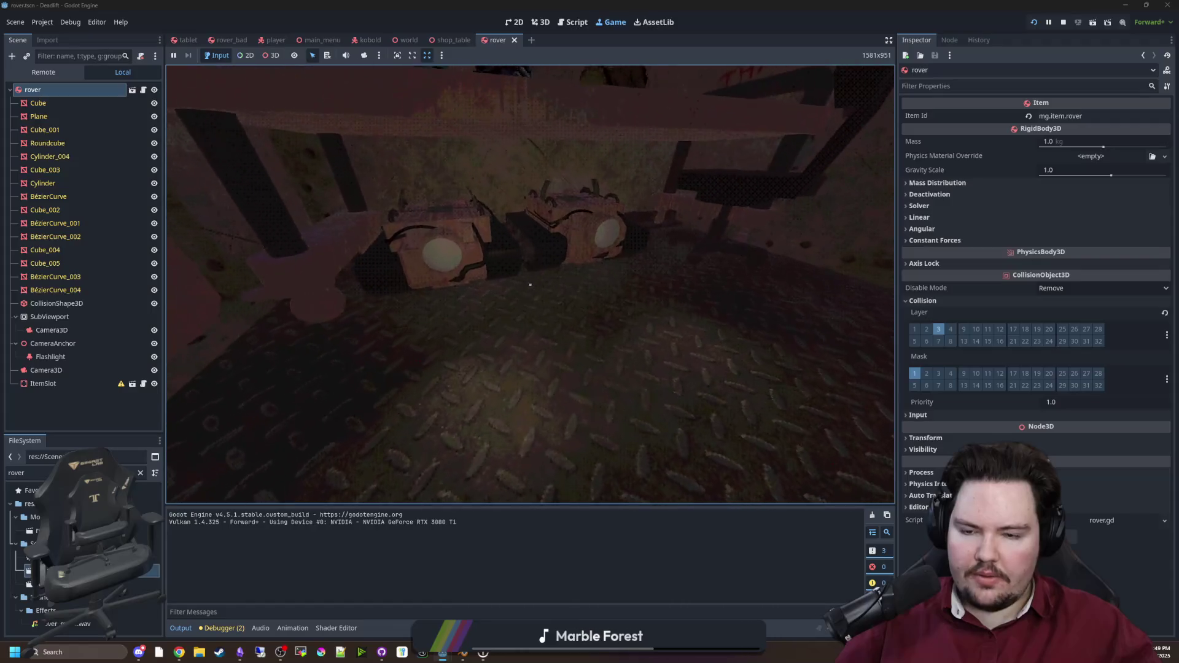
pyautogui.press('w')
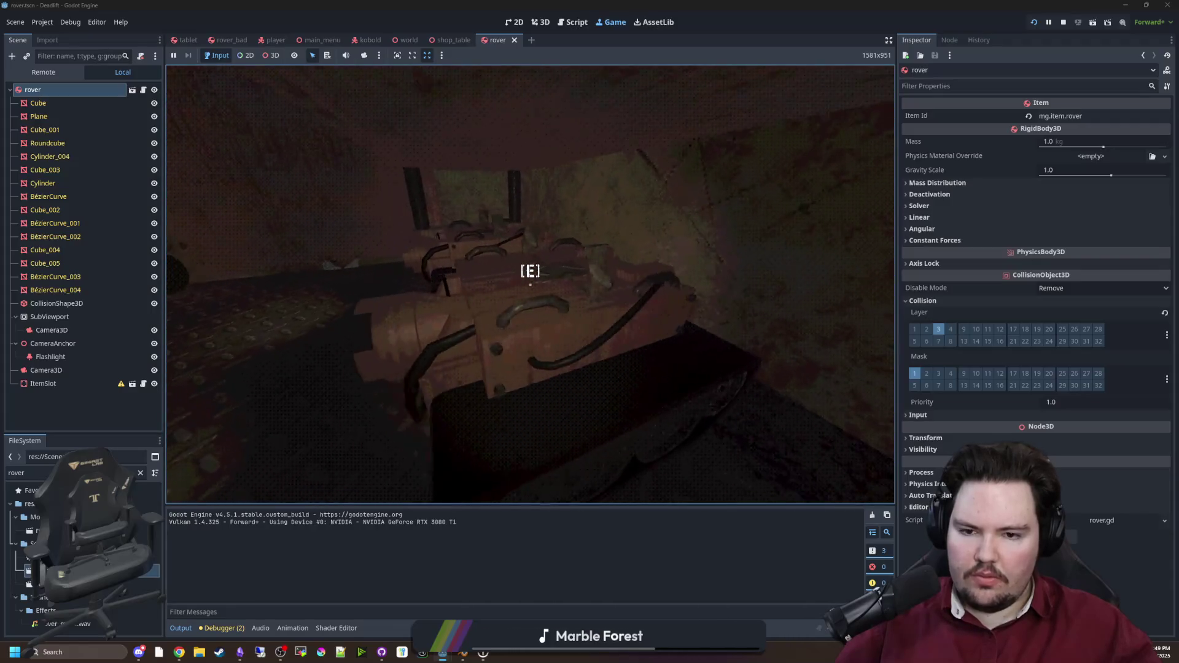
# Step: Walk up to the rover and look around the shelf, door and corridor doorway
pyautogui.press('s')
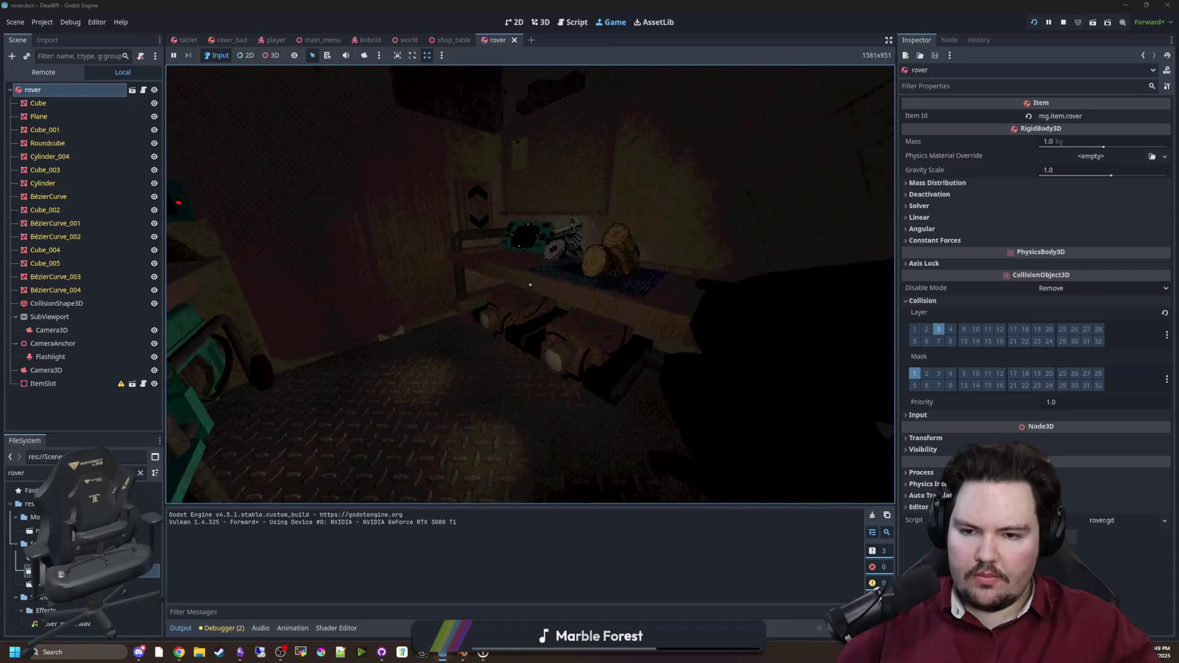
pyautogui.press('a')
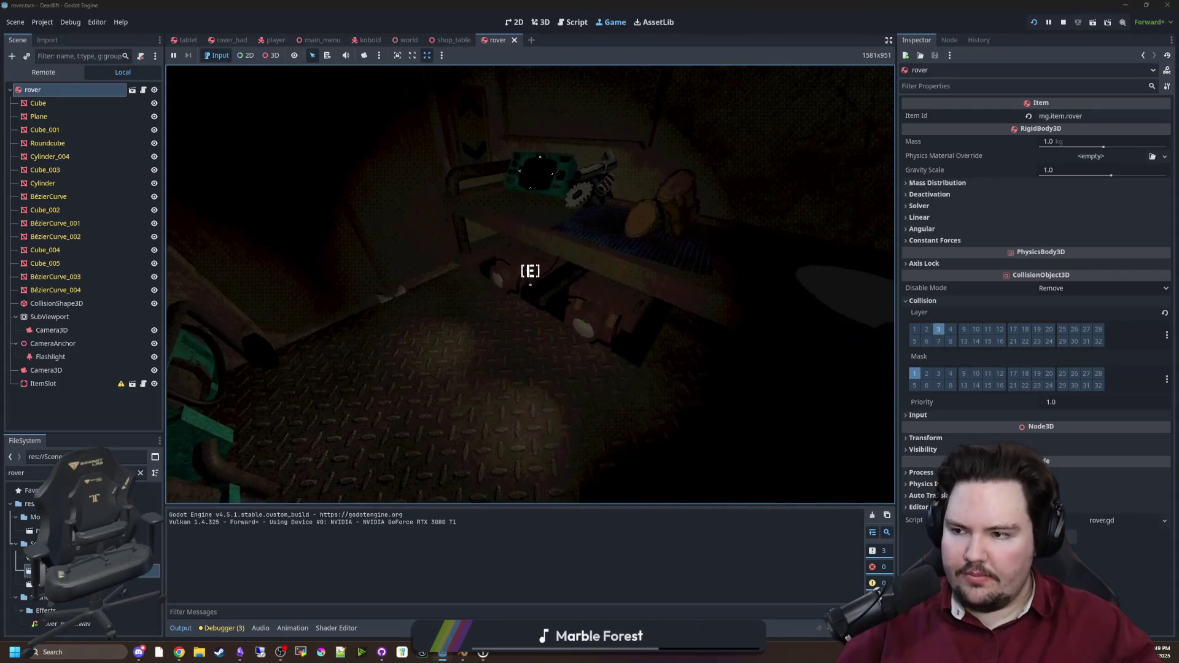
pyautogui.press('d')
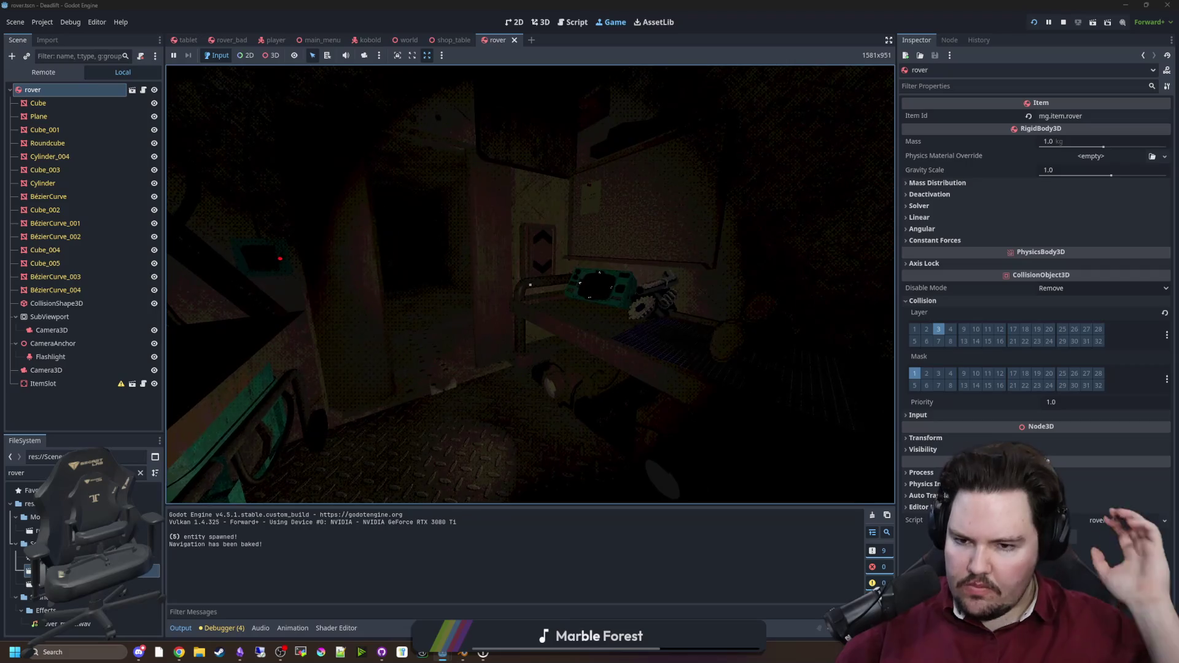
pyautogui.press('w')
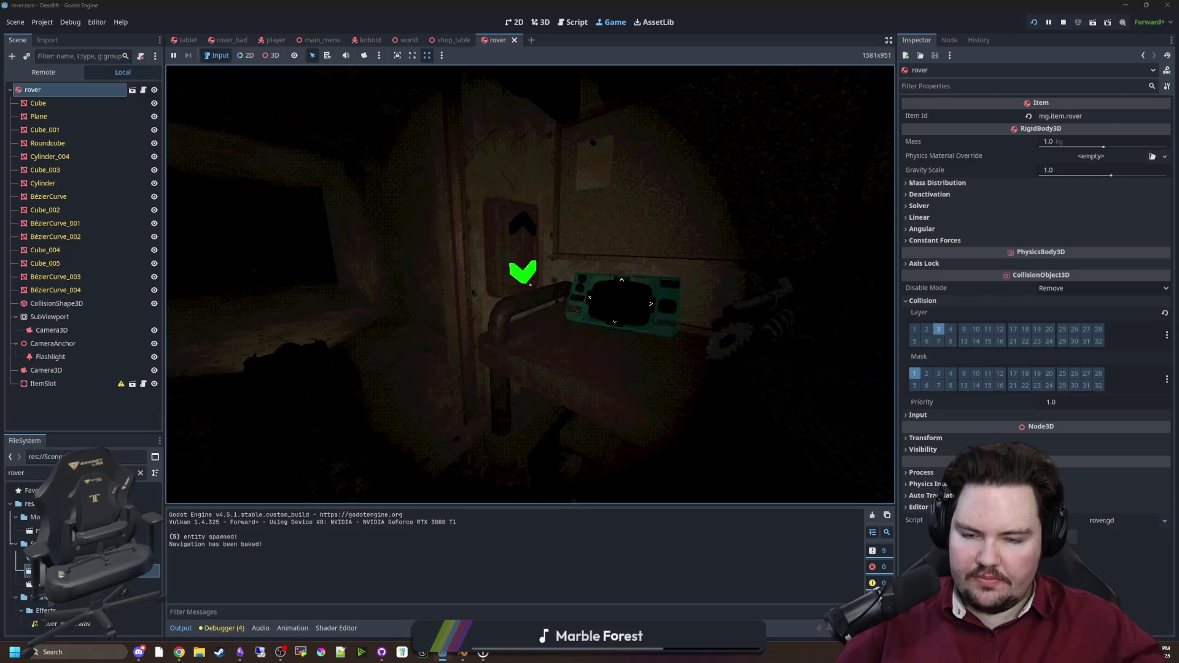
# Step: Use the tablet to steer the rover so its camera faces the wall
pyautogui.press('e')
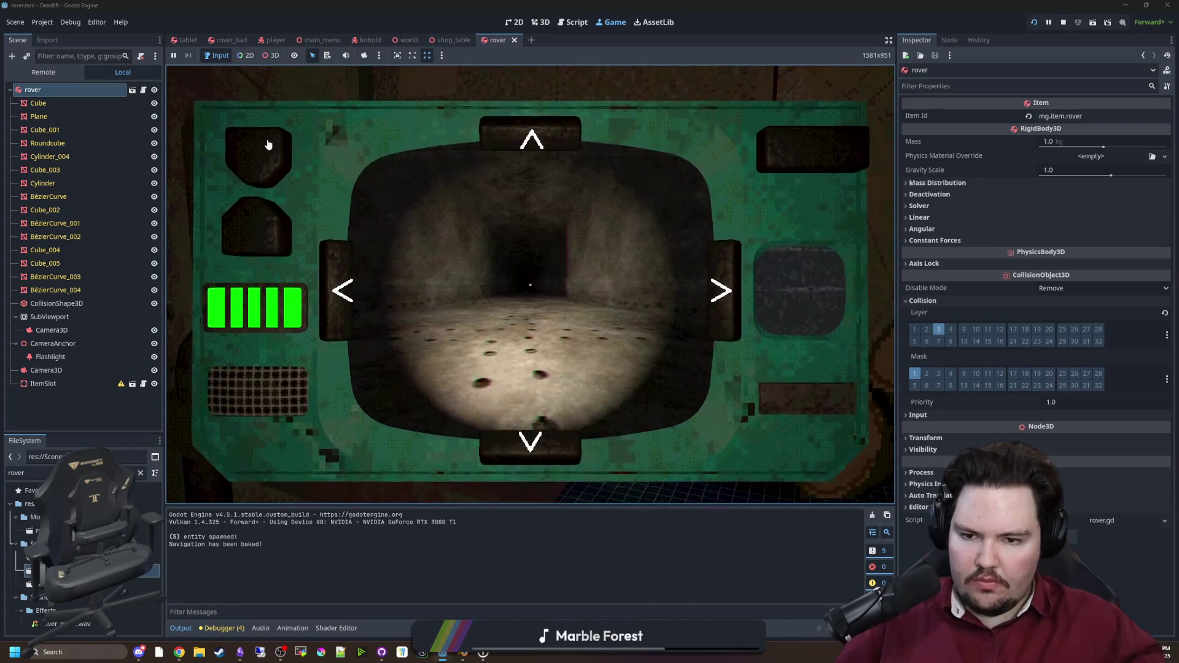
pyautogui.click(354, 276)
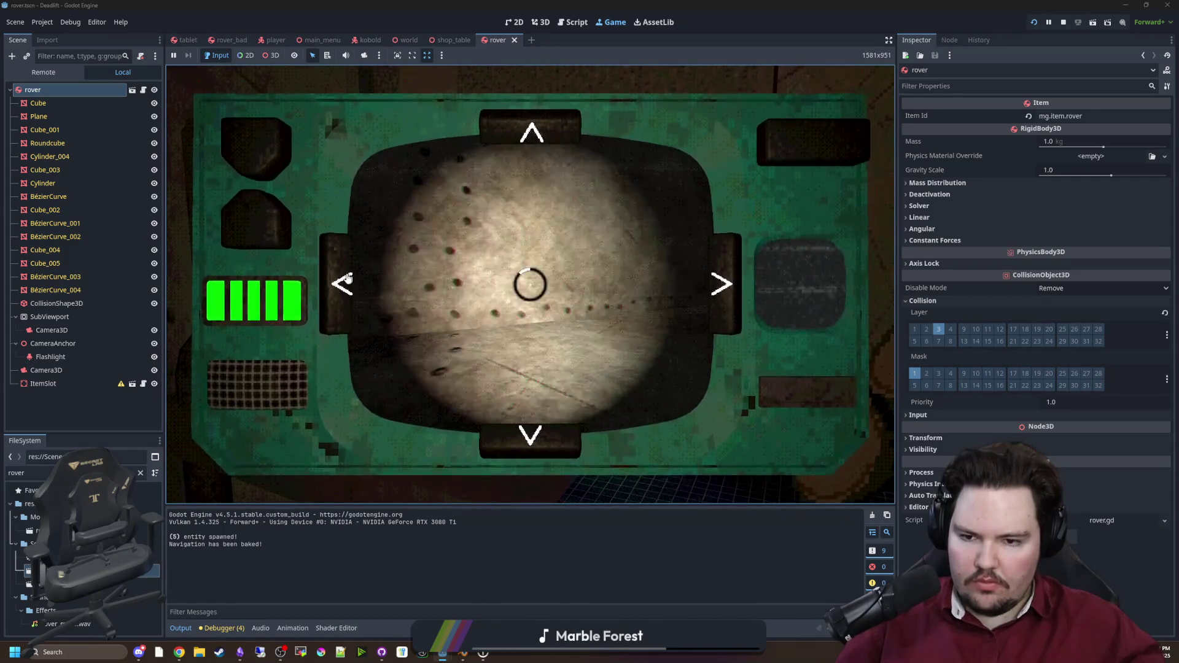
pyautogui.press('e')
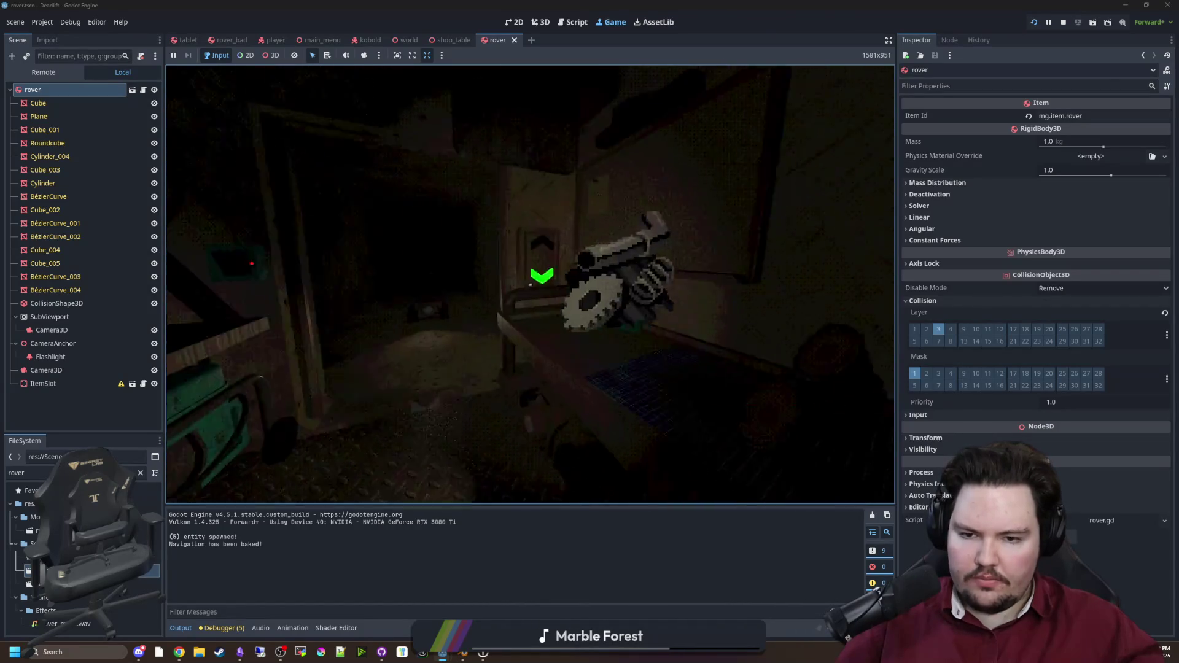
# Step: Pick up the rover, set it back down, and bring up its camera feed
pyautogui.click(529, 284)
pyautogui.click(530, 284)
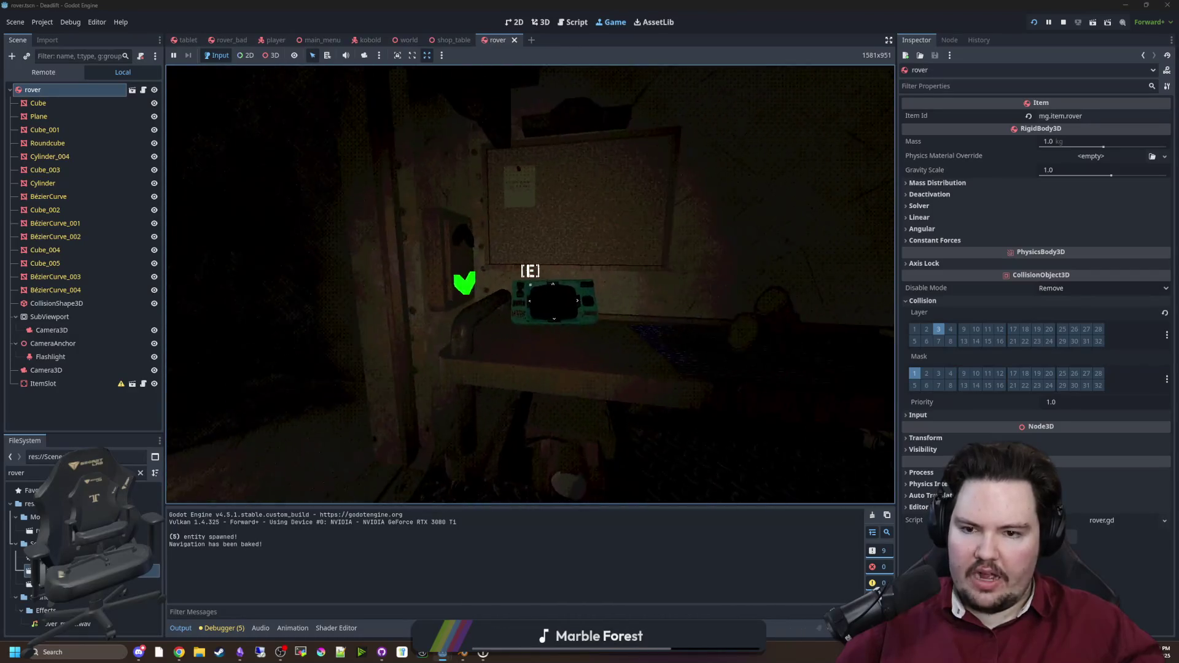
pyautogui.press('e')
pyautogui.press('e')
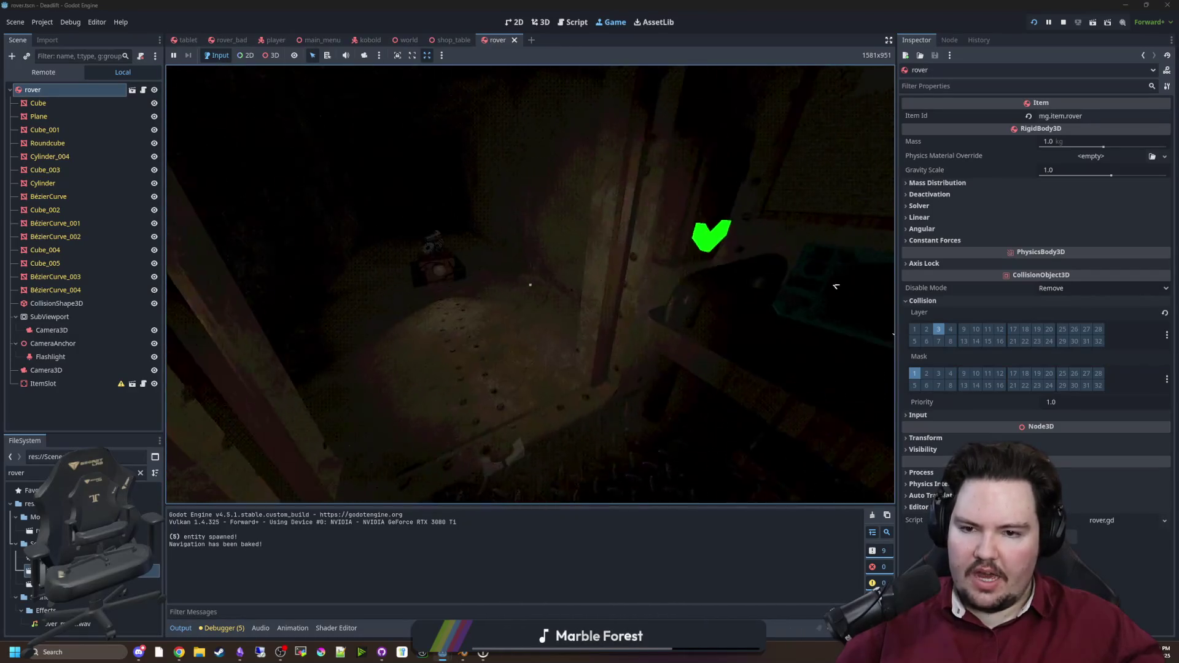
# Step: Move around the rover, aim at its Item Slot, and remove the gear
pyautogui.press('w')
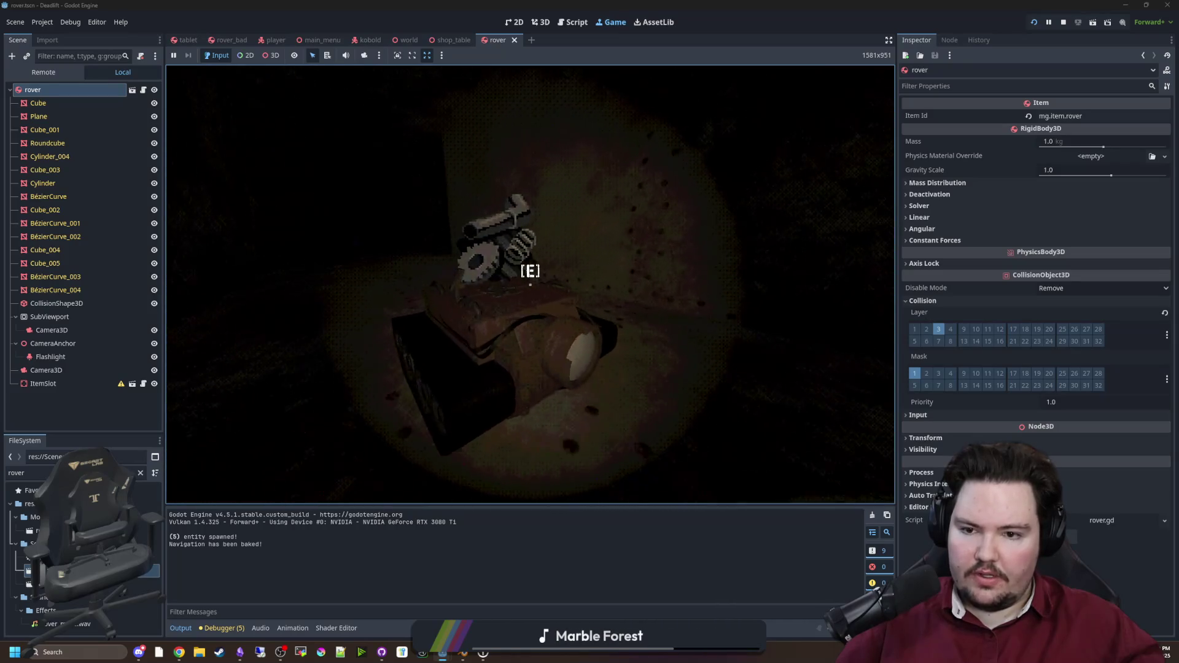
pyautogui.press('s')
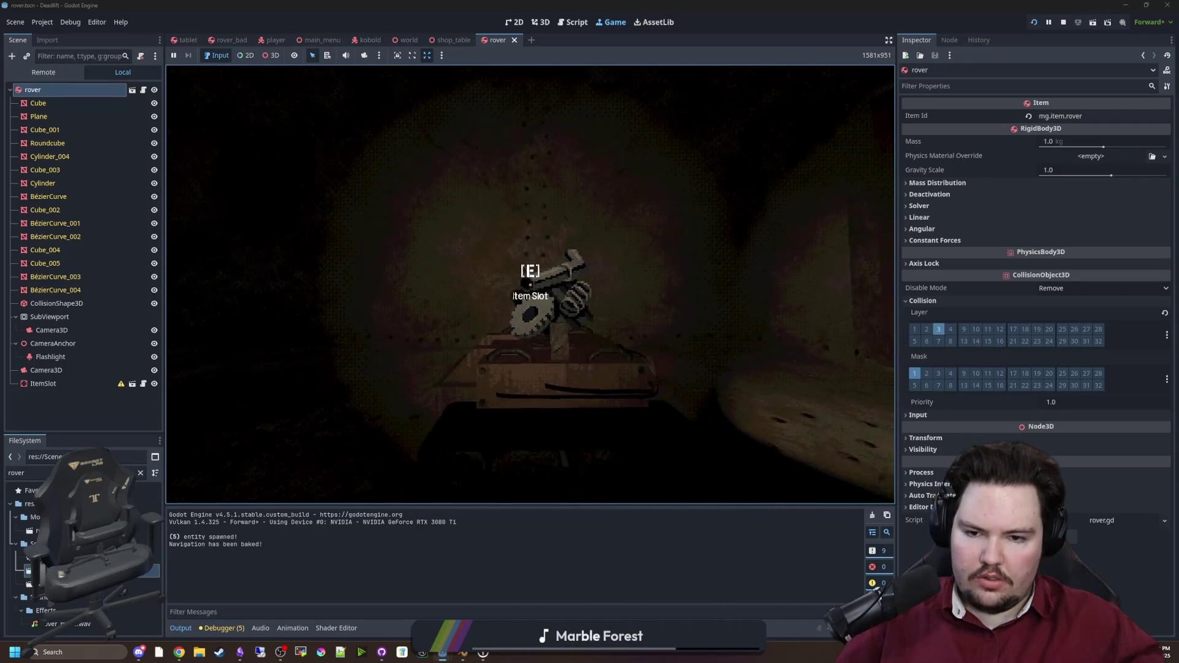
pyautogui.press('w')
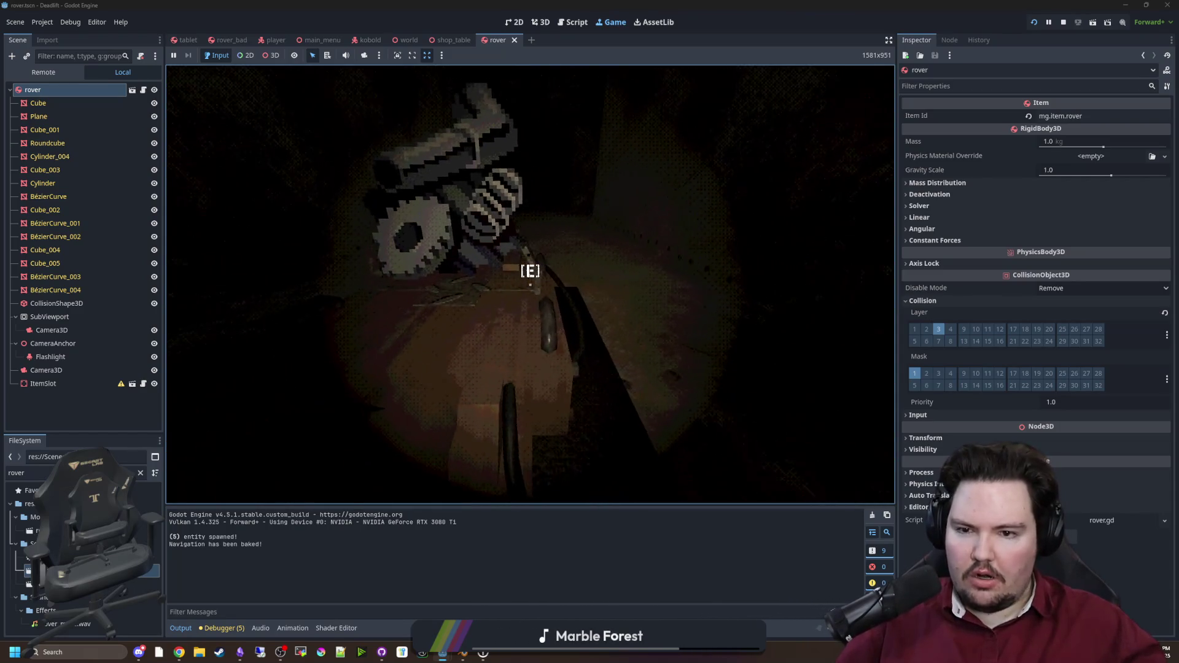
pyautogui.press('s')
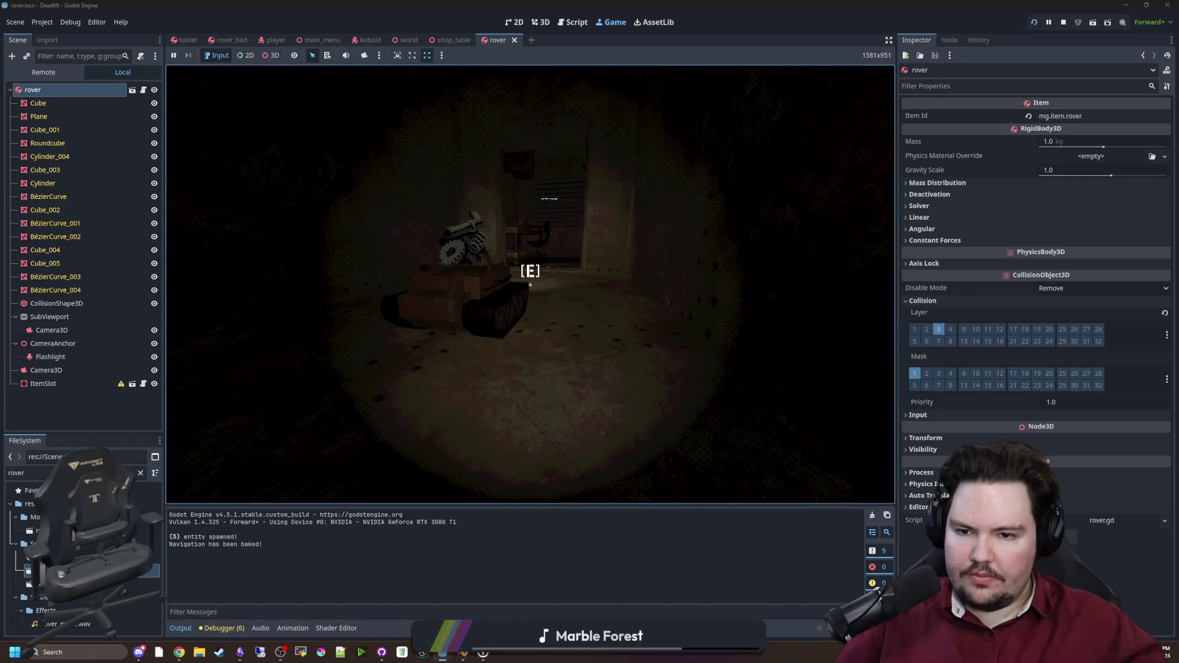
pyautogui.press('w')
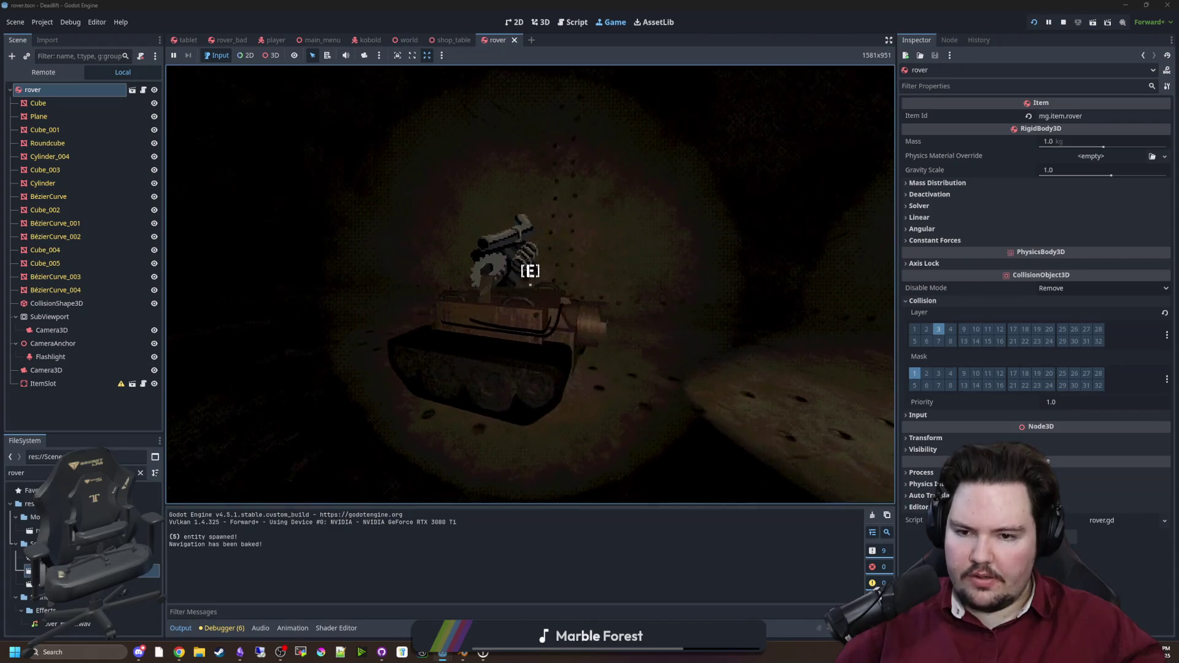
pyautogui.press('w')
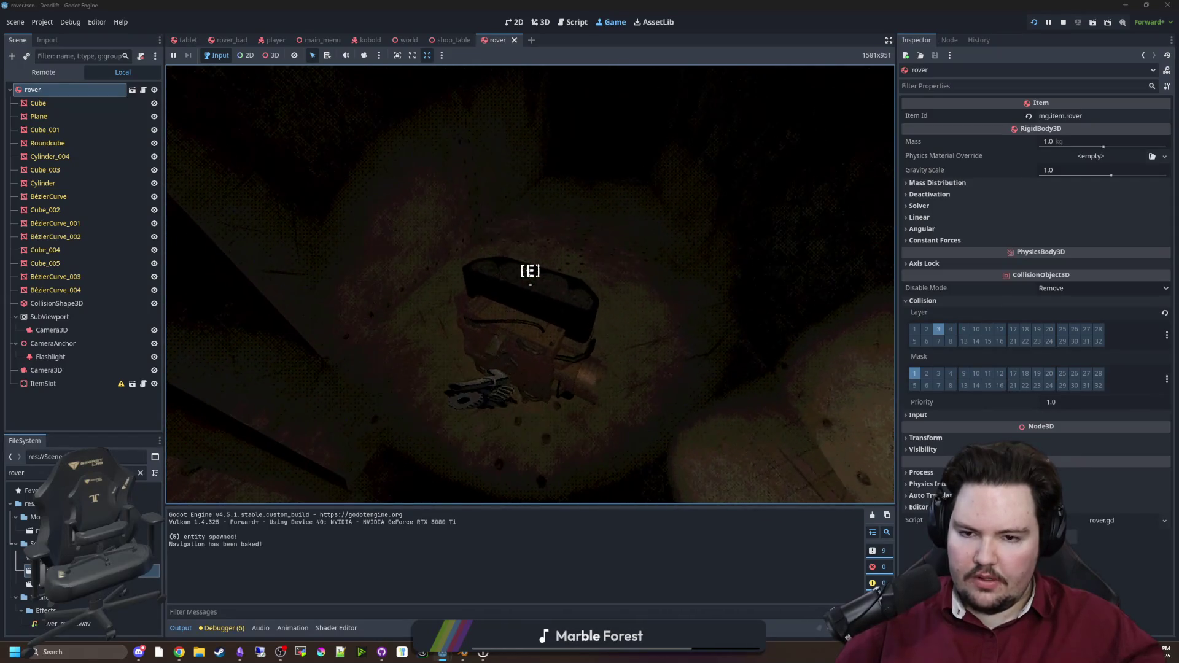
pyautogui.press('e')
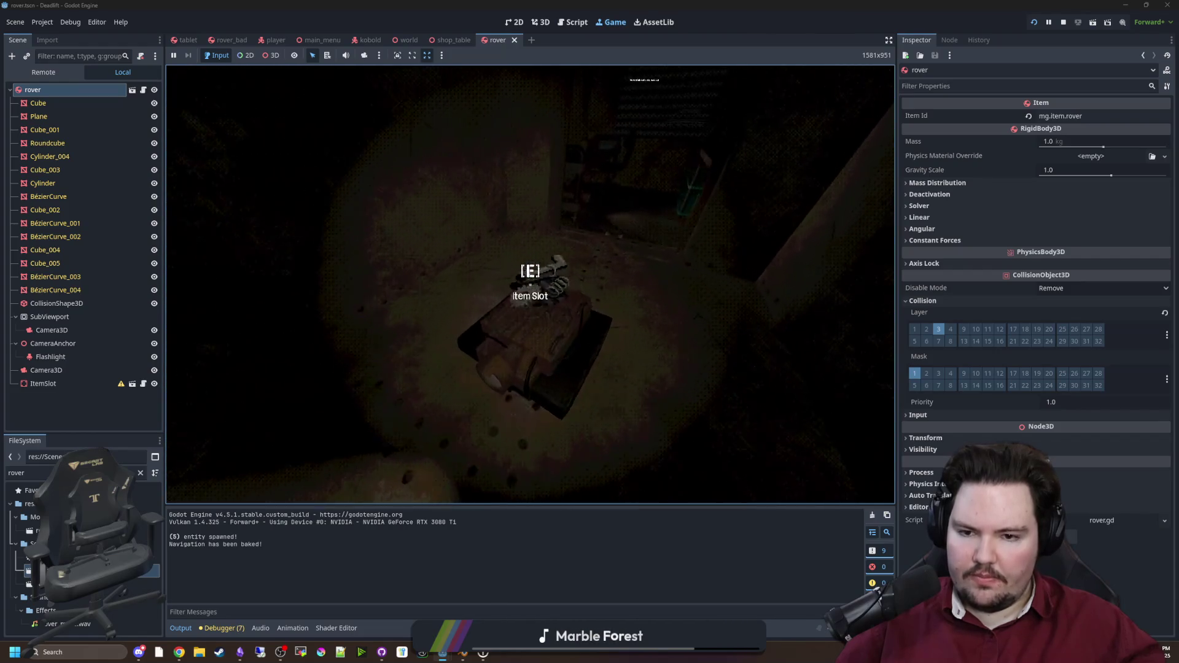
pyautogui.press('e')
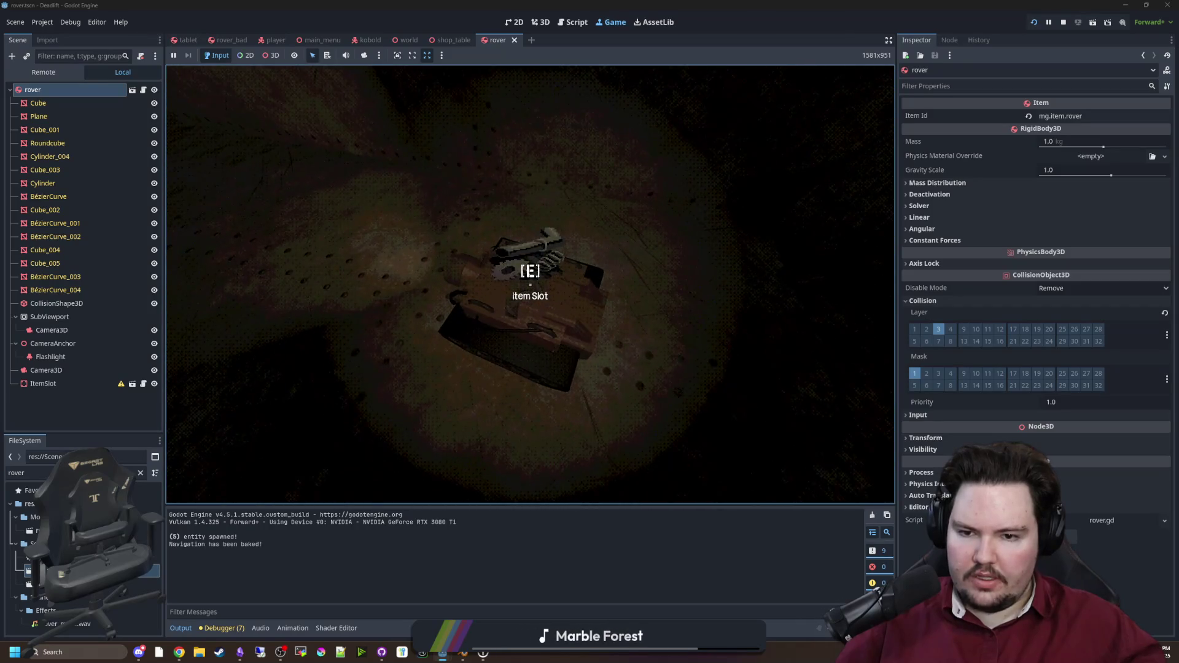
# Step: Carry the rover toward the shelf and check its camera view on the tablet
pyautogui.press('e')
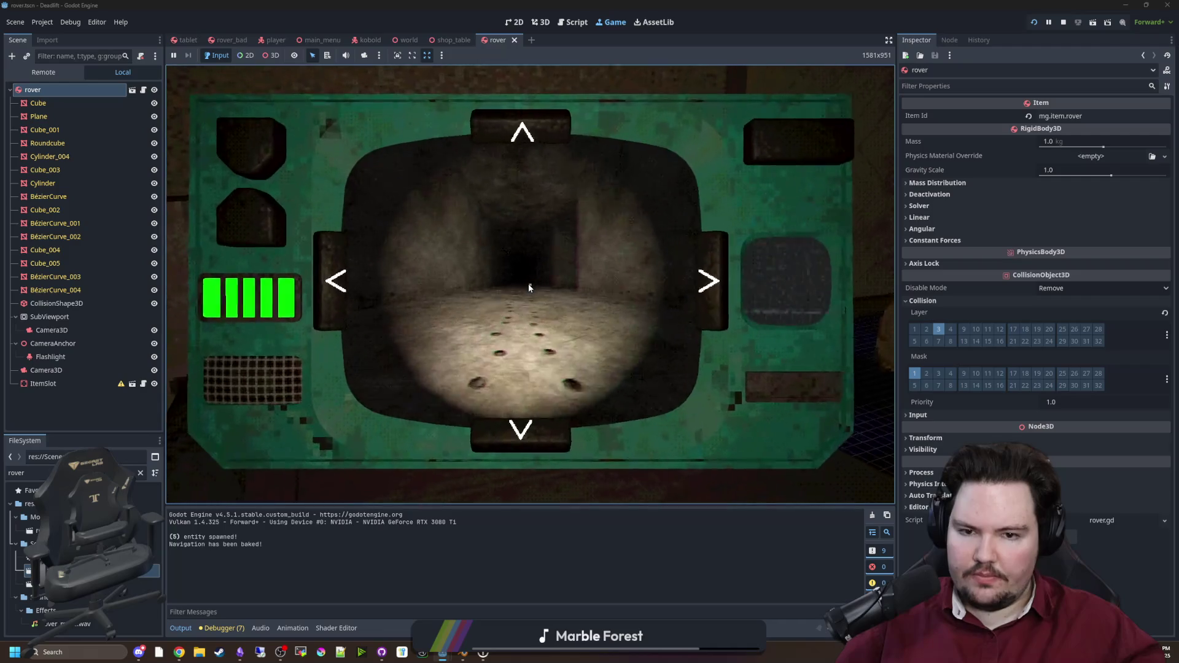
pyautogui.press('e')
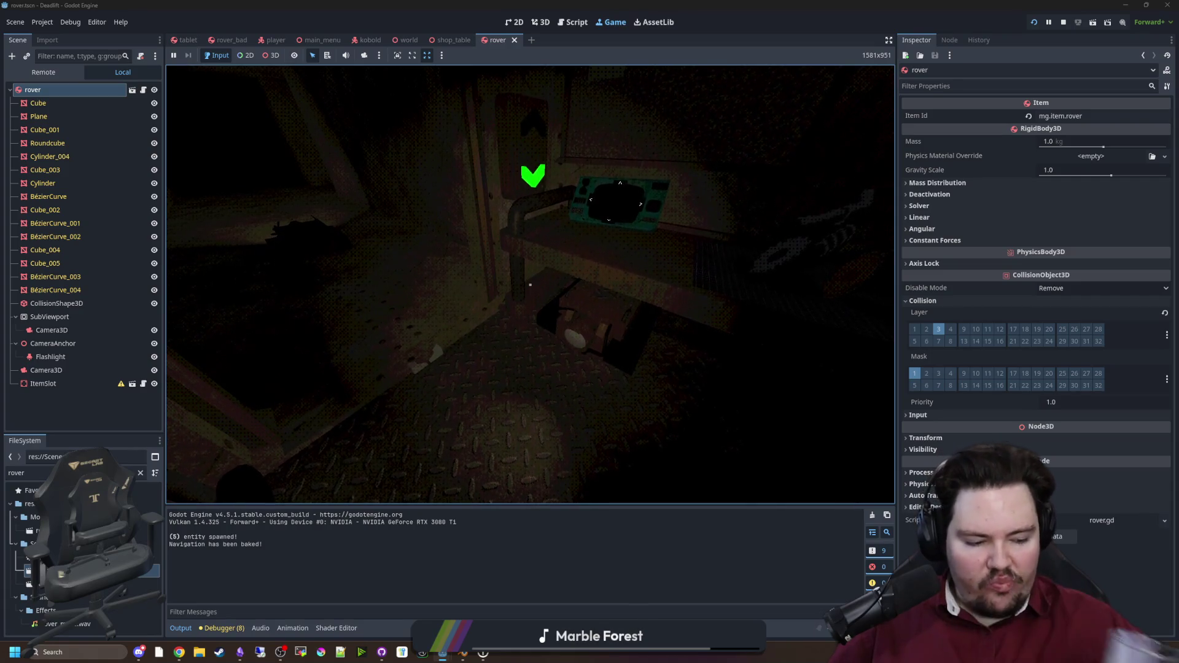
pyautogui.press('w')
pyautogui.moveTo(530, 284)
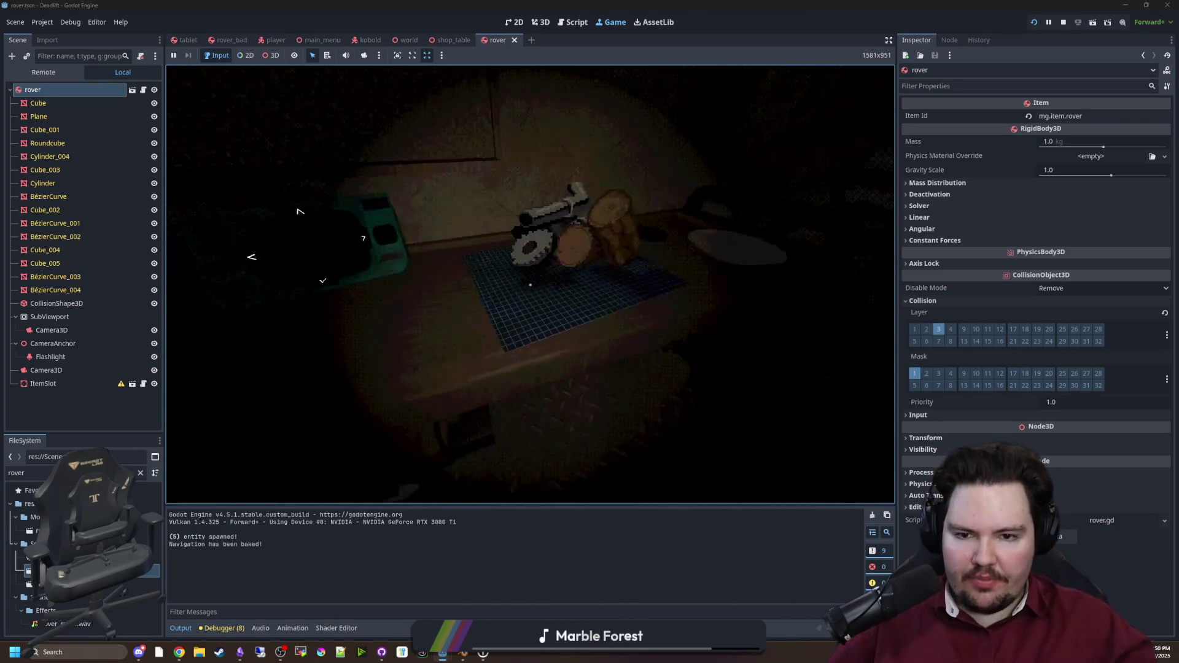
pyautogui.press('e')
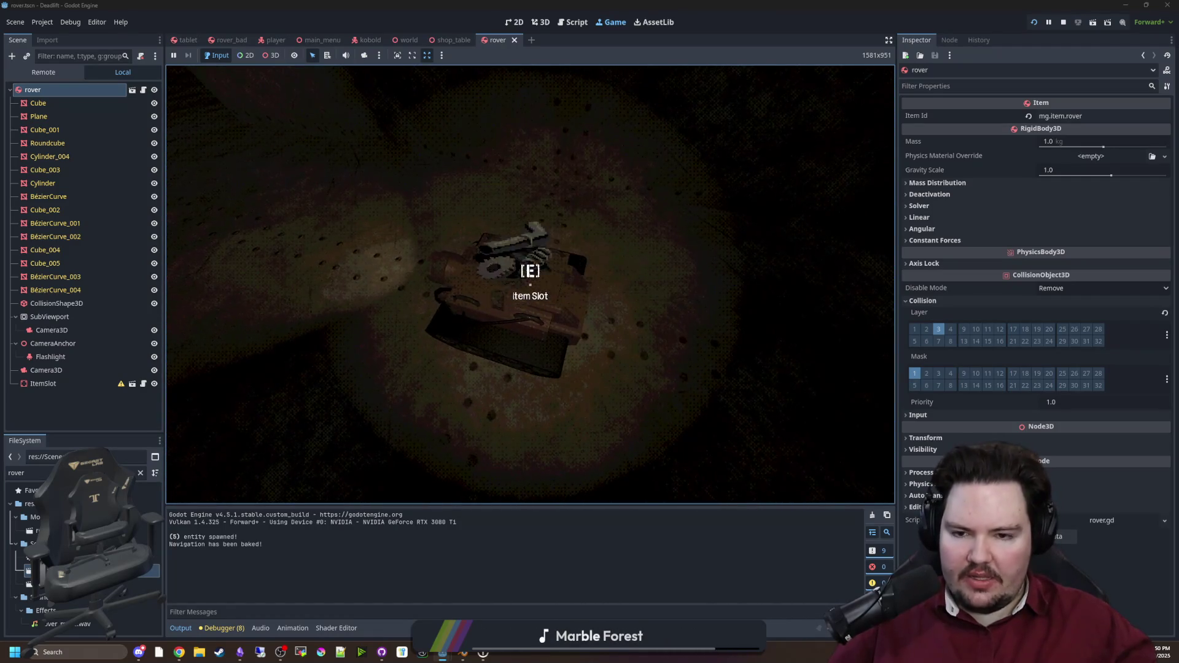
pyautogui.press('e')
pyautogui.press('e')
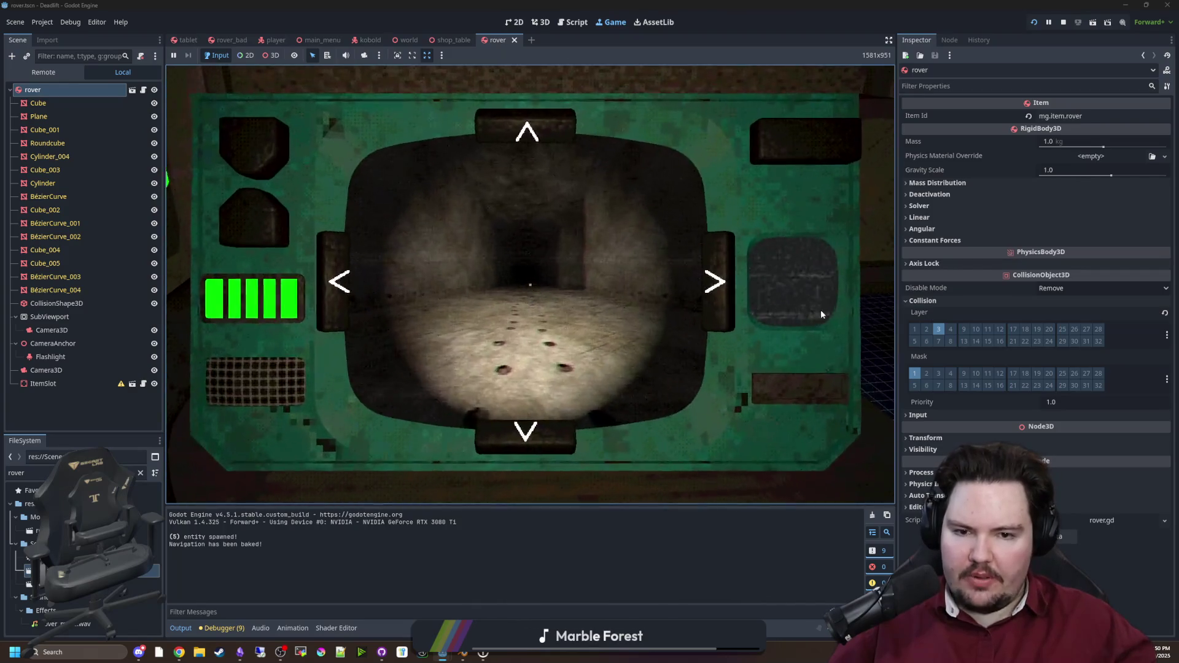
# Step: Pause the game and switch to the rover.gd script in the editor
pyautogui.press('Escape')
pyautogui.press('super')
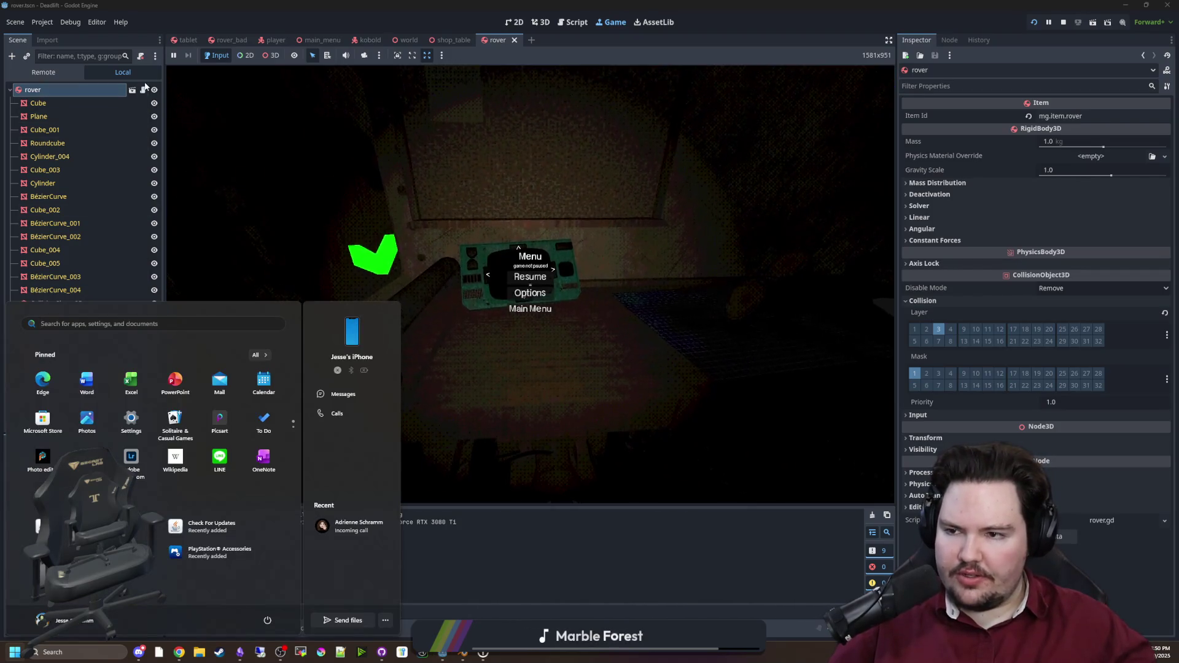
pyautogui.click(143, 90)
# Step: Inspect the ItemSlot item_changed connection on line 54 of rover.gd
pyautogui.click(497, 227)
pyautogui.scroll(4, 574, 307)
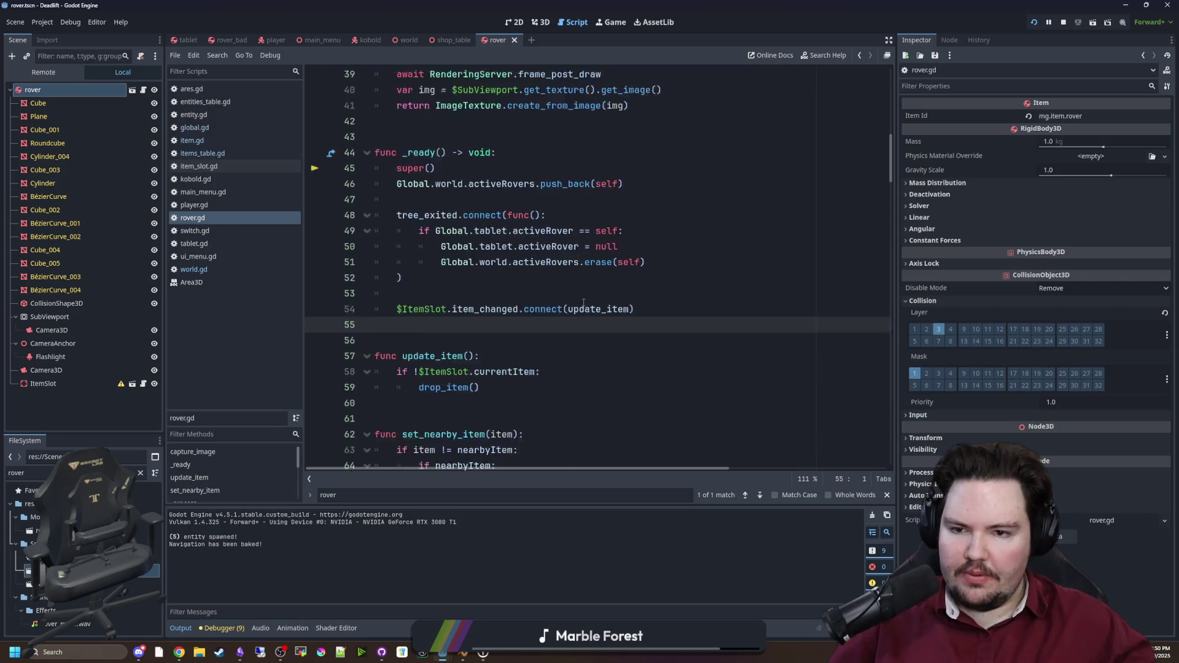
pyautogui.scroll(-2, 578, 265)
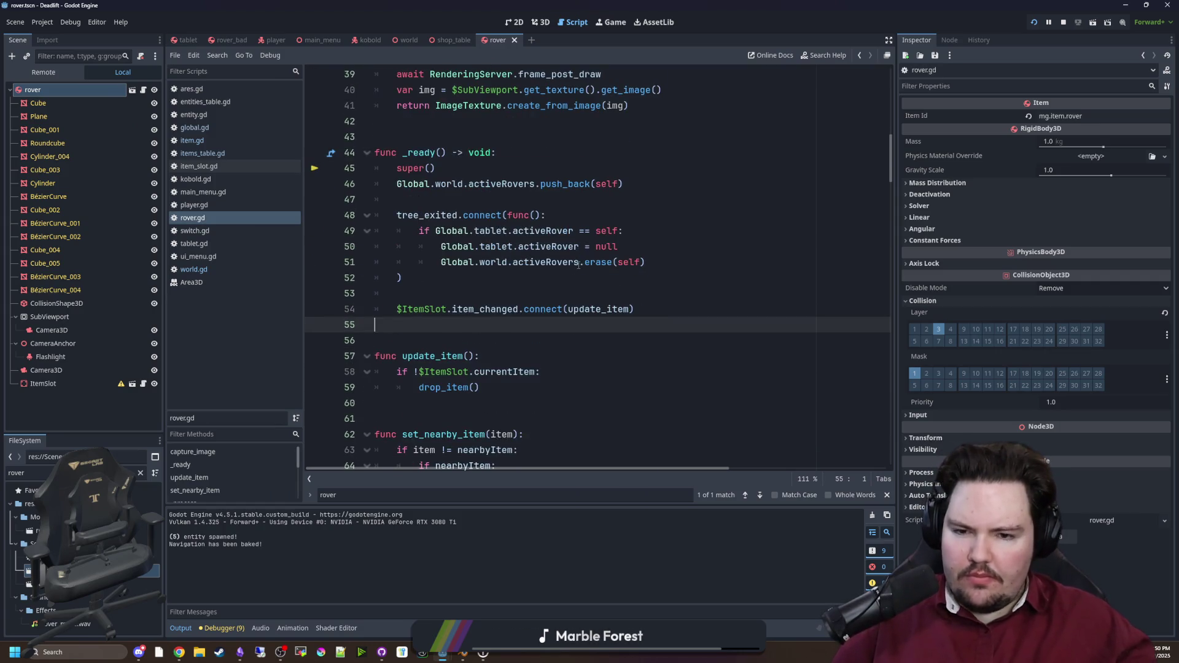
pyautogui.click(535, 294)
pyautogui.moveTo(399, 309); pyautogui.dragTo(652, 309)
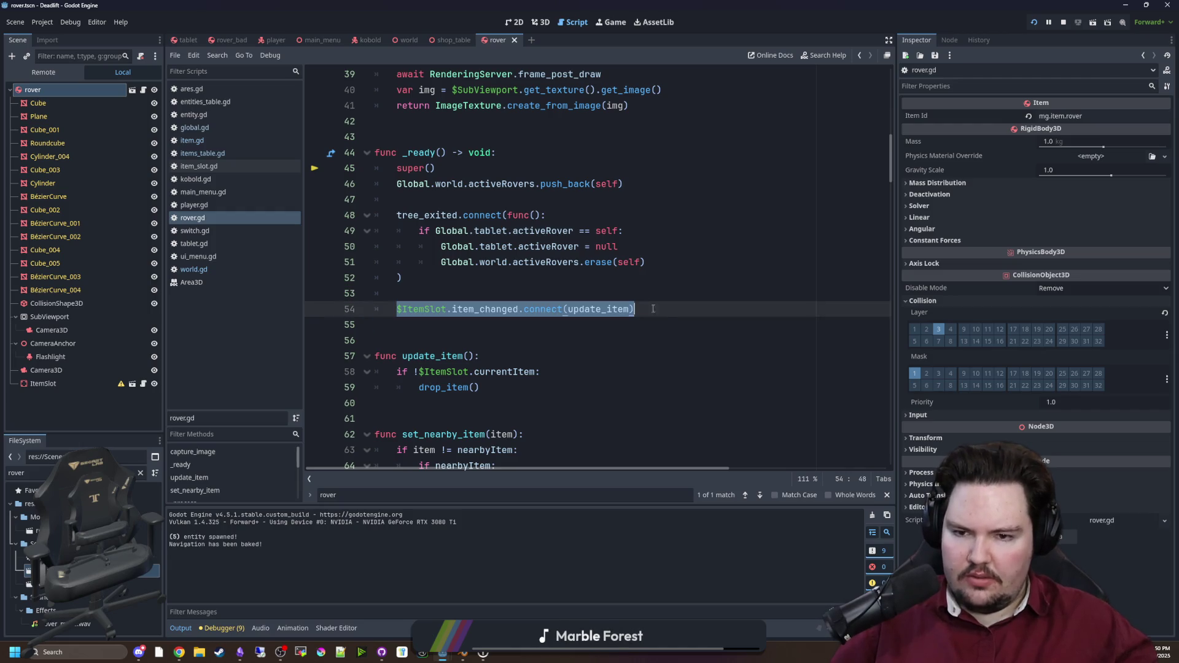
pyautogui.click(667, 315)
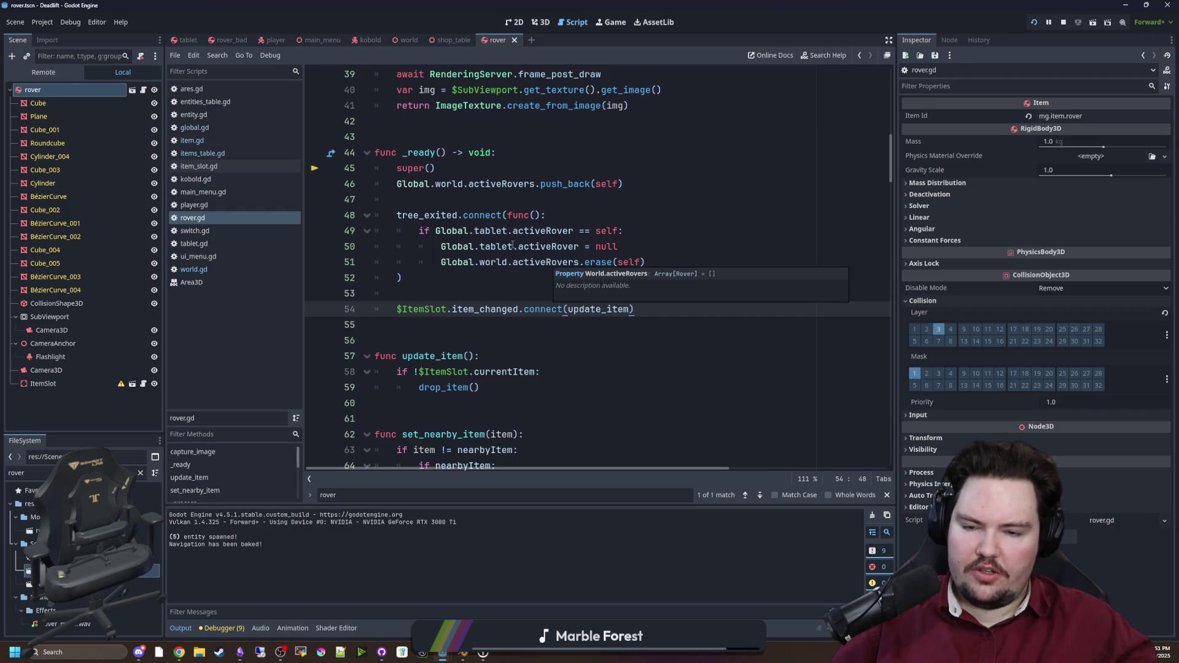
pyautogui.click(535, 280)
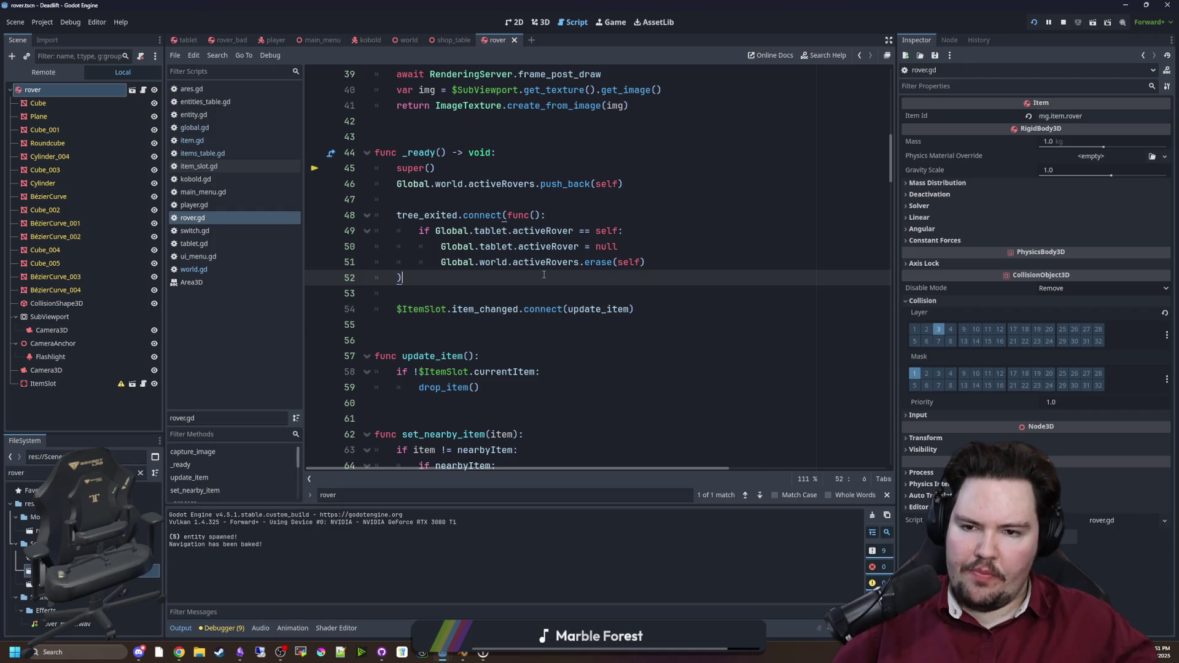
pyautogui.scroll(-1, 543, 274)
pyautogui.click(485, 298)
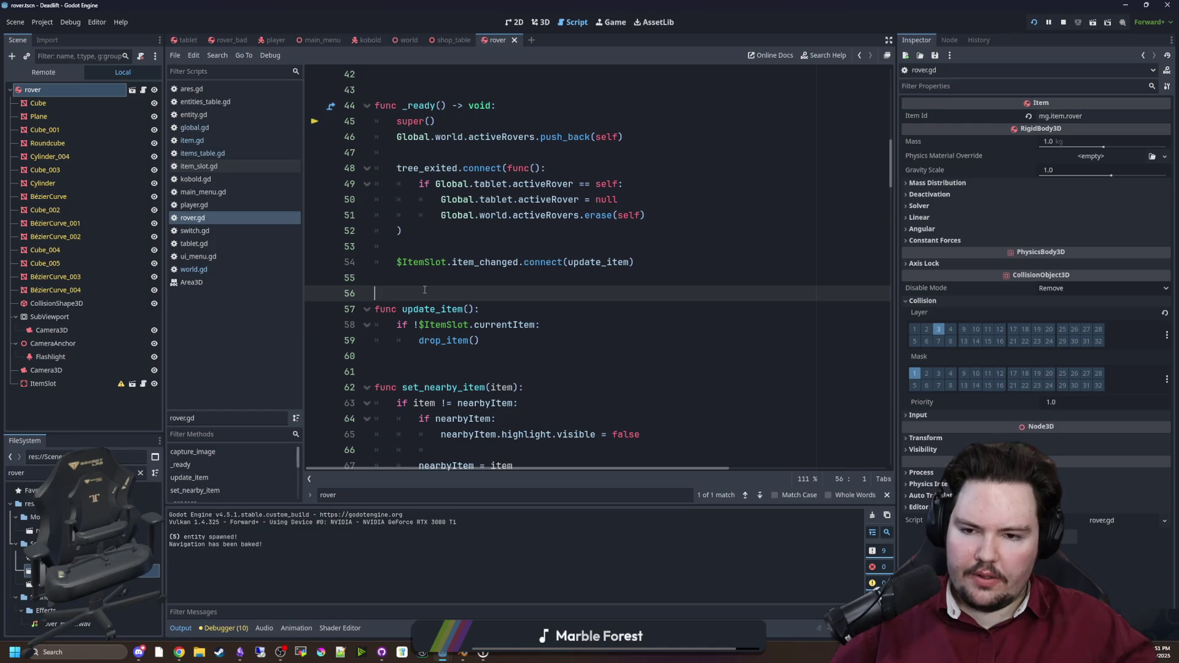
# Step: Scroll down to the grab_item function and look over its lines
pyautogui.scroll(-9, 533, 308)
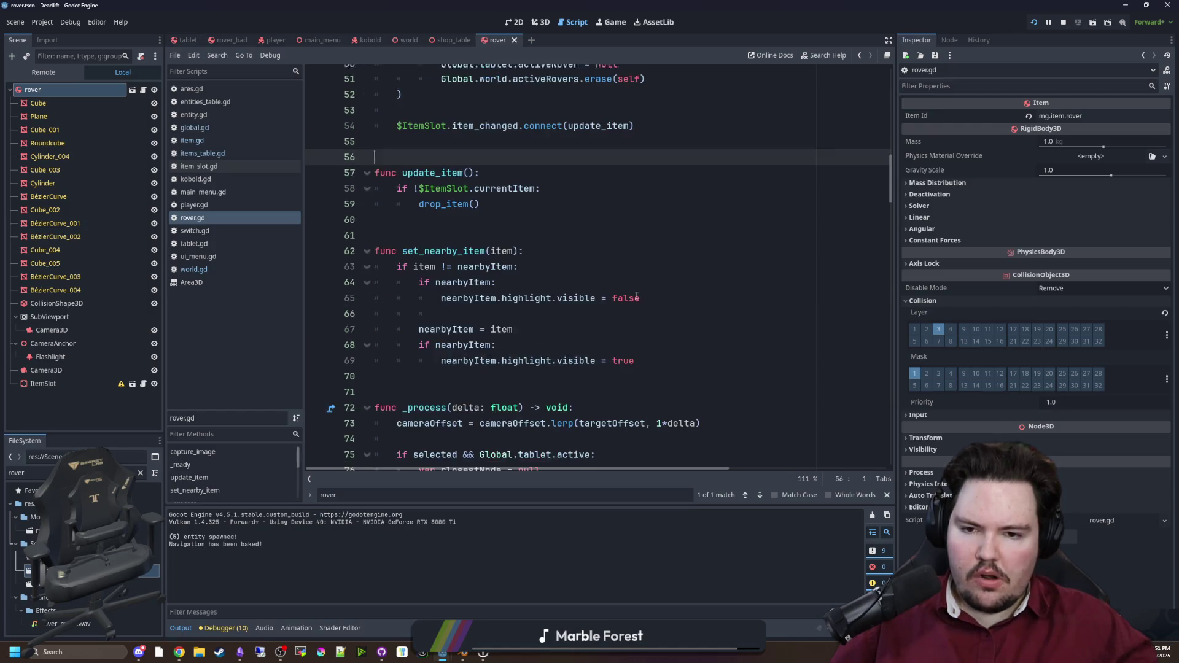
pyautogui.scroll(-17, 745, 266)
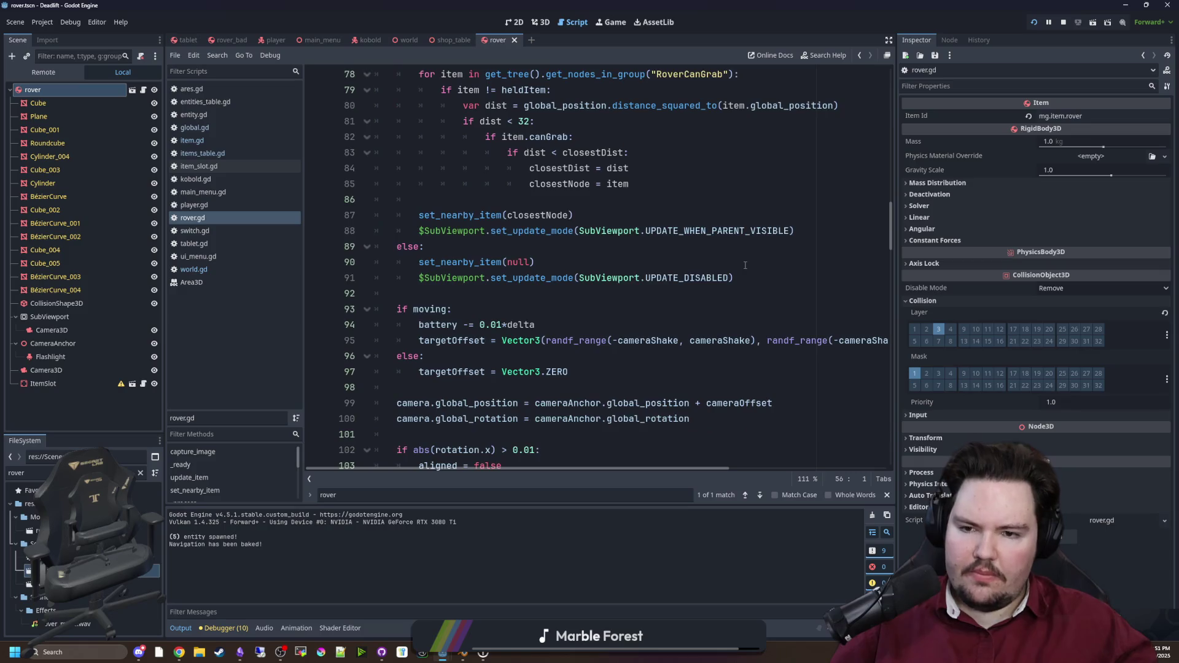
pyautogui.scroll(-18, 745, 265)
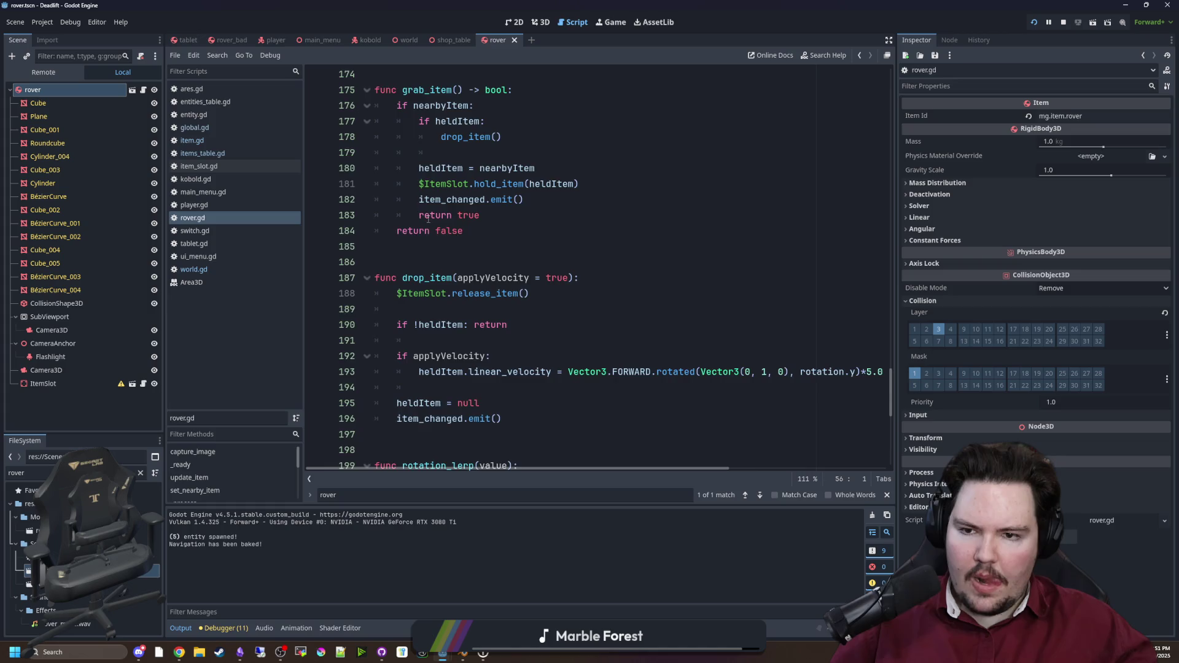
pyautogui.scroll(3, 428, 218)
pyautogui.moveTo(583, 325); pyautogui.dragTo(322, 238)
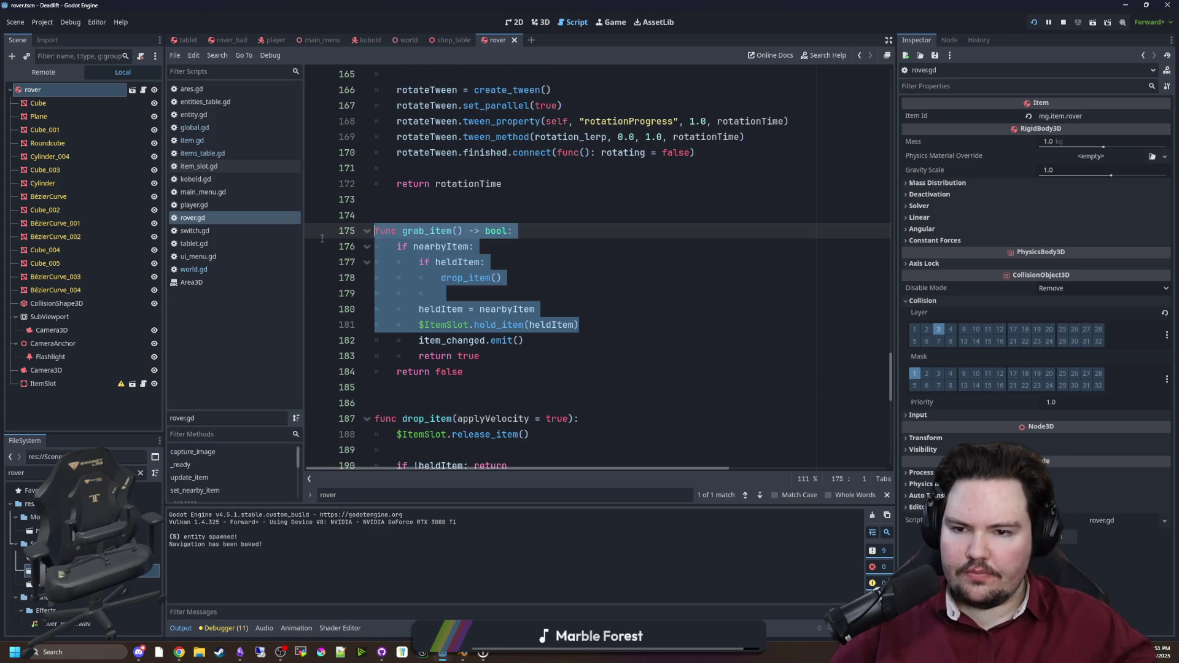
pyautogui.click(550, 287)
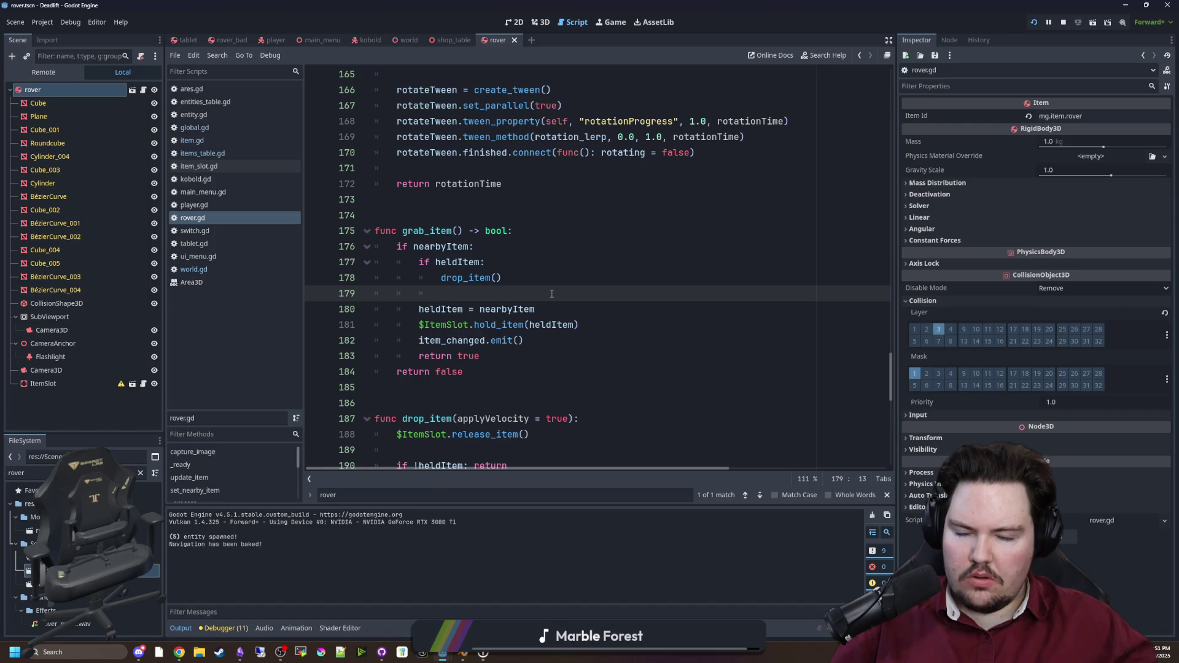
# Step: Move the $ItemSlot.hold_item(heldItem) line to directly under 'if nearbyItem:'
pyautogui.moveTo(579, 324); pyautogui.dragTo(419, 325)
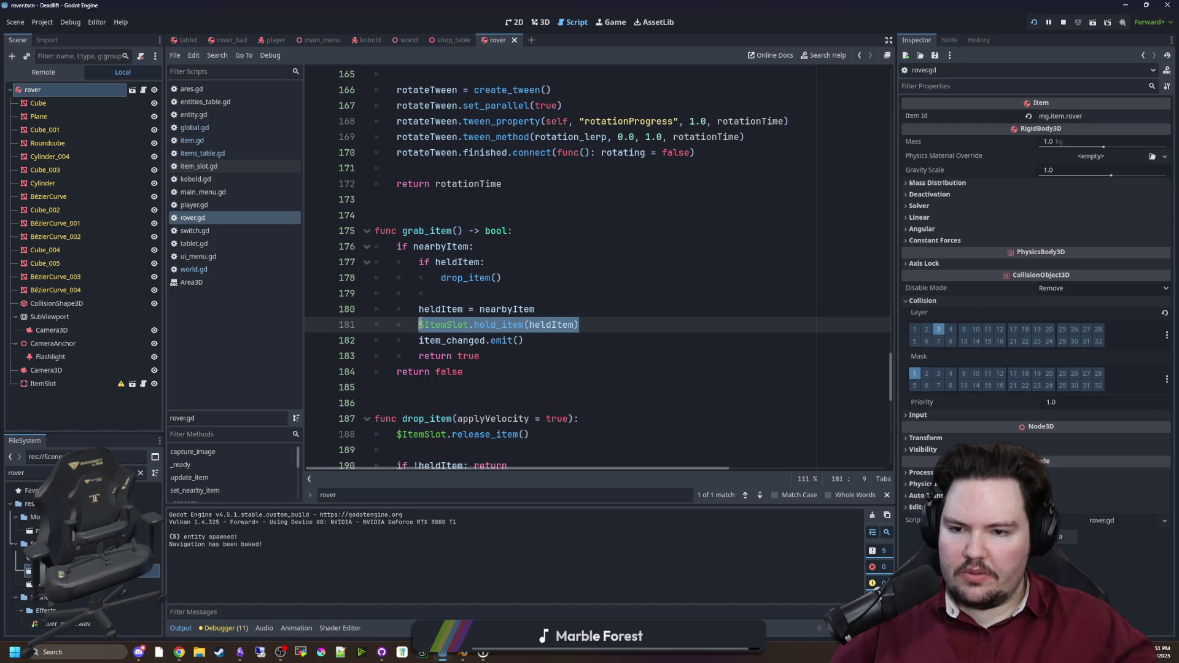
pyautogui.hotkey('ctrl', 'x')
pyautogui.click(493, 248)
pyautogui.press('Return')
pyautogui.hotkey('ctrl', 'v')
pyautogui.press('Return')
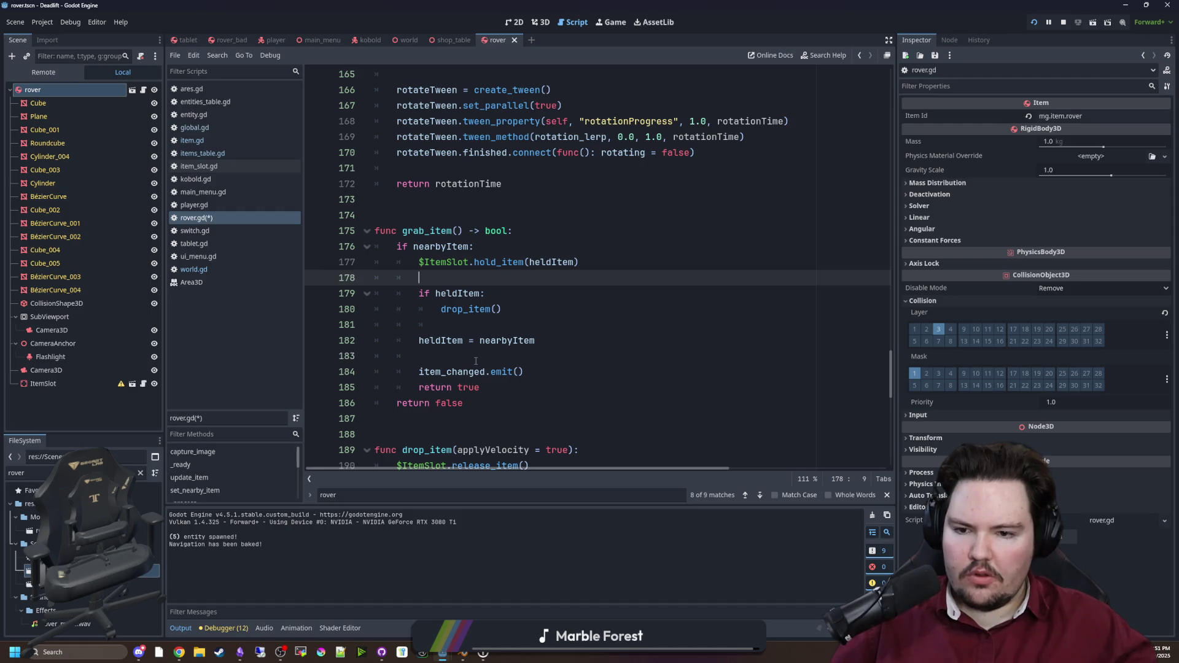
# Step: Delete the old if heldItem, drop, assign and emit lines from grab_item
pyautogui.click(545, 369)
pyautogui.moveTo(545, 369)
pyautogui.mouseDown()
pyautogui.moveTo(429, 360)
pyautogui.moveTo(437, 295)
pyautogui.mouseUp()
pyautogui.press('BackSpace')
pyautogui.press('BackSpace')
pyautogui.press('BackSpace')
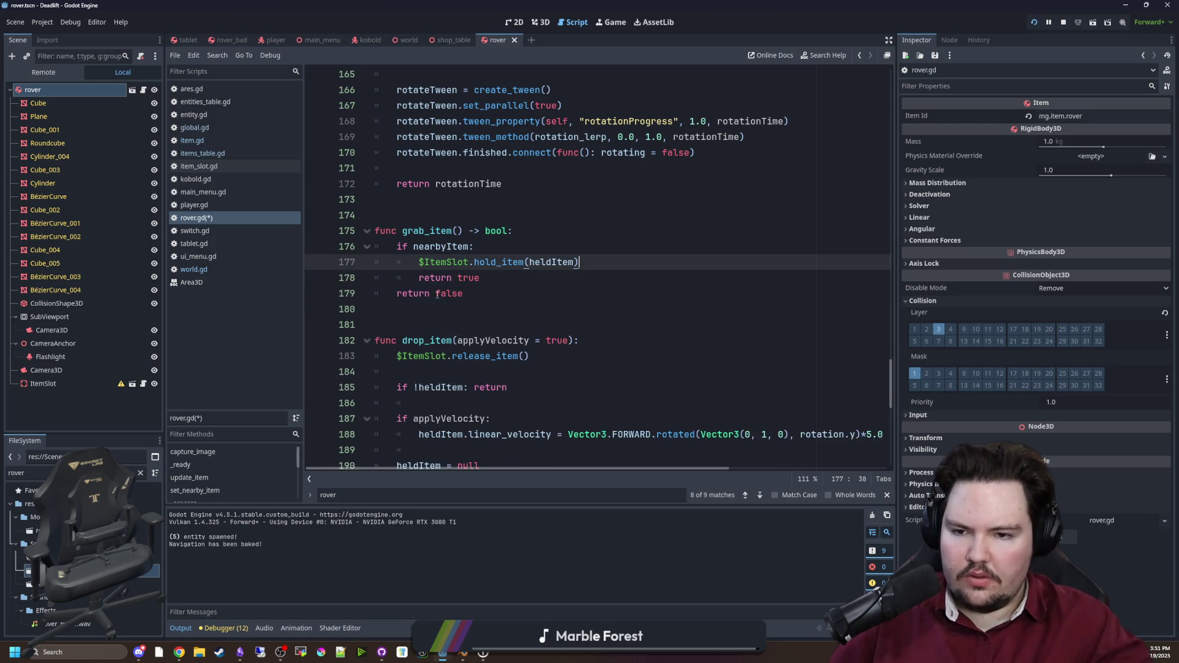
# Step: Search rover.gd for 'update_item'
pyautogui.click(619, 200)
pyautogui.hotkey('ctrl', 'f')
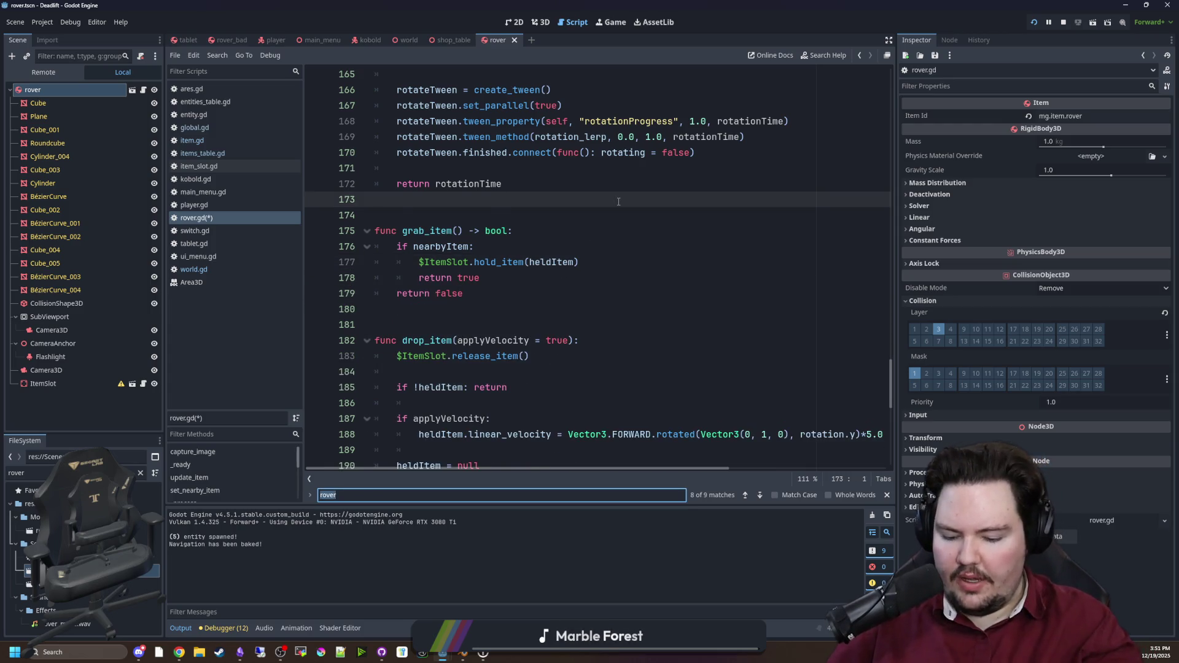
pyautogui.write('update_item')
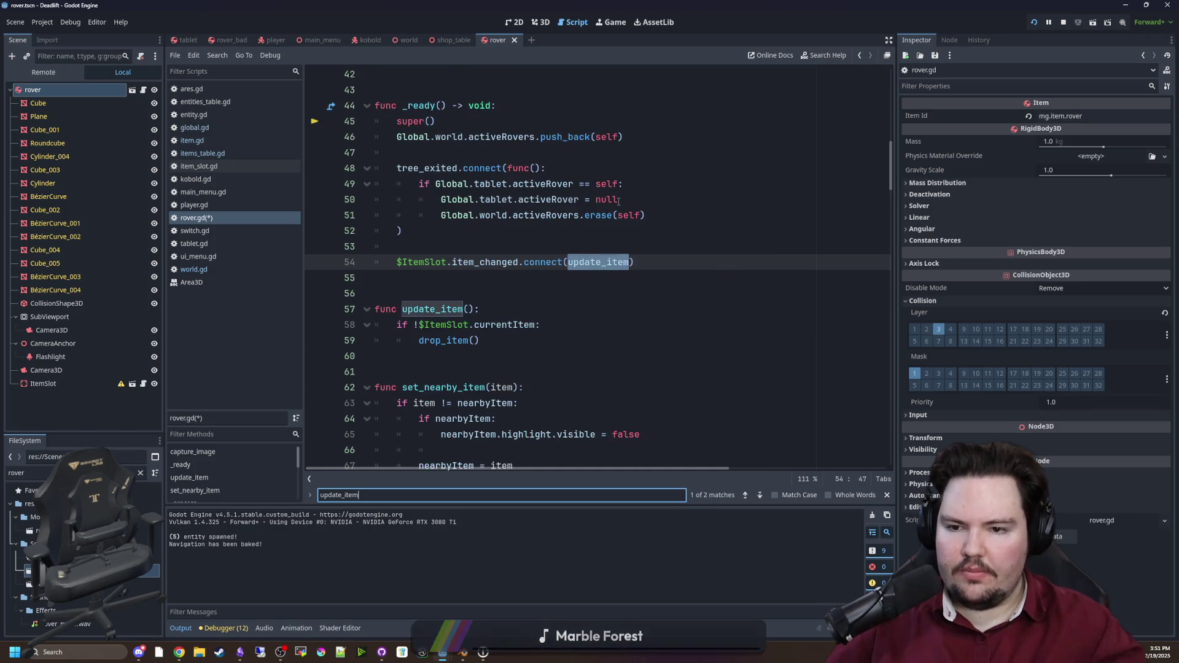
pyautogui.scroll(-1, 514, 290)
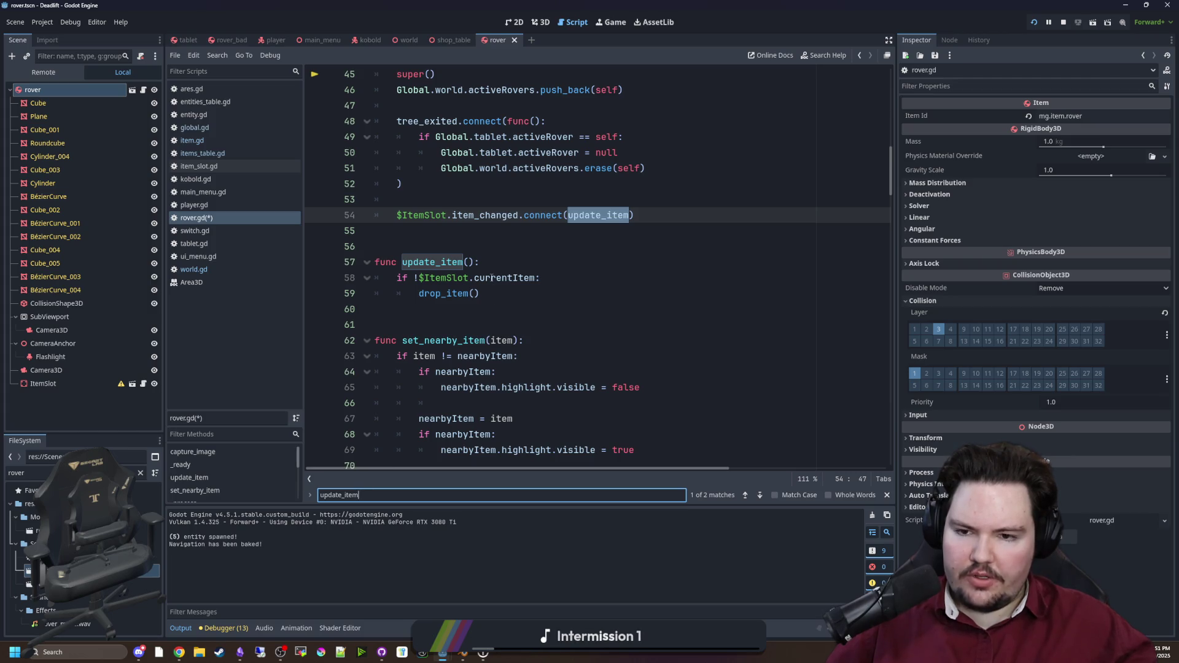
# Step: Add an else: branch after drop_item() and paste the held-item logic into it
pyautogui.click(501, 298)
pyautogui.press('Return')
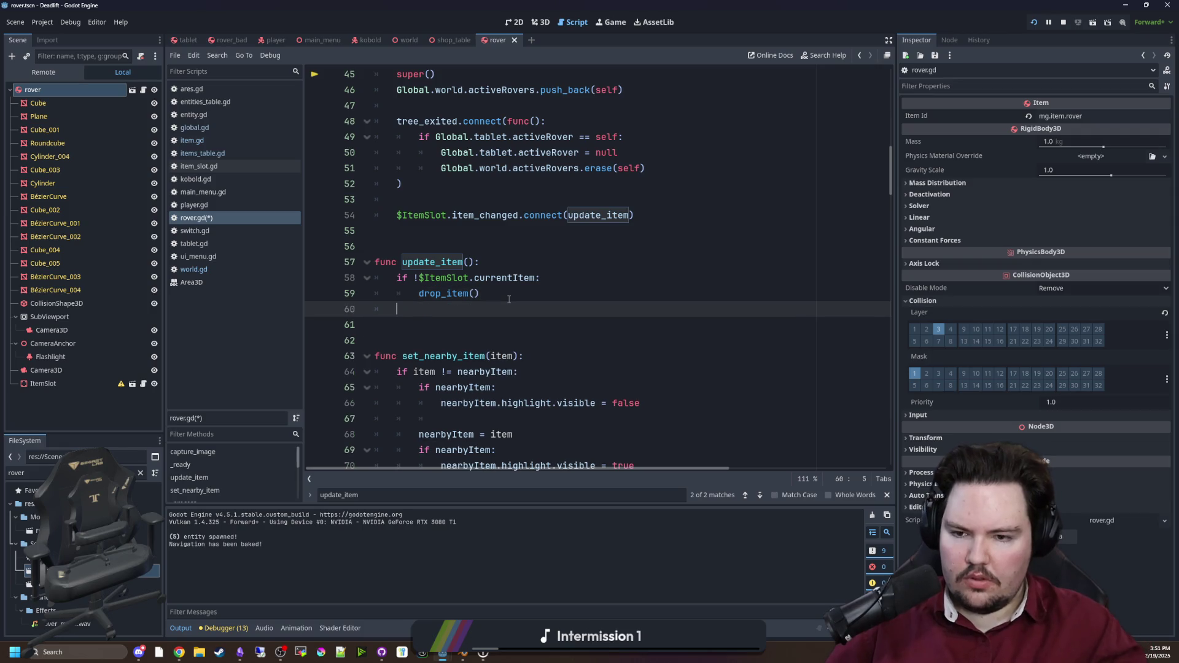
pyautogui.write('else:')
pyautogui.press('Return')
pyautogui.hotkey('ctrl', 'v')
# Step: Strip the pasted if heldItem check, leaving heldItem = nearbyItem, and dedent item_changed.emit()
pyautogui.click(465, 324)
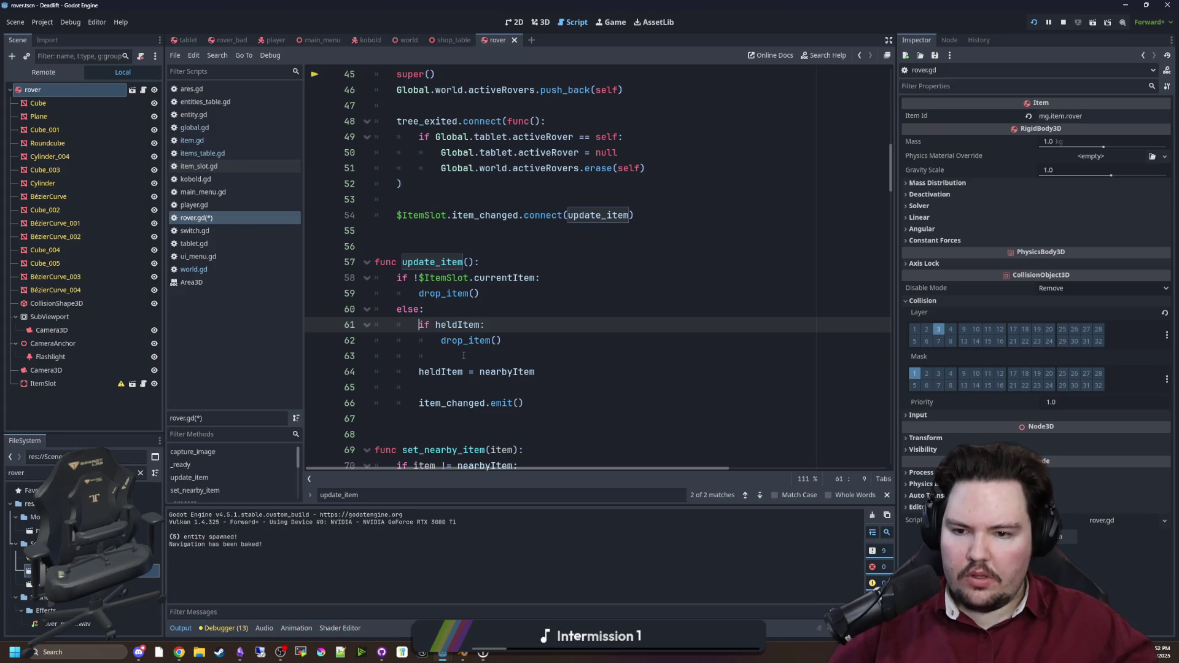
pyautogui.moveTo(477, 352); pyautogui.dragTo(427, 309)
pyautogui.press('BackSpace')
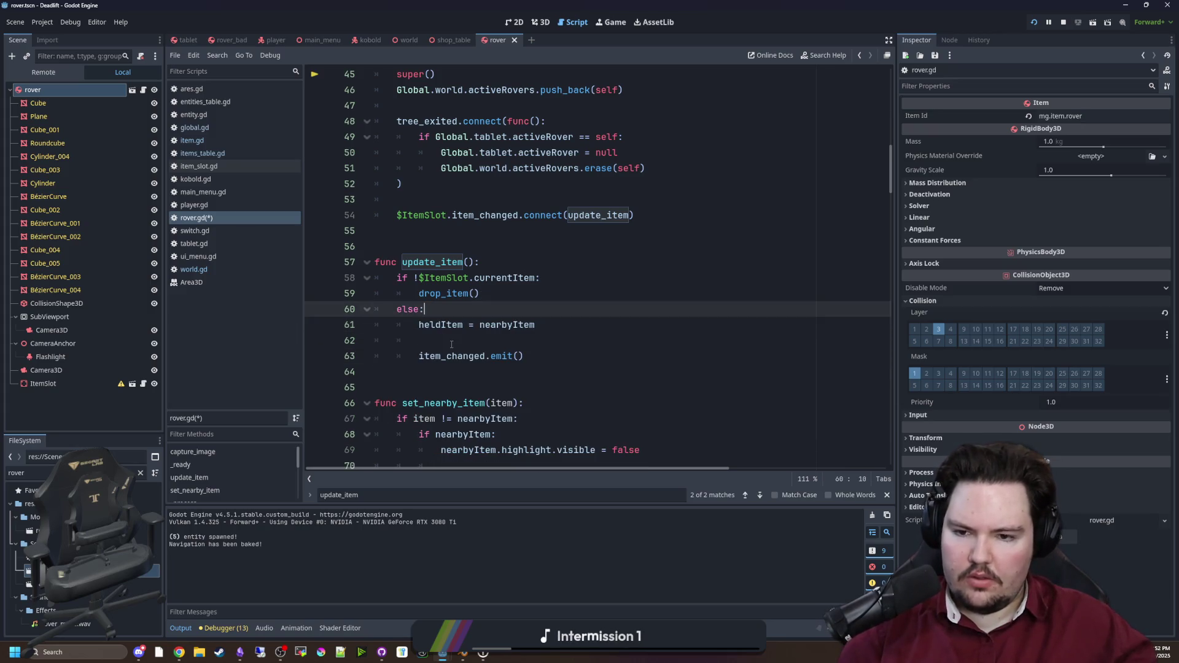
pyautogui.click(452, 344)
pyautogui.press('BackSpace')
pyautogui.press('BackSpace')
pyautogui.click(420, 341)
pyautogui.press('BackSpace')
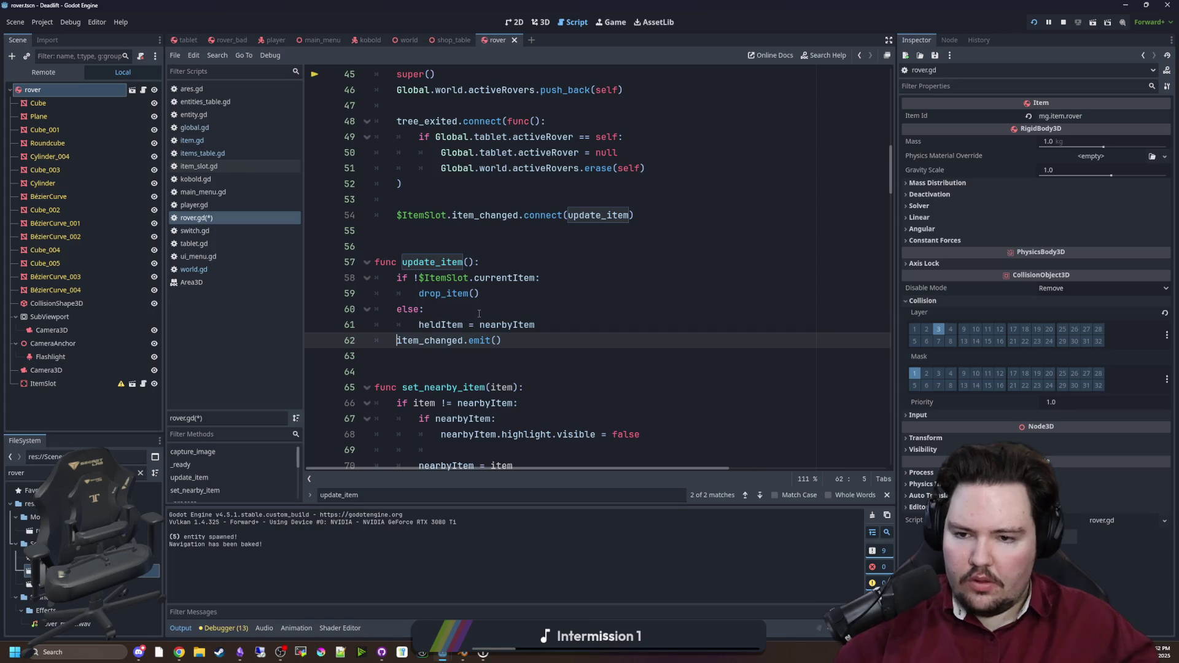
pyautogui.click(479, 314)
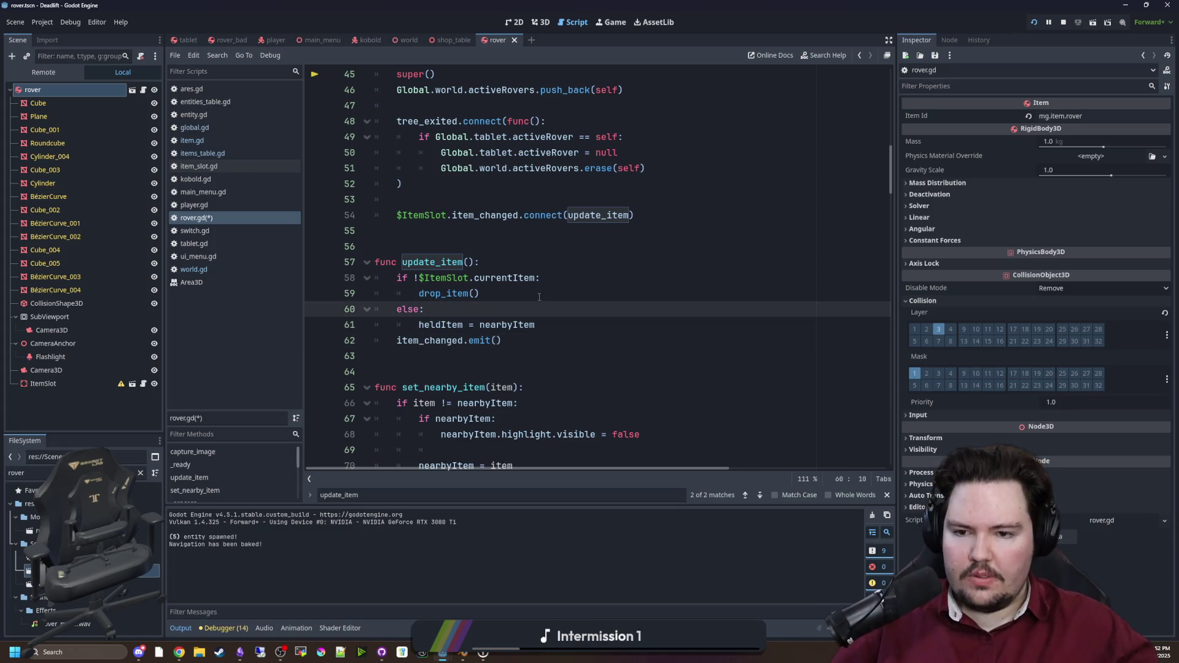
# Step: Save rover.gd and scroll back through the script
pyautogui.click(460, 238)
pyautogui.hotkey('ctrl', 's')
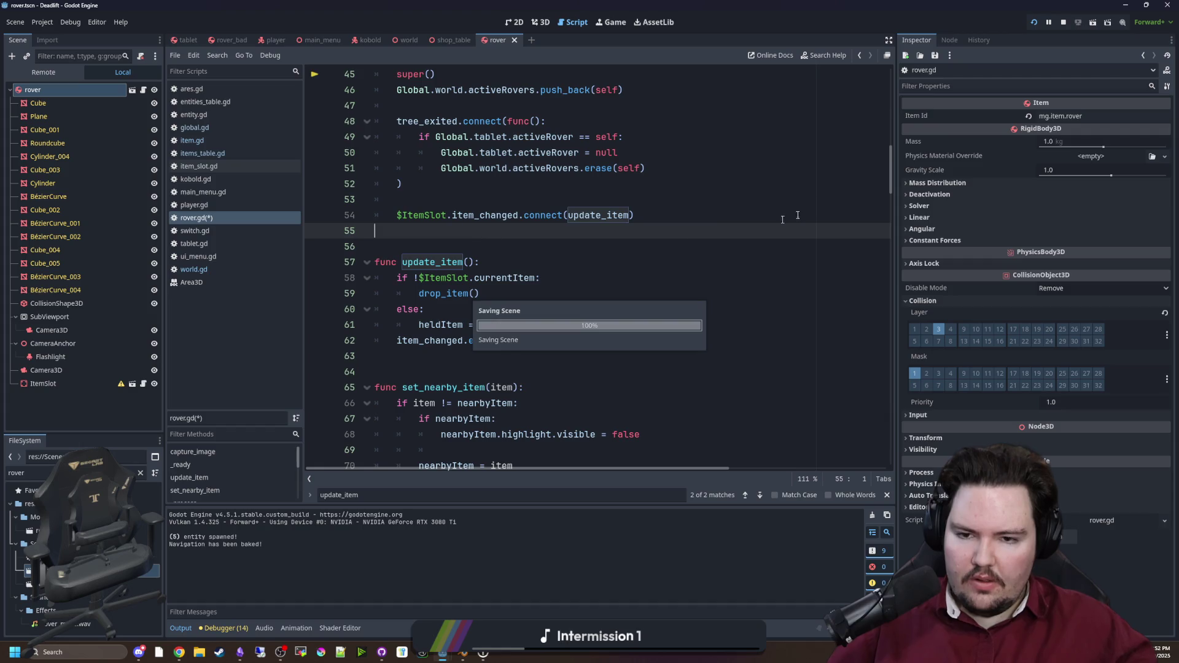
pyautogui.scroll(-20, 863, 437)
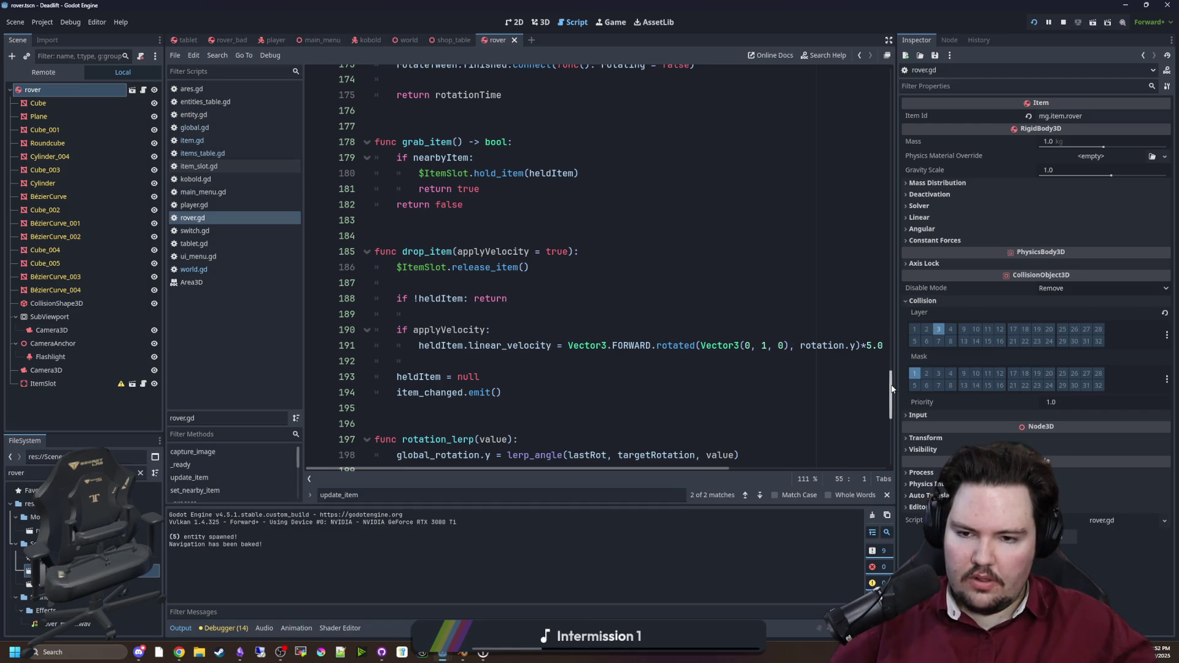
pyautogui.moveTo(892, 387); pyautogui.dragTo(881, 376)
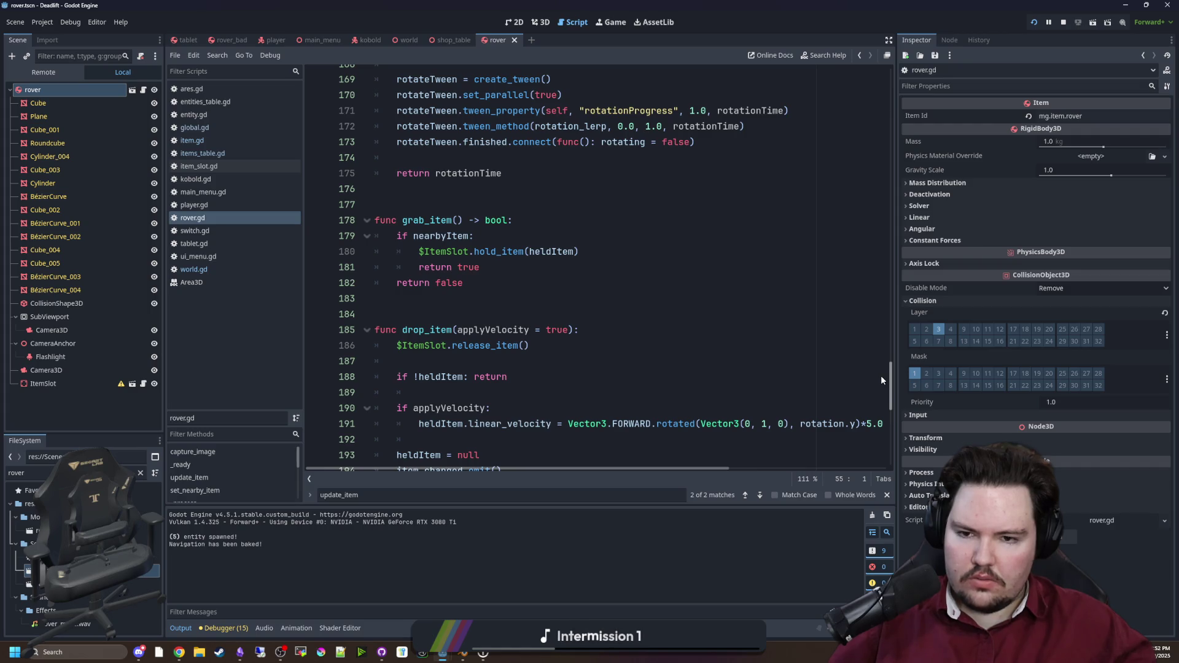
pyautogui.moveTo(881, 380)
pyautogui.mouseDown()
pyautogui.moveTo(896, 135)
pyautogui.moveTo(863, 328)
pyautogui.moveTo(865, 393)
pyautogui.moveTo(882, 132)
pyautogui.mouseUp()
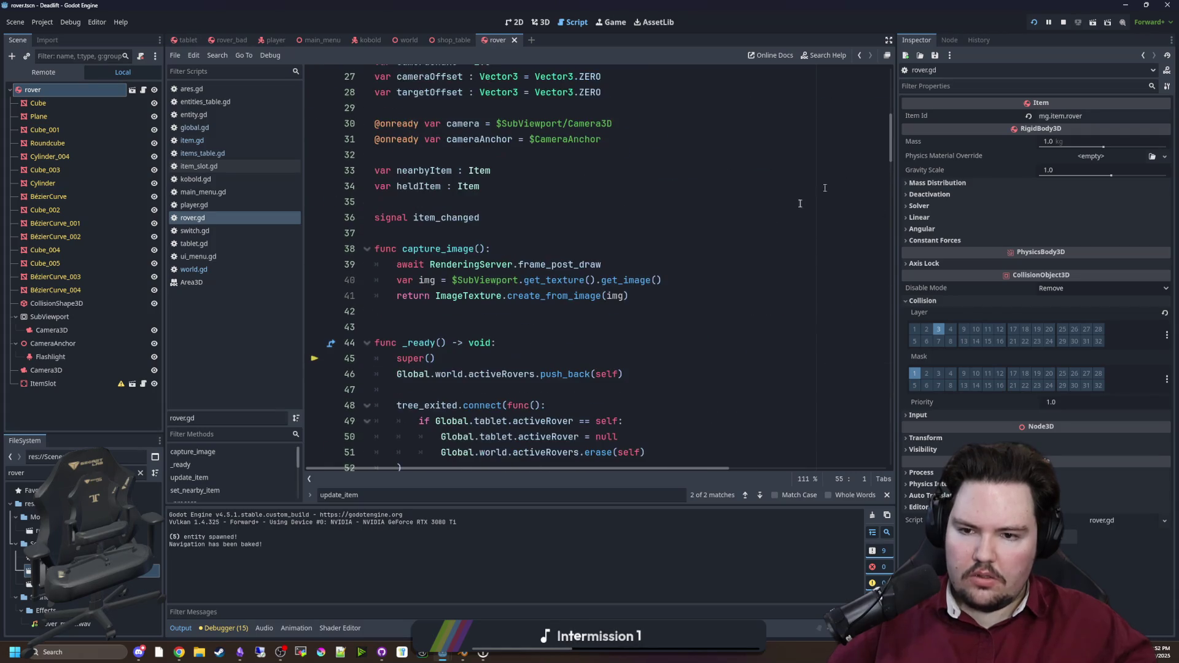
pyautogui.click(520, 238)
pyautogui.scroll(-3, 519, 341)
pyautogui.click(519, 341)
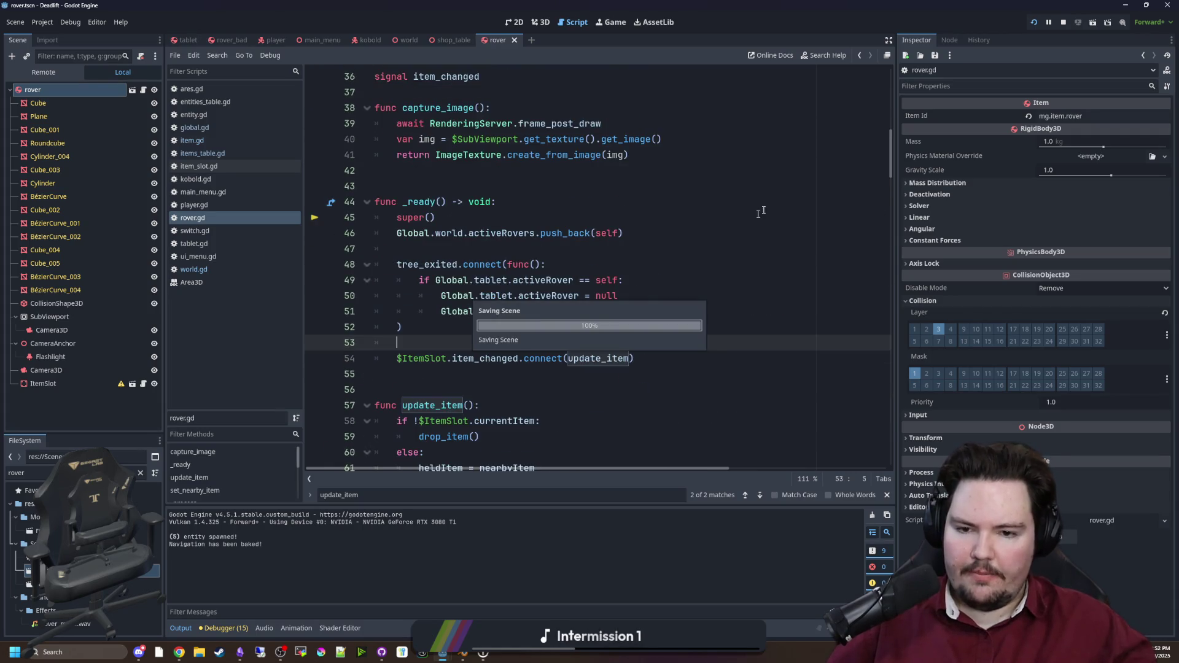
# Step: Stop the running game, relaunch the project and start from the main menu
pyautogui.click(1034, 23)
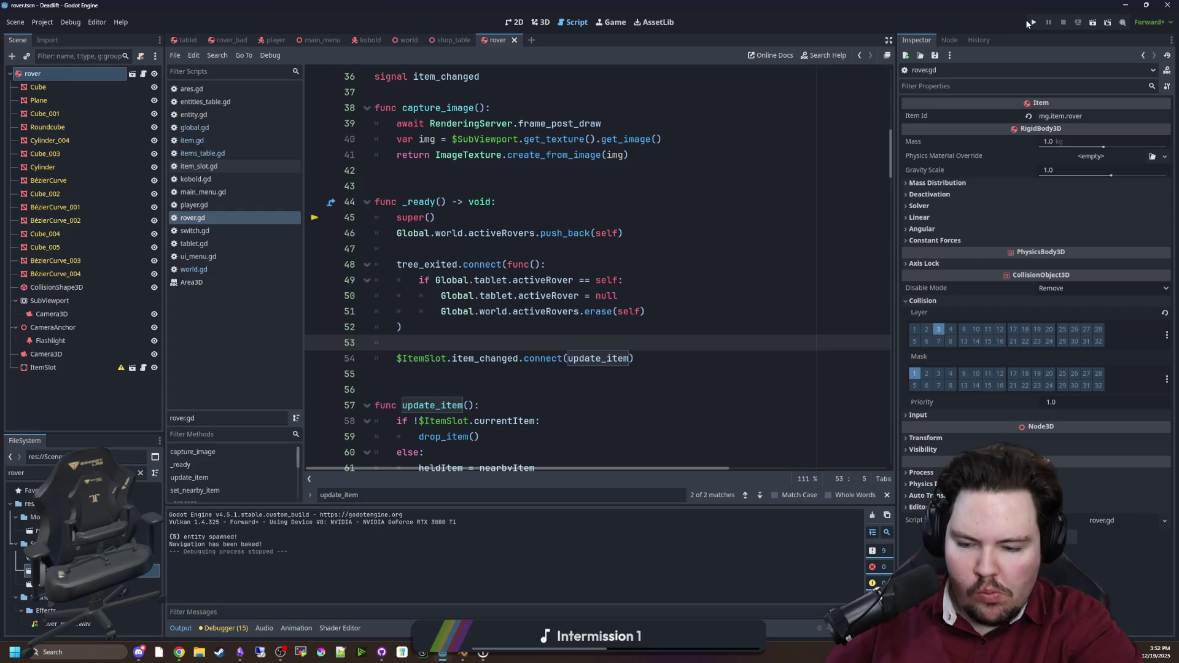
pyautogui.click(1027, 22)
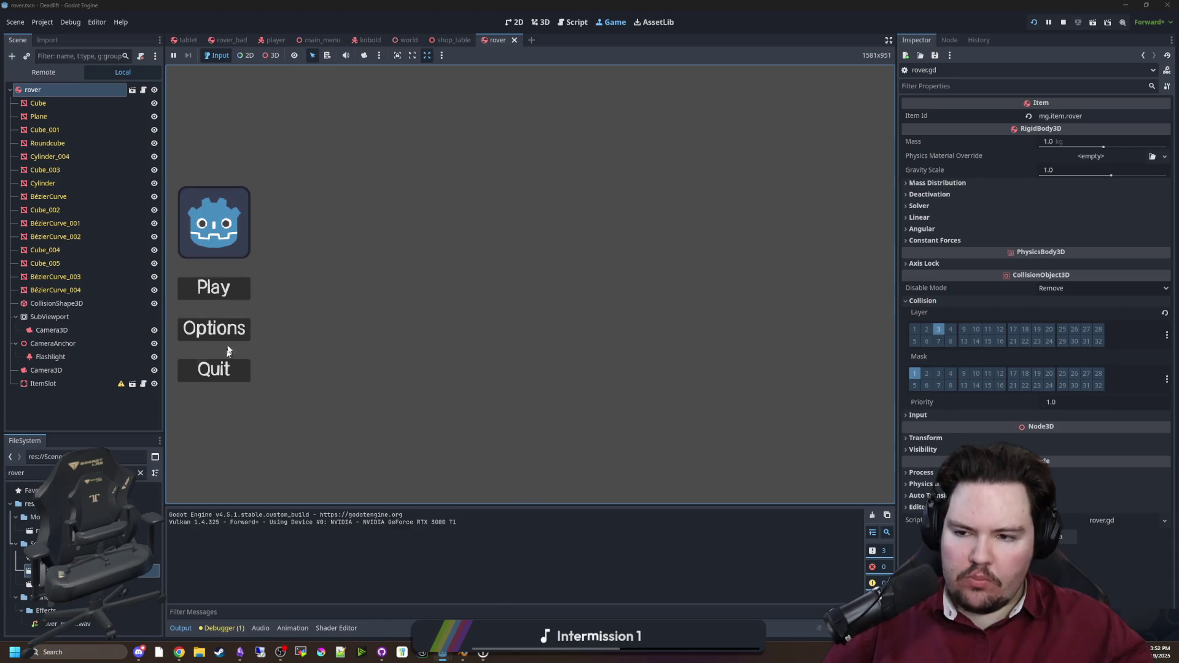
pyautogui.press('Return')
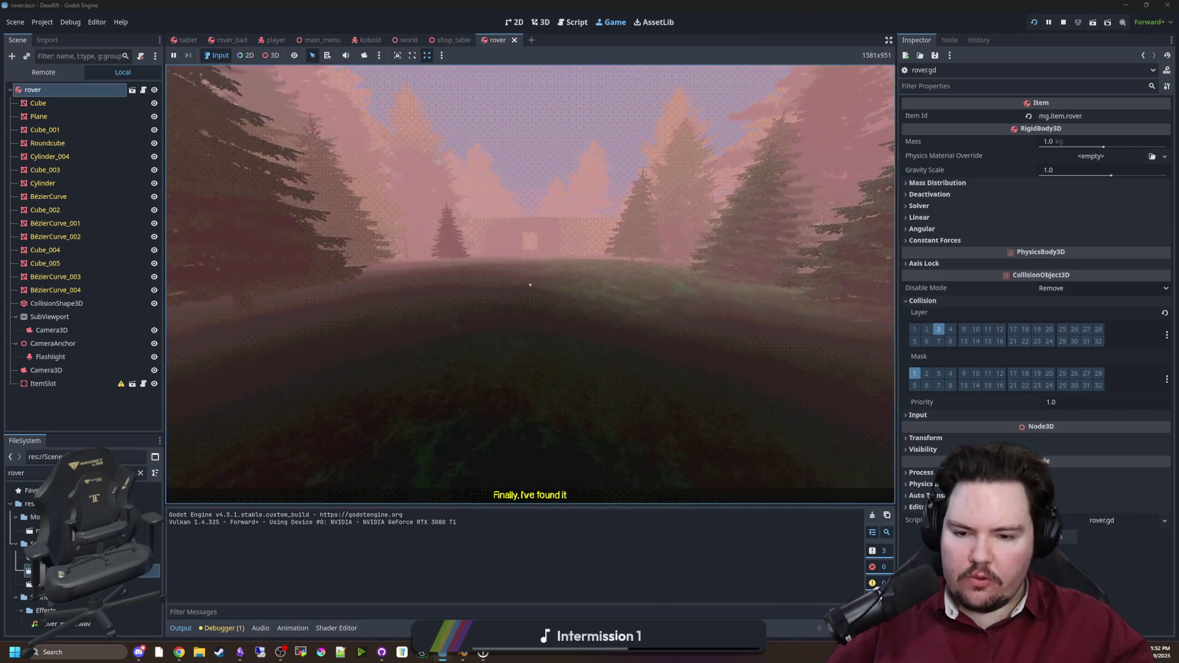
# Step: Walk through the foggy building's corridor into the room with the tablet and rover
pyautogui.press('w')
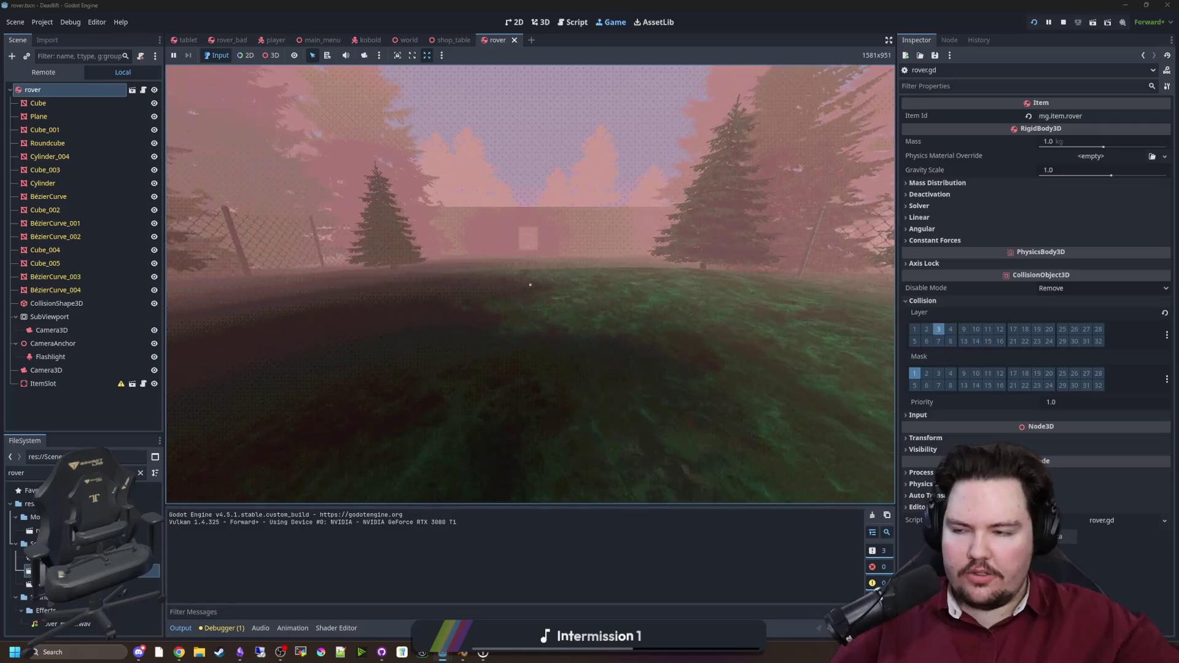
pyautogui.press('w')
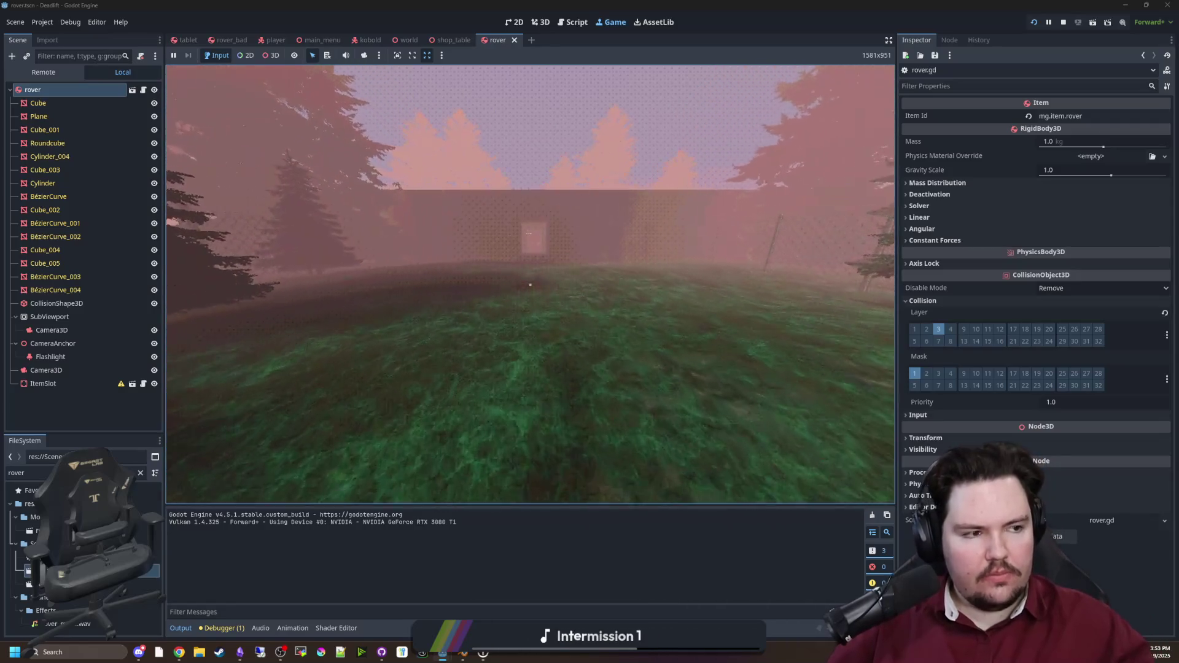
pyautogui.press('w')
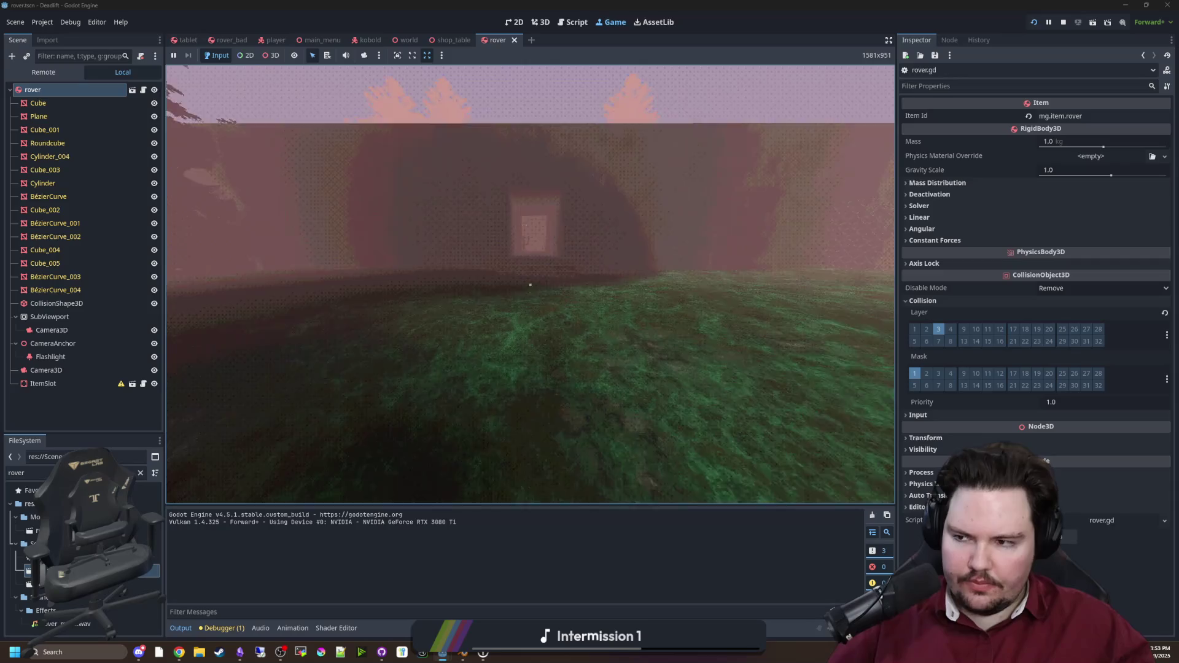
pyautogui.press('w')
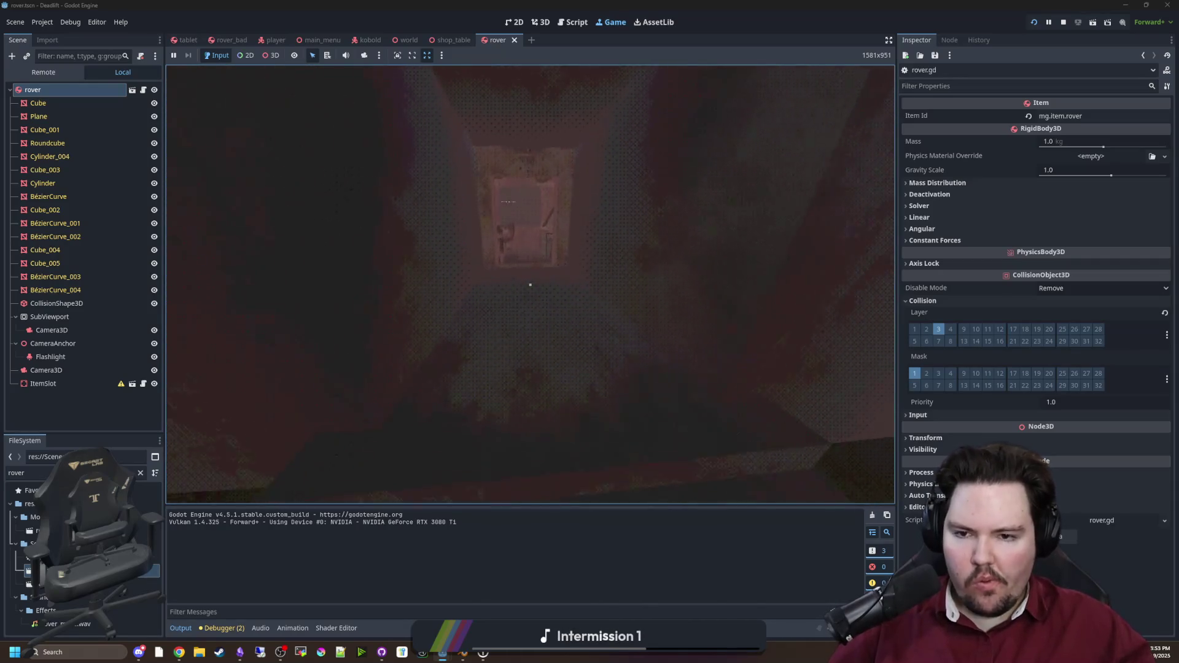
pyautogui.press('w')
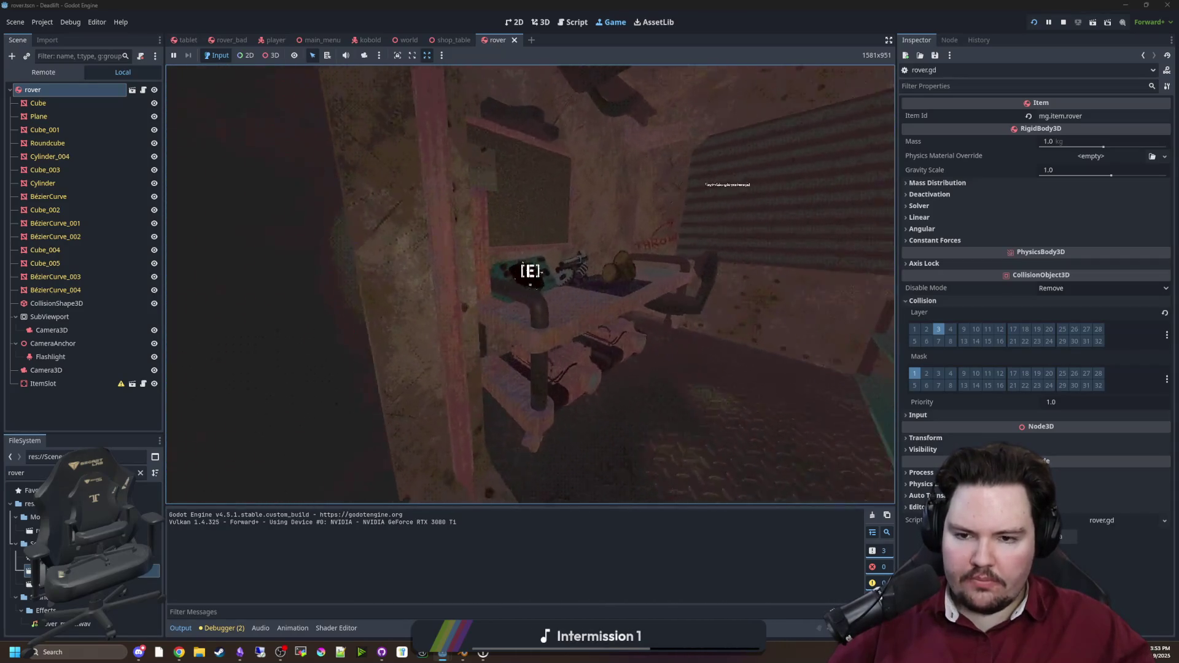
pyautogui.press('w')
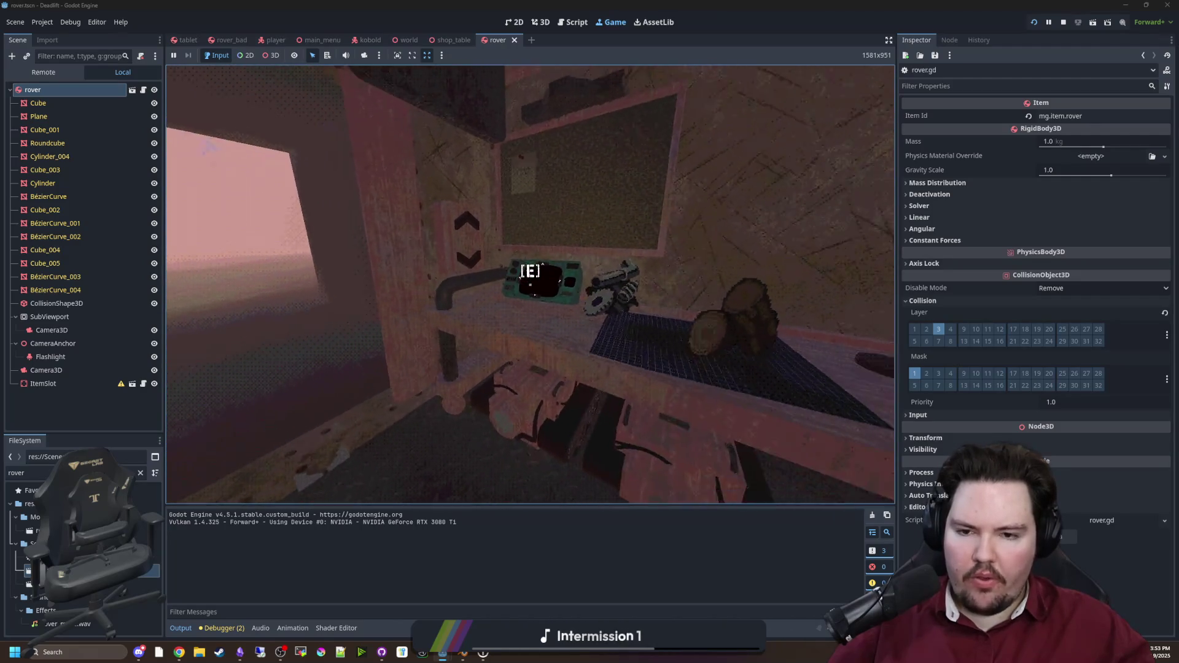
pyautogui.press('e')
pyautogui.press('e')
pyautogui.press('s')
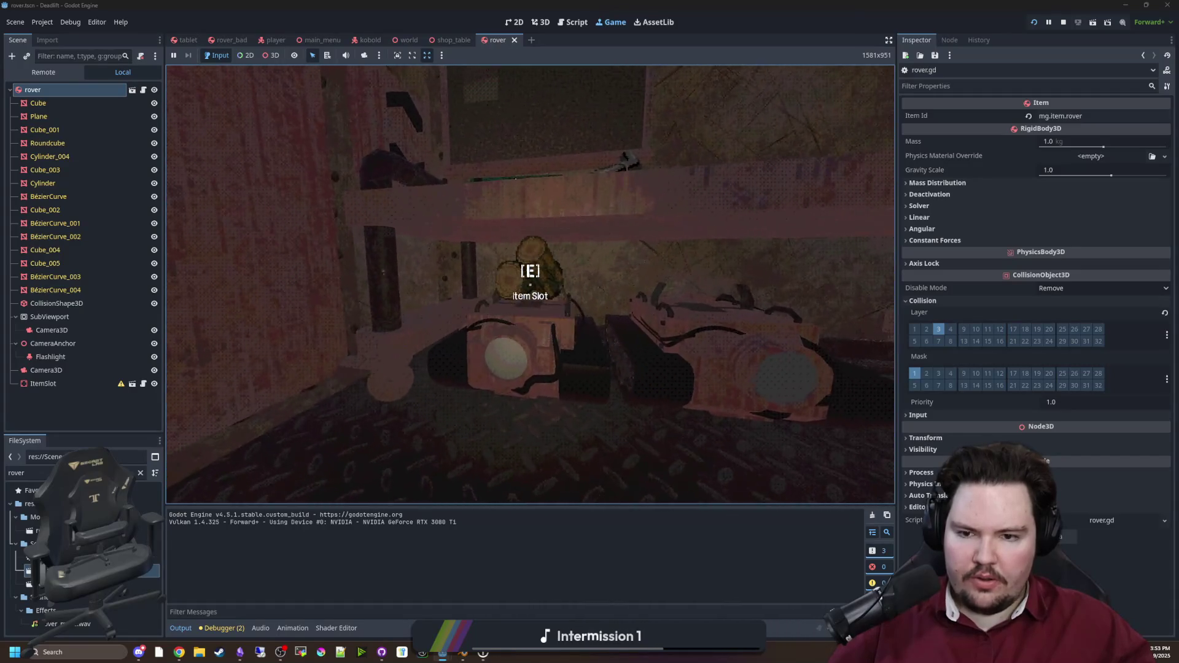
# Step: Drive the rover forward toward the shelf and turn its camera from the tablet
pyautogui.press('e')
pyautogui.press('w')
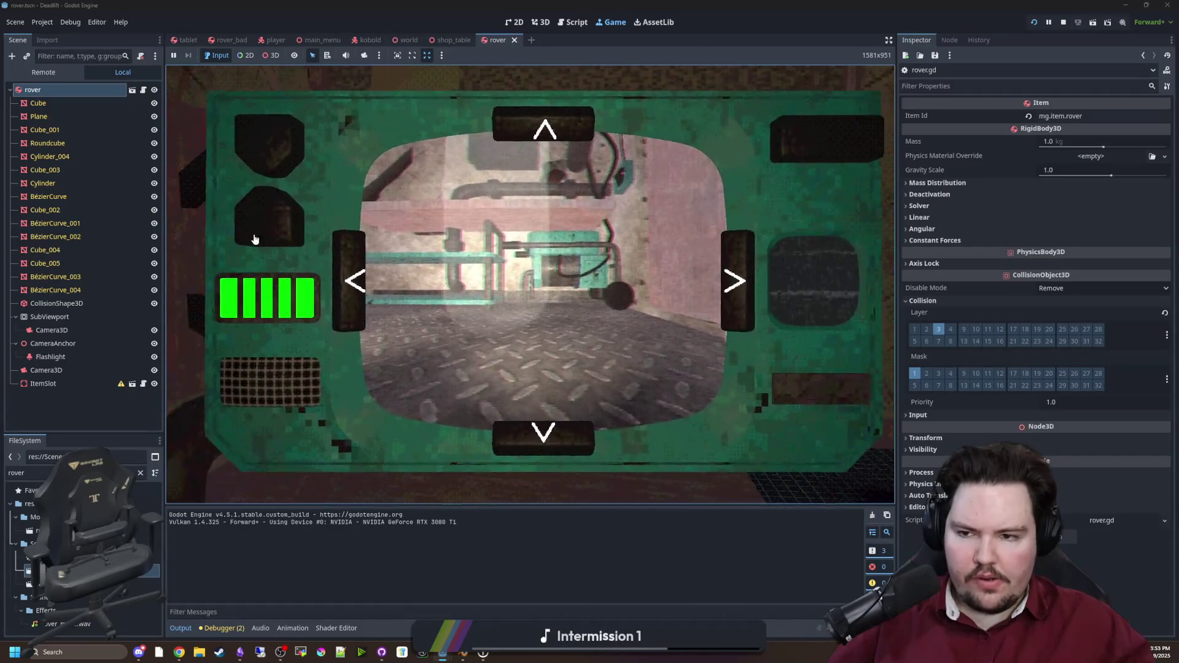
pyautogui.press('d')
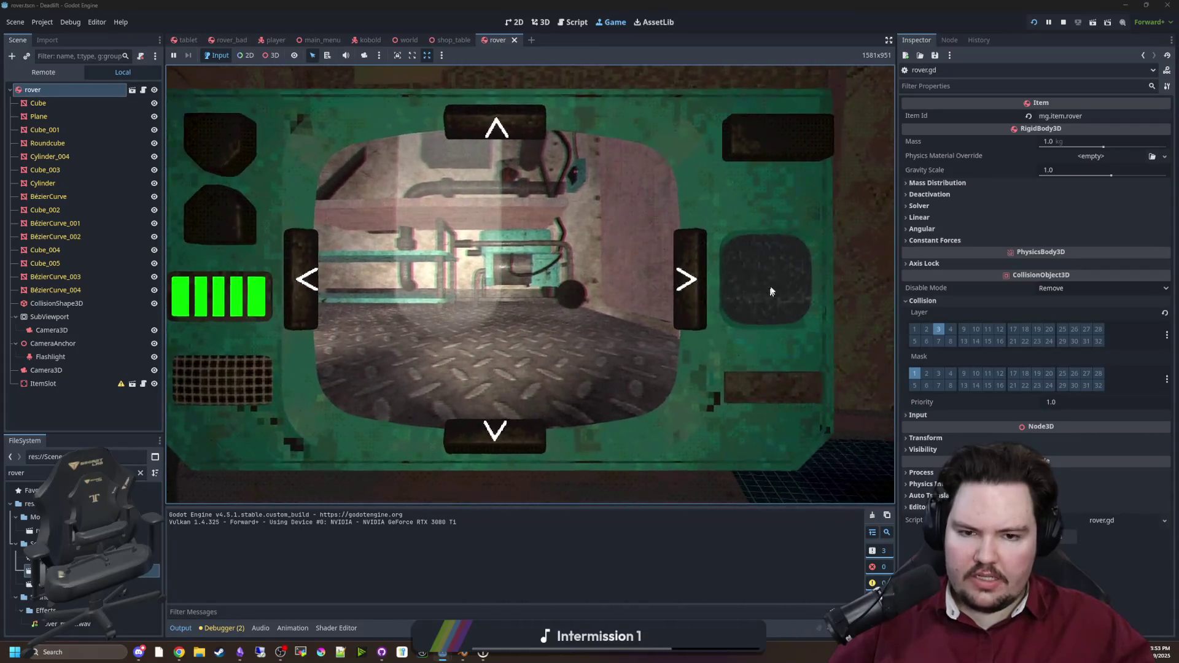
pyautogui.press('e')
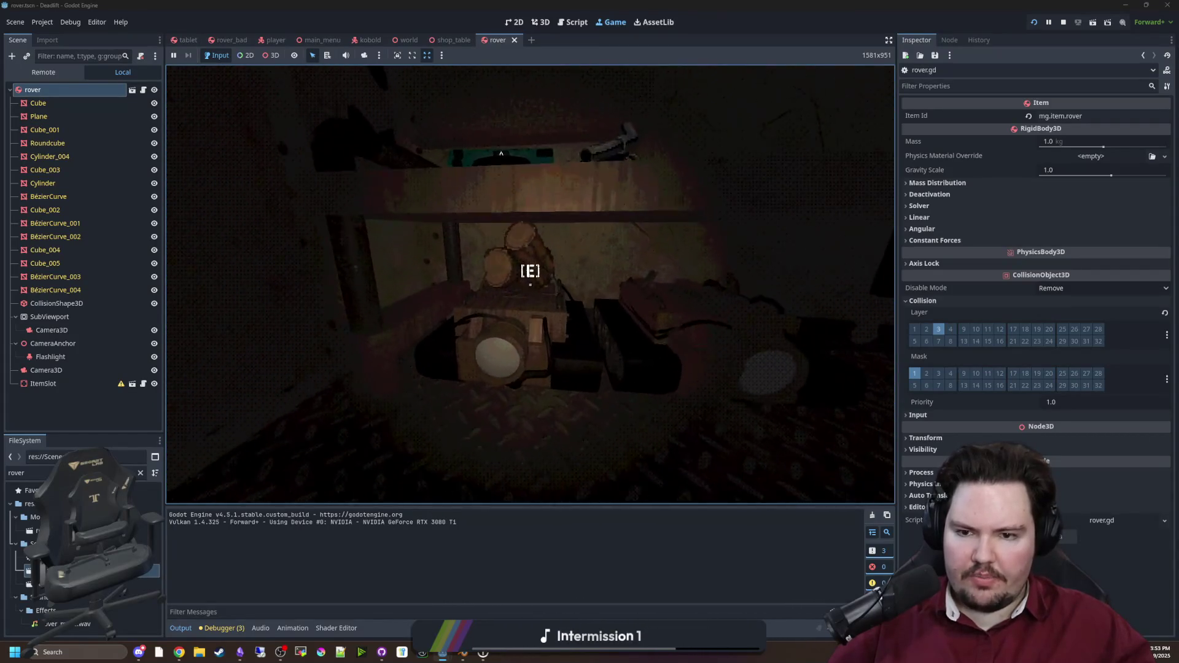
# Step: Pick up the rover, view its camera feed on the tablet, then return to rover.gd
pyautogui.press('e')
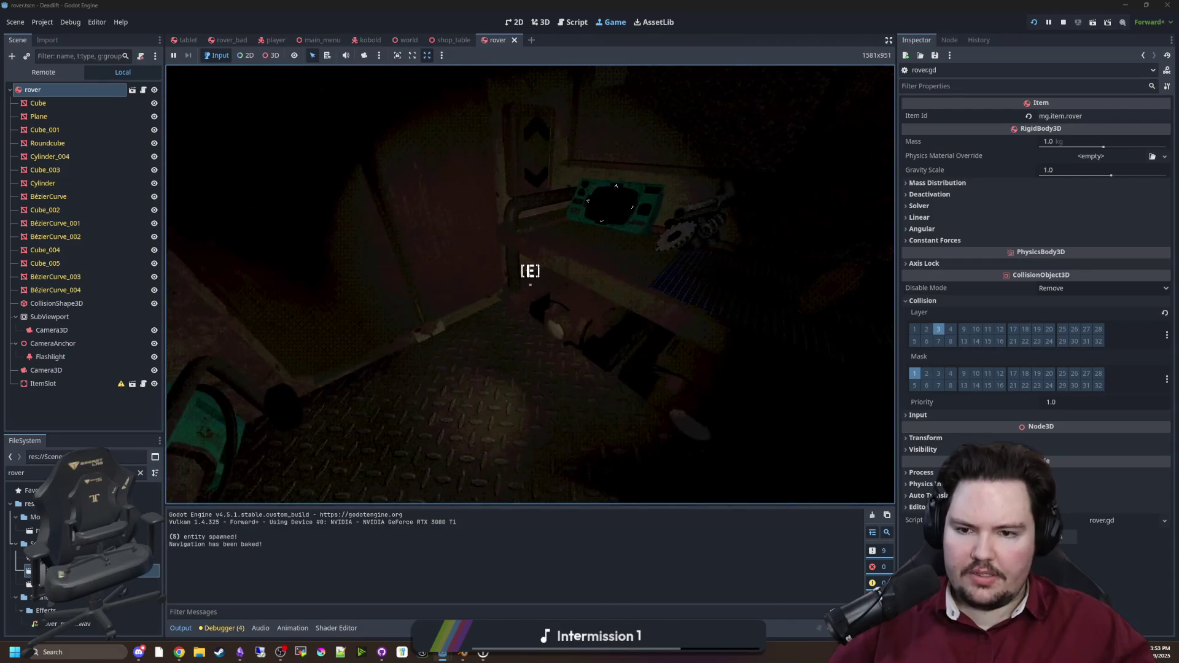
pyautogui.press('w')
pyautogui.press('w')
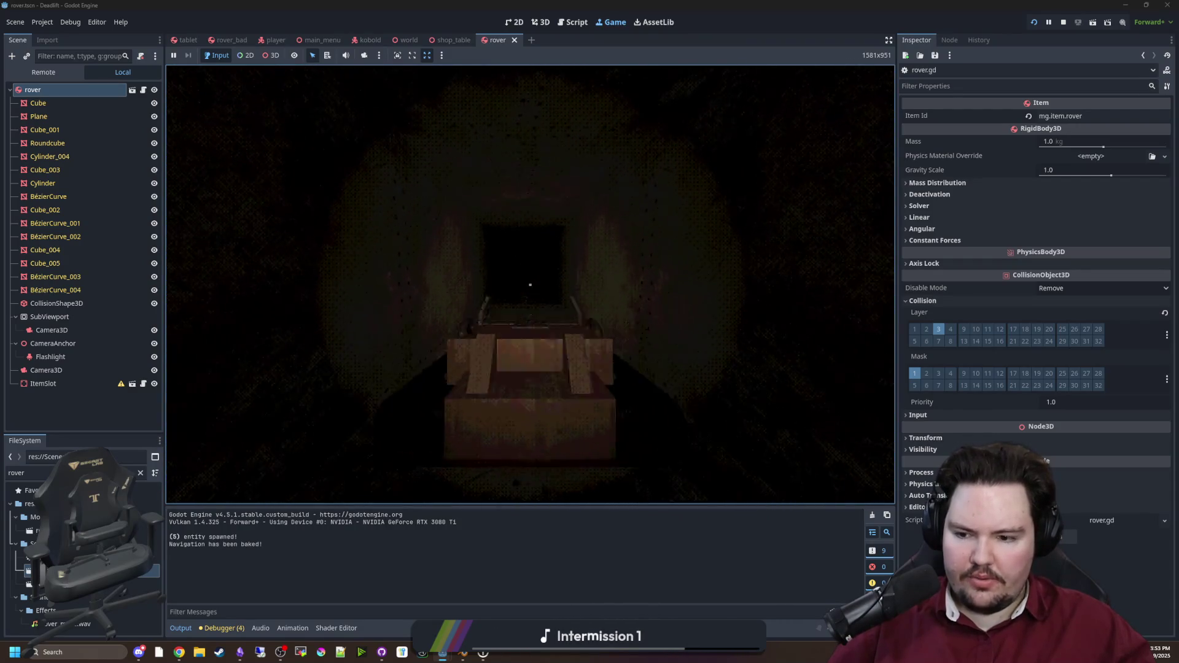
pyautogui.press('w')
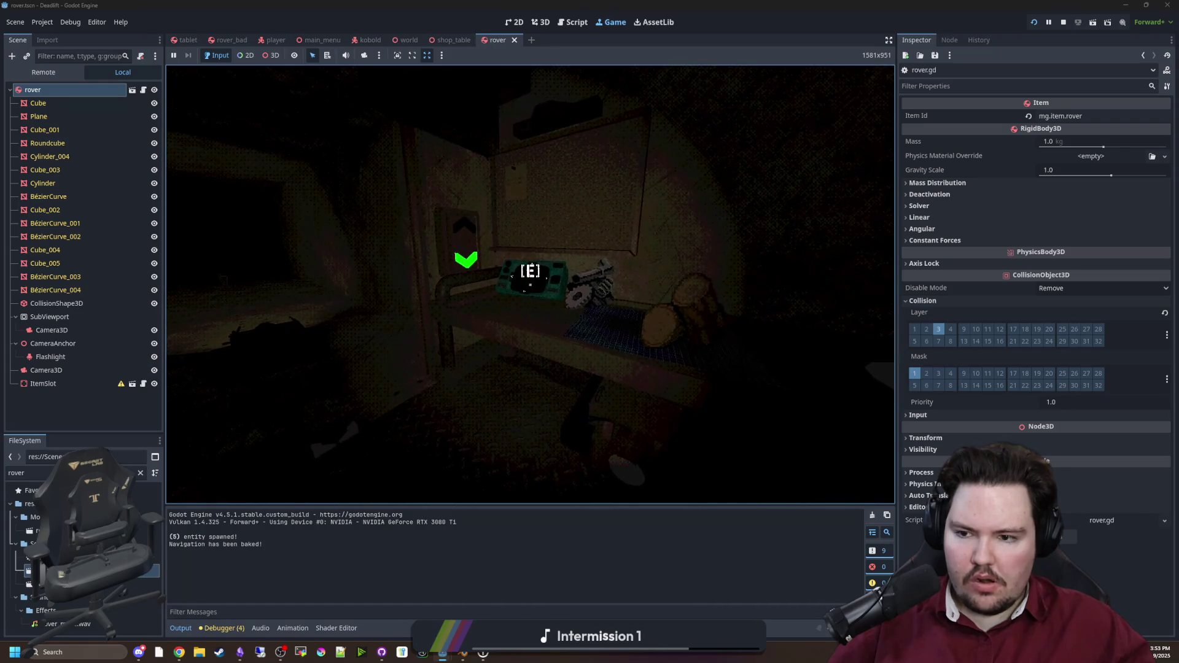
pyautogui.press('e')
pyautogui.press('e')
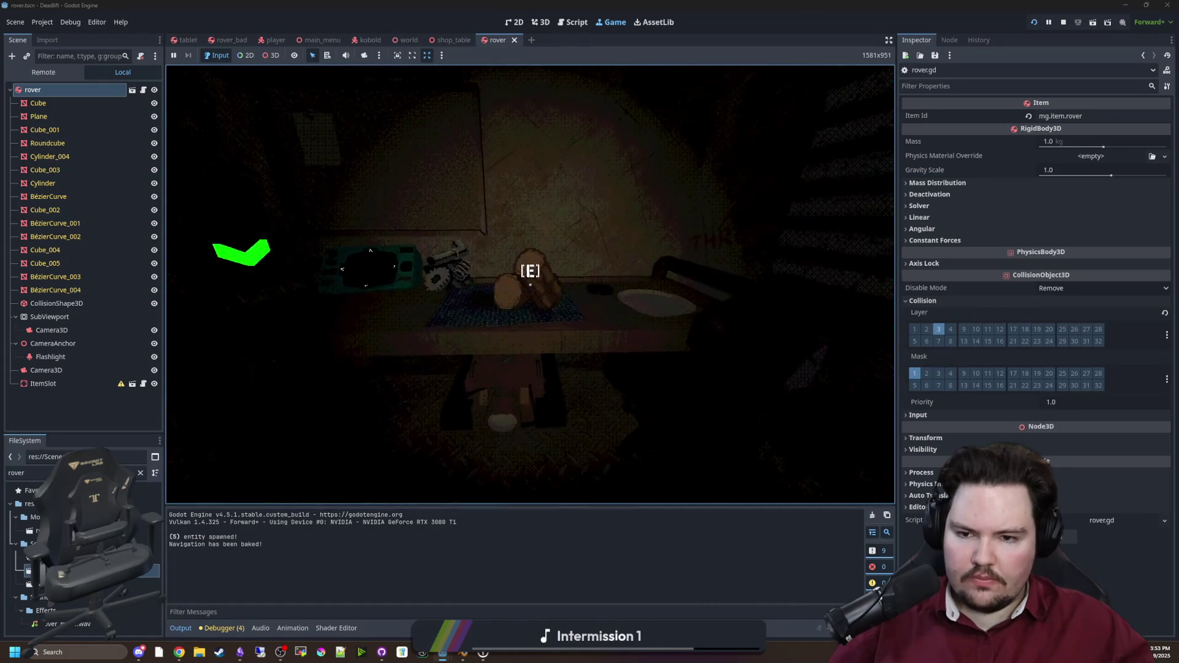
pyautogui.press('e')
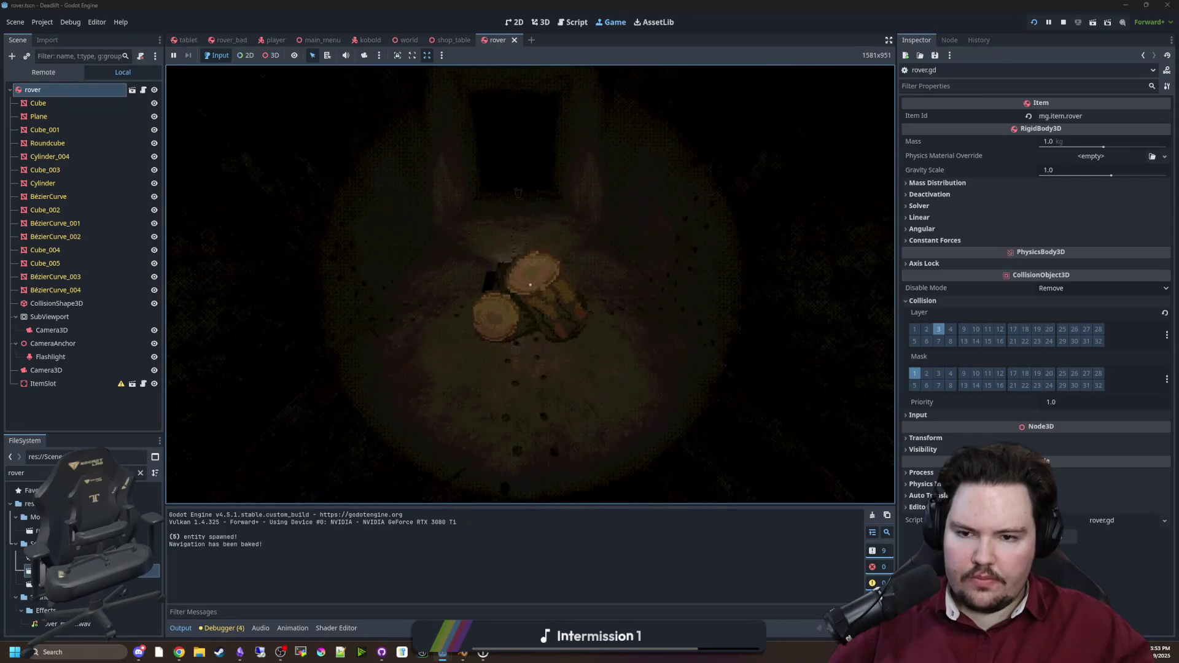
pyautogui.press('e')
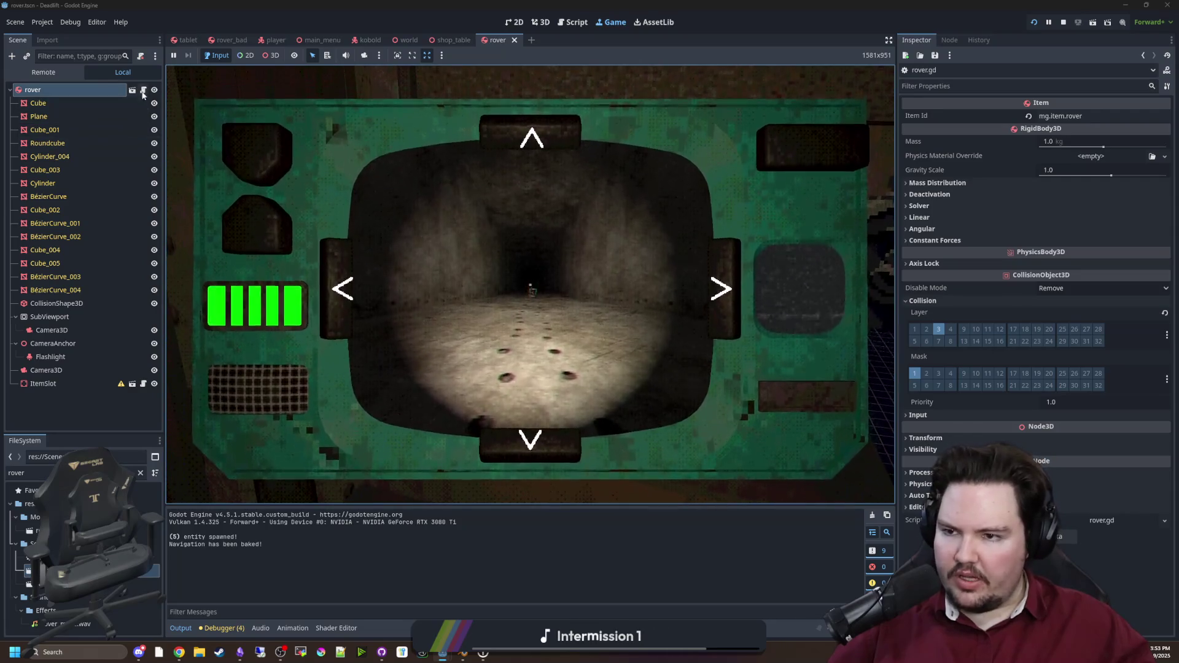
pyautogui.click(143, 90)
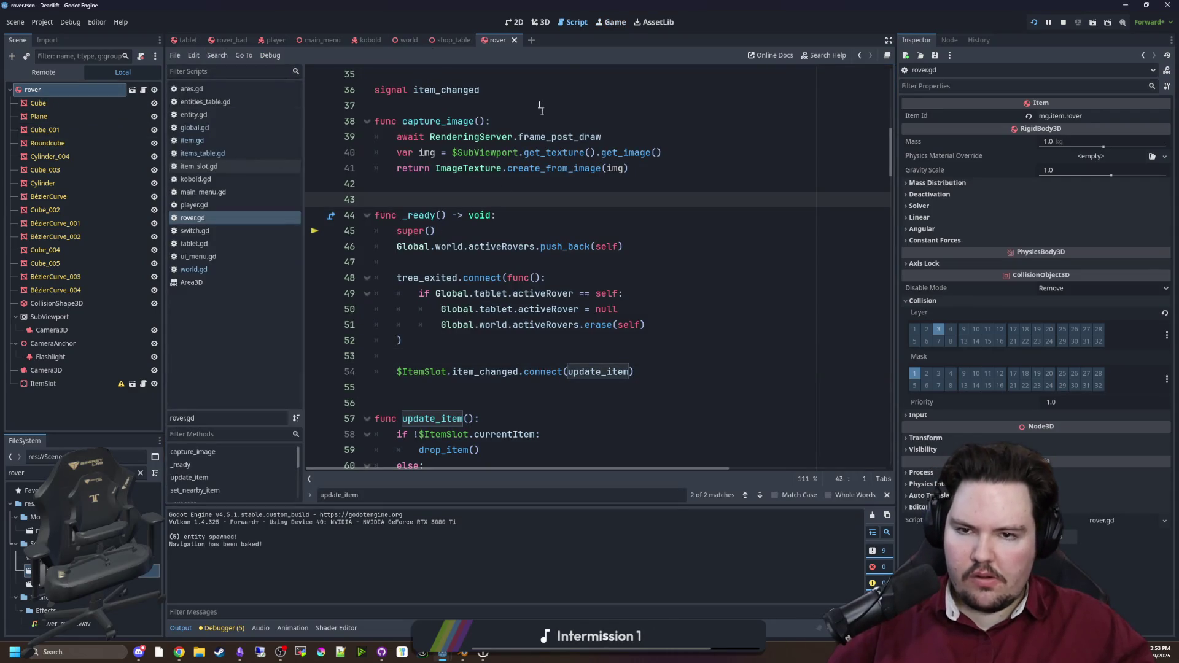
# Step: Jump from $ItemSlot in rover.gd to the item_slot.gd class definition
pyautogui.click(608, 24)
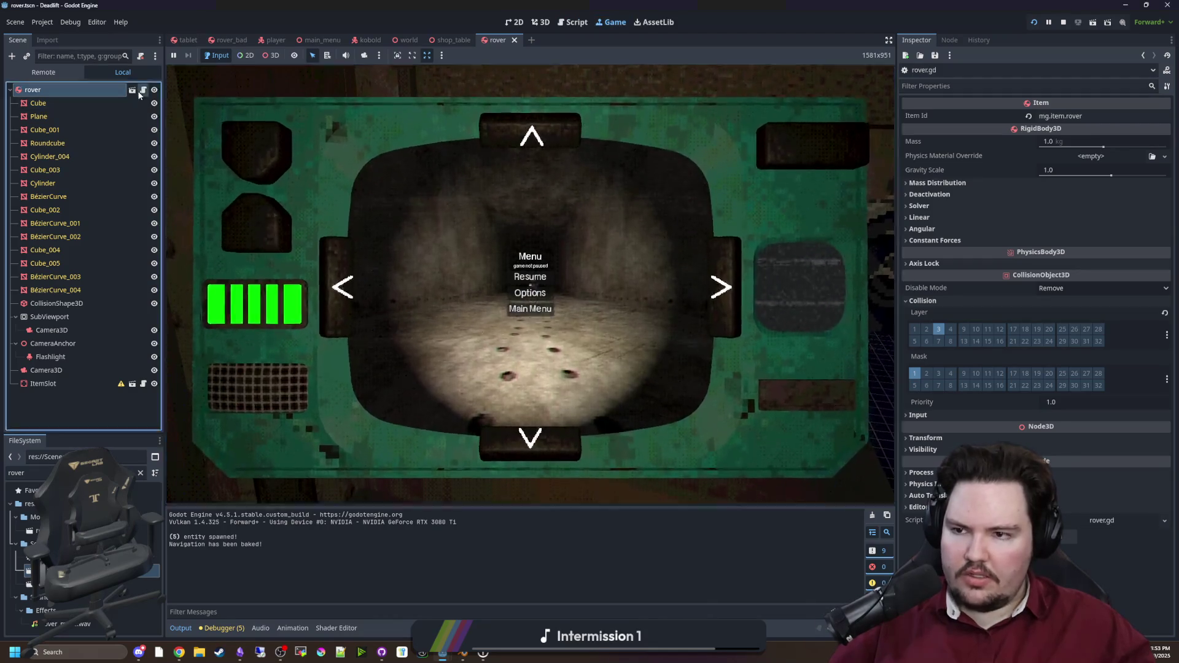
pyautogui.hotkey('ctrl', 'F3')
pyautogui.click(518, 351)
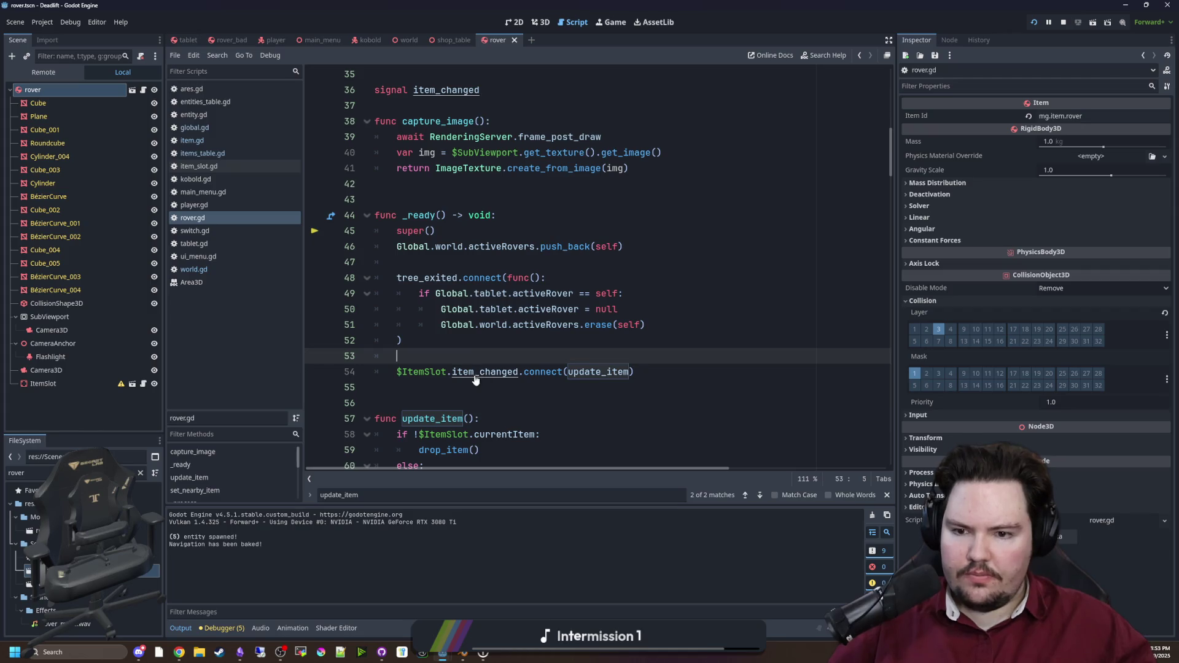
pyautogui.keyDown('ctrl'); pyautogui.click(433, 372); pyautogui.keyUp('ctrl')
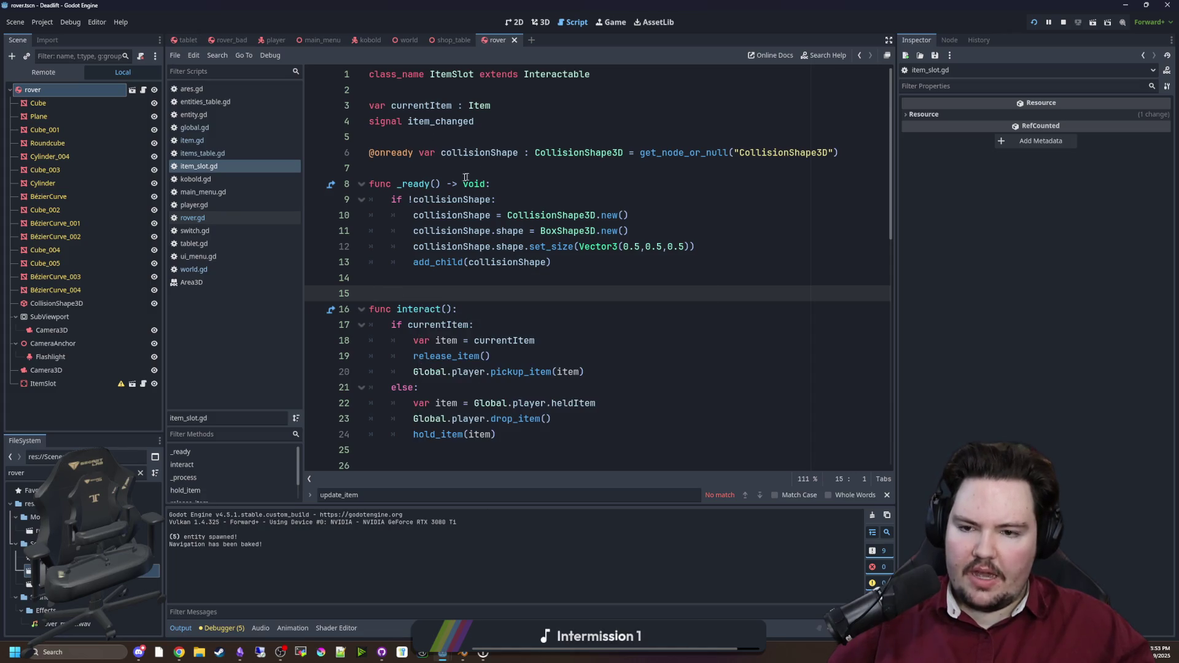
pyautogui.scroll(-3, 465, 221)
pyautogui.click(508, 323)
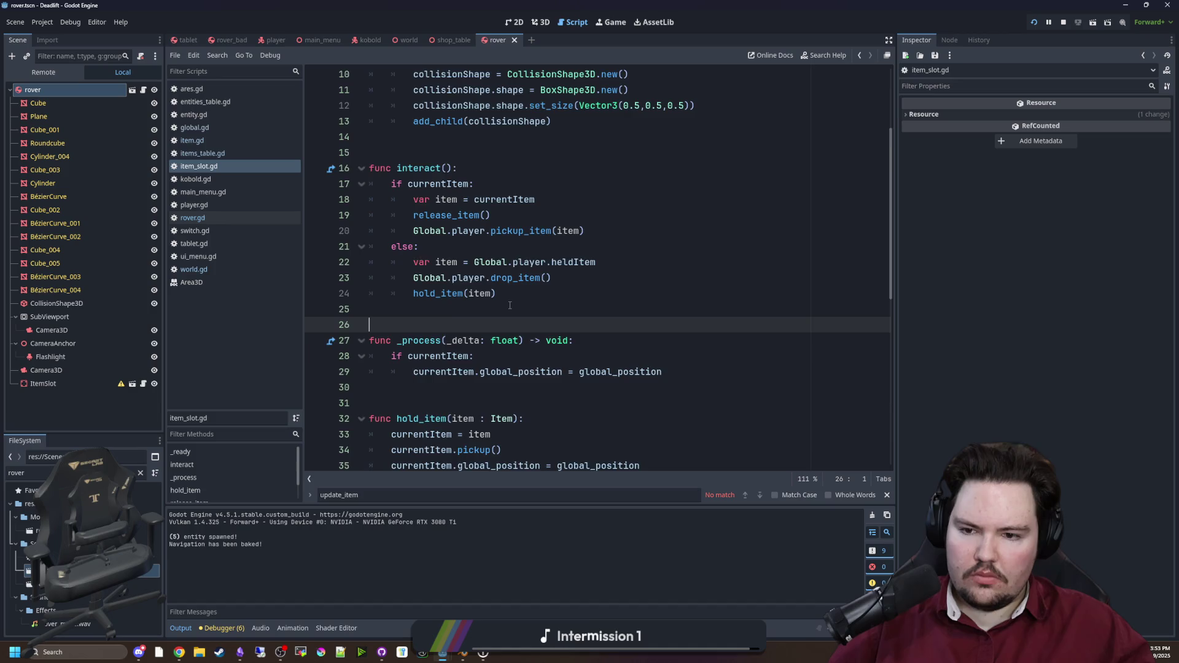
# Step: Read through hold_item and release_item in item_slot.gd, then open player.gd
pyautogui.scroll(-1, 510, 305)
pyautogui.scroll(-3, 490, 300)
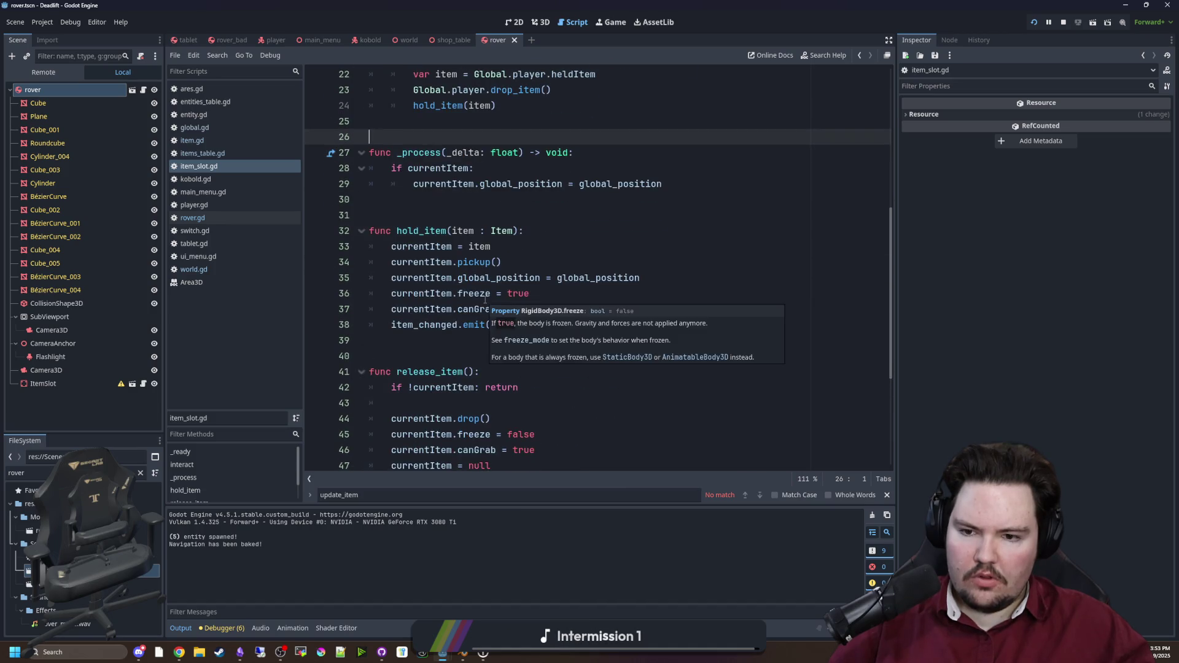
pyautogui.scroll(-2, 485, 299)
pyautogui.scroll(2, 485, 300)
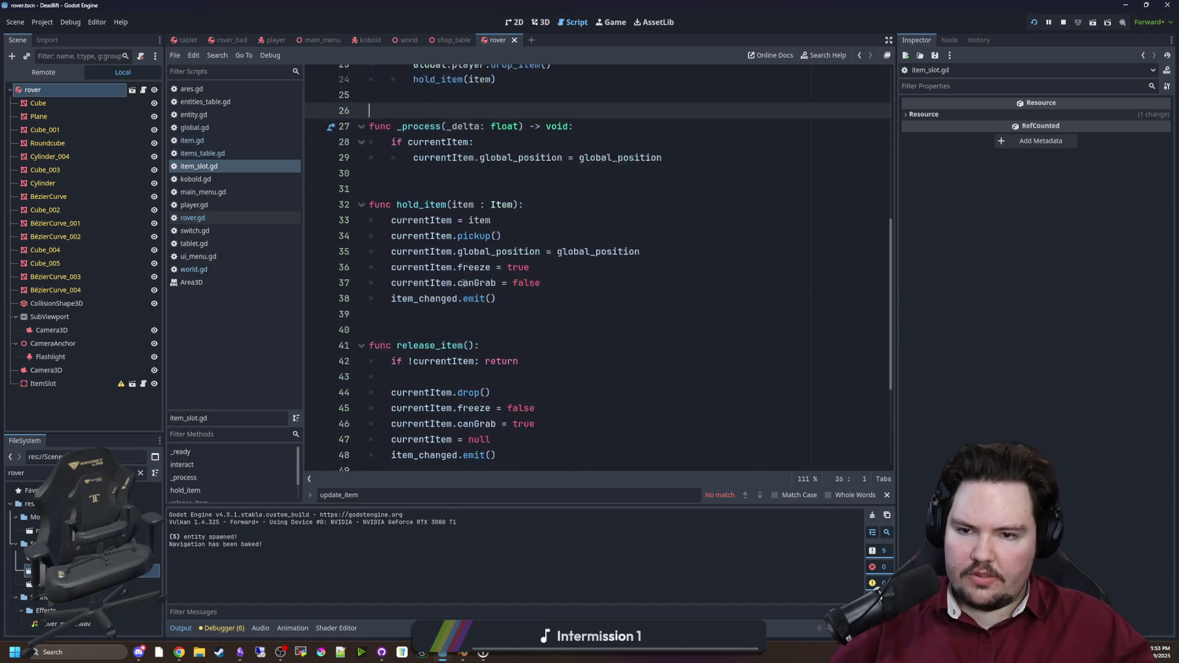
pyautogui.scroll(7, 383, 238)
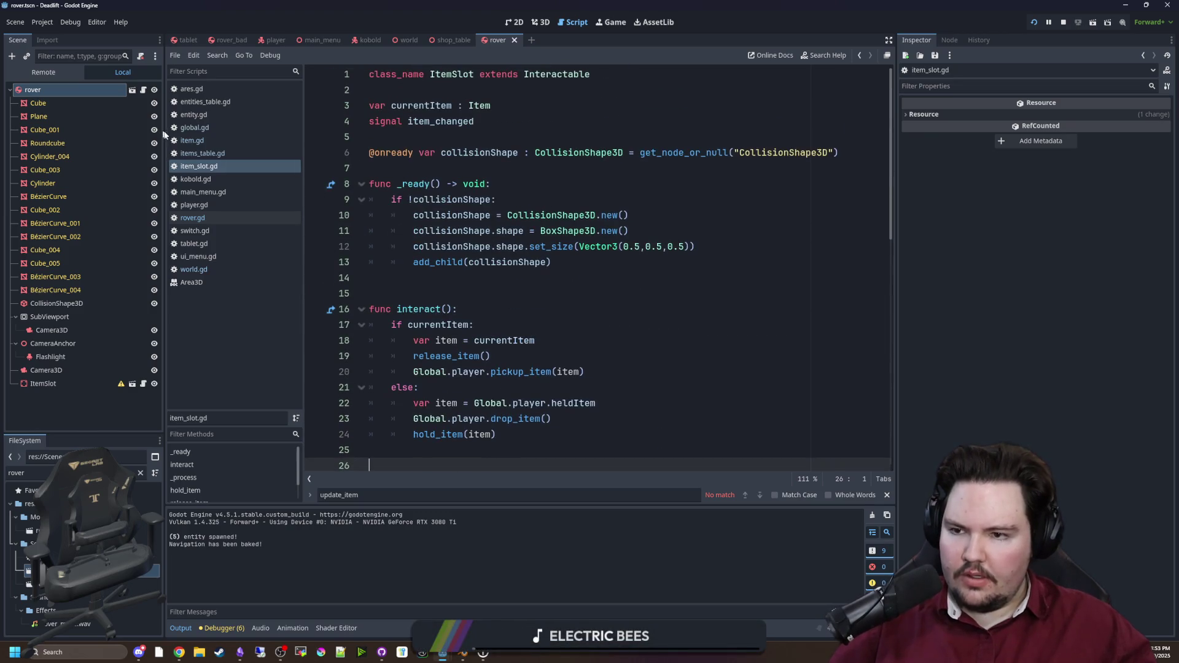
pyautogui.click(202, 208)
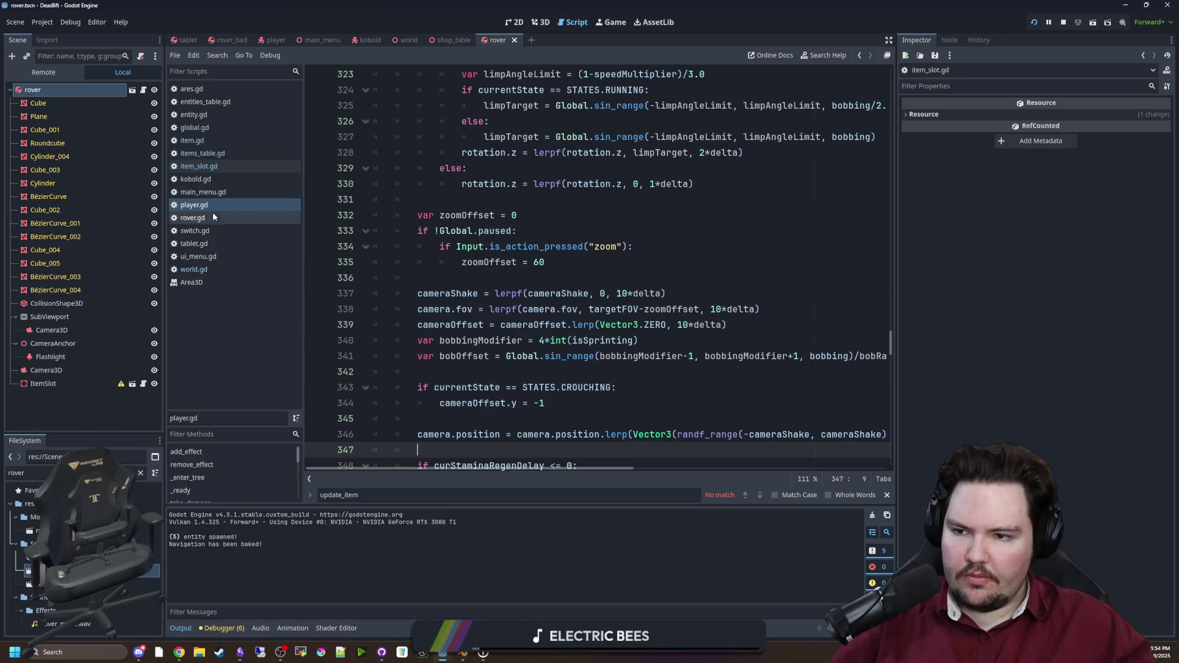
# Step: In update_item's else branch, replace nearbyItem on line 61 with $ItemSlot.currentItem
pyautogui.click(213, 218)
pyautogui.scroll(-3, 501, 273)
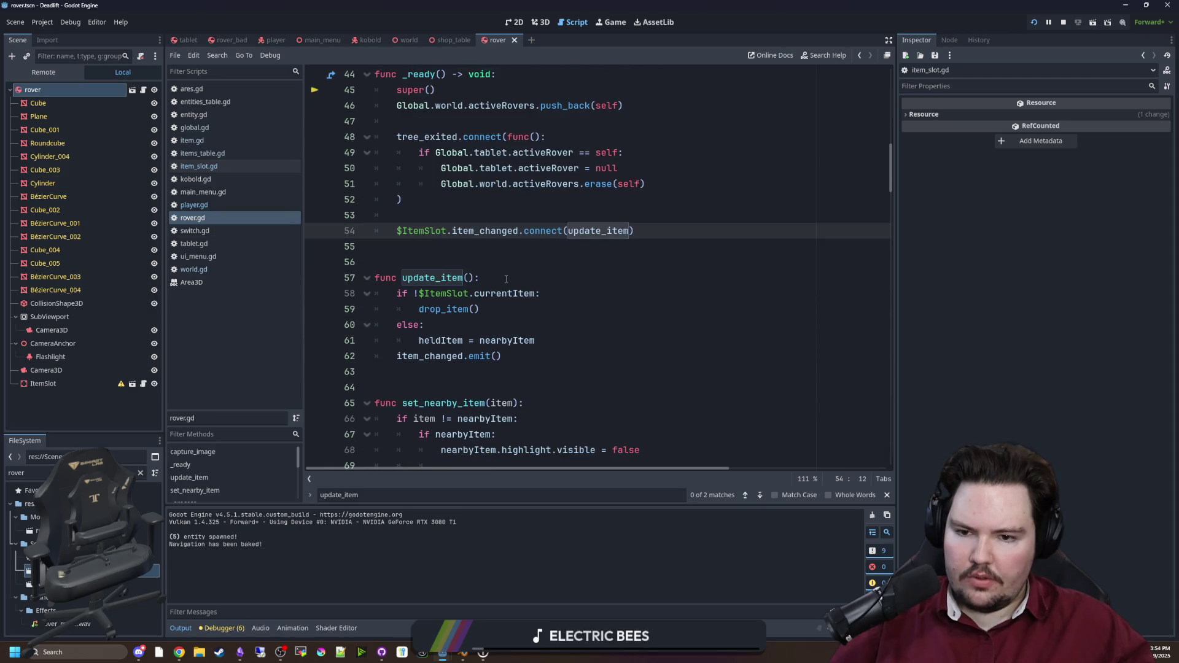
pyautogui.click(459, 327)
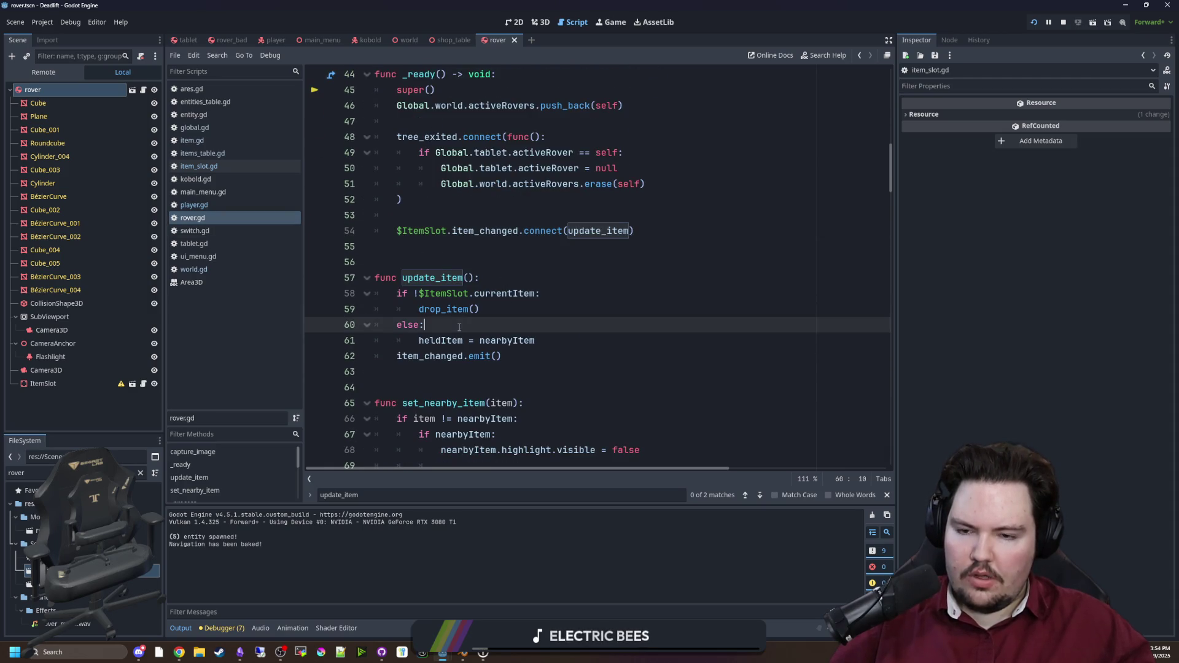
pyautogui.moveTo(419, 293); pyautogui.dragTo(526, 293)
pyautogui.click(502, 312)
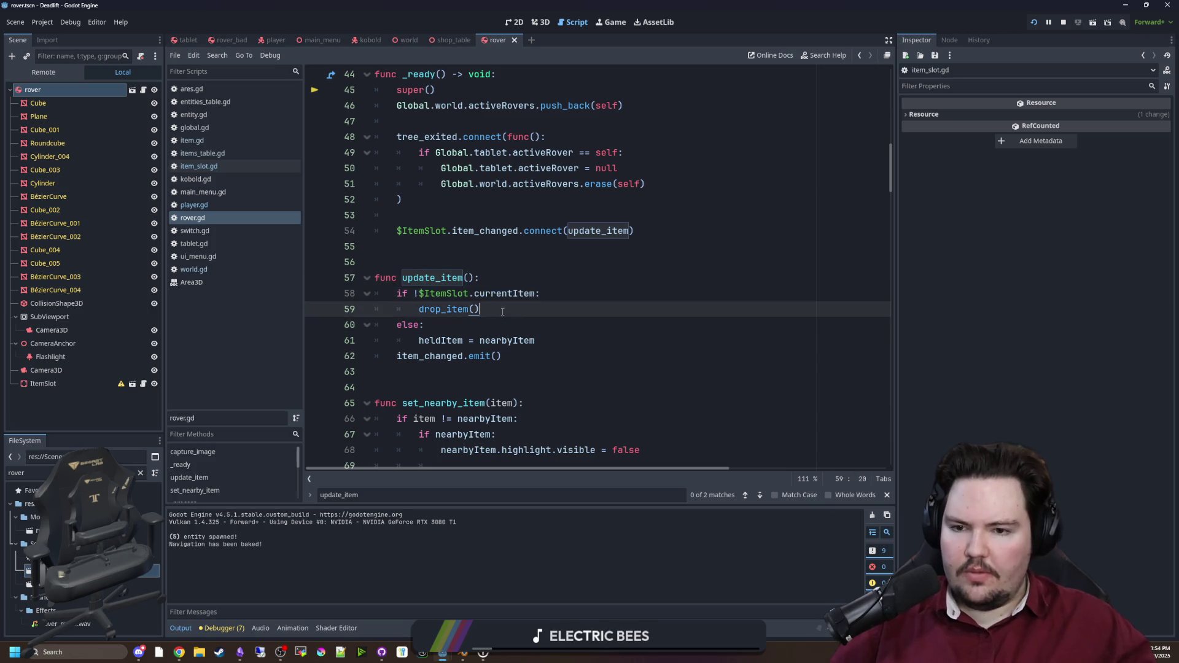
pyautogui.click(426, 331)
pyautogui.moveTo(419, 340); pyautogui.dragTo(537, 341)
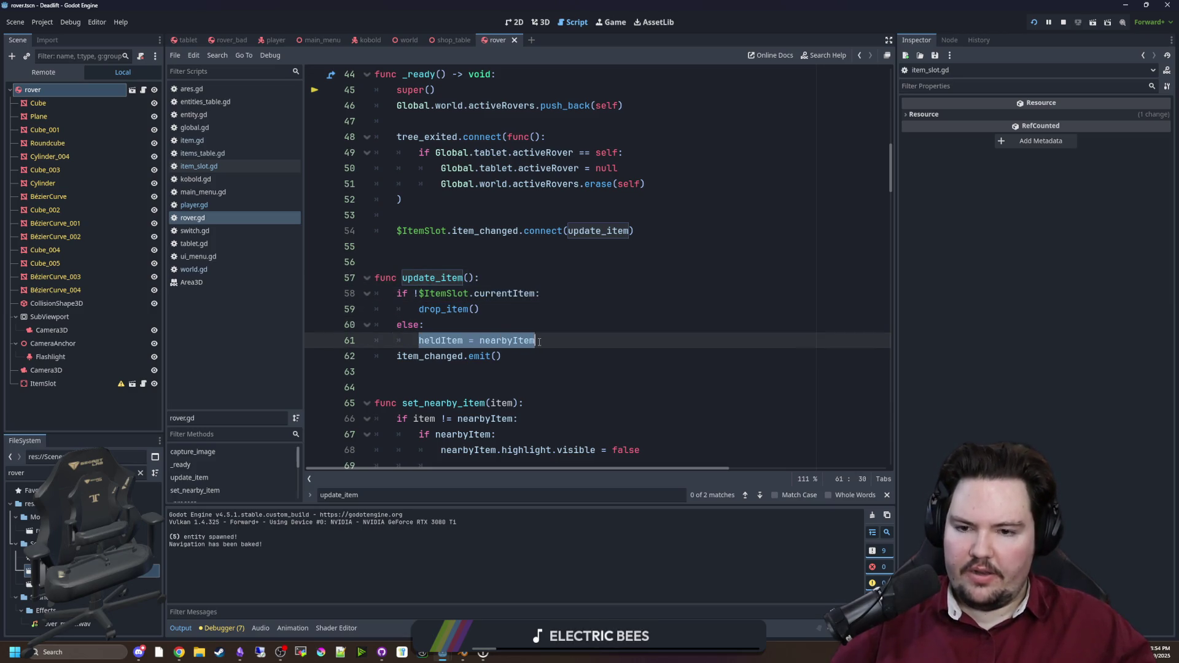
pyautogui.click(494, 328)
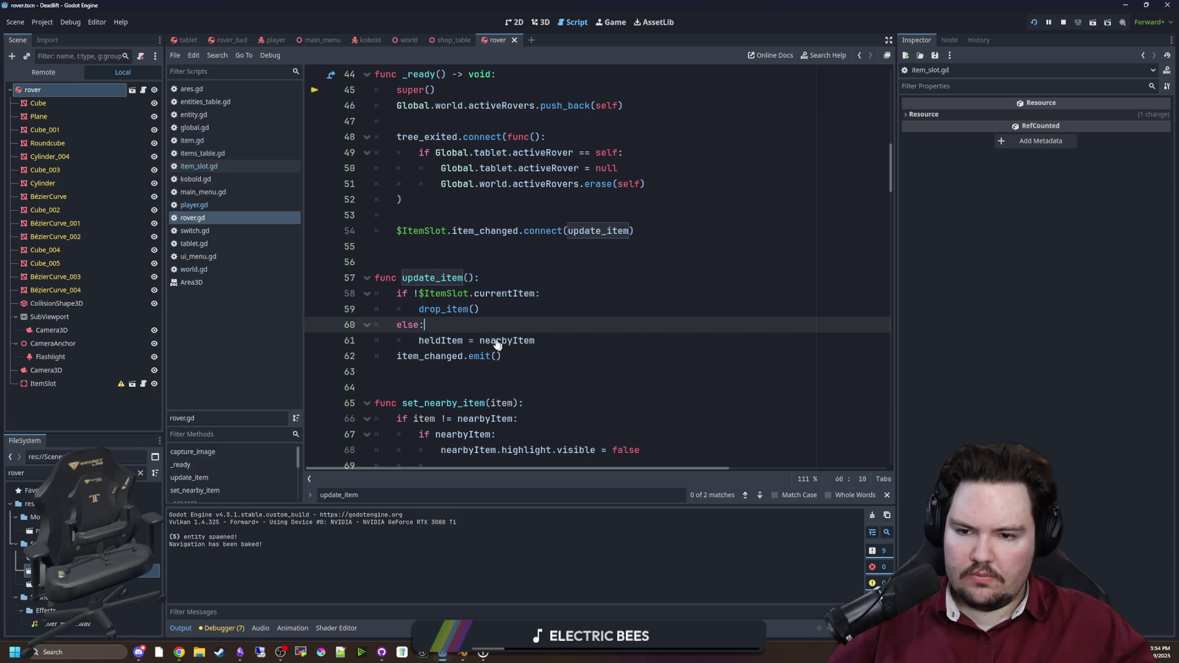
pyautogui.doubleClick(489, 340)
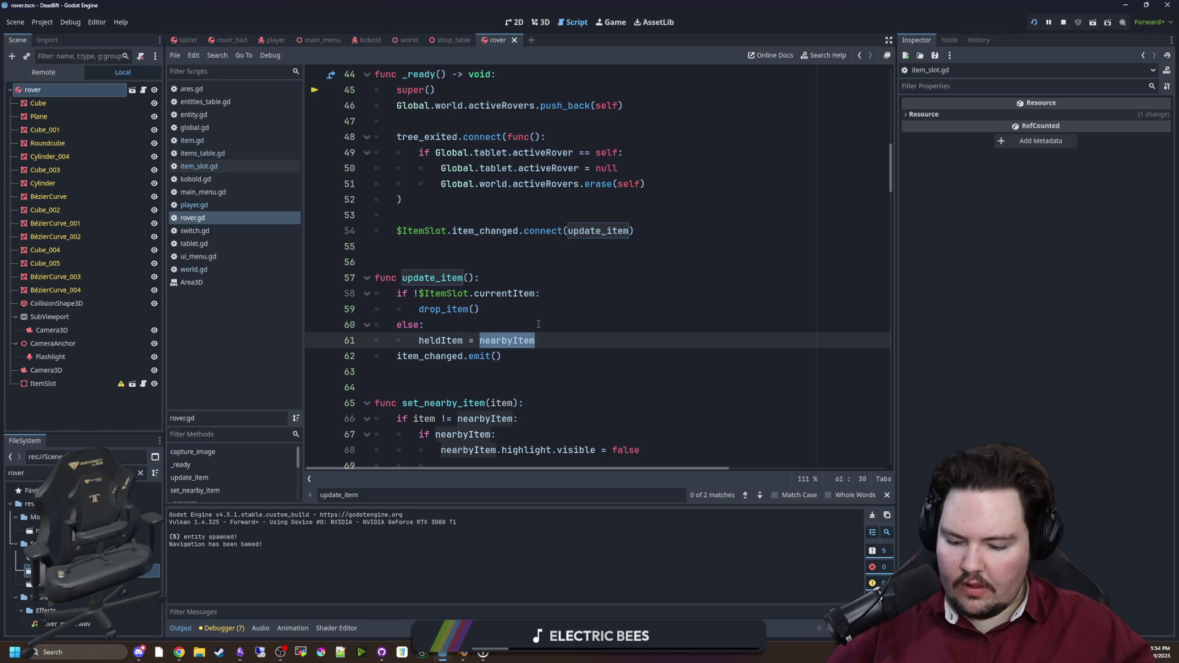
pyautogui.write('$ItemSlot.')
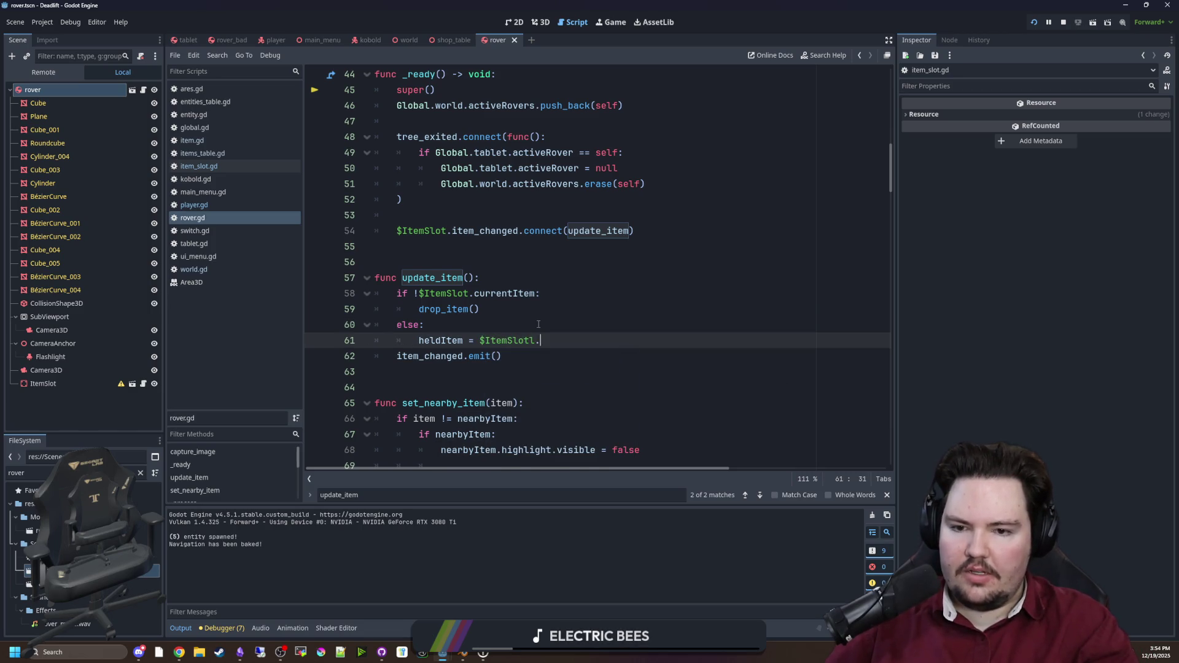
pyautogui.write('current')
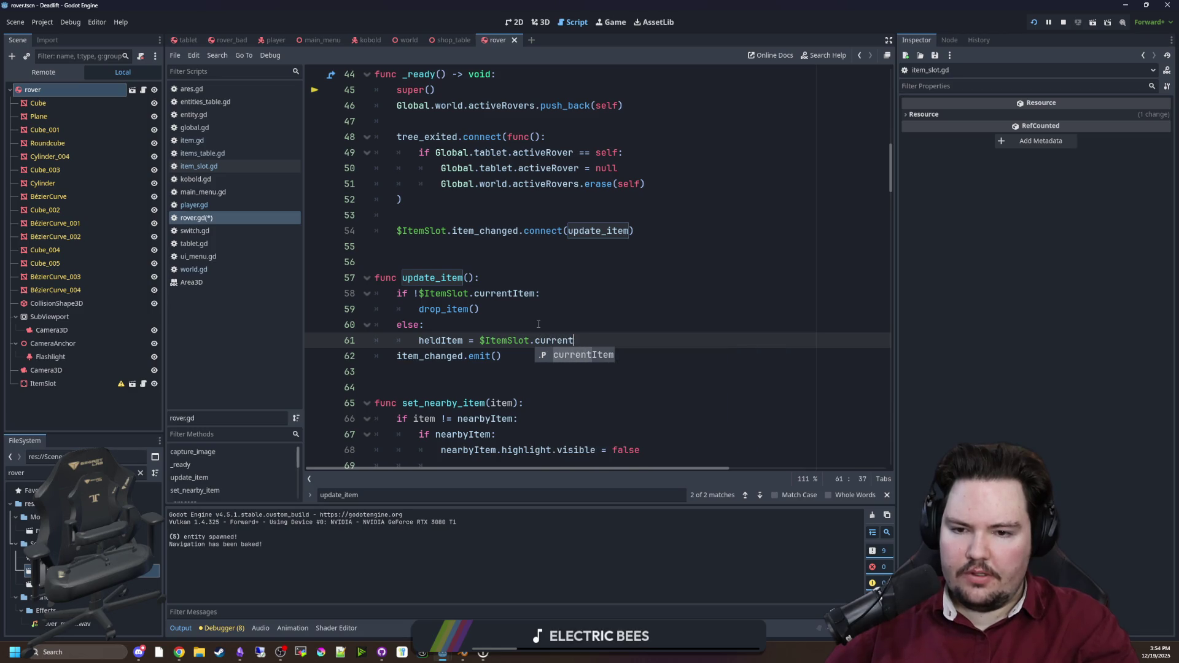
pyautogui.click(539, 323)
pyautogui.scroll(-10, 870, 204)
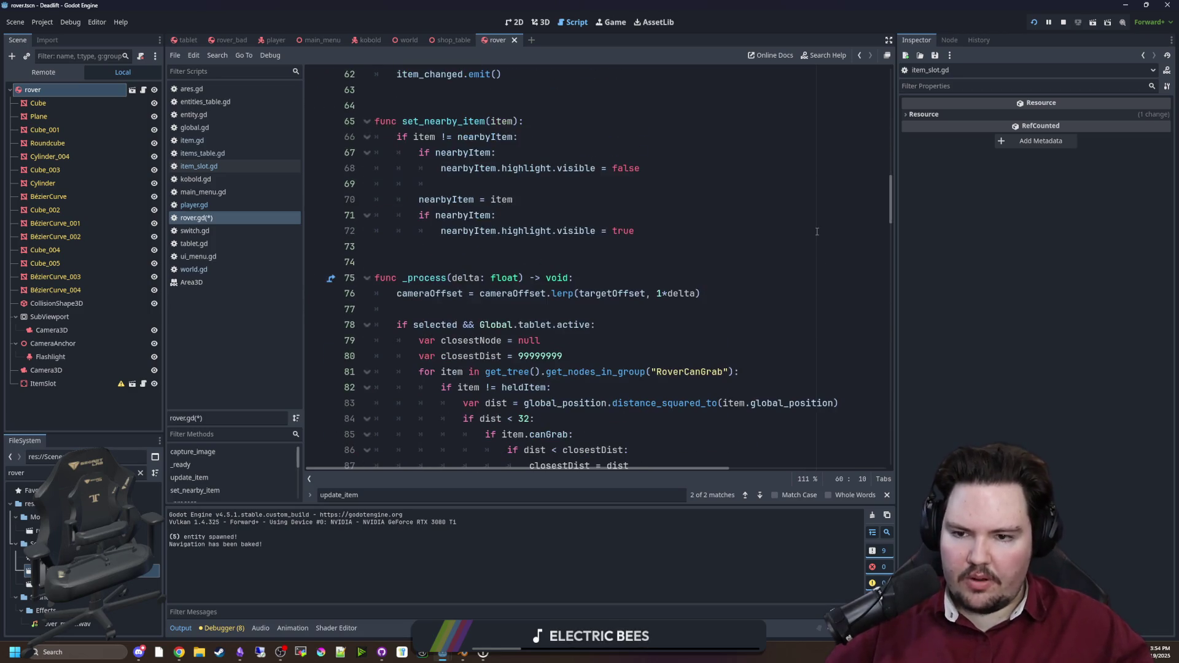
# Step: Change grab_item's hold_item argument from heldItem to nearbyItem and save rover.gd
pyautogui.scroll(-15, 876, 256)
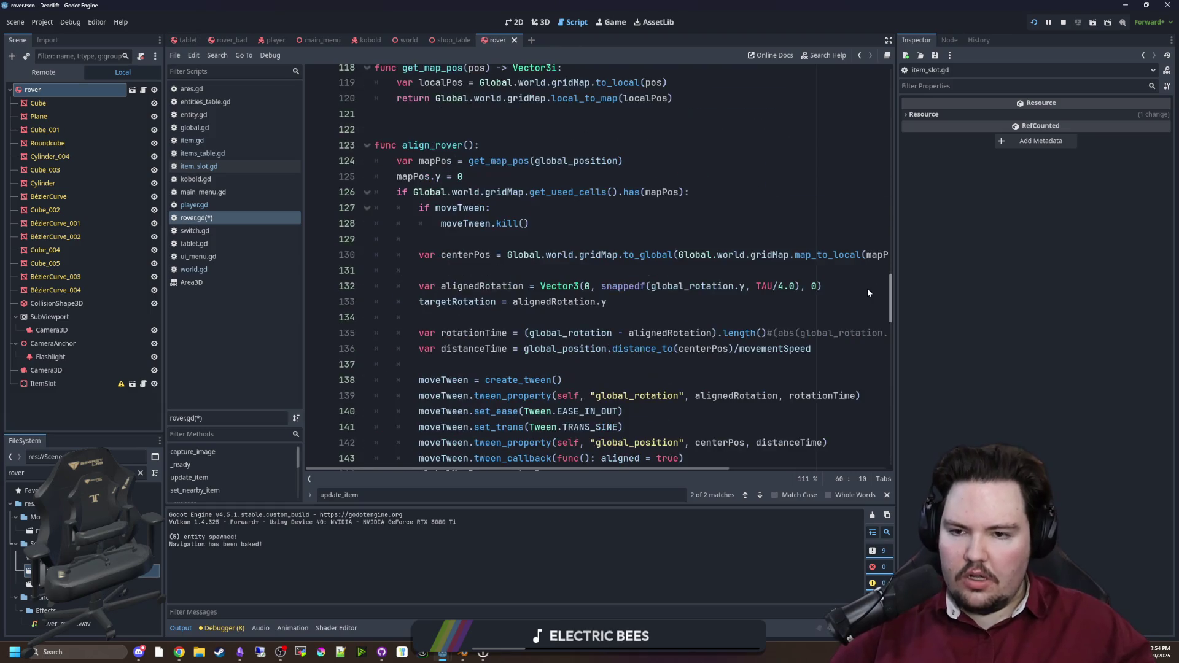
pyautogui.scroll(8, 866, 270)
pyautogui.scroll(-20, 866, 259)
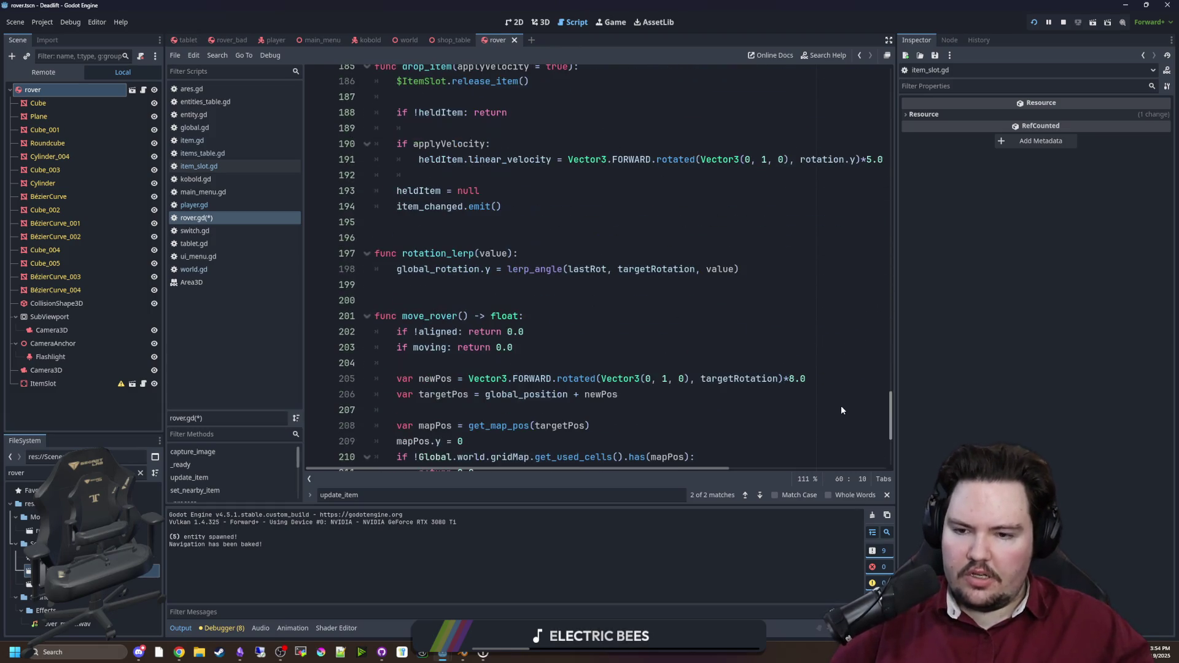
pyautogui.scroll(6, 841, 405)
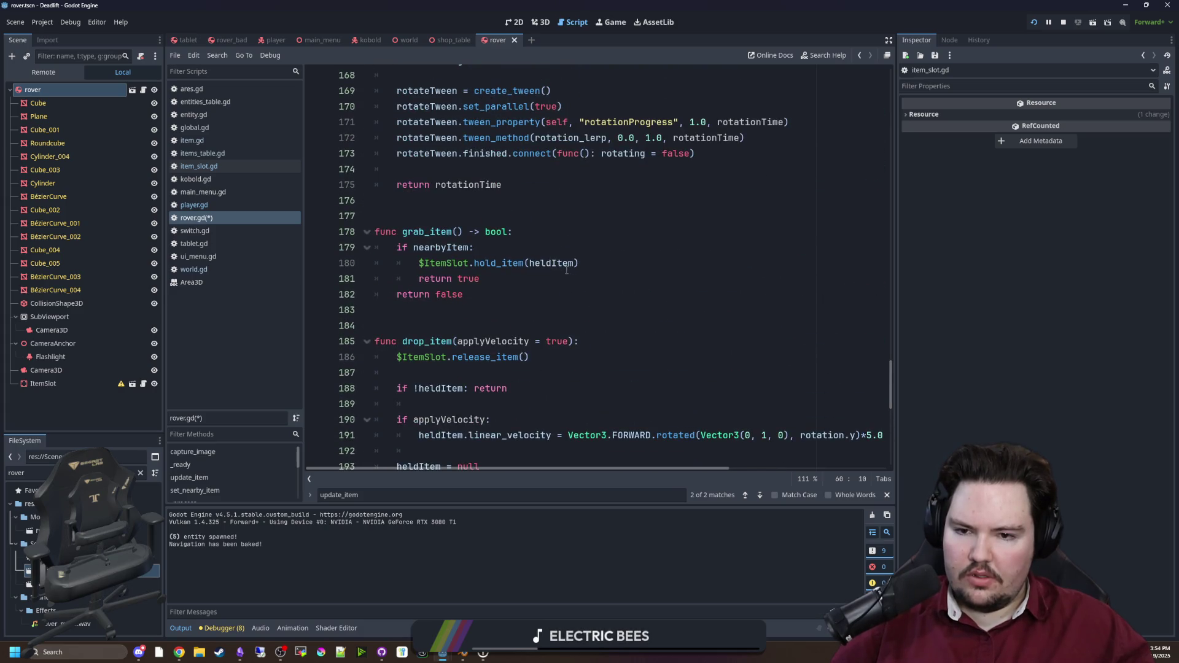
pyautogui.scroll(1, 540, 345)
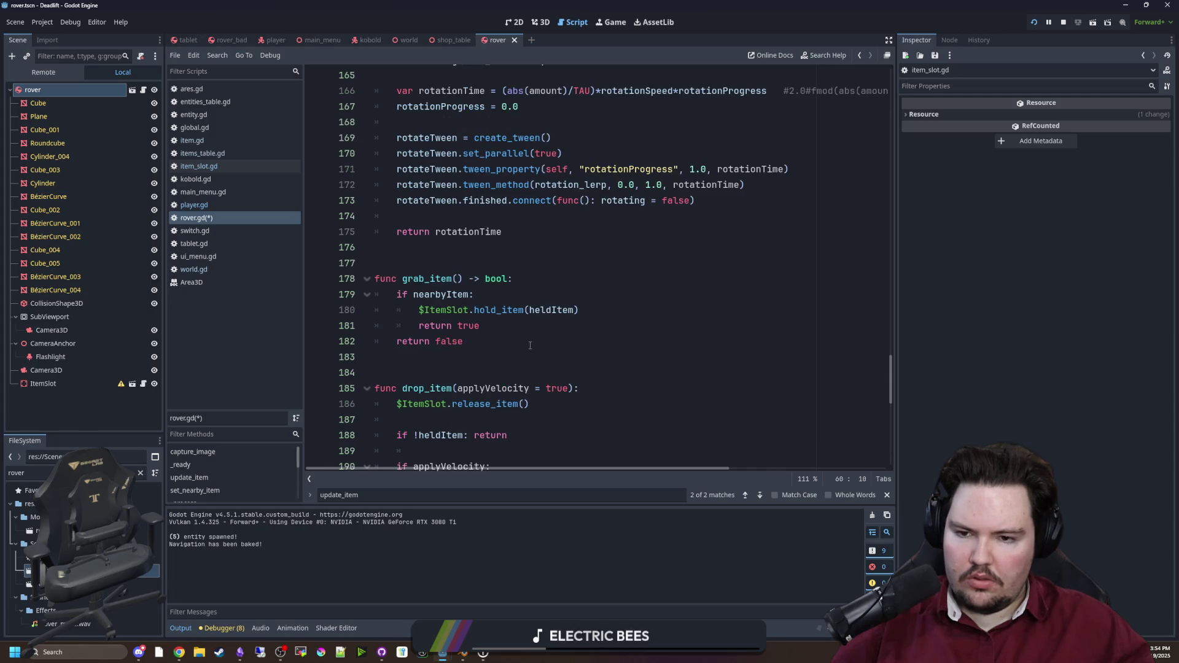
pyautogui.doubleClick(555, 310)
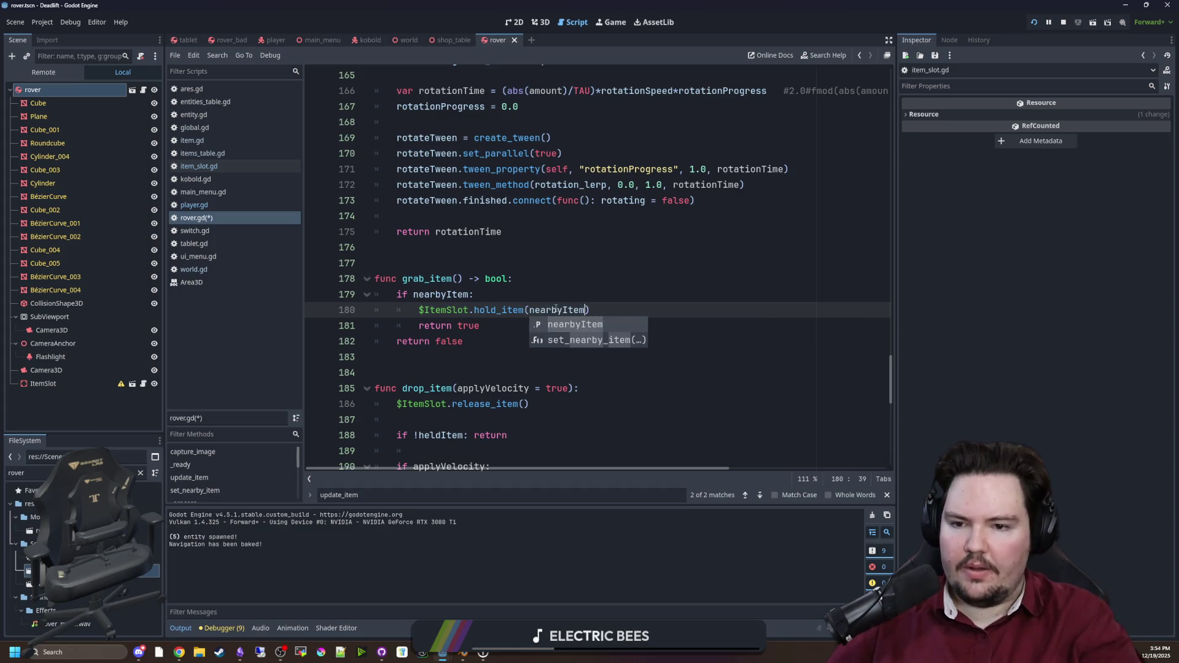
pyautogui.click(556, 296)
pyautogui.hotkey('ctrl', 's')
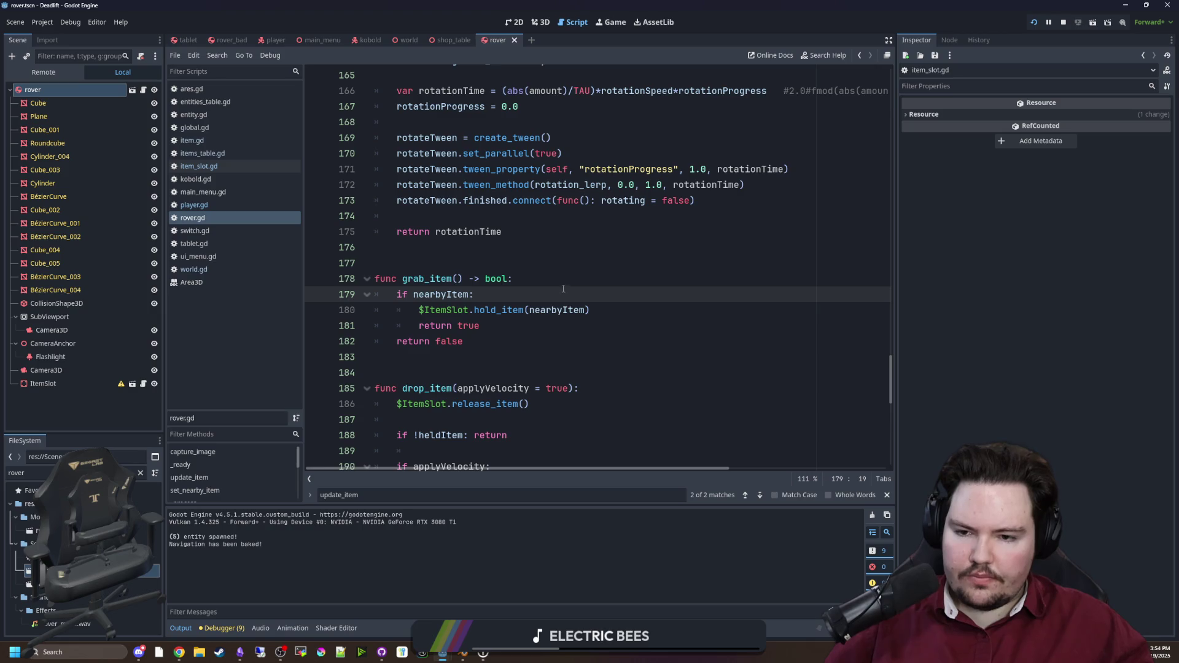
# Step: Wrap hold_item and return true in 'if nearbyItem != heldItem:' and run the game
pyautogui.click(467, 261)
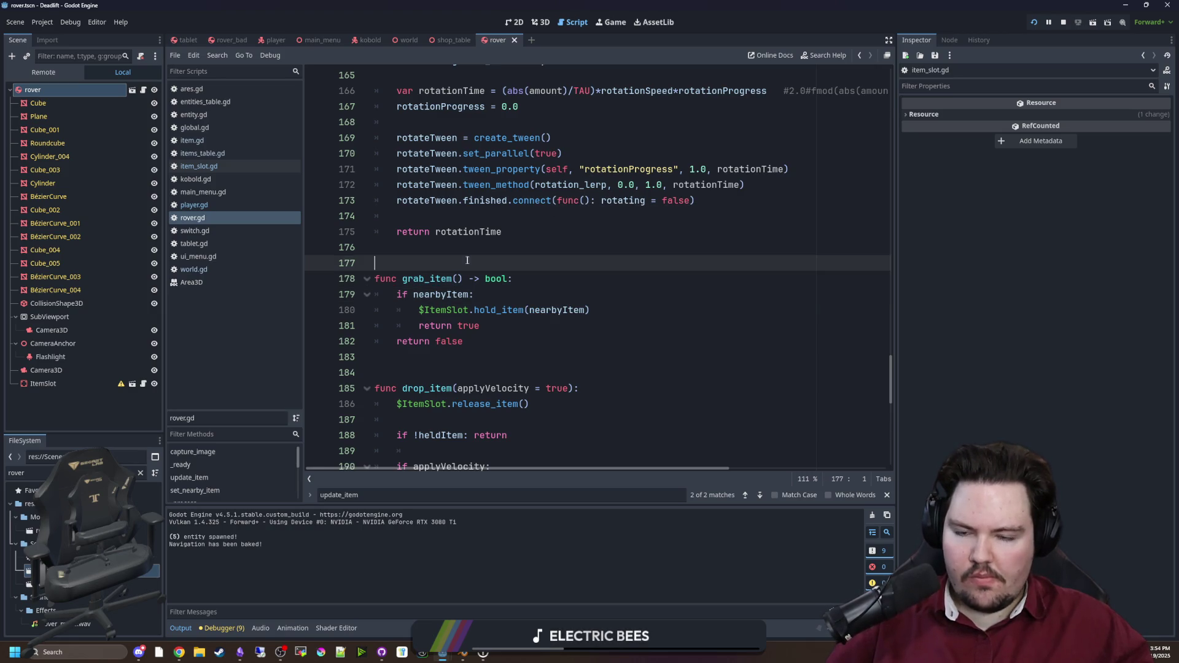
pyautogui.click(506, 297)
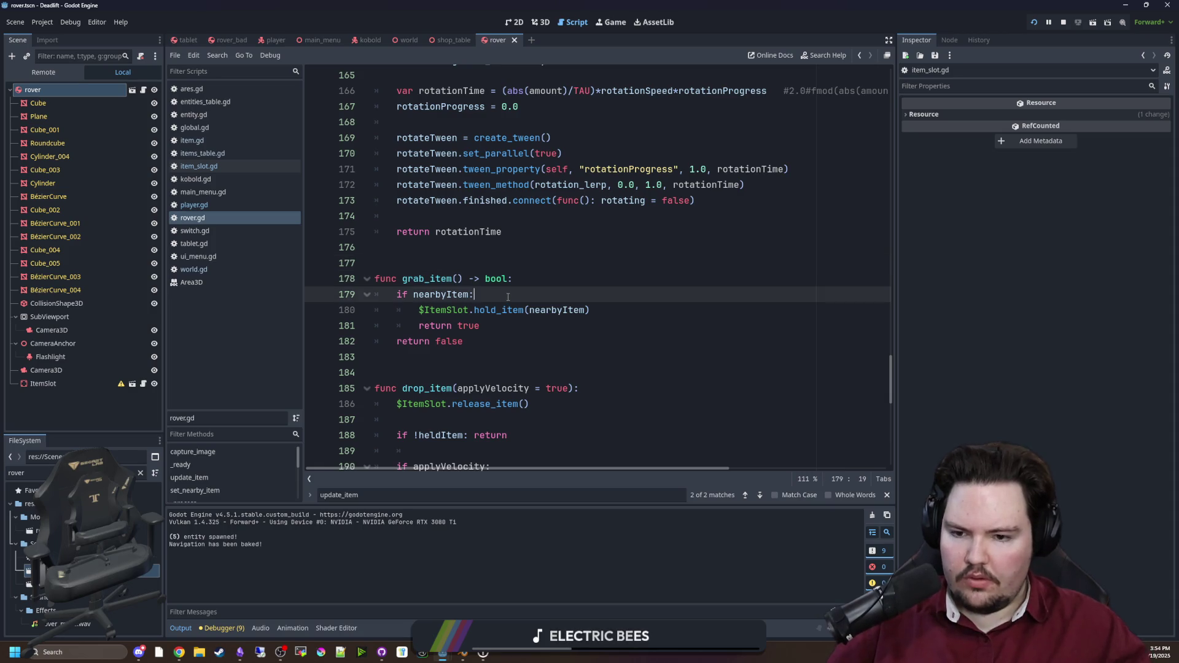
pyautogui.press('Return')
pyautogui.write('if nearbyItem !=')
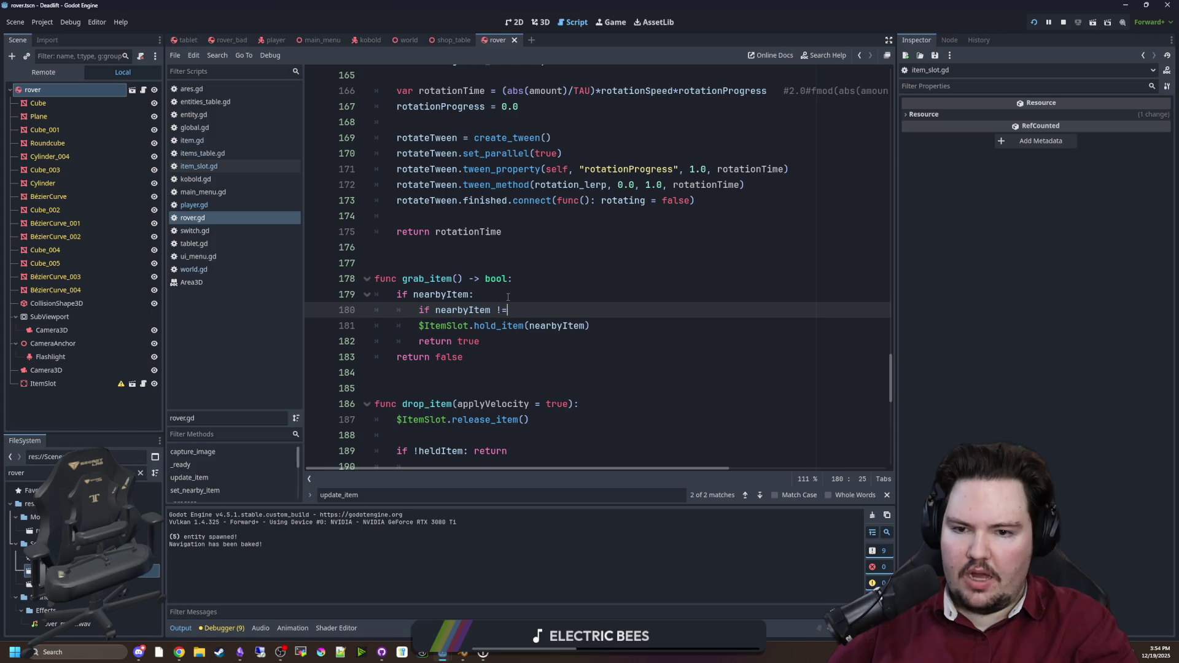
pyautogui.write('heldItem:')
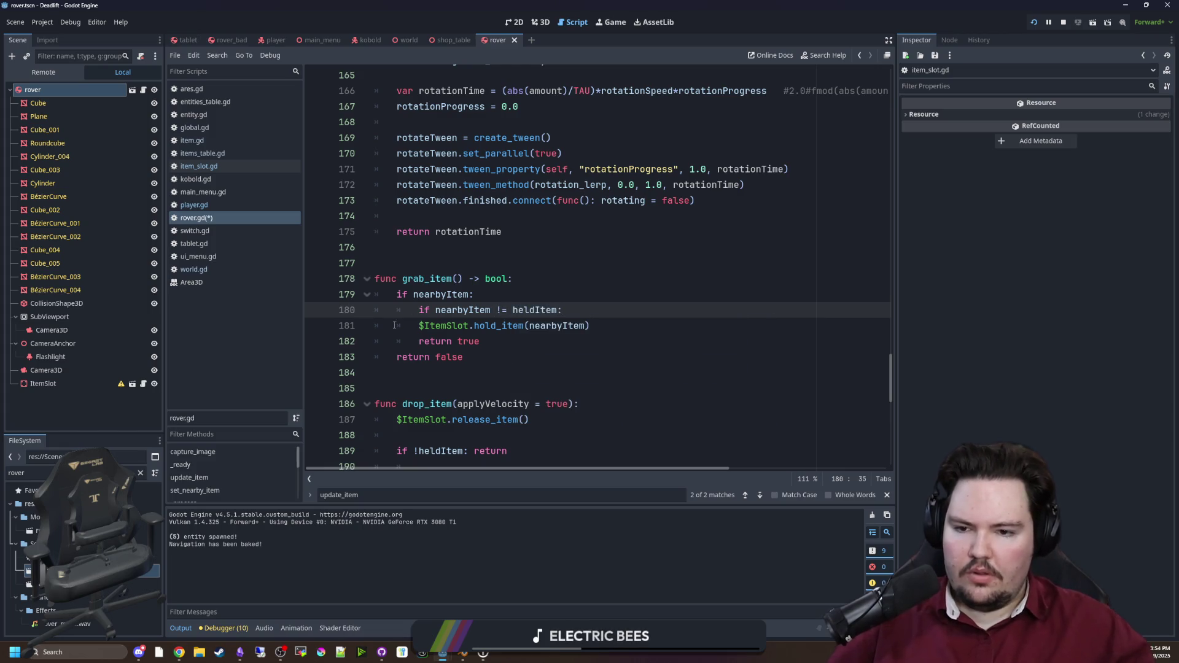
pyautogui.moveTo(394, 325); pyautogui.dragTo(482, 342)
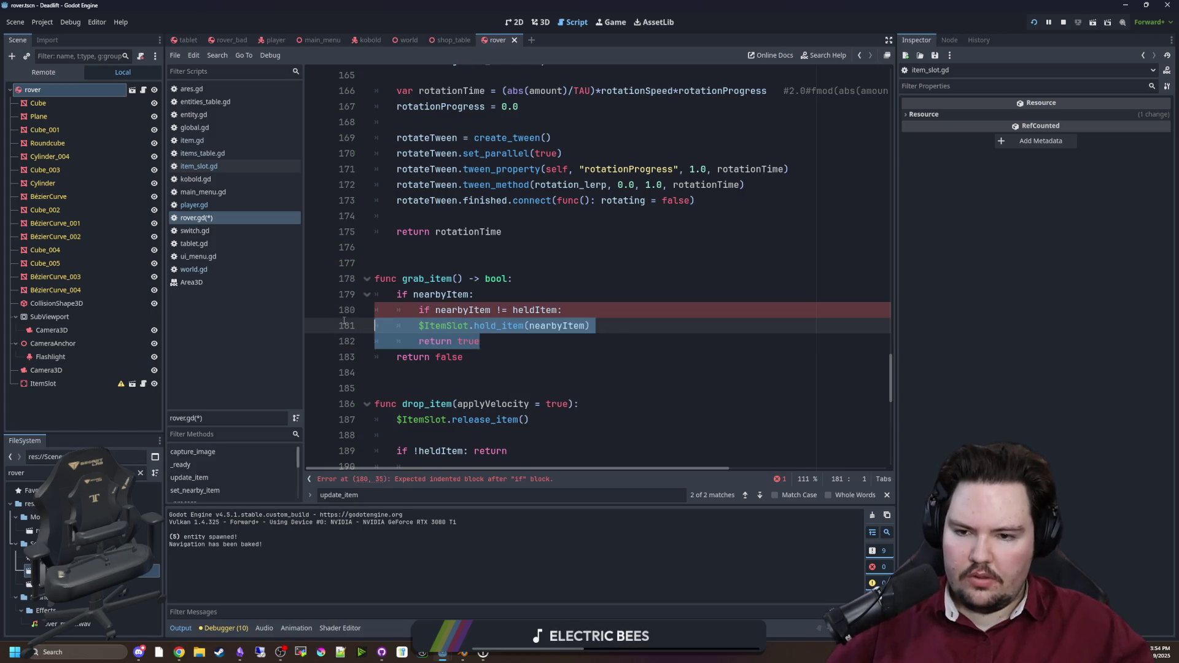
pyautogui.press('Tab')
pyautogui.click(471, 252)
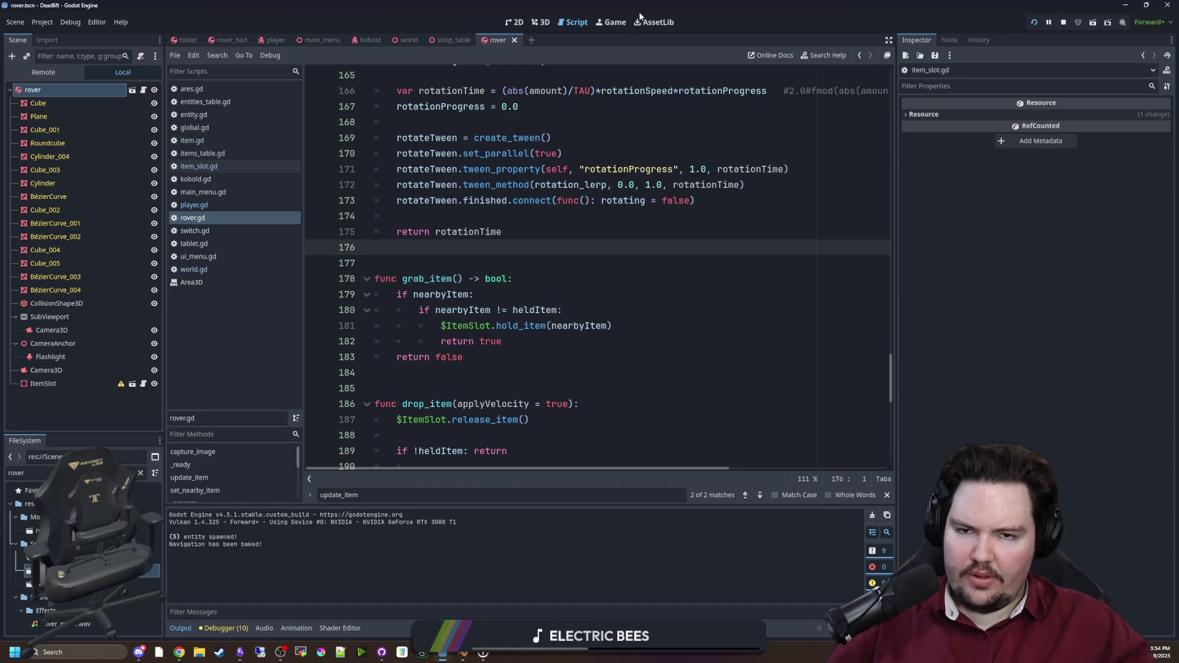
pyautogui.press('F5')
# Step: Walk down the corridor to the rover and pick up the logs from the floor
pyautogui.press('Tab')
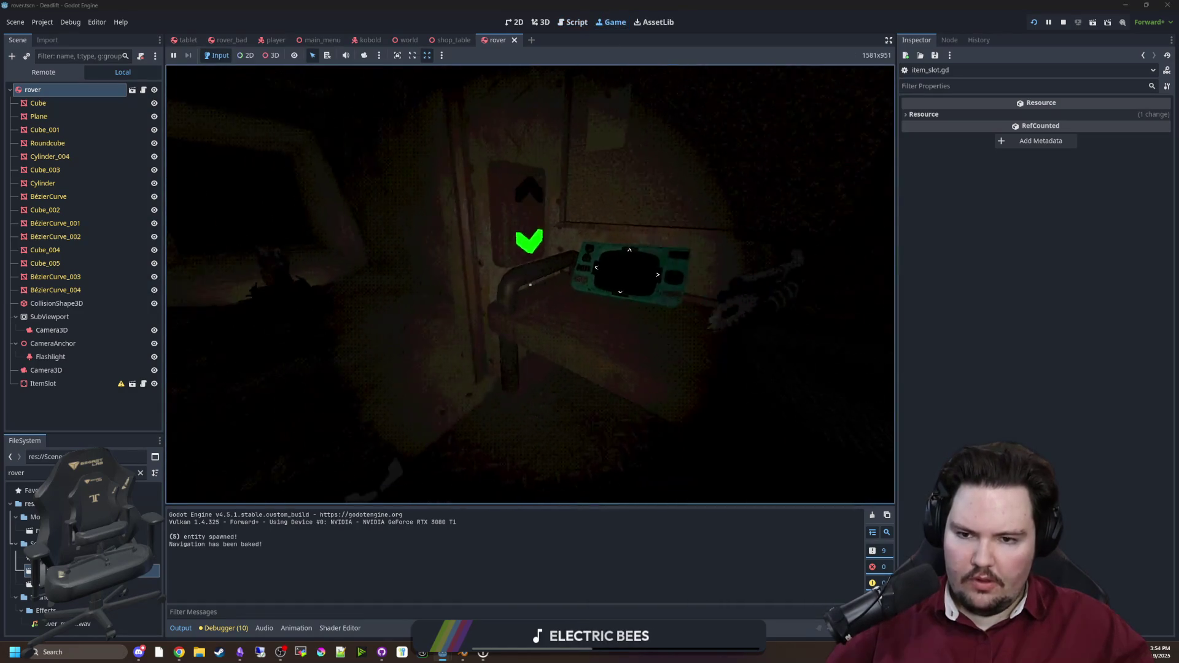
pyautogui.press('w')
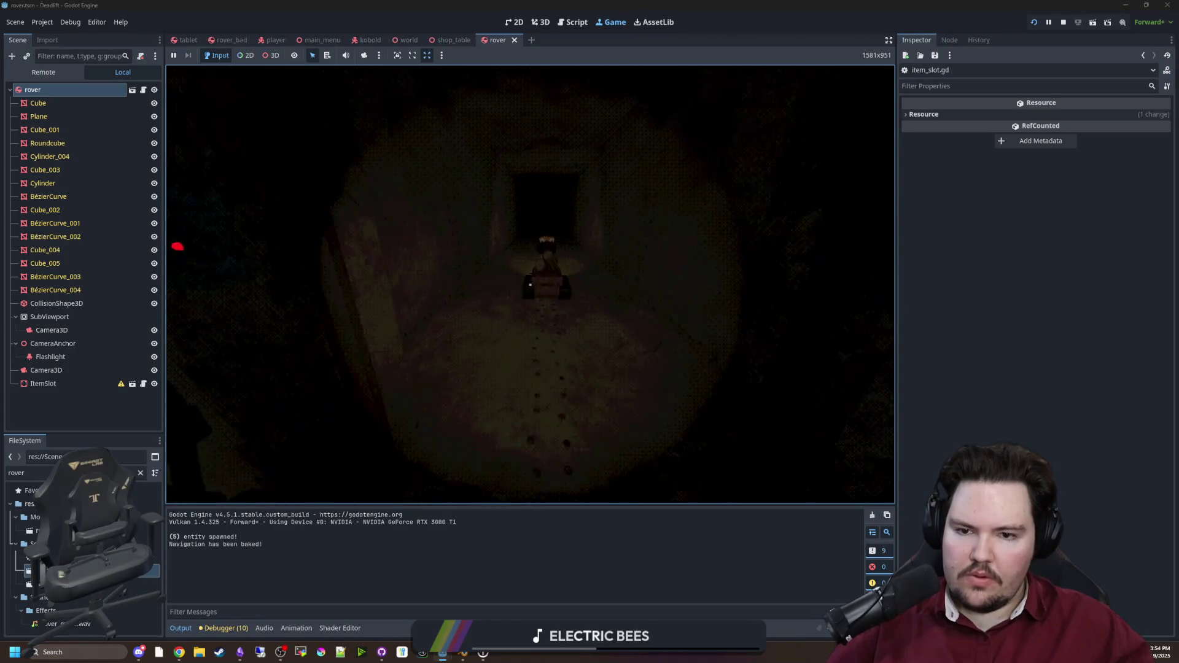
pyautogui.press('e')
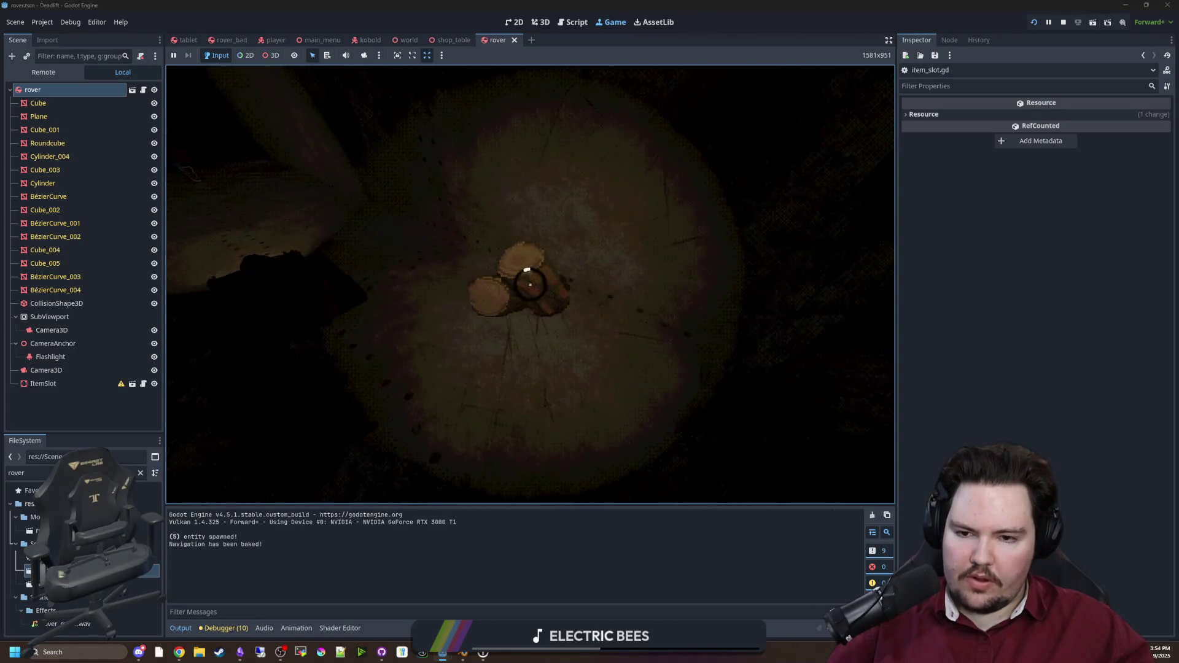
pyautogui.press('Tab')
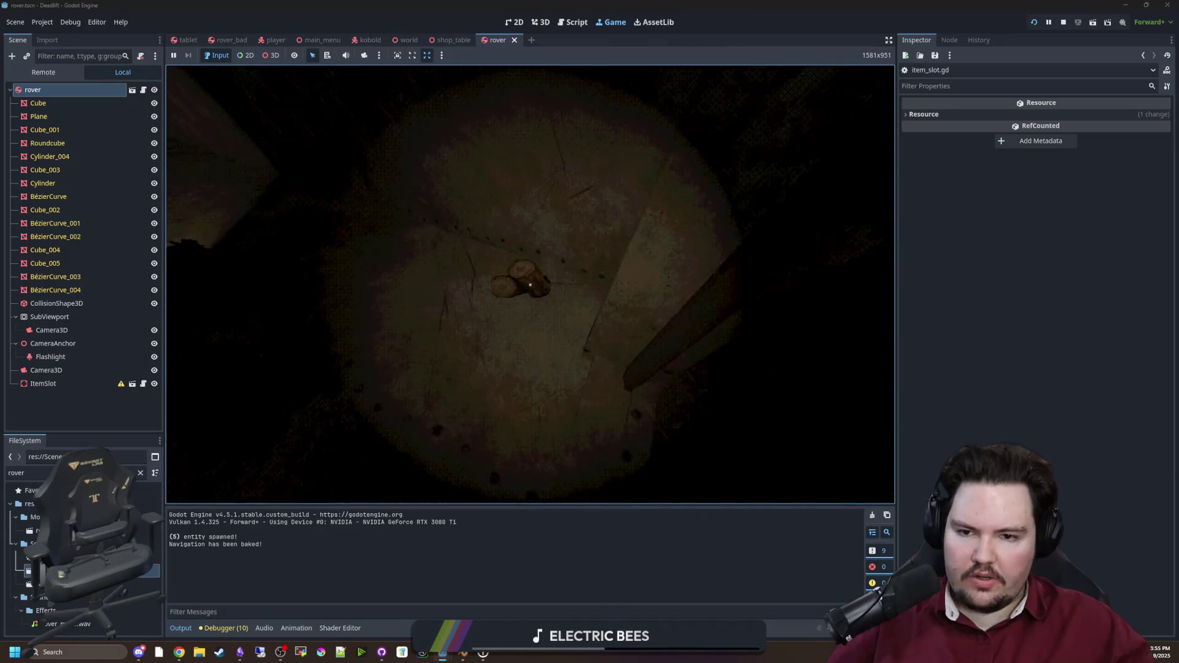
pyautogui.press('e')
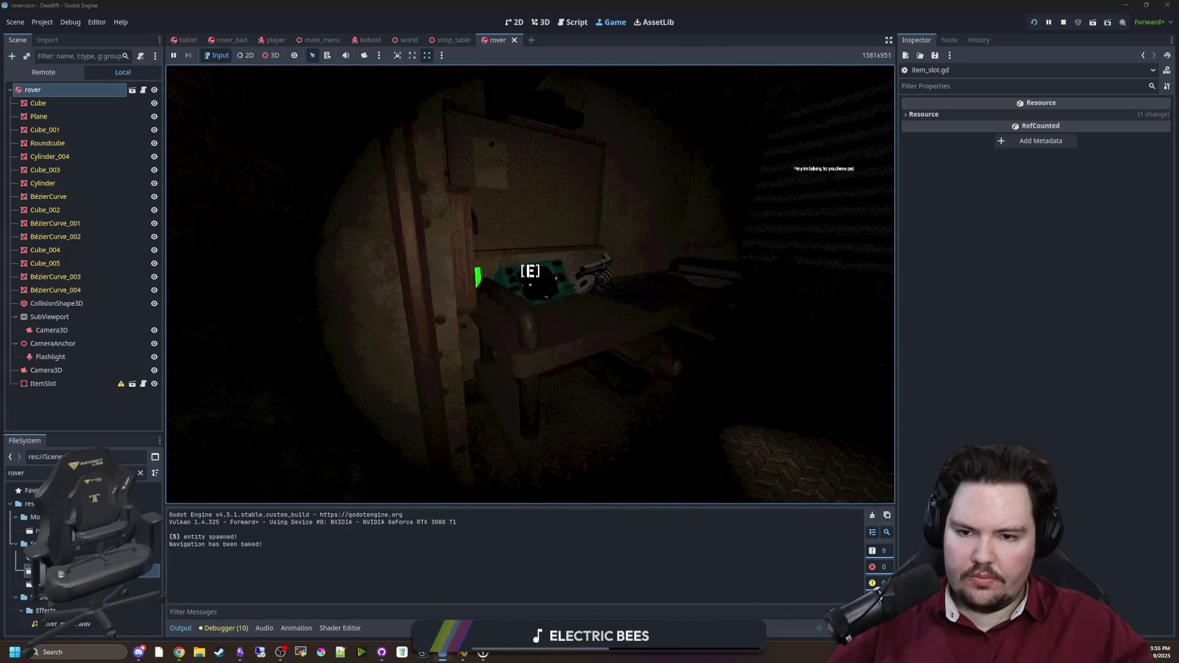
# Step: Raise the rover tablet and drive the rover forward onto the cup to grab it
pyautogui.press('e')
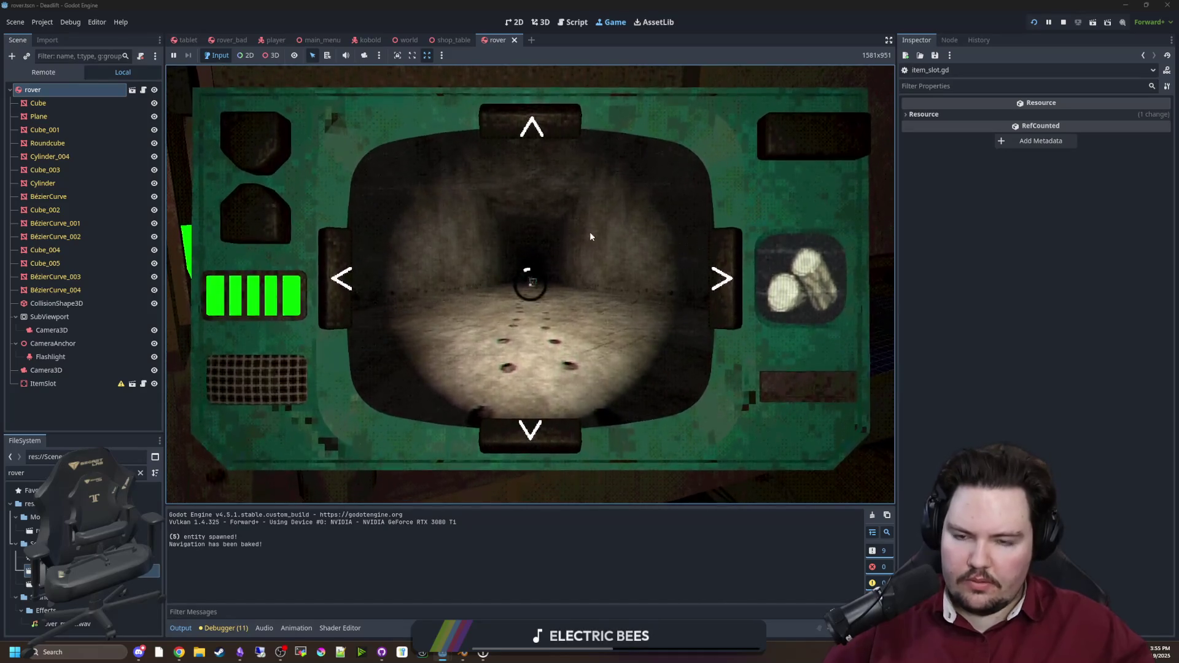
pyautogui.press('Tab')
pyautogui.press('e')
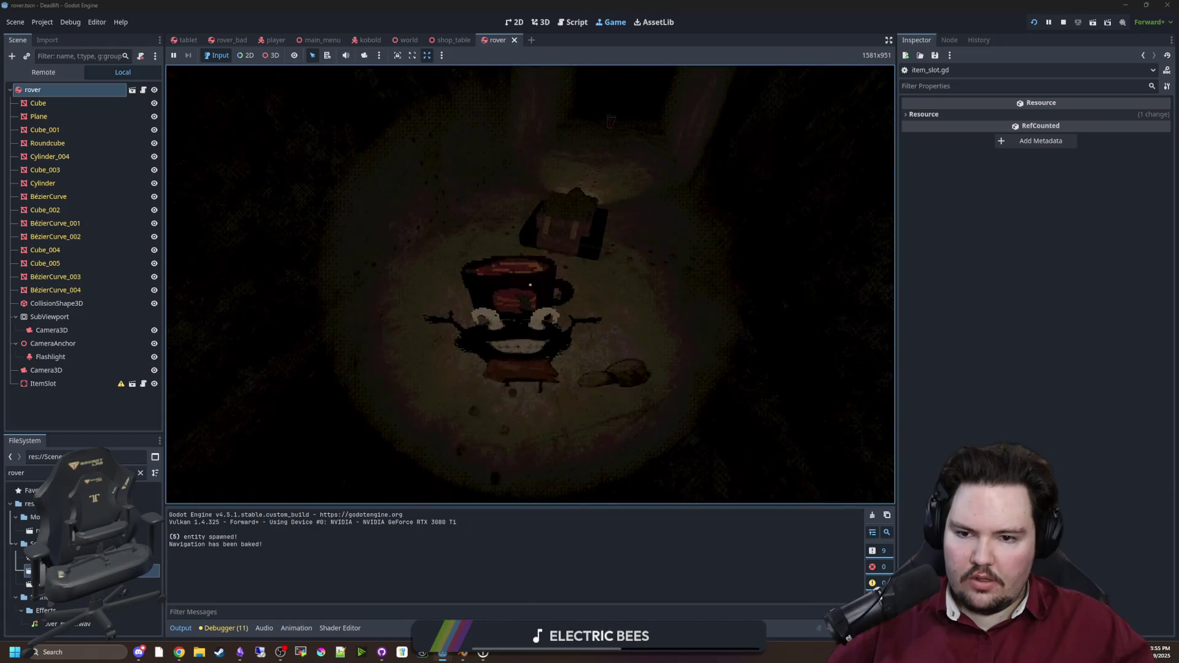
pyautogui.press('e')
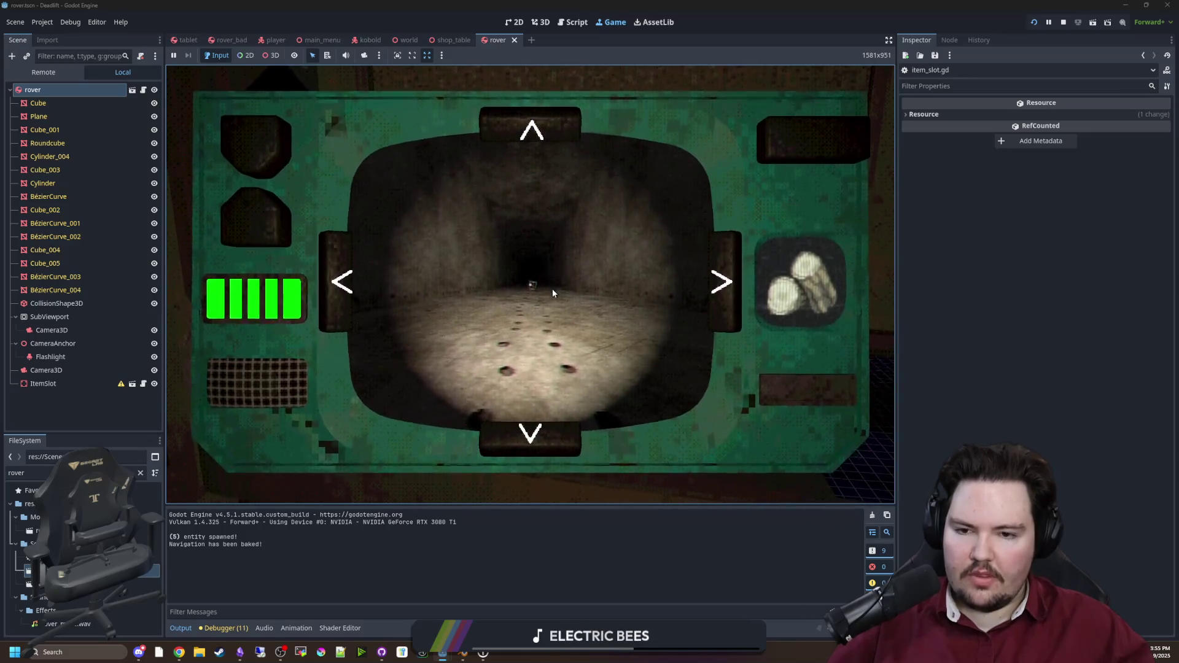
pyautogui.click(544, 133)
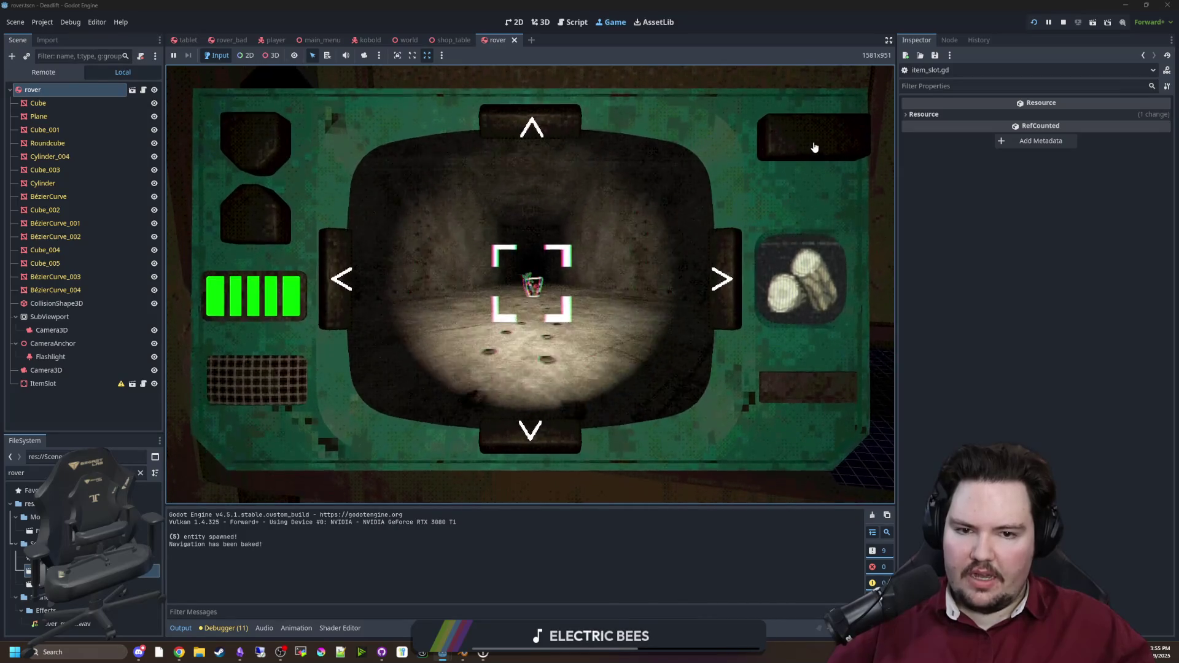
pyautogui.click(815, 148)
# Step: Steer the rover left past the figure's corridor and back, then put the tablet away
pyautogui.click(340, 294)
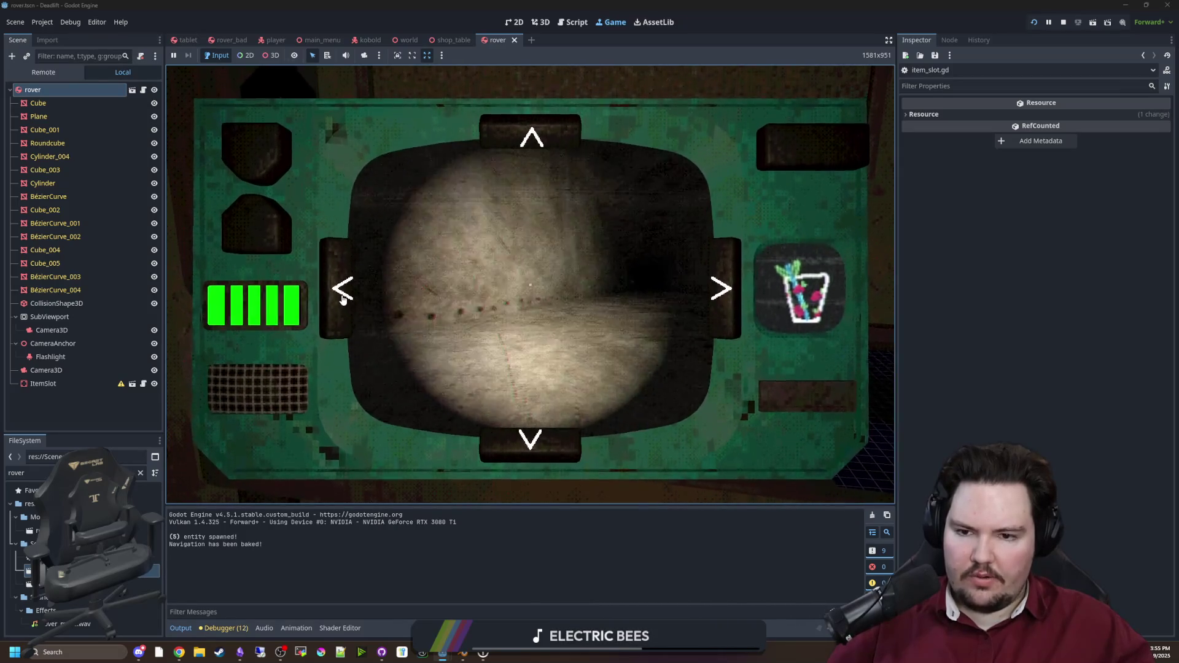
pyautogui.click(338, 298)
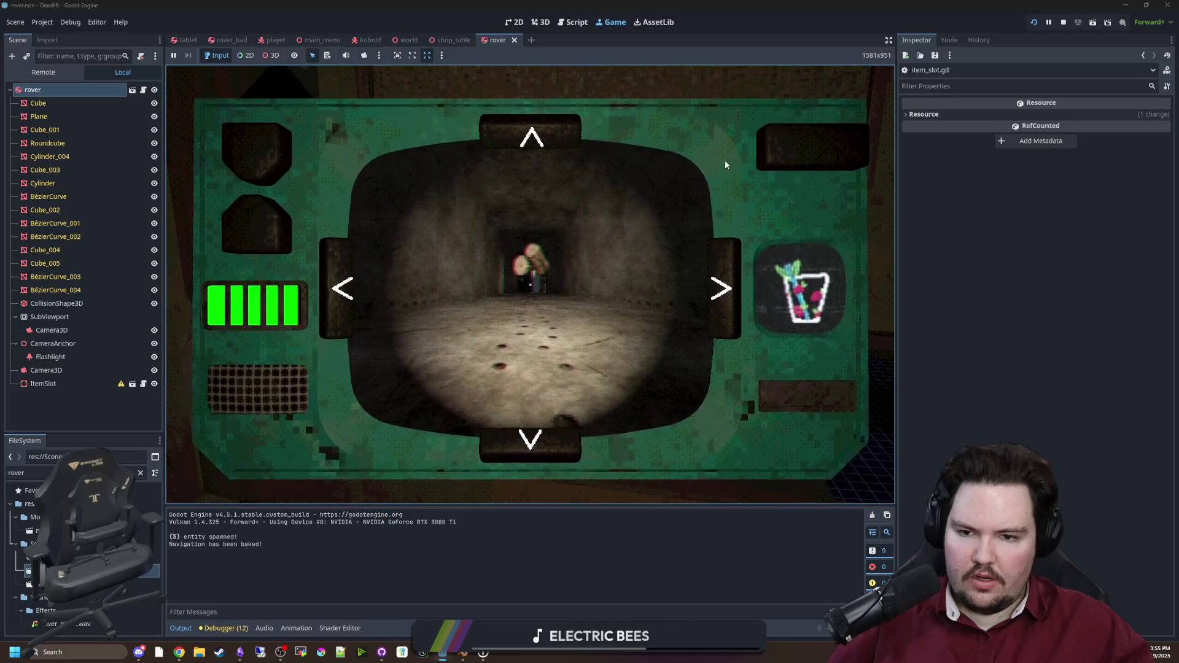
pyautogui.click(543, 126)
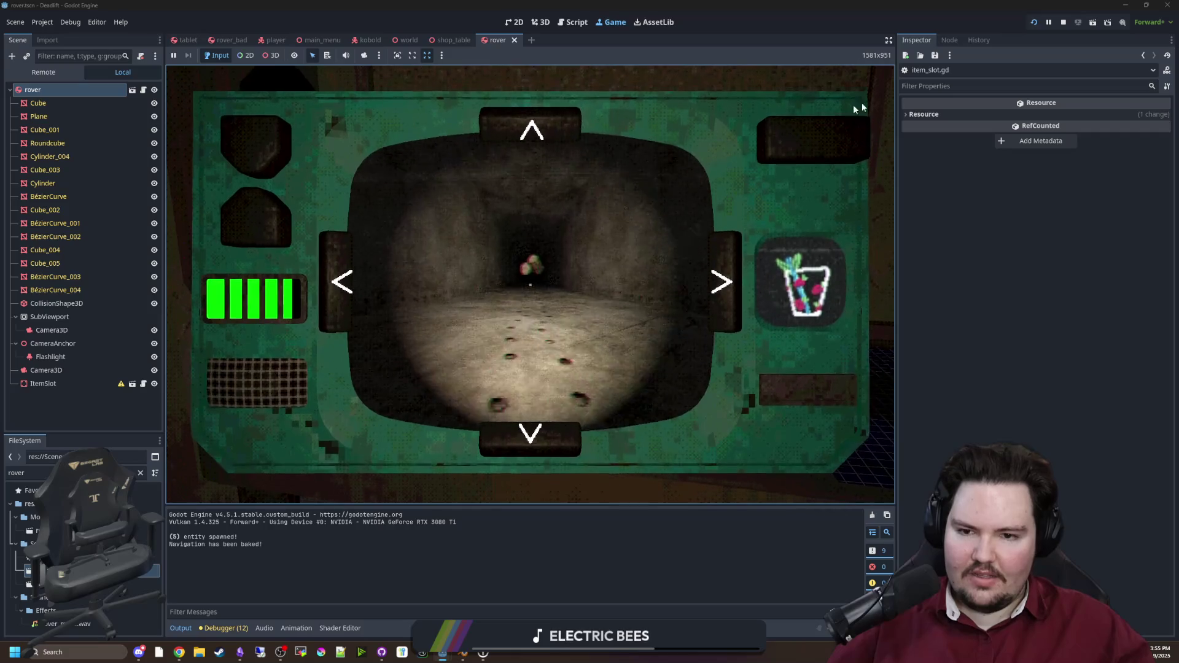
pyautogui.click(340, 287)
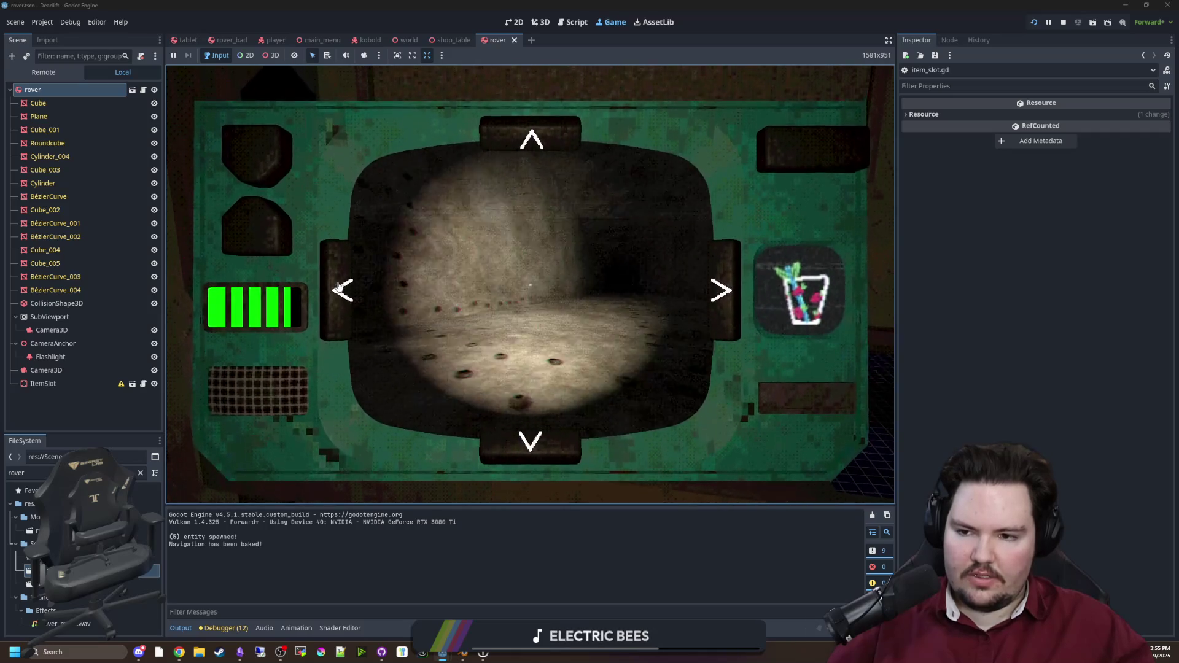
pyautogui.click(340, 287)
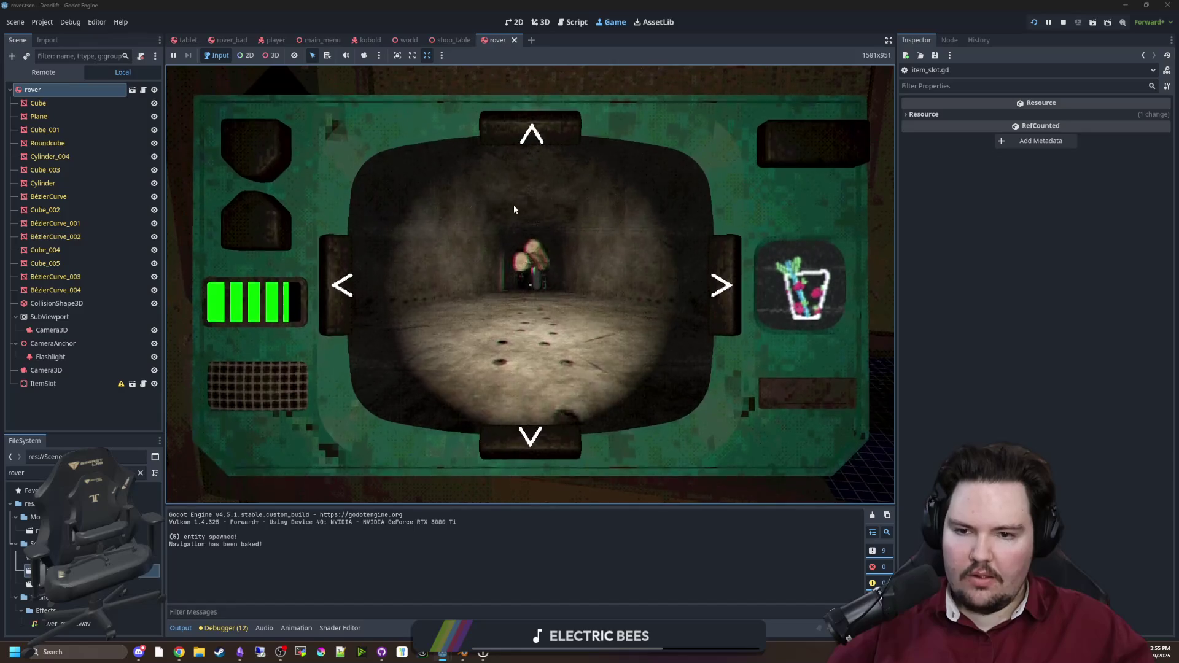
pyautogui.click(814, 124)
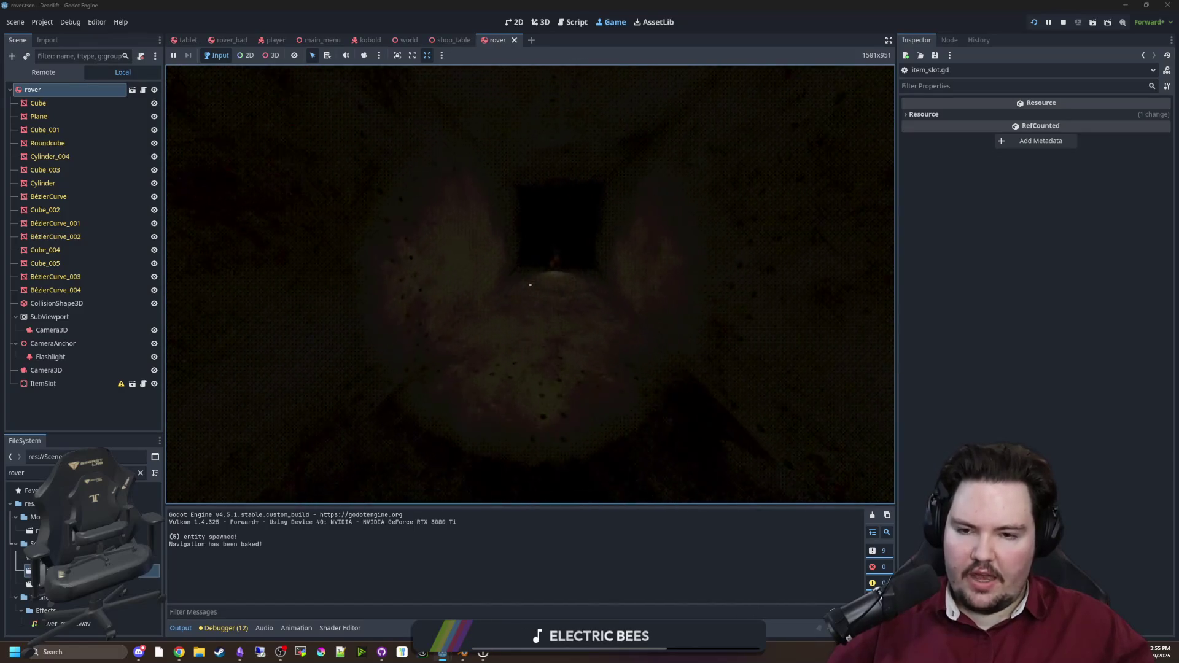
# Step: Walk toward the doorway, pause the game and stop the playtest
pyautogui.press('w')
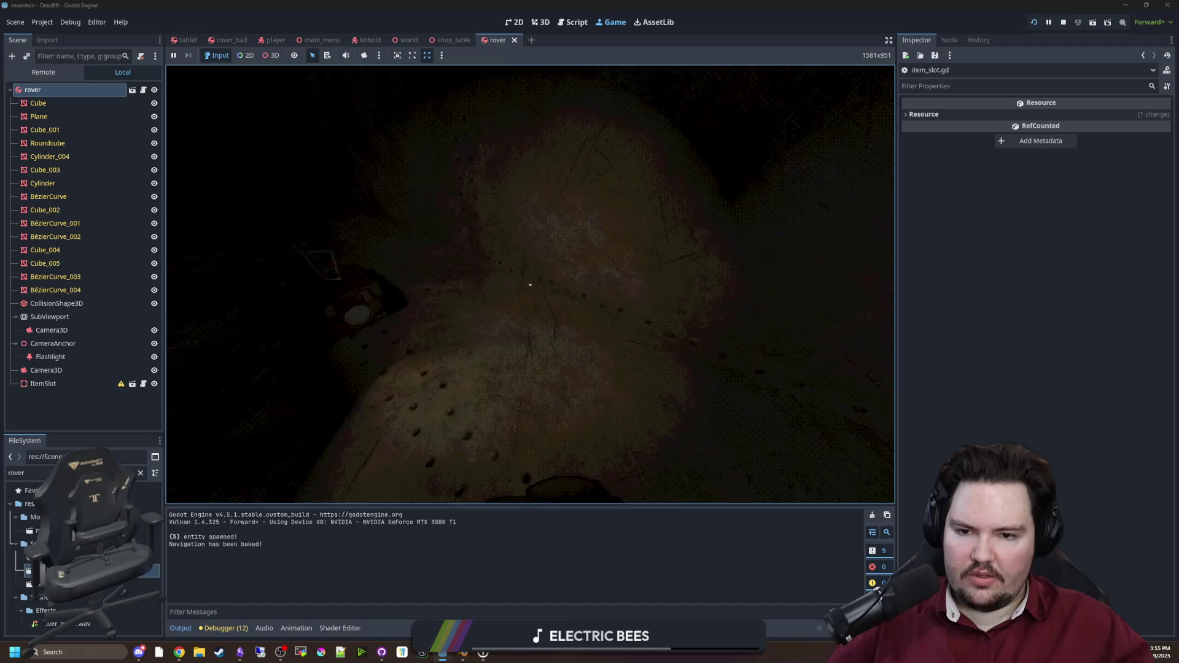
pyautogui.press('w')
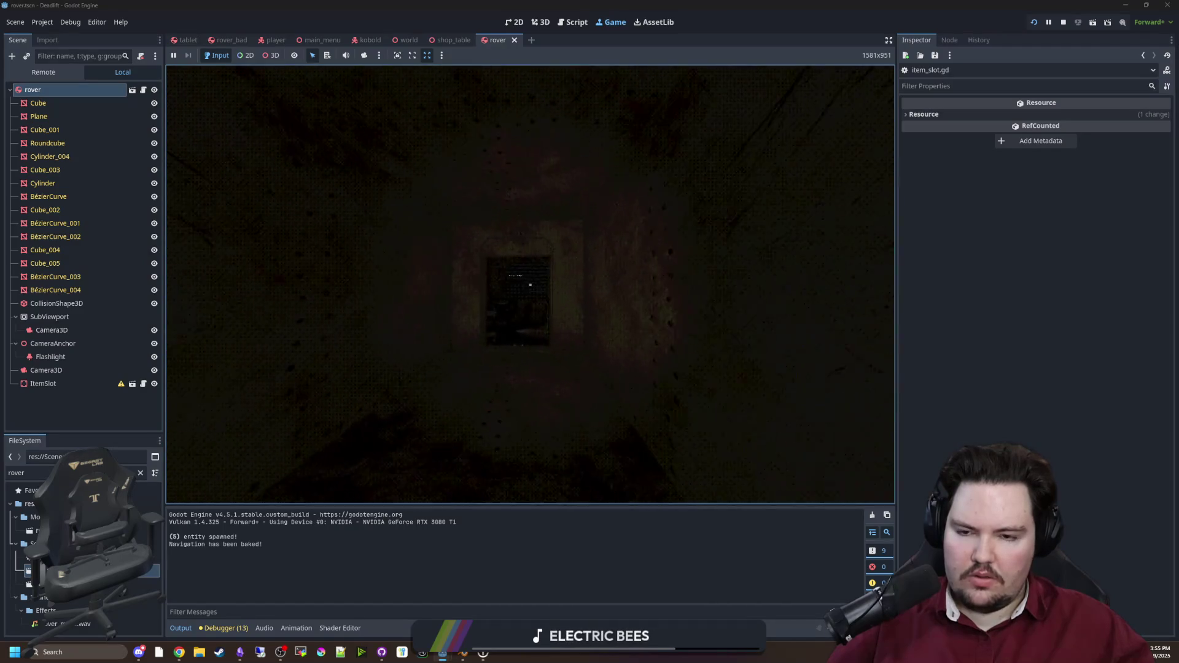
pyautogui.press('Escape')
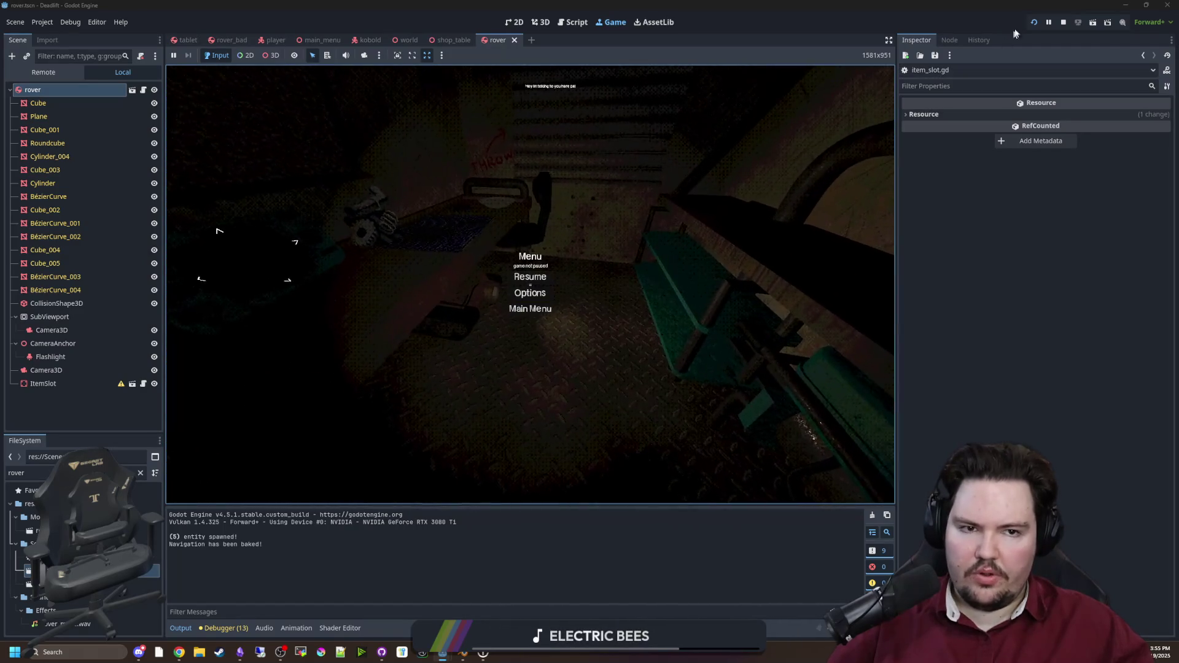
pyautogui.click(1064, 23)
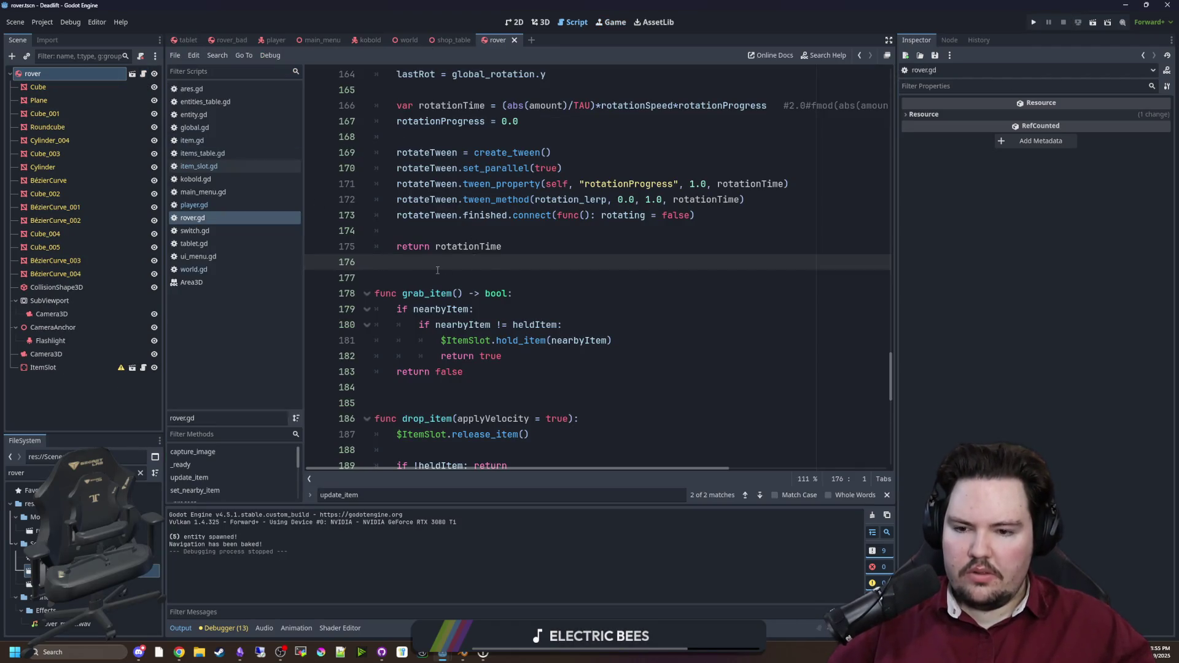
pyautogui.scroll(10, 437, 270)
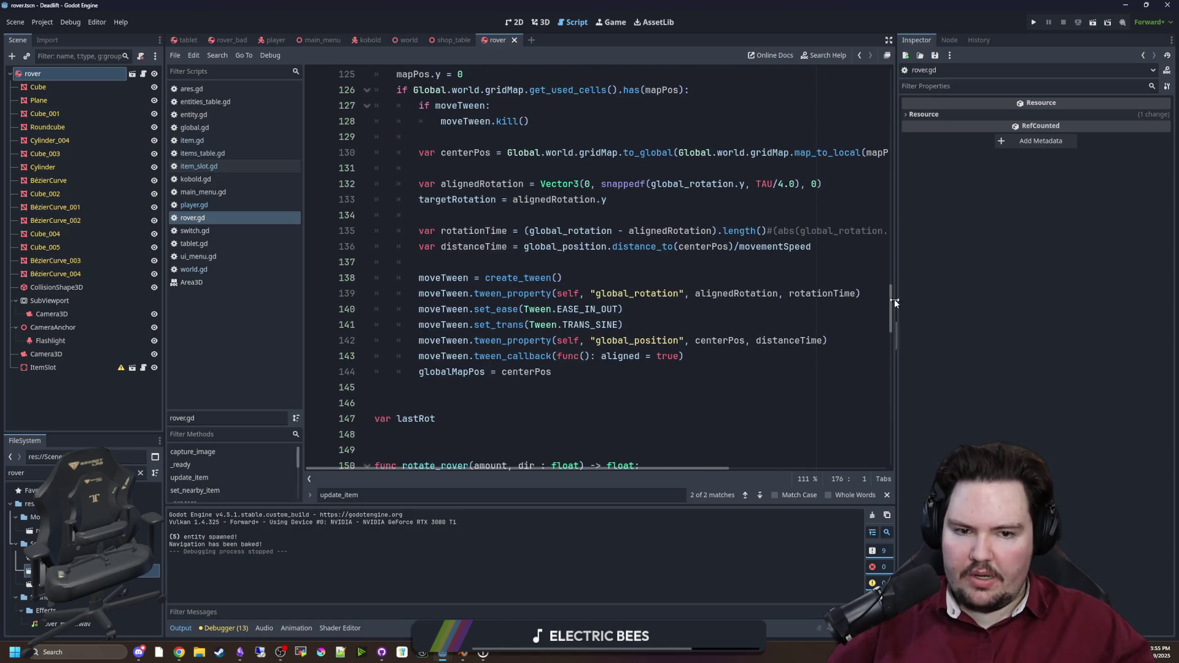
pyautogui.moveTo(893, 302)
pyautogui.mouseDown()
pyautogui.moveTo(897, 125)
pyautogui.moveTo(884, 308)
pyautogui.moveTo(863, 343)
pyautogui.moveTo(872, 252)
pyautogui.moveTo(853, 373)
pyautogui.mouseUp()
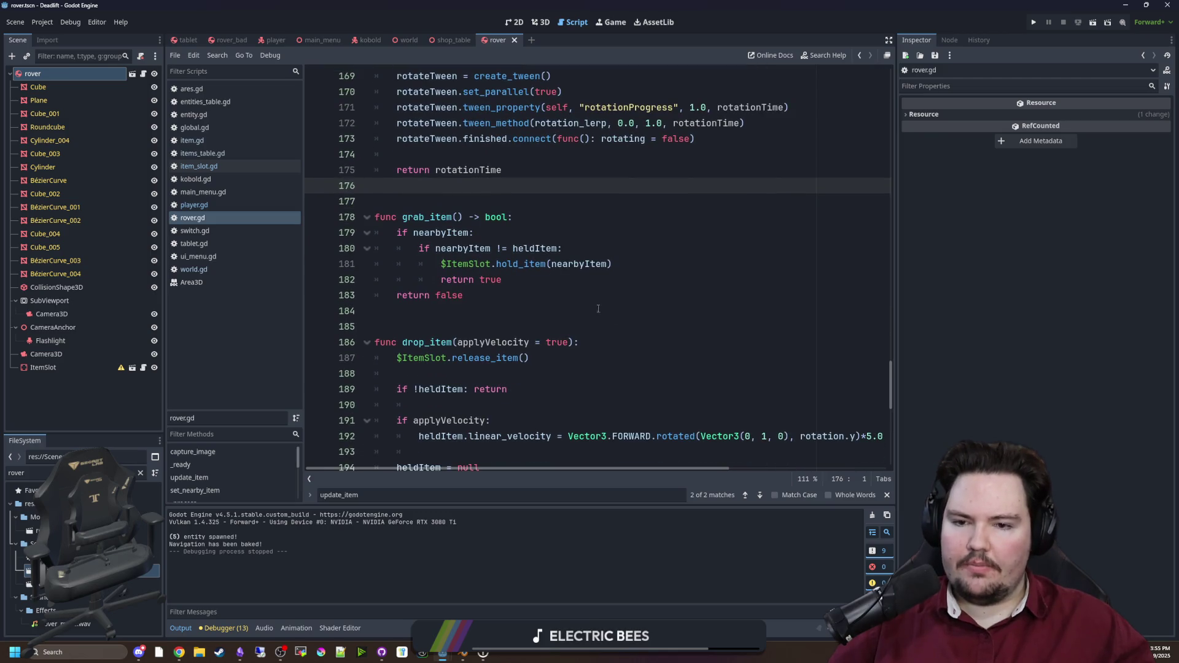
pyautogui.click(543, 293)
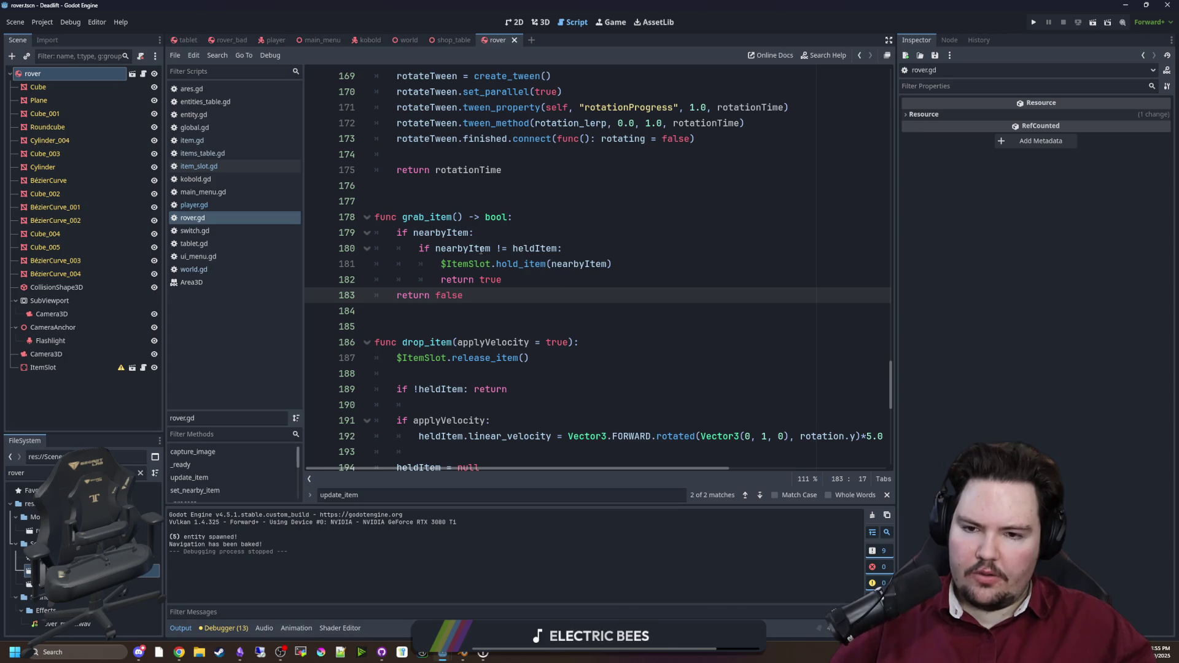
pyautogui.click(434, 248)
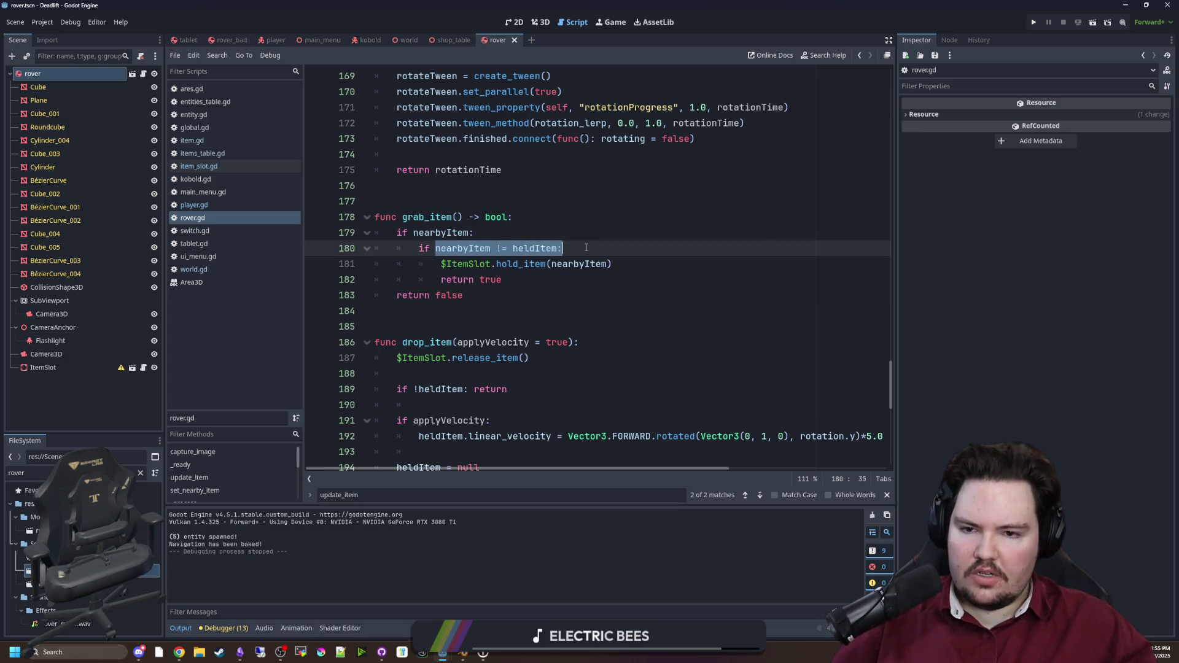
pyautogui.moveTo(437, 266); pyautogui.dragTo(532, 263)
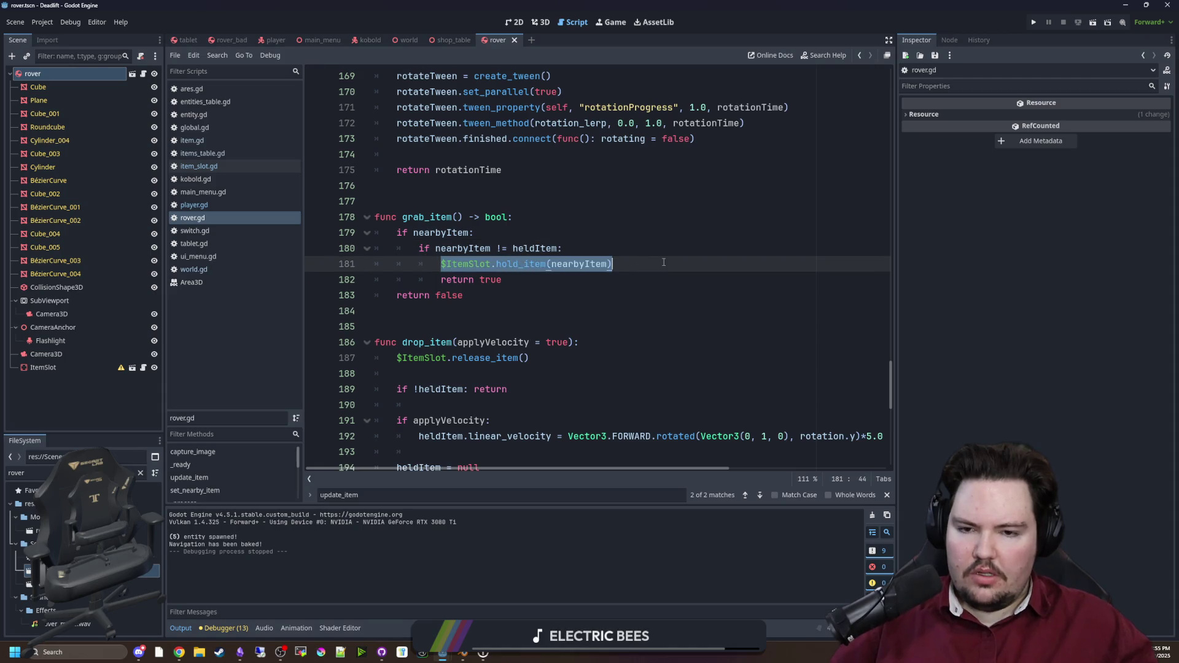
pyautogui.scroll(-1, 853, 322)
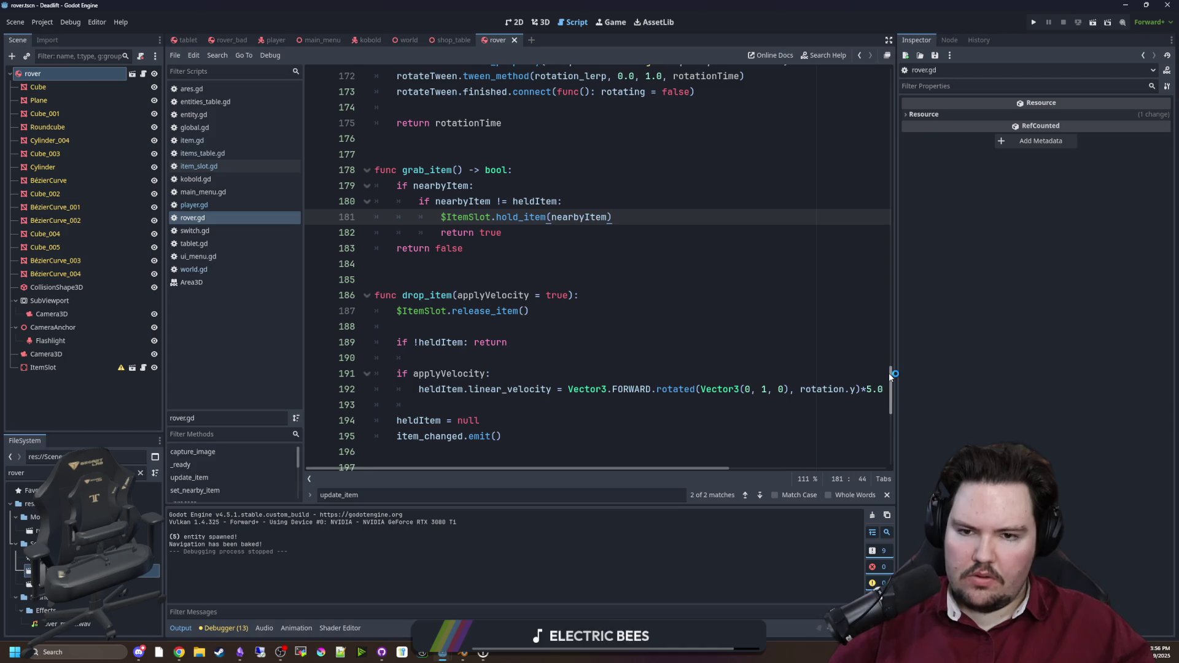
pyautogui.moveTo(889, 373); pyautogui.dragTo(911, 165)
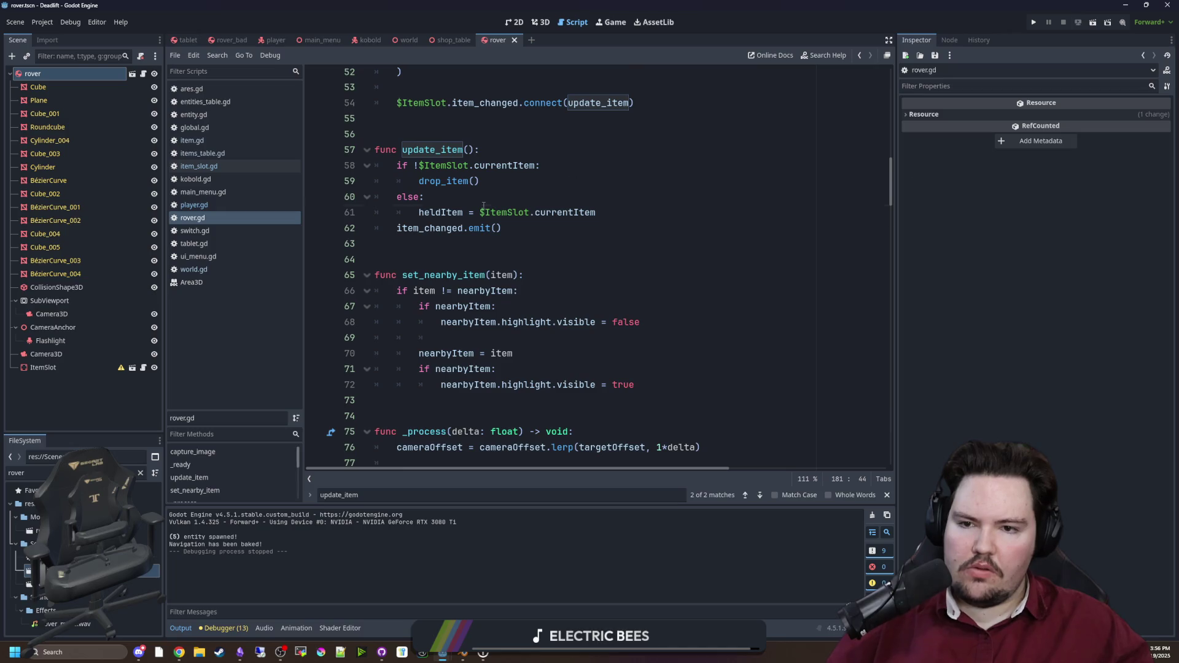
pyautogui.keyDown('ctrl'); pyautogui.click(436, 181); pyautogui.keyUp('ctrl')
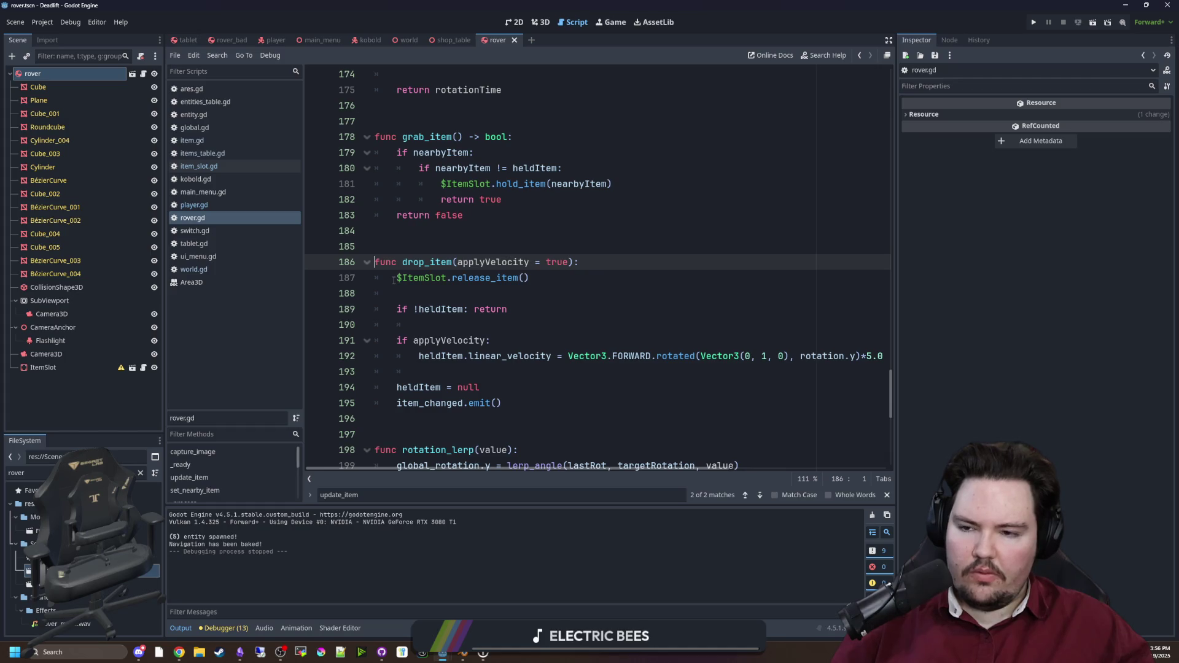
pyautogui.click(441, 240)
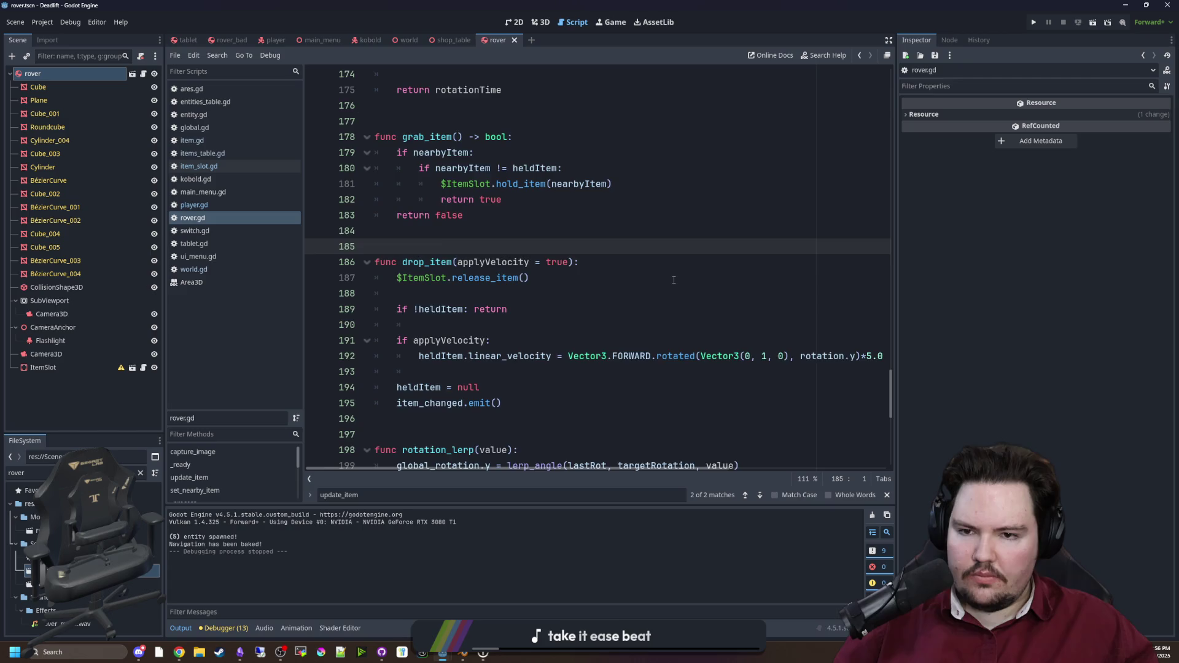
pyautogui.scroll(1, 566, 248)
# Step: Add 'if heldItem: drop_item()' under the 'if nearbyItem:' line in grab_item
pyautogui.click(509, 204)
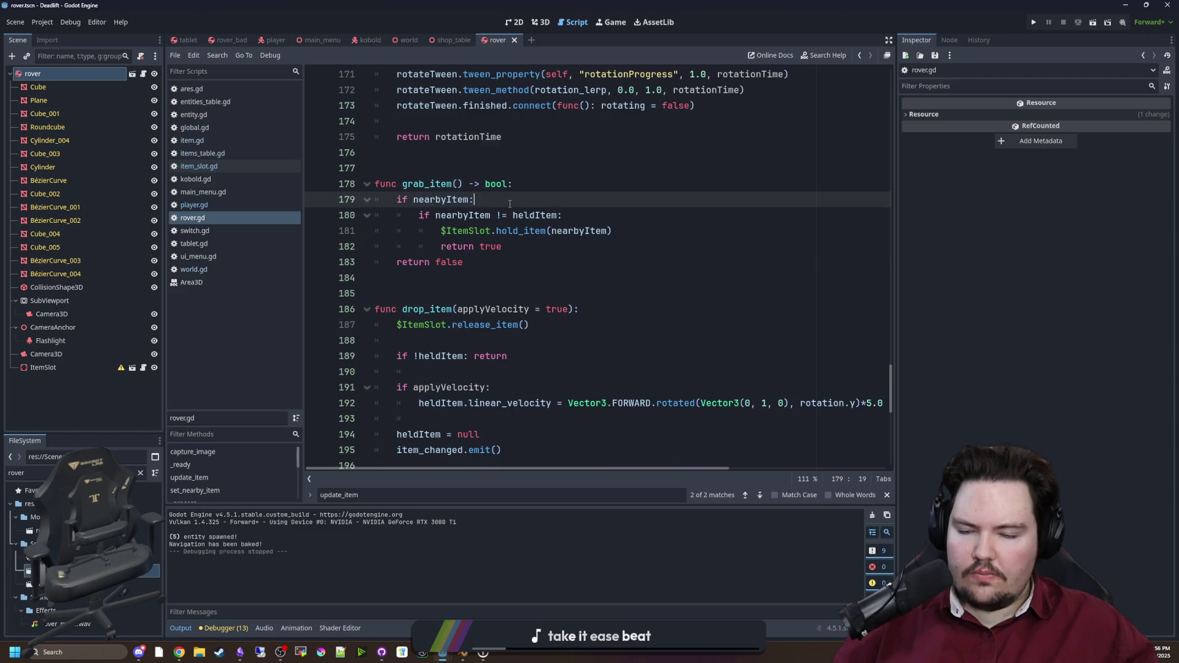
pyautogui.press('Return')
pyautogui.press('Return')
pyautogui.press('Up')
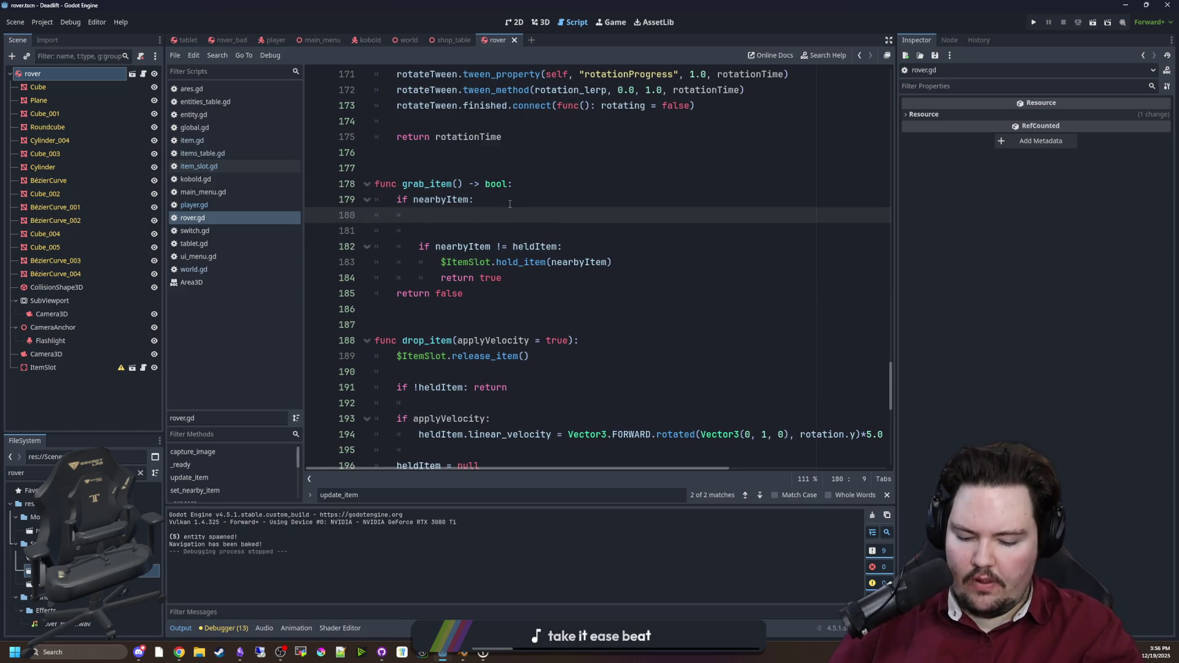
pyautogui.write('dIt')
pyautogui.press('Return')
pyautogui.write(':')
pyautogui.press('Return')
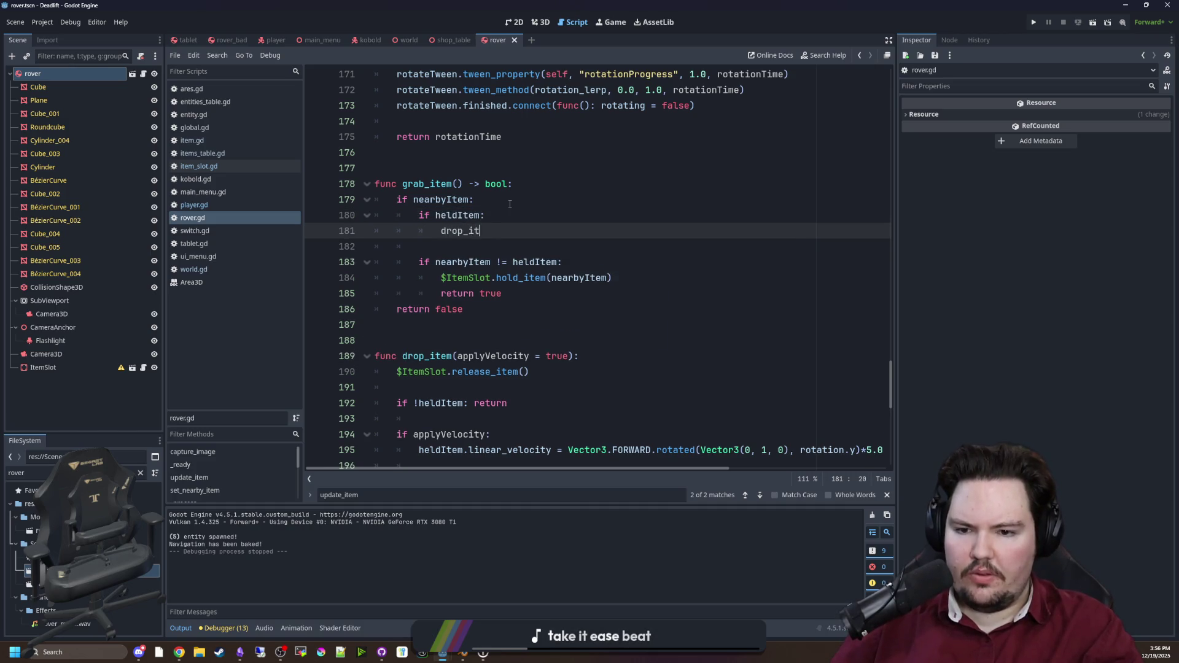
pyautogui.click(544, 179)
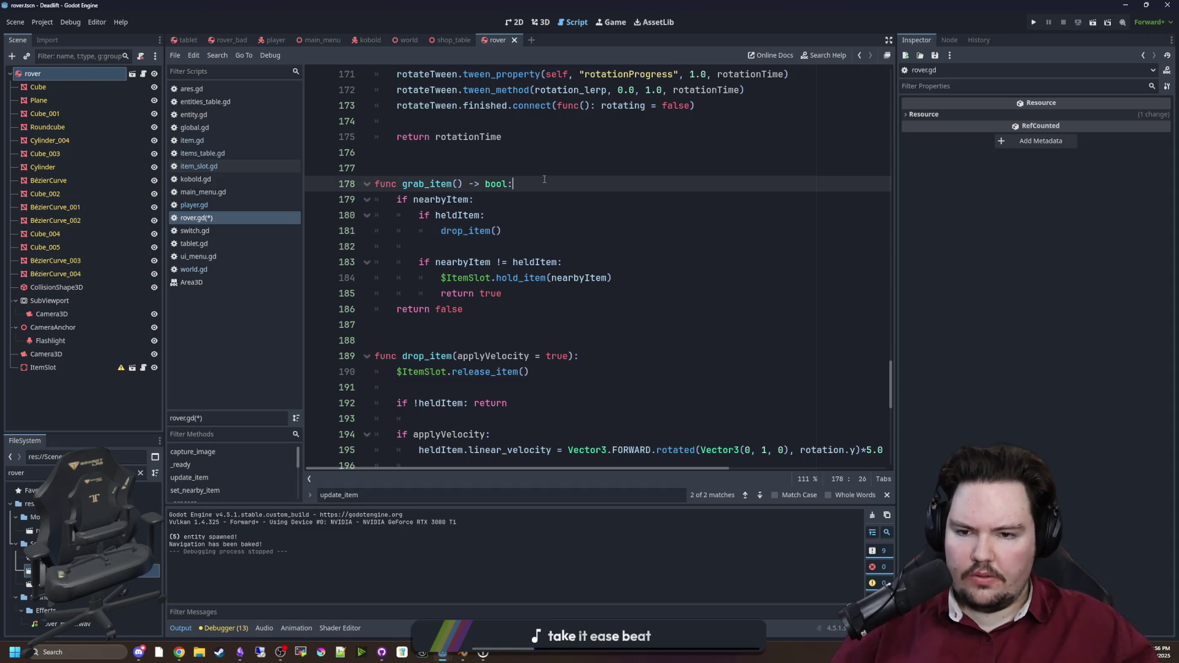
# Step: Review the rest of grab_item, save rover.gd and switch to the Game view
pyautogui.scroll(-1, 550, 203)
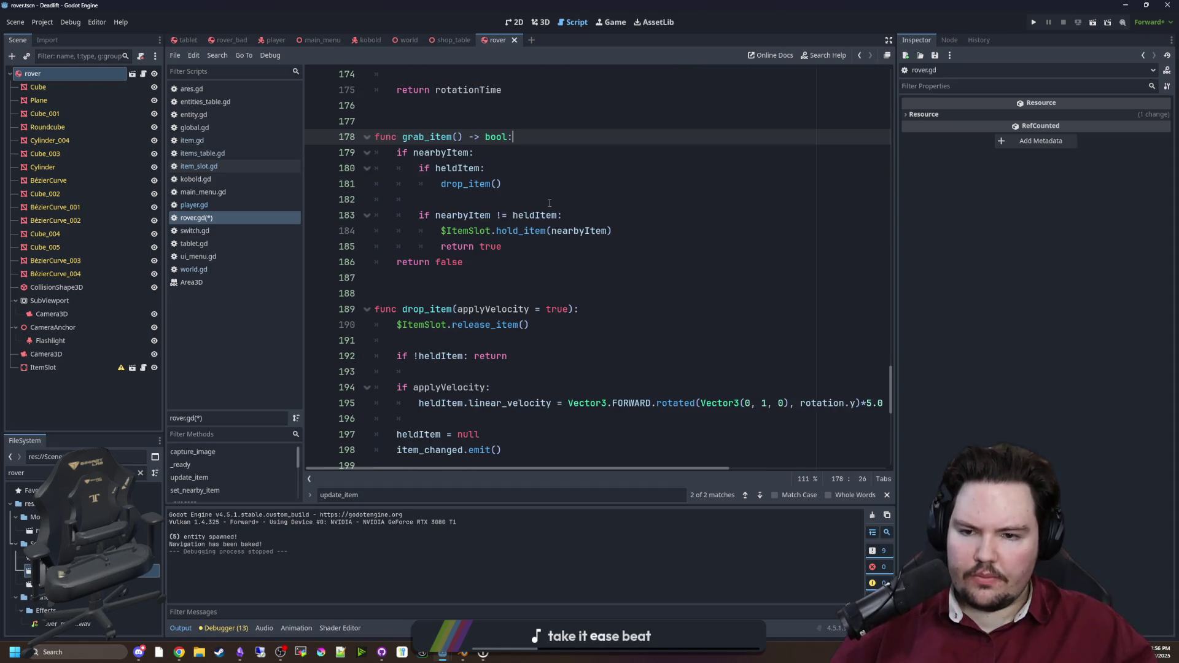
pyautogui.click(488, 200)
pyautogui.scroll(-1, 488, 199)
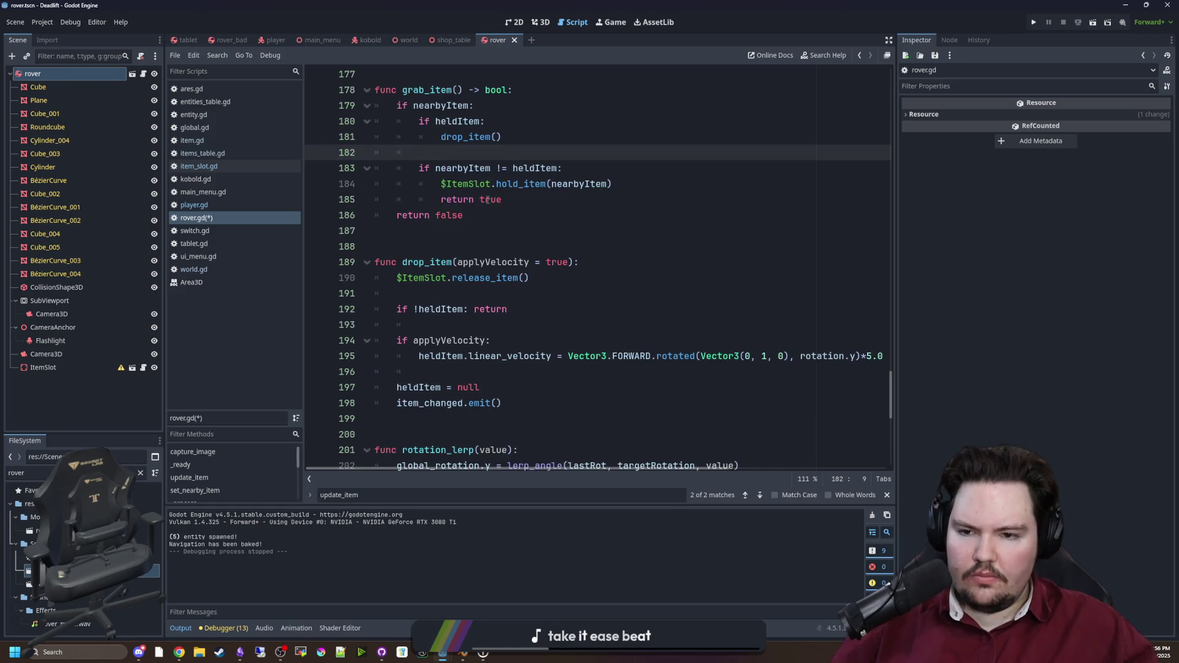
pyautogui.click(465, 225)
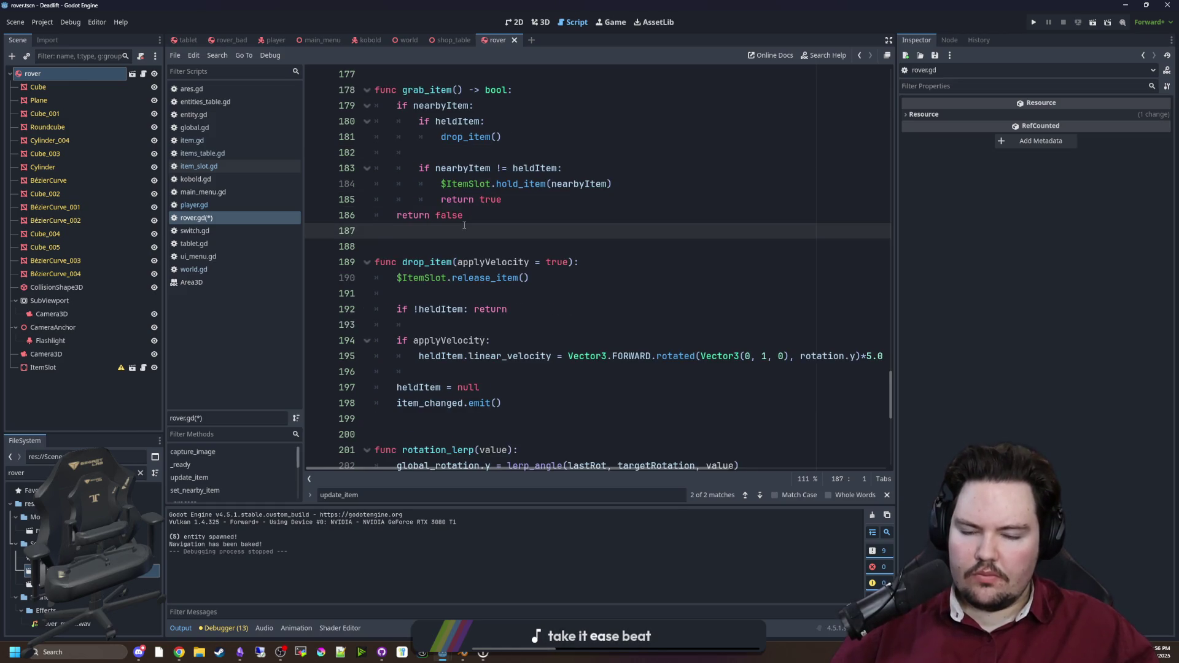
pyautogui.hotkey('ctrl', 's')
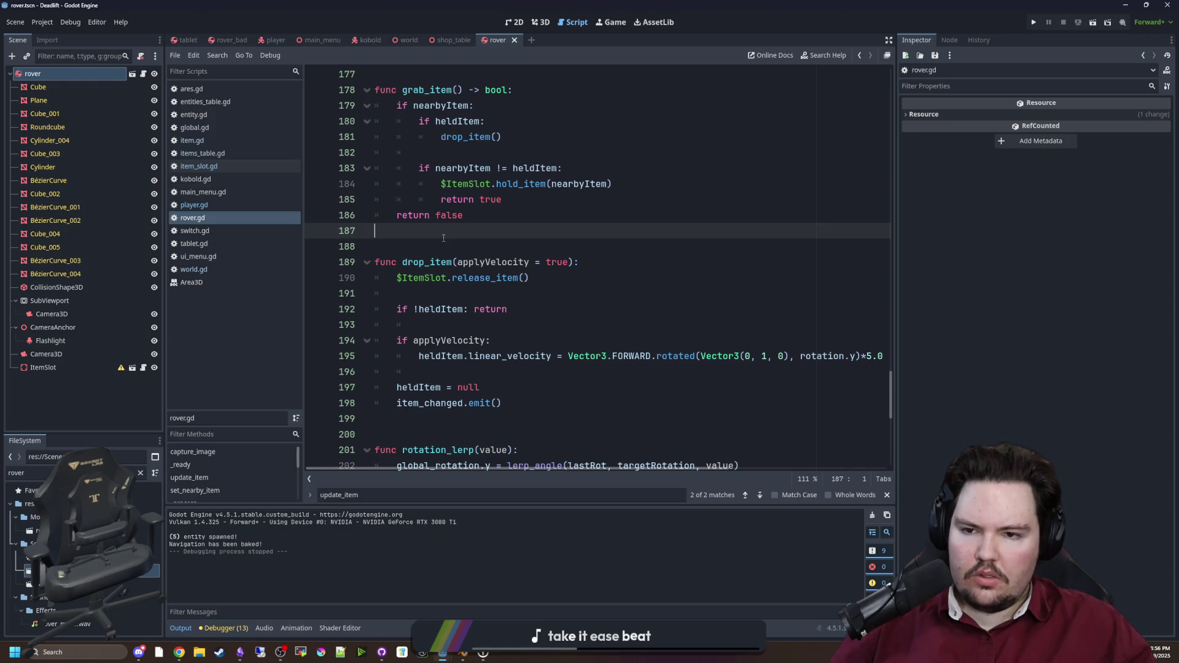
pyautogui.click(611, 22)
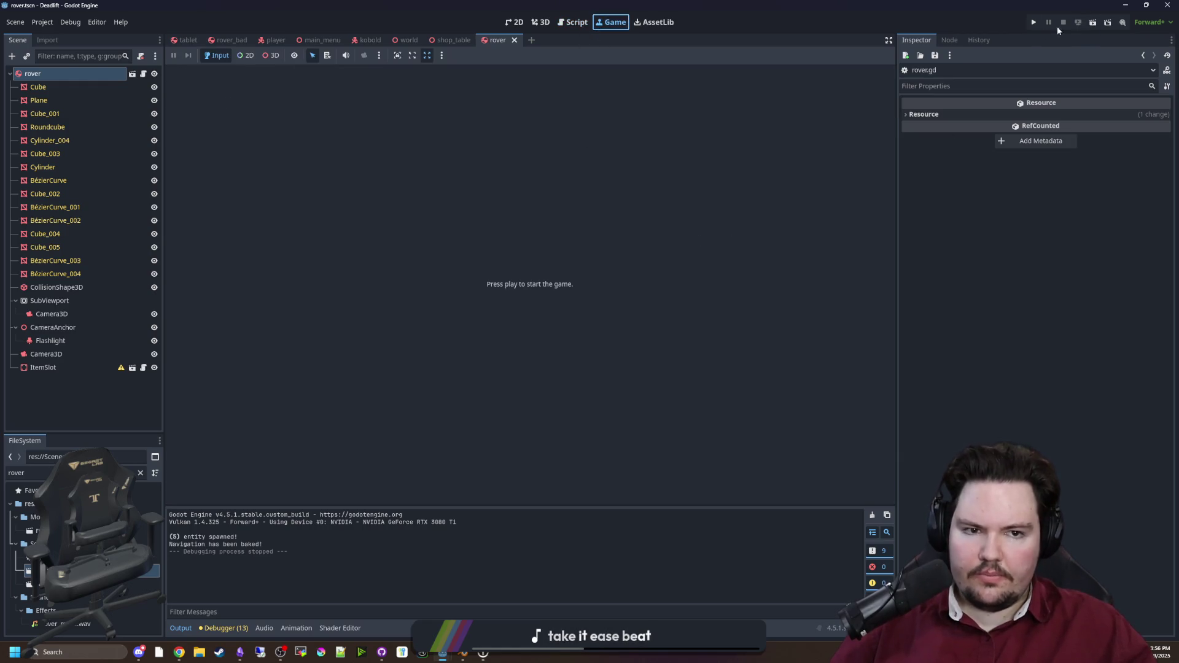
# Step: Run the project and start playing from the main menu
pyautogui.click(1034, 24)
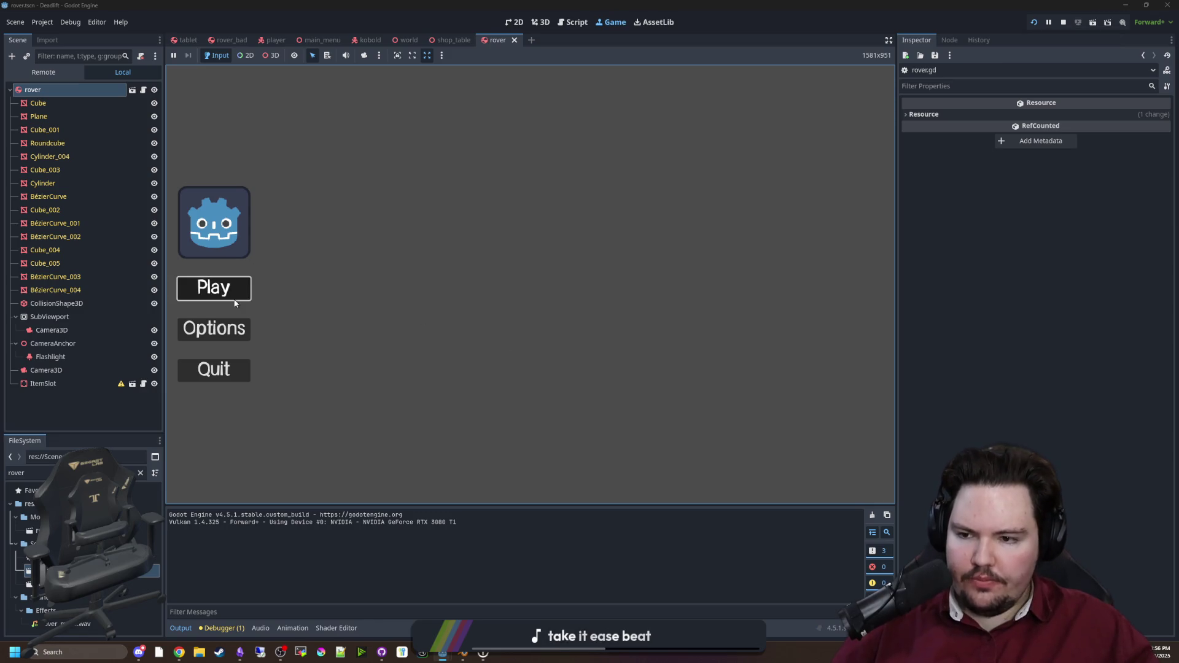
pyautogui.press('Return')
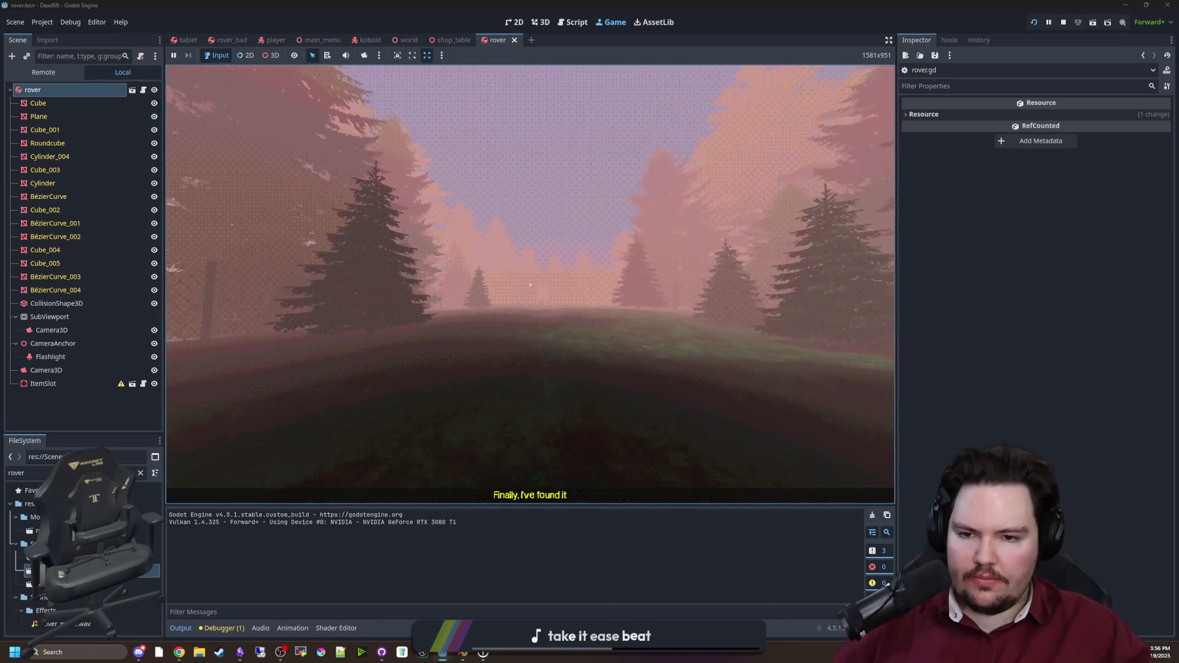
# Step: Walk from the forest through the house doorway to the lit room and use the green console
pyautogui.press('w')
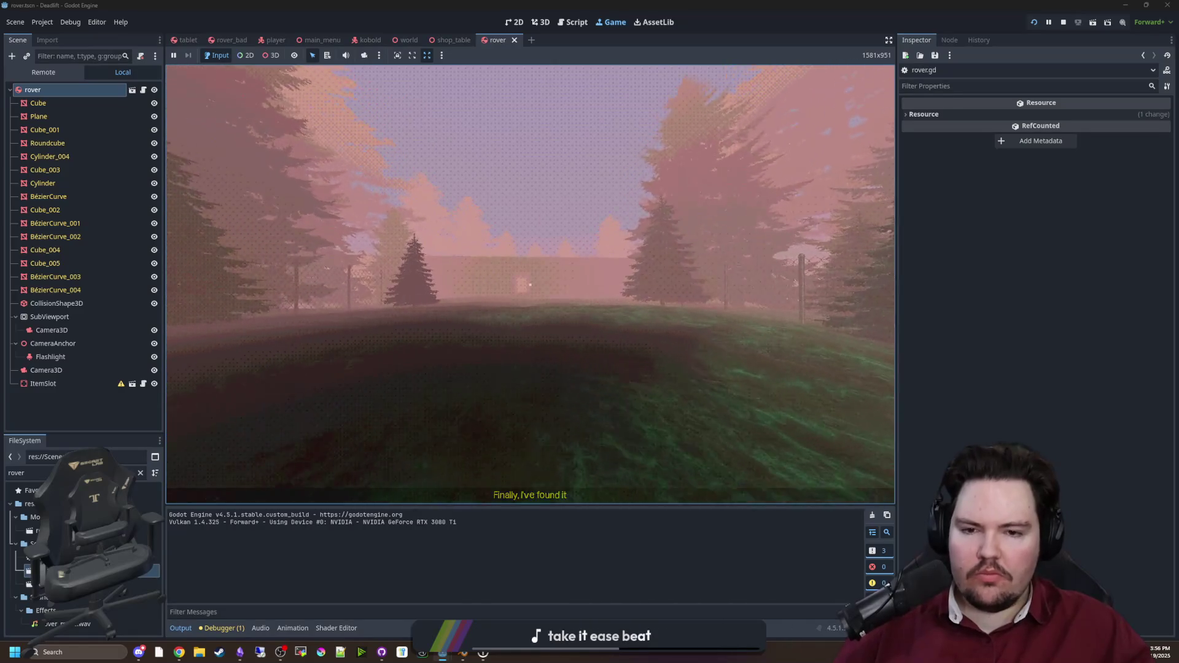
pyautogui.press('w')
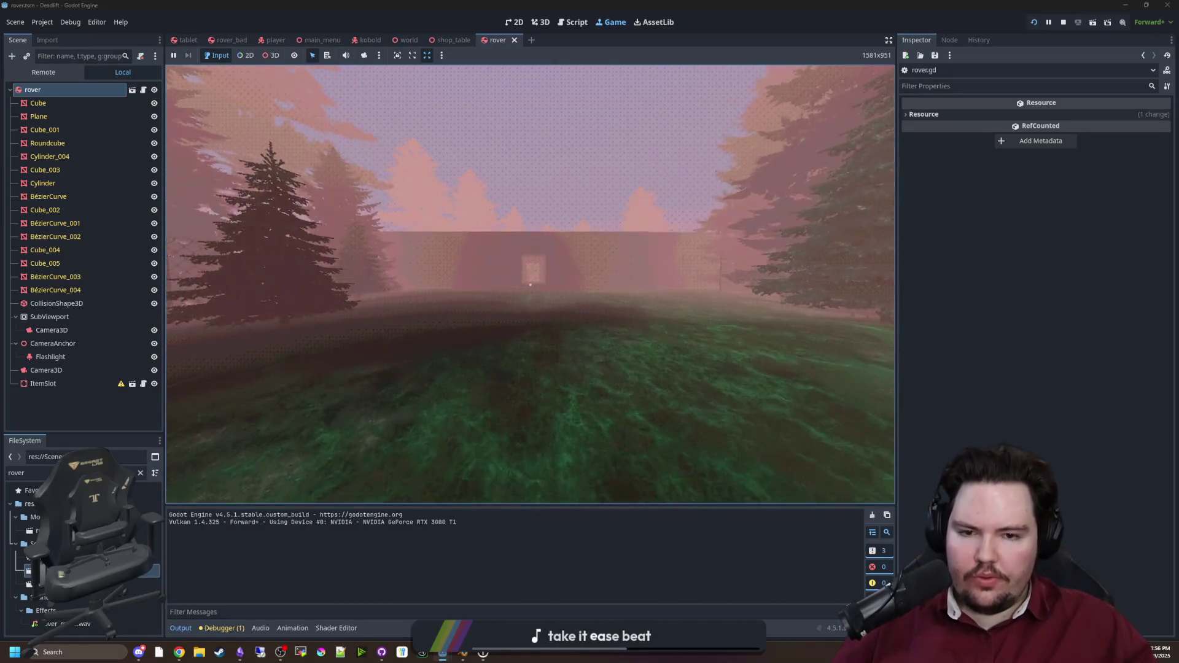
pyautogui.press('w')
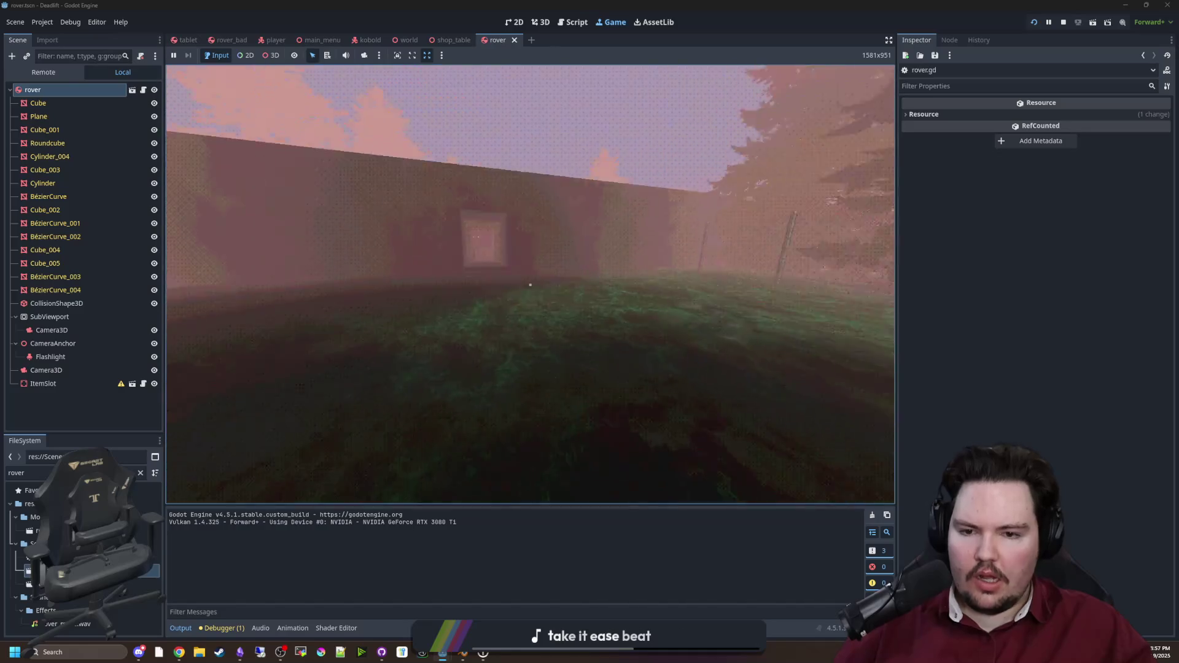
pyautogui.press('w')
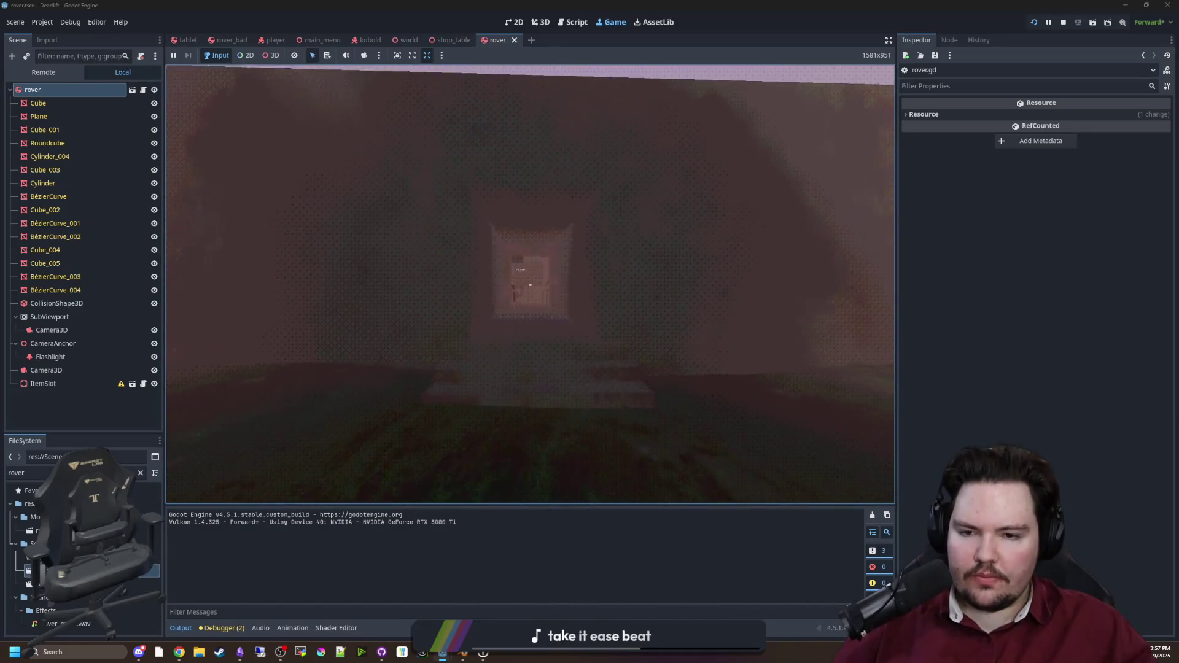
pyautogui.press('w')
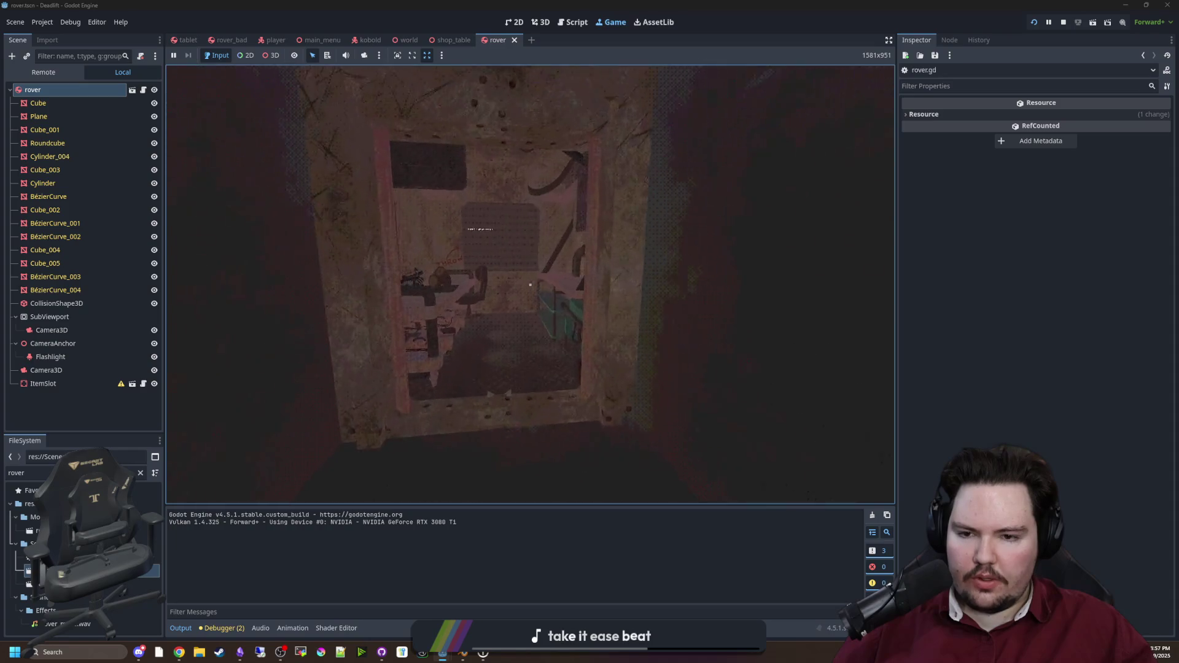
pyautogui.press('w')
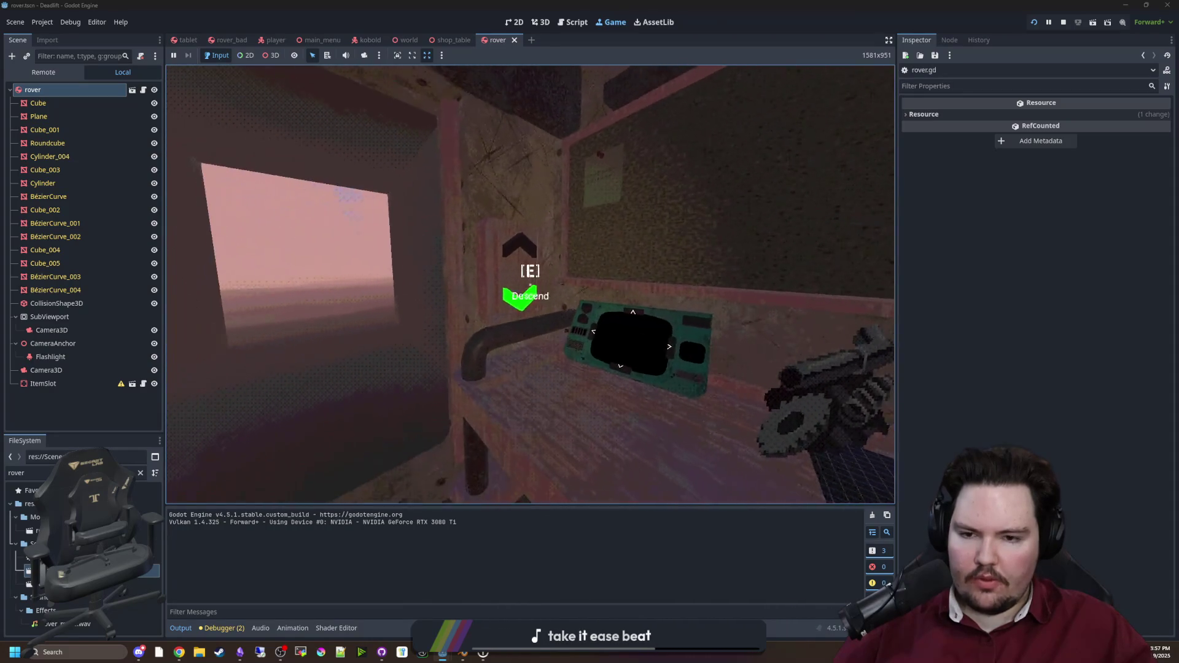
pyautogui.press('s')
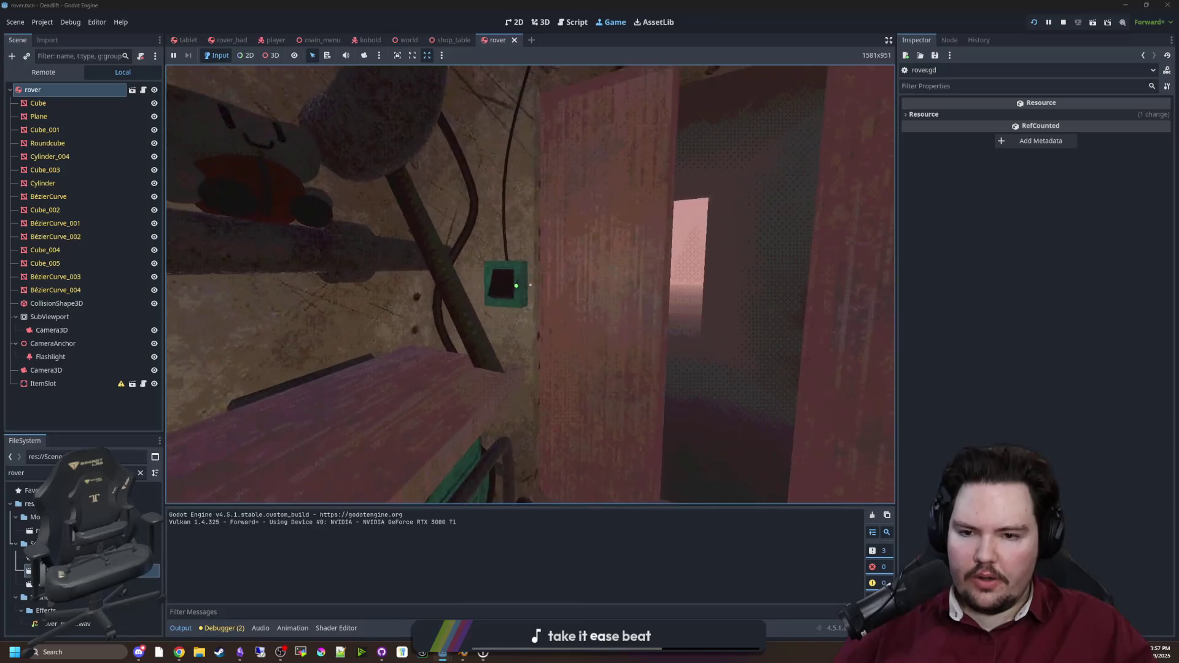
pyautogui.press('w')
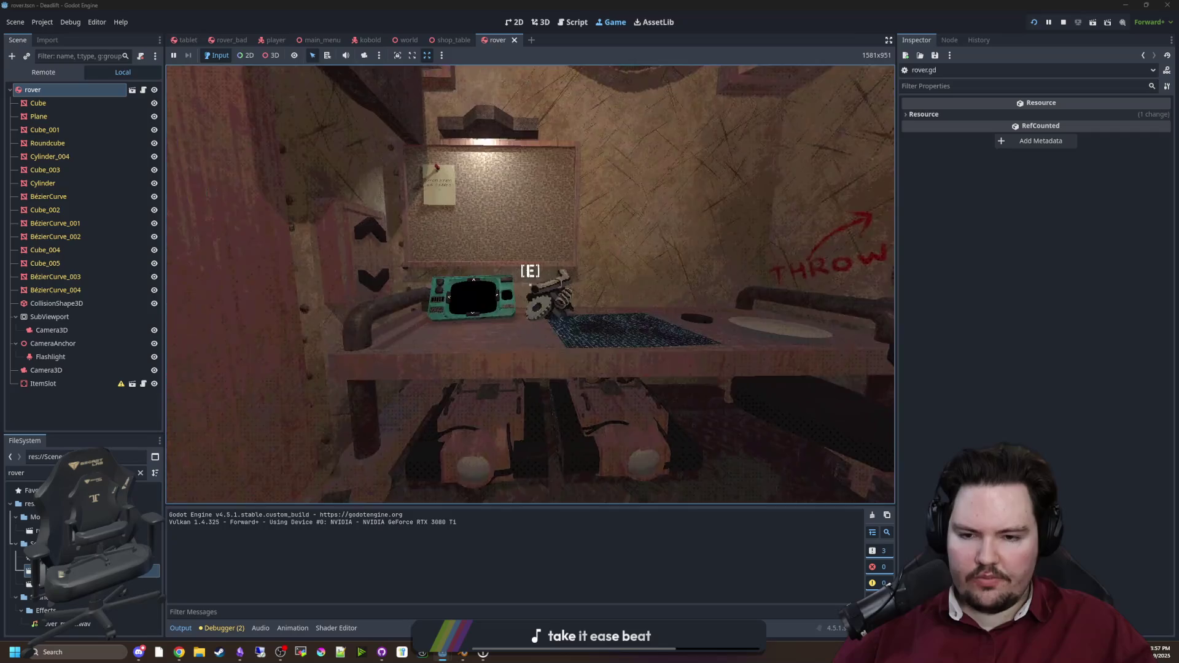
pyautogui.press('e')
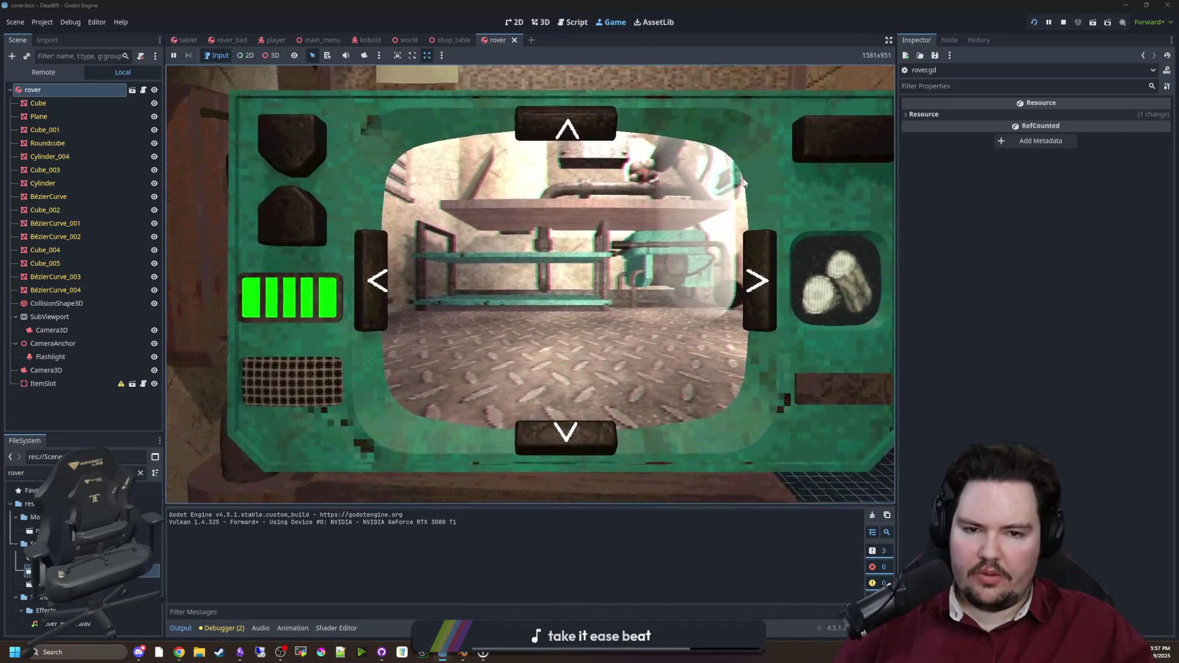
# Step: Swap the held item between logs and gear four times, then leave the console view
pyautogui.click(784, 153)
pyautogui.click(784, 153)
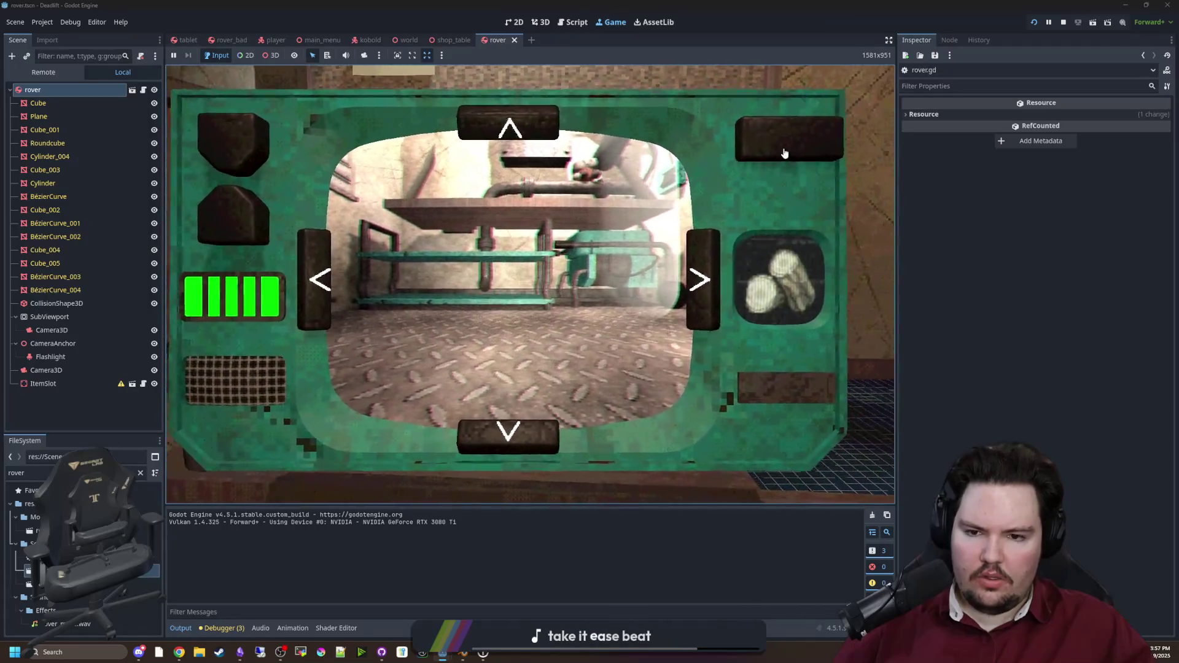
pyautogui.click(784, 152)
pyautogui.click(784, 153)
pyautogui.press('Escape')
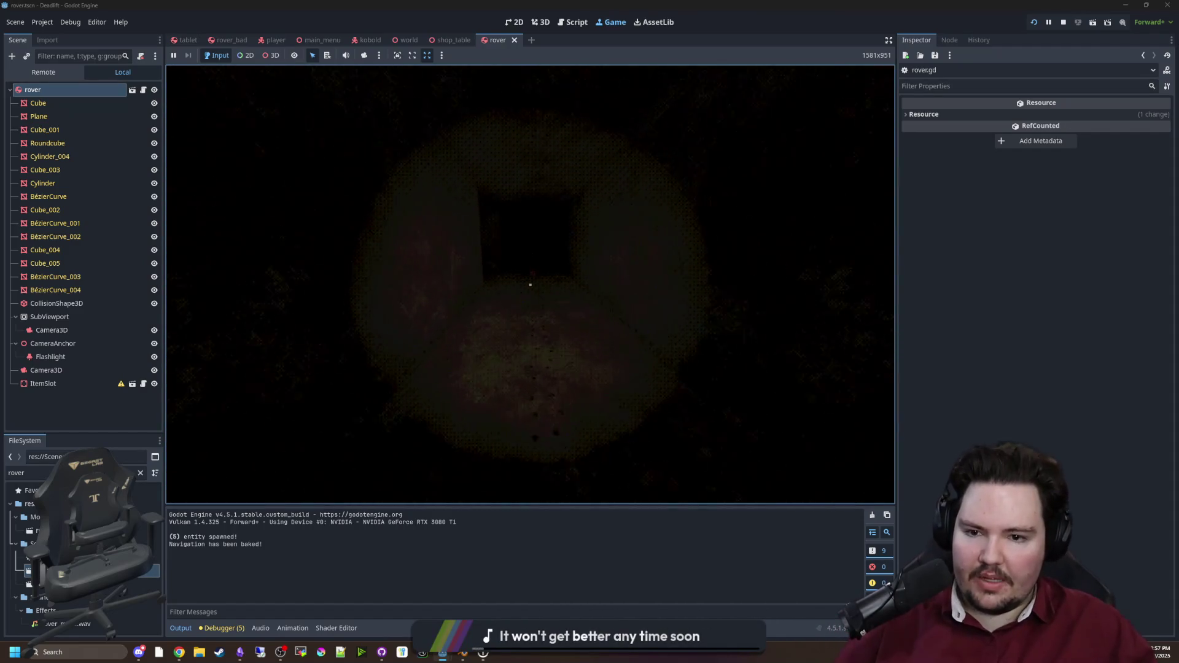
# Step: Grab the lollipop, walk to the box, pick up the lollipop there, and raise the rover tablet
pyautogui.press('e')
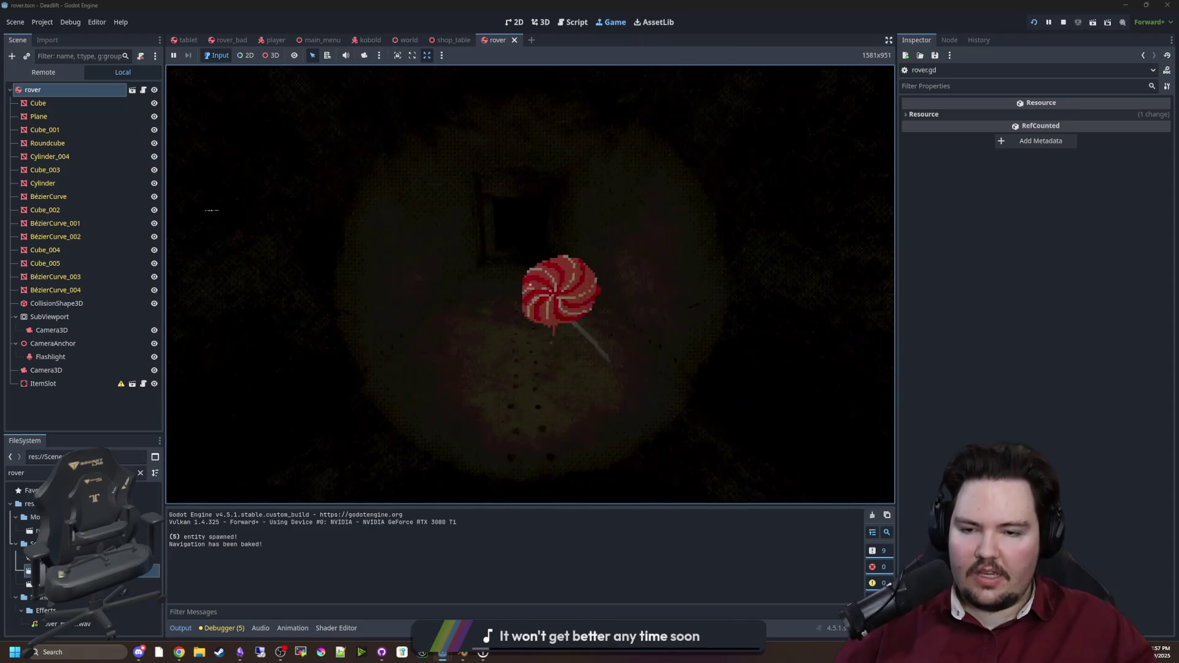
pyautogui.press('w')
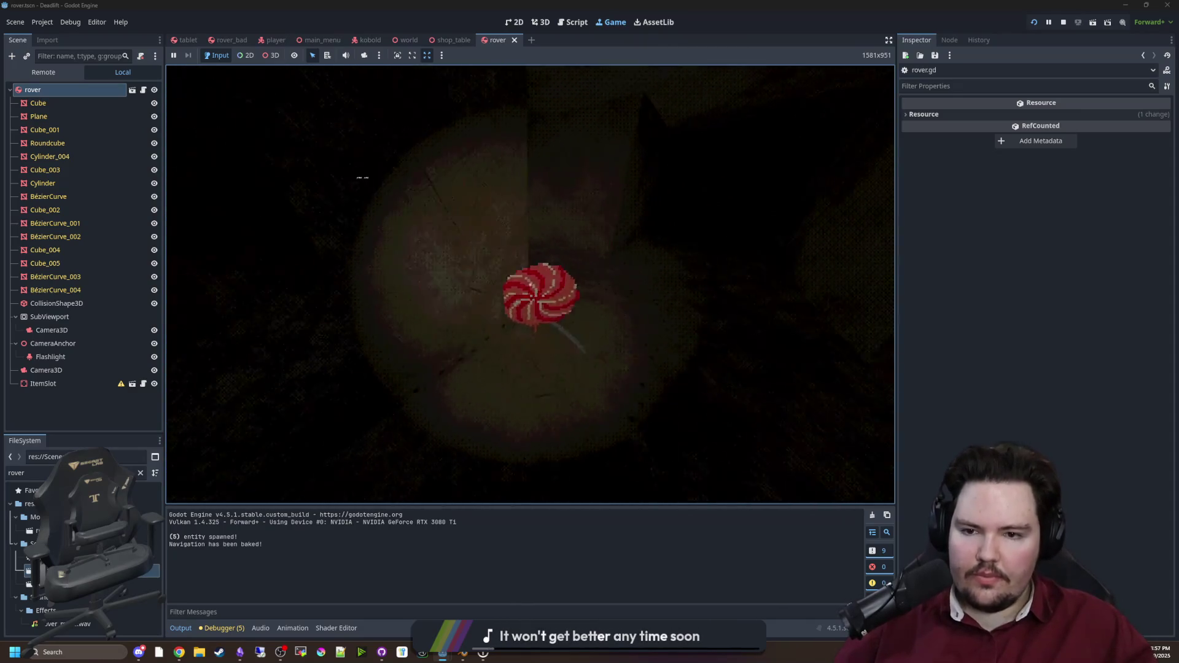
pyautogui.press('w')
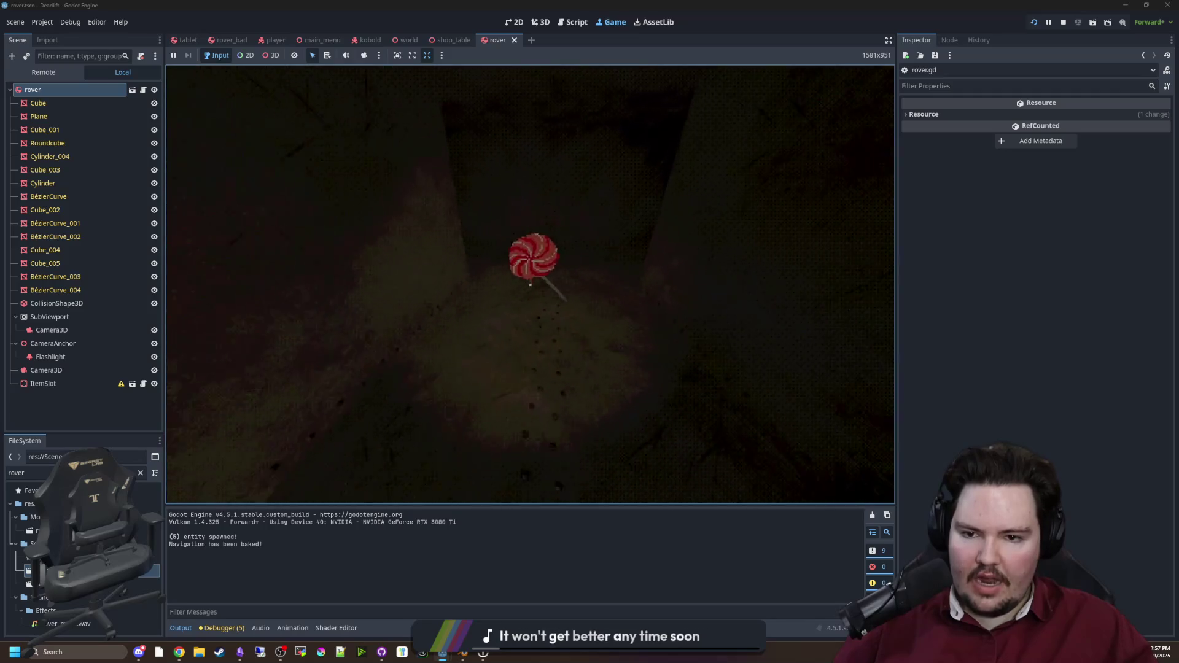
pyautogui.press('w')
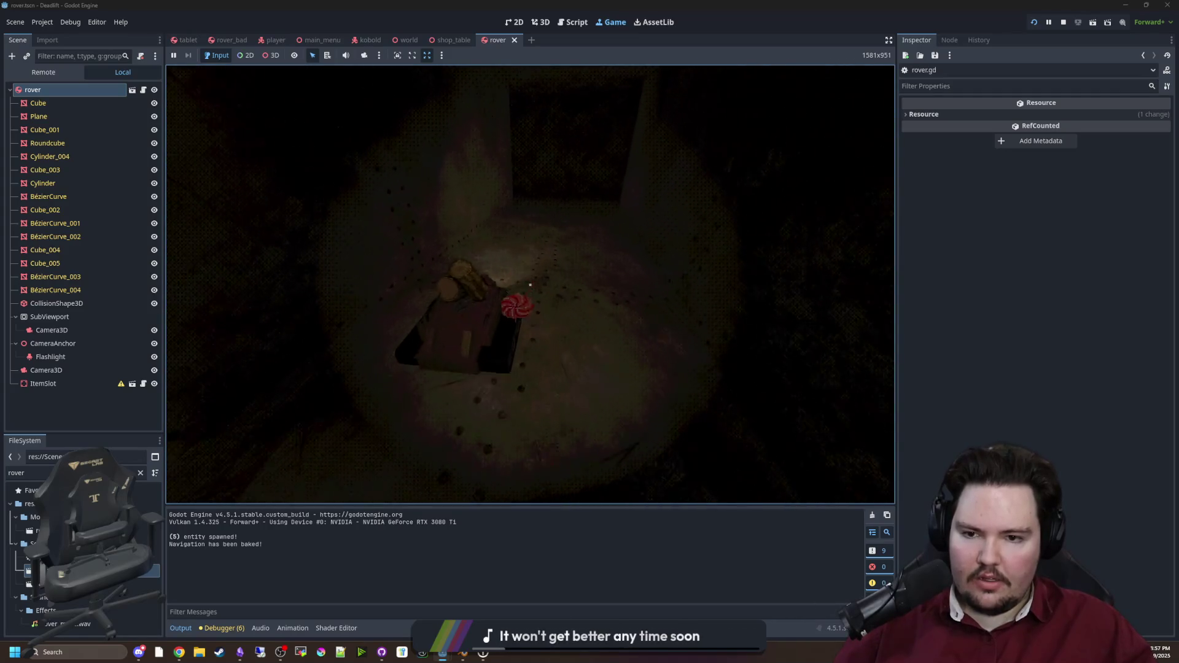
pyautogui.press('e')
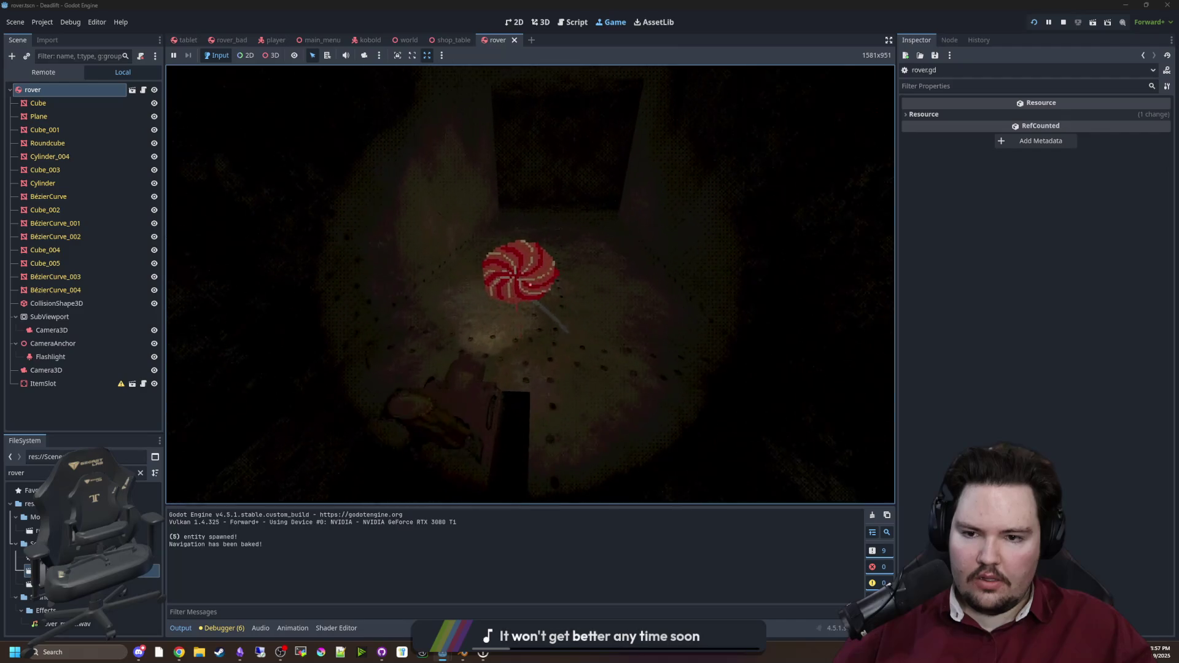
pyautogui.press('Tab')
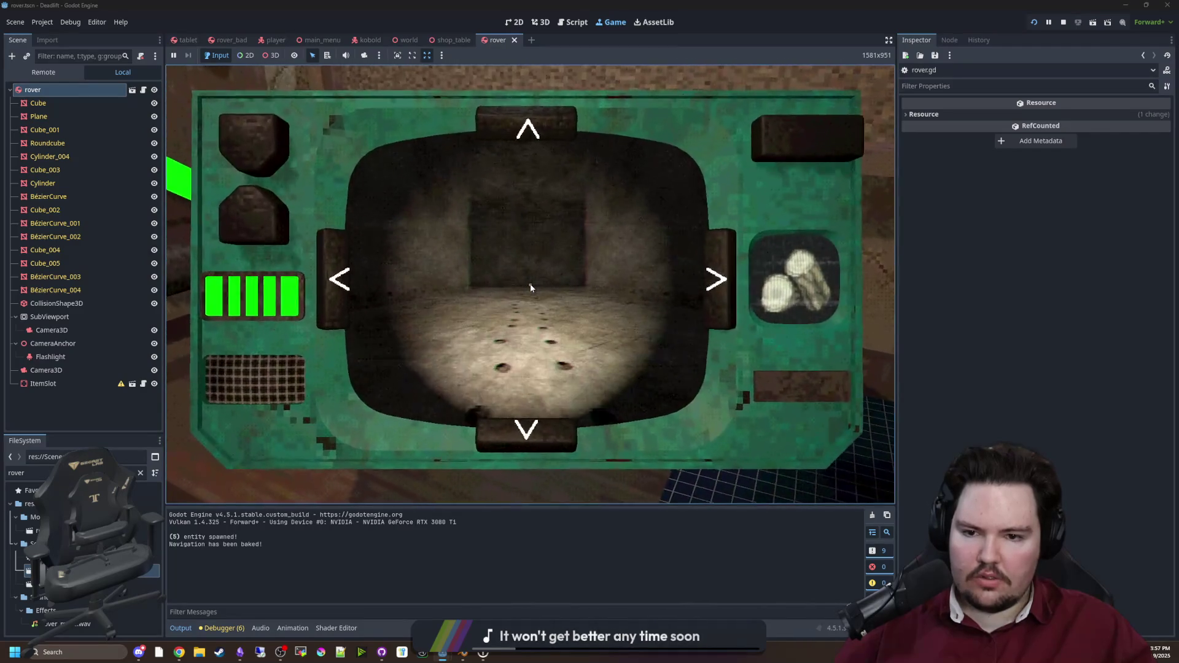
# Step: Turn the rover toward the doorway, toggle its item between logs and lollipop, and place the lollipop in the slot
pyautogui.click(329, 270)
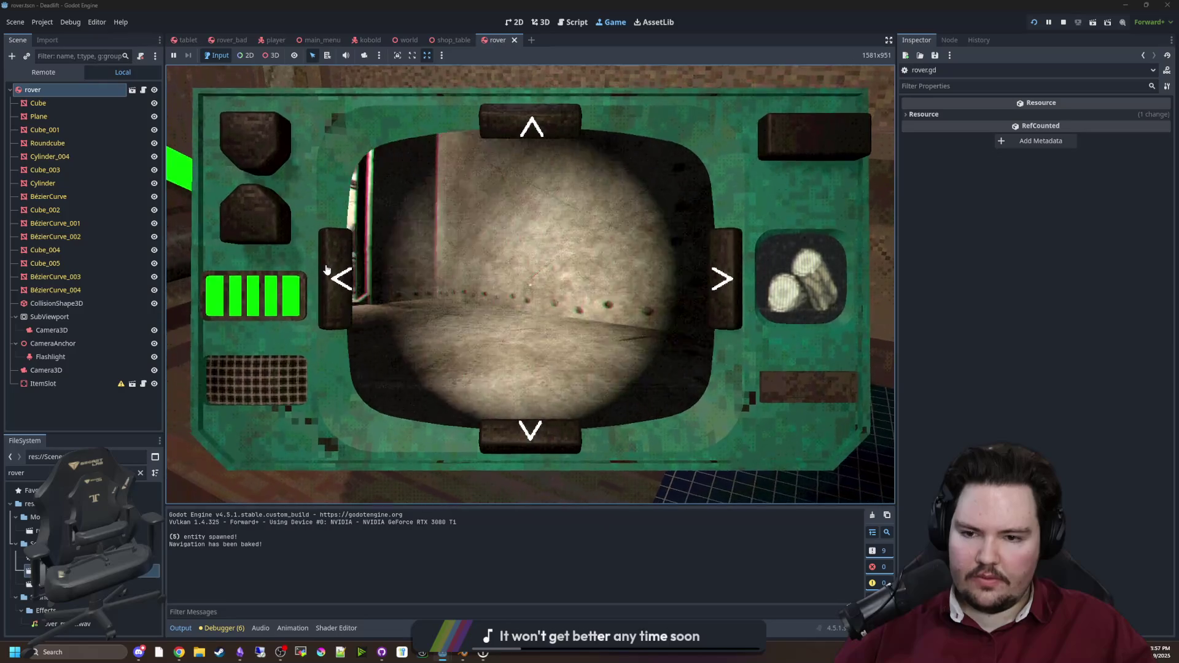
pyautogui.click(779, 140)
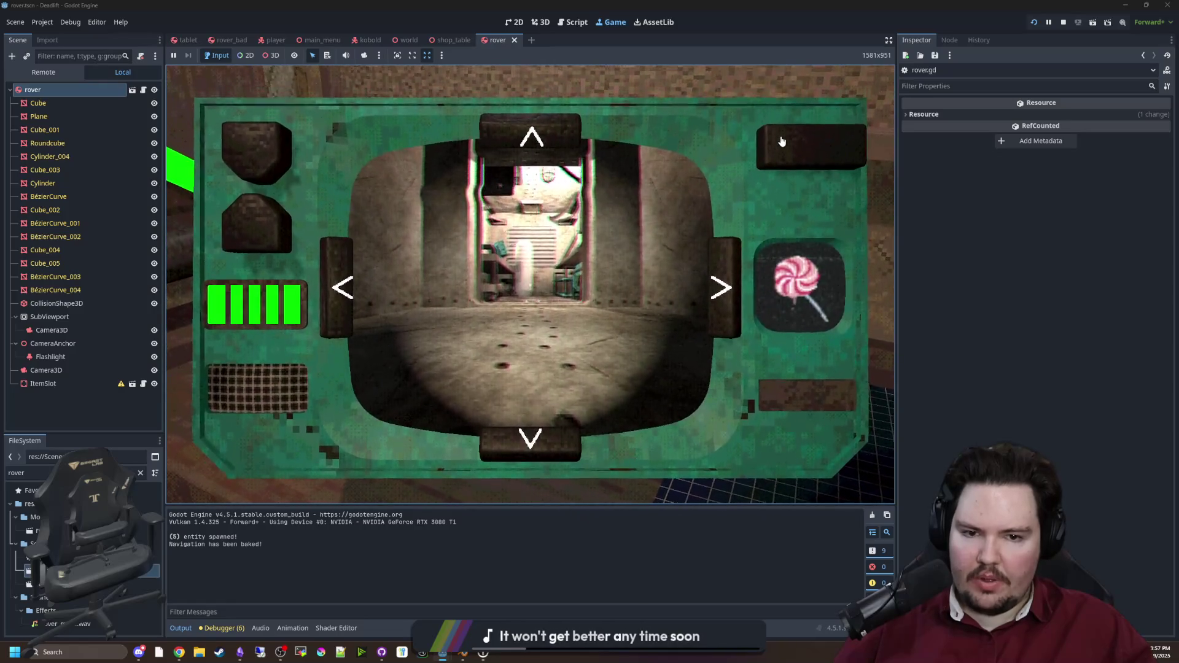
pyautogui.click(782, 142)
pyautogui.click(782, 141)
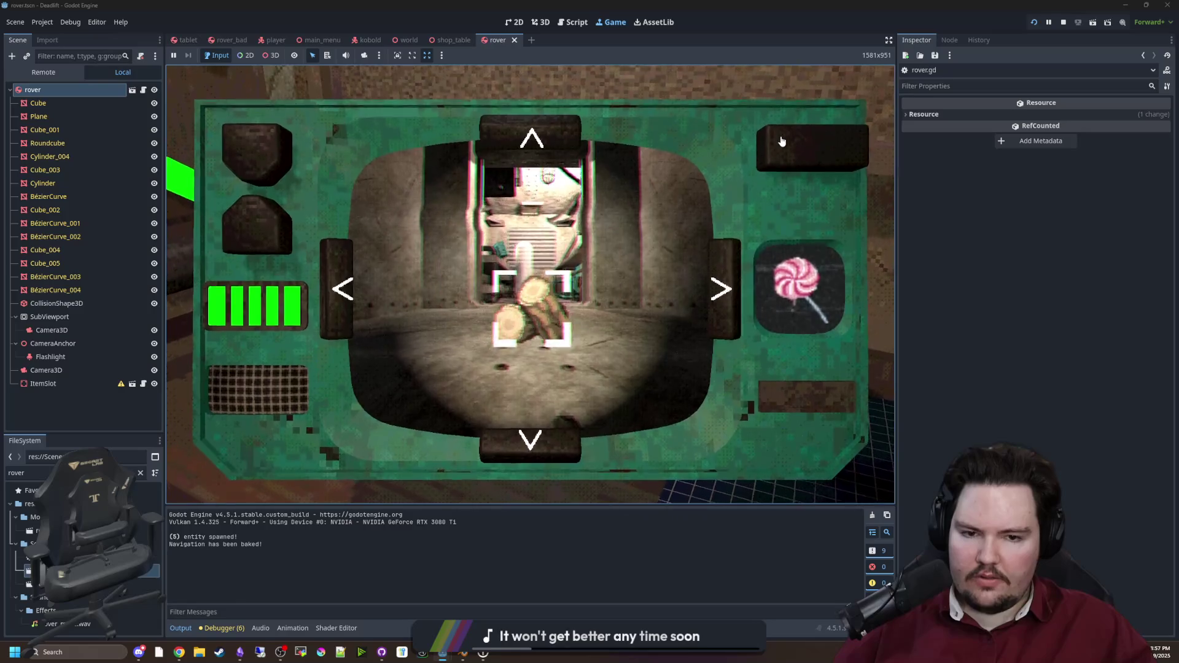
pyautogui.click(781, 141)
pyautogui.click(781, 141)
pyautogui.press('Tab')
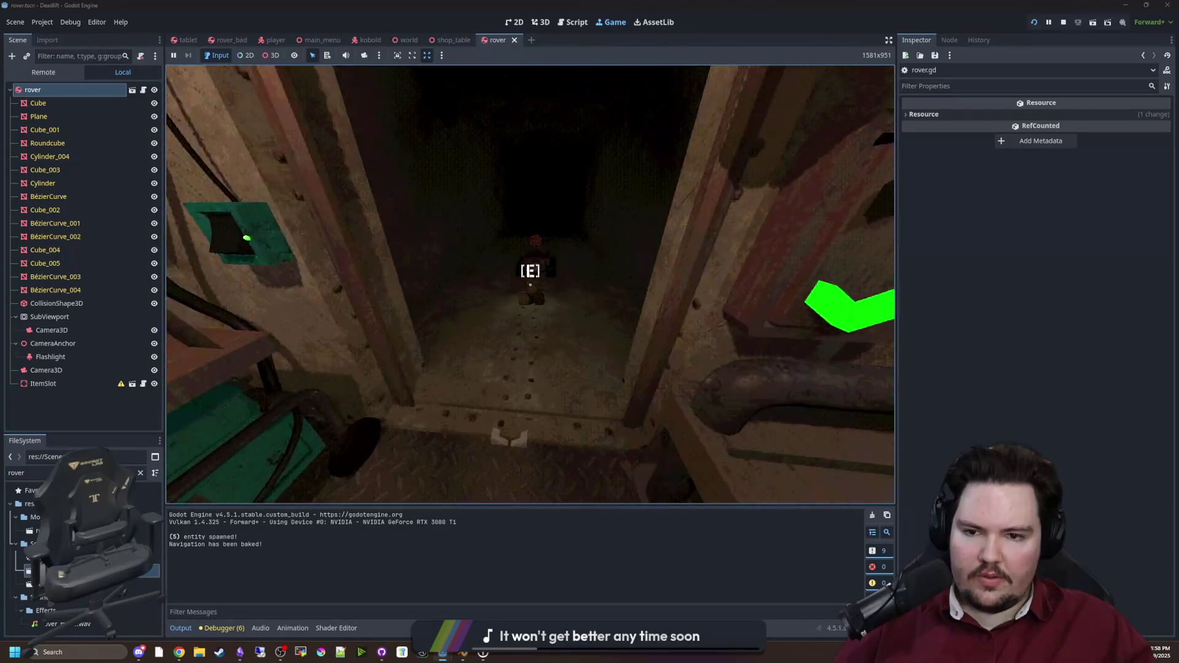
pyautogui.press('e')
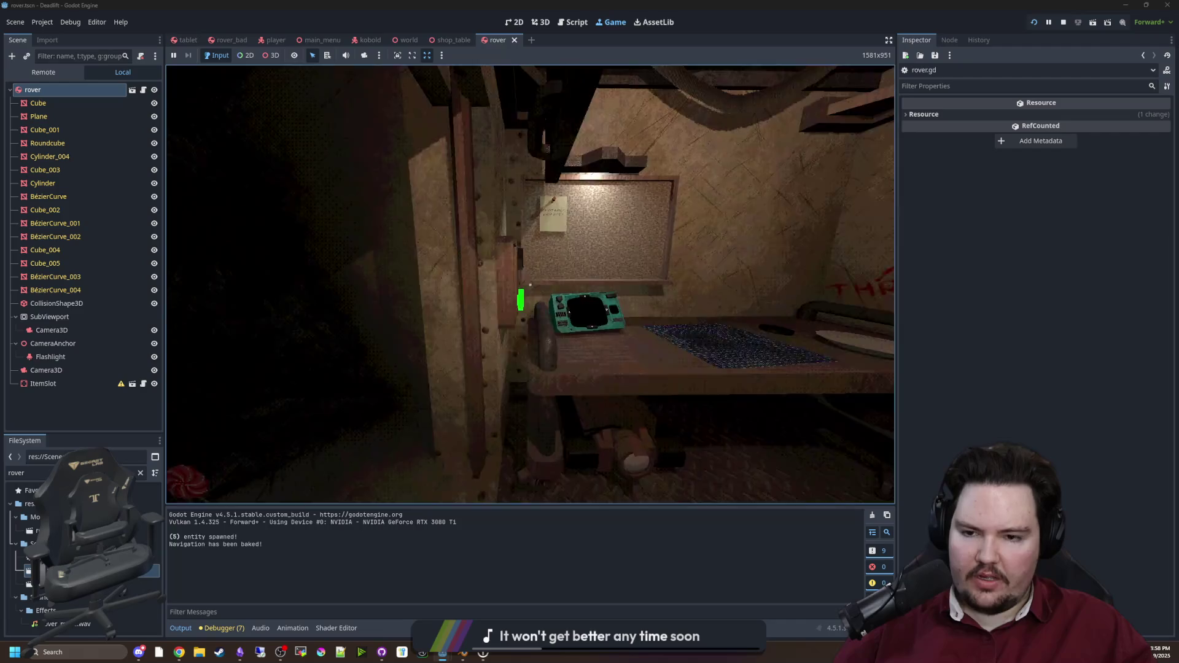
# Step: Have the rover pick up the logs, then swap its item back to the lollipop
pyautogui.press('Tab')
pyautogui.click(798, 141)
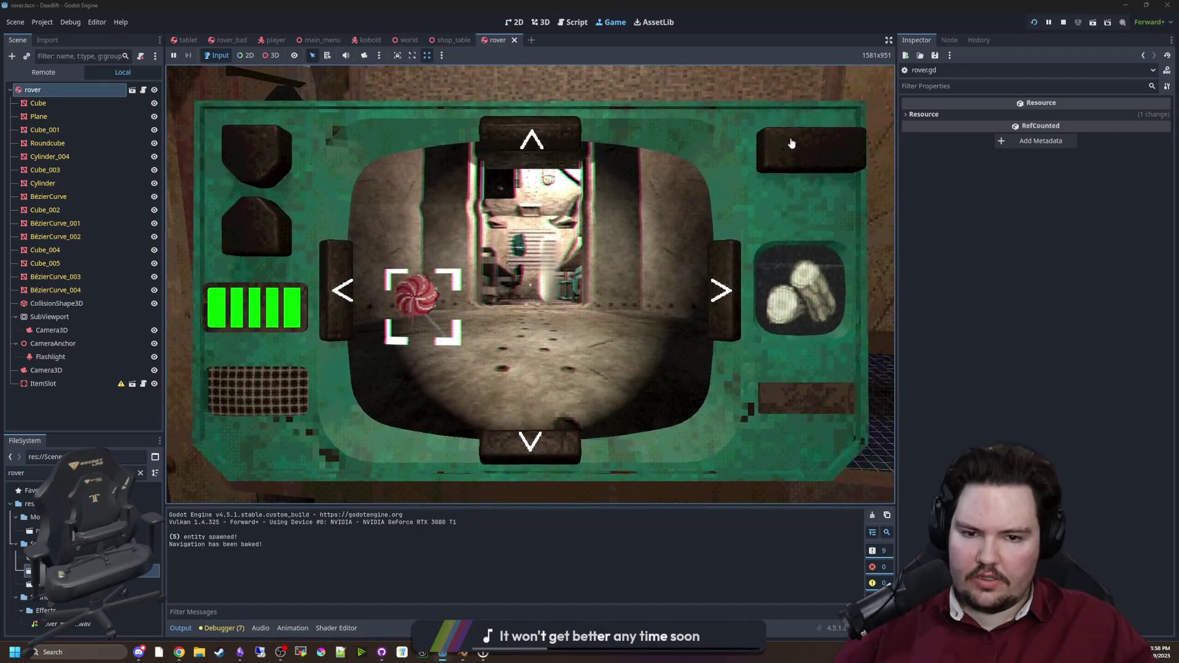
pyautogui.click(723, 283)
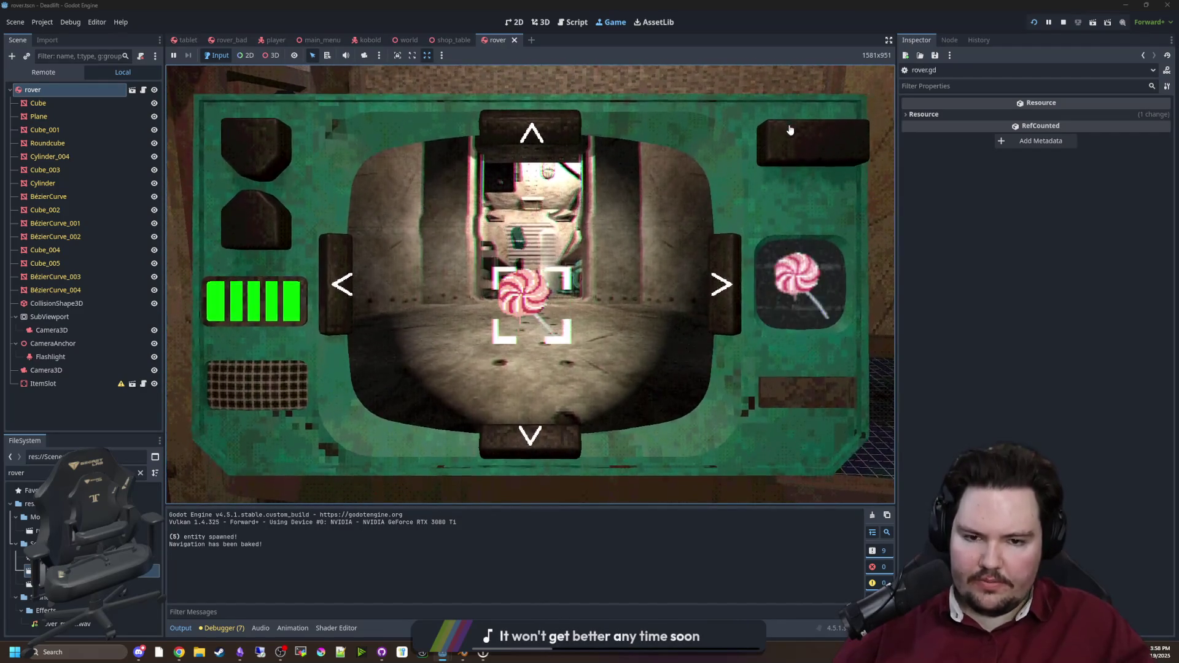
pyautogui.press('Tab')
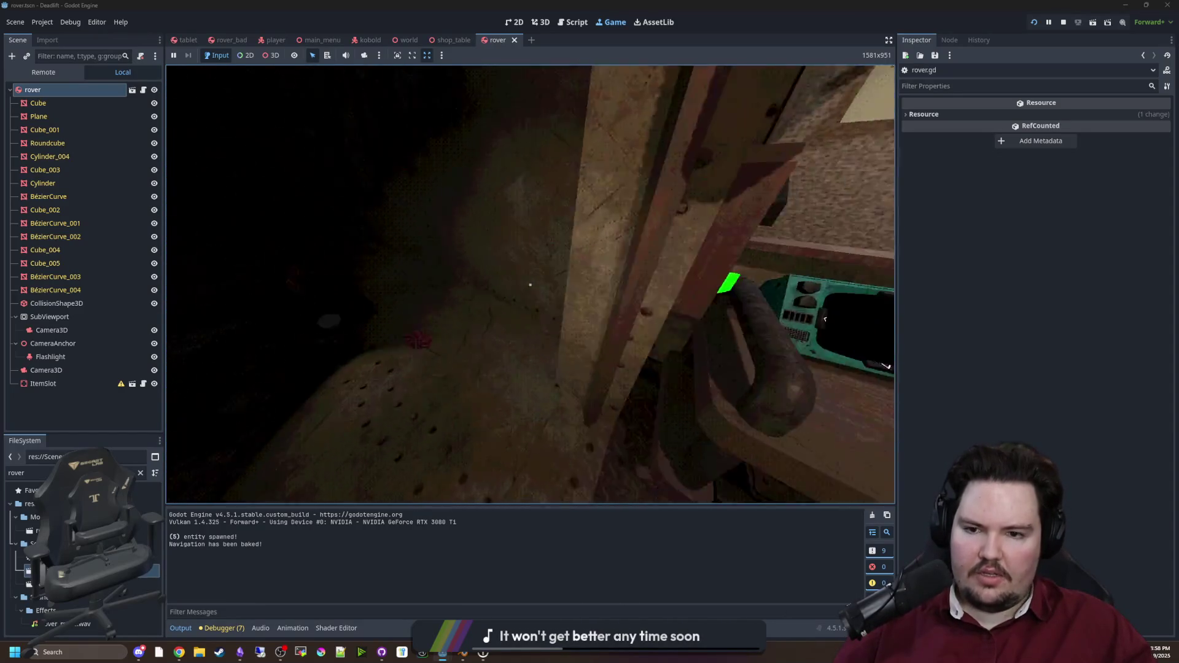
pyautogui.press('Tab')
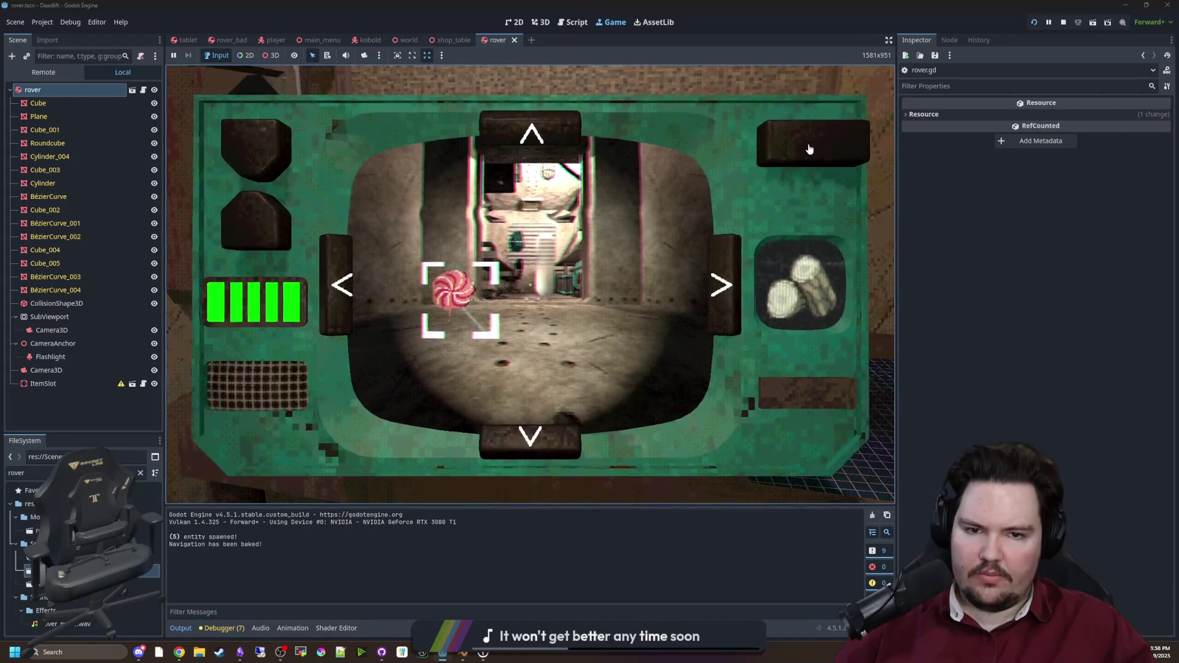
pyautogui.click(809, 149)
pyautogui.click(809, 148)
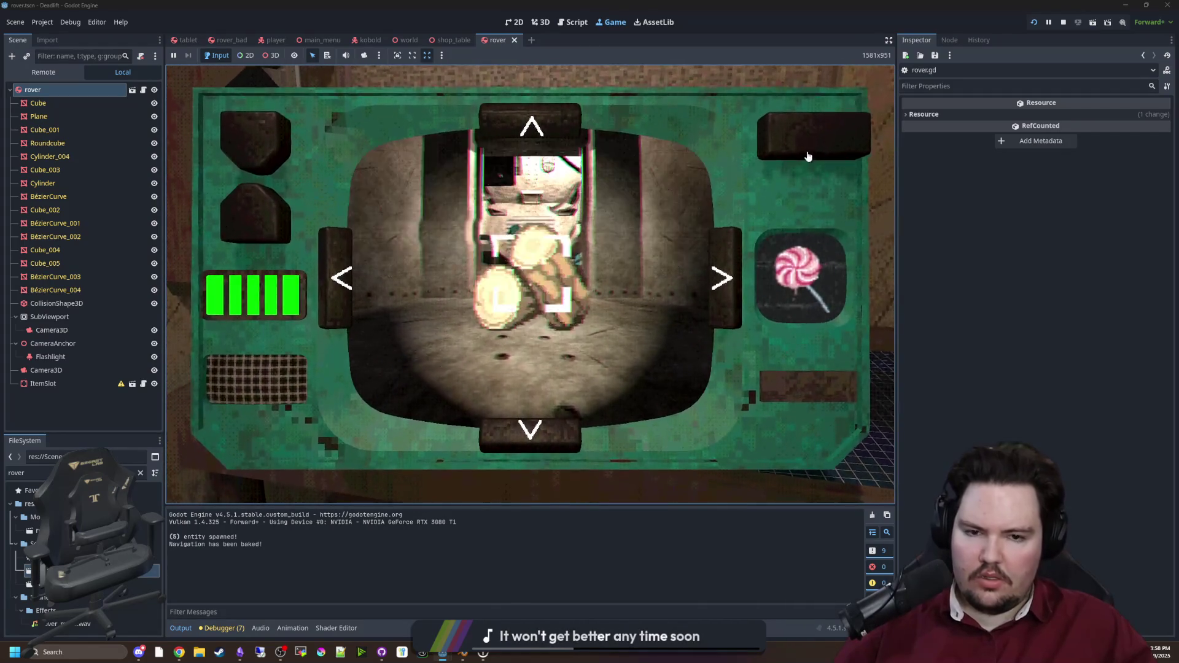
pyautogui.click(810, 141)
pyautogui.click(810, 141)
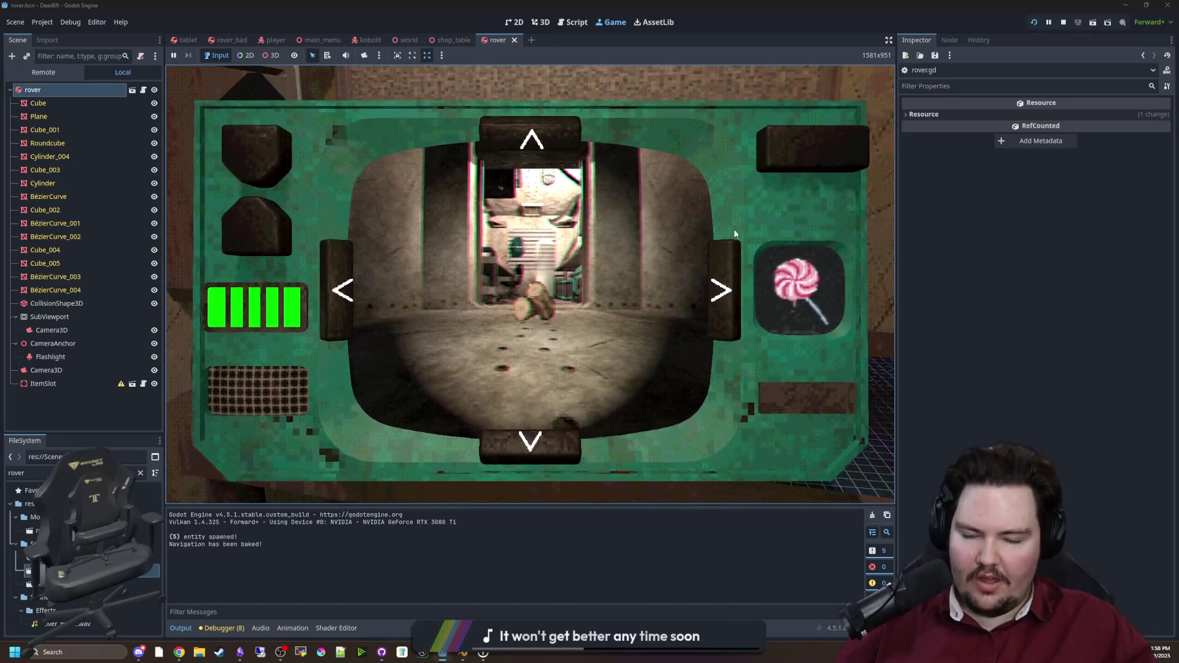
# Step: Cycle the rover's slot repeatedly through muffin, lollipop and logs
pyautogui.click(783, 156)
pyautogui.click(784, 156)
pyautogui.click(784, 157)
pyautogui.click(784, 156)
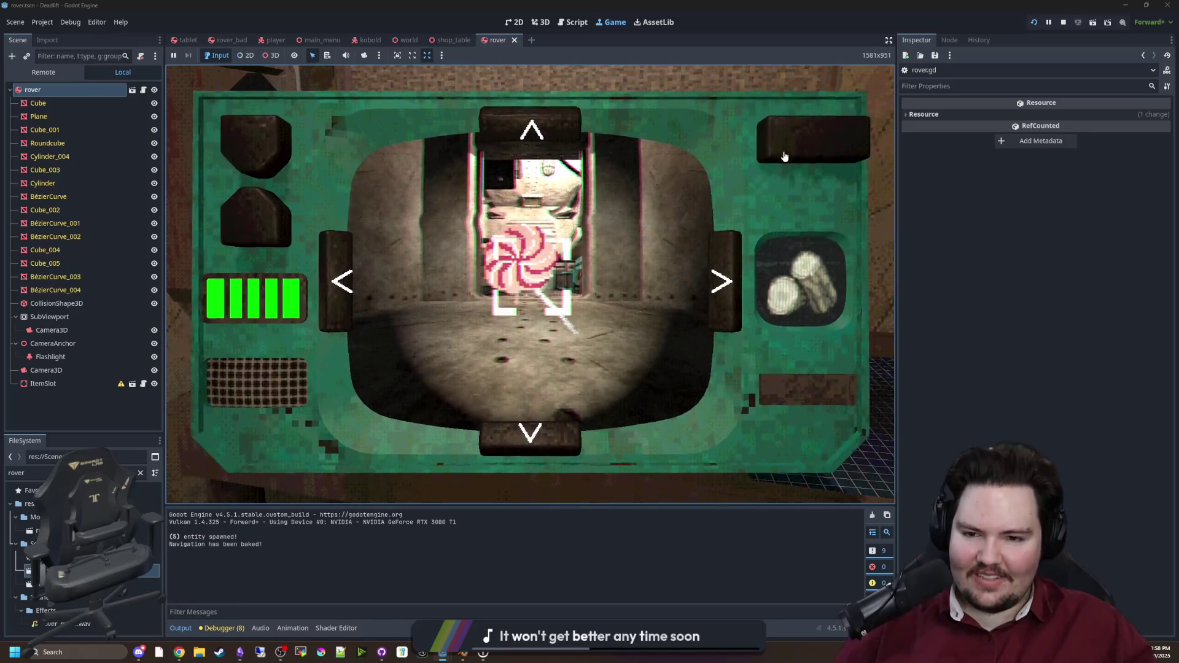
pyautogui.click(784, 157)
pyautogui.click(784, 157)
pyautogui.click(784, 156)
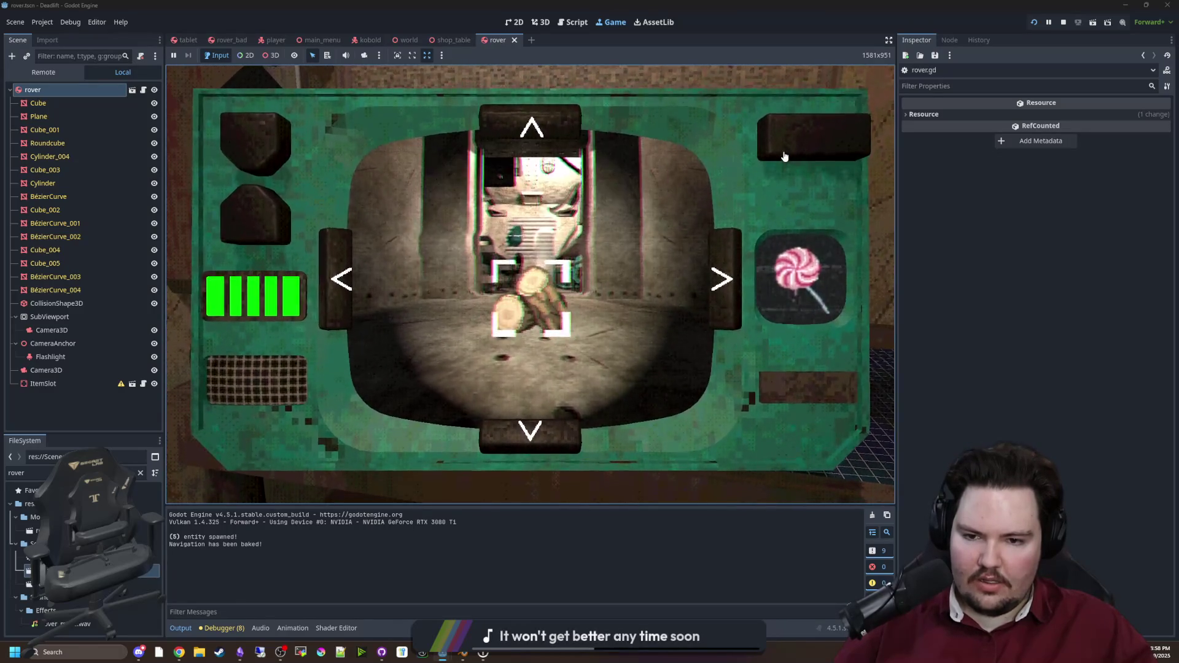
pyautogui.click(784, 157)
pyautogui.click(784, 156)
pyautogui.click(784, 156)
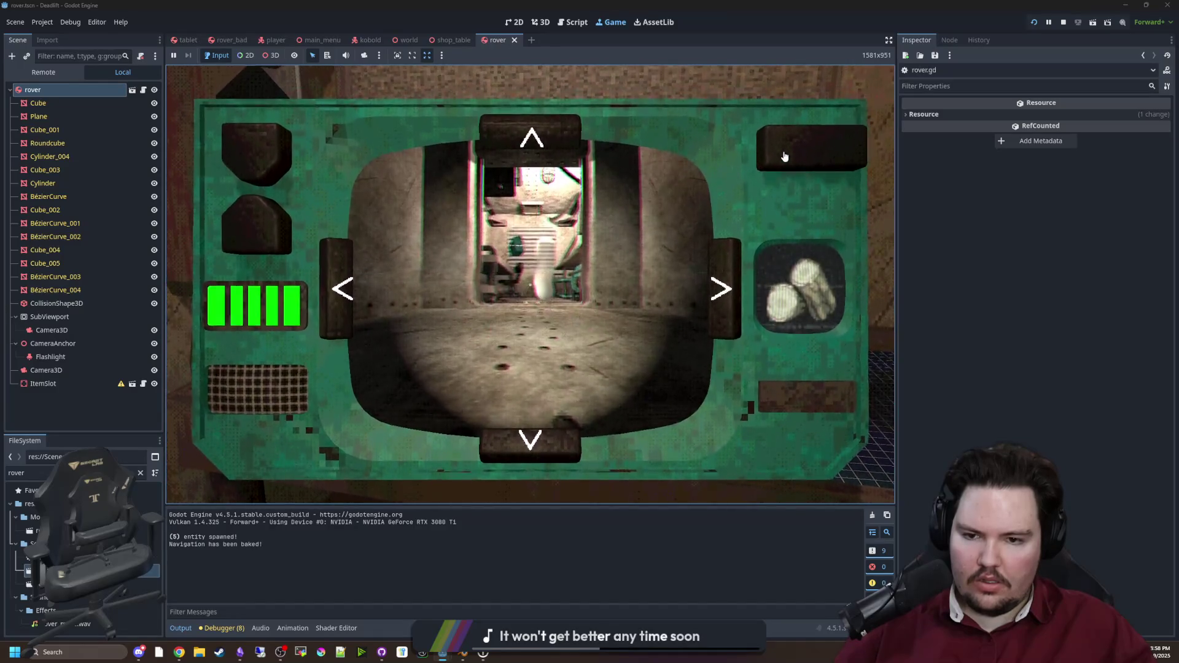
pyautogui.click(784, 157)
pyautogui.click(784, 157)
pyautogui.click(784, 157)
pyautogui.click(784, 157)
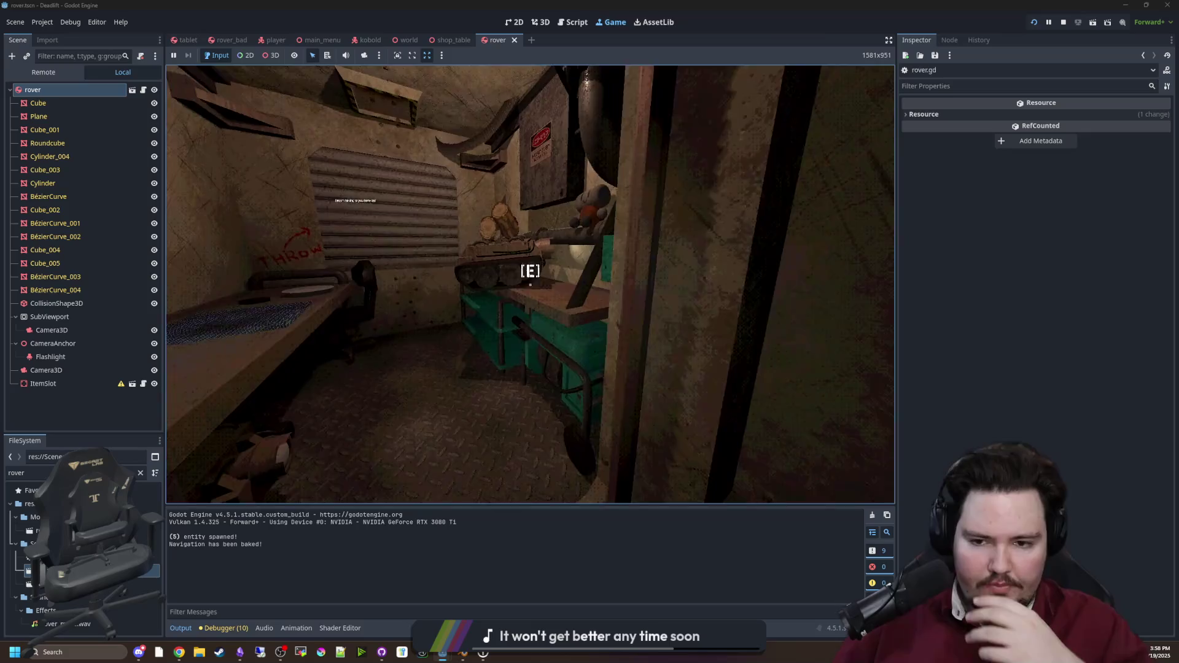
# Step: Walk up close to the tank's tread on the table, pause the game, and open the Windows Start menu
pyautogui.press('w')
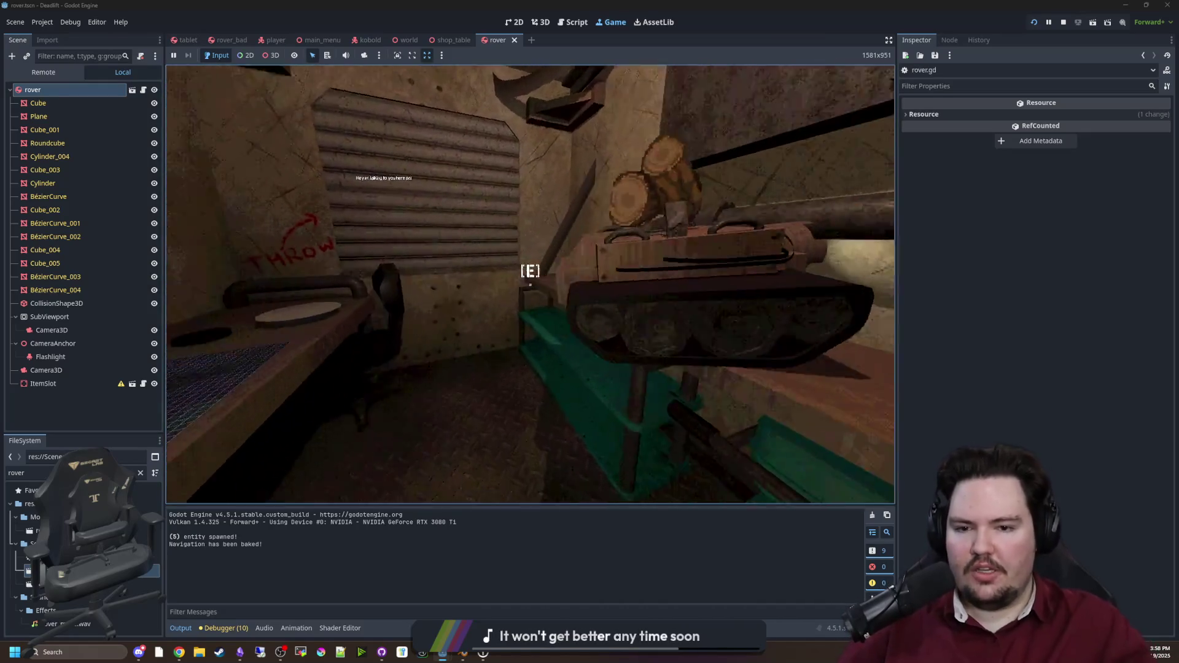
pyautogui.press('w')
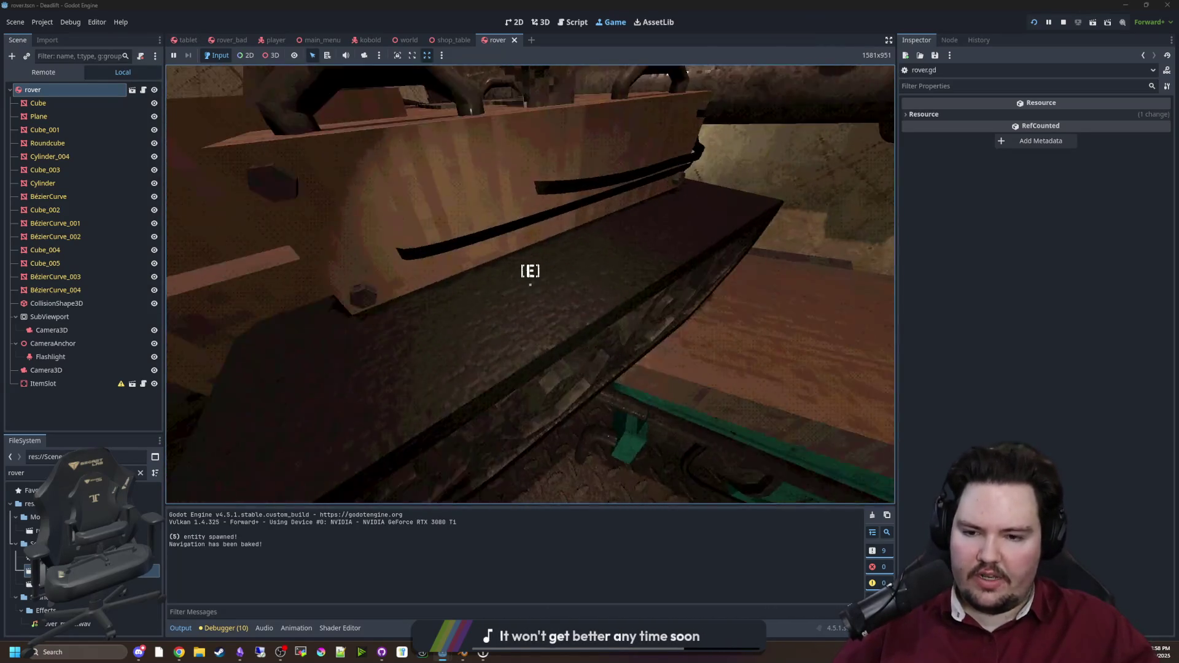
pyautogui.press('s')
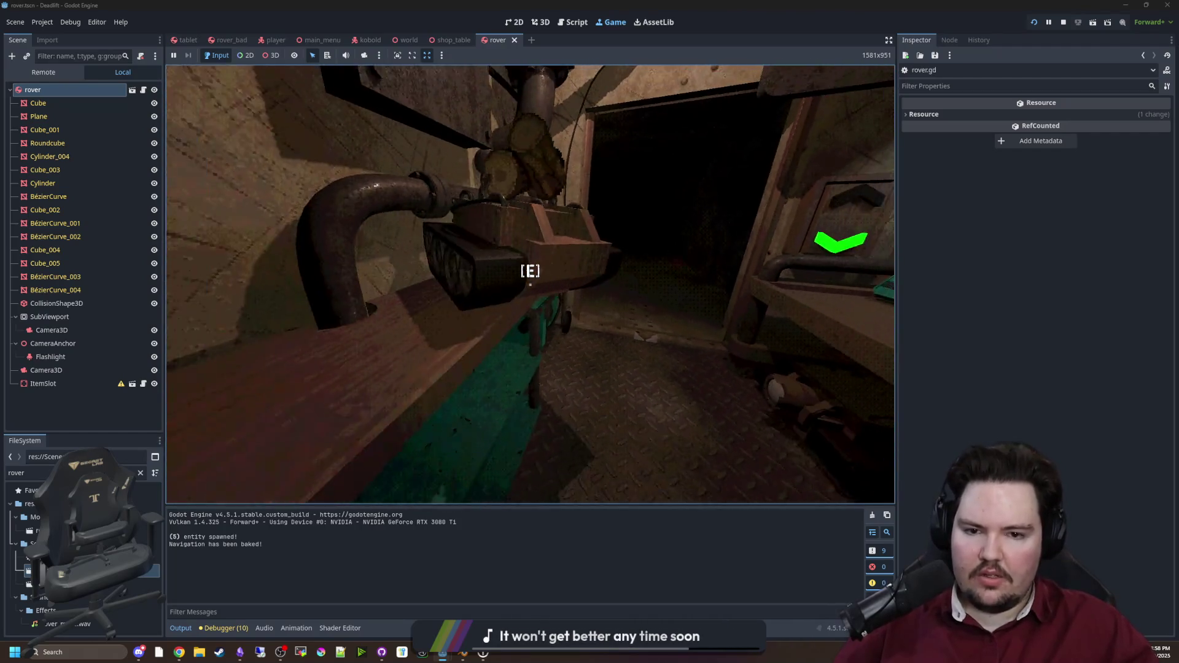
pyautogui.press('w')
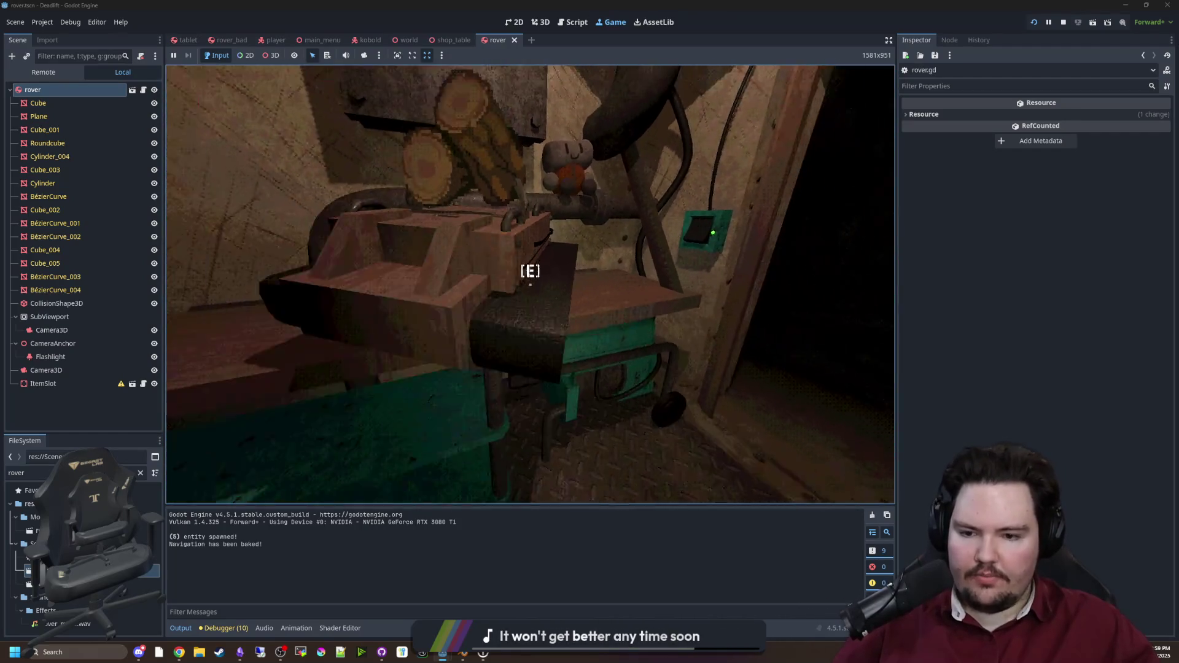
pyautogui.press('Escape')
pyautogui.press('super')
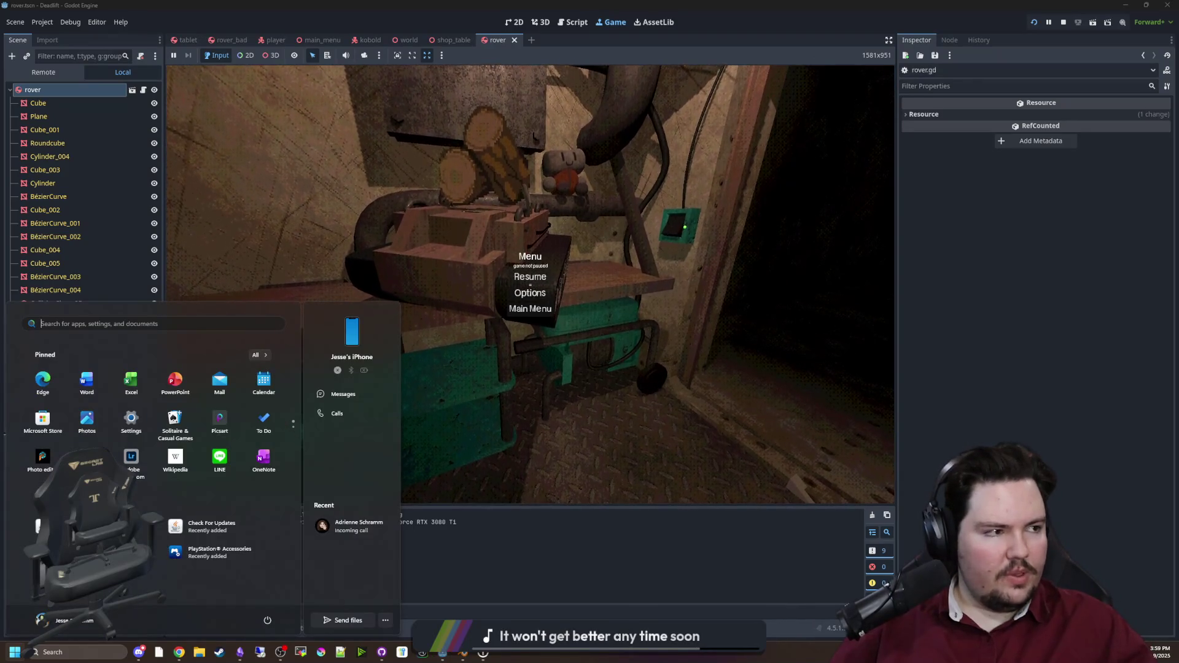
# Step: Open a browser on the Filter Forge website and go to its filter library
pyautogui.click(179, 652)
pyautogui.write('FILTERFOR')
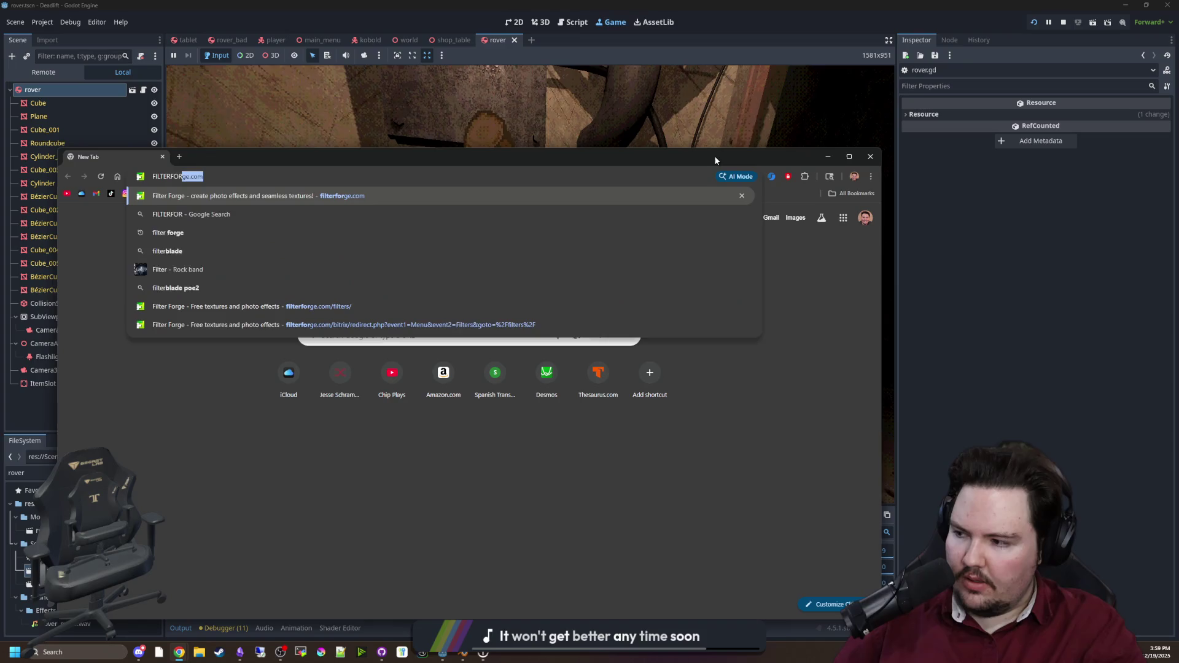
pyautogui.press('Return')
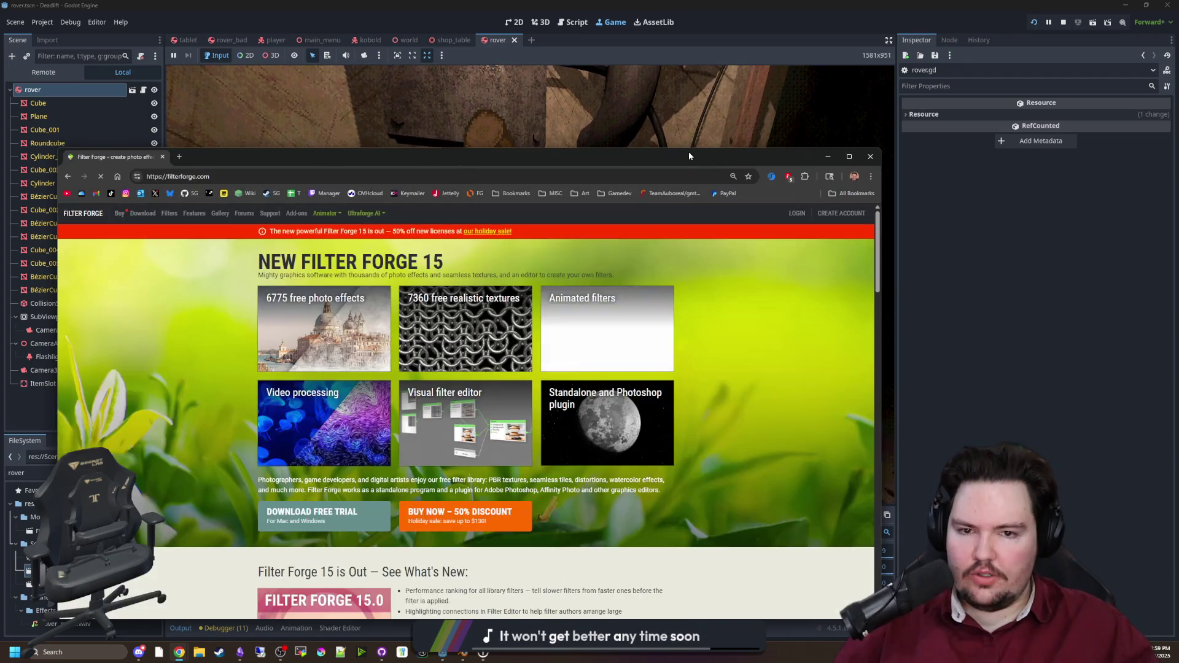
pyautogui.moveTo(689, 156); pyautogui.dragTo(708, 128)
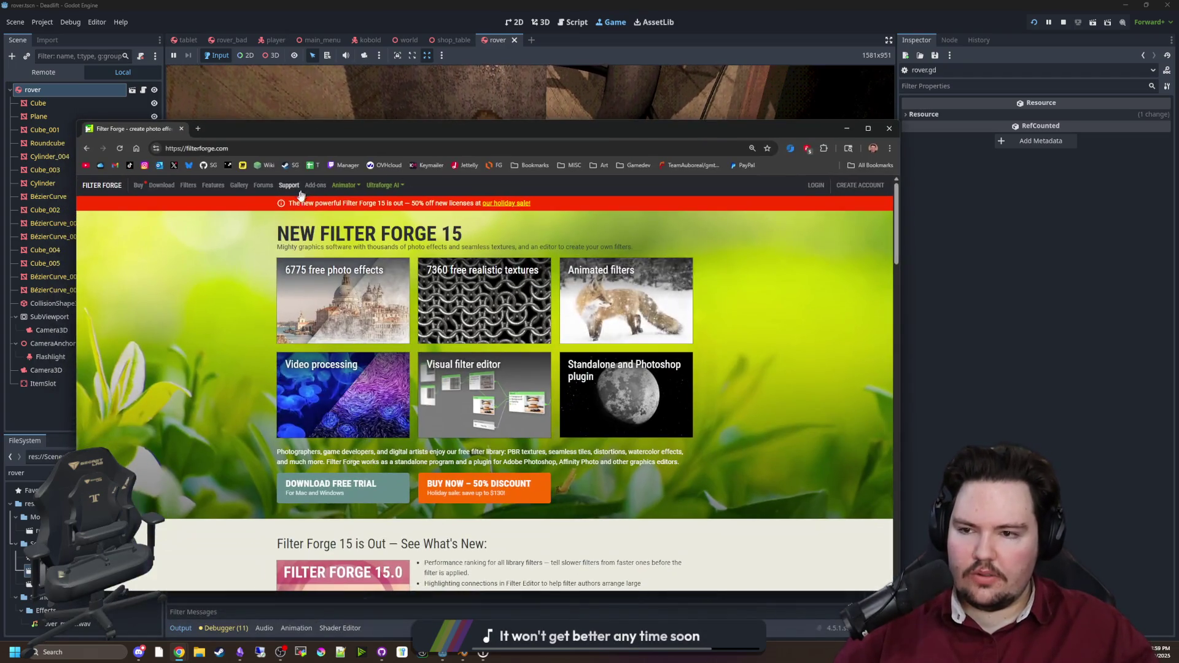
pyautogui.click(189, 186)
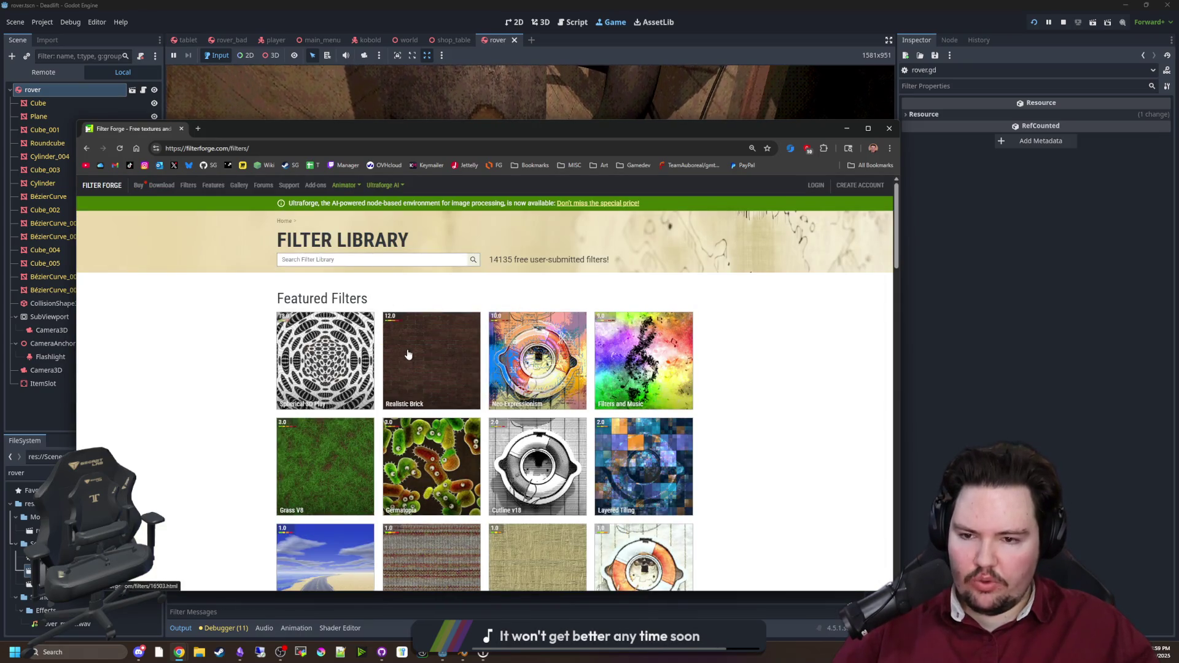
# Step: Browse the tread search results and switch to the Droidtrax filter page
pyautogui.moveTo(391, 319)
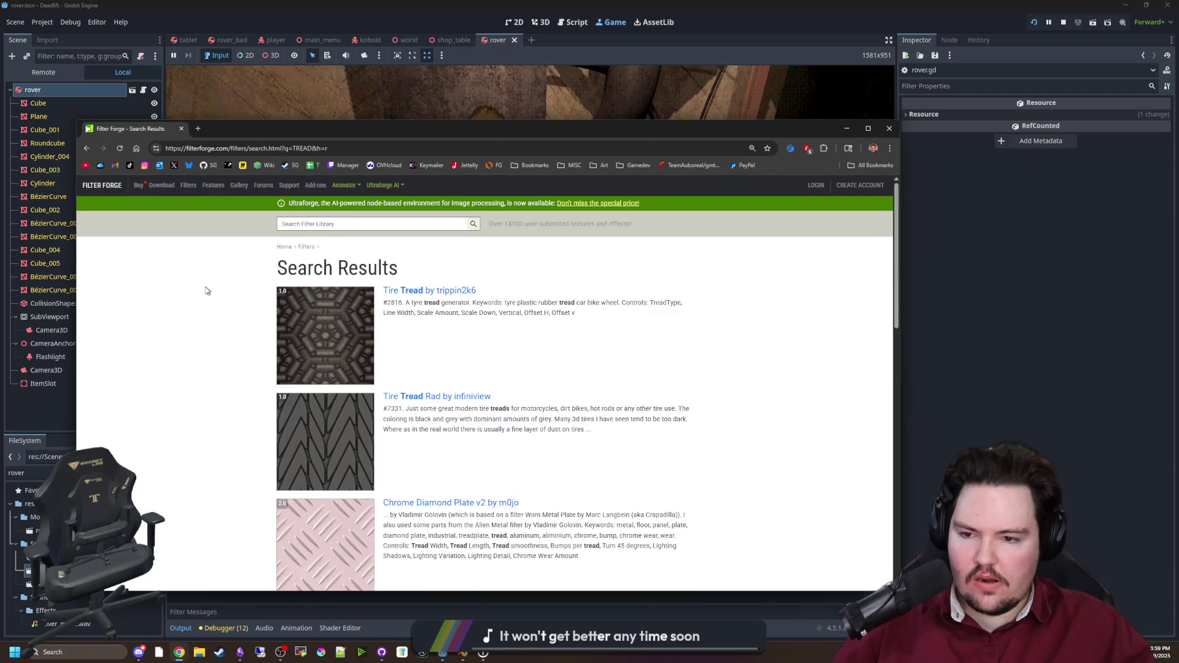
pyautogui.scroll(-2, 321, 308)
pyautogui.scroll(-2, 352, 415)
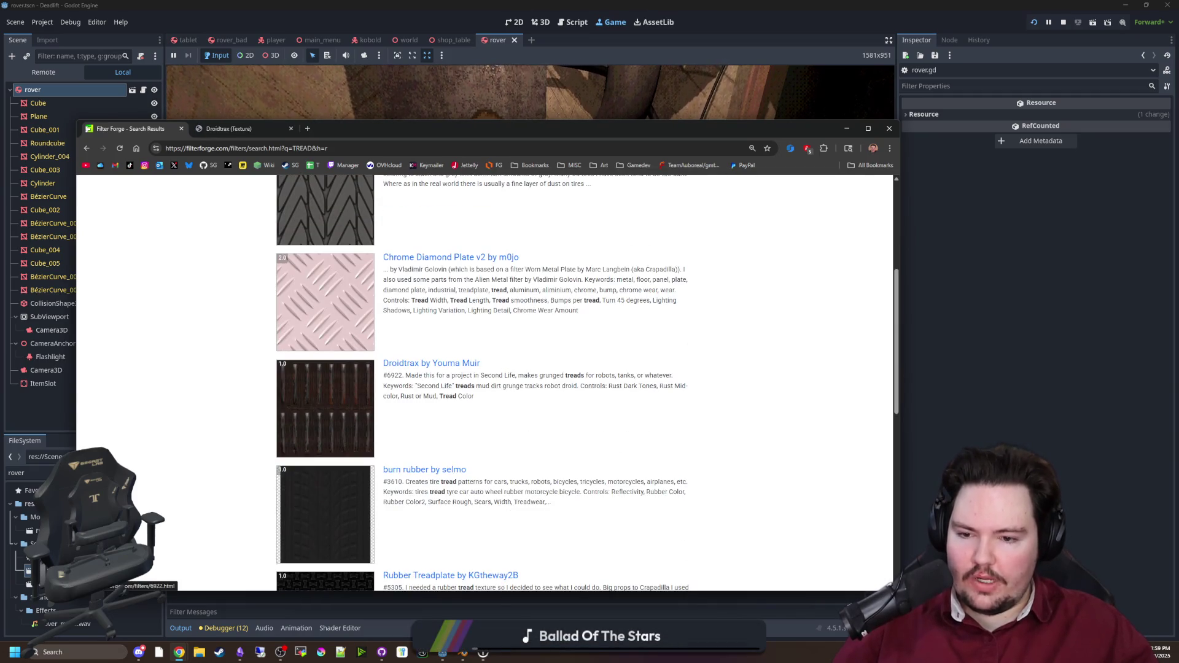
pyautogui.scroll(-2, 348, 392)
pyautogui.scroll(-3, 348, 392)
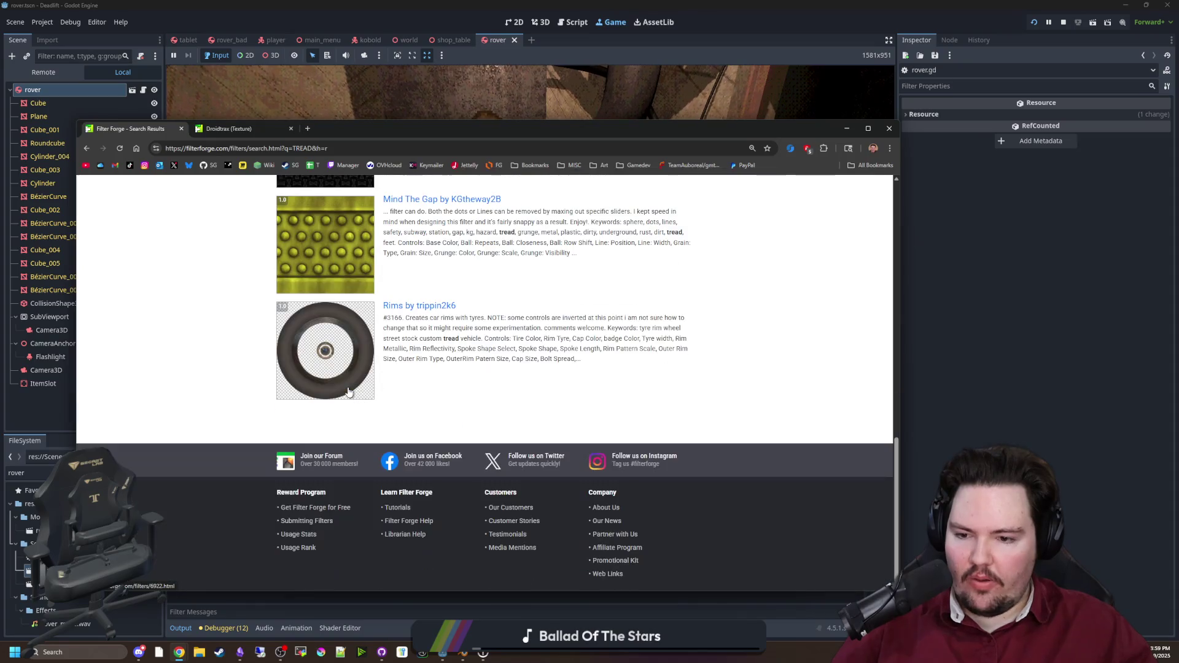
pyautogui.scroll(15, 348, 391)
pyautogui.click(242, 128)
# Step: Maximize the browser, preview Droidtrax's seamless tiling, return, and activate the site's Filter Forge cookies
pyautogui.doubleClick(350, 133)
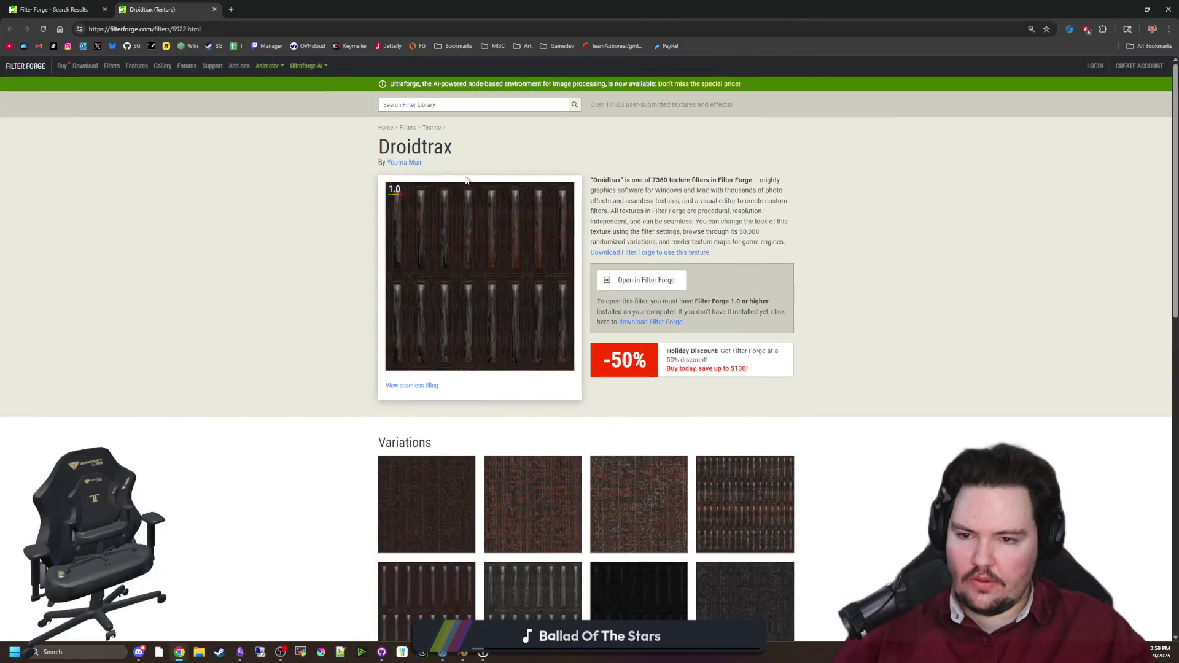
pyautogui.click(423, 385)
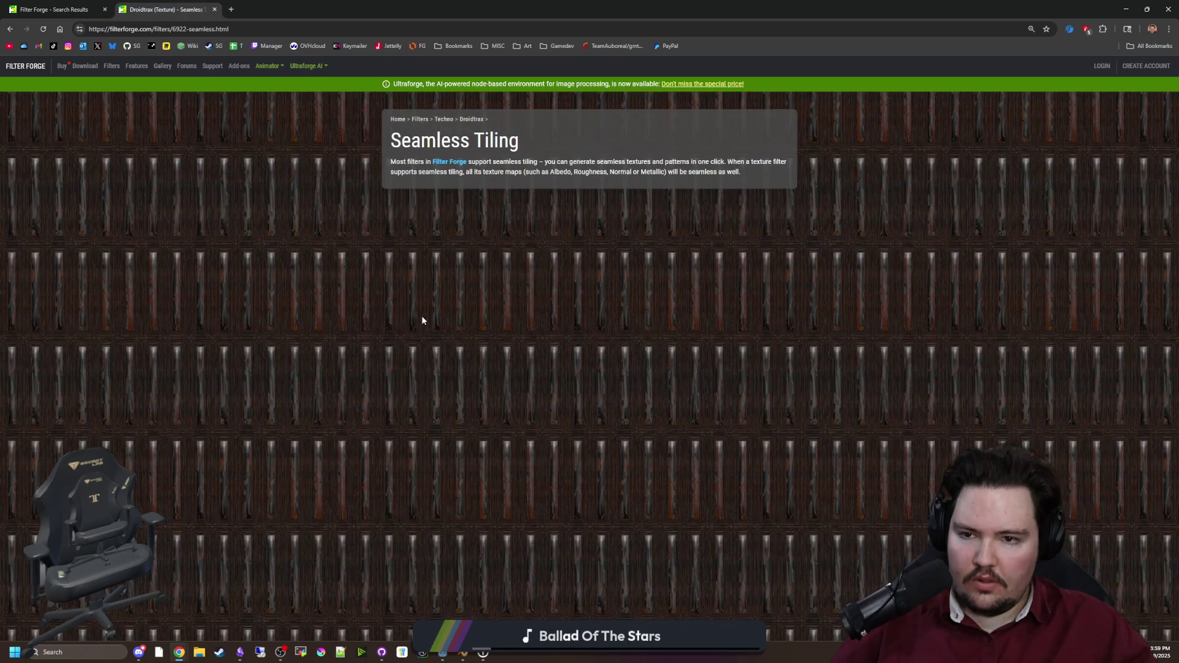
pyautogui.hotkey('alt', 'Left')
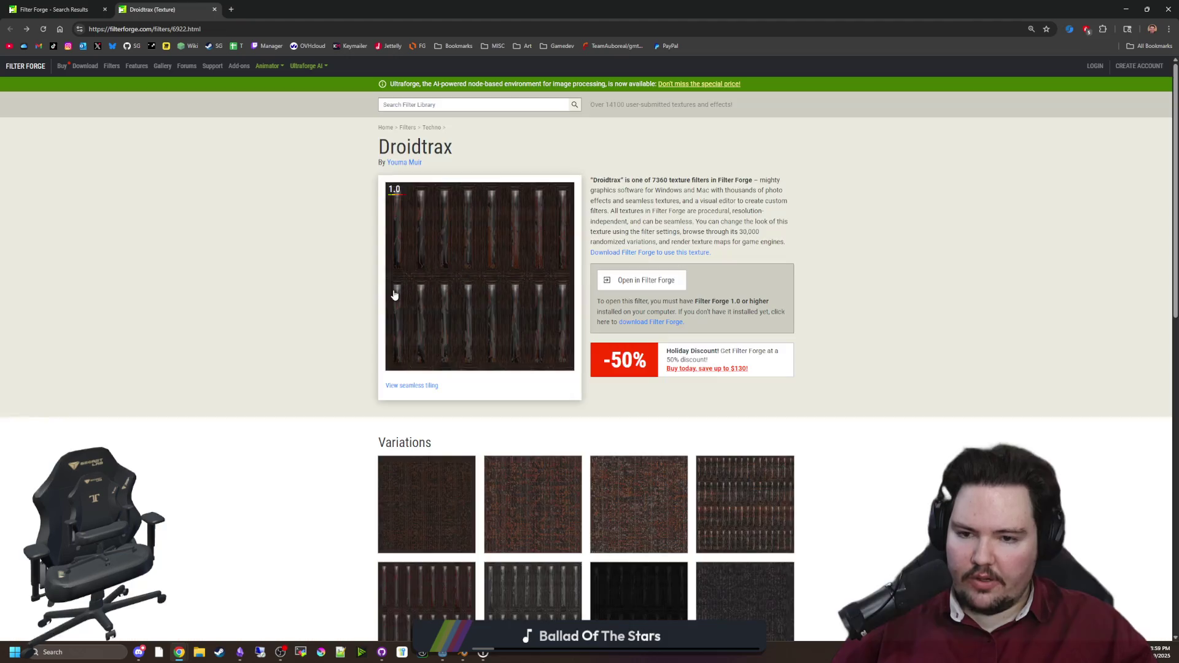
pyautogui.scroll(-10, 582, 360)
pyautogui.scroll(9, 582, 360)
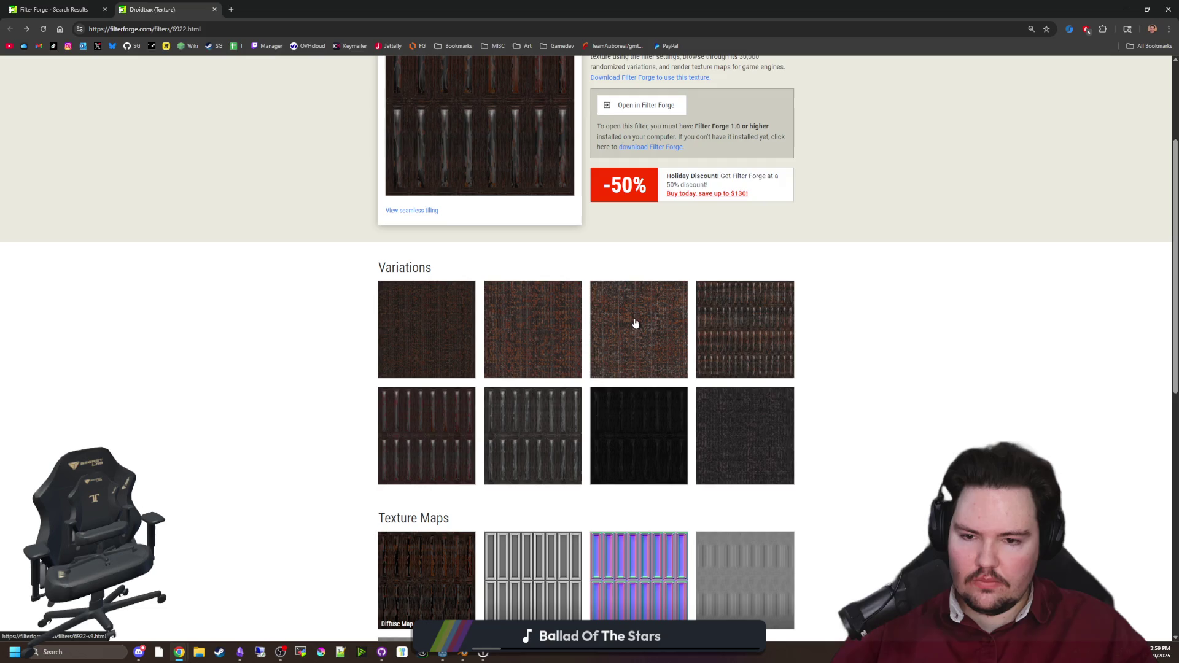
pyautogui.scroll(3, 635, 324)
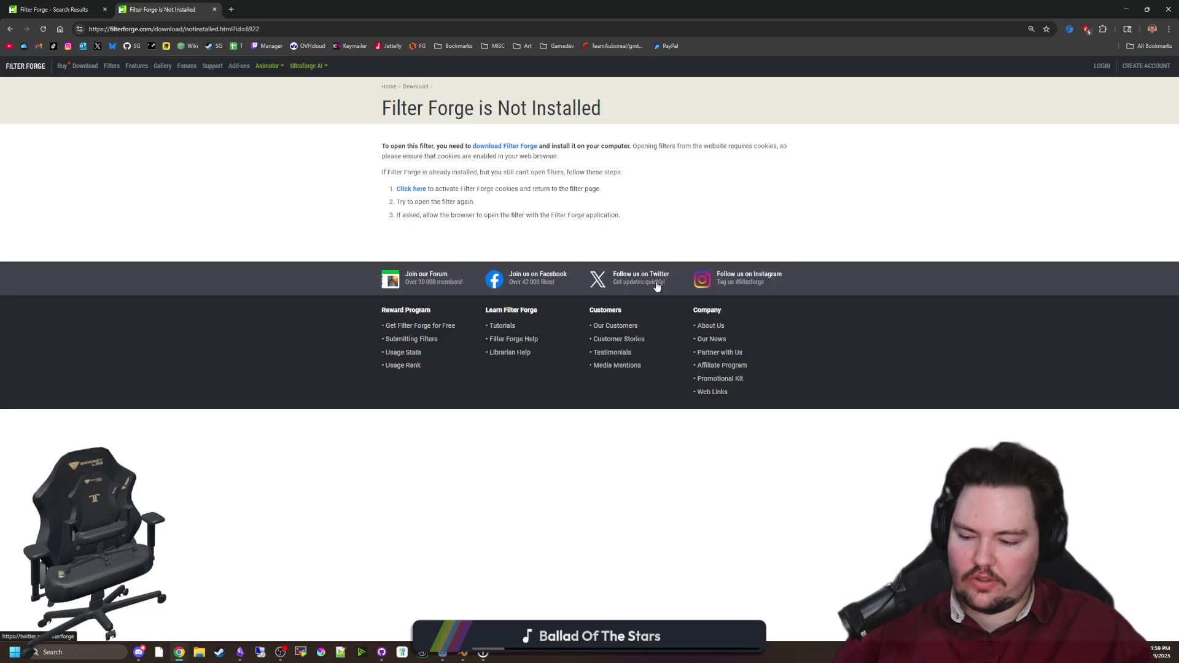
pyautogui.click(400, 190)
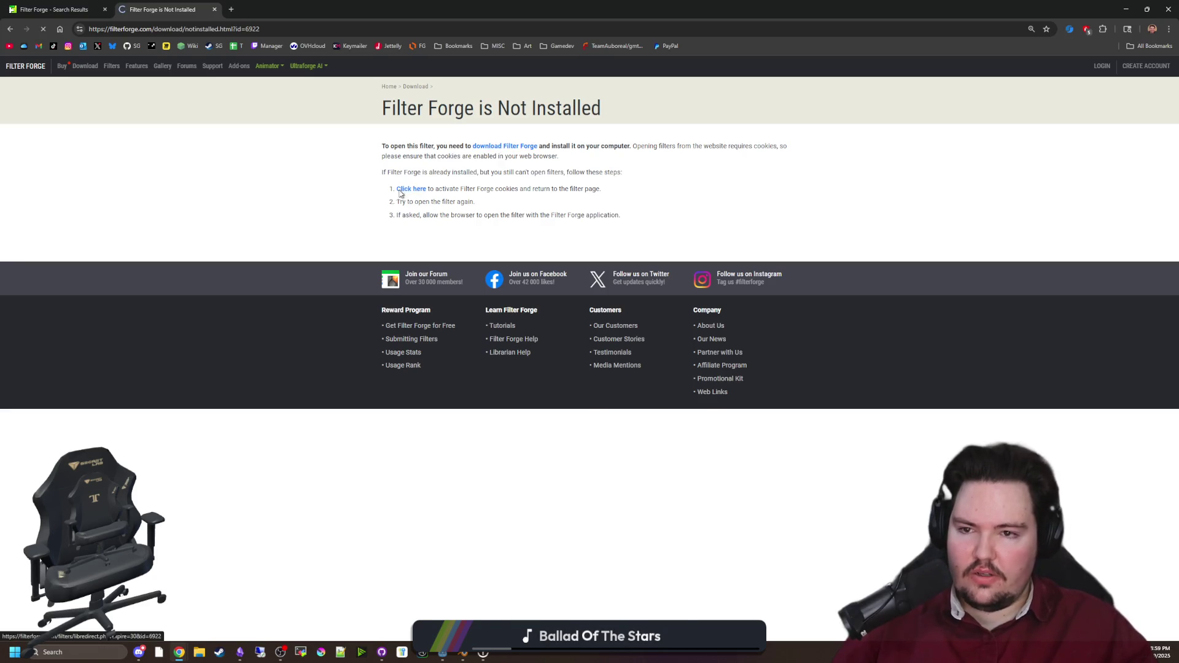
# Step: Resume the Godot playtest, toggle the lollipop, and check the rover camera view
pyautogui.hotkey('alt', 'Tab')
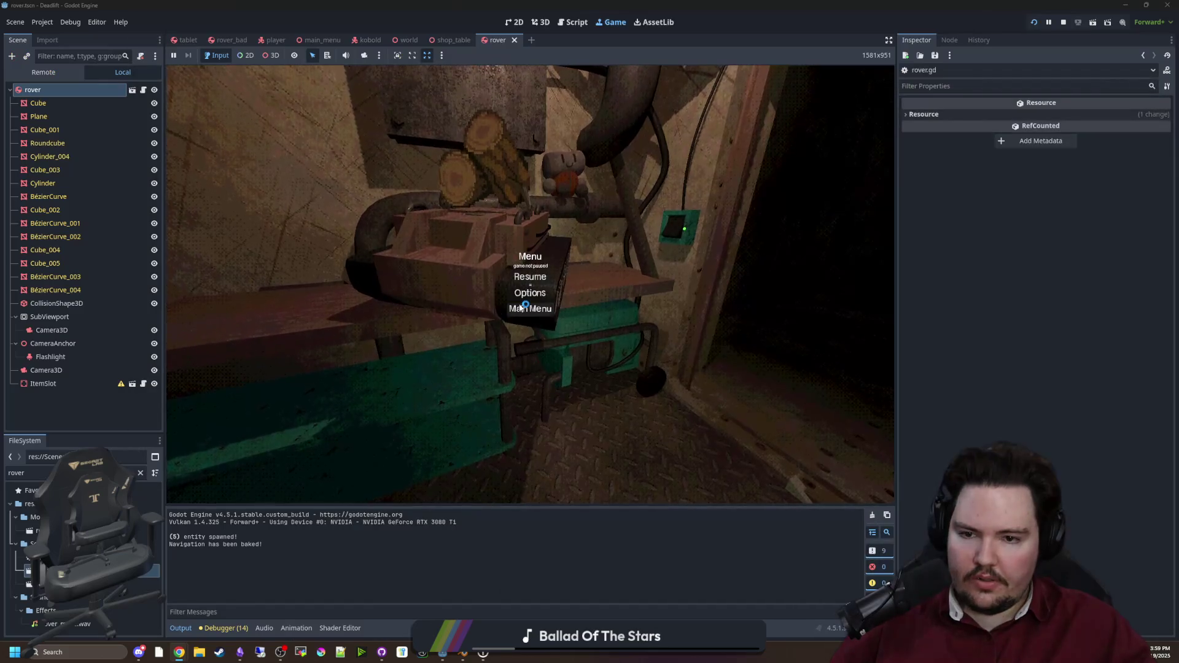
pyautogui.click(528, 276)
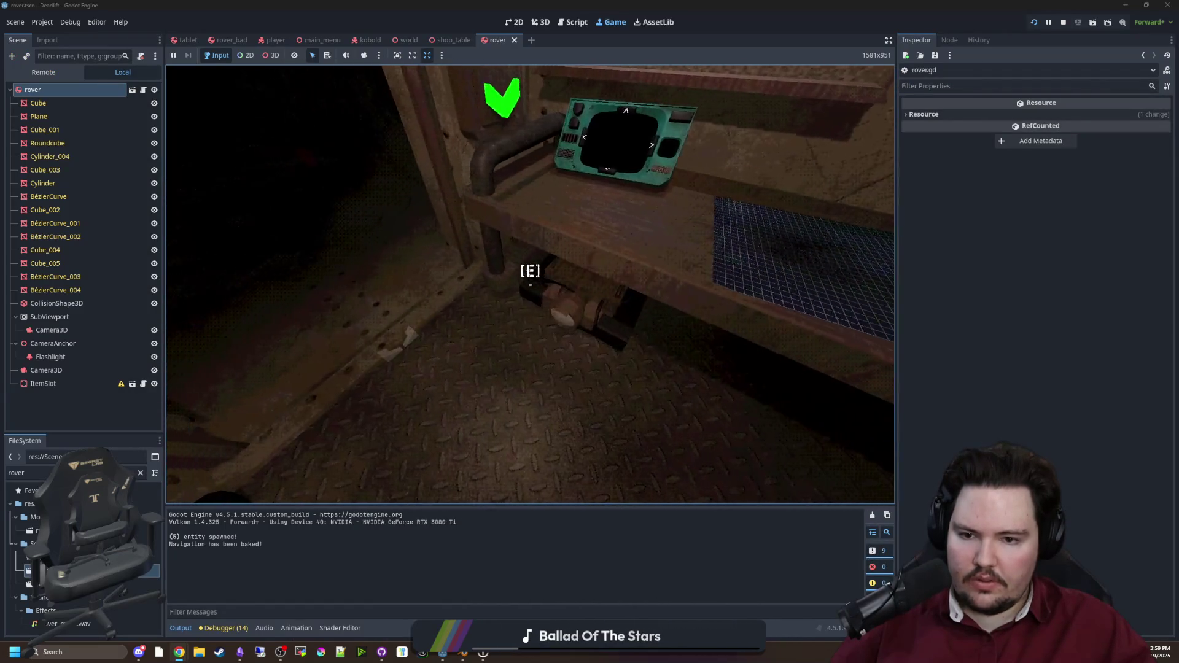
pyautogui.press('e')
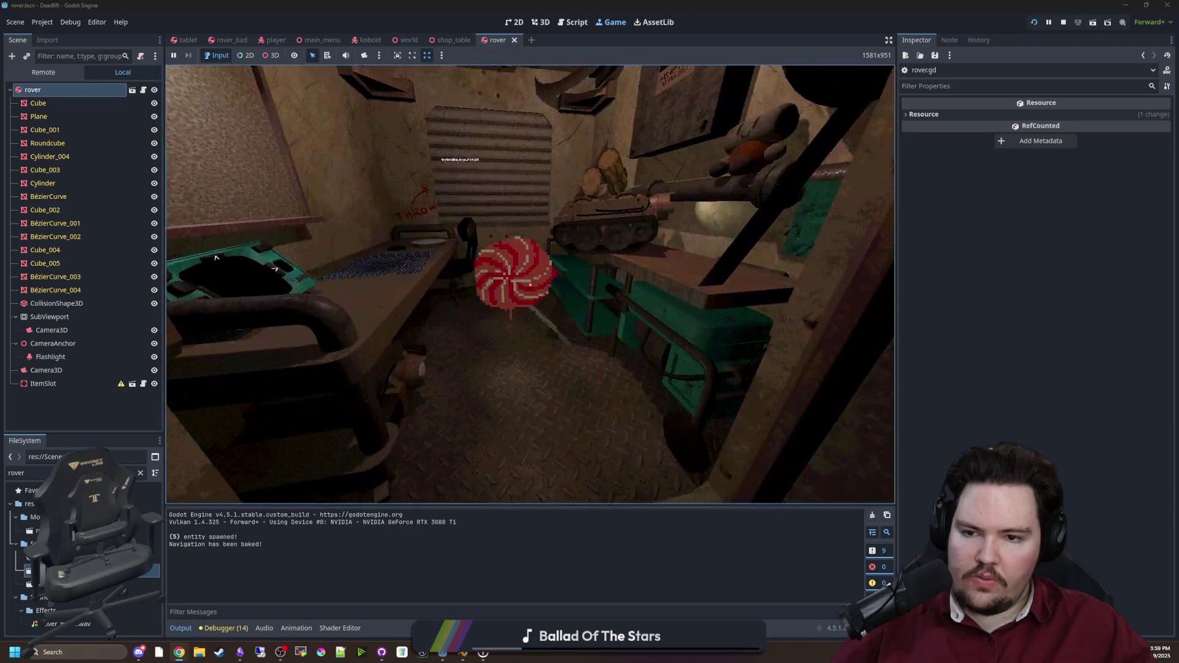
pyautogui.press('e')
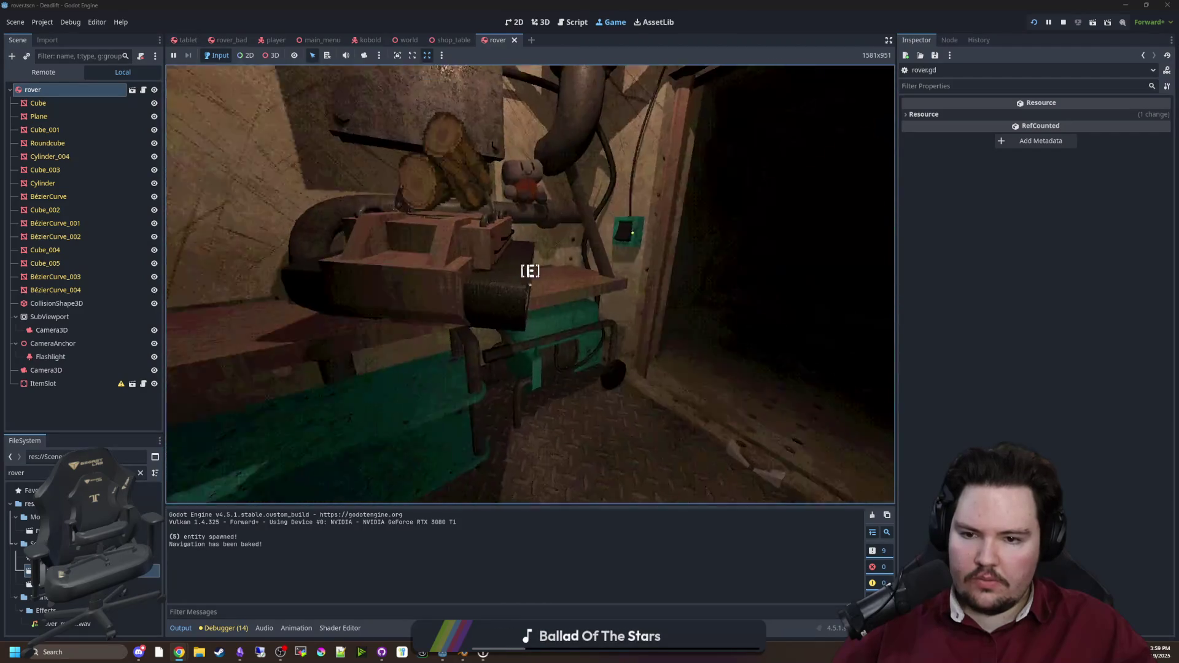
pyautogui.press('e')
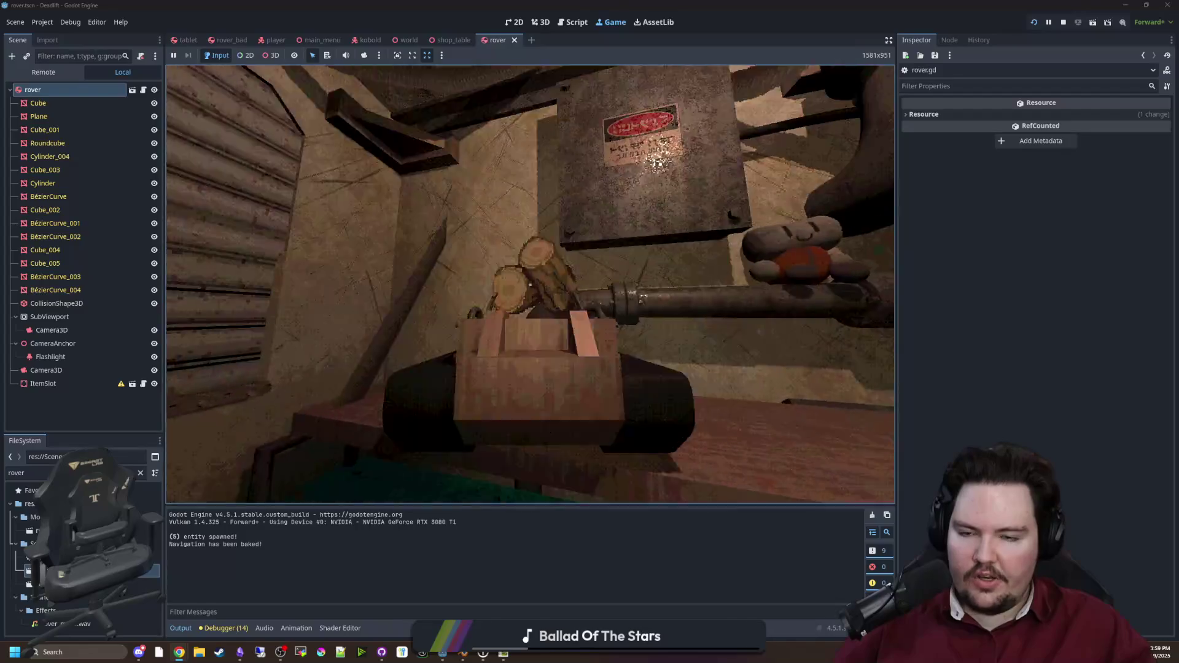
pyautogui.press('e')
# Step: Pause the game and bring the Droidtrax filter page back up in Chrome
pyautogui.press('Escape')
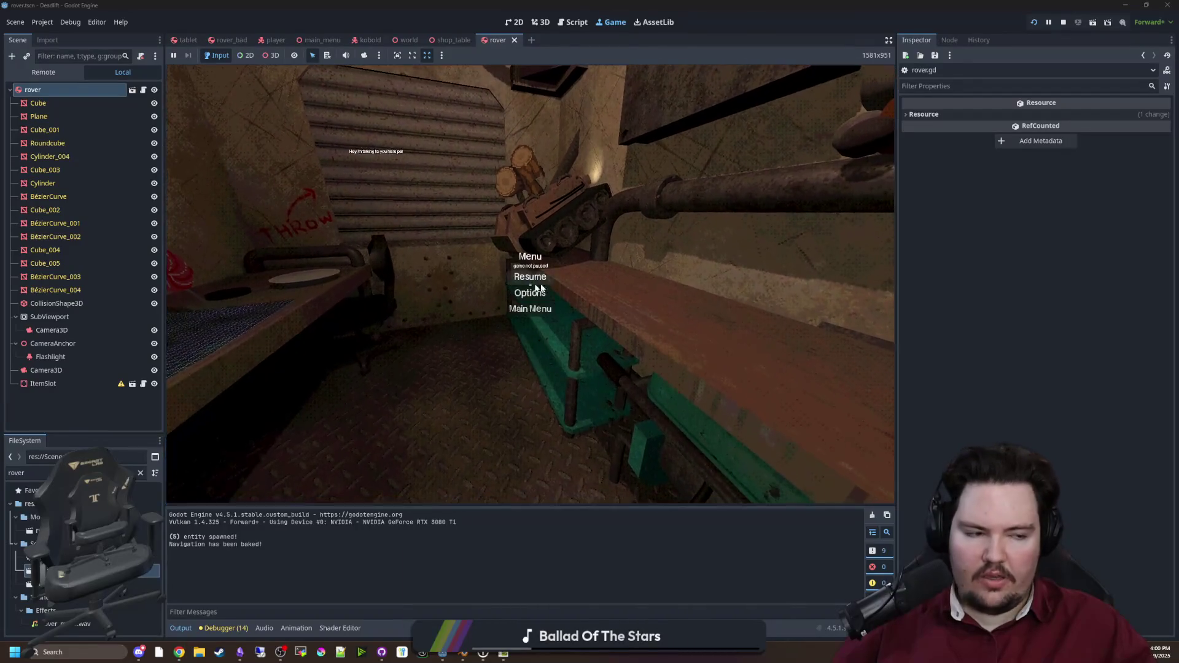
pyautogui.press('super')
pyautogui.click(179, 652)
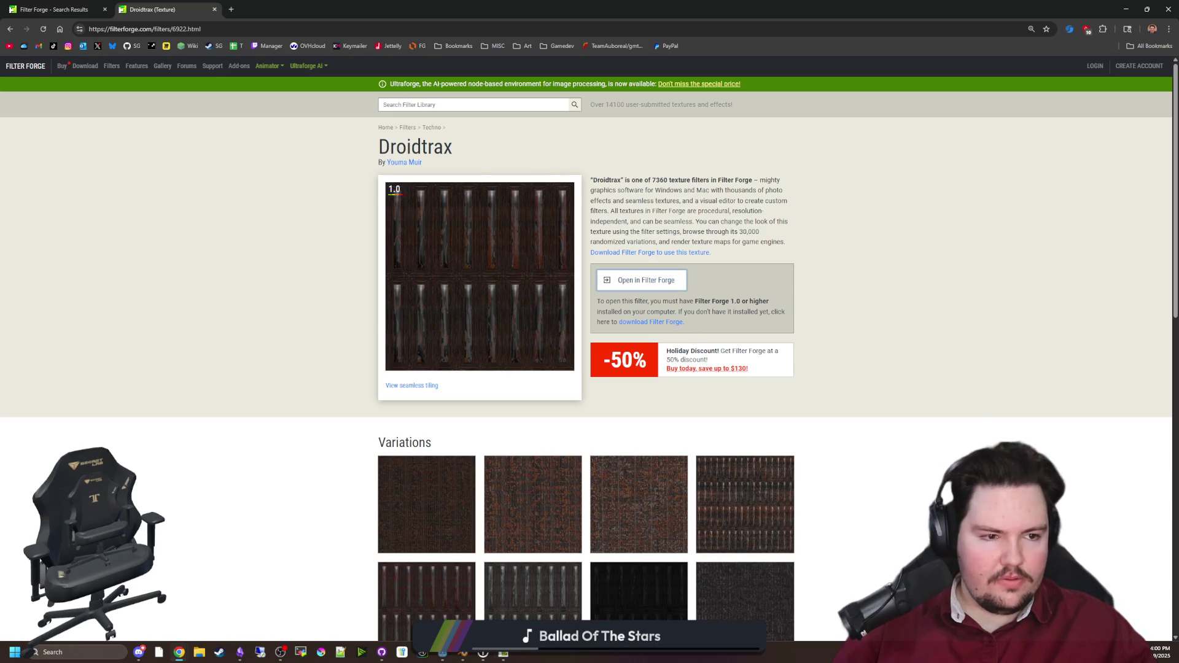
# Step: Open Droidtrax in the Filter Forge app, showing its Settings, with Draft Mode on
pyautogui.click(641, 279)
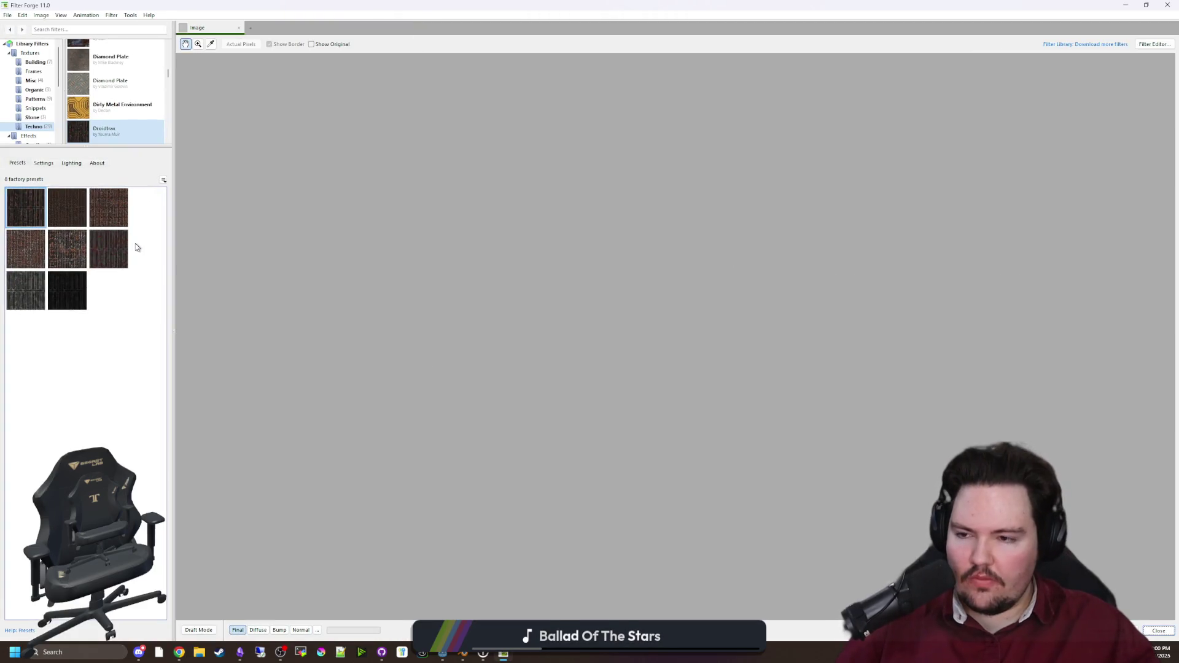
pyautogui.click(40, 164)
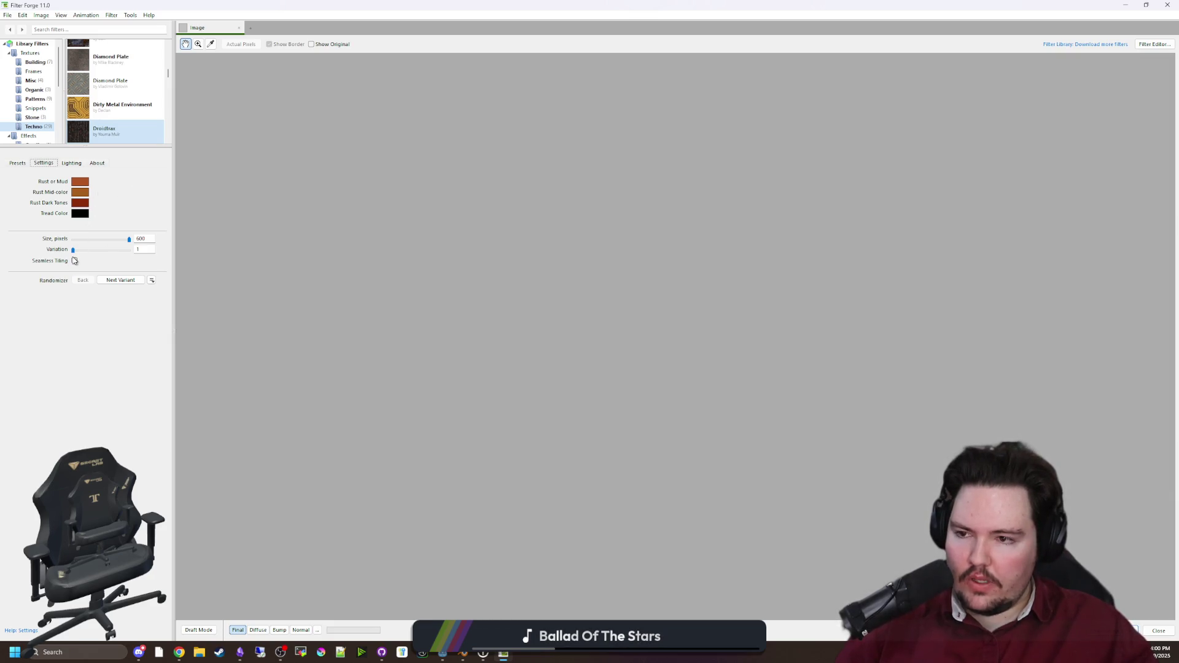
pyautogui.scroll(-3, 120, 80)
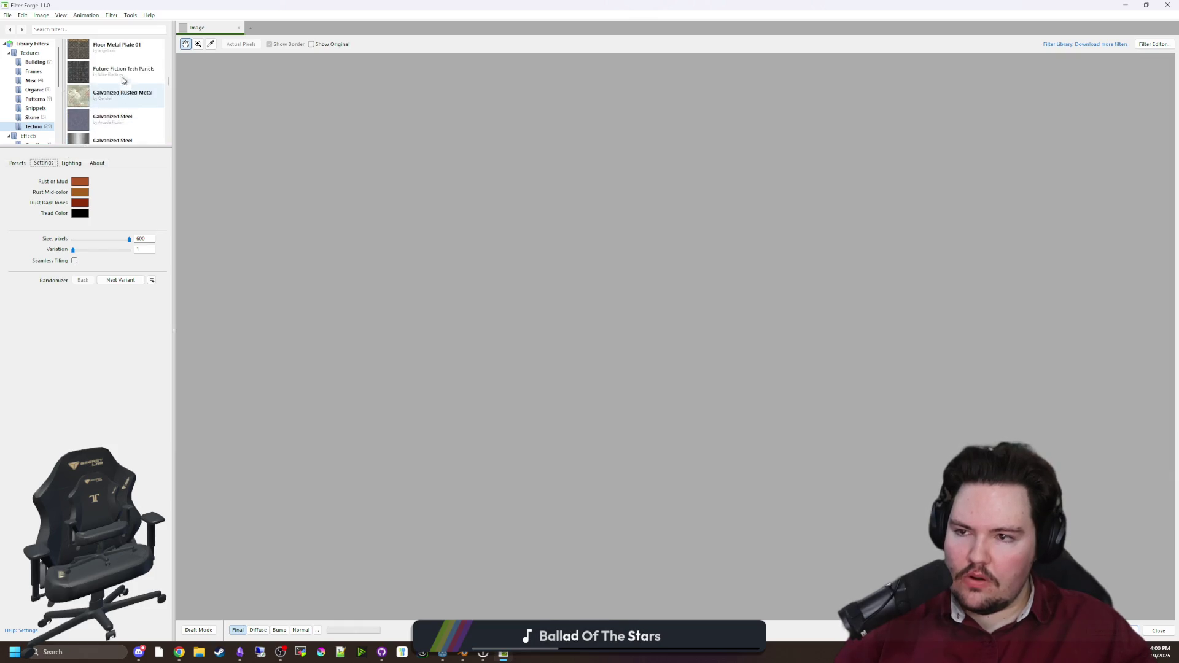
pyautogui.click(116, 71)
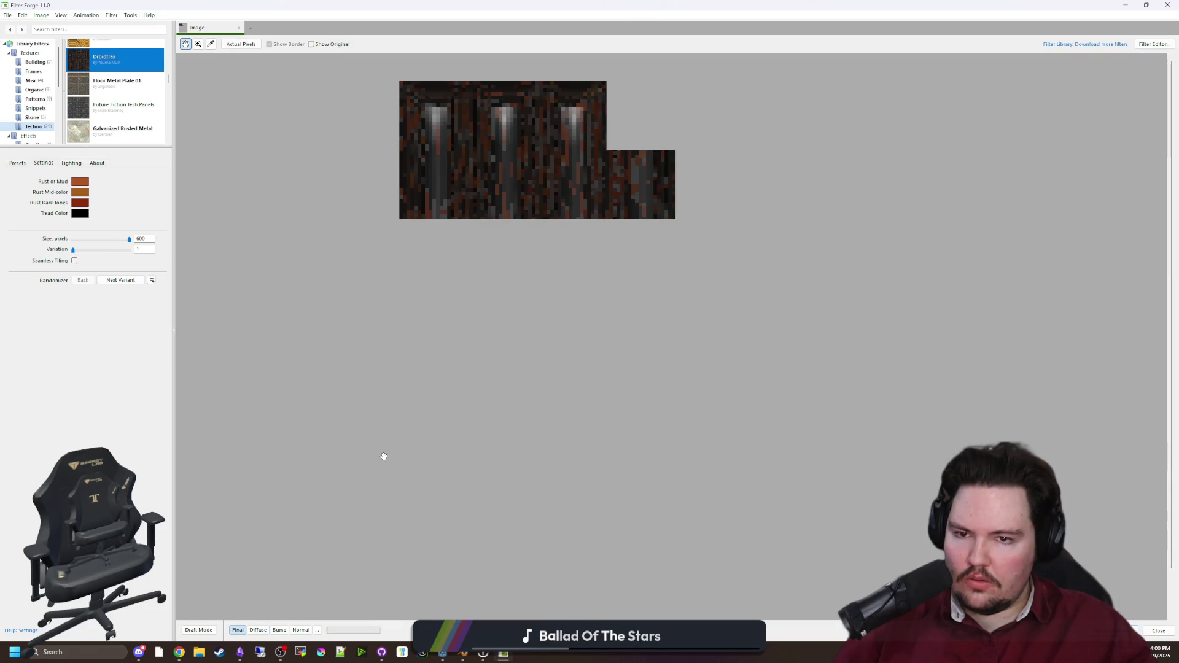
pyautogui.click(205, 632)
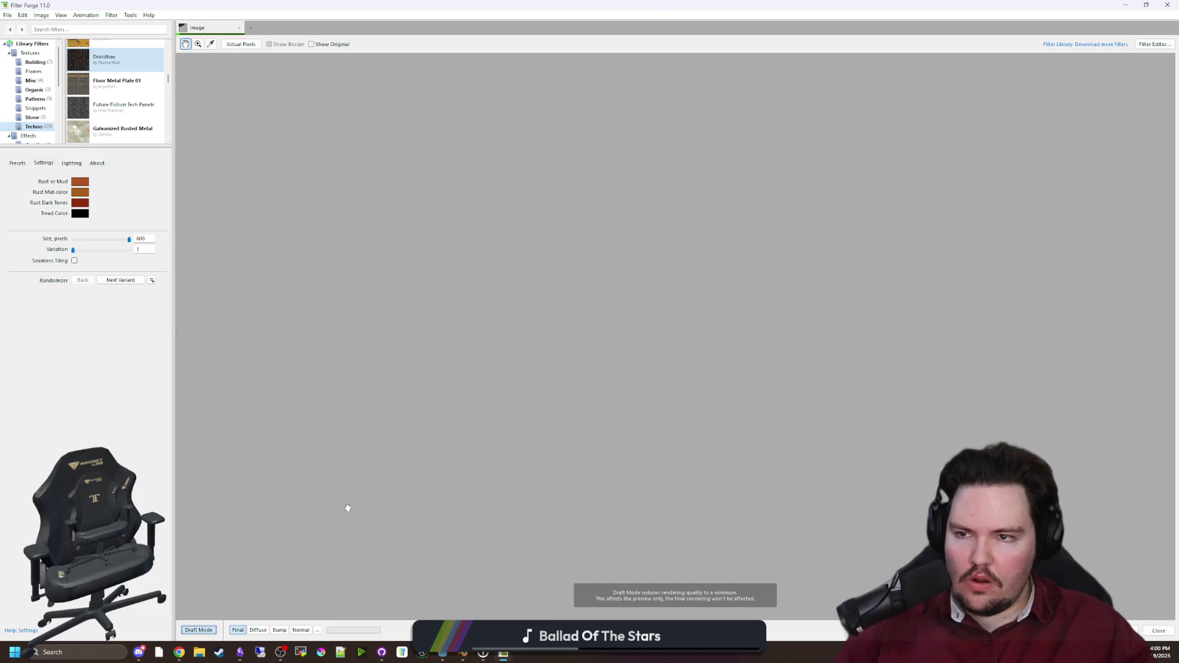
# Step: Enable Seamless Tiling for Droidtrax and glance at its presets before returning to Settings
pyautogui.scroll(1, 652, 334)
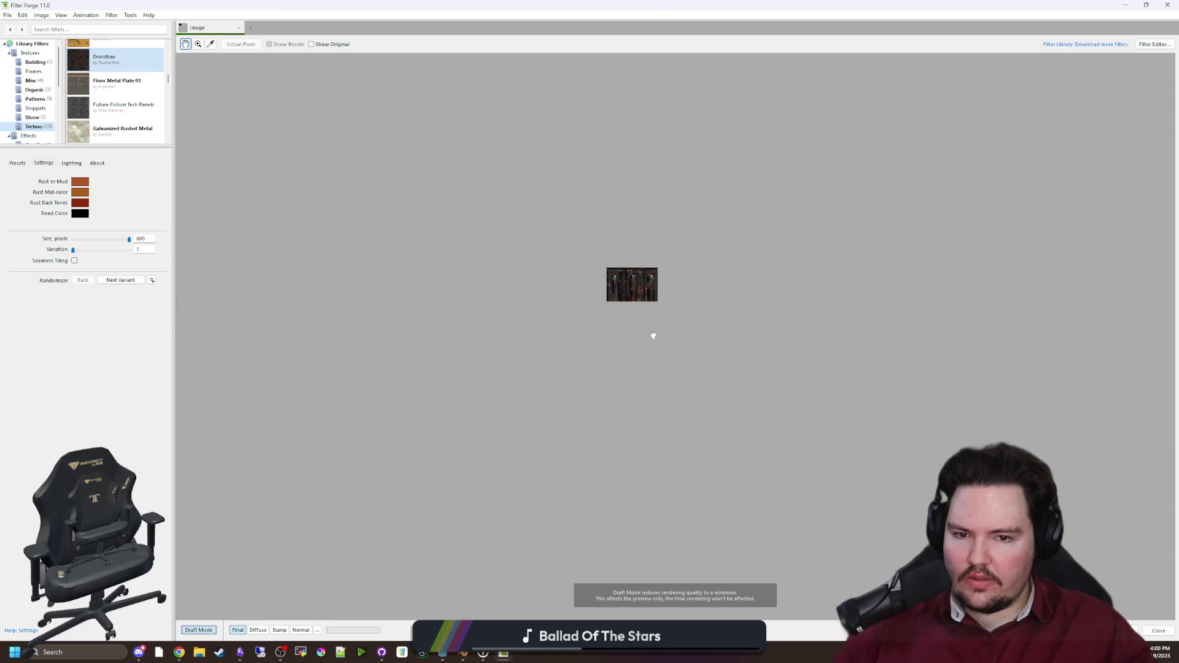
pyautogui.click(75, 261)
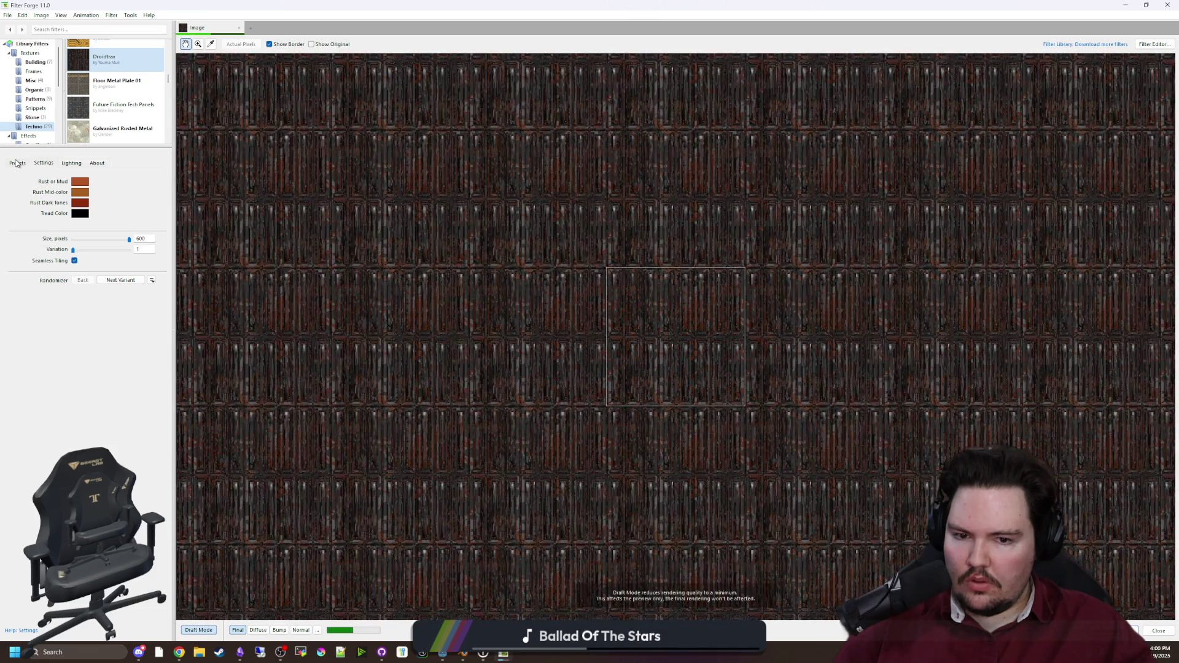
pyautogui.click(17, 163)
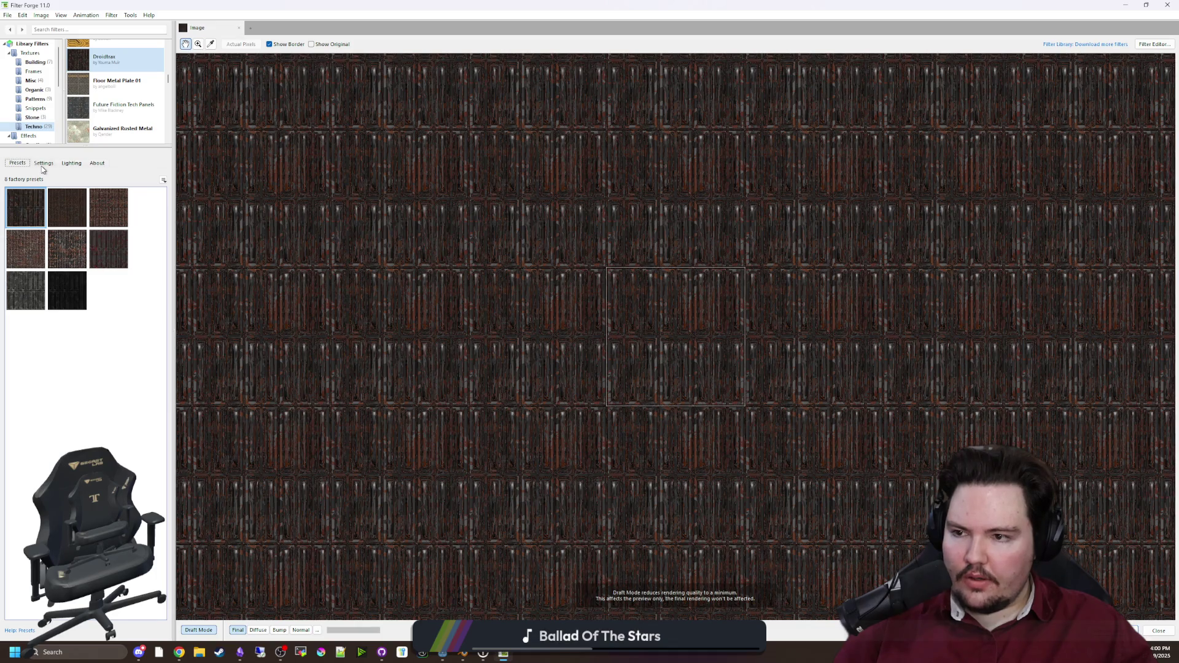
pyautogui.click(43, 164)
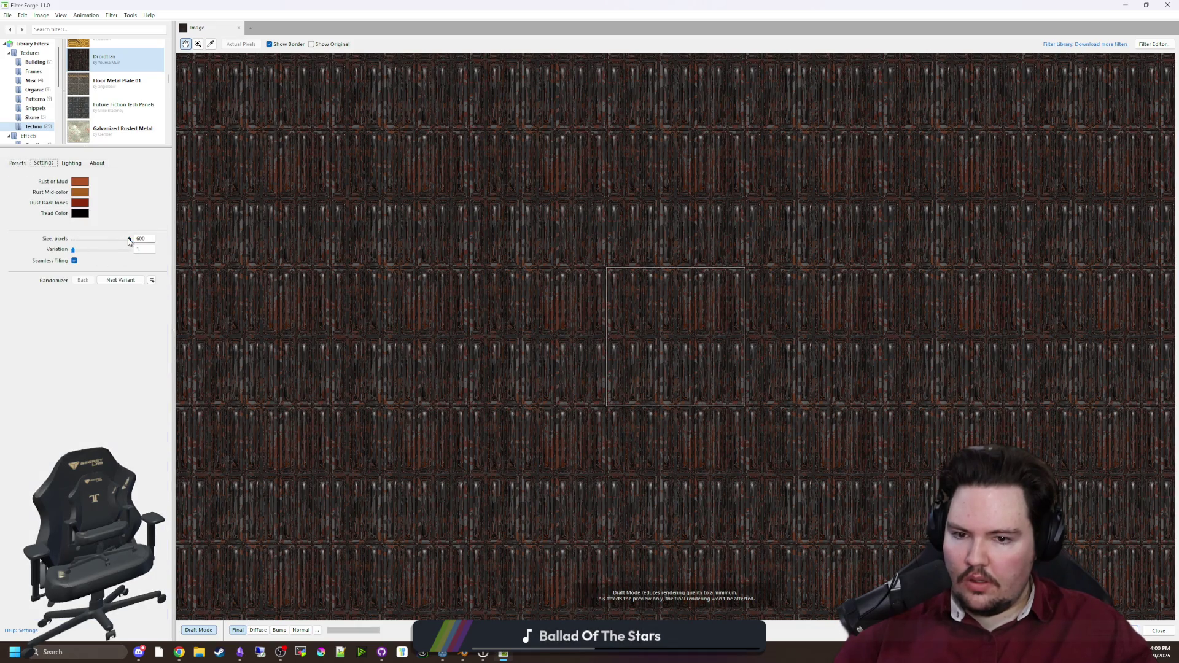
# Step: Set the Droidtrax Size slider to 600 and move Filter Forge aside to reveal the web page
pyautogui.moveTo(116, 239); pyautogui.dragTo(98, 239)
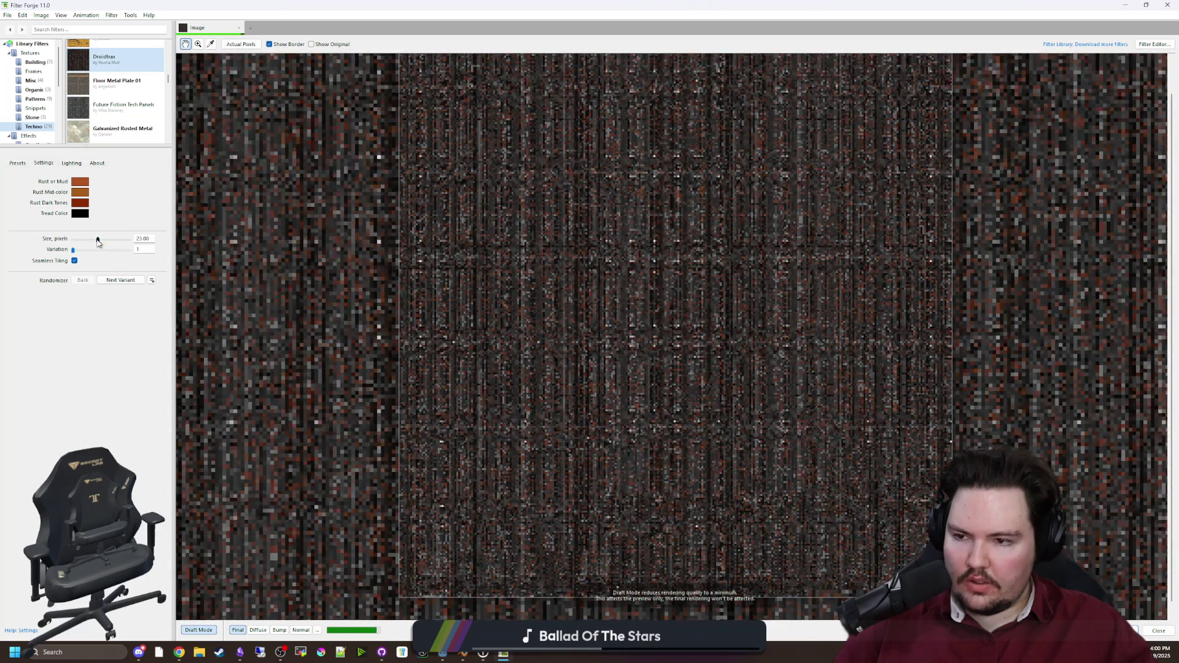
pyautogui.moveTo(98, 239); pyautogui.dragTo(130, 240)
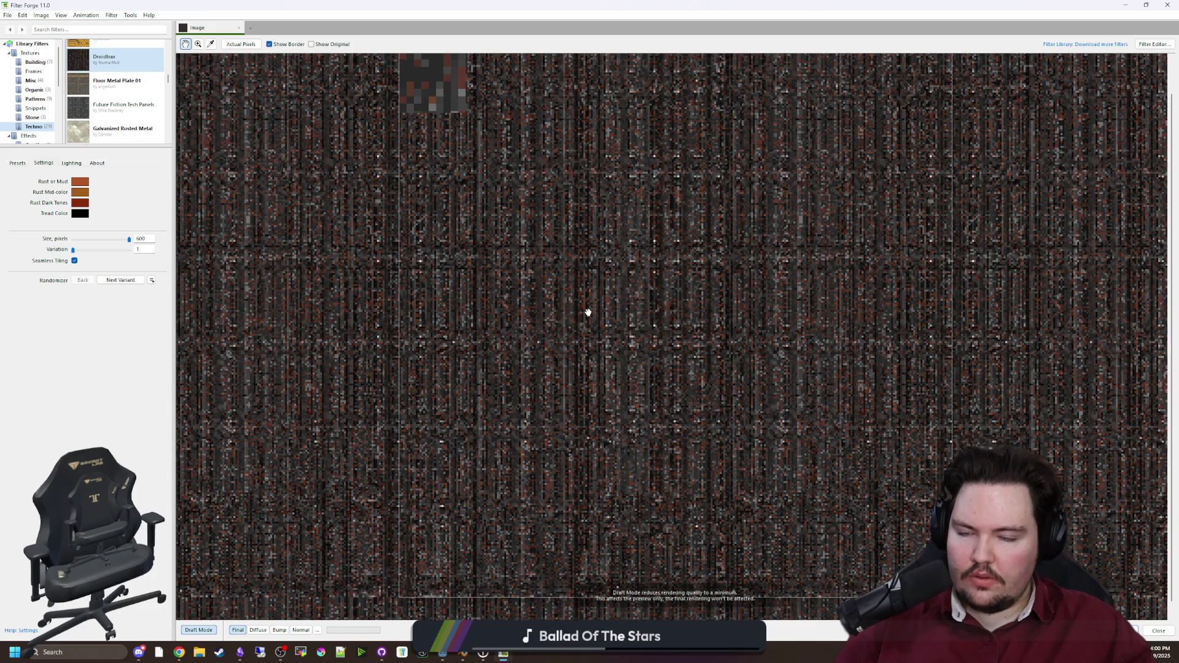
pyautogui.scroll(-1, 503, 334)
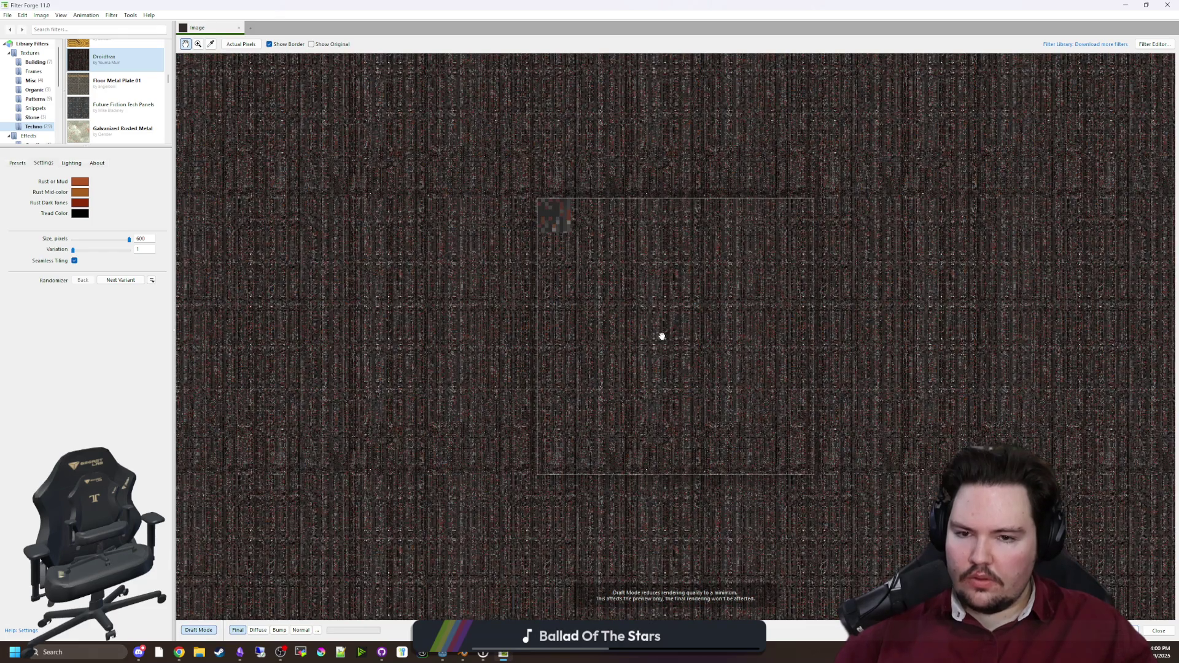
pyautogui.scroll(1, 667, 375)
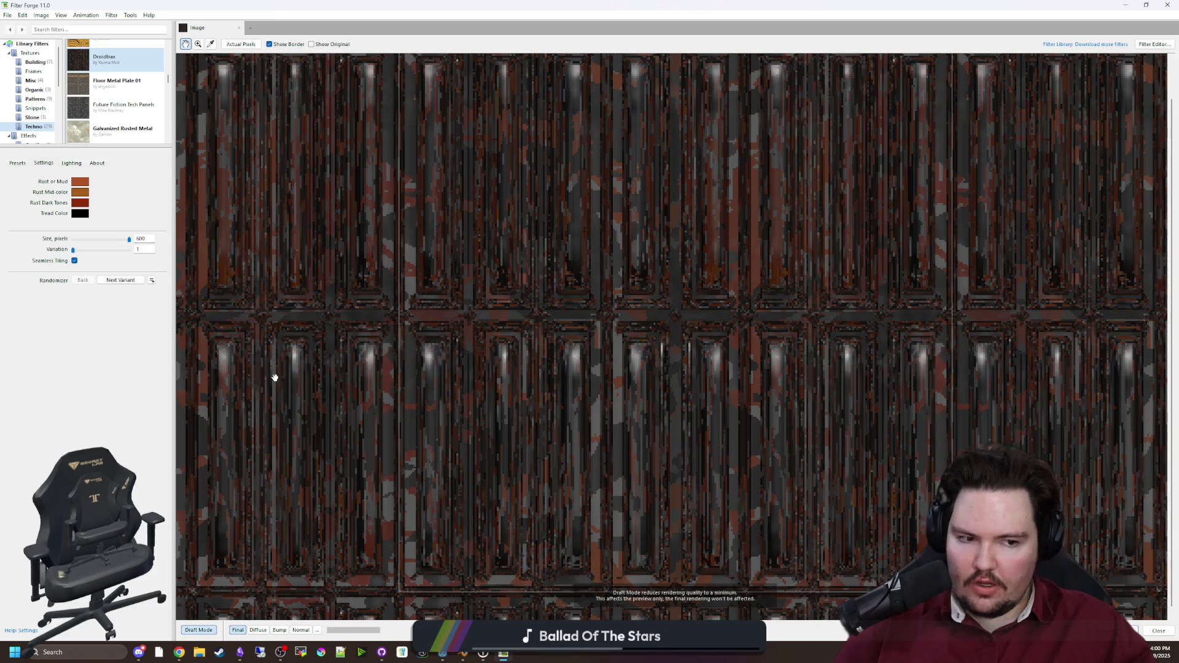
pyautogui.moveTo(686, 6)
pyautogui.mouseDown()
pyautogui.moveTo(939, 6)
pyautogui.moveTo(504, 362)
pyautogui.mouseUp()
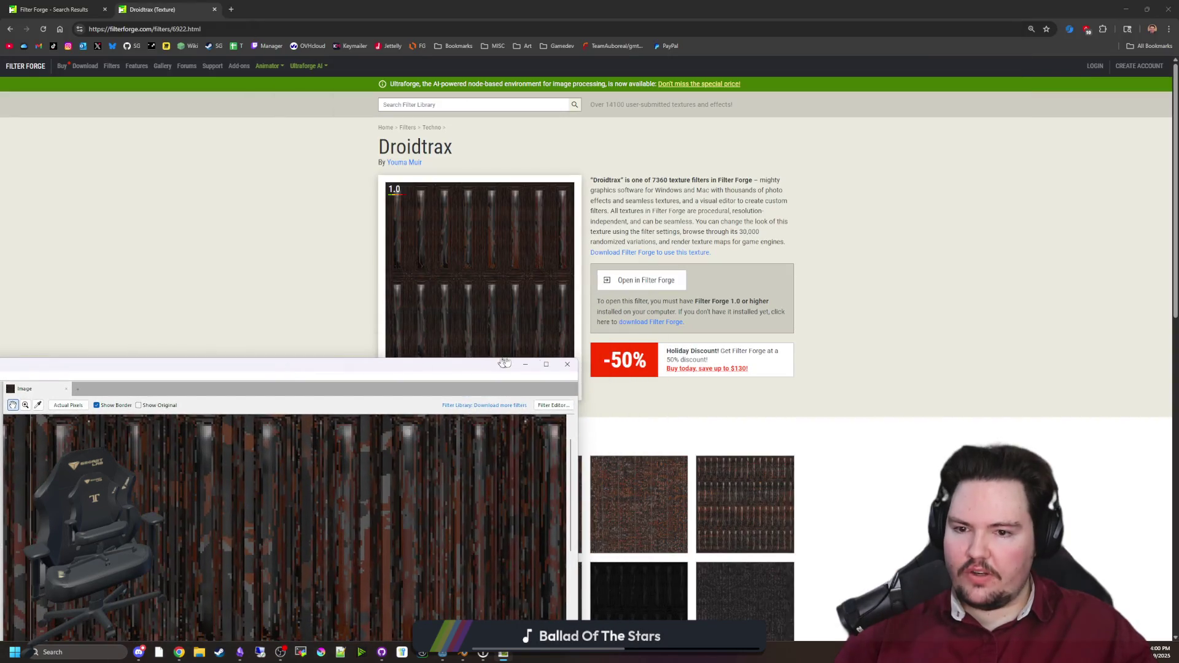
# Step: Close the Filter Forge preview window and return to the paused Godot game
pyautogui.click(565, 364)
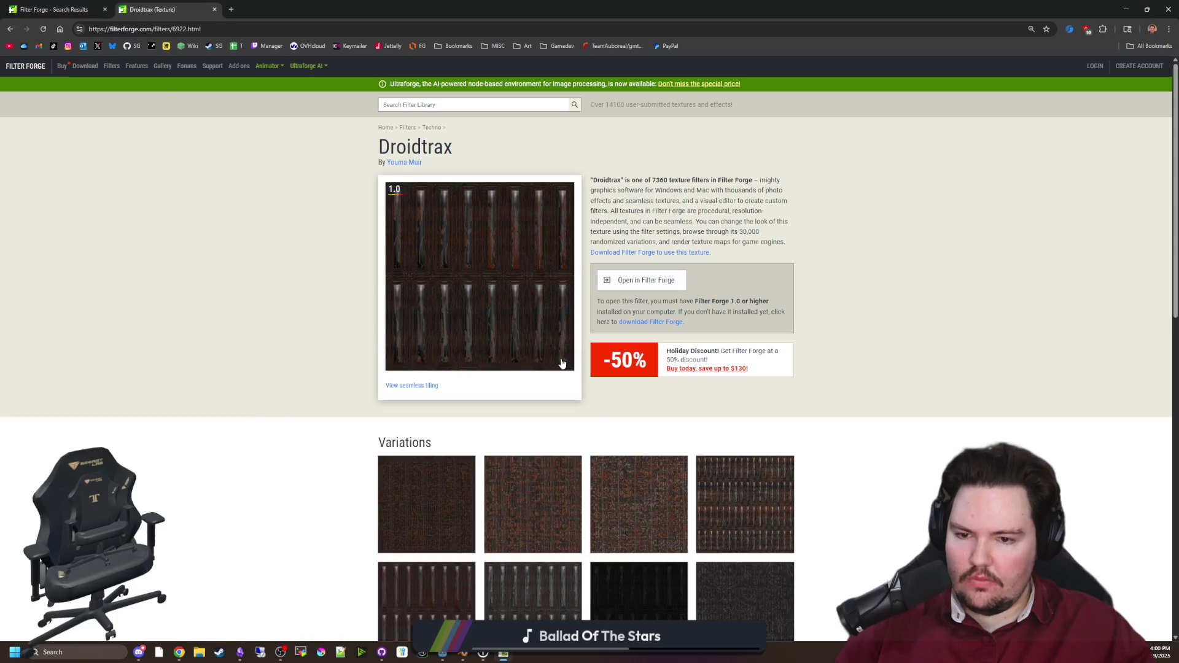
pyautogui.hotkey('alt', 'Tab')
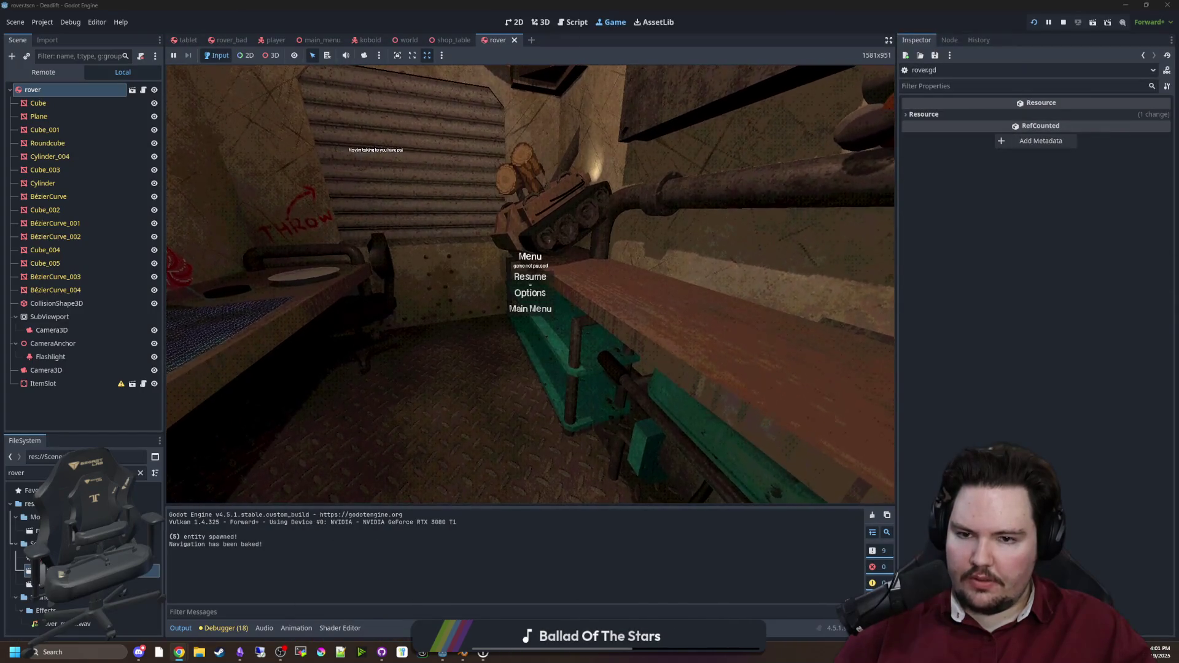
pyautogui.hotkey('alt', 'Tab')
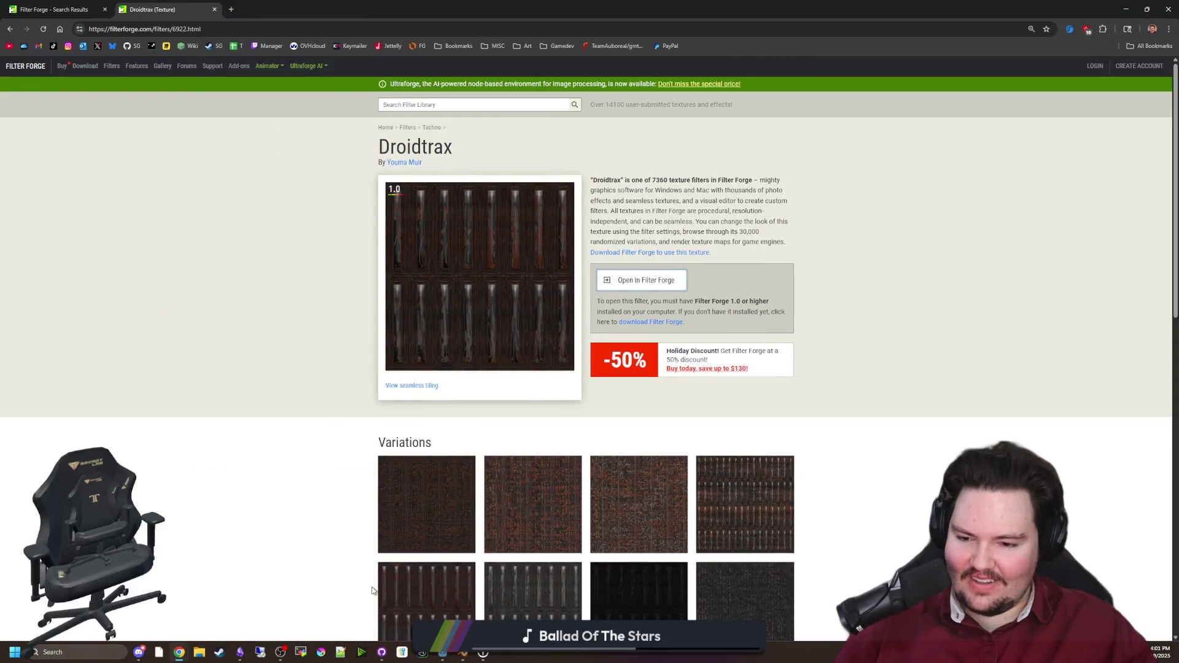
pyautogui.click(319, 653)
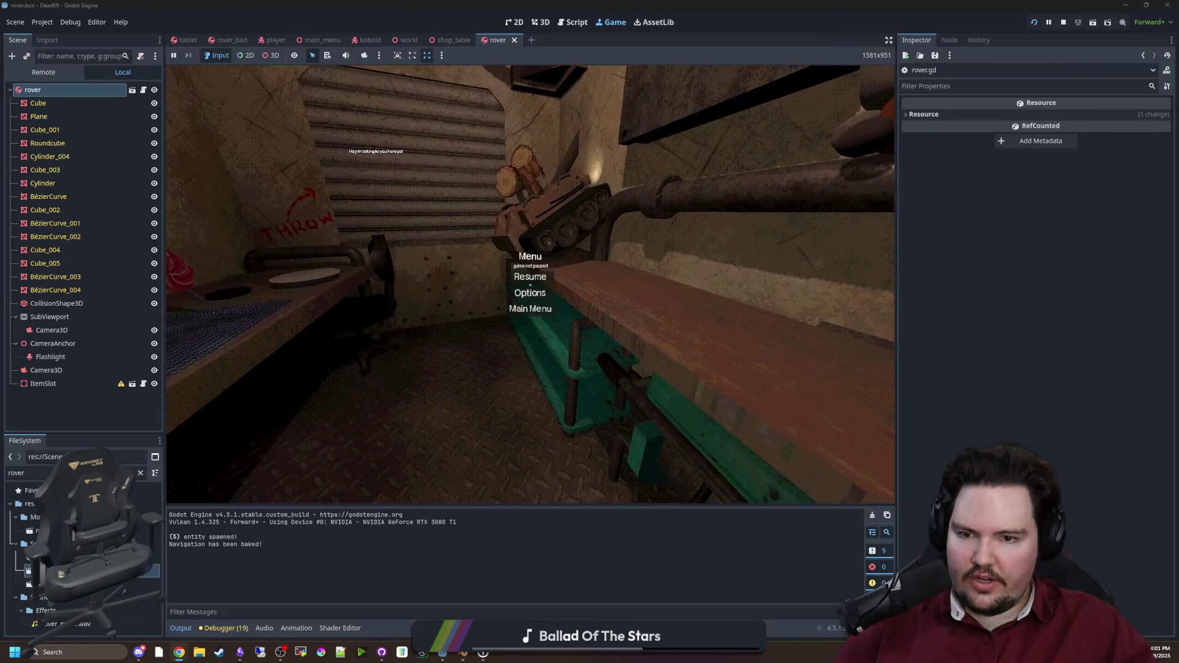
# Step: Filter the FileSystem for 'rubber' and open the black_rubber.tres material
pyautogui.click(141, 473)
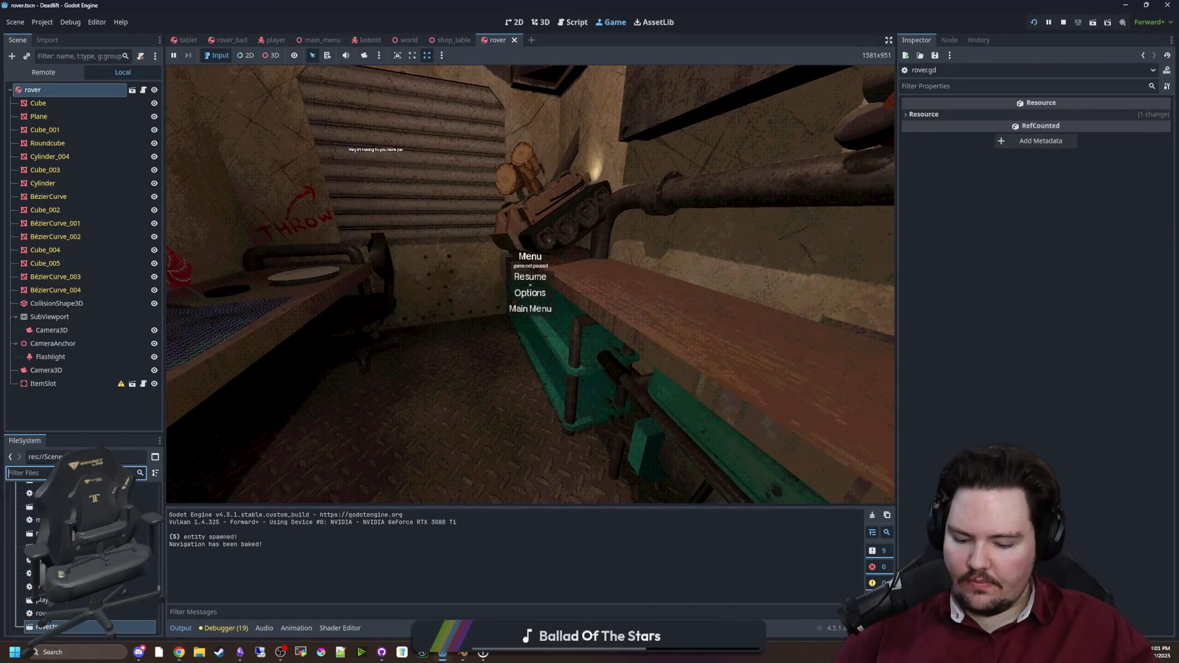
pyautogui.write('rubber')
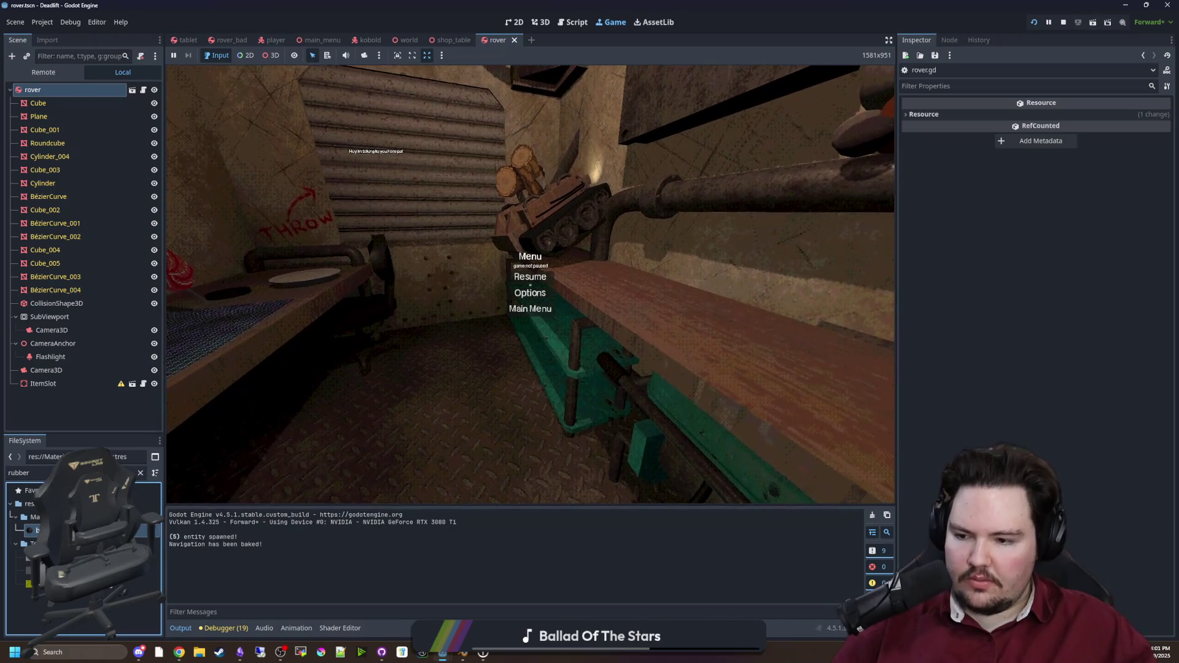
pyautogui.doubleClick(37, 530)
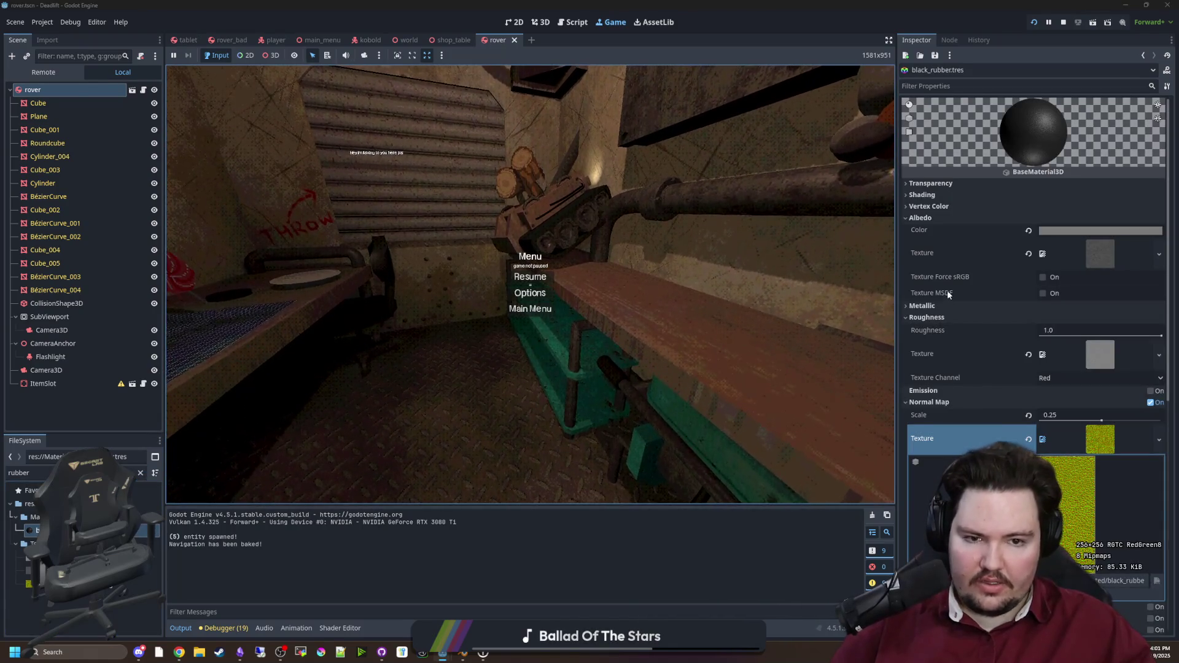
pyautogui.scroll(-2, 946, 389)
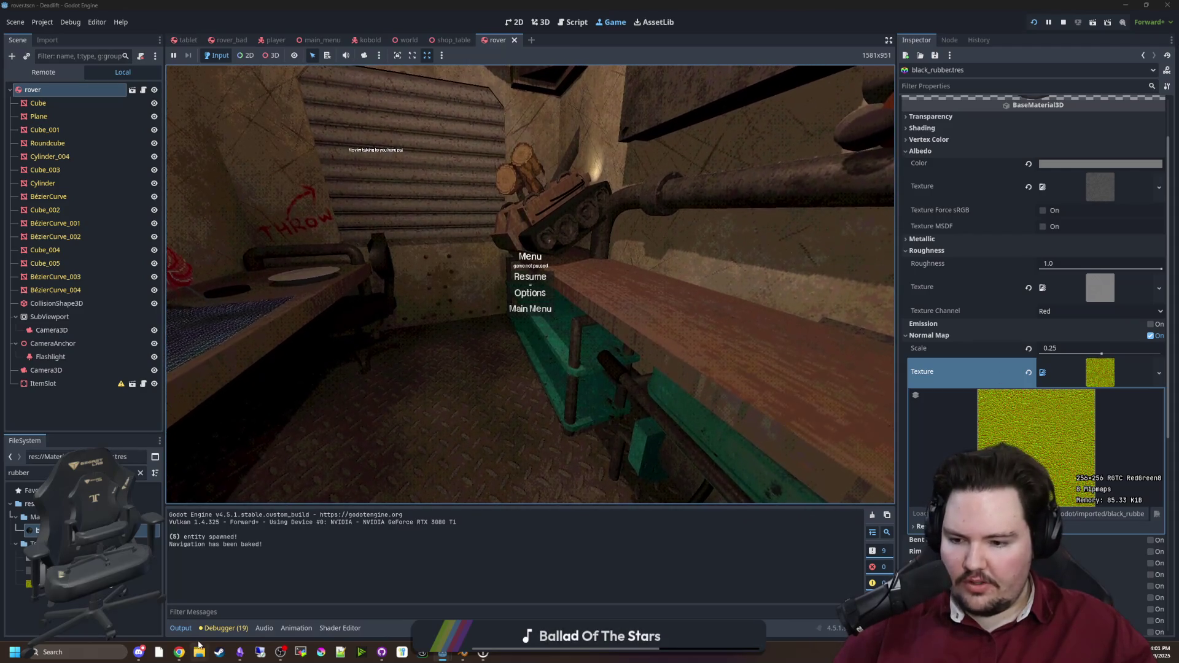
# Step: Duplicate black_rubber.tres as tread.tres in the Materials folder
pyautogui.rightClick(41, 530)
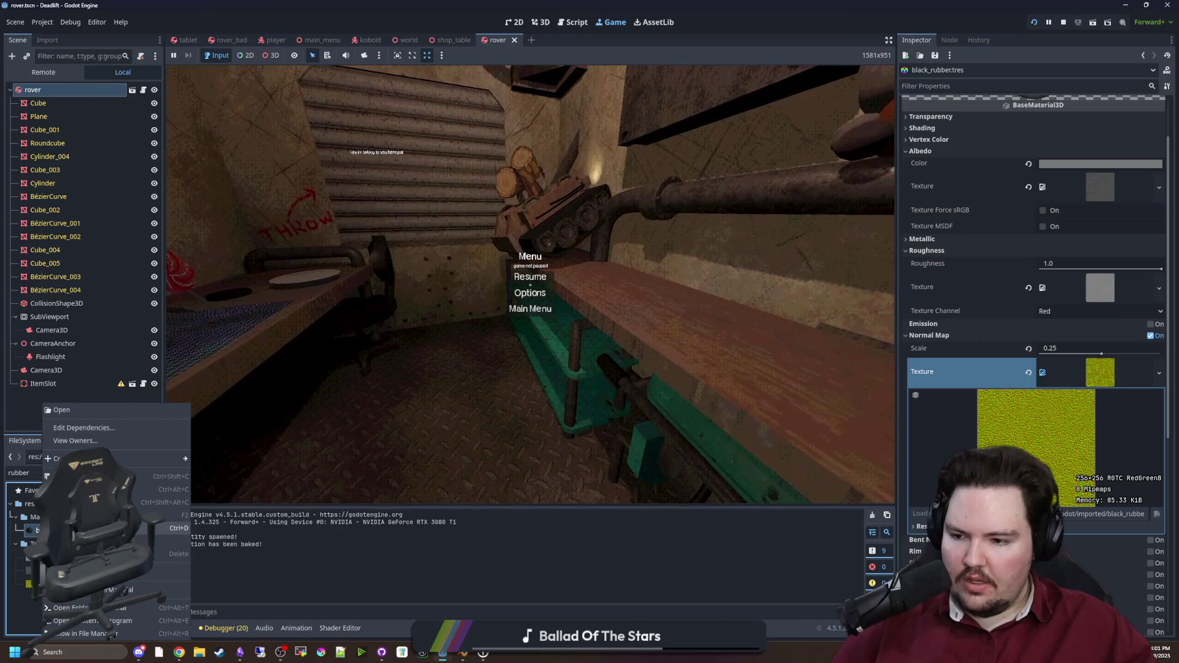
pyautogui.click(147, 528)
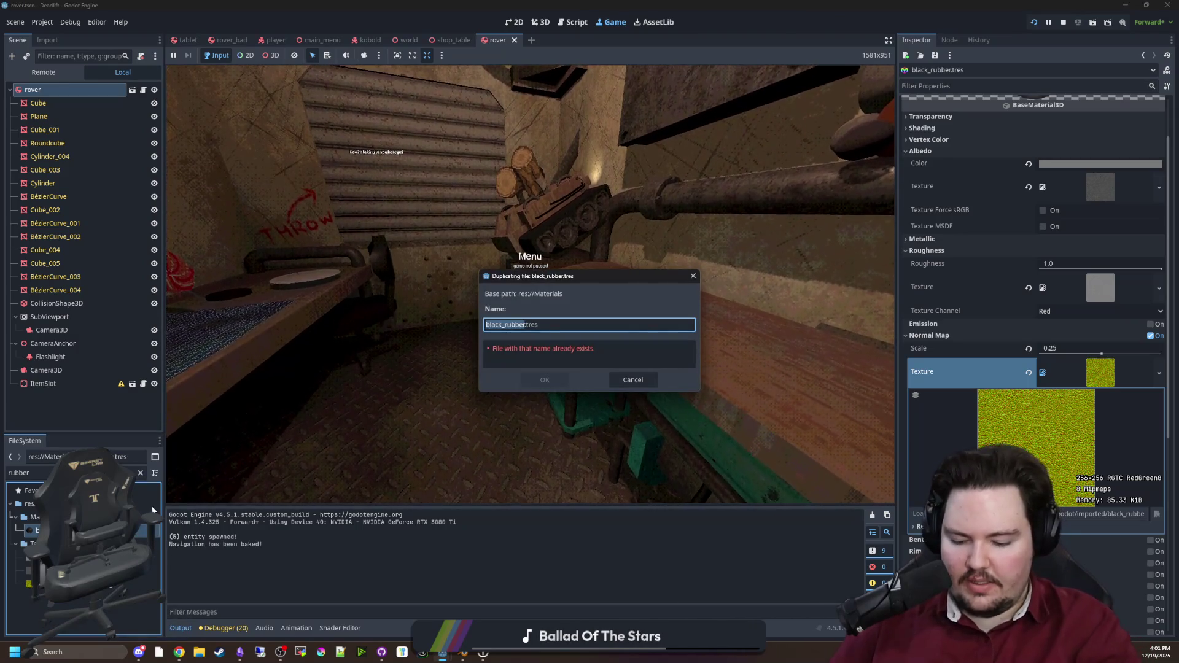
pyautogui.write('tread')
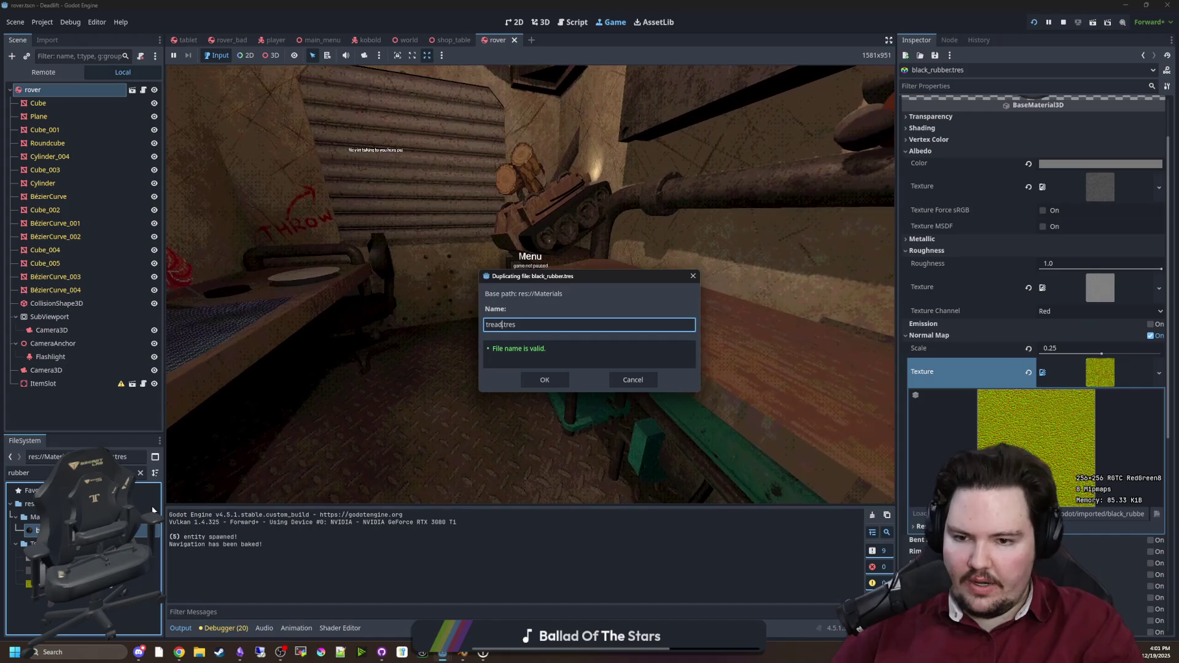
pyautogui.press('Return')
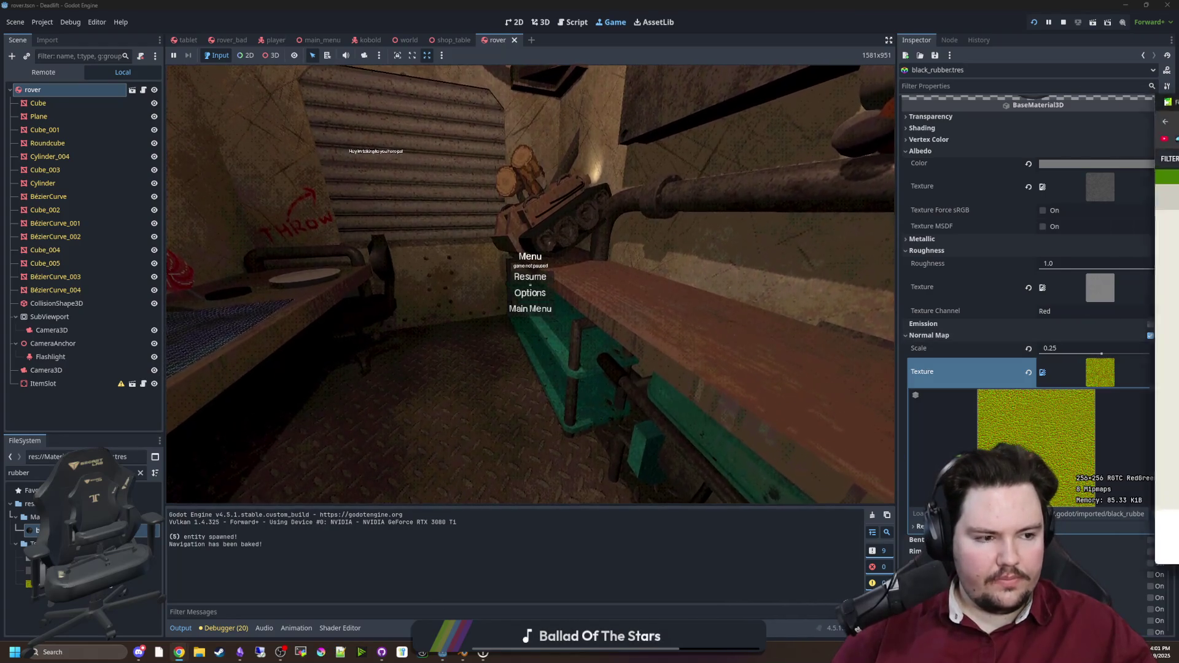
pyautogui.hotkey('alt', 'Tab')
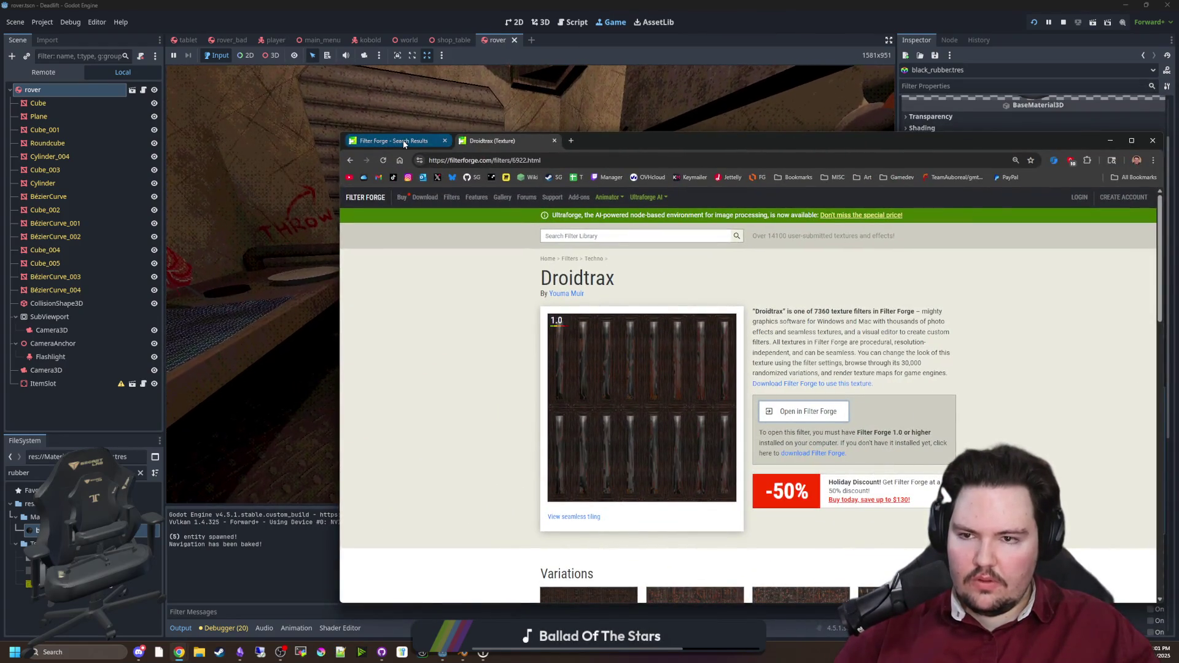
# Step: Scroll the Droidtrax page to Texture Maps and open its Normal Map
pyautogui.scroll(-4, 595, 297)
pyautogui.scroll(-3, 595, 297)
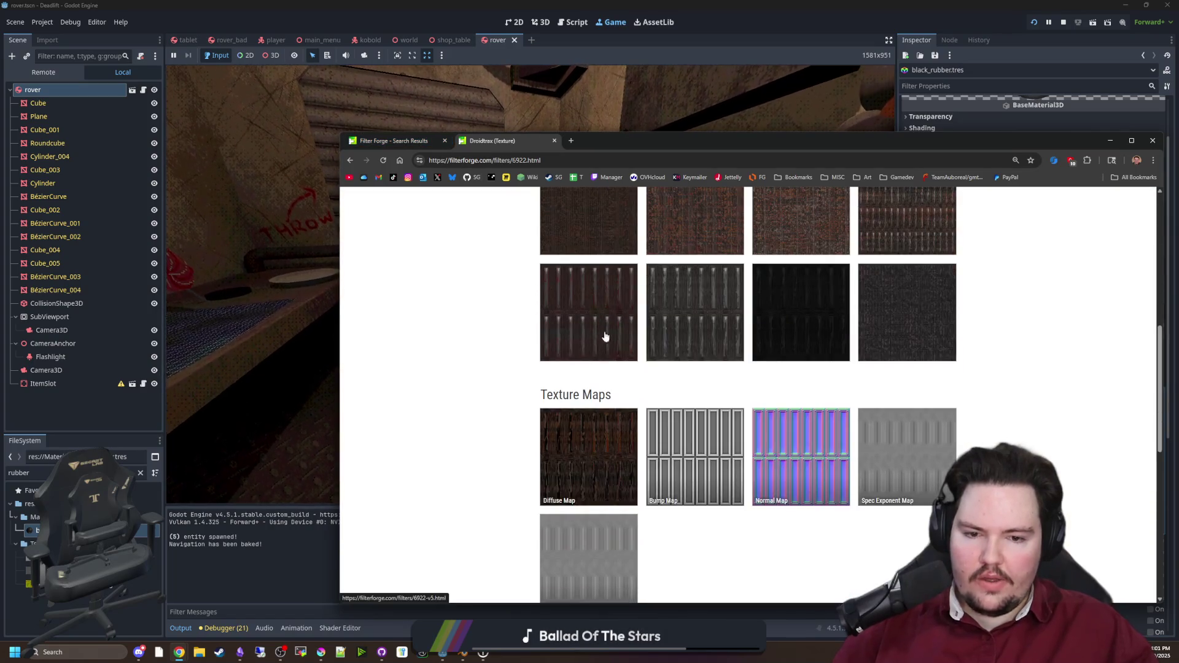
pyautogui.click(780, 457)
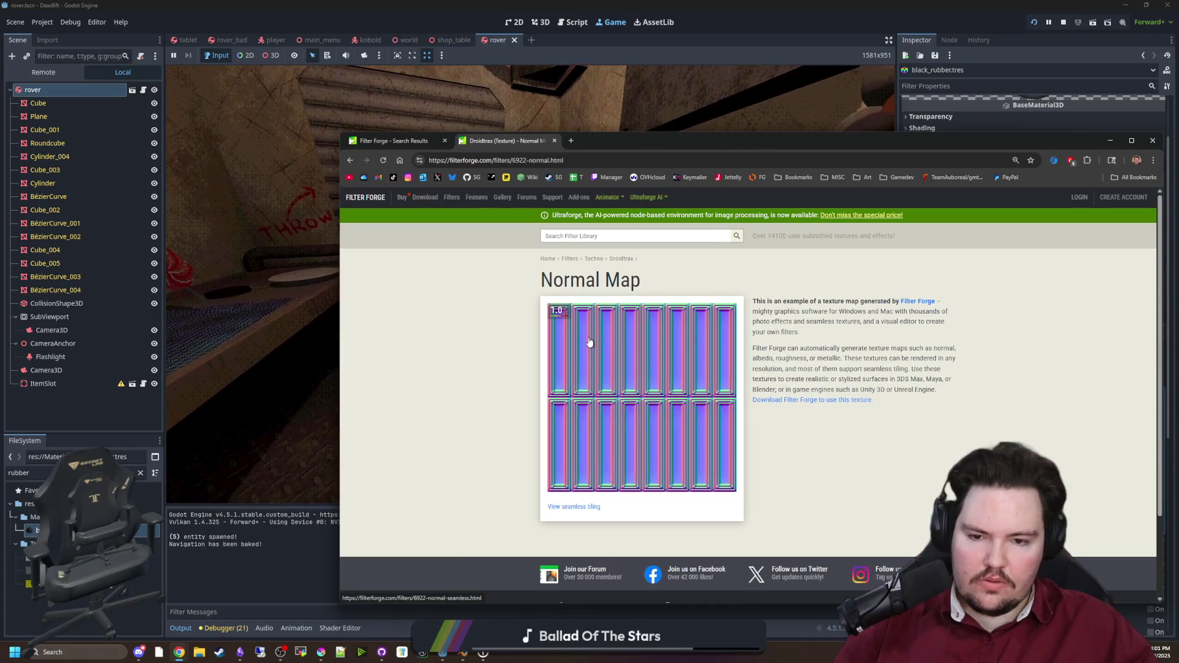
# Step: Search Google Images for 'how to draw normal maps' in a new tab
pyautogui.click(569, 141)
pyautogui.write('how to draw normal maps')
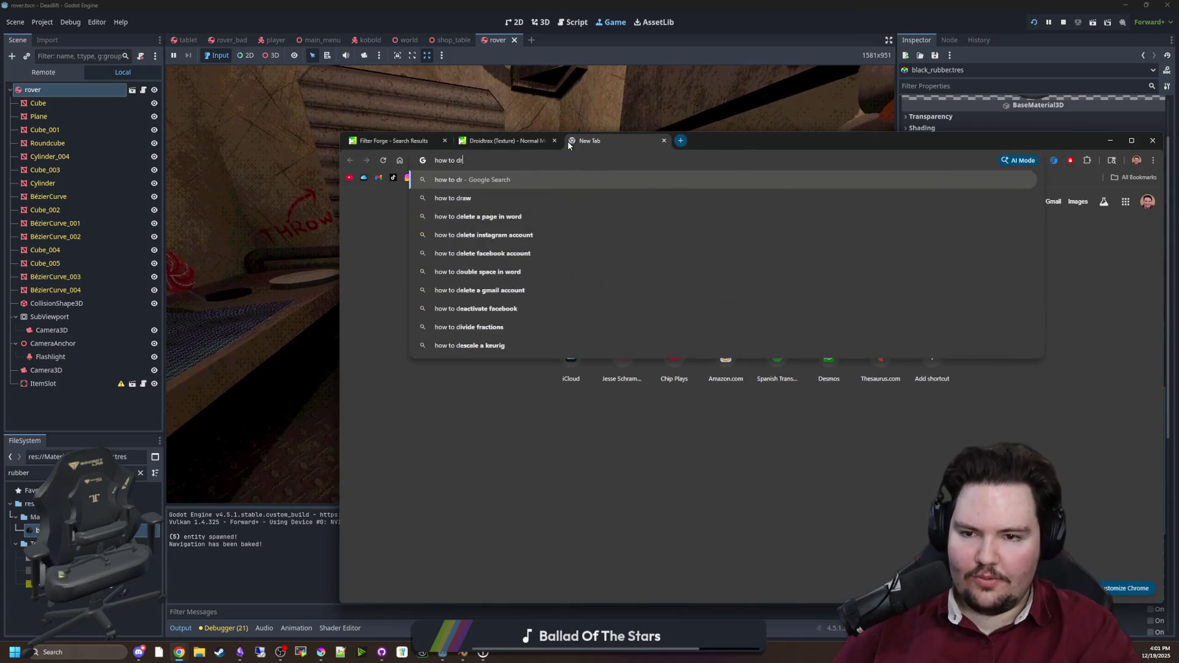
pyautogui.press('Return')
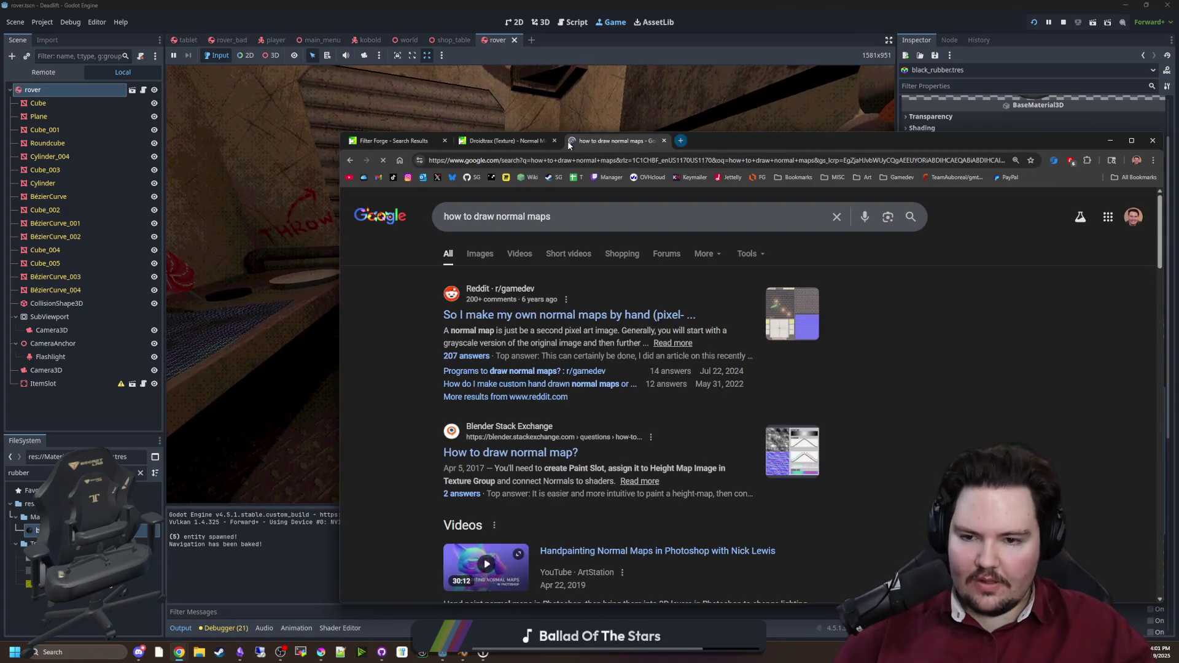
pyautogui.click(474, 252)
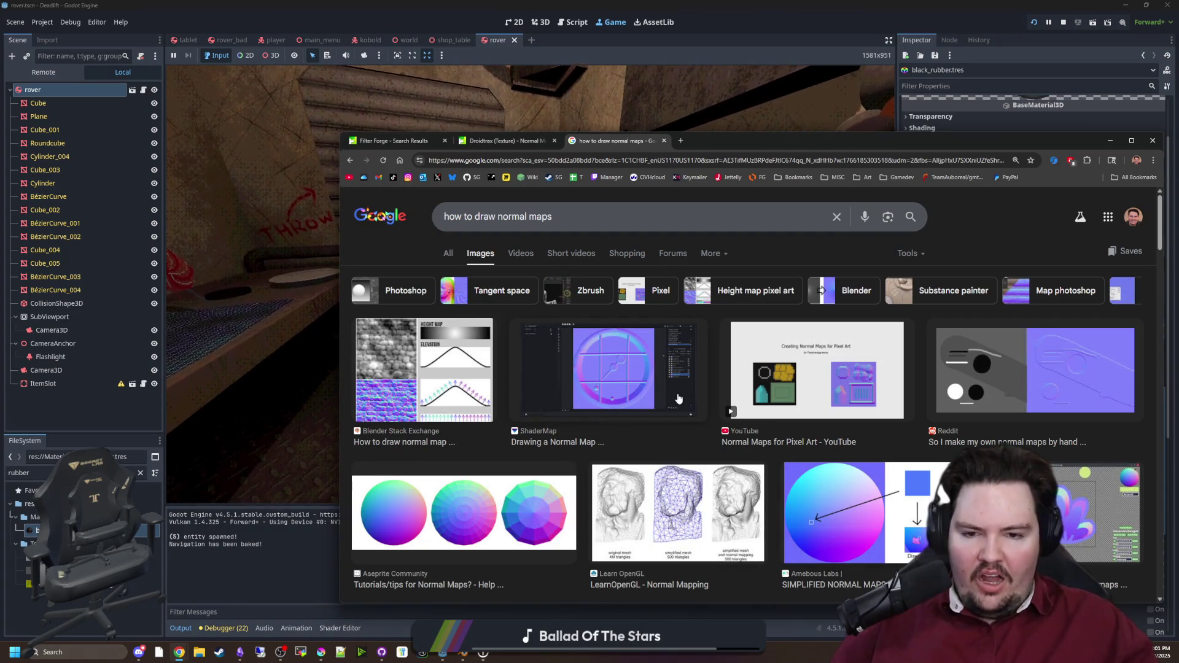
# Step: Preview the ShaderMap, pixel-art, and GitHub tangent space normal mapping image results
pyautogui.click(634, 377)
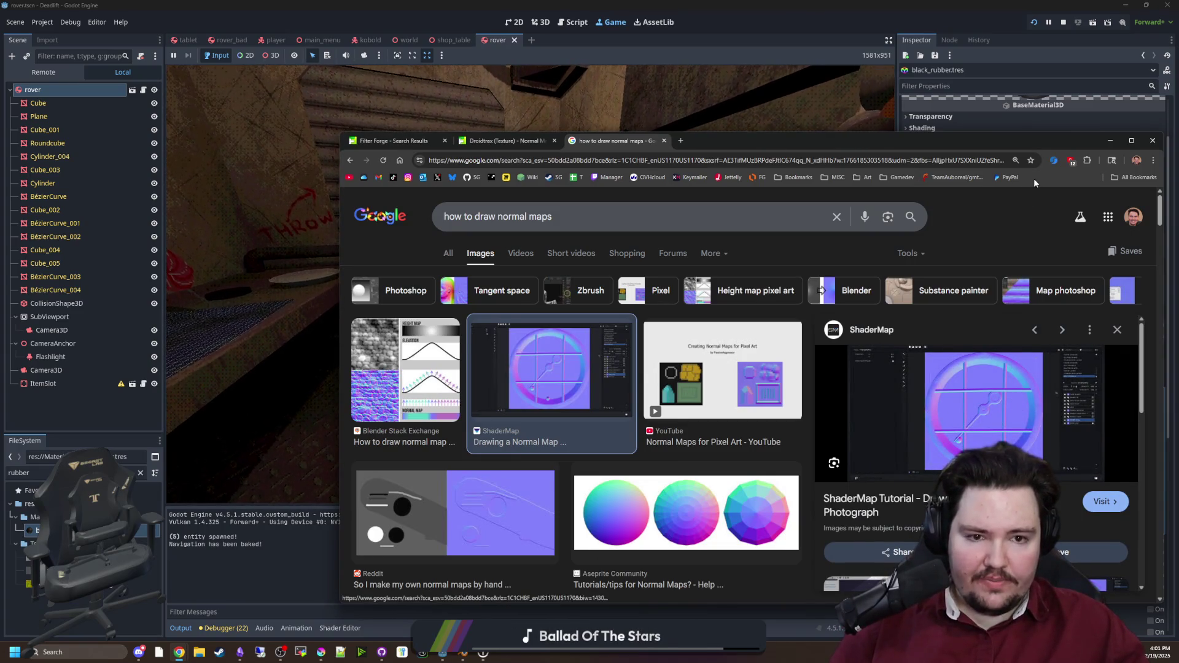
pyautogui.moveTo(1033, 144); pyautogui.dragTo(994, 3)
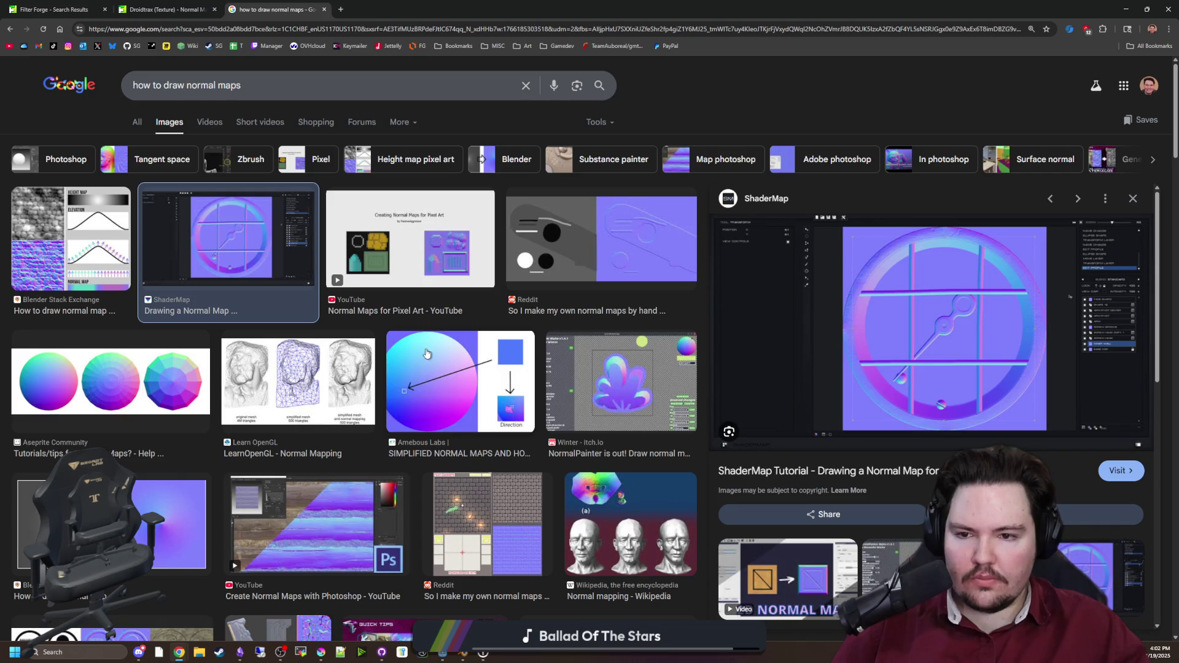
pyautogui.click(442, 259)
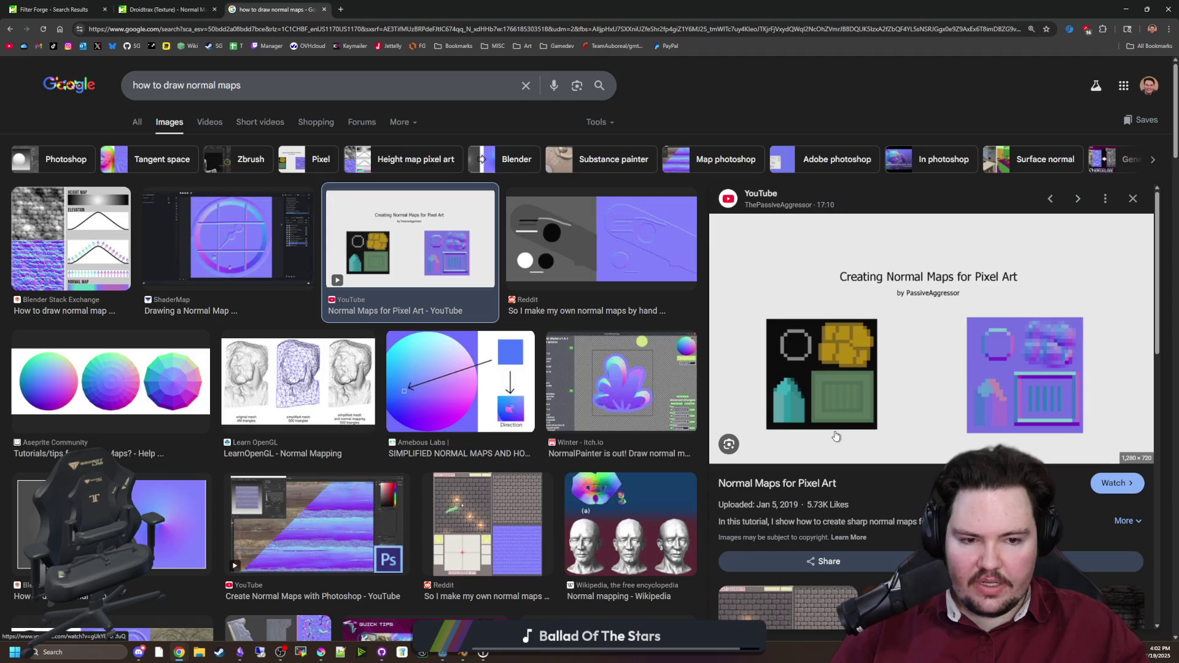
pyautogui.scroll(-3, 845, 423)
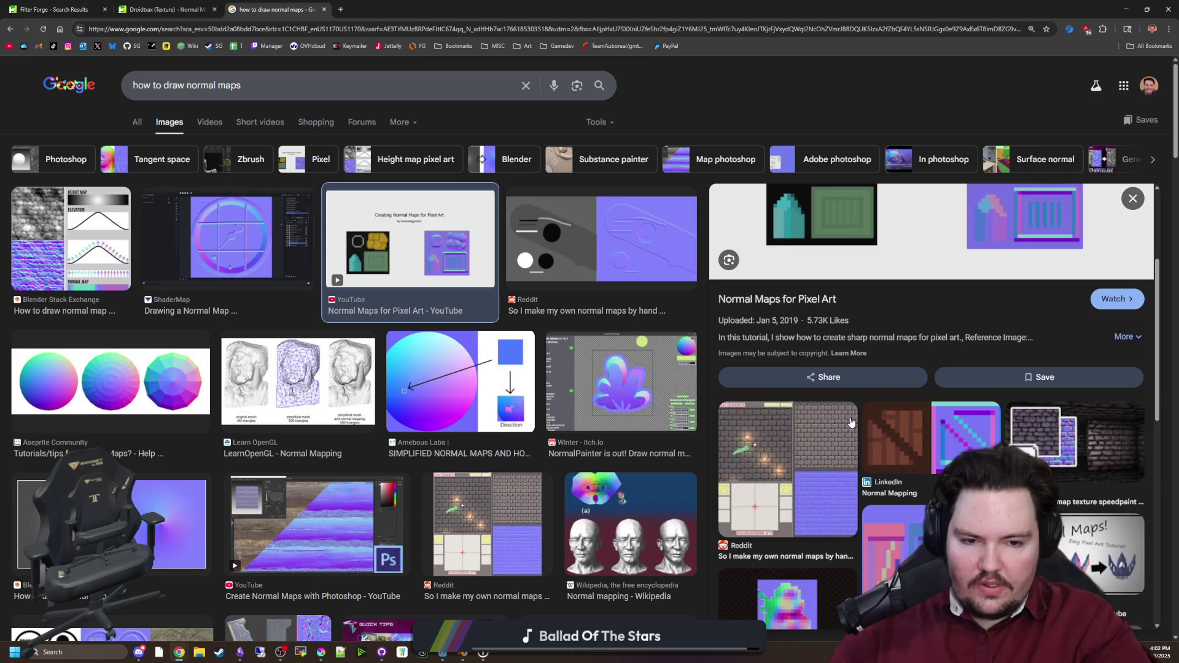
pyautogui.scroll(3, 851, 423)
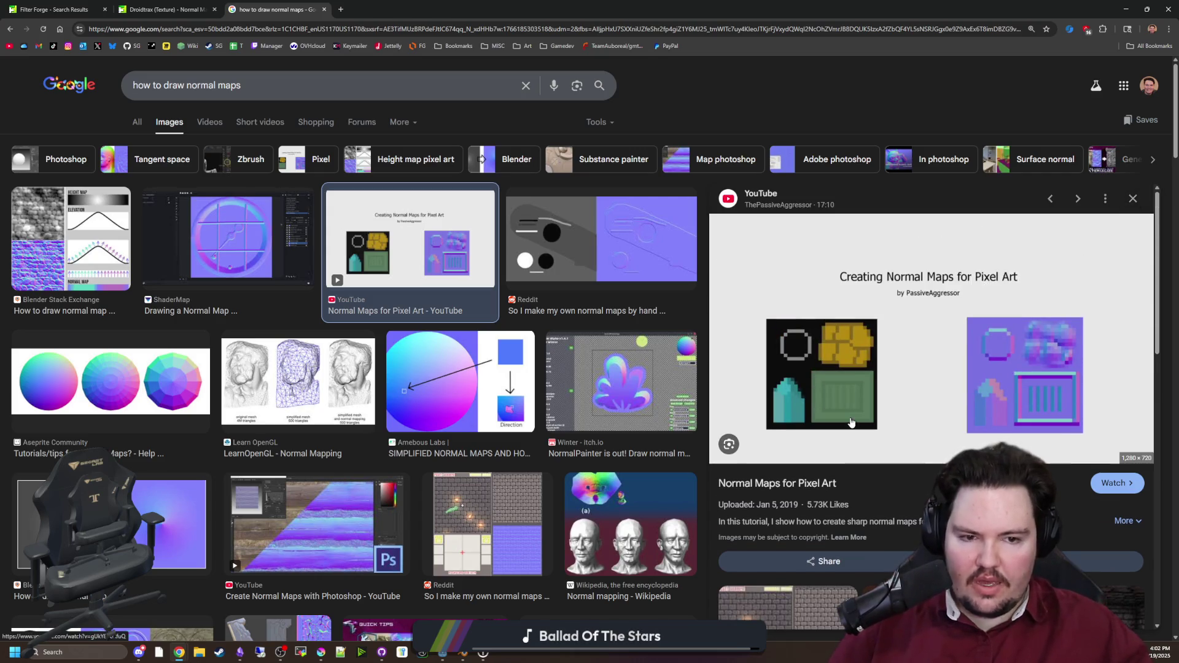
pyautogui.scroll(-2, 487, 339)
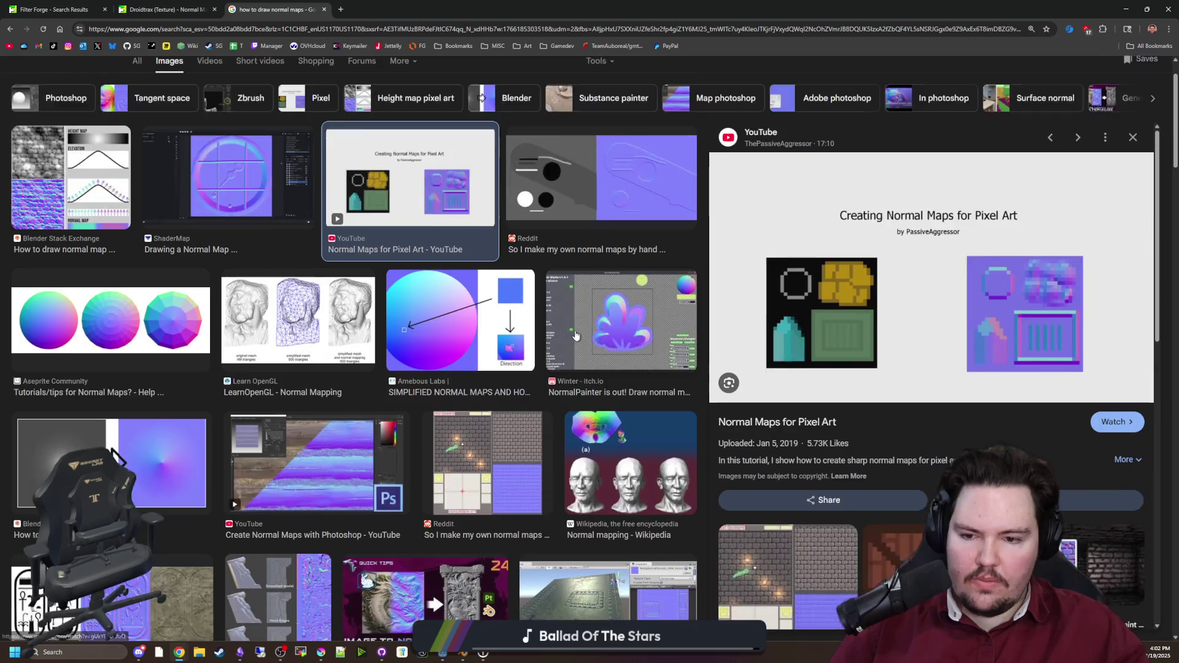
pyautogui.scroll(-3, 344, 382)
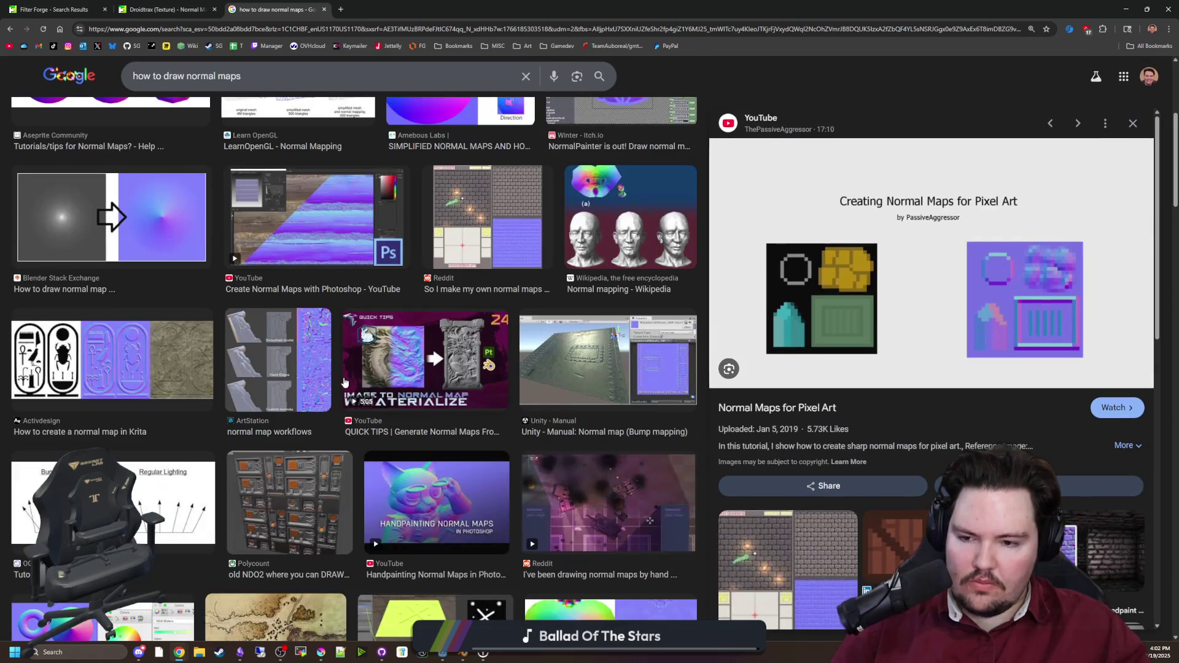
pyautogui.scroll(-3, 344, 383)
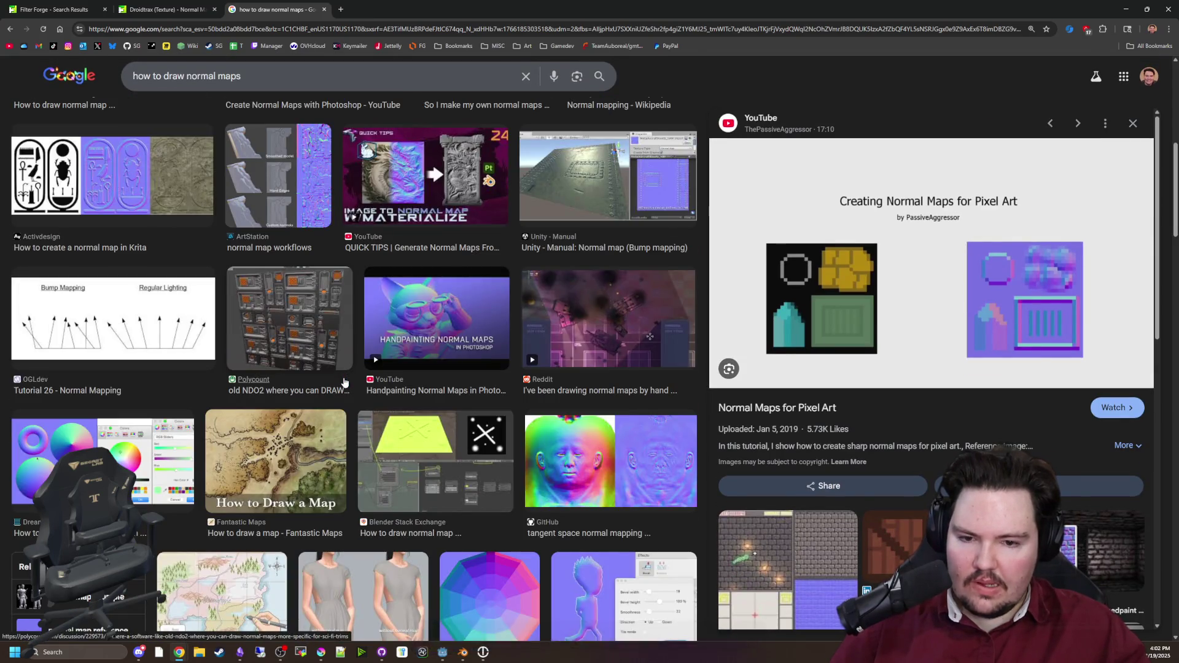
pyautogui.scroll(-1, 344, 383)
pyautogui.click(540, 402)
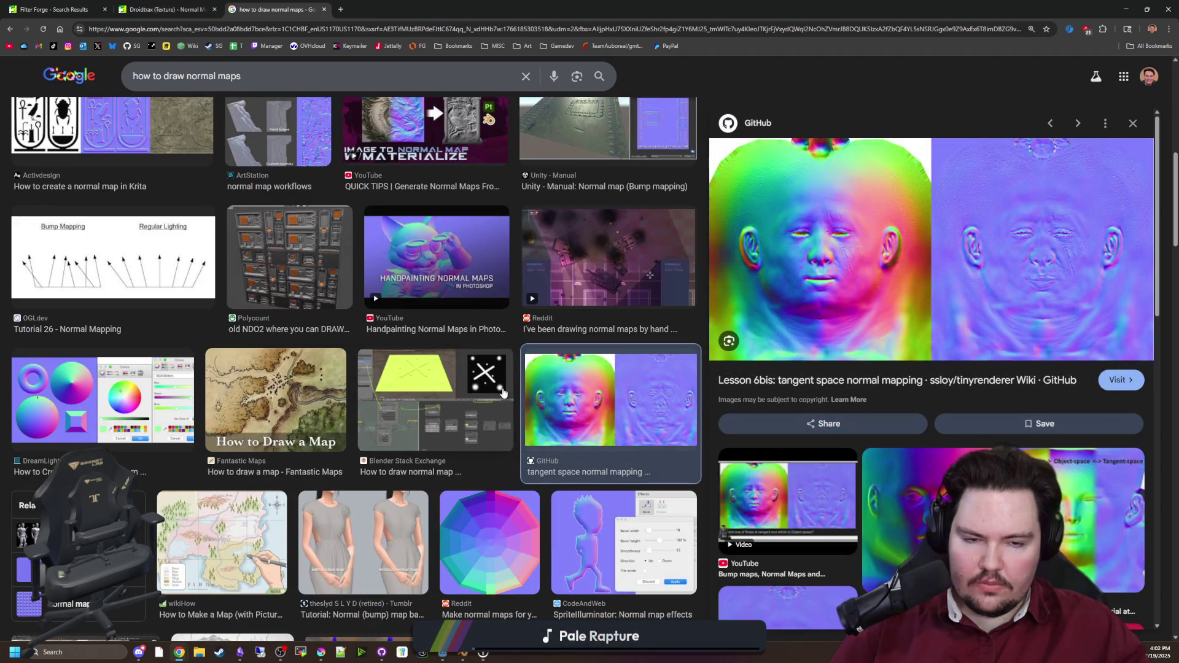
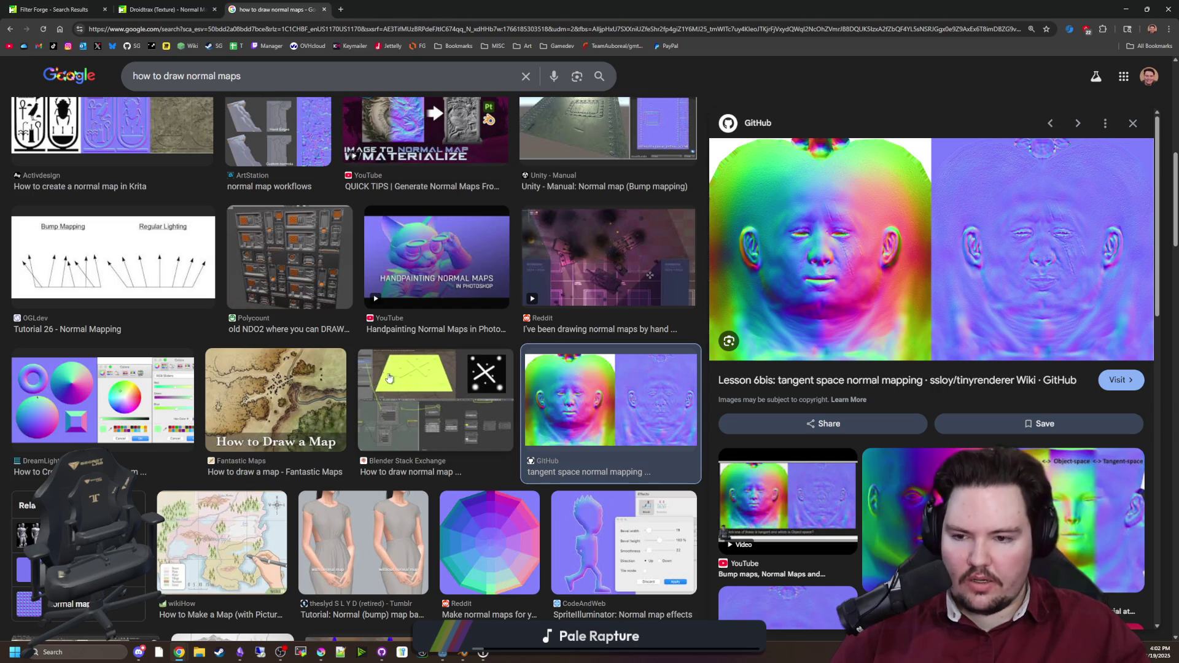
# Step: Preview the Unity example normal map result, then the IndieDB combining normal maps image
pyautogui.scroll(-15, 389, 378)
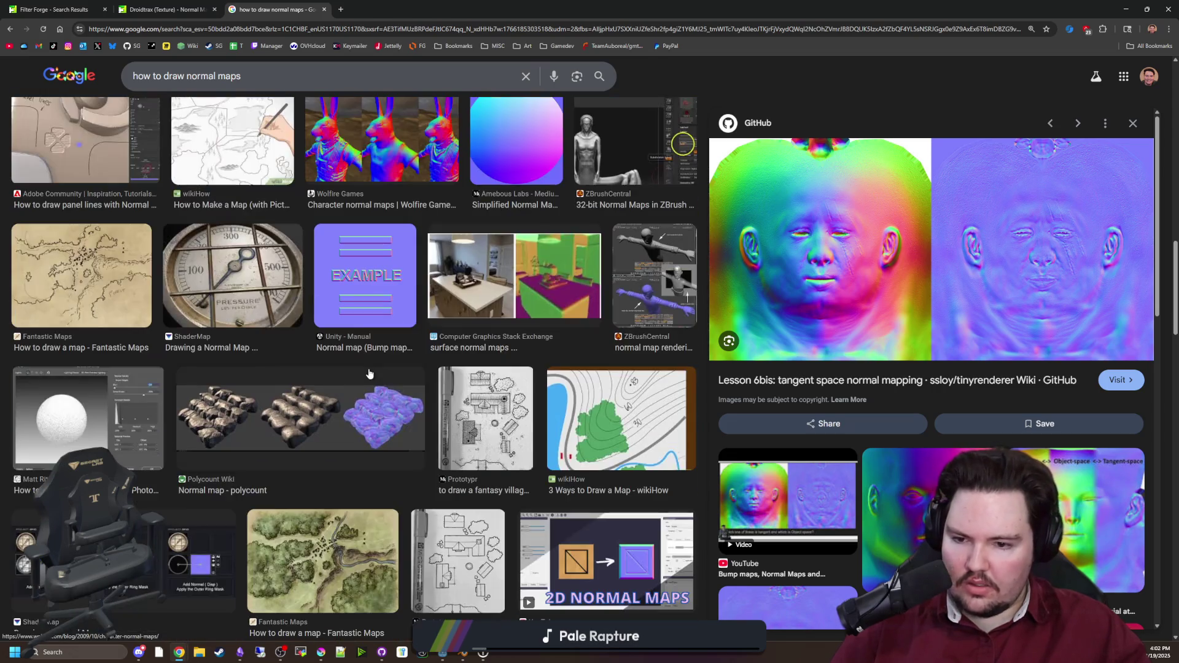
pyautogui.click(374, 274)
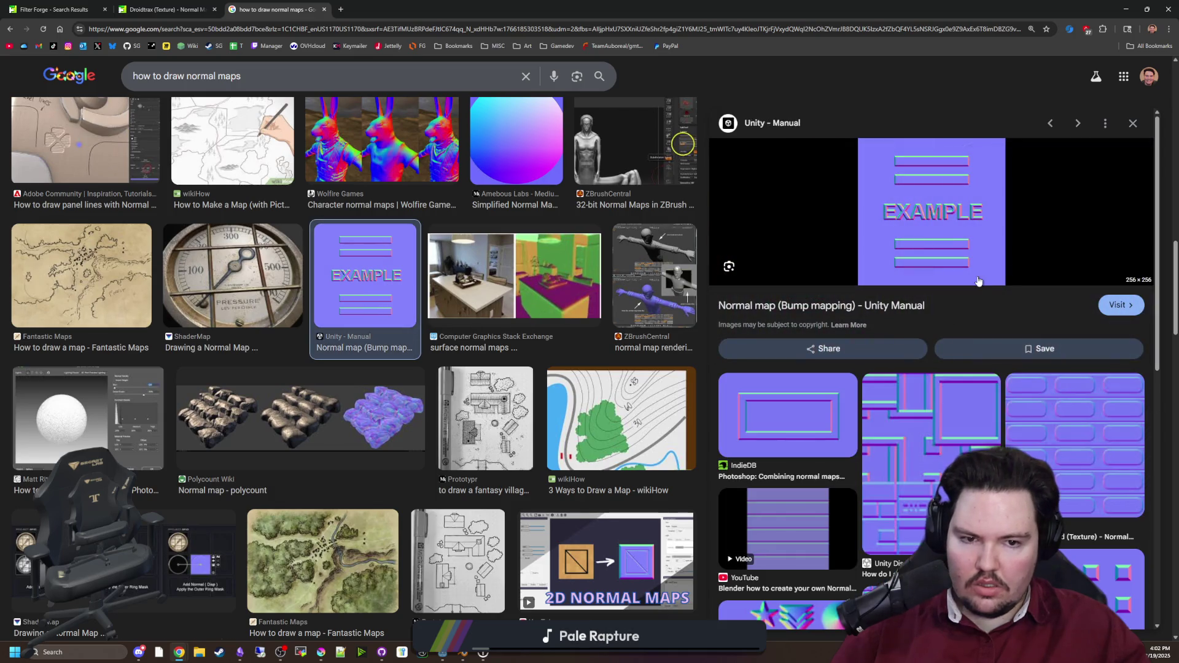
pyautogui.rightClick(944, 253)
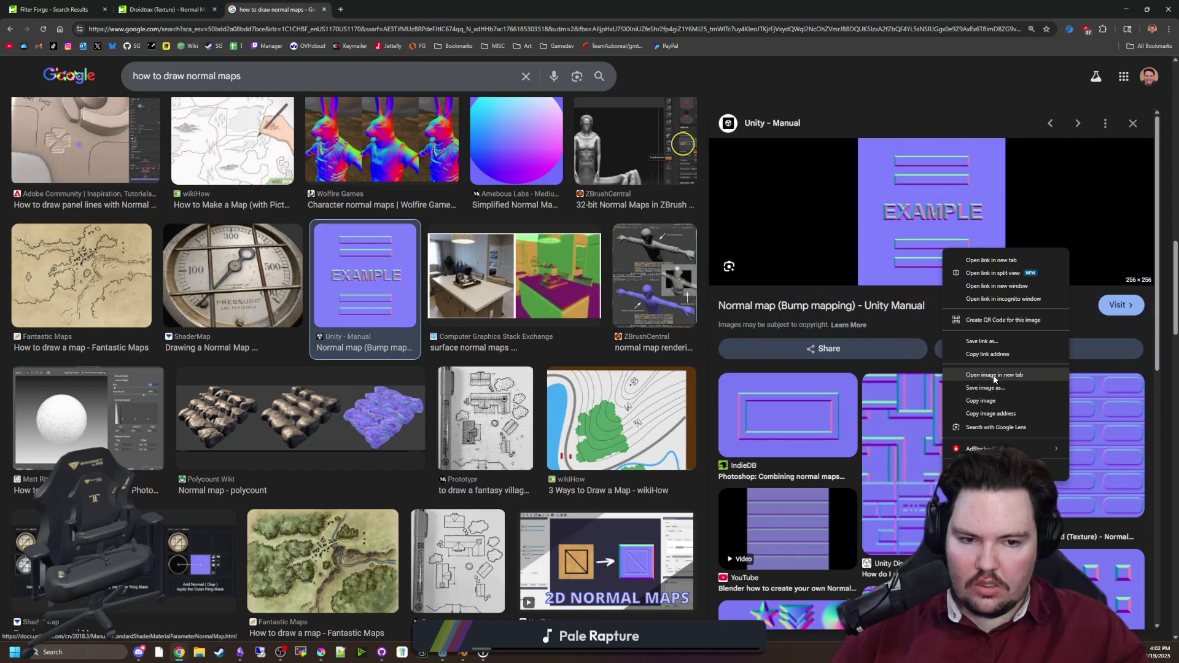
pyautogui.click(788, 414)
pyautogui.click(788, 414)
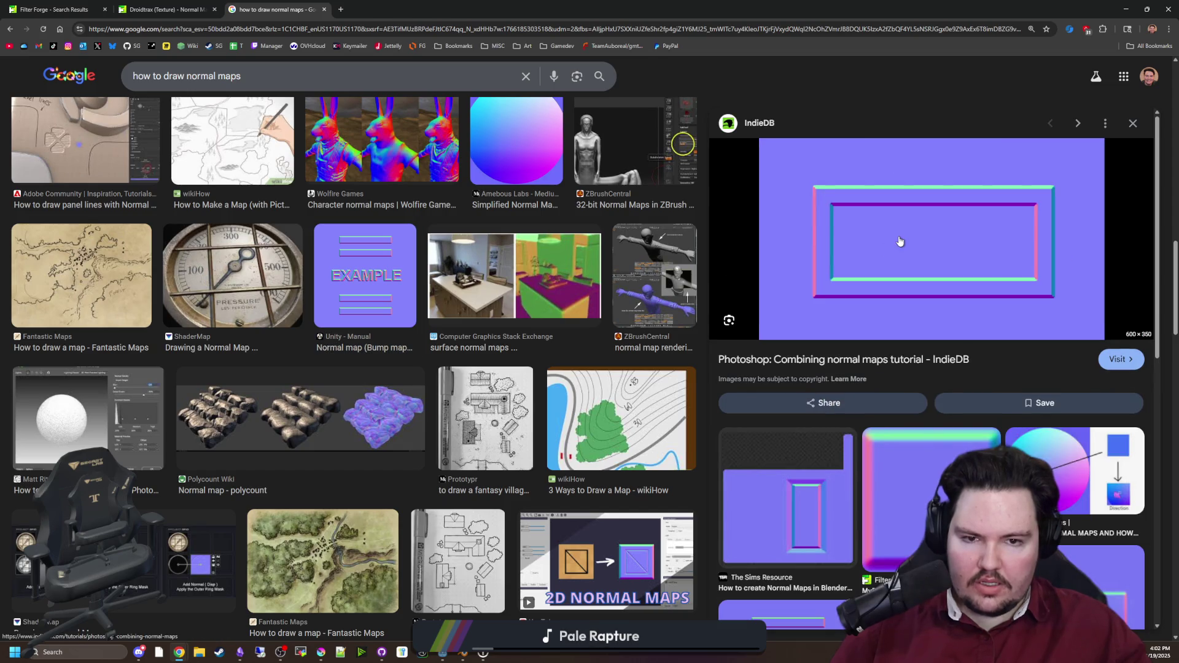
# Step: Open the IndieDB rectangular-frame normal map full size in a new browser tab
pyautogui.rightClick(899, 242)
pyautogui.click(956, 362)
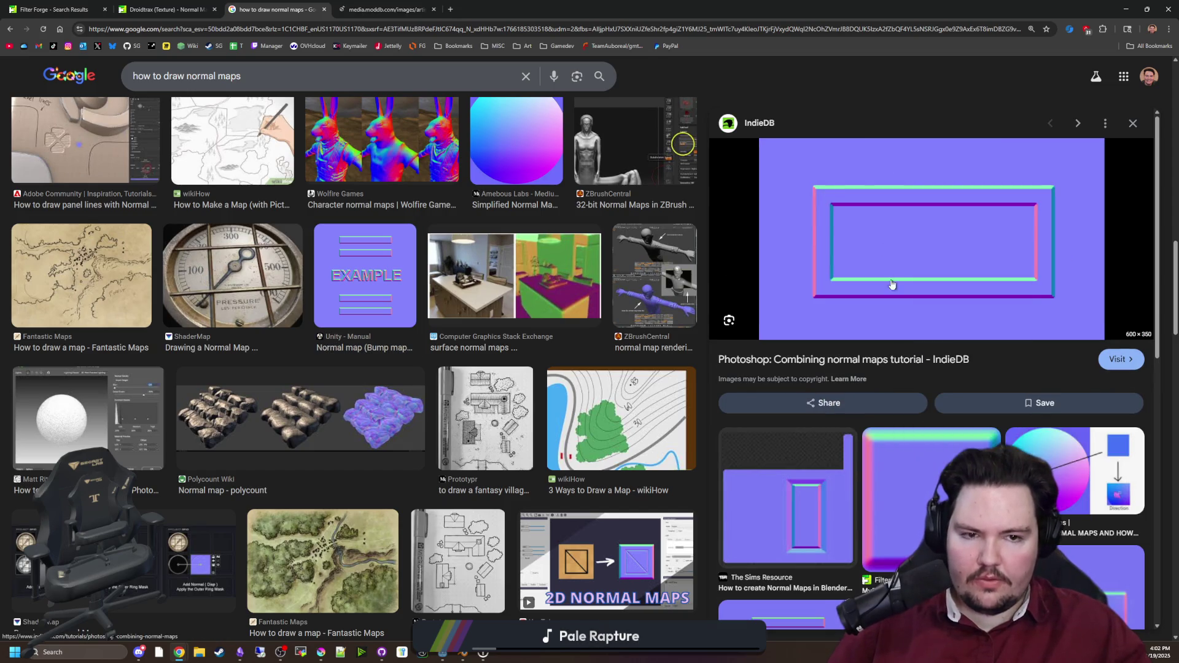
pyautogui.click(395, 7)
pyautogui.keyDown('ctrl'); pyautogui.scroll(6, 608, 362); pyautogui.keyUp('ctrl')
pyautogui.keyDown('ctrl'); pyautogui.scroll(-1, 609, 362); pyautogui.keyUp('ctrl')
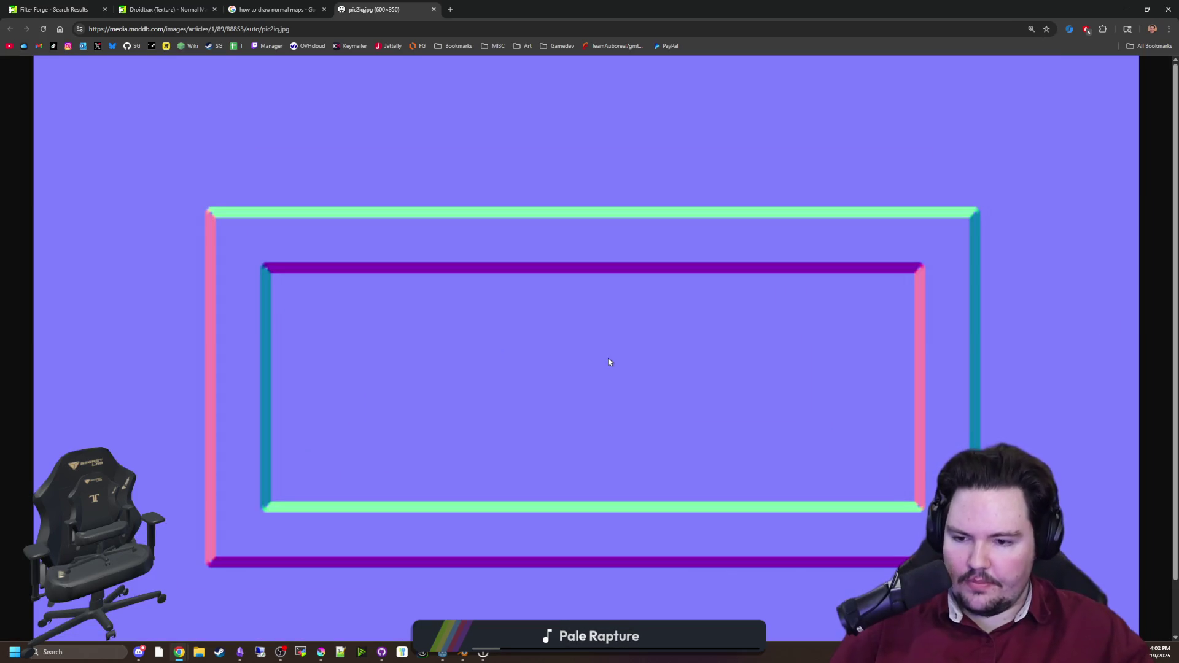
pyautogui.click(242, 653)
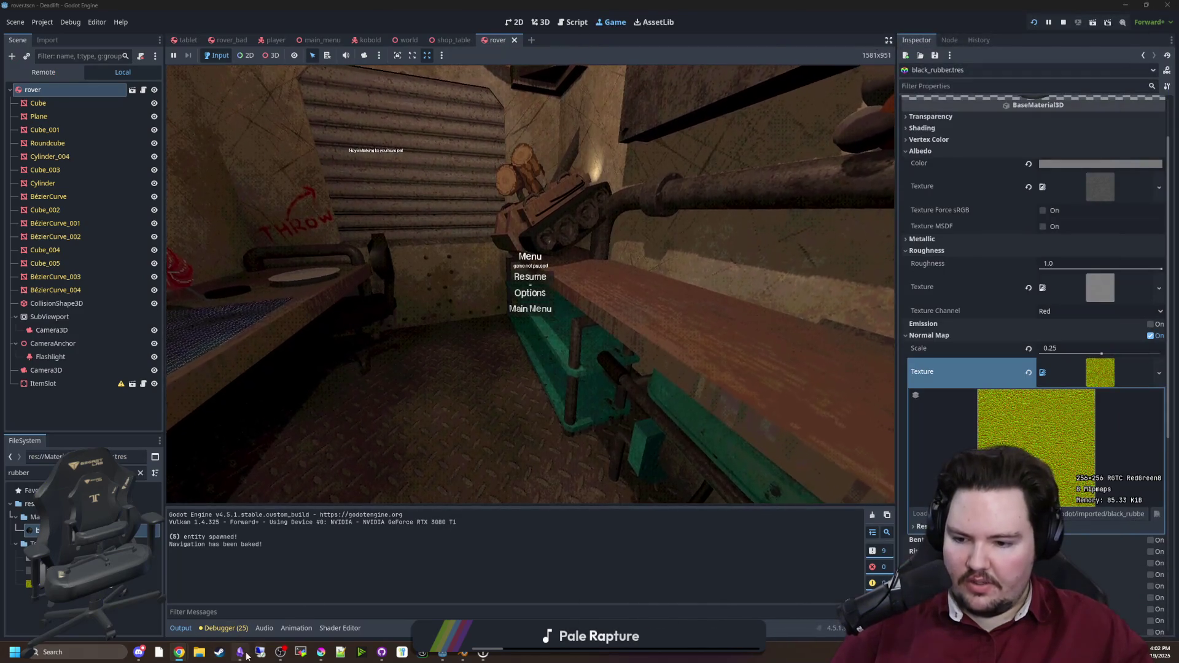
# Step: In Krita, open black_rubber-normal.png from Documents\maze-game\Textures
pyautogui.click(314, 655)
pyautogui.click(36, 180)
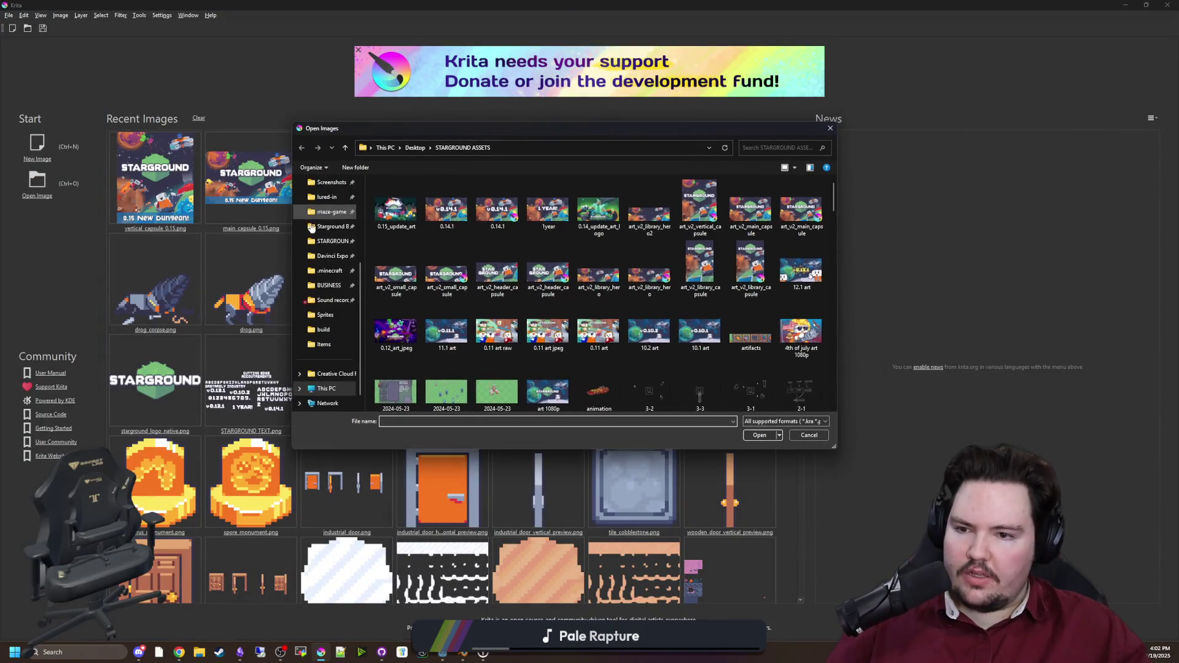
pyautogui.click(322, 216)
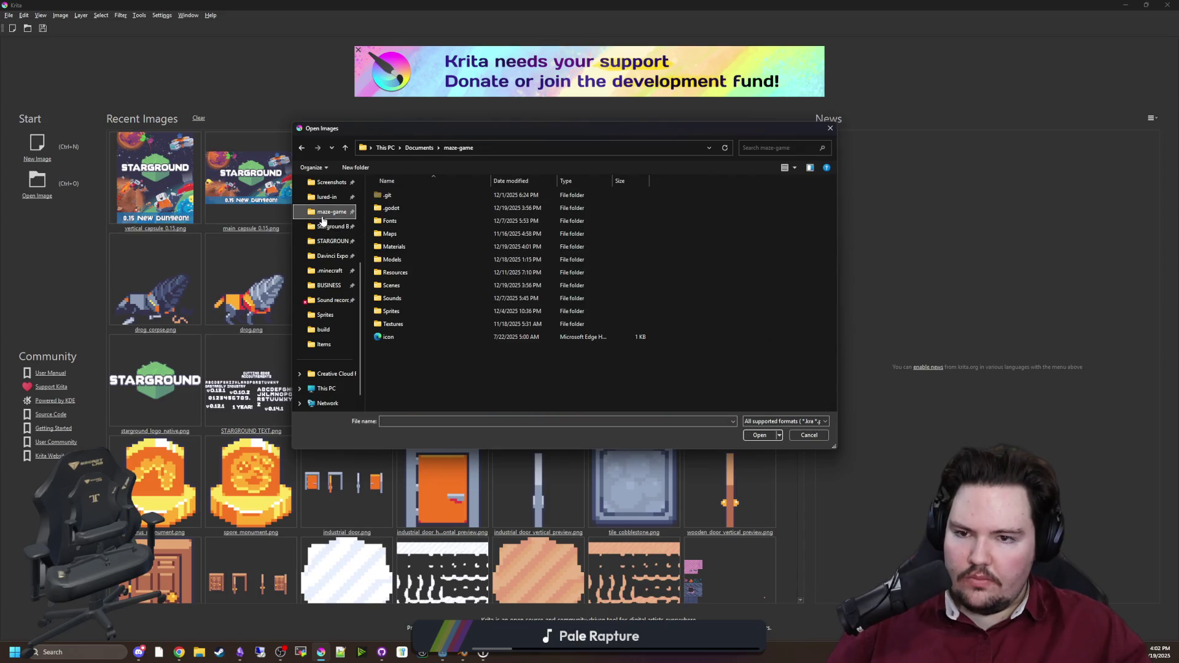
pyautogui.doubleClick(402, 326)
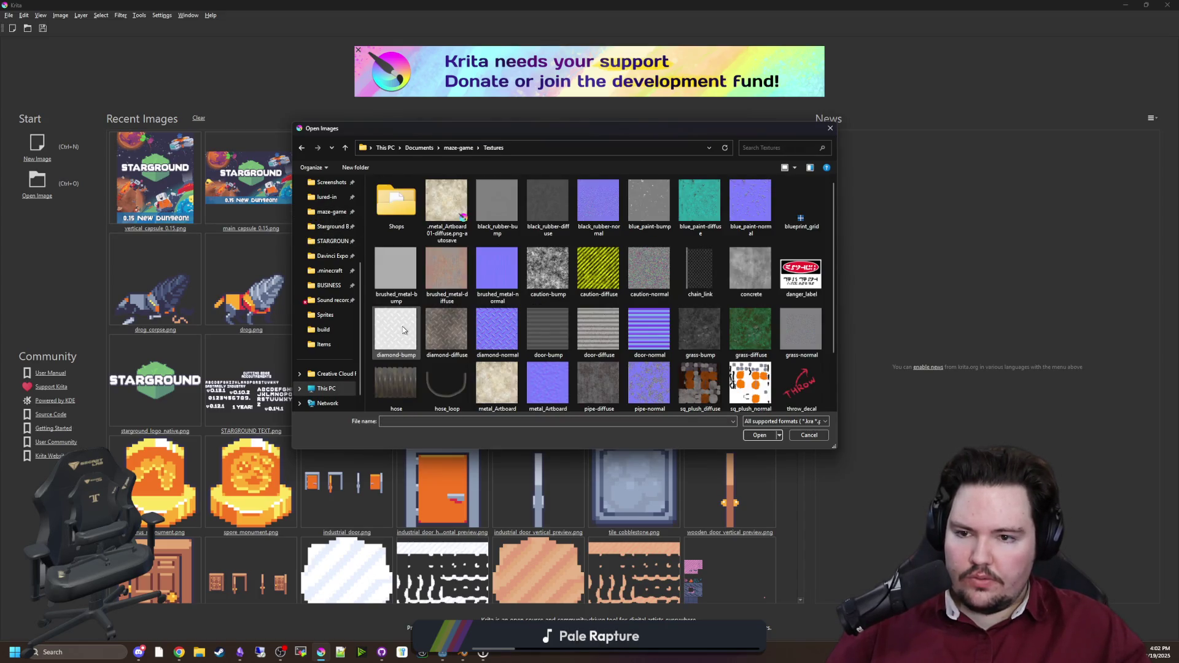
pyautogui.doubleClick(602, 227)
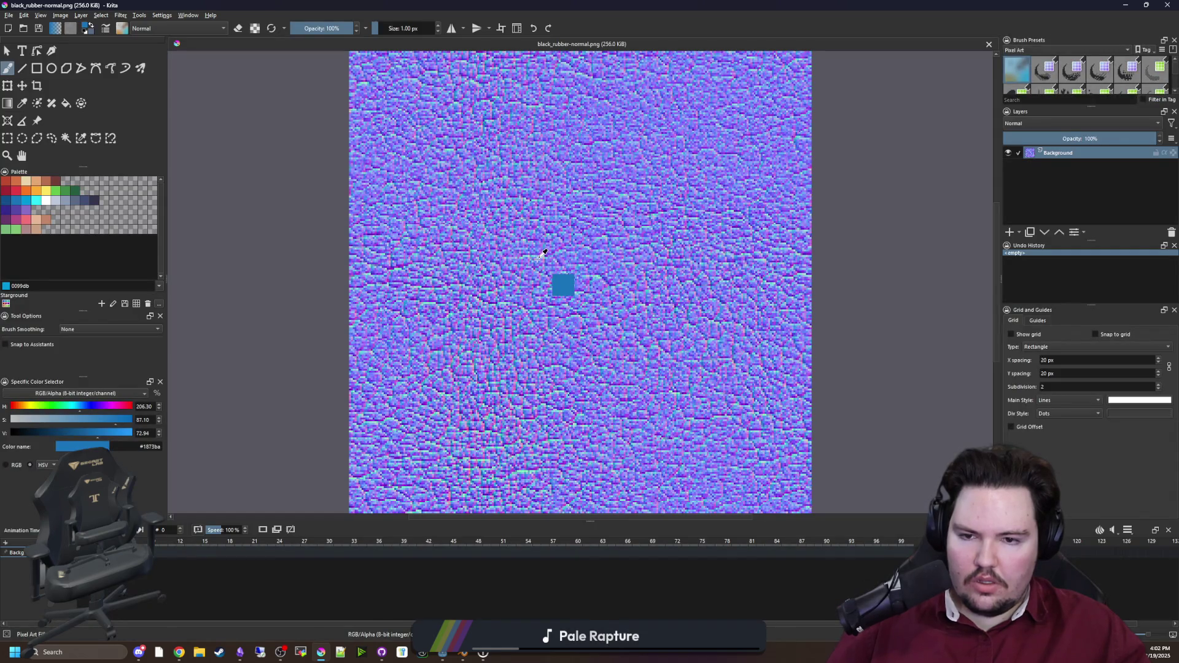
# Step: Sample the texture's mint colour, then create a new image from the clipboard frame normal map
pyautogui.scroll(10, 544, 253)
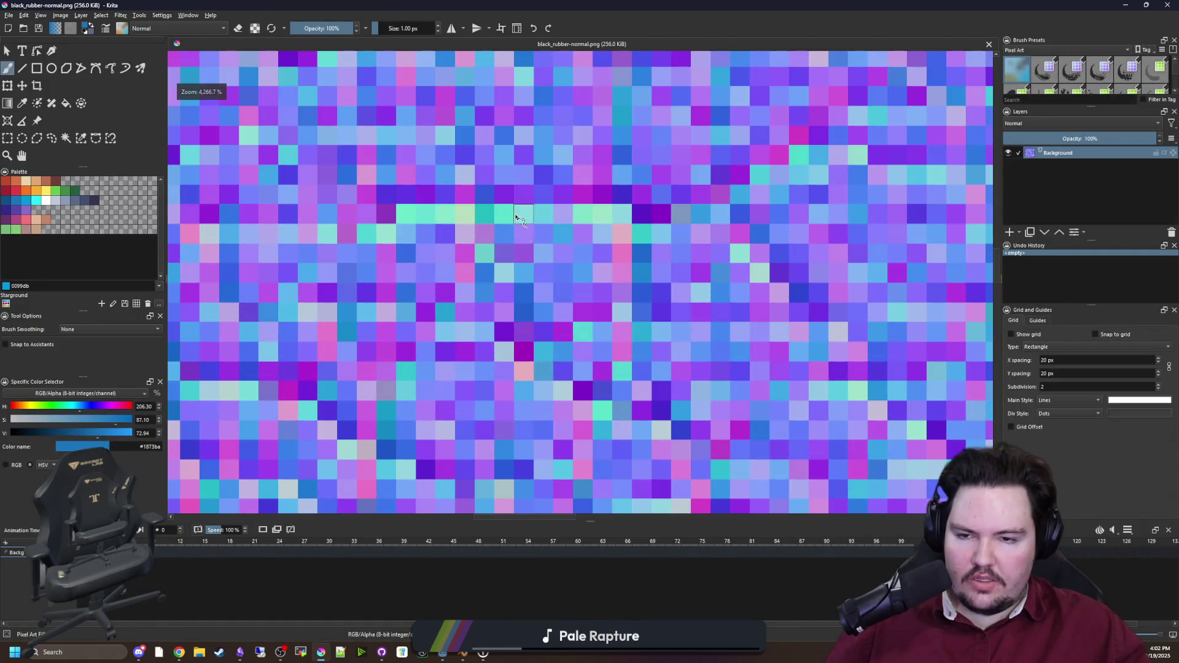
pyautogui.scroll(1, 439, 210)
pyautogui.press('p')
pyautogui.click(450, 214)
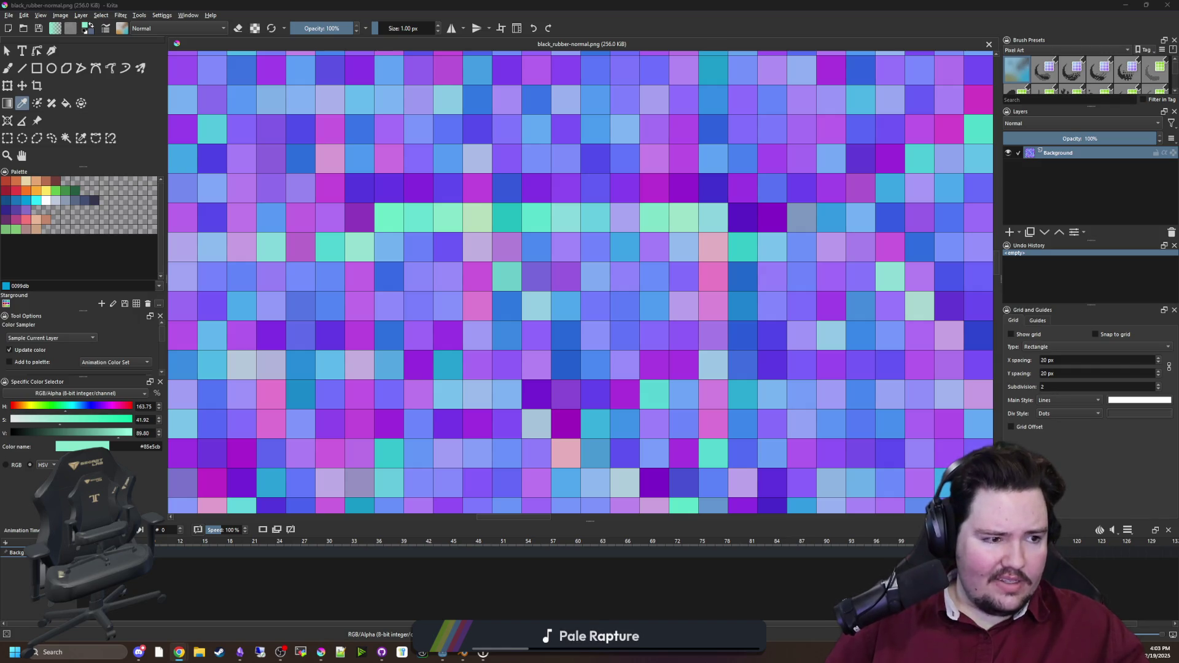
pyautogui.hotkey('alt', 'f')
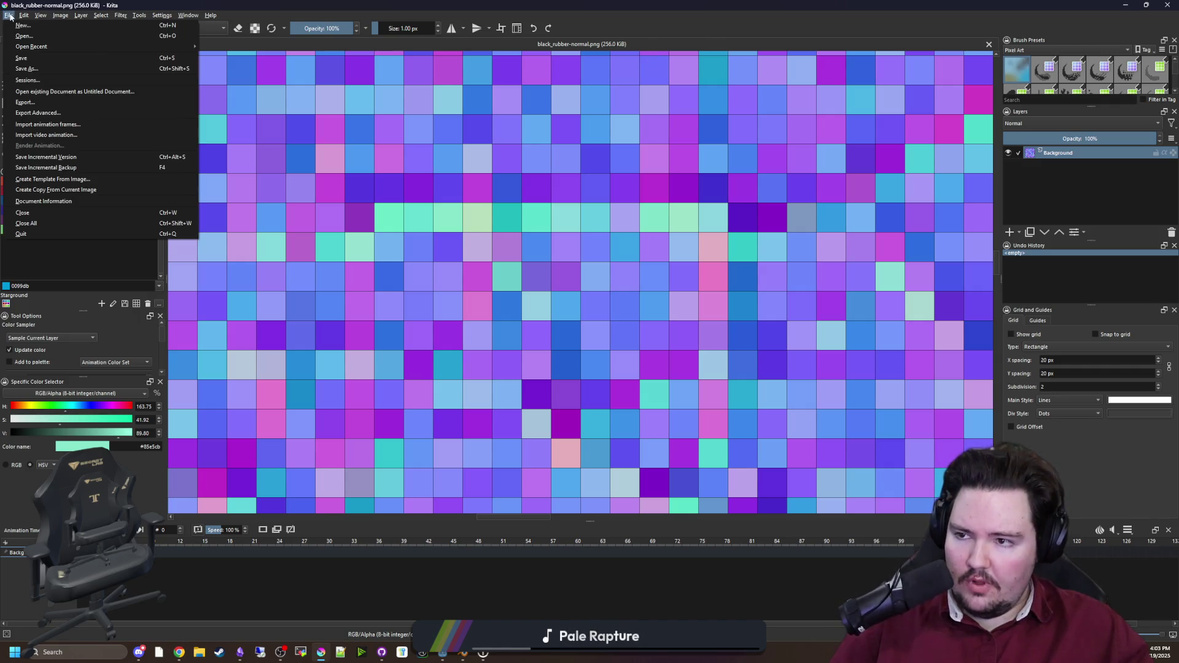
pyautogui.press('Escape')
pyautogui.hotkey('ctrl', 'n')
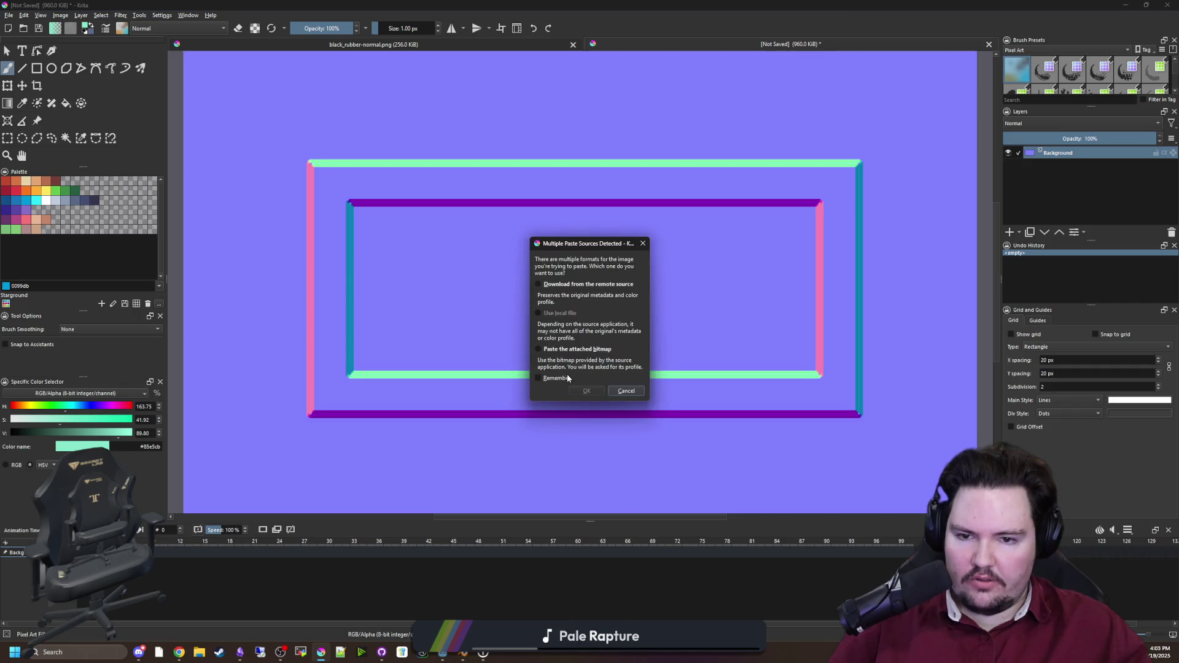
pyautogui.click(631, 392)
# Step: Sample the frame's pink edge colour and add a new paint layer to black_rubber-normal
pyautogui.keyDown('ctrl'); pyautogui.scroll(10, 297, 210); pyautogui.keyUp('ctrl')
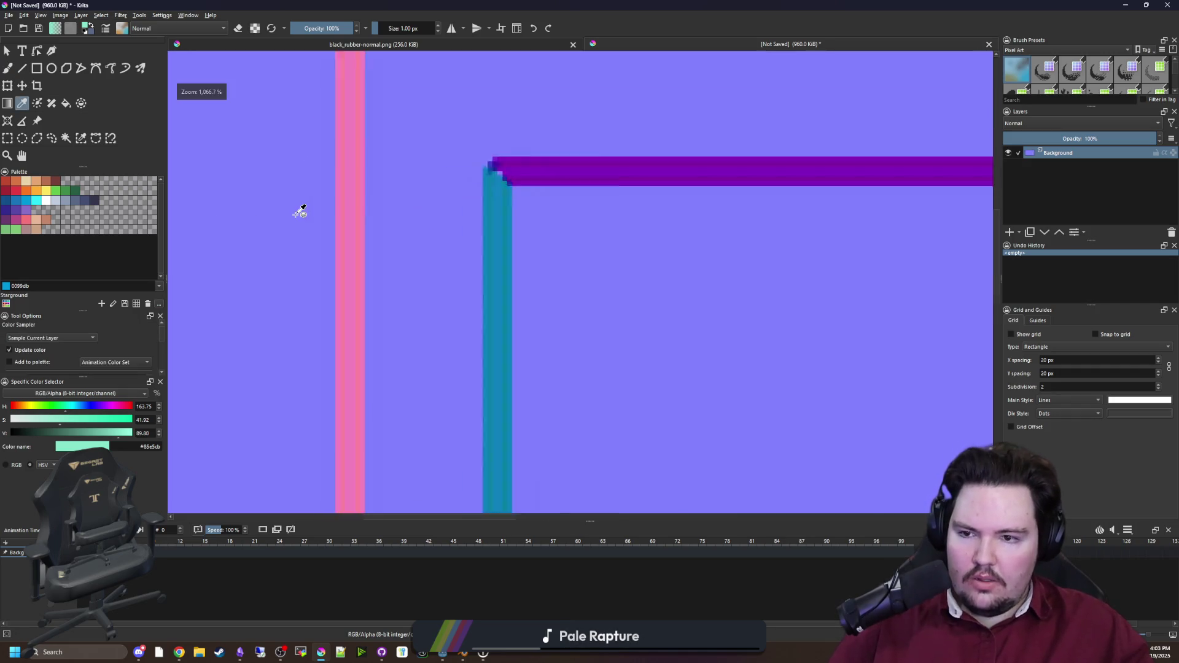
pyautogui.keyDown('ctrl'); pyautogui.scroll(1, 381, 196); pyautogui.keyUp('ctrl')
pyautogui.keyDown('ctrl'); pyautogui.scroll(-2, 381, 205); pyautogui.keyUp('ctrl')
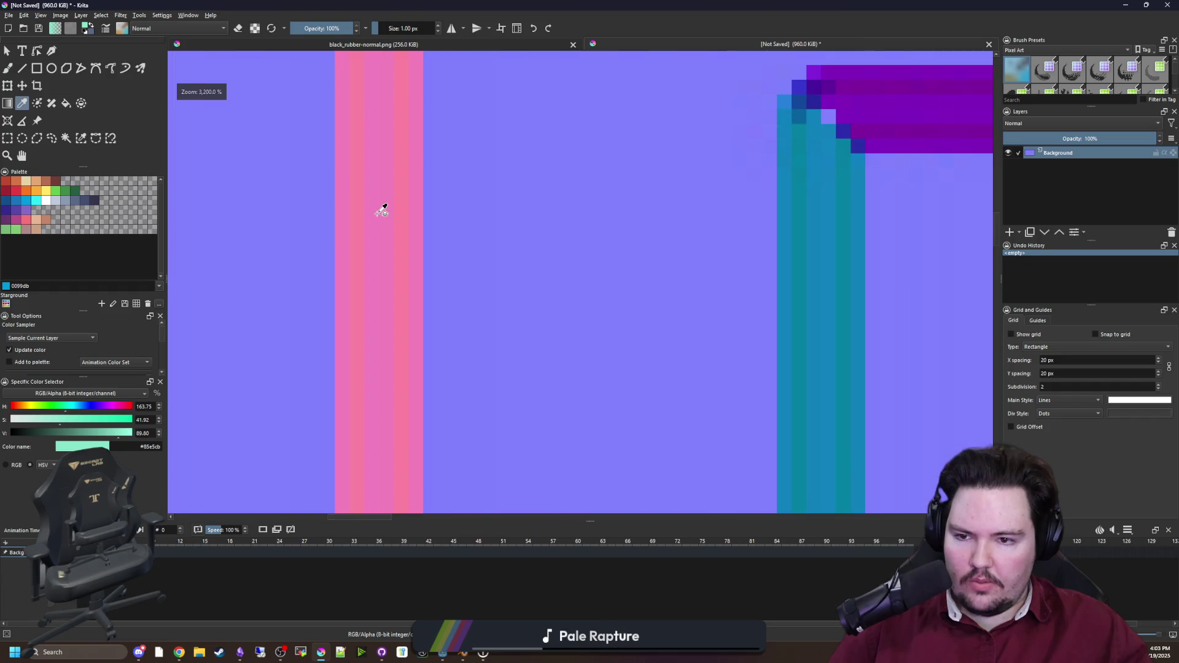
pyautogui.click(382, 210)
pyautogui.keyDown('ctrl'); pyautogui.scroll(-8, 360, 229); pyautogui.keyUp('ctrl')
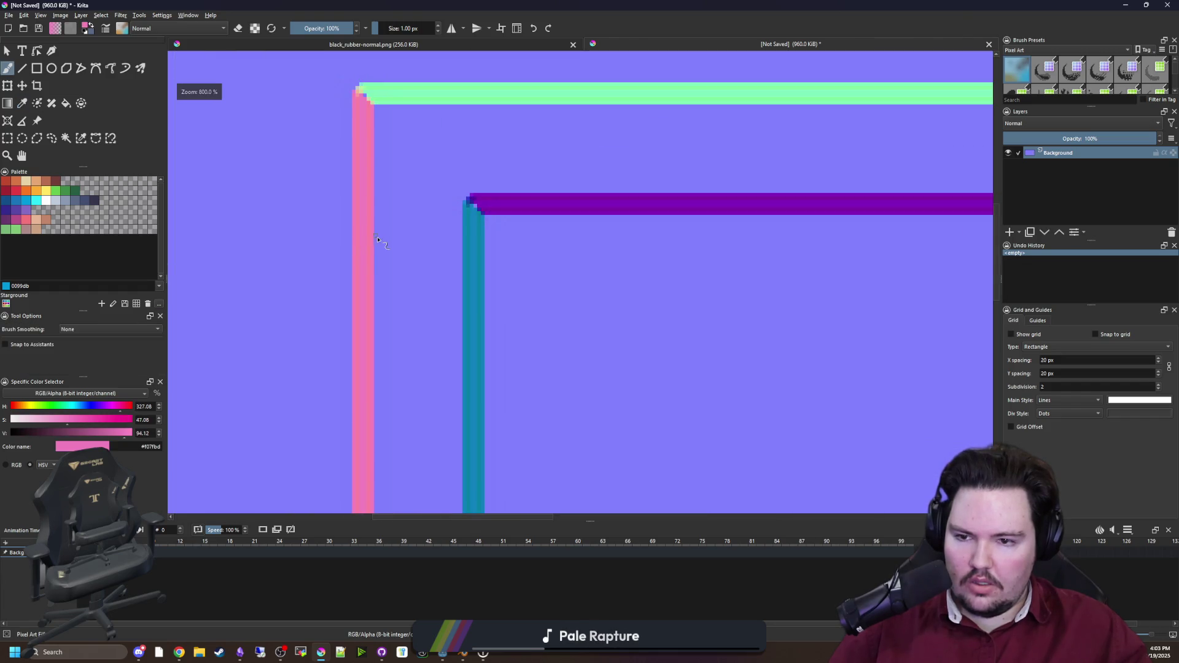
pyautogui.hotkey('ctrl', 'Tab')
pyautogui.keyDown('ctrl'); pyautogui.scroll(-5, 859, 184); pyautogui.keyUp('ctrl')
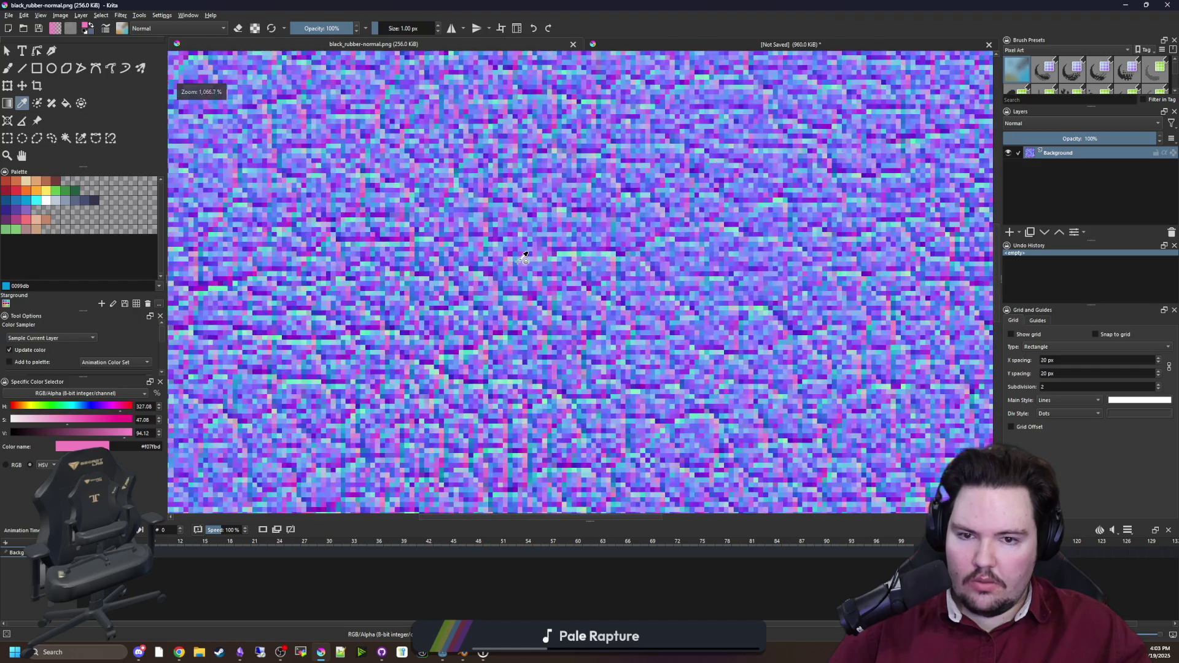
pyautogui.click(1008, 232)
pyautogui.keyDown('ctrl'); pyautogui.scroll(1, 872, 335); pyautogui.keyUp('ctrl')
# Step: Paint five pink vertical stripes across the rubber normal texture
pyautogui.keyDown('ctrl'); pyautogui.scroll(-1, 495, 334); pyautogui.keyUp('ctrl')
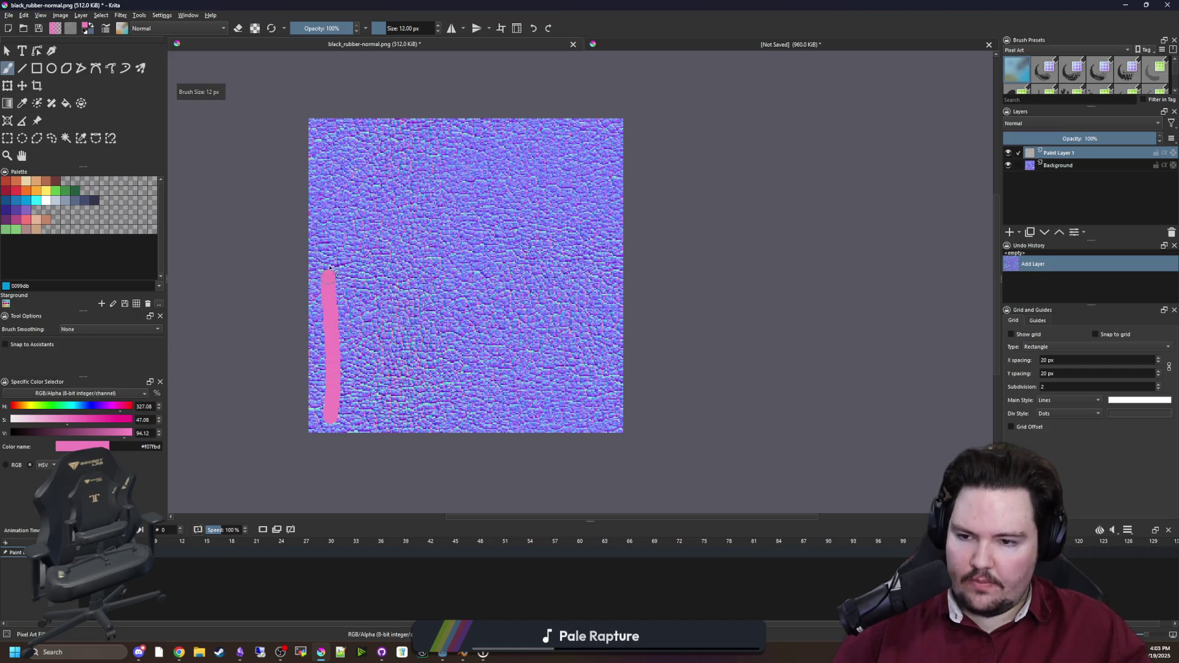
pyautogui.moveTo(330, 269); pyautogui.dragTo(332, 146)
pyautogui.moveTo(387, 397); pyautogui.dragTo(386, 399)
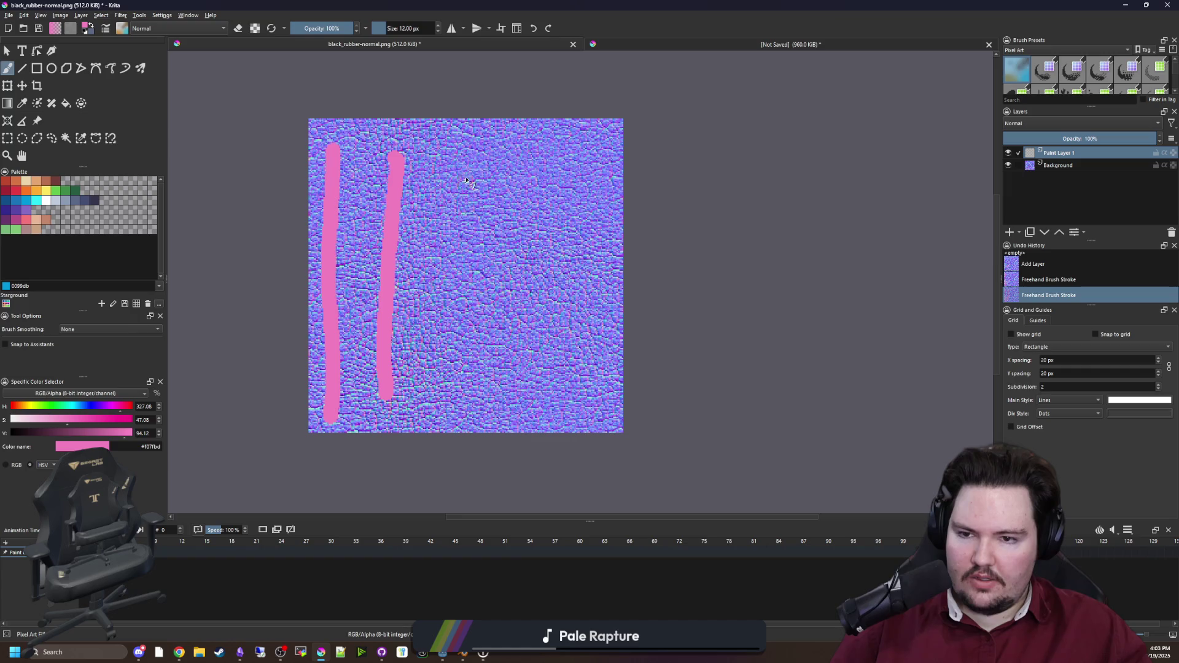
pyautogui.moveTo(453, 299); pyautogui.dragTo(447, 398)
pyautogui.moveTo(509, 177); pyautogui.dragTo(506, 393)
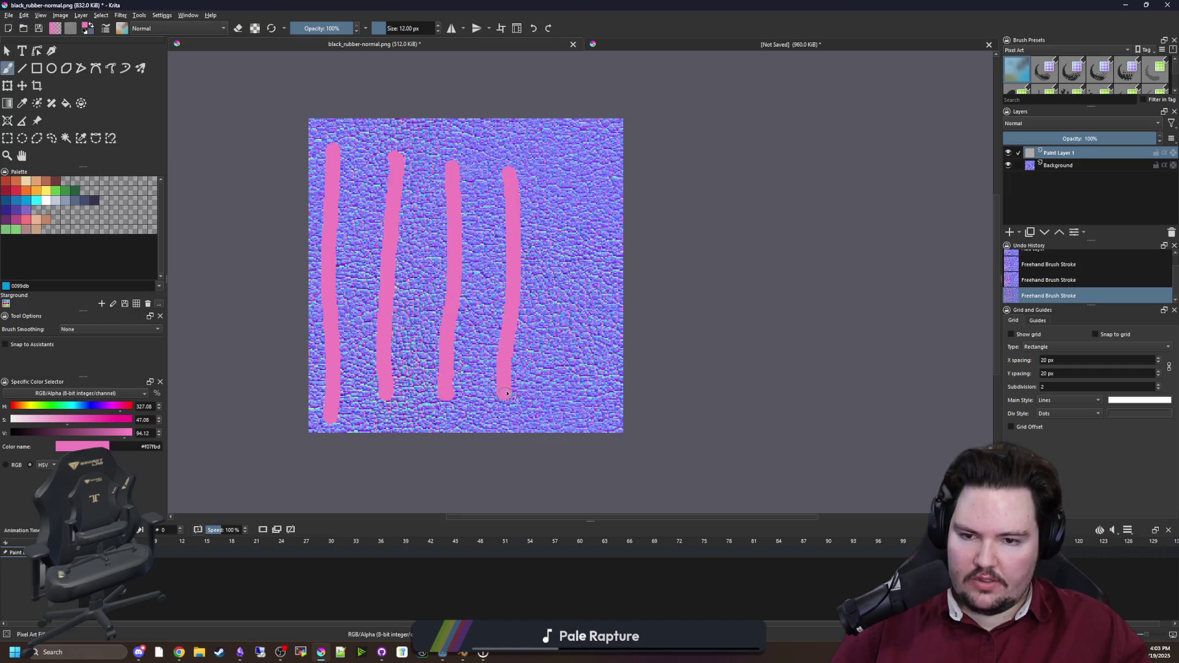
pyautogui.moveTo(583, 173); pyautogui.dragTo(578, 416)
# Step: Save the painted texture as tread_normal.png, accepting the PNG options
pyautogui.click(13, 19)
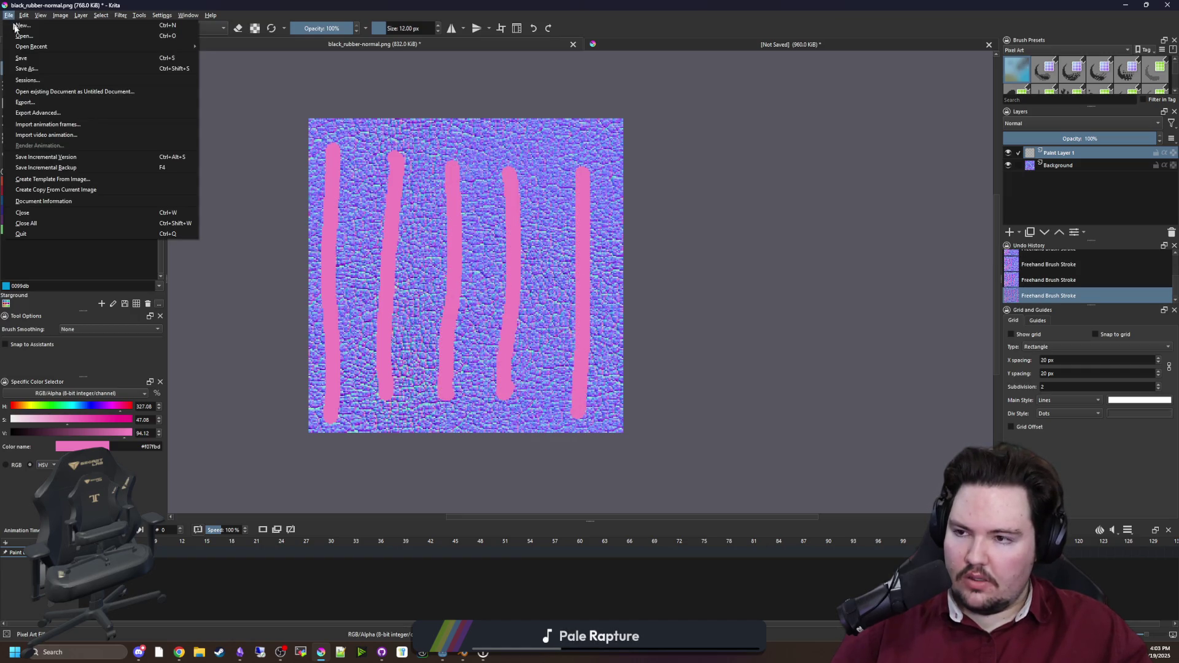
pyautogui.click(33, 69)
pyautogui.write('tread_normal')
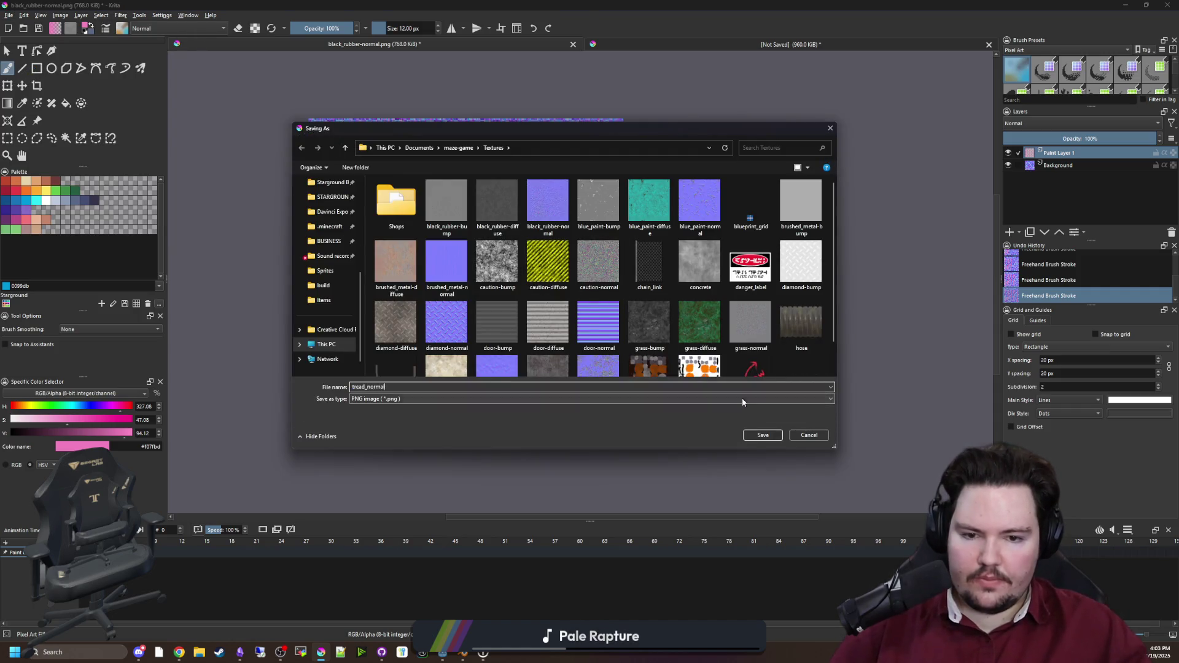
pyautogui.click(756, 435)
pyautogui.click(663, 424)
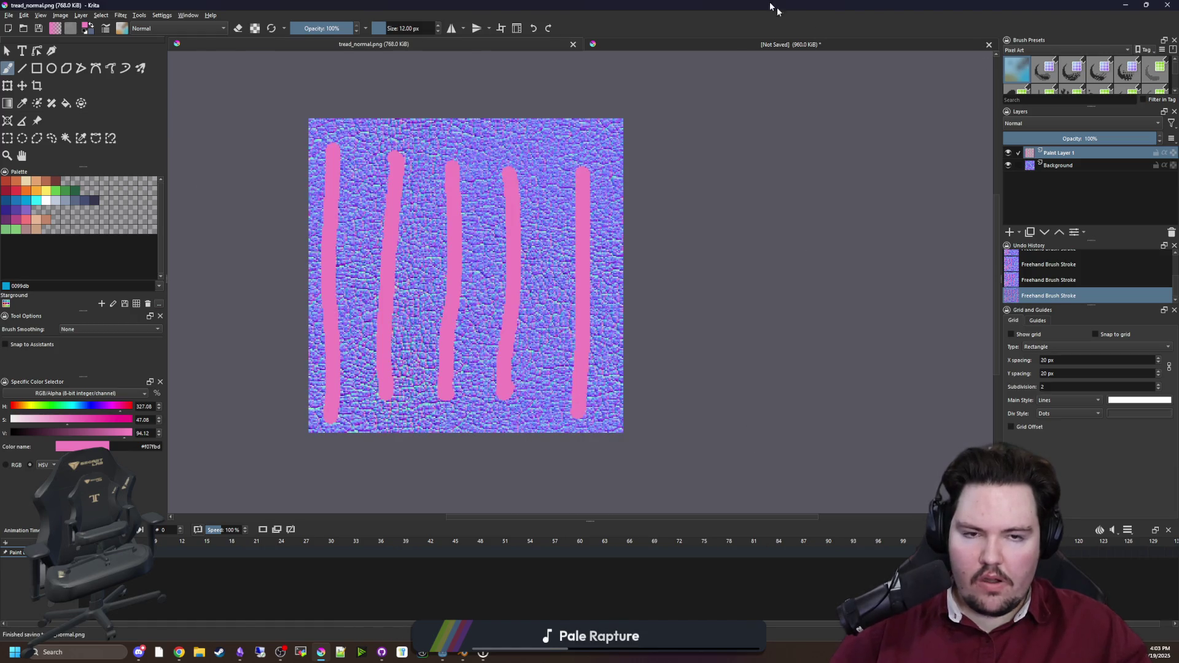
pyautogui.hotkey('alt', 'Tab')
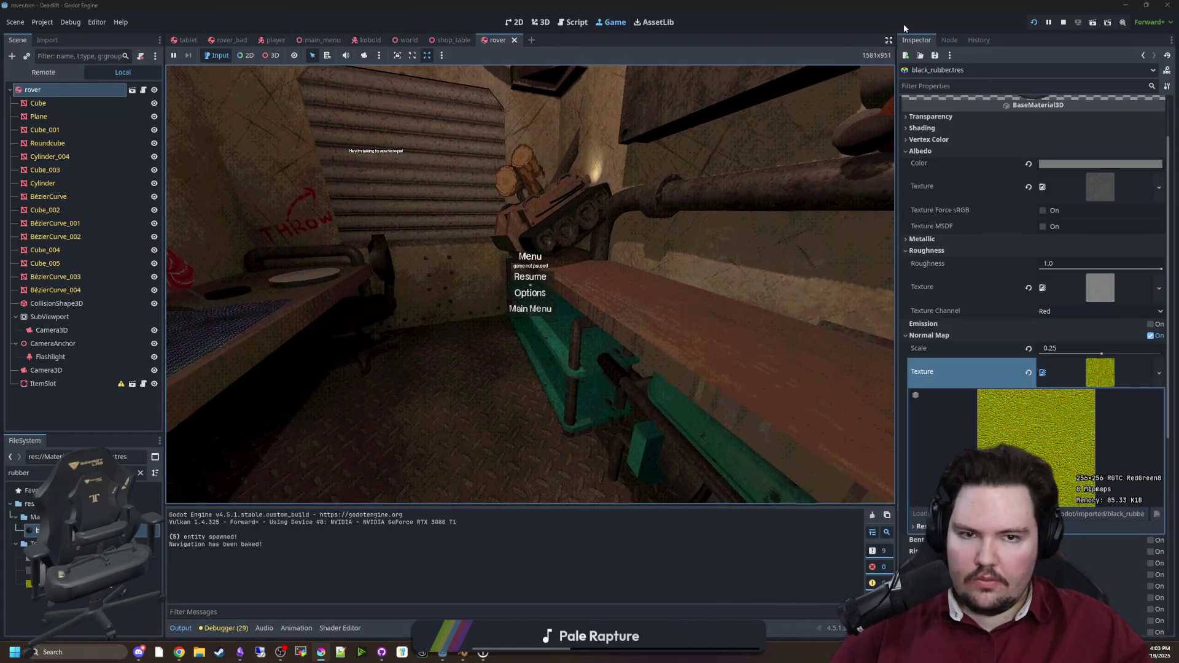
# Step: Stop the running game and return to the 3D editing view
pyautogui.press('F8')
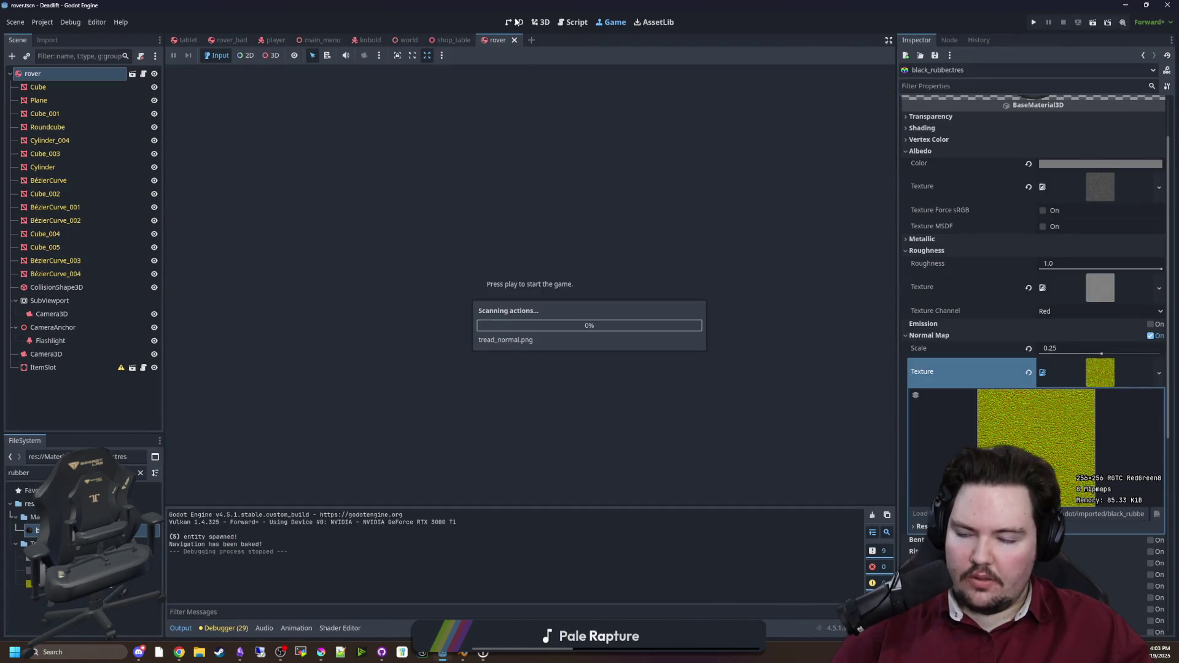
pyautogui.click(517, 22)
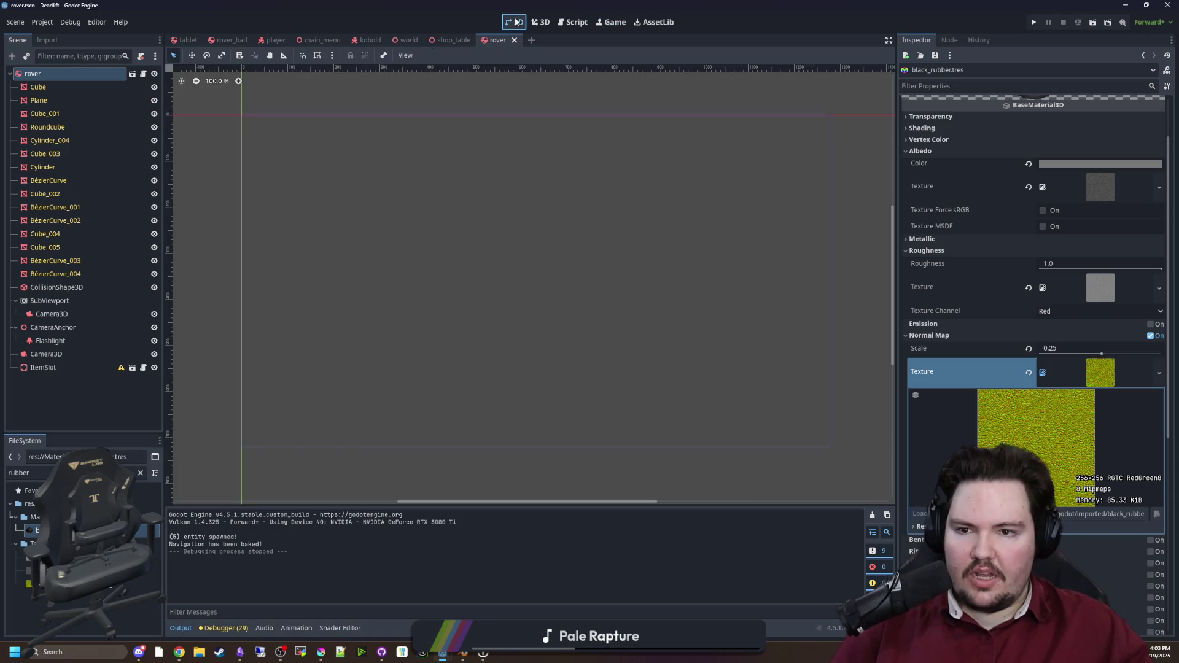
pyautogui.scroll(1, 522, 272)
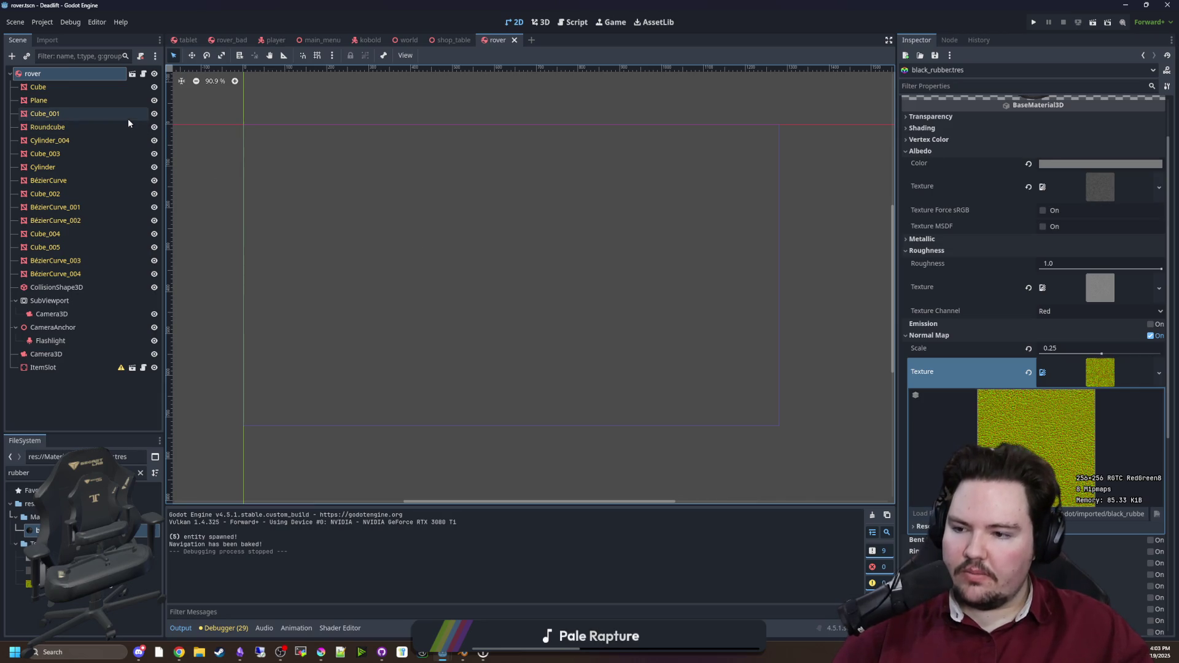
pyautogui.click(48, 76)
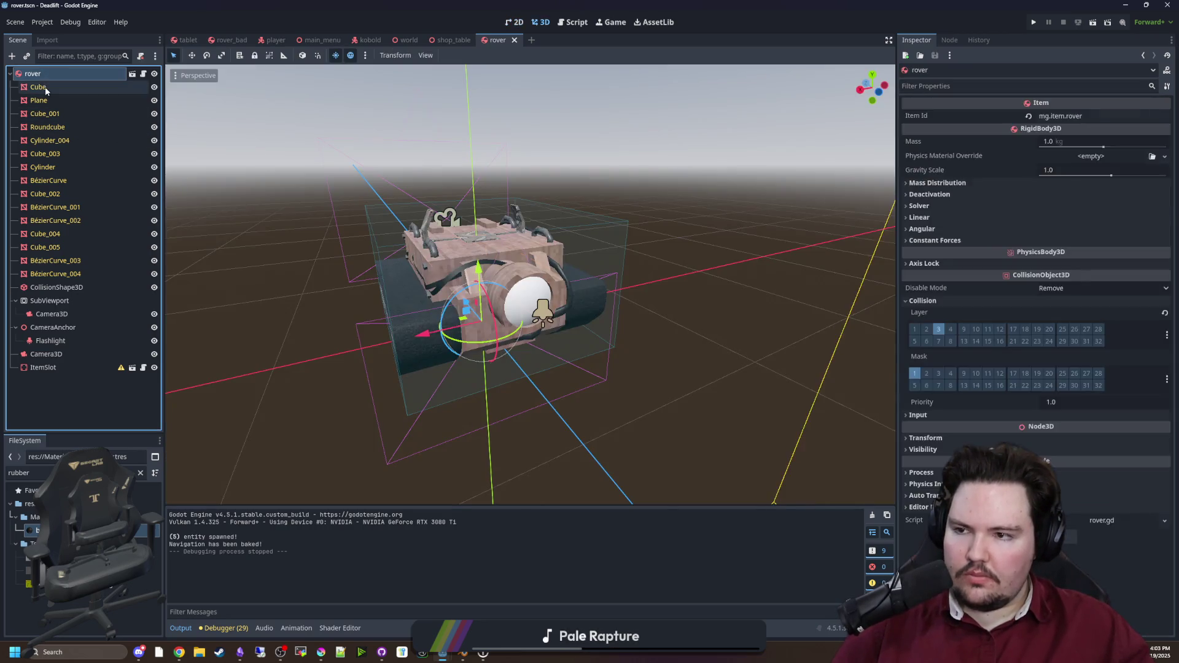
# Step: Select and frame the Plane tread mesh, then drop tread.tres onto it as a material override
pyautogui.click(39, 100)
pyautogui.scroll(3, 370, 355)
pyautogui.press('f')
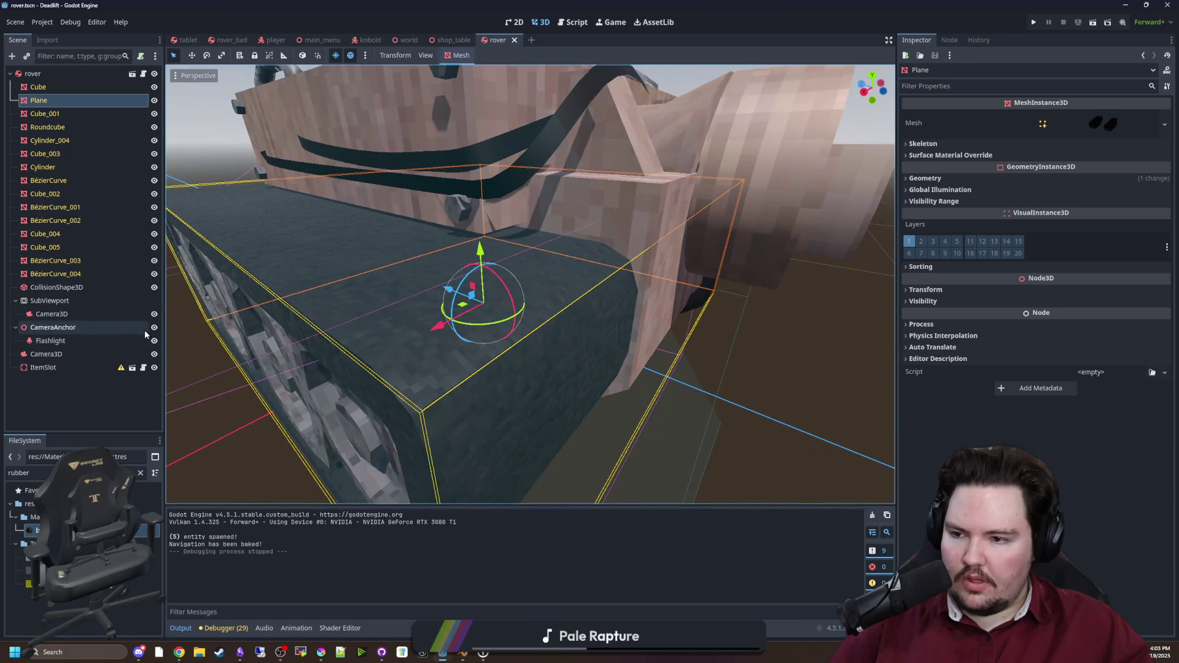
pyautogui.click(143, 474)
pyautogui.write('tread')
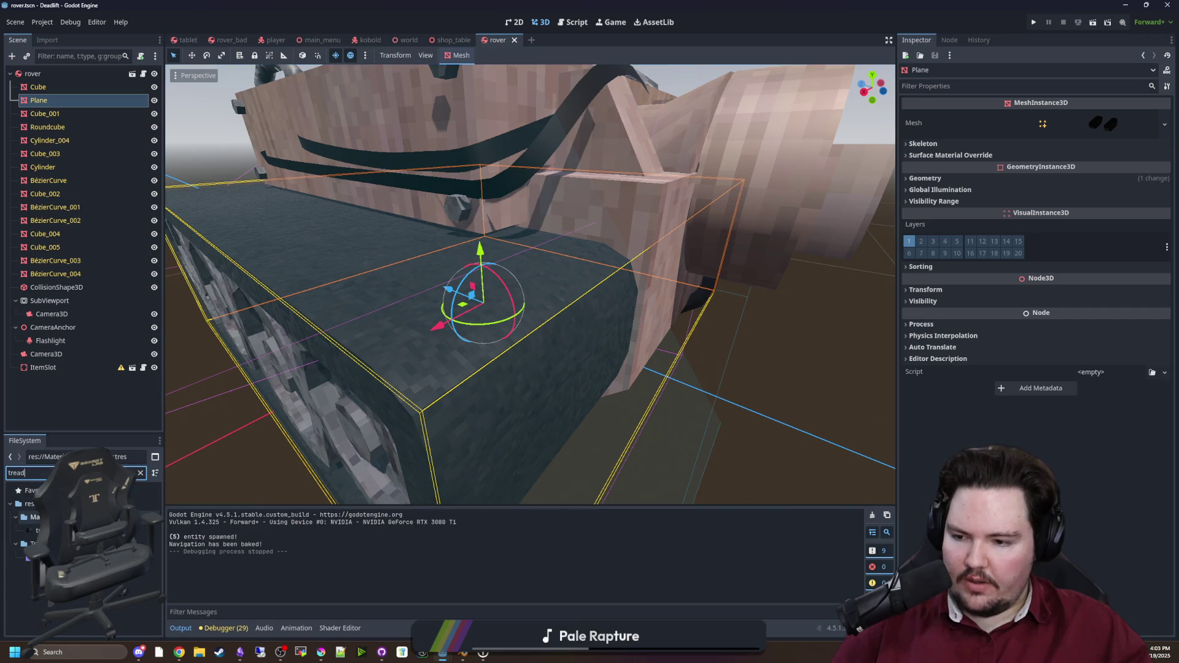
pyautogui.moveTo(38, 530)
pyautogui.mouseDown()
pyautogui.moveTo(403, 370)
pyautogui.moveTo(399, 335)
pyautogui.mouseUp()
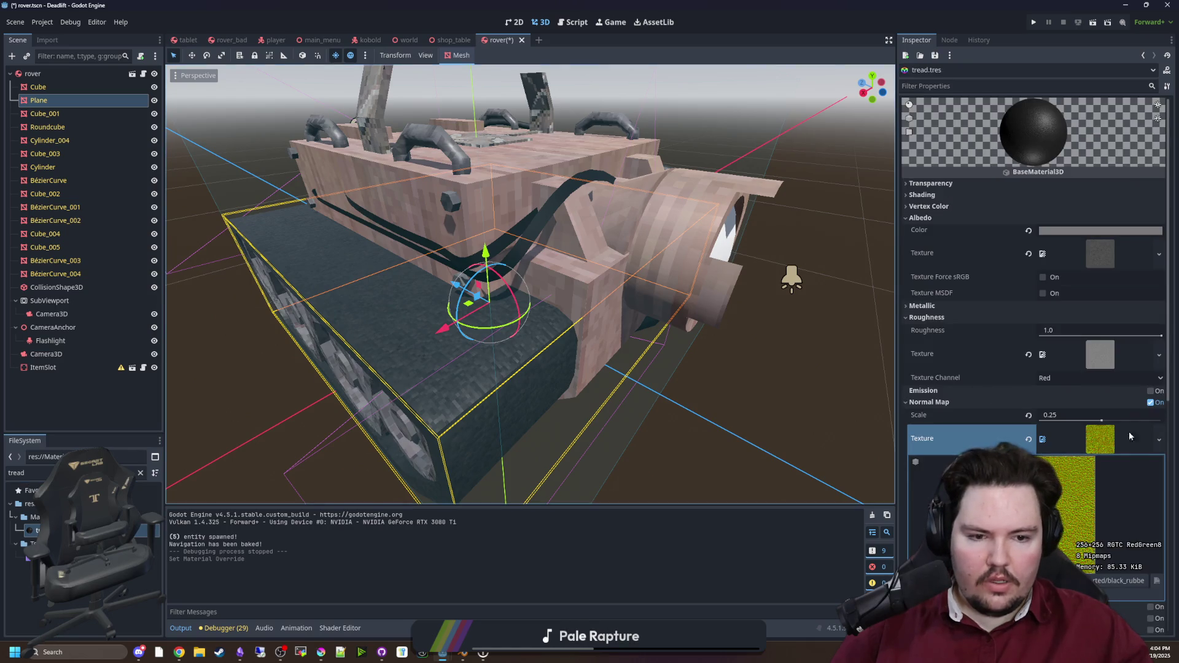
# Step: Quick-load tread_normal.png as the tread material's Normal Map texture
pyautogui.click(1158, 439)
pyautogui.click(1123, 521)
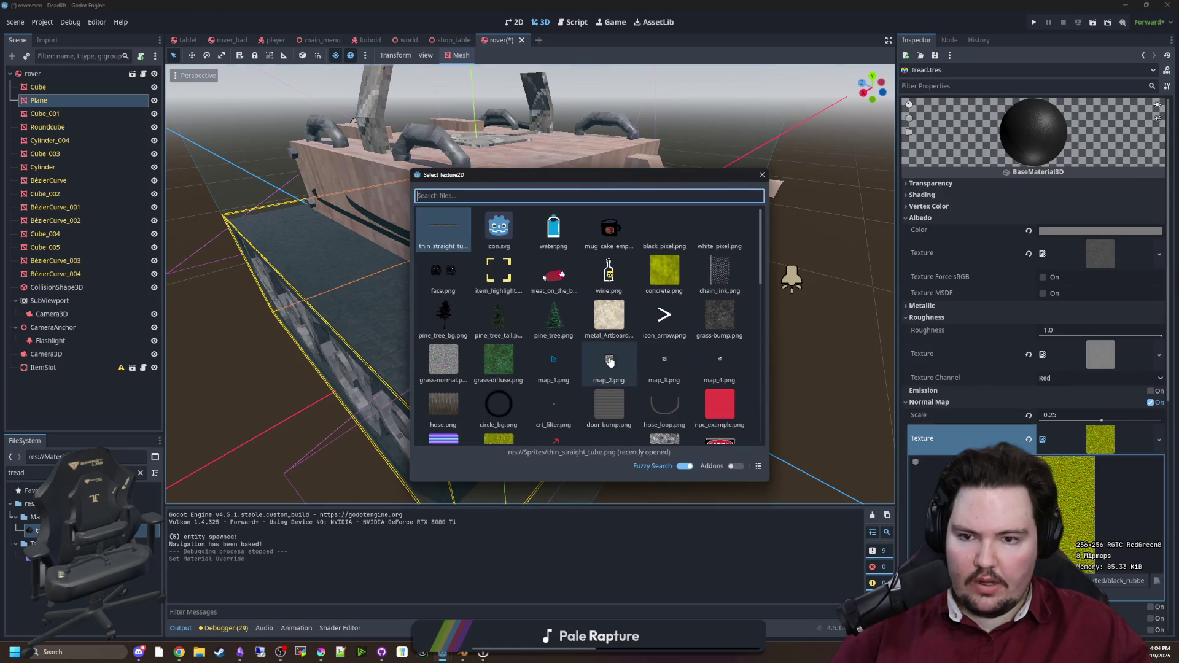
pyautogui.write('tread_norm')
pyautogui.doubleClick(445, 238)
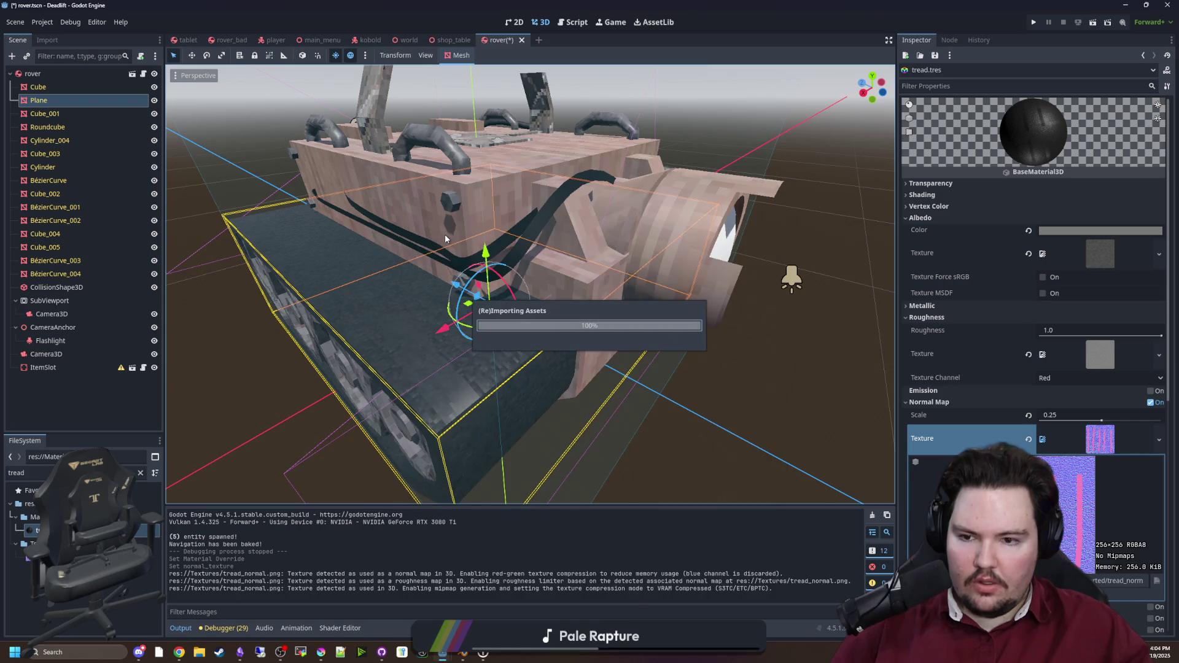
pyautogui.moveTo(558, 393)
pyautogui.mouseDown()
pyautogui.moveTo(716, 444)
pyautogui.moveTo(752, 416)
pyautogui.moveTo(761, 391)
pyautogui.moveTo(748, 388)
pyautogui.moveTo(771, 410)
pyautogui.moveTo(705, 424)
pyautogui.moveTo(432, 395)
pyautogui.moveTo(361, 452)
pyautogui.moveTo(455, 430)
pyautogui.mouseUp()
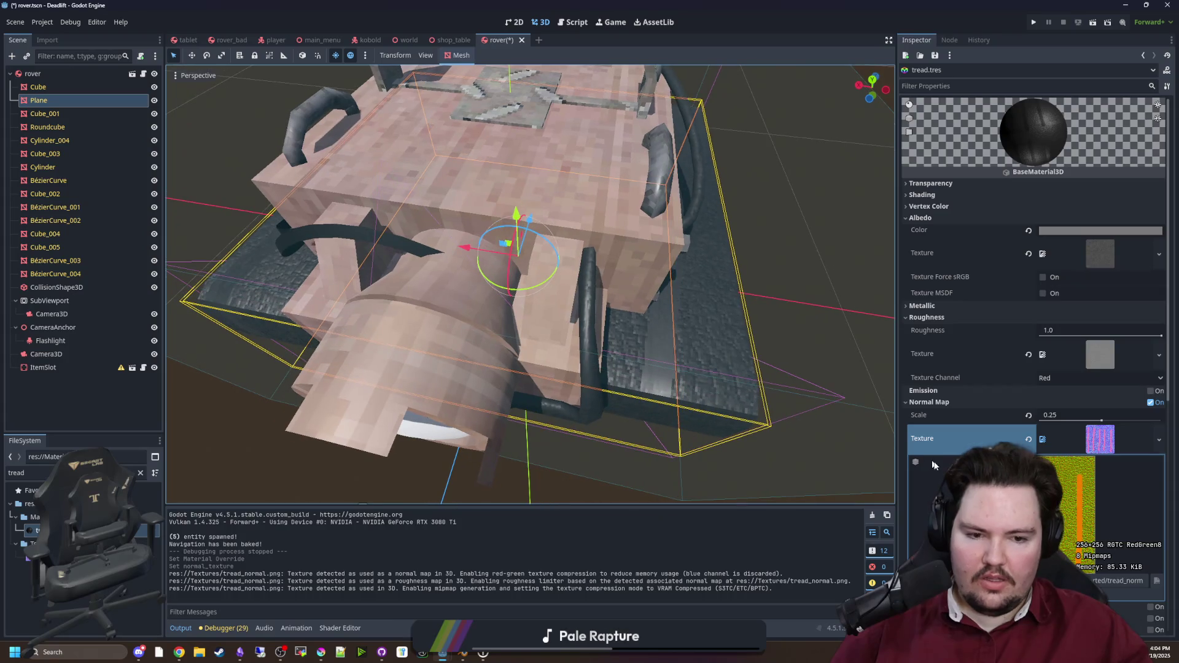
pyautogui.scroll(-5, 933, 464)
# Step: Turn off UV1 Triplanar mapping on the tread material and inspect the result
pyautogui.click(1043, 459)
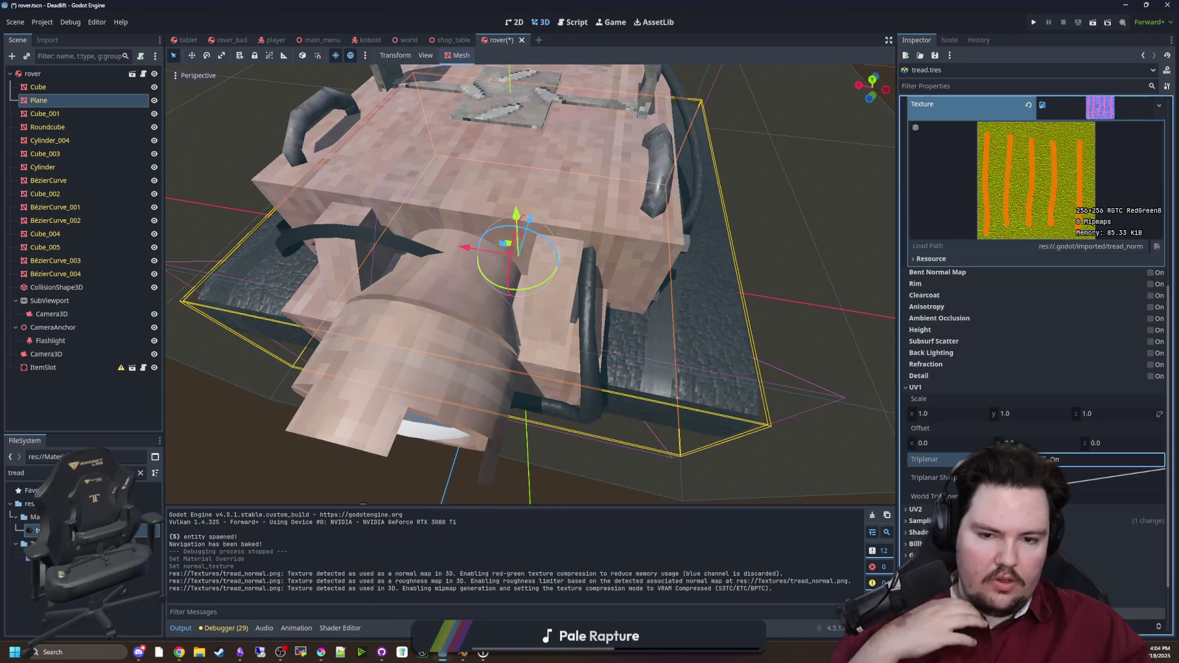
pyautogui.moveTo(552, 368)
pyautogui.mouseDown()
pyautogui.moveTo(567, 355)
pyautogui.moveTo(538, 325)
pyautogui.moveTo(517, 160)
pyautogui.moveTo(556, 297)
pyautogui.mouseUp()
pyautogui.scroll(5, 567, 355)
pyautogui.scroll(-3, 550, 289)
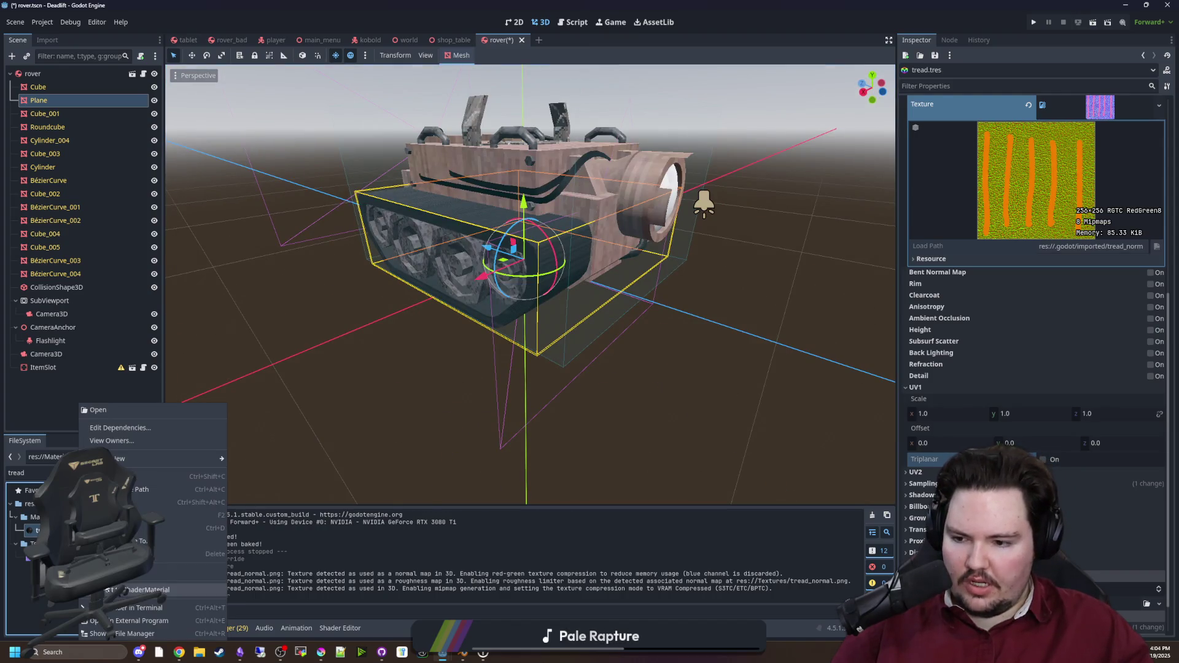
pyautogui.click(524, 372)
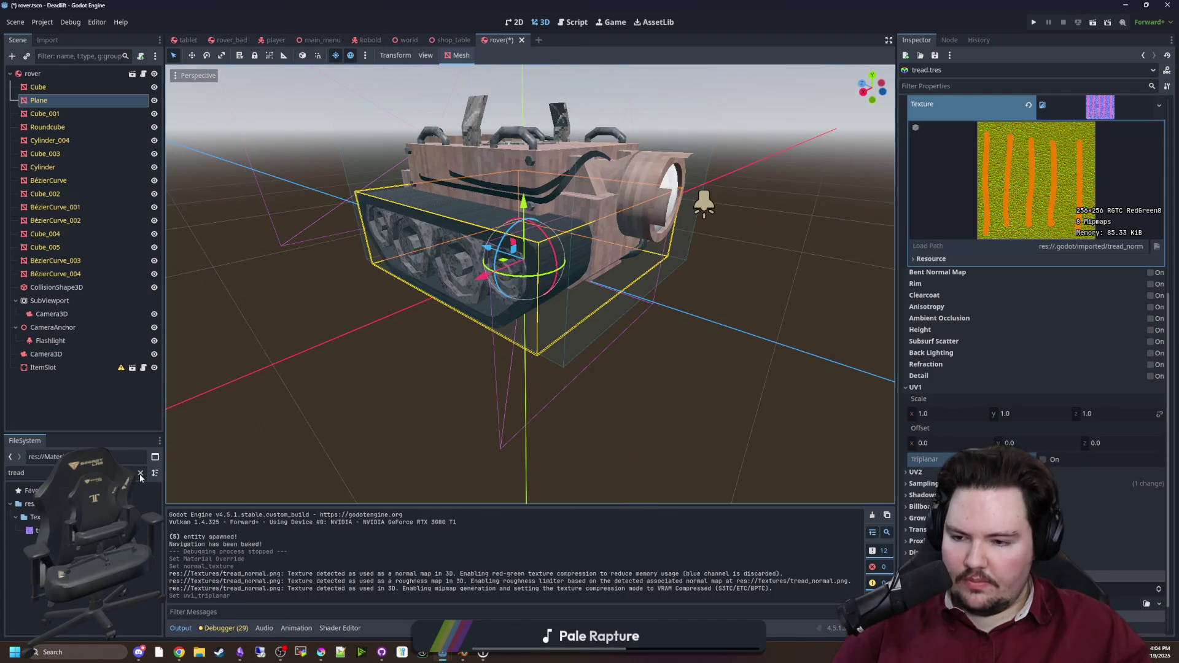
# Step: In Blender, orbit to look down at the rover and select its tread object
pyautogui.hotkey('alt', 'Tab')
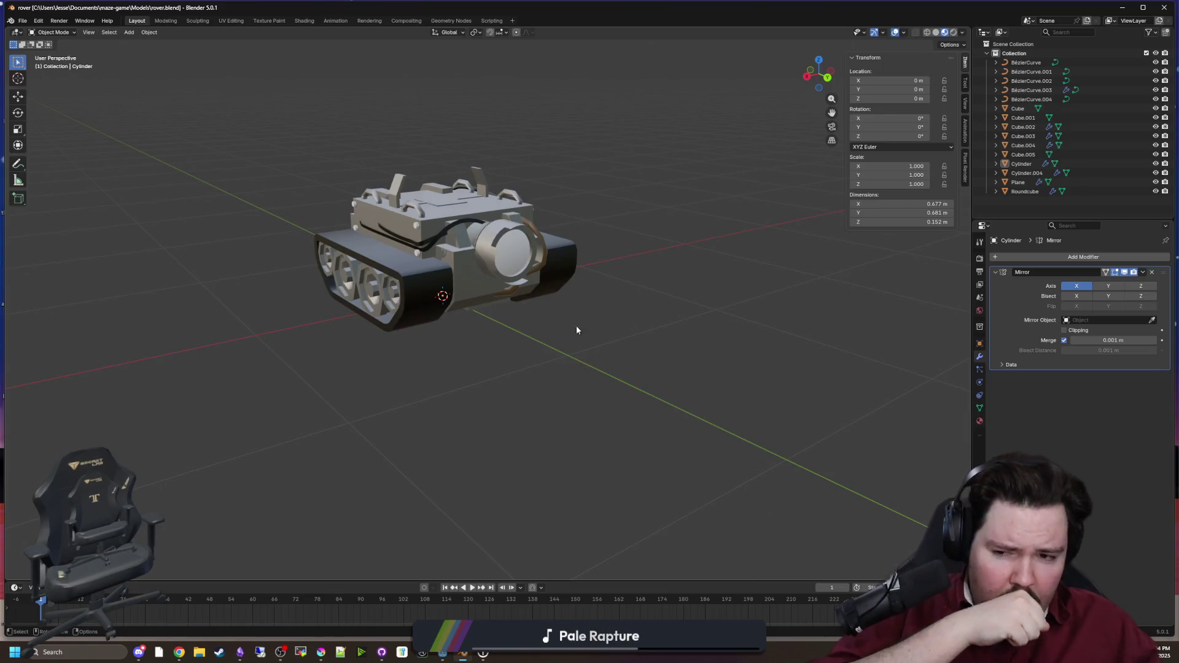
pyautogui.moveTo(592, 314); pyautogui.dragTo(583, 401)
pyautogui.click(521, 367)
pyautogui.scroll(2, 521, 366)
pyautogui.press('Tab')
pyautogui.press('Tab')
pyautogui.click(614, 396)
pyautogui.moveTo(614, 396)
pyautogui.mouseDown()
pyautogui.moveTo(627, 458)
pyautogui.moveTo(550, 394)
pyautogui.moveTo(527, 424)
pyautogui.moveTo(553, 411)
pyautogui.mouseUp()
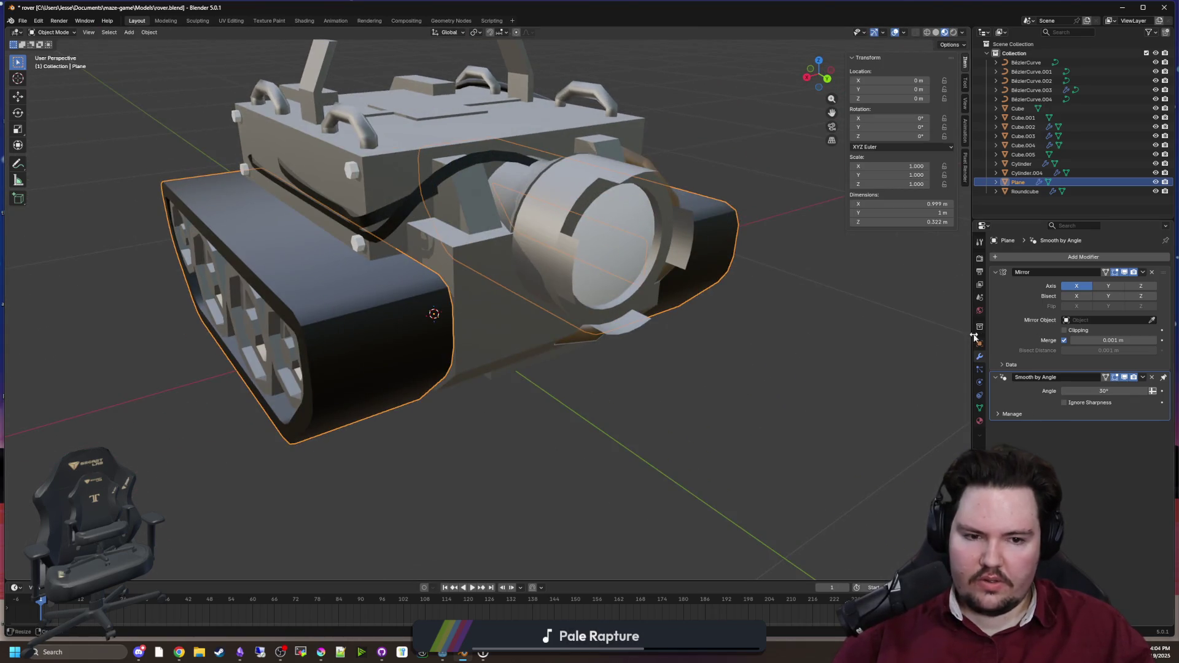
# Step: Add a Scatter on Surface modifier to the Plane tread object
pyautogui.click(1012, 254)
pyautogui.press('space')
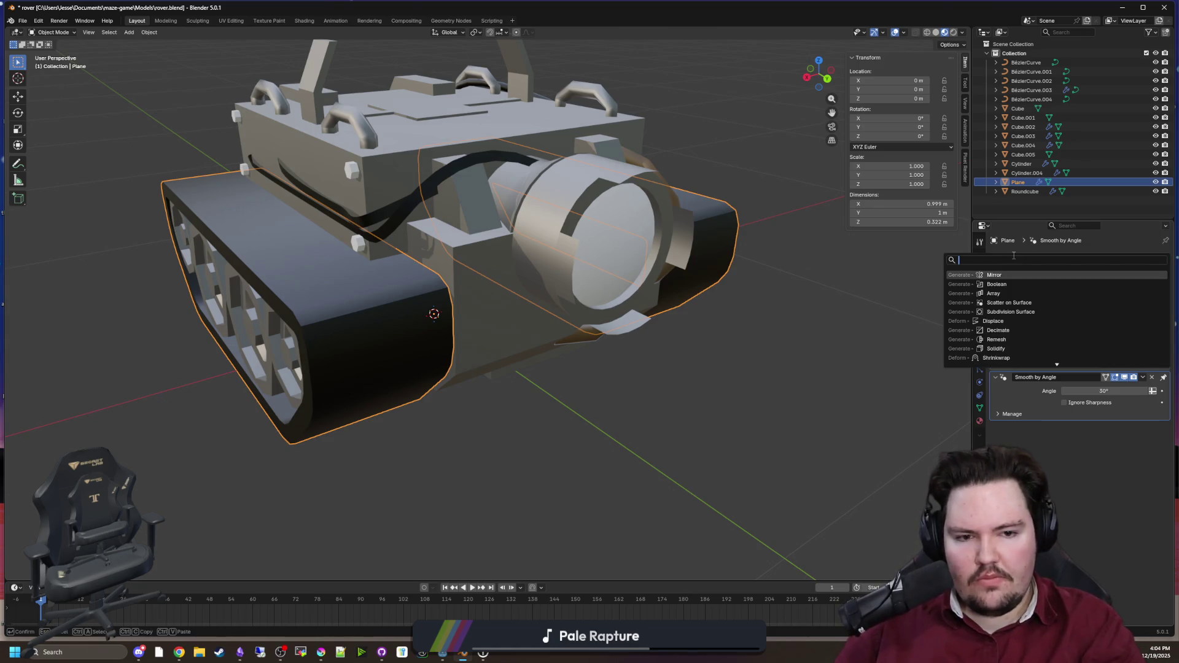
pyautogui.click(1008, 302)
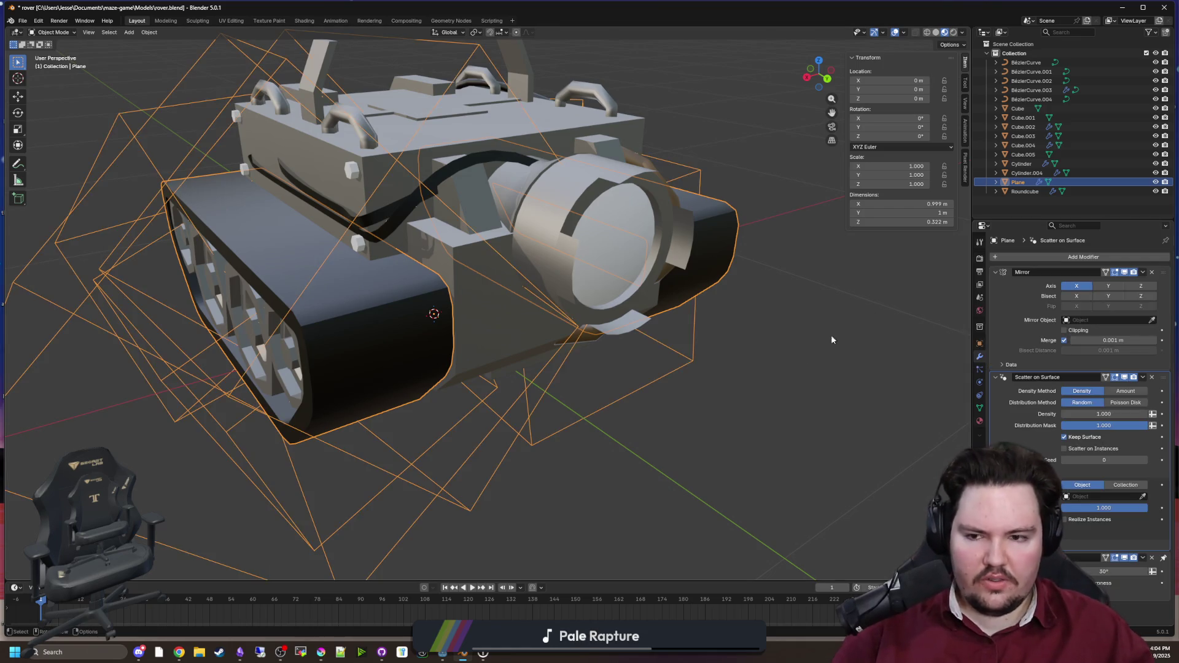
pyautogui.moveTo(613, 393)
pyautogui.mouseDown()
pyautogui.moveTo(667, 374)
pyautogui.moveTo(666, 345)
pyautogui.moveTo(611, 390)
pyautogui.moveTo(716, 418)
pyautogui.moveTo(663, 369)
pyautogui.moveTo(774, 396)
pyautogui.mouseUp()
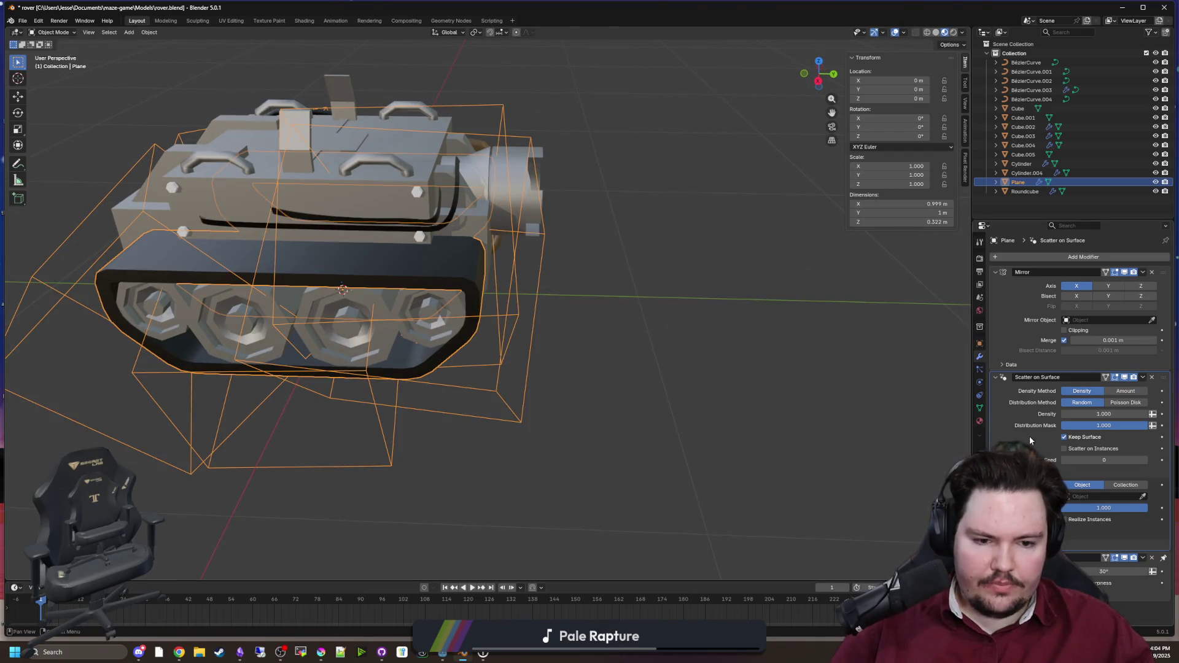
pyautogui.scroll(-2, 1029, 436)
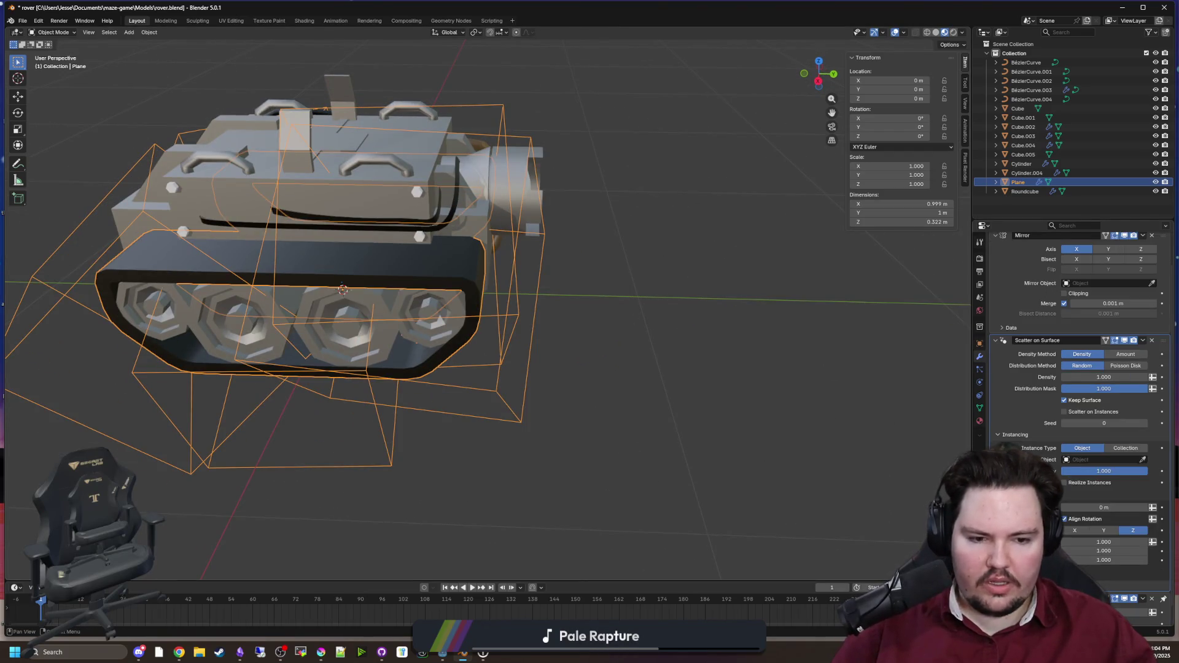
pyautogui.scroll(-1, 1080, 399)
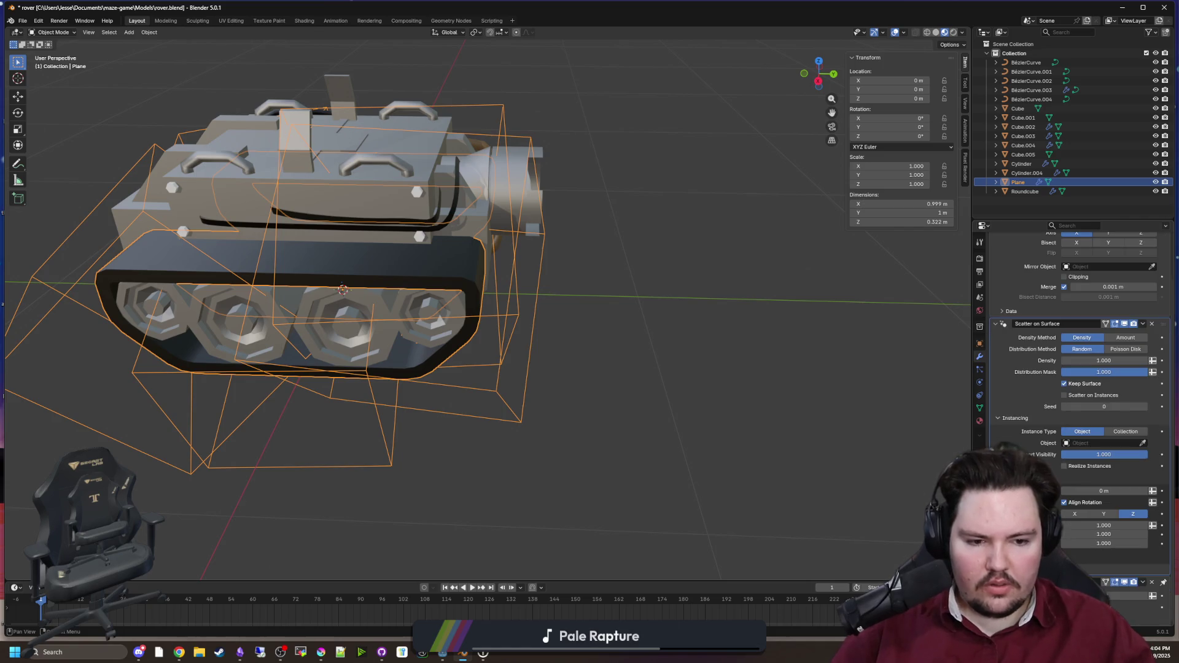
# Step: Turn Align Rotation off under Instancing and deselect all objects
pyautogui.click(1066, 503)
pyautogui.click(1065, 503)
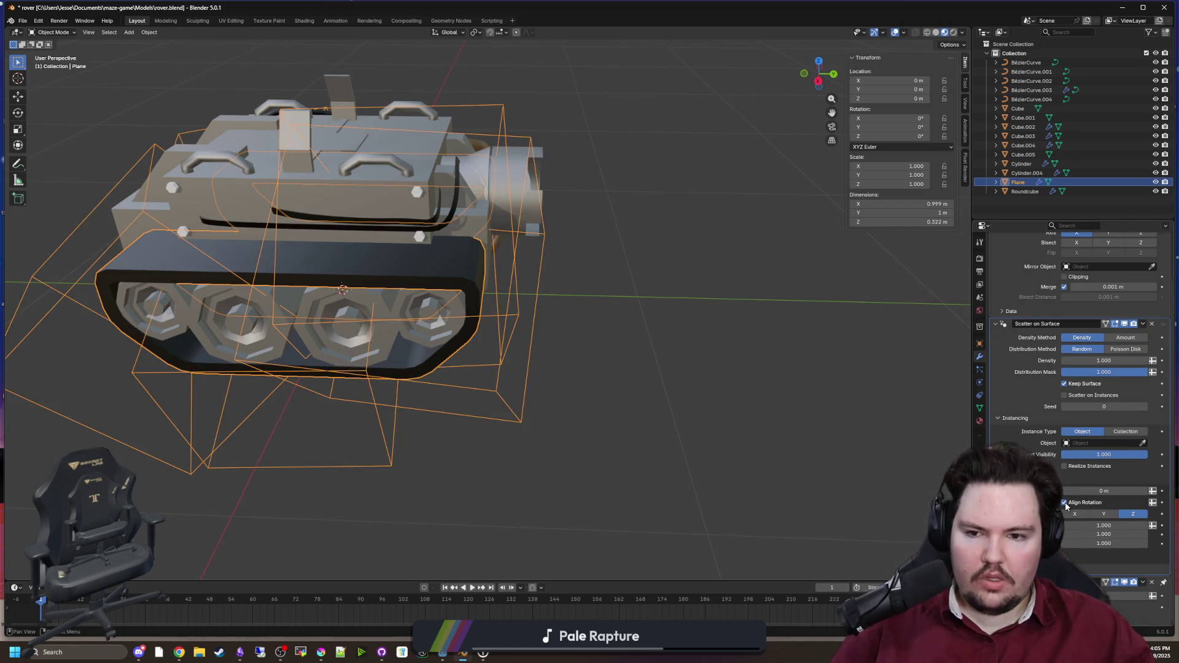
pyautogui.click(1066, 502)
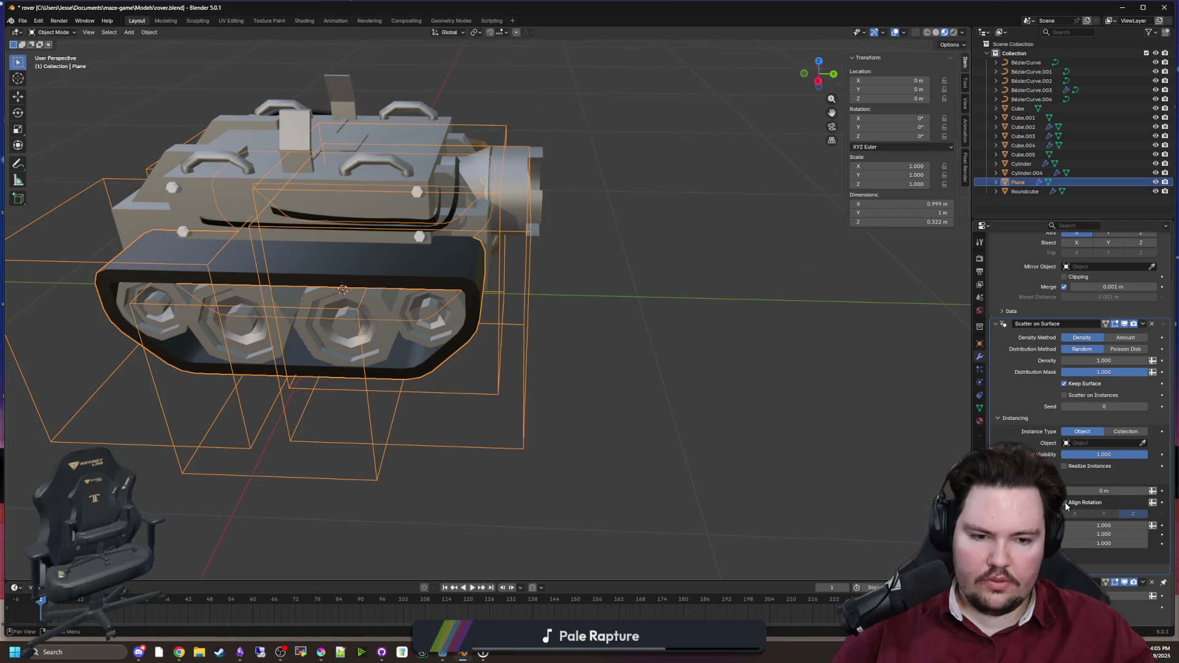
pyautogui.click(717, 348)
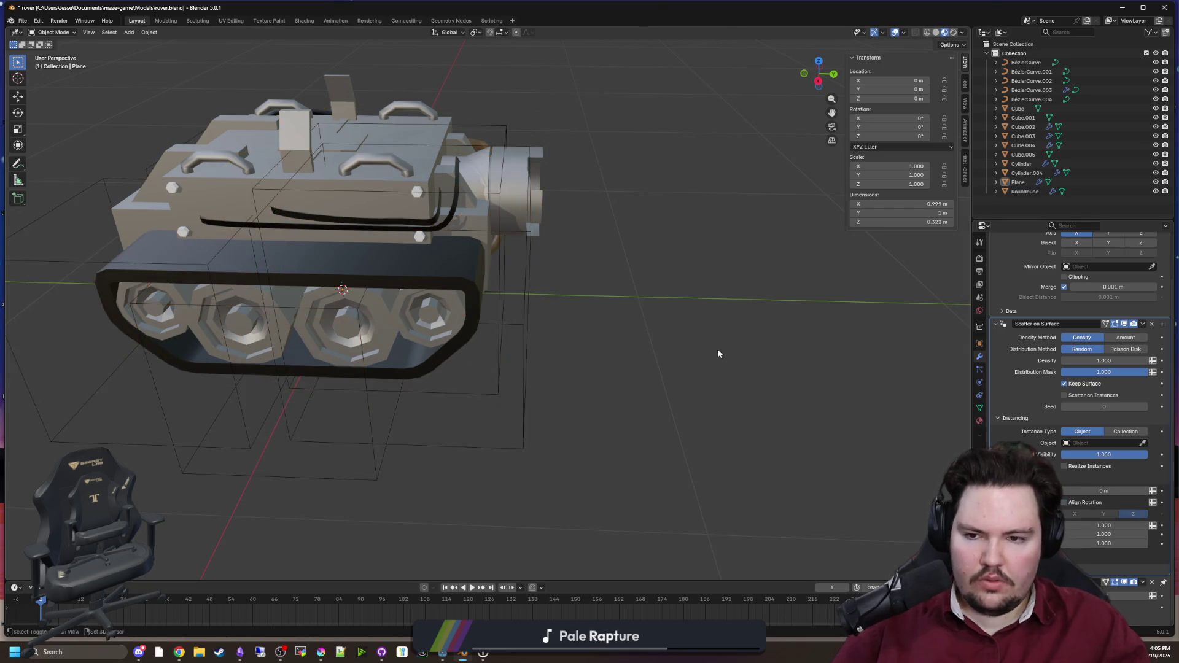
pyautogui.hotkey('shift', 'a')
# Step: Add a cube scaled to 0.08 and move it vertically onto the rover's tread
pyautogui.moveTo(717, 349)
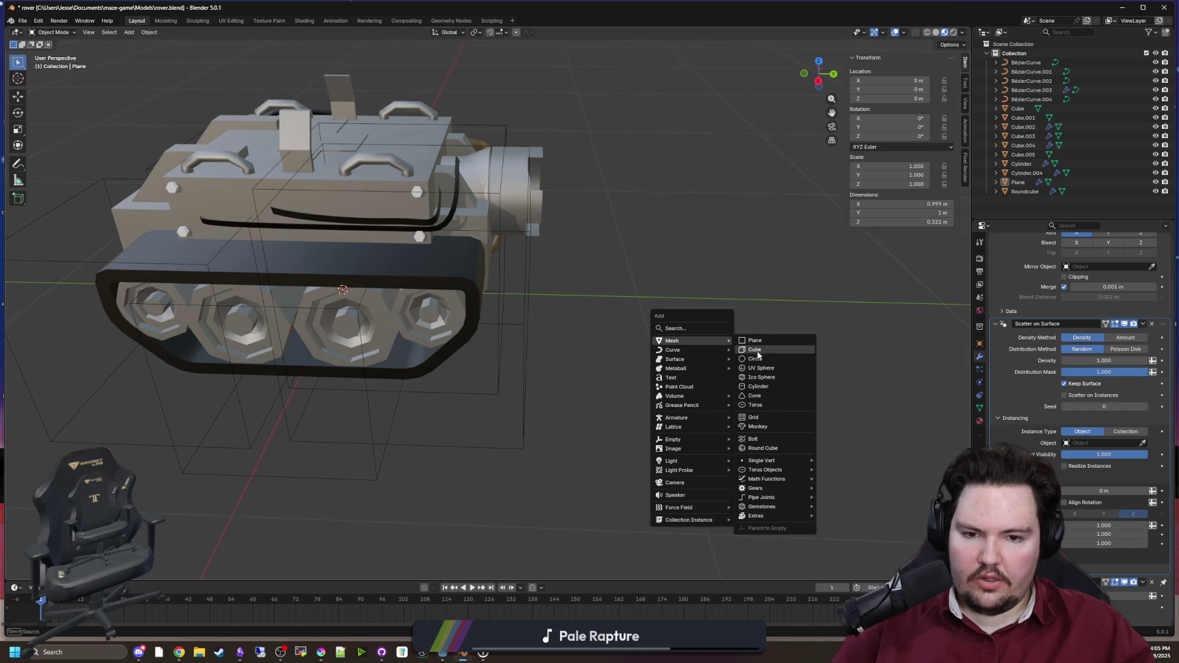
pyautogui.click(757, 349)
pyautogui.write('s0.08')
pyautogui.press('Return')
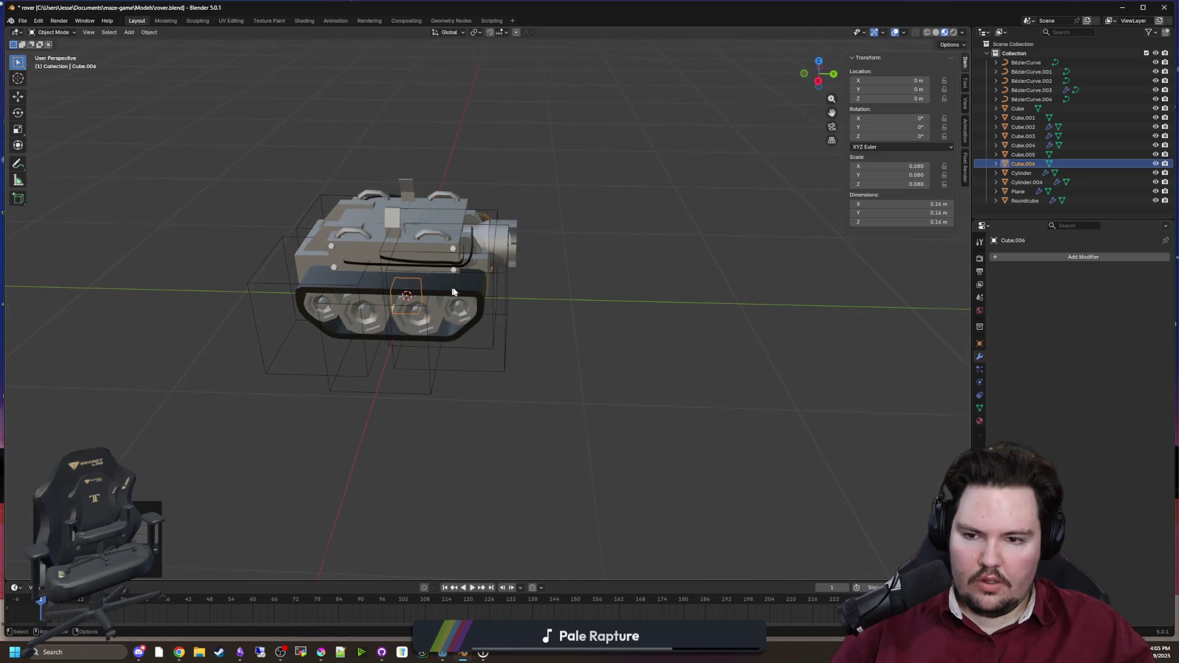
pyautogui.scroll(5, 451, 286)
pyautogui.press('g')
pyautogui.press('x')
pyautogui.press('z')
pyautogui.click(638, 304)
pyautogui.scroll(4, 636, 307)
pyautogui.scroll(-3, 549, 384)
# Step: Flatten the cube along Y, reduce its height on Z, and raise the slab into place
pyautogui.moveTo(548, 385)
pyautogui.mouseDown()
pyautogui.moveTo(510, 370)
pyautogui.moveTo(656, 332)
pyautogui.mouseUp()
pyautogui.scroll(3, 572, 380)
pyautogui.scroll(-2, 656, 332)
pyautogui.press('s')
pyautogui.press('y')
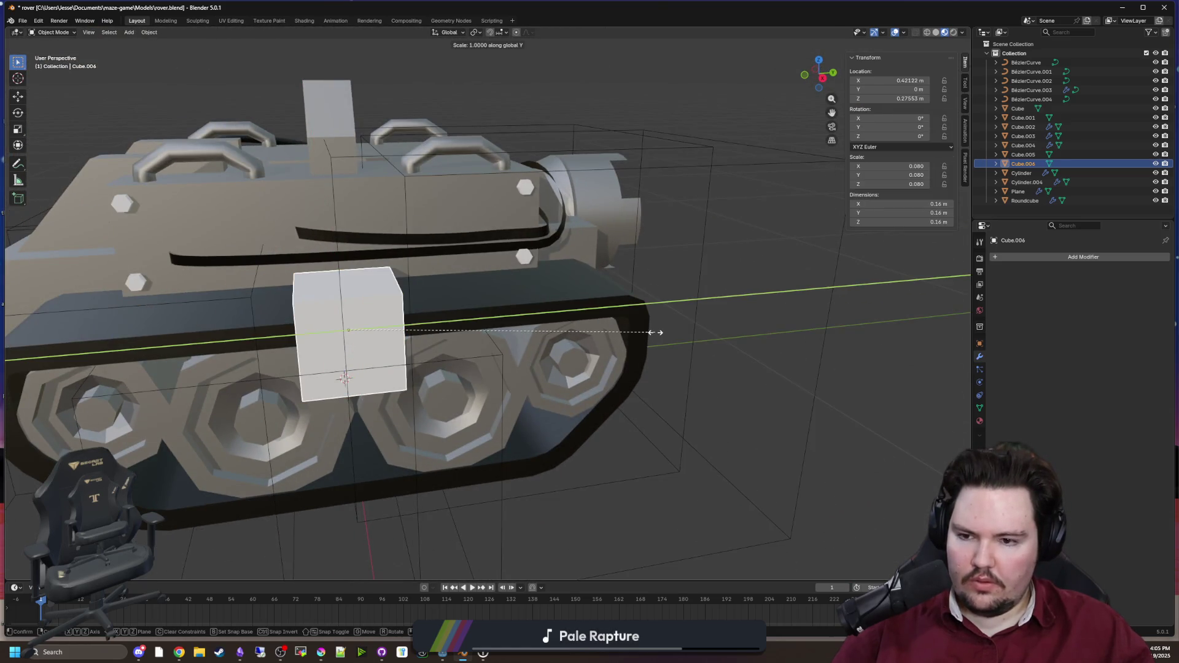
pyautogui.click(409, 326)
pyautogui.moveTo(407, 325)
pyautogui.mouseDown()
pyautogui.moveTo(719, 270)
pyautogui.moveTo(670, 268)
pyautogui.mouseUp()
pyautogui.press('s')
pyautogui.press('z')
pyautogui.click(522, 325)
pyautogui.press('g')
pyautogui.press('z')
pyautogui.click(528, 310)
# Step: Shift the slab sideways along Y and X to sit over the tread
pyautogui.moveTo(528, 310)
pyautogui.mouseDown()
pyautogui.moveTo(569, 322)
pyautogui.moveTo(617, 375)
pyautogui.moveTo(655, 334)
pyautogui.moveTo(687, 330)
pyautogui.moveTo(635, 360)
pyautogui.mouseUp()
pyautogui.press('g')
pyautogui.press('x')
pyautogui.press('y')
pyautogui.click(393, 430)
pyautogui.moveTo(393, 430)
pyautogui.mouseDown()
pyautogui.moveTo(396, 418)
pyautogui.moveTo(602, 379)
pyautogui.moveTo(674, 411)
pyautogui.mouseUp()
pyautogui.press('g')
pyautogui.press('x')
pyautogui.click(652, 409)
# Step: Lengthen the slab along X to 0.24 × 0.028 × 0.0545 m and set its final position
pyautogui.press('s')
pyautogui.press('x')
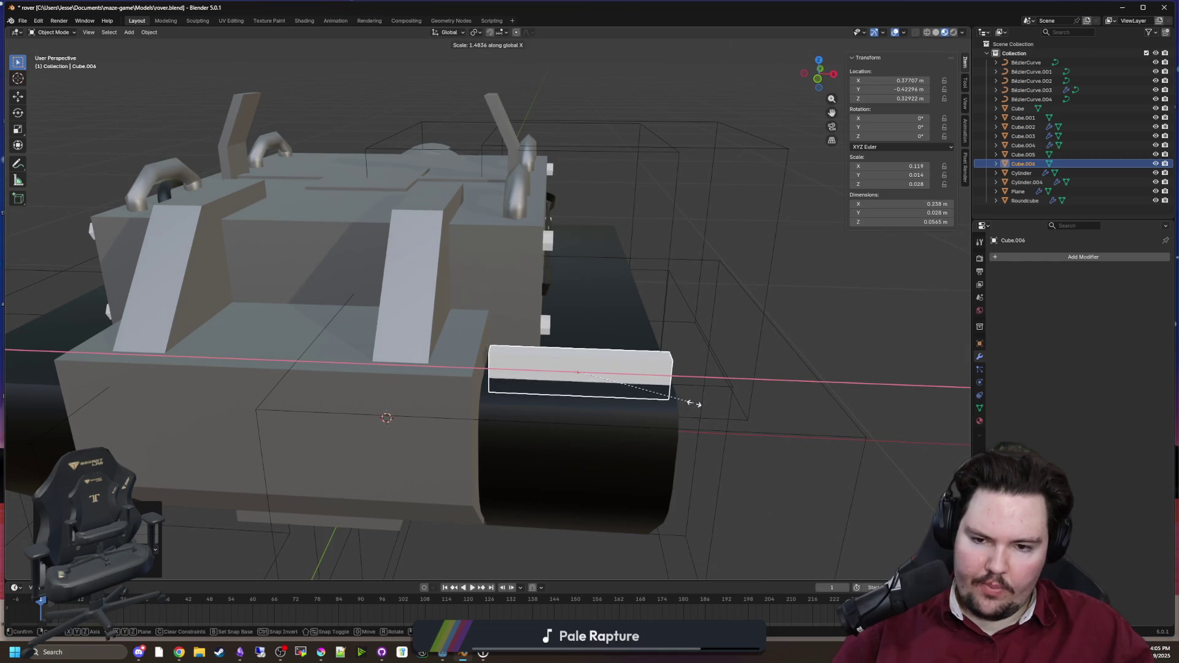
pyautogui.click(698, 403)
pyautogui.moveTo(698, 403); pyautogui.dragTo(692, 403)
pyautogui.press('s')
pyautogui.press('x')
pyautogui.click(676, 403)
pyautogui.press('g')
pyautogui.press('x')
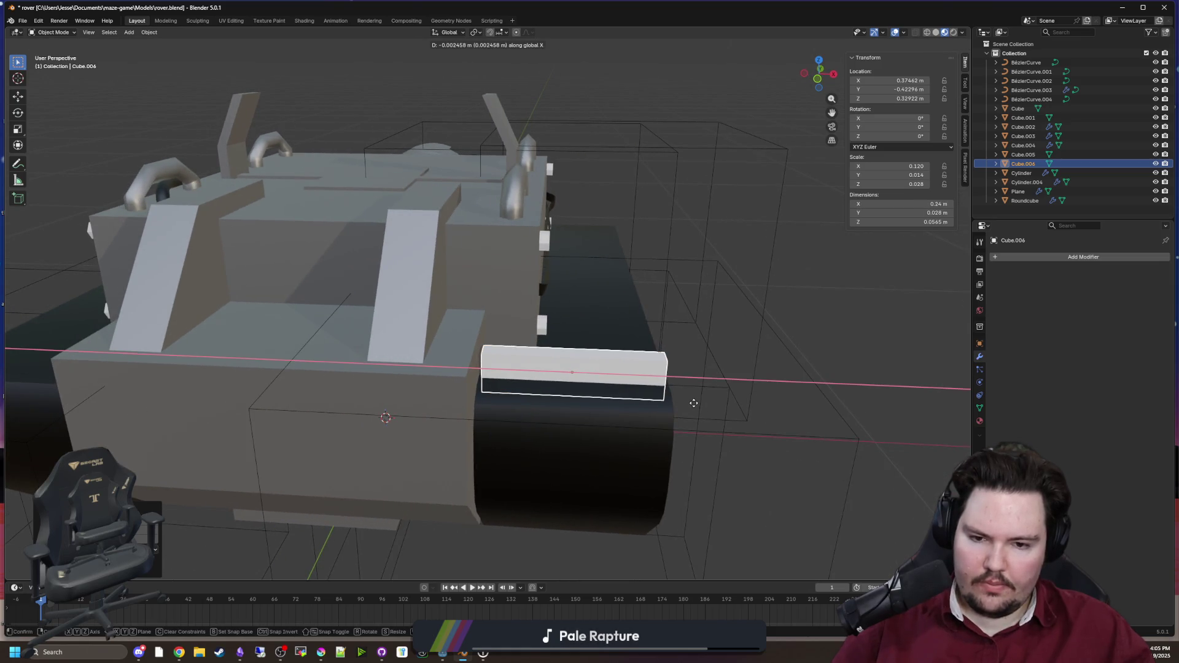
pyautogui.click(693, 403)
pyautogui.scroll(-3, 693, 402)
pyautogui.click(646, 451)
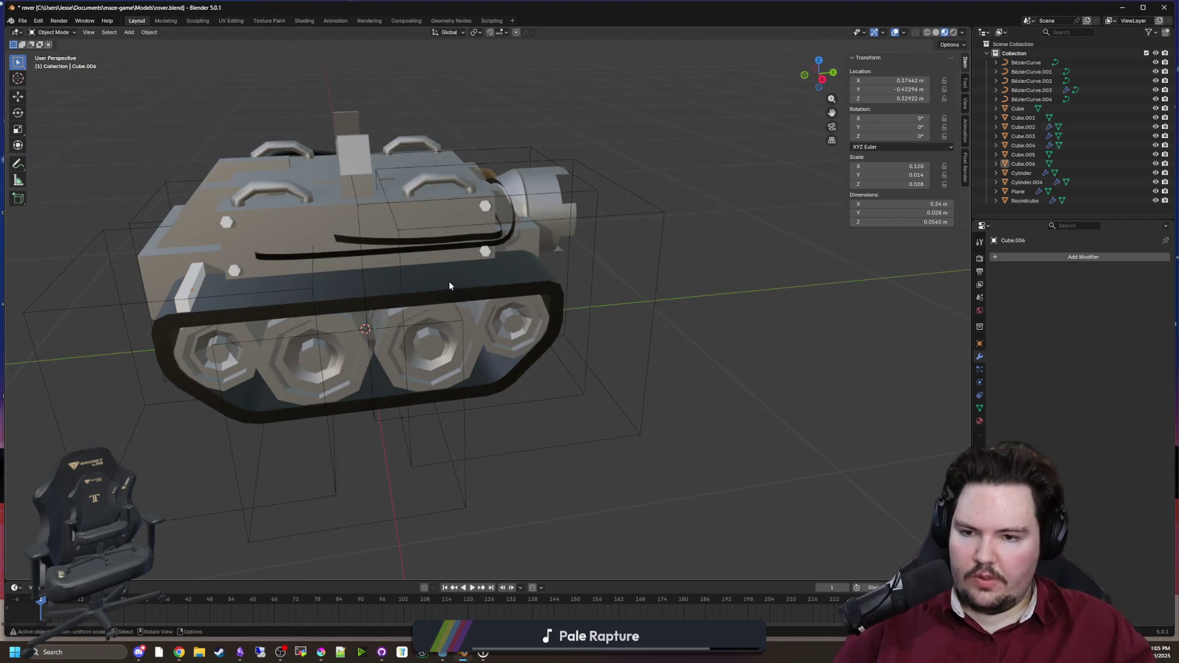
# Step: Set the tread's Scatter on Surface instance object to the slab cube Cube.006
pyautogui.click(450, 285)
pyautogui.click(1143, 496)
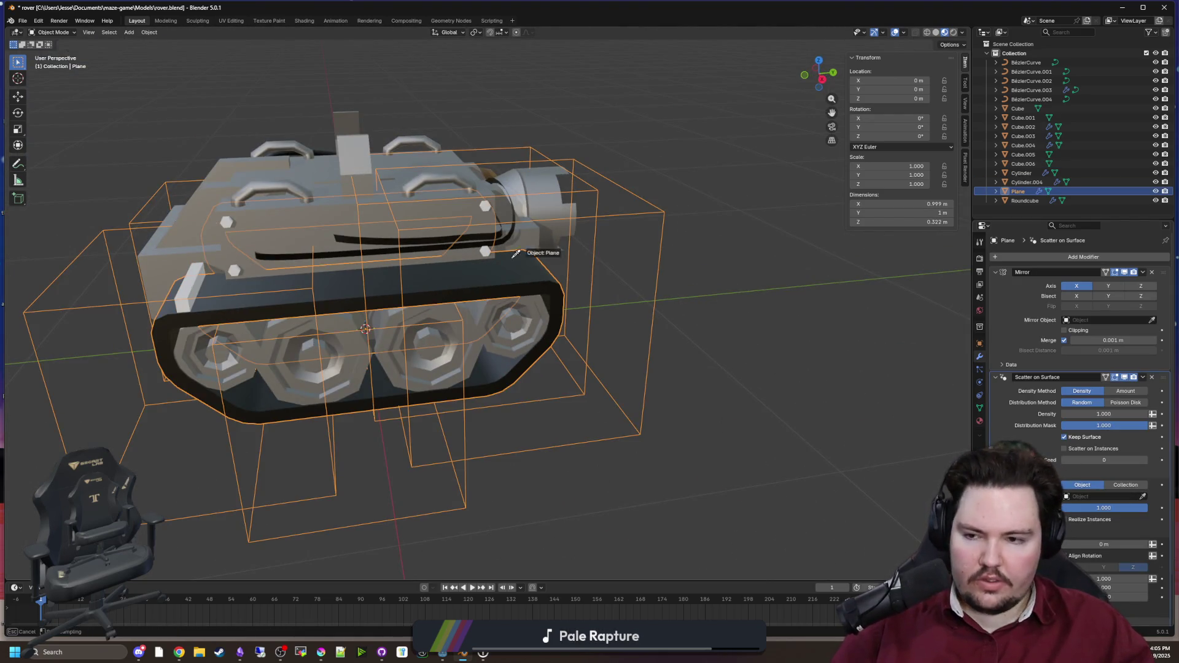
pyautogui.click(185, 285)
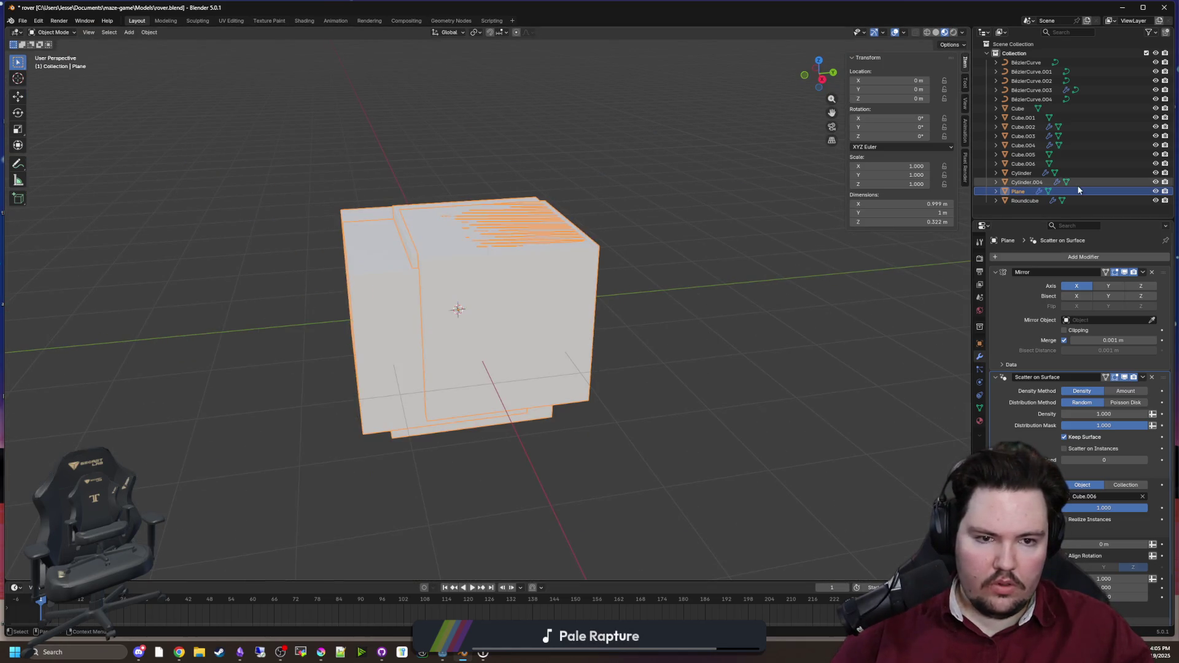
# Step: Apply all transforms to the slab cube while the tread is temporarily hidden
pyautogui.click(1155, 191)
pyautogui.scroll(8, 462, 297)
pyautogui.click(191, 286)
pyautogui.hotkey('ctrl', 'a')
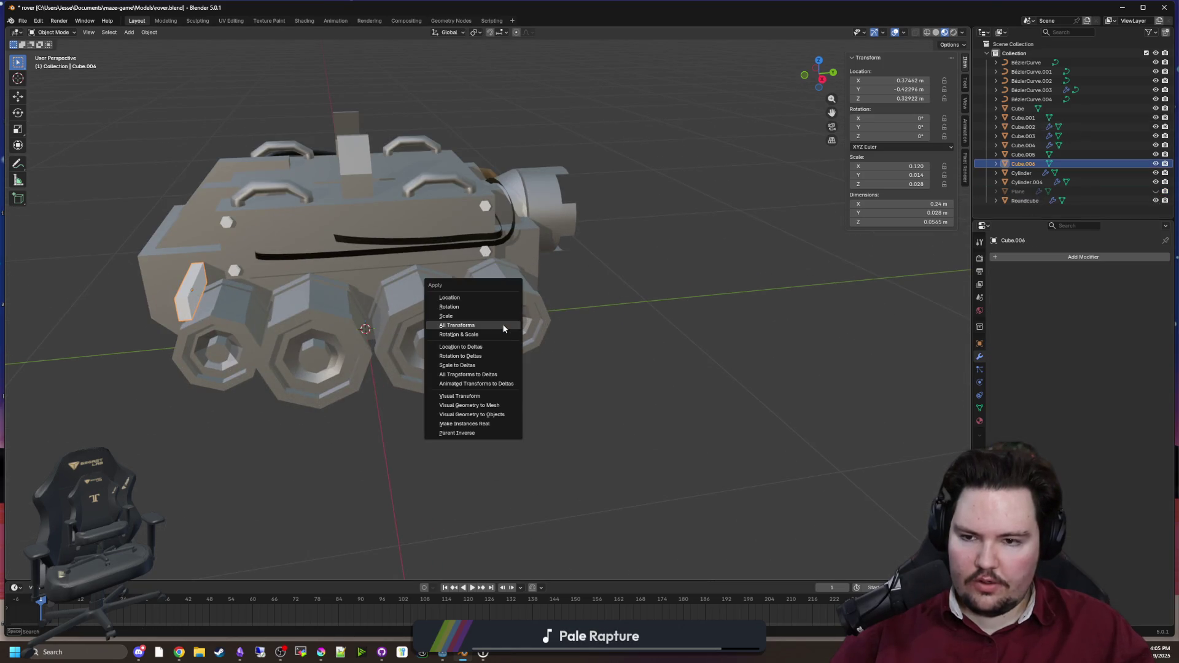
pyautogui.click(457, 324)
pyautogui.click(1155, 191)
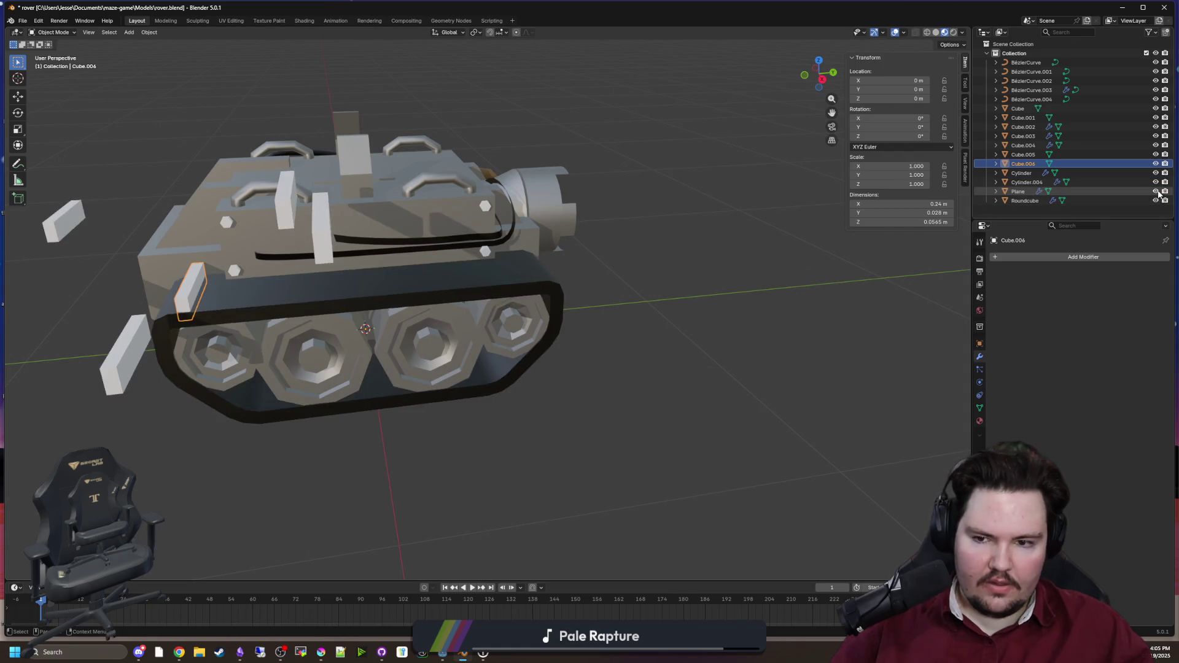
# Step: Set the slab cube Cube.006's origin to Center of Mass (Surface)
pyautogui.click(394, 302)
pyautogui.moveTo(419, 301)
pyautogui.mouseDown()
pyautogui.moveTo(488, 278)
pyautogui.moveTo(672, 317)
pyautogui.moveTo(589, 299)
pyautogui.moveTo(597, 369)
pyautogui.mouseUp()
pyautogui.scroll(3, 597, 368)
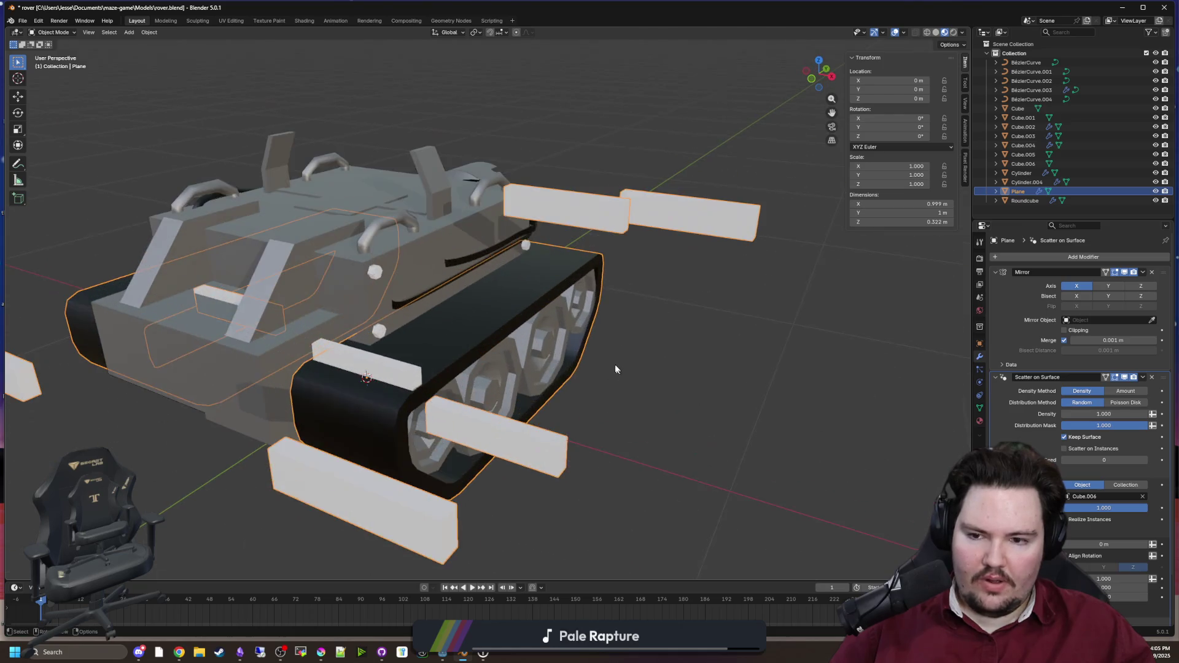
pyautogui.click(387, 365)
pyautogui.rightClick(386, 364)
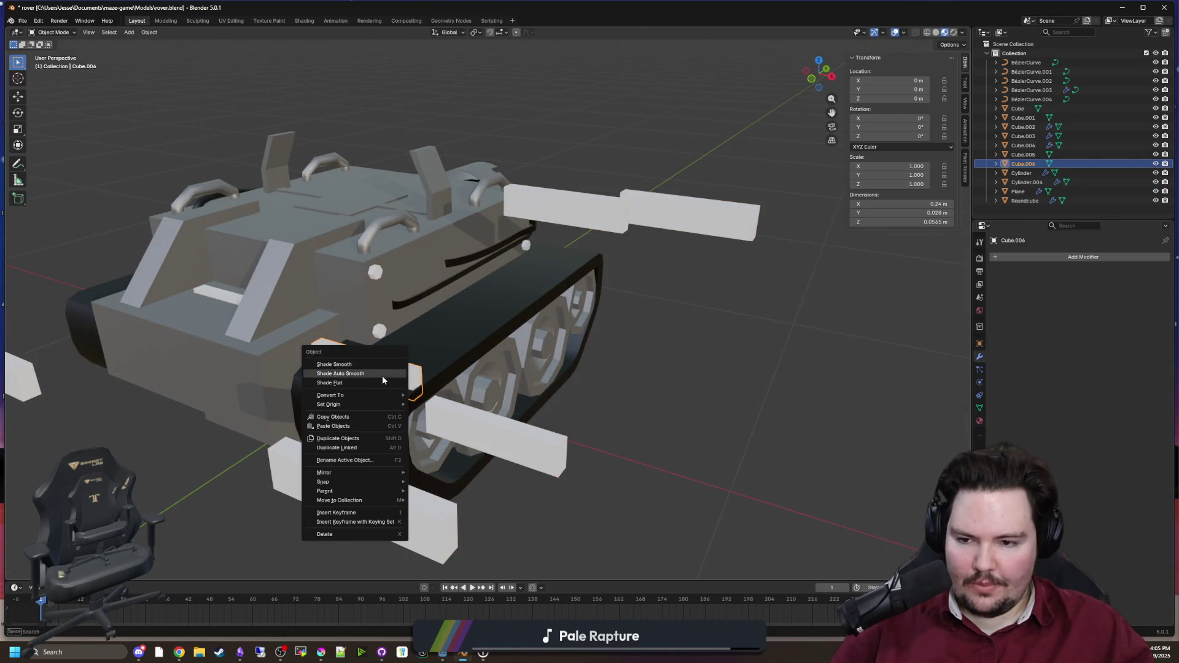
pyautogui.moveTo(381, 403)
pyautogui.click(458, 435)
# Step: Select the Plane hull to show its Mirror and Scatter on Surface modifiers
pyautogui.rightClick(445, 406)
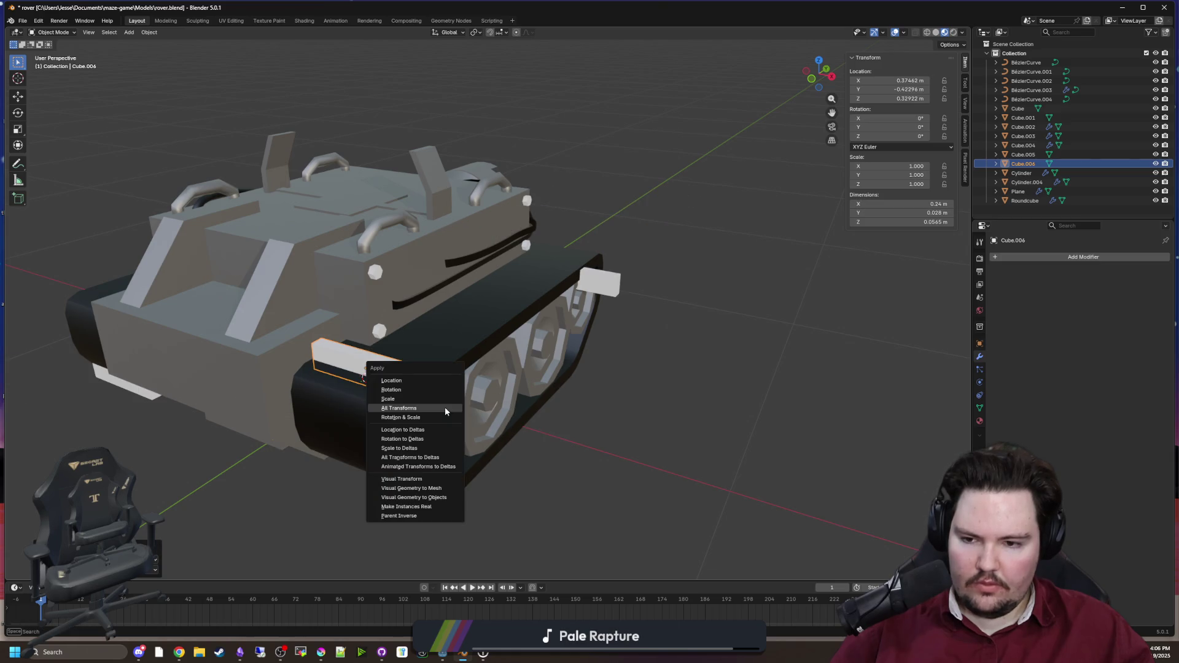
pyautogui.click(456, 318)
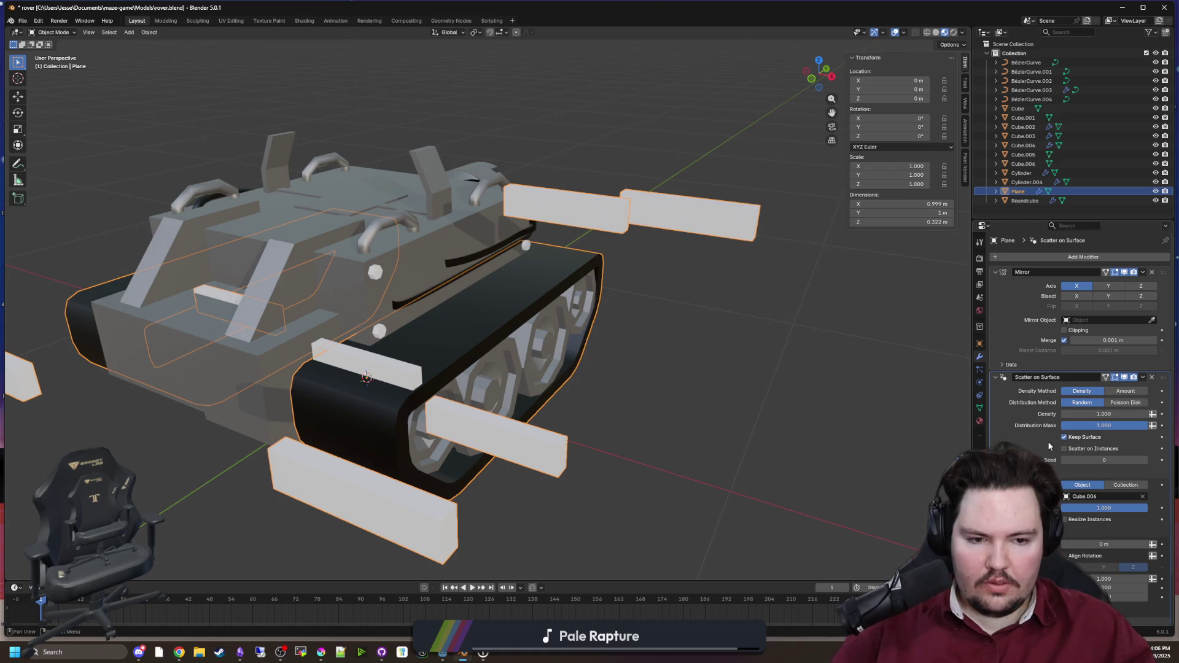
pyautogui.scroll(-2, 1043, 435)
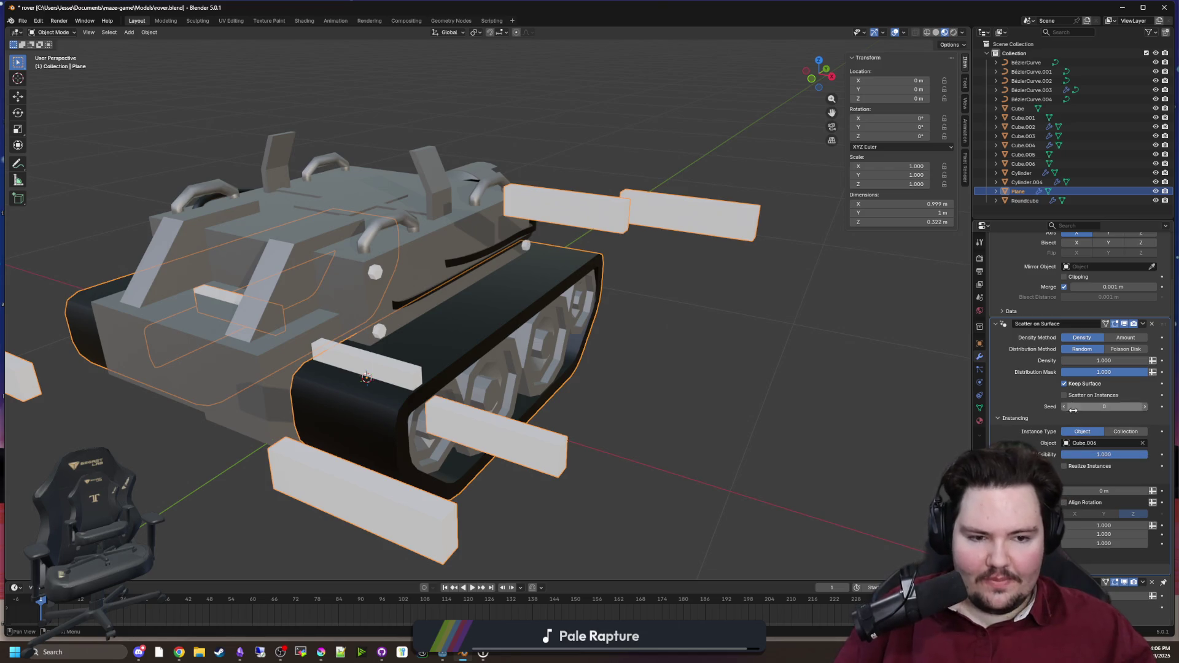
# Step: Preview the scatter with the hull hidden and shown, trying and undoing a surface offset
pyautogui.click(1068, 385)
pyautogui.click(1066, 386)
pyautogui.click(1066, 386)
pyautogui.click(1065, 387)
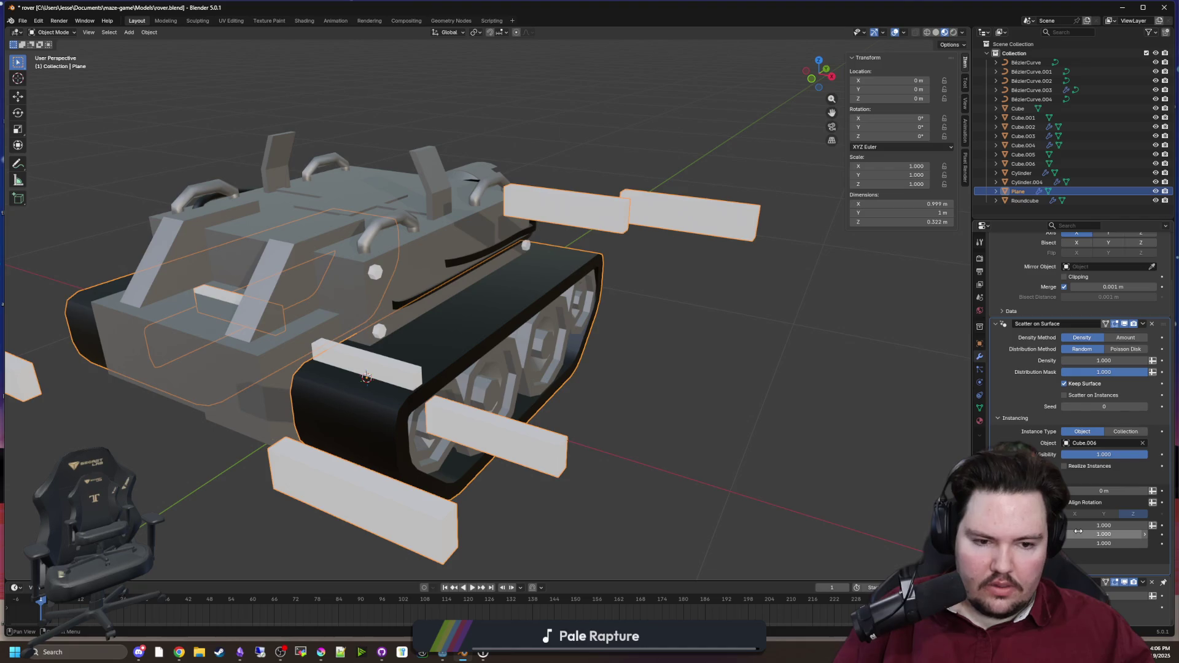
pyautogui.moveTo(1074, 490); pyautogui.dragTo(1081, 492)
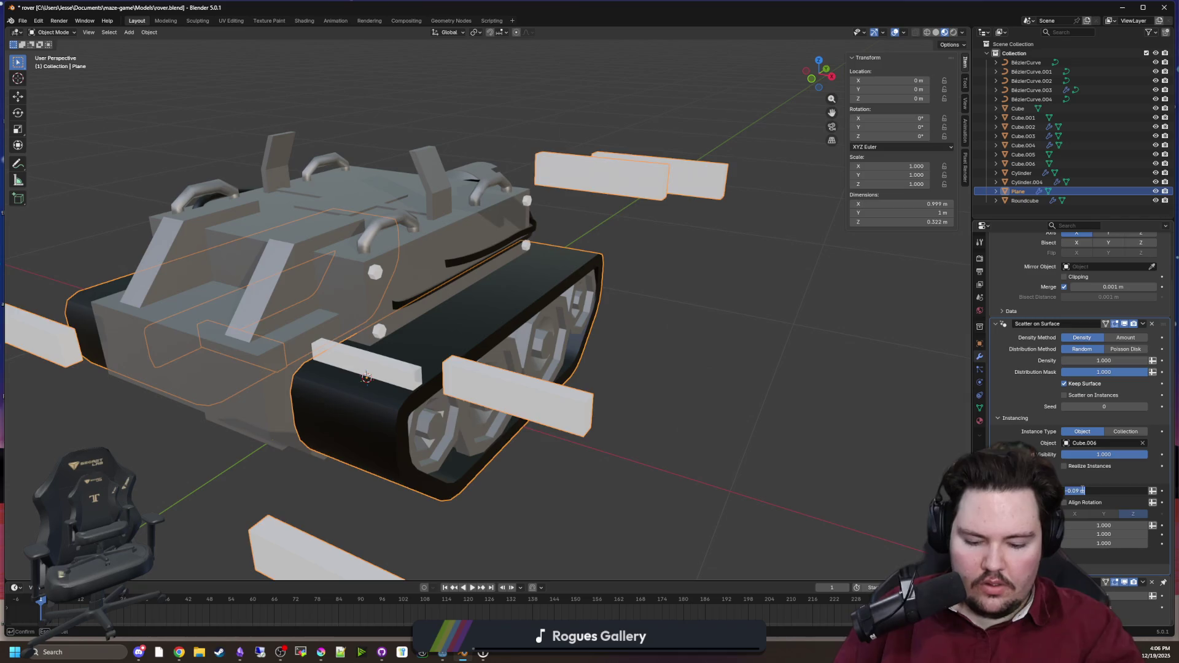
pyautogui.hotkey('ctrl', 'z')
# Step: Enable Align Rotation on the scattered blocks and set its axis to X
pyautogui.click(1064, 502)
pyautogui.scroll(-3, 743, 399)
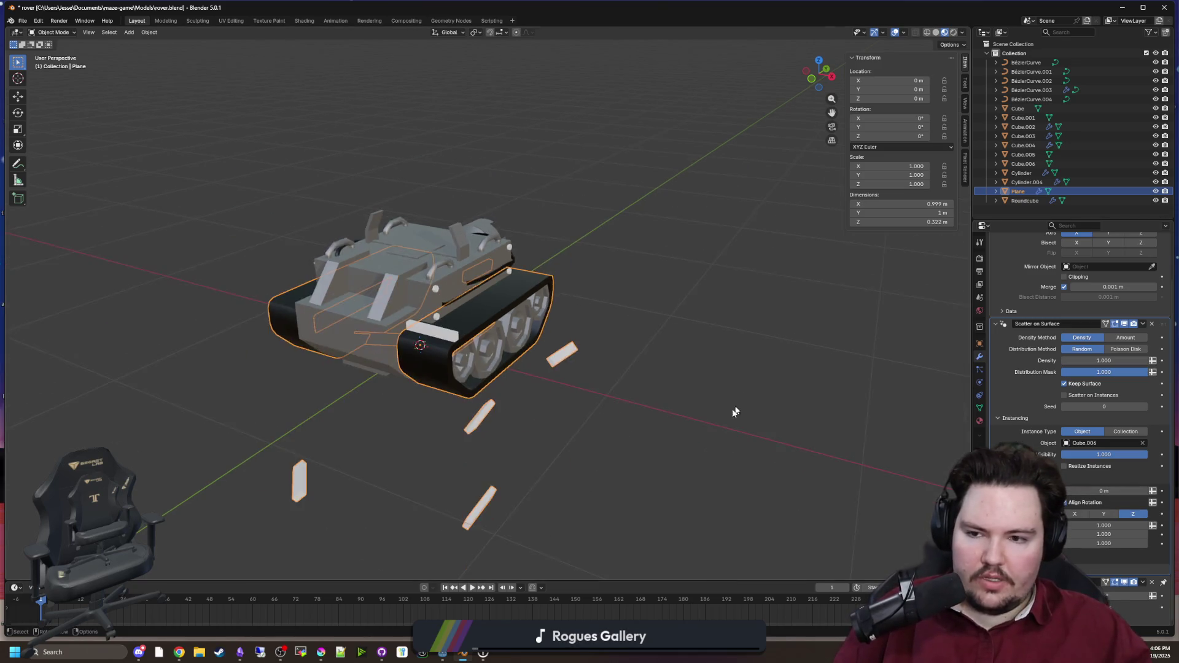
pyautogui.moveTo(663, 393)
pyautogui.mouseDown()
pyautogui.moveTo(605, 362)
pyautogui.moveTo(501, 336)
pyautogui.moveTo(532, 395)
pyautogui.moveTo(553, 407)
pyautogui.moveTo(647, 387)
pyautogui.moveTo(772, 392)
pyautogui.mouseUp()
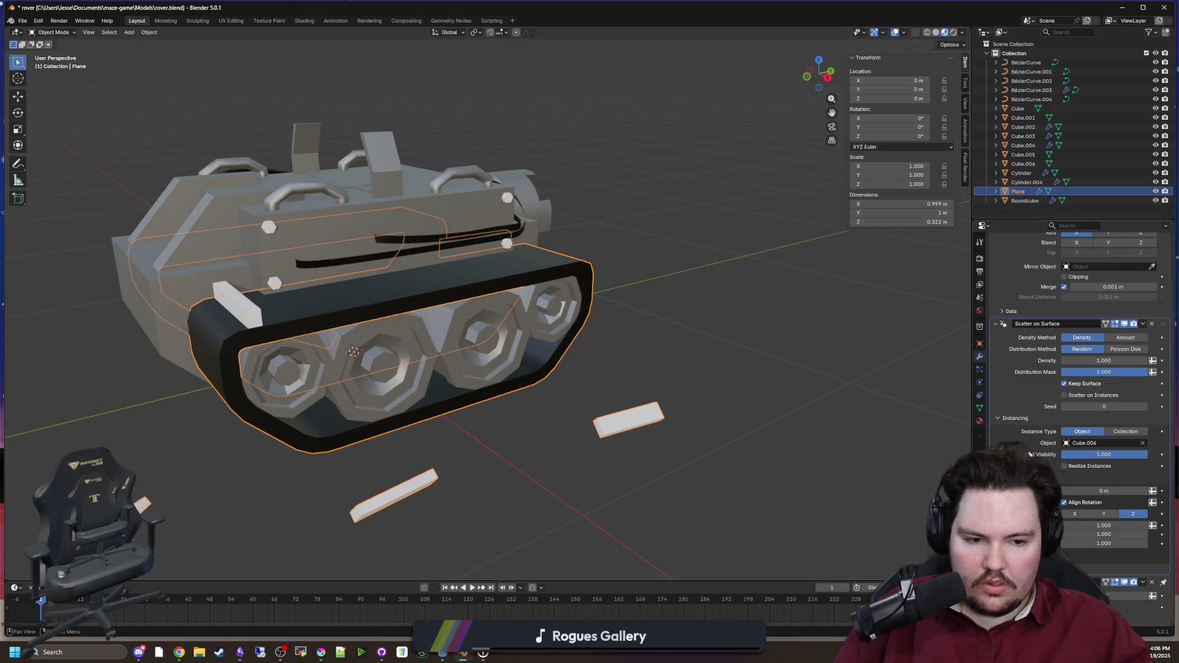
pyautogui.click(1110, 513)
pyautogui.click(1075, 514)
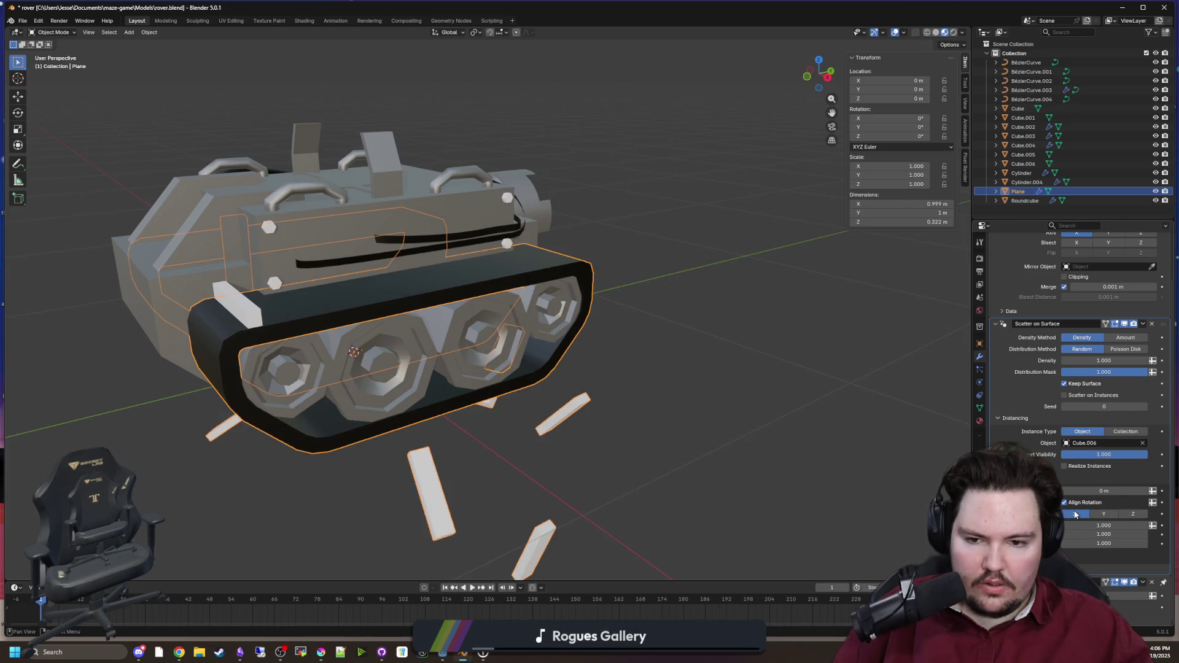
# Step: Reset the scattered blocks' scale to 1
pyautogui.moveTo(1103, 525); pyautogui.dragTo(1046, 525)
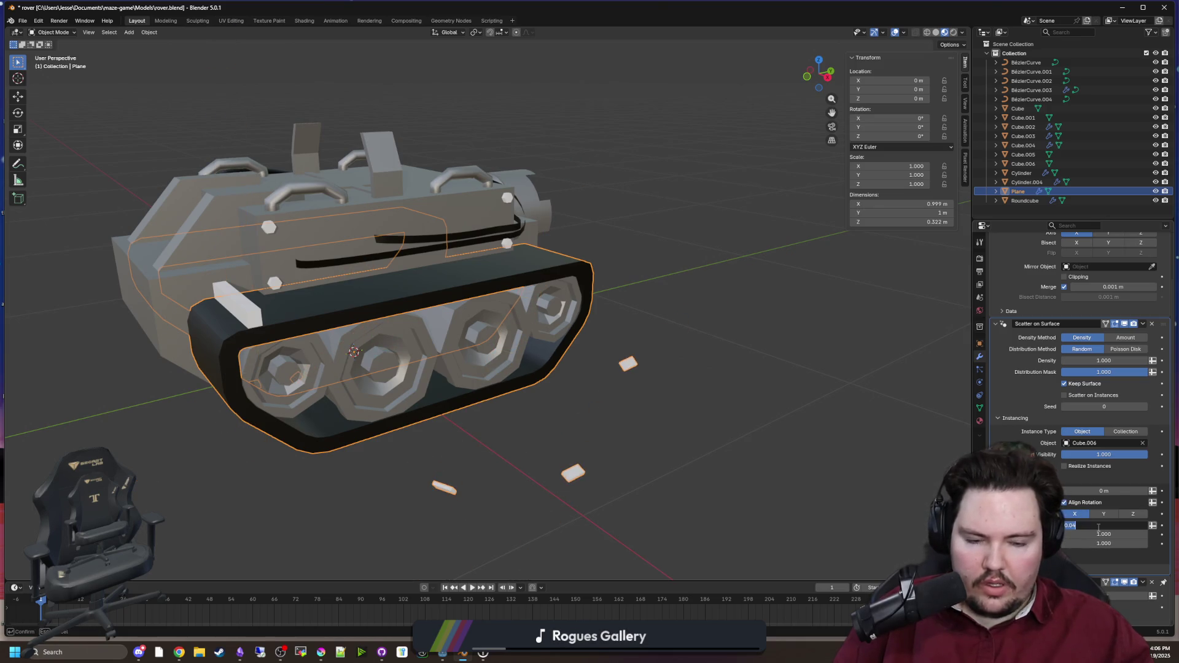
pyautogui.write('1')
pyautogui.press('Return')
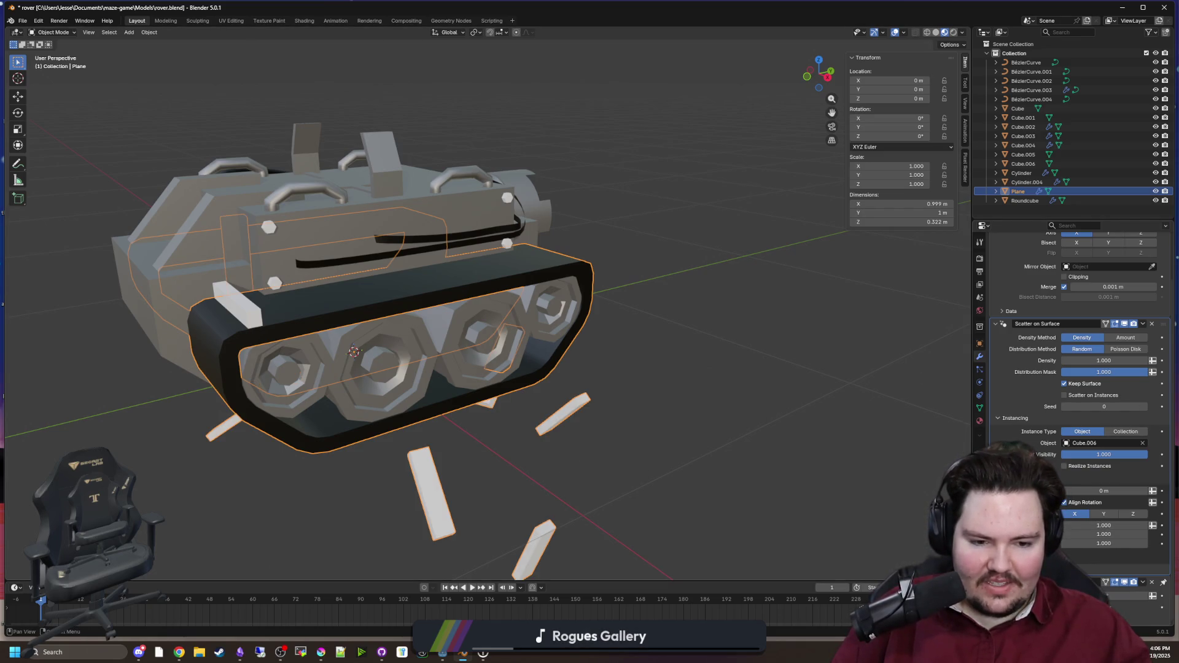
# Step: Switch the scatter's distribution method to Poisson Disk for even block spacing
pyautogui.moveTo(1148, 372)
pyautogui.mouseDown()
pyautogui.moveTo(1081, 372)
pyautogui.moveTo(1148, 374)
pyautogui.moveTo(1123, 361)
pyautogui.moveTo(1164, 360)
pyautogui.mouseUp()
pyautogui.scroll(-3, 637, 406)
pyautogui.moveTo(638, 410); pyautogui.dragTo(747, 400)
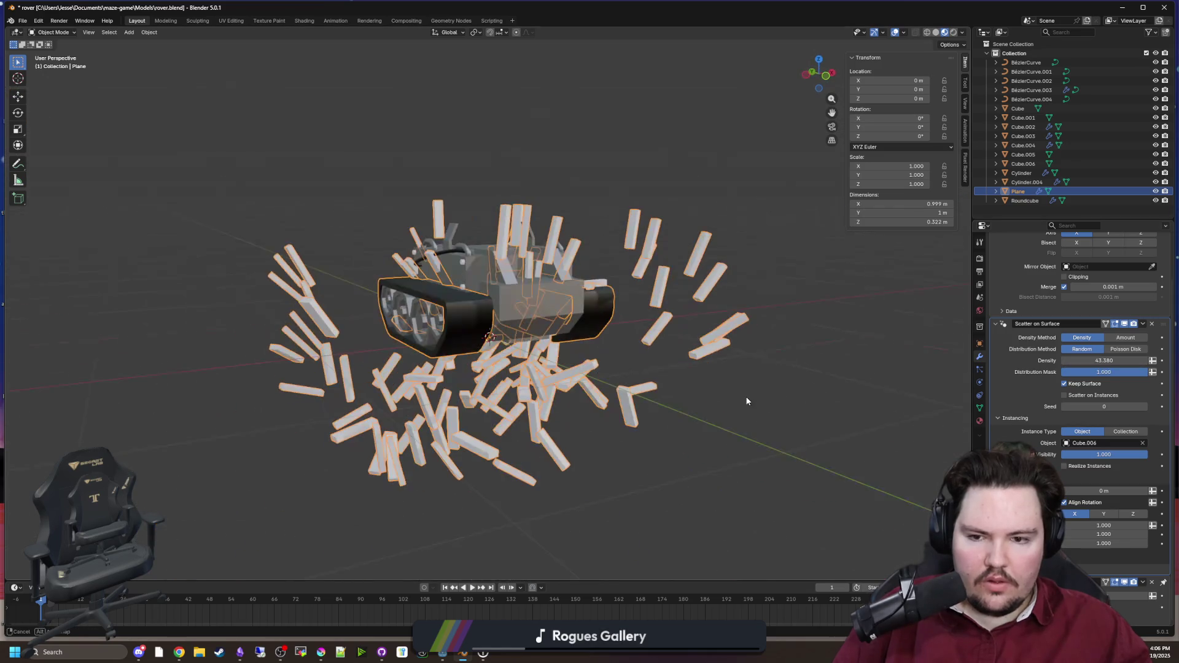
pyautogui.click(1135, 349)
pyautogui.moveTo(931, 393)
pyautogui.mouseDown()
pyautogui.moveTo(1108, 356)
pyautogui.moveTo(1151, 360)
pyautogui.mouseUp()
pyautogui.moveTo(581, 291)
pyautogui.mouseDown()
pyautogui.moveTo(643, 117)
pyautogui.moveTo(613, 285)
pyautogui.mouseUp()
pyautogui.scroll(2, 608, 282)
pyautogui.scroll(3, 1034, 394)
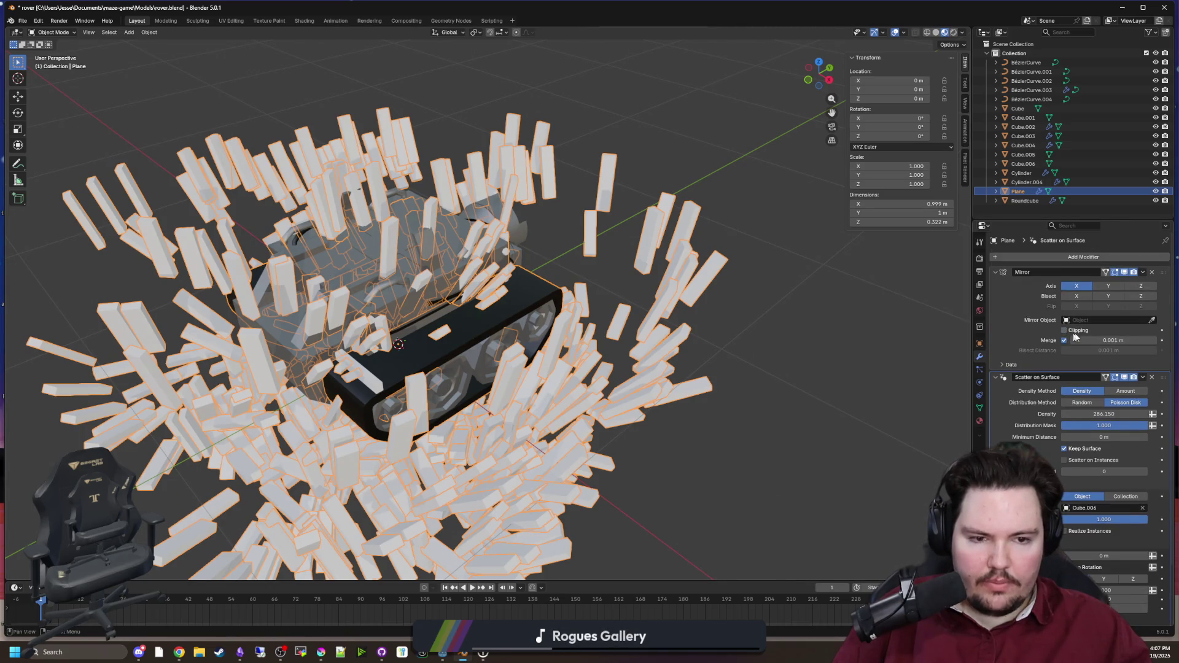
# Step: Move Scatter on Surface above Mirror in the stack after briefly testing a Y mirror
pyautogui.click(1116, 285)
pyautogui.click(1114, 286)
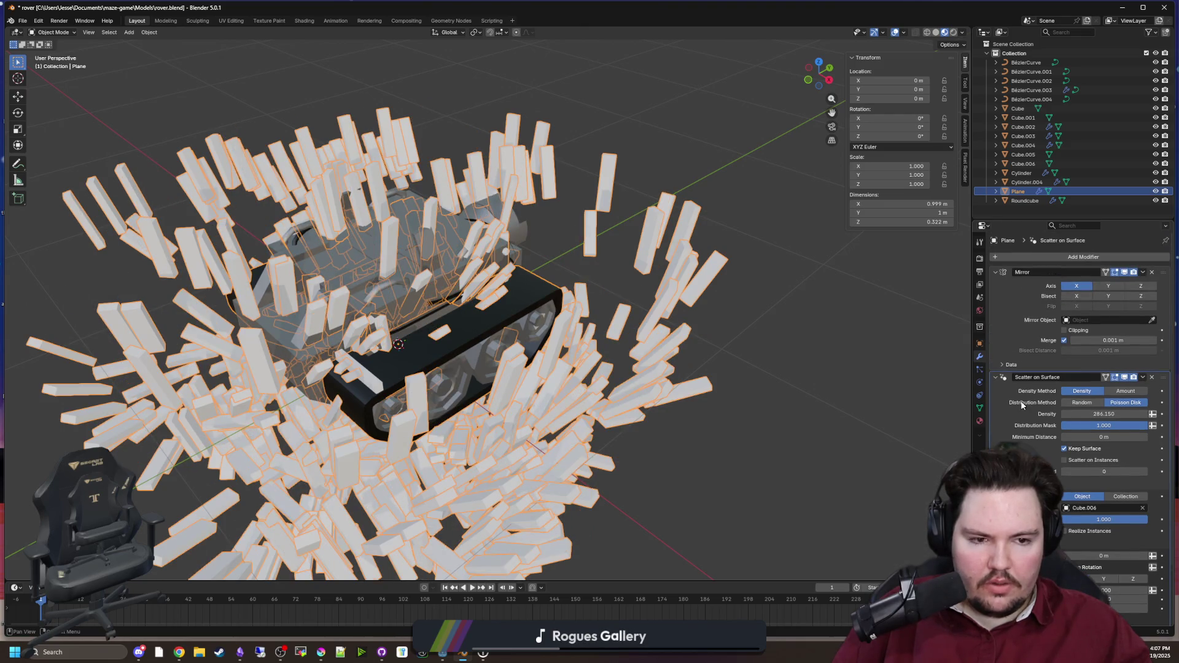
pyautogui.moveTo(1162, 377); pyautogui.dragTo(1162, 272)
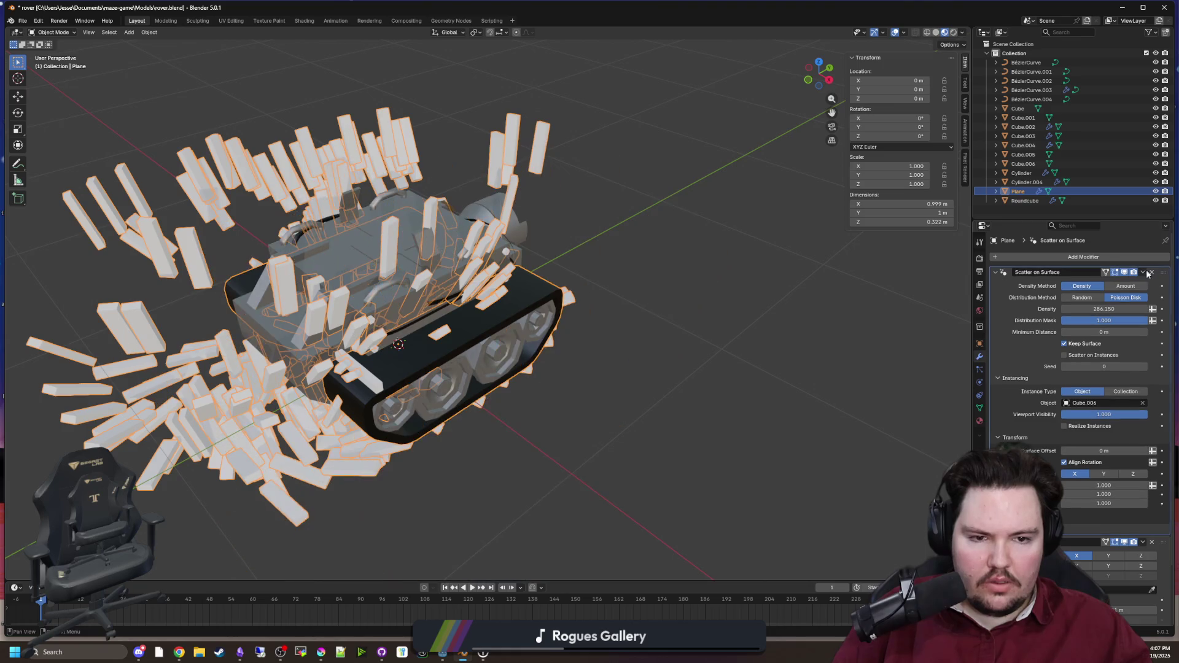
pyautogui.moveTo(716, 337)
pyautogui.mouseDown()
pyautogui.moveTo(757, 295)
pyautogui.moveTo(744, 282)
pyautogui.moveTo(779, 303)
pyautogui.moveTo(756, 355)
pyautogui.moveTo(725, 345)
pyautogui.mouseUp()
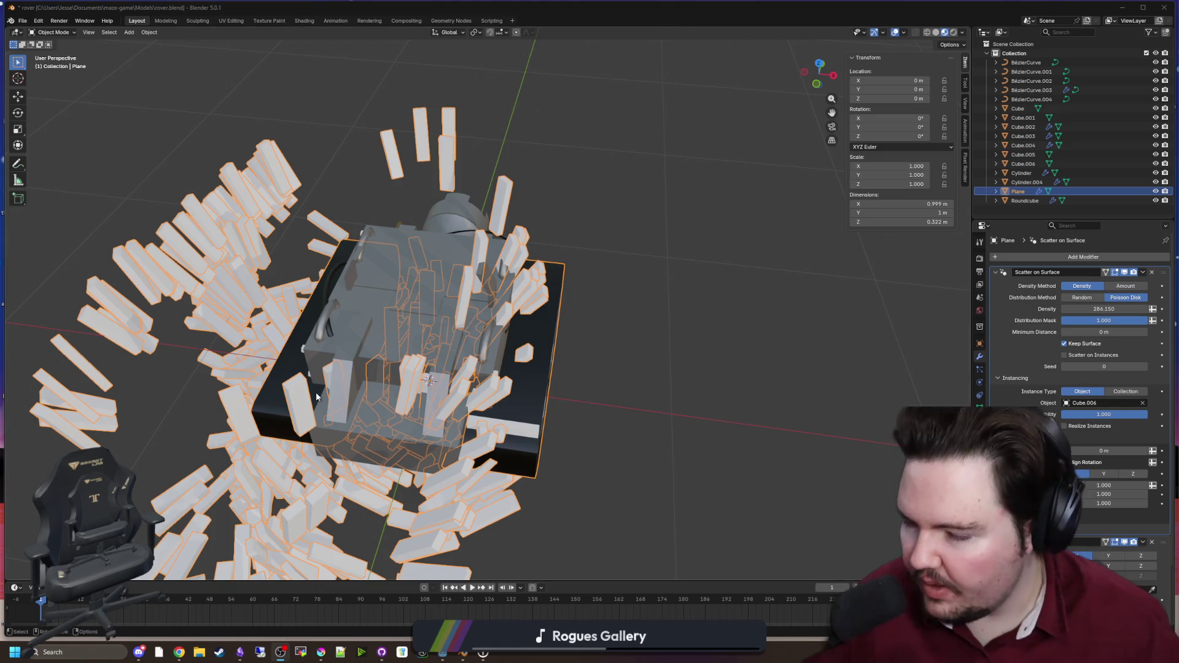
pyautogui.rightClick(649, 374)
pyautogui.moveTo(662, 260)
pyautogui.mouseDown()
pyautogui.moveTo(418, 214)
pyautogui.moveTo(558, 318)
pyautogui.moveTo(738, 264)
pyautogui.moveTo(540, 334)
pyautogui.moveTo(553, 344)
pyautogui.moveTo(575, 328)
pyautogui.moveTo(810, 340)
pyautogui.mouseUp()
pyautogui.moveTo(868, 374); pyautogui.dragTo(1101, 276)
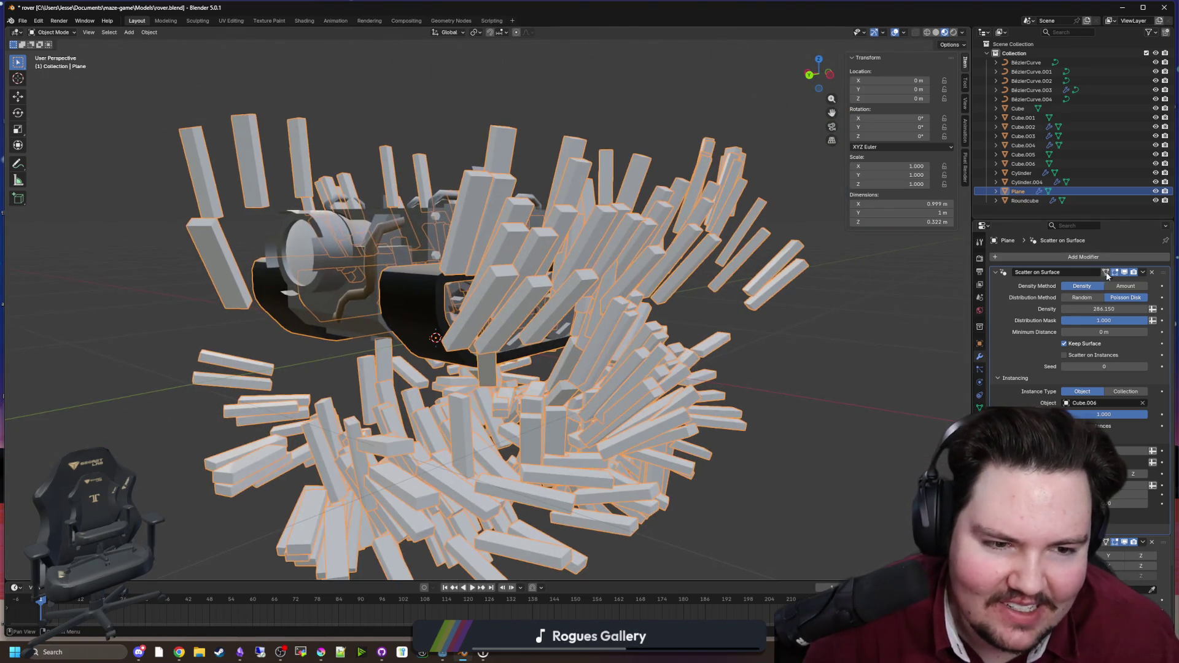
# Step: Switch the scatter distribution to Random and turn off Align Rotation
pyautogui.click(1075, 299)
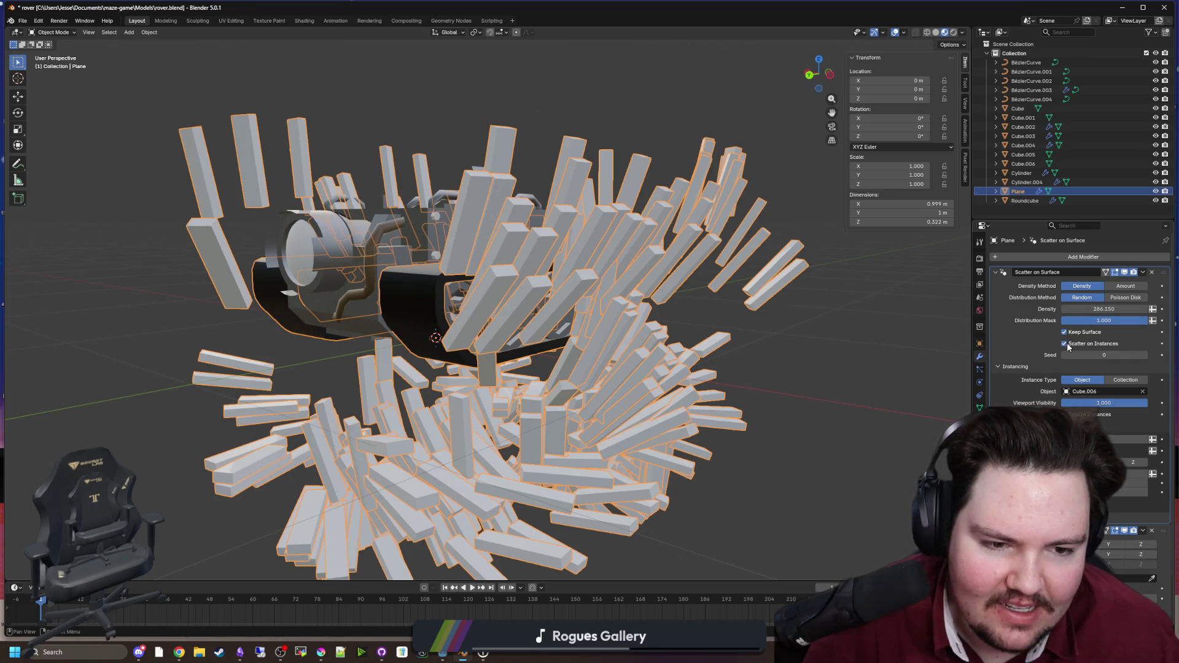
pyautogui.scroll(-1, 1067, 350)
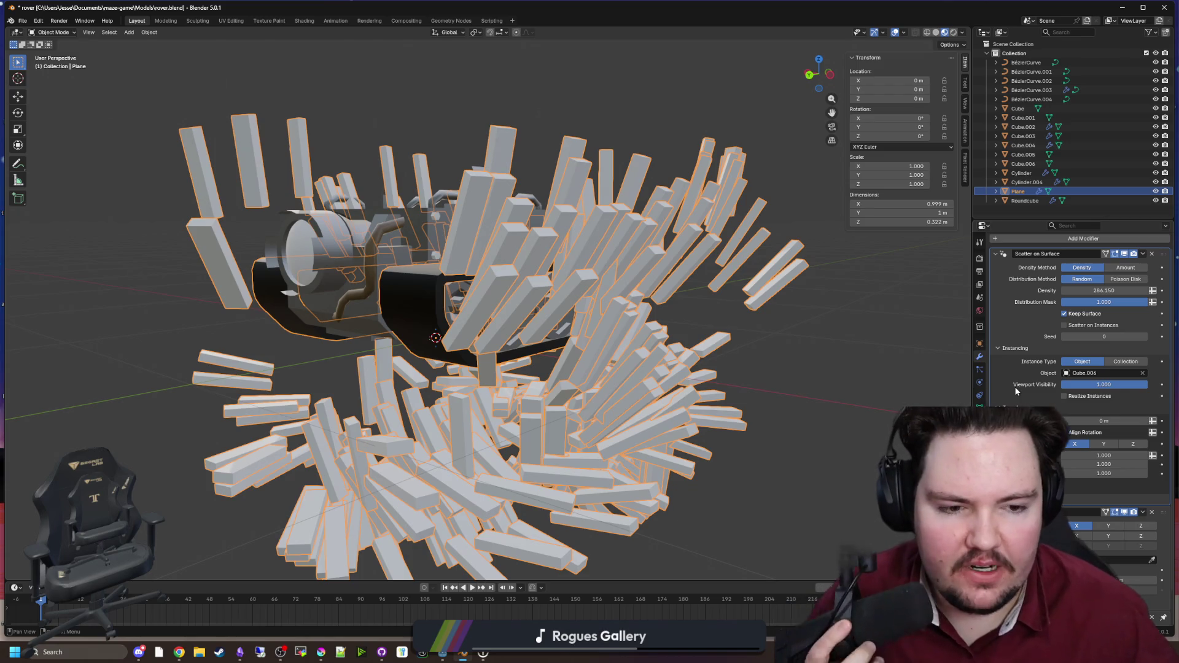
pyautogui.scroll(-1, 1069, 404)
pyautogui.moveTo(1072, 402)
pyautogui.mouseDown()
pyautogui.moveTo(1031, 402)
pyautogui.moveTo(1087, 402)
pyautogui.moveTo(1013, 402)
pyautogui.mouseUp()
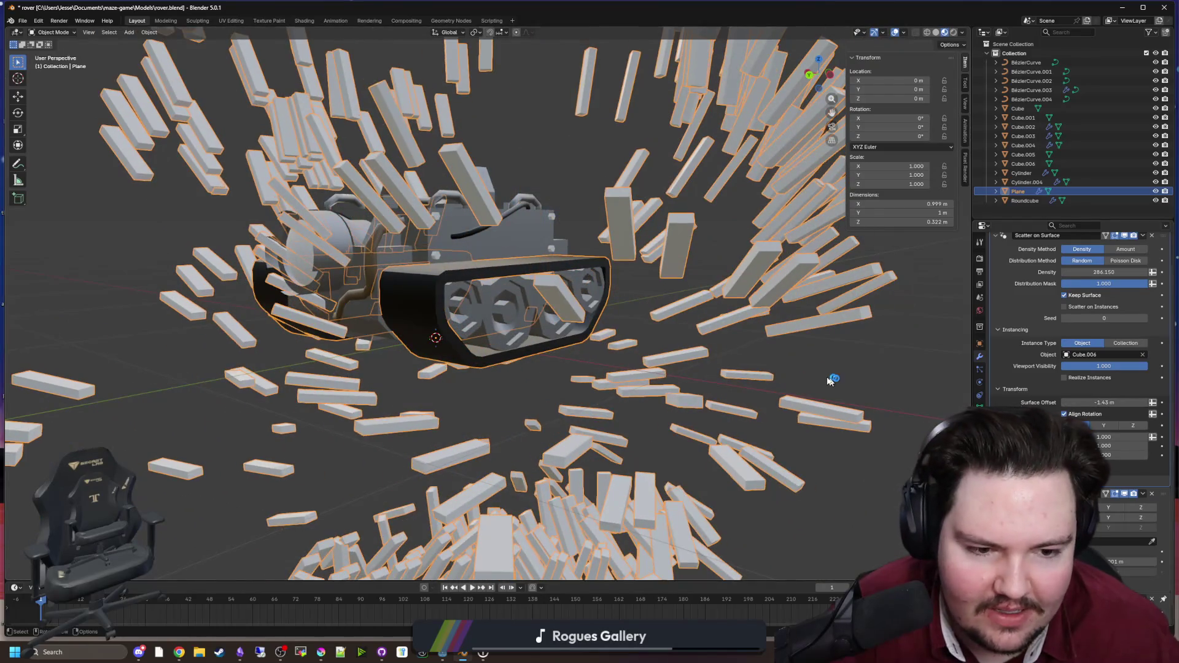
pyautogui.click(1064, 414)
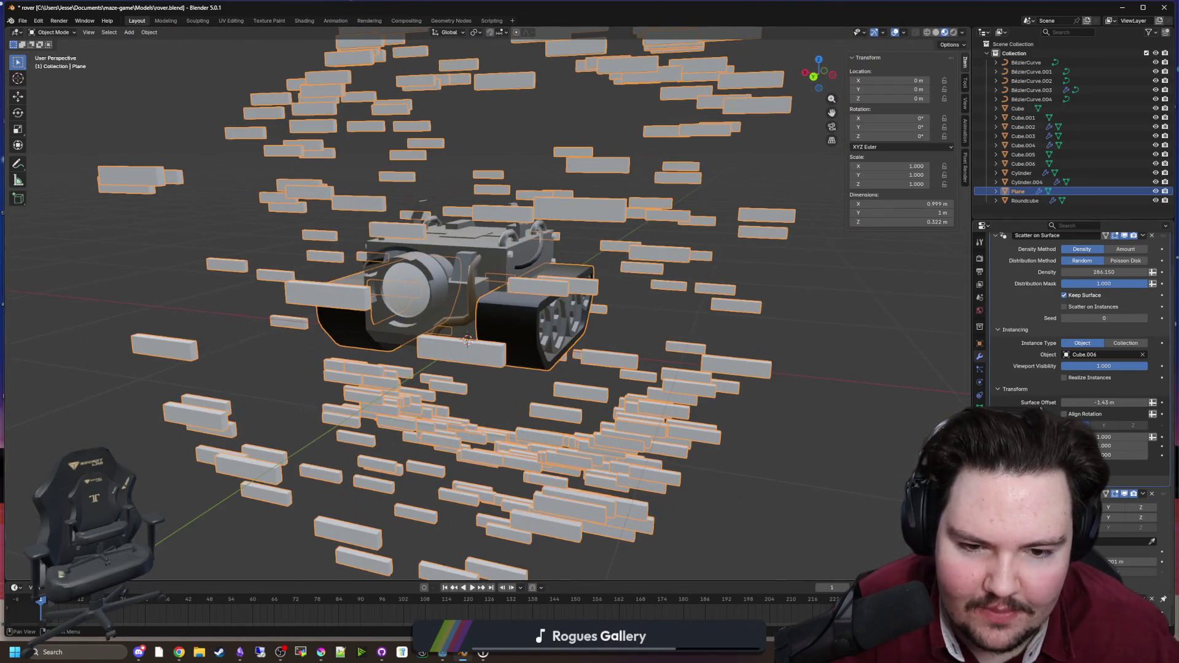
pyautogui.moveTo(1094, 402); pyautogui.dragTo(1119, 402)
# Step: Set the scatter's Surface Offset to 0 m
pyautogui.moveTo(503, 295)
pyautogui.mouseDown()
pyautogui.moveTo(430, 307)
pyautogui.moveTo(466, 325)
pyautogui.moveTo(369, 362)
pyautogui.mouseUp()
pyautogui.scroll(3, 455, 332)
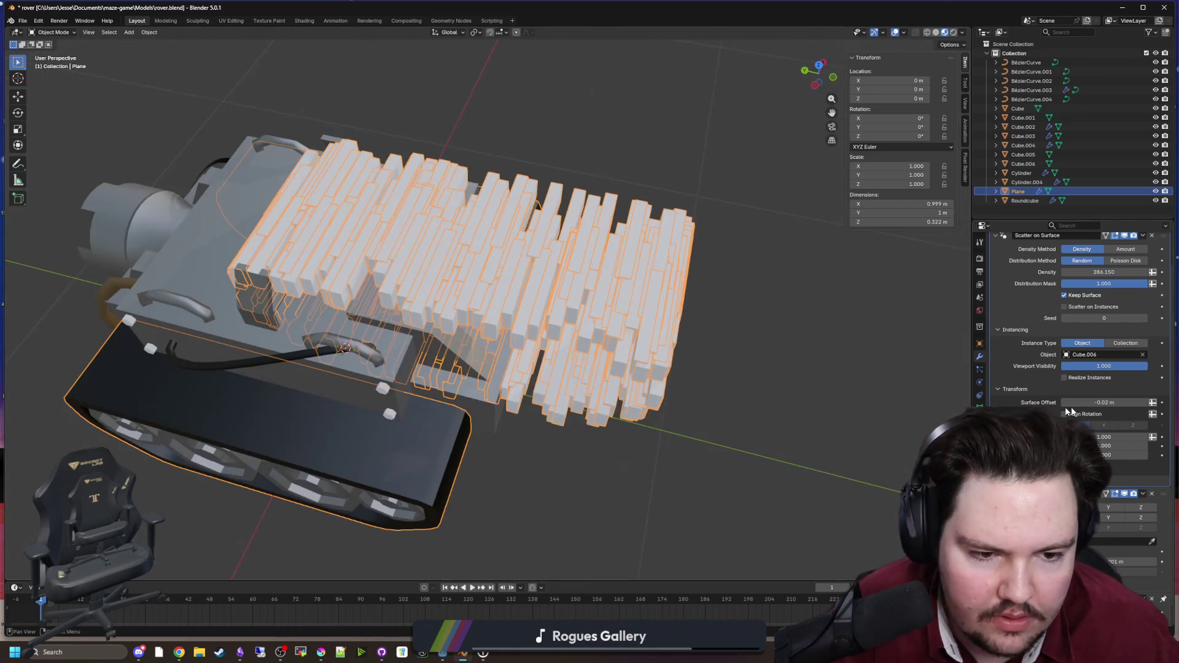
pyautogui.click(1102, 402)
pyautogui.write('0')
pyautogui.press('Return')
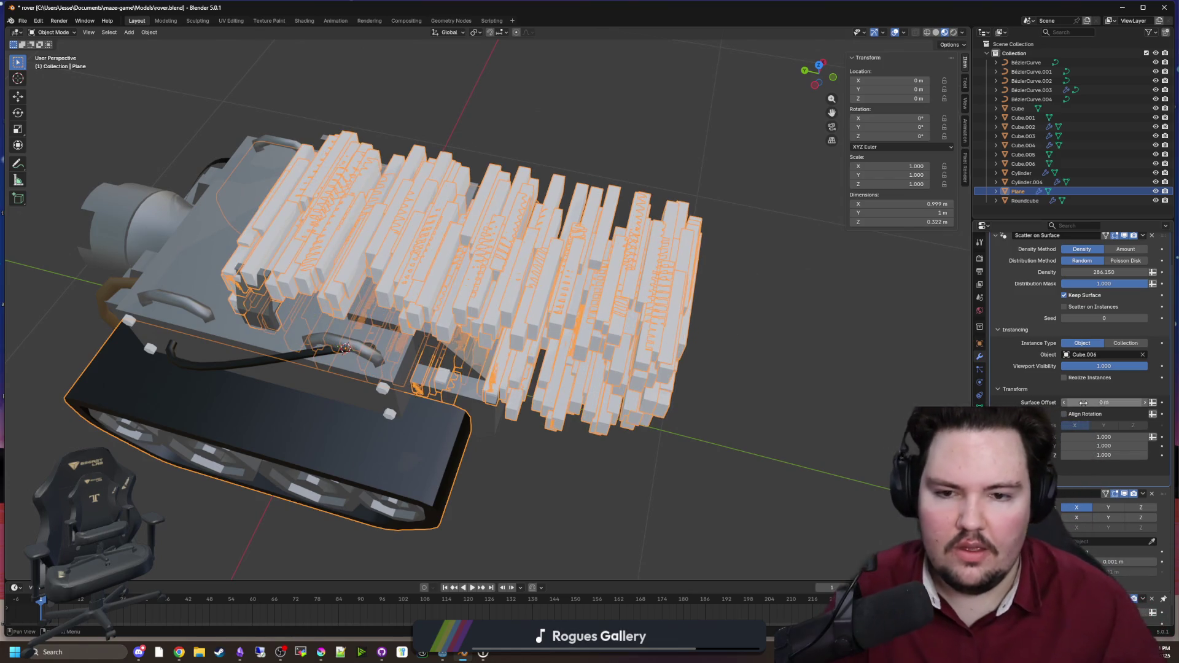
# Step: Apply all transforms to the hull Plane with Ctrl+A
pyautogui.moveTo(706, 381)
pyautogui.mouseDown()
pyautogui.moveTo(746, 396)
pyautogui.moveTo(704, 354)
pyautogui.moveTo(743, 349)
pyautogui.moveTo(679, 363)
pyautogui.moveTo(575, 414)
pyautogui.mouseUp()
pyautogui.scroll(-3, 704, 355)
pyautogui.scroll(4, 745, 350)
pyautogui.scroll(-2, 572, 410)
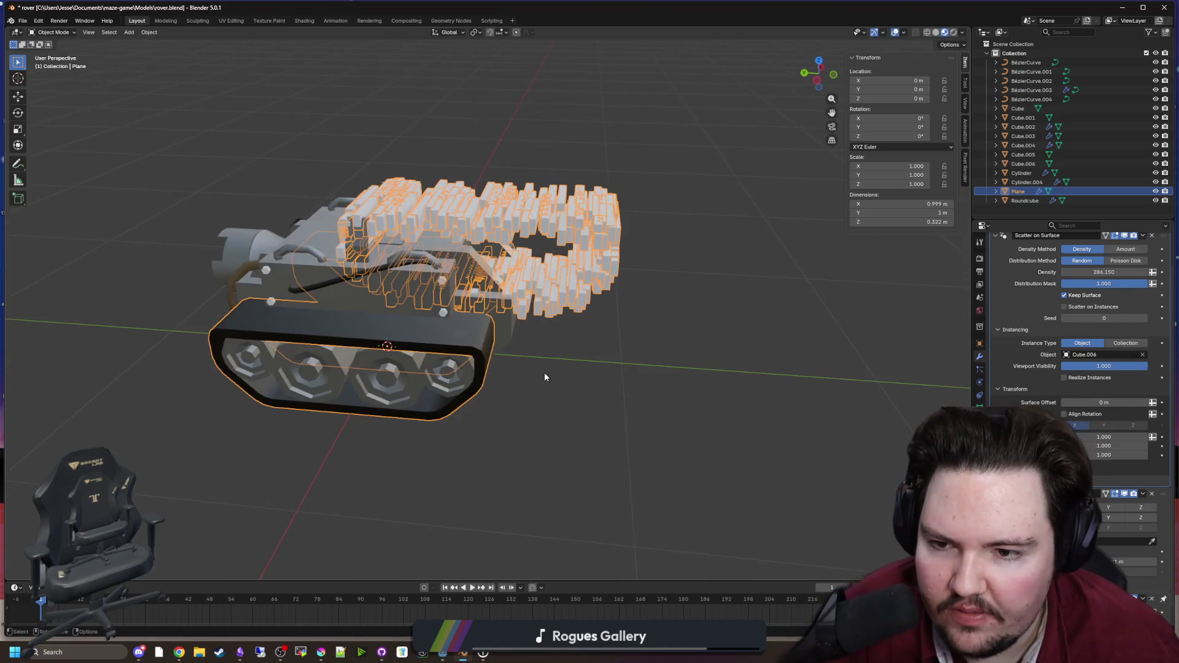
pyautogui.hotkey('ctrl', 'a')
pyautogui.click(466, 340)
# Step: Test alternative block size and masking values on the scatter, then revert them
pyautogui.moveTo(466, 340)
pyautogui.mouseDown()
pyautogui.moveTo(599, 332)
pyautogui.moveTo(590, 270)
pyautogui.moveTo(501, 330)
pyautogui.moveTo(537, 321)
pyautogui.moveTo(525, 311)
pyautogui.moveTo(521, 325)
pyautogui.moveTo(708, 379)
pyautogui.moveTo(662, 392)
pyautogui.moveTo(676, 421)
pyautogui.moveTo(705, 430)
pyautogui.moveTo(673, 376)
pyautogui.mouseUp()
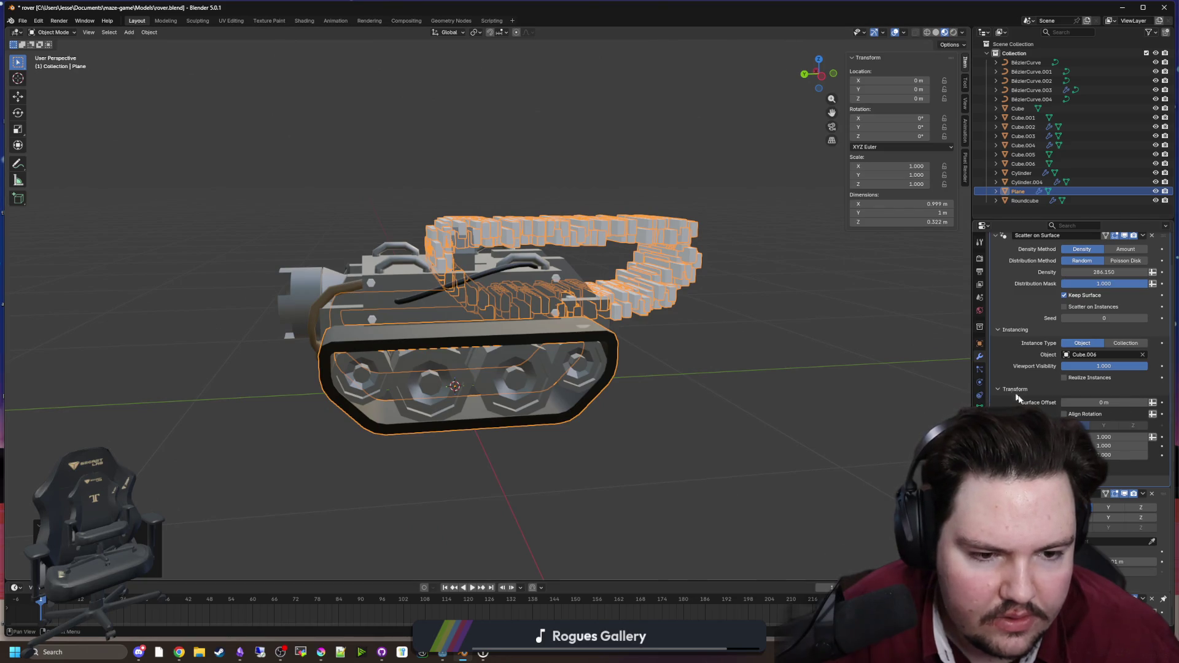
pyautogui.moveTo(1103, 437)
pyautogui.mouseDown()
pyautogui.moveTo(1062, 436)
pyautogui.moveTo(1103, 436)
pyautogui.mouseUp()
pyautogui.moveTo(878, 388)
pyautogui.mouseDown()
pyautogui.moveTo(737, 389)
pyautogui.moveTo(822, 399)
pyautogui.mouseUp()
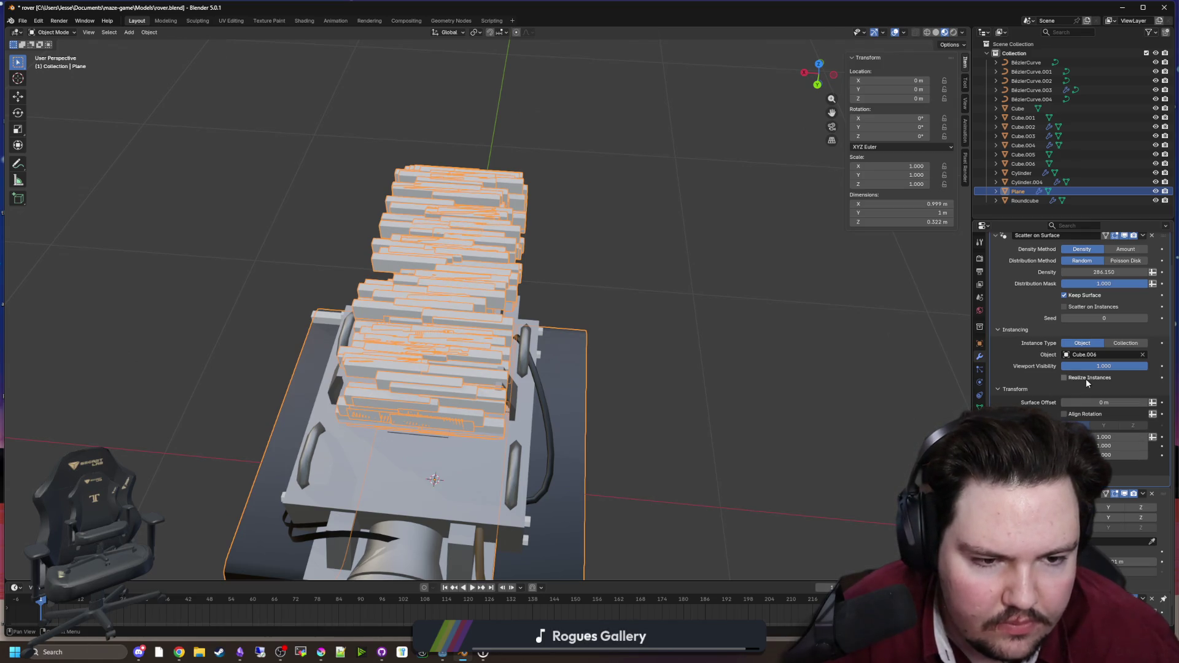
pyautogui.moveTo(1103, 366)
pyautogui.mouseDown()
pyautogui.moveTo(1044, 365)
pyautogui.moveTo(1148, 366)
pyautogui.mouseUp()
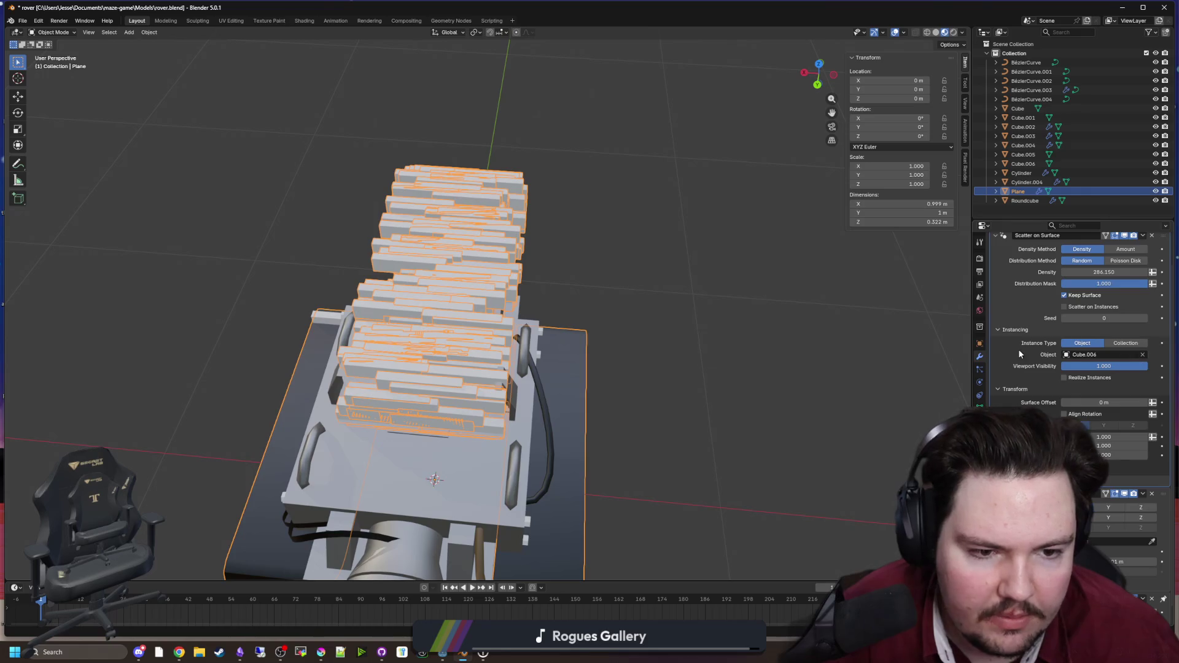
pyautogui.scroll(2, 1018, 349)
pyautogui.scroll(-2, 1015, 329)
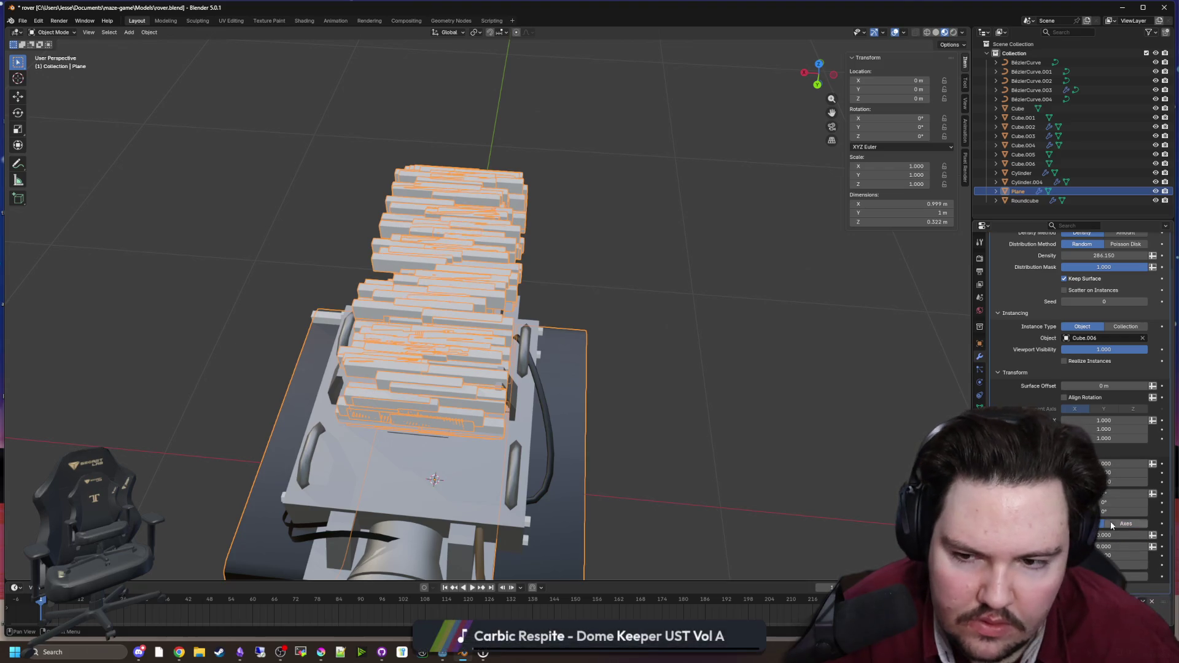
# Step: Experiment with block scale and Align Rotation on the scatter, reverting the changes
pyautogui.moveTo(1103, 464)
pyautogui.mouseDown()
pyautogui.moveTo(1135, 463)
pyautogui.moveTo(1096, 463)
pyautogui.mouseUp()
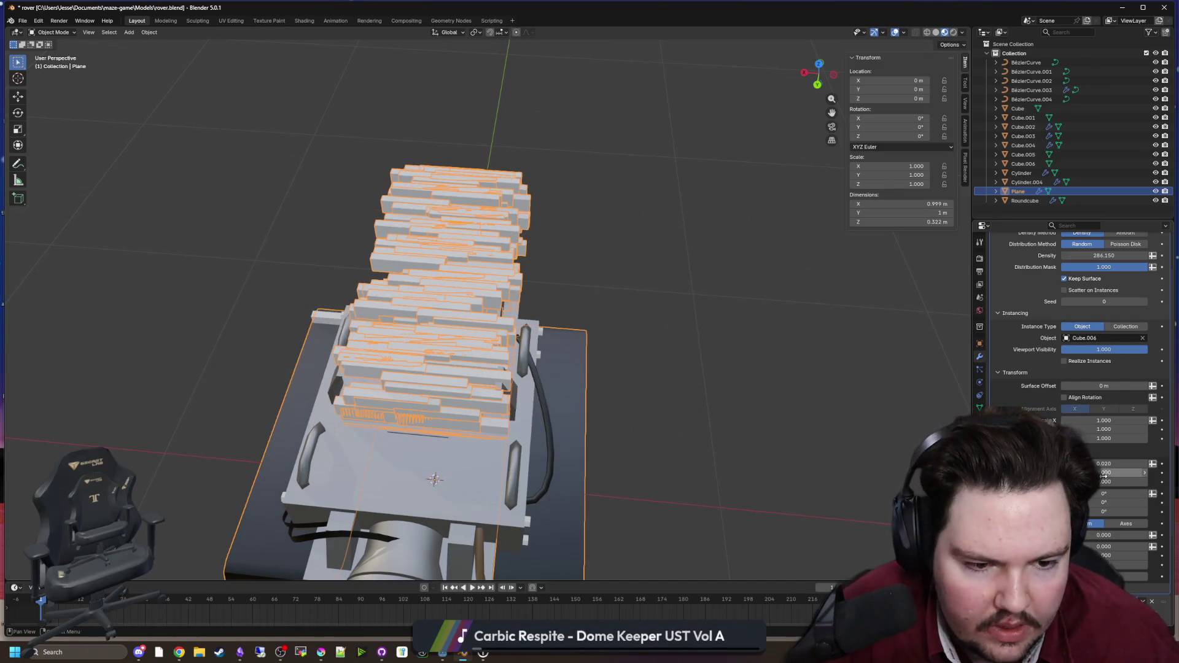
pyautogui.click(1094, 546)
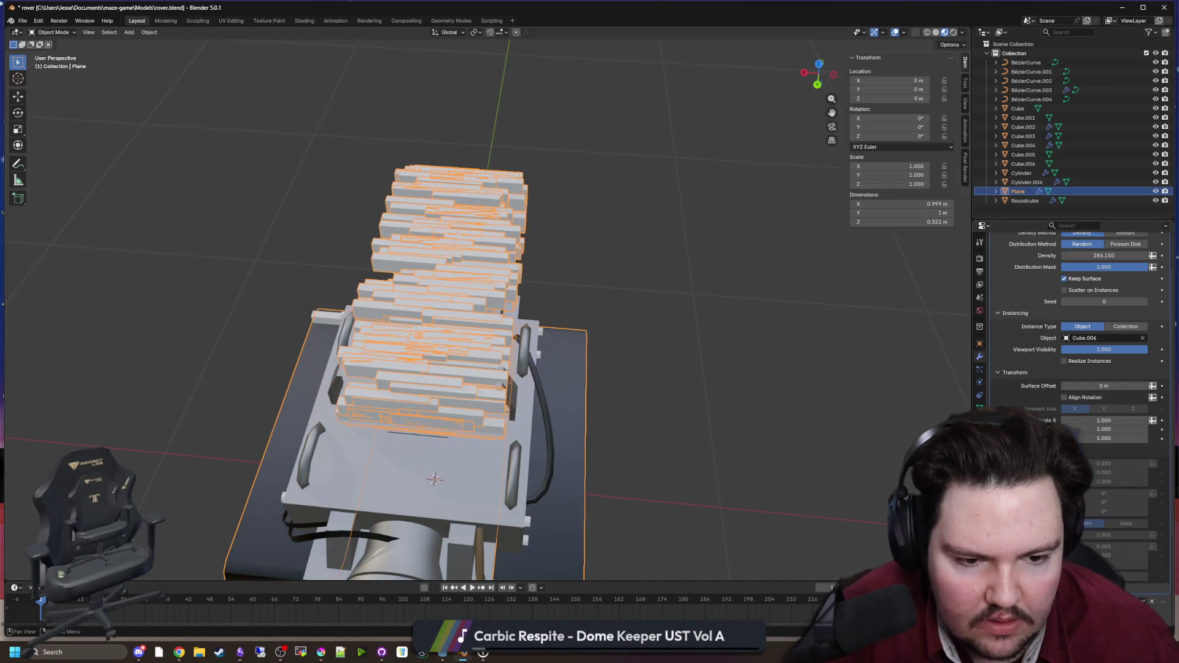
pyautogui.click(1064, 397)
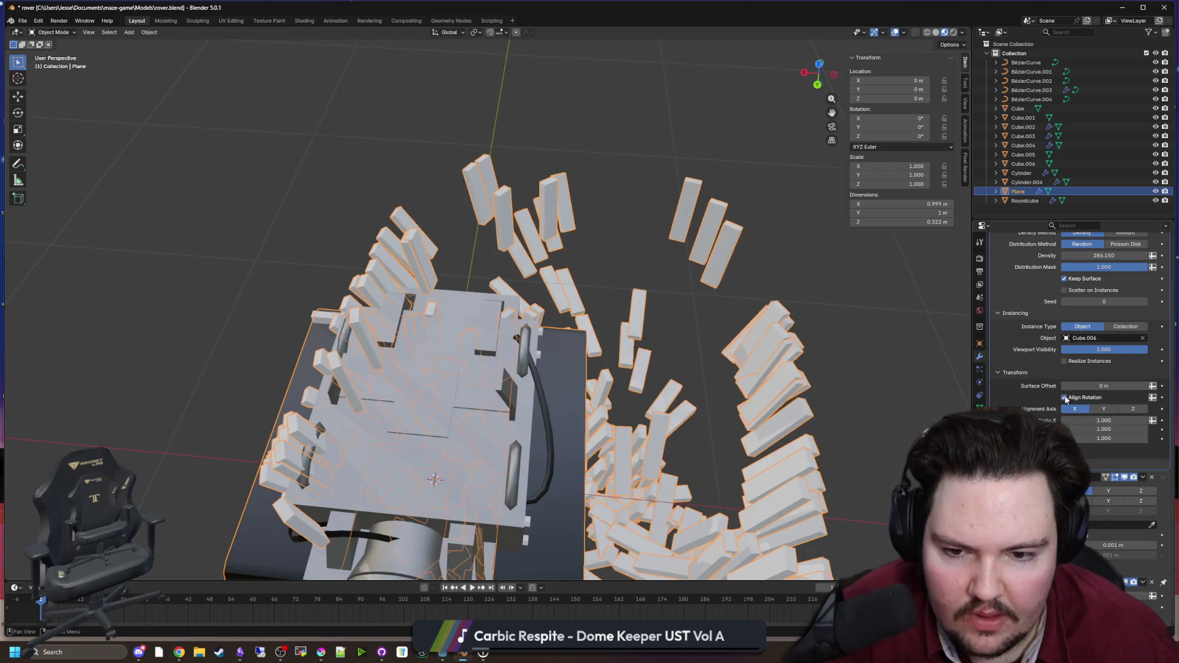
pyautogui.click(1064, 398)
pyautogui.moveTo(1103, 420); pyautogui.dragTo(1080, 420)
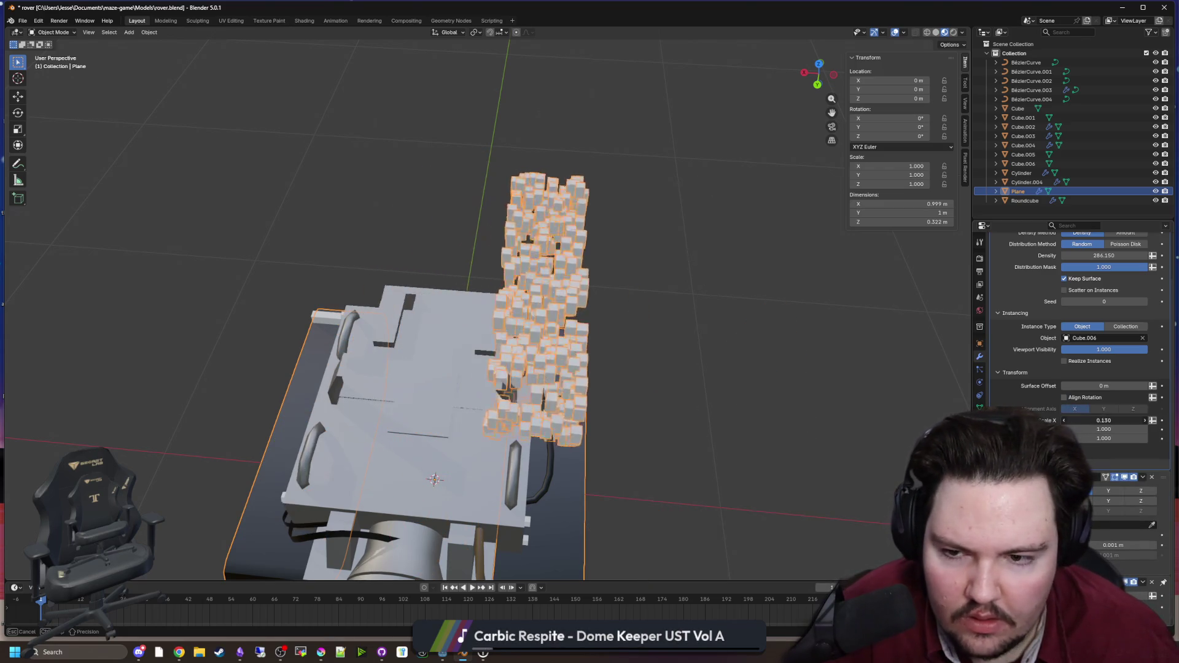
pyautogui.press('Escape')
# Step: Remove the Scatter on Surface modifier from the track Plane
pyautogui.moveTo(872, 368)
pyautogui.mouseDown()
pyautogui.moveTo(835, 331)
pyautogui.moveTo(765, 307)
pyautogui.moveTo(629, 333)
pyautogui.mouseUp()
pyautogui.scroll(3, 1039, 314)
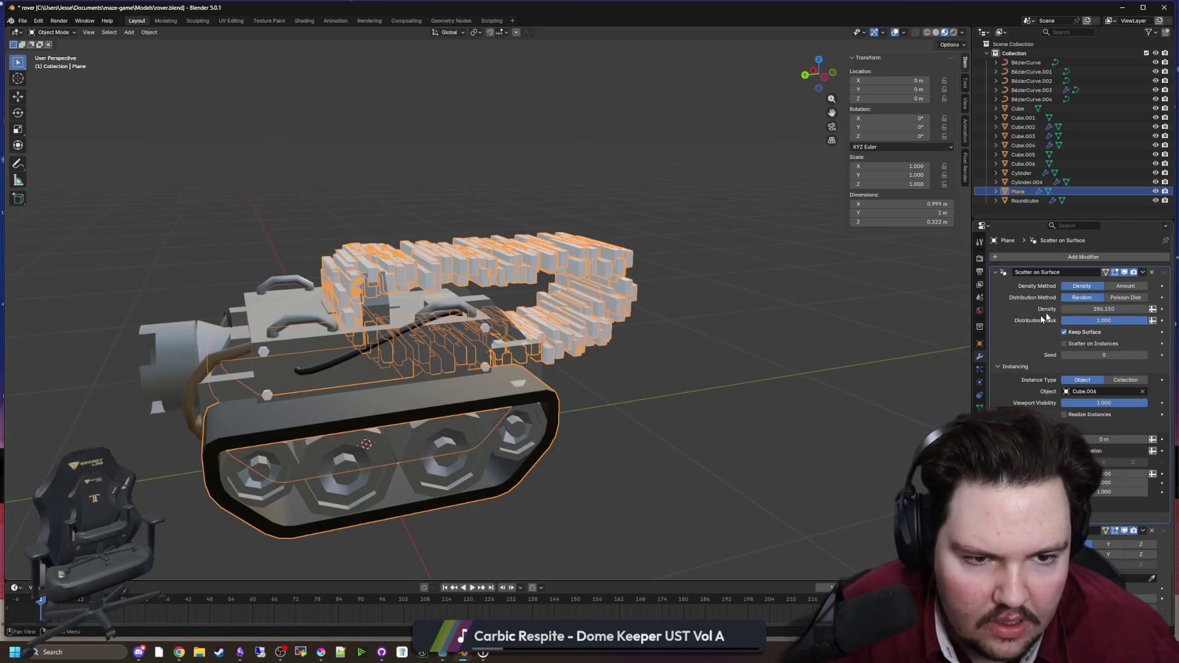
pyautogui.click(1151, 272)
# Step: Enter Edit Mode on the track and cut a first edge loop with Loop Cut
pyautogui.moveTo(651, 323); pyautogui.dragTo(354, 312)
pyautogui.press('Tab')
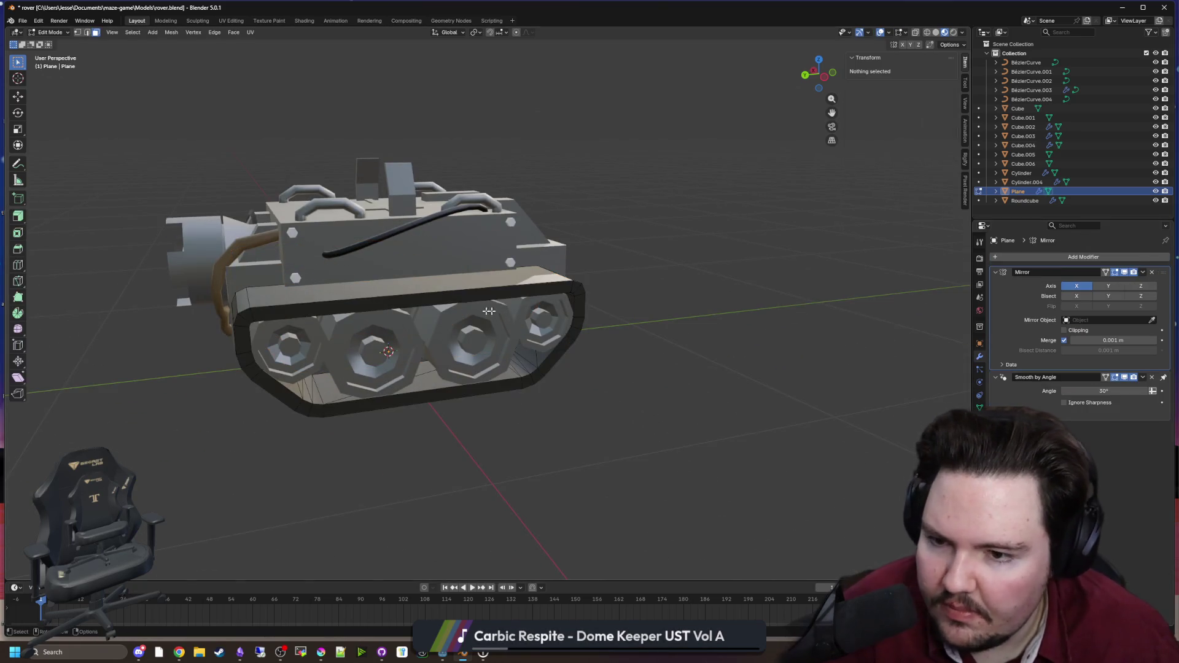
pyautogui.scroll(6, 362, 317)
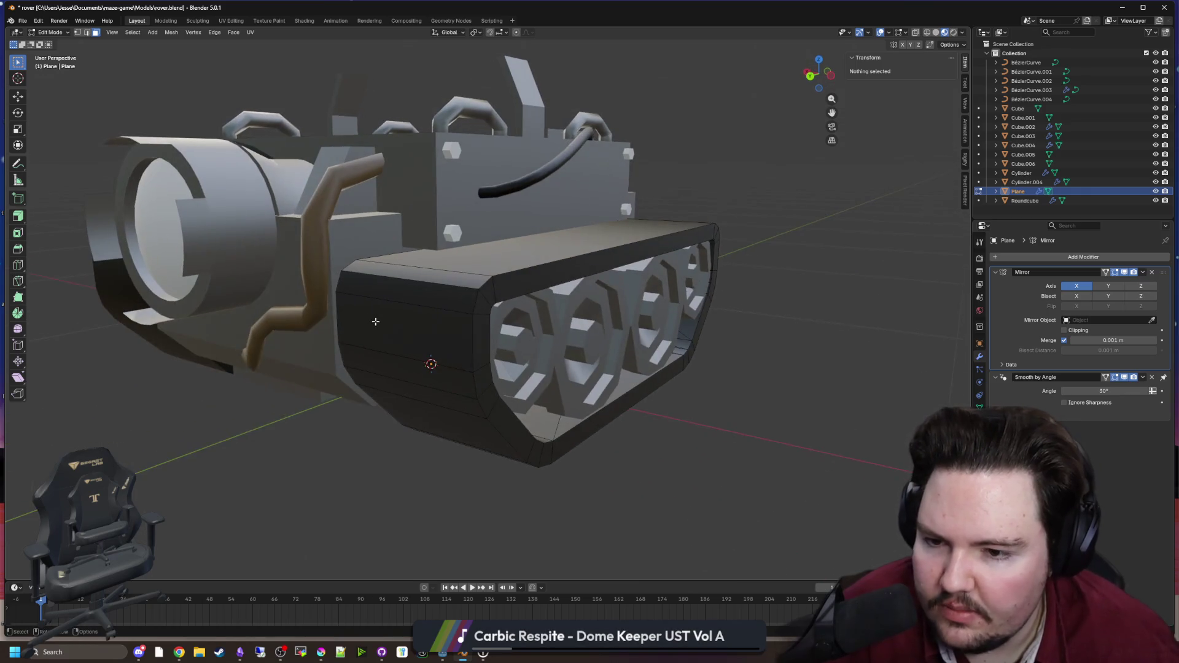
pyautogui.moveTo(171, 290); pyautogui.dragTo(20, 268)
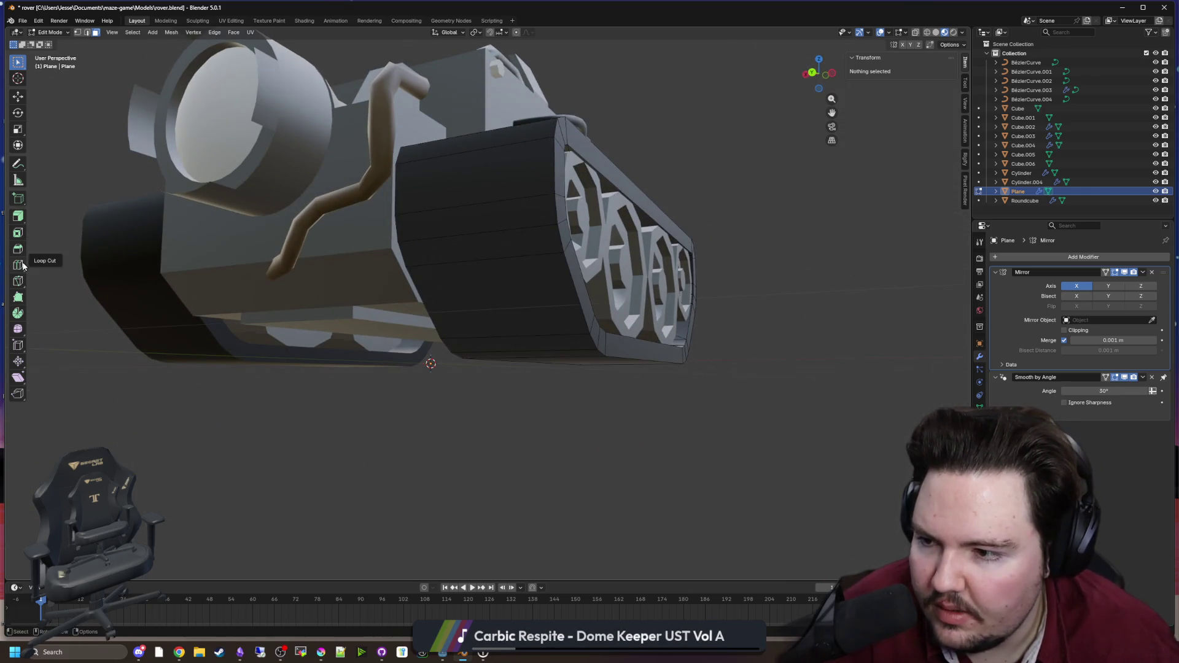
pyautogui.click(23, 265)
pyautogui.moveTo(528, 341); pyautogui.dragTo(414, 286)
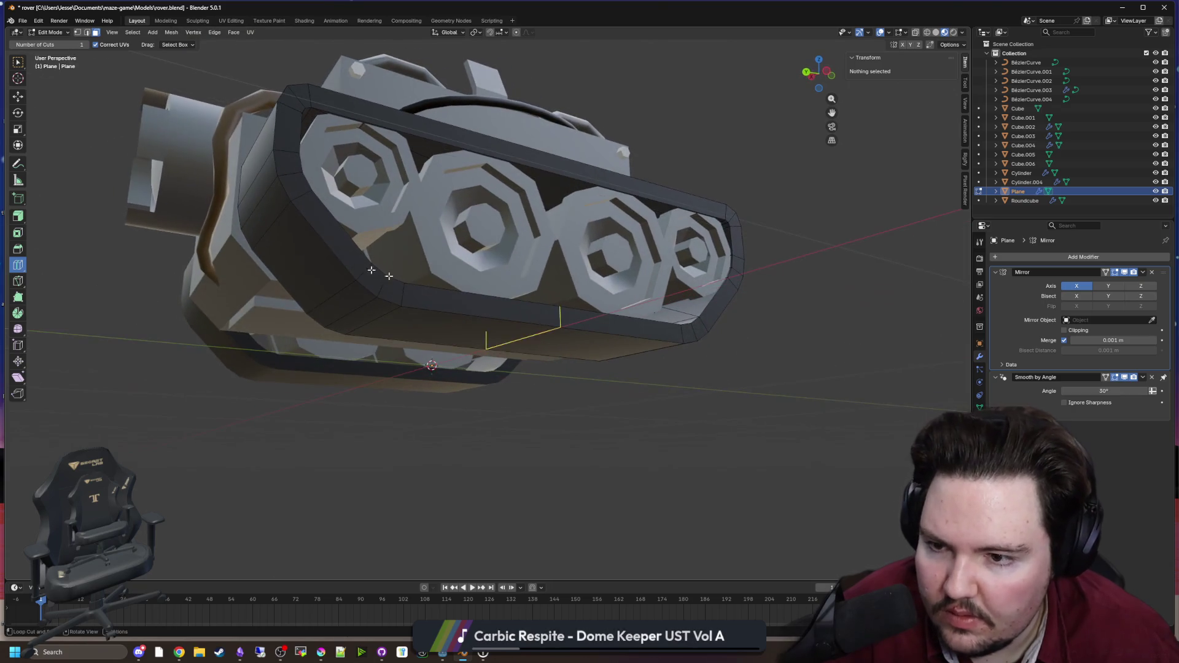
pyautogui.click(310, 255)
# Step: Cut 15 evenly spaced edge loops across the track
pyautogui.moveTo(310, 254)
pyautogui.mouseDown()
pyautogui.moveTo(423, 300)
pyautogui.moveTo(158, 154)
pyautogui.mouseUp()
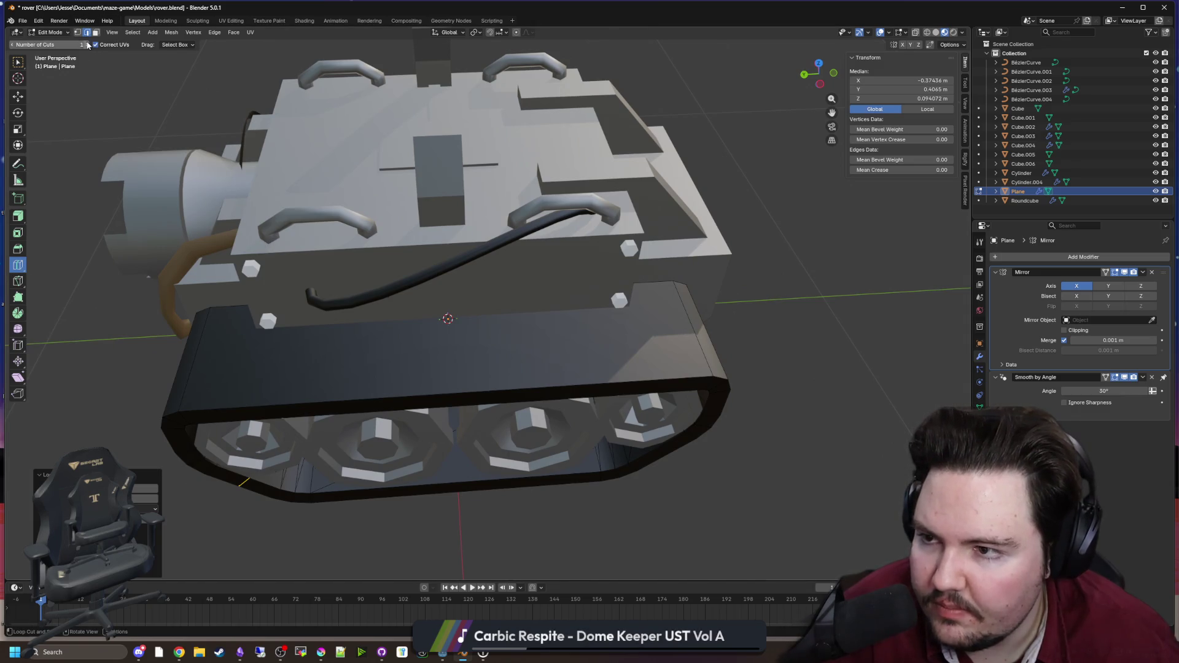
pyautogui.moveTo(455, 349); pyautogui.dragTo(451, 398)
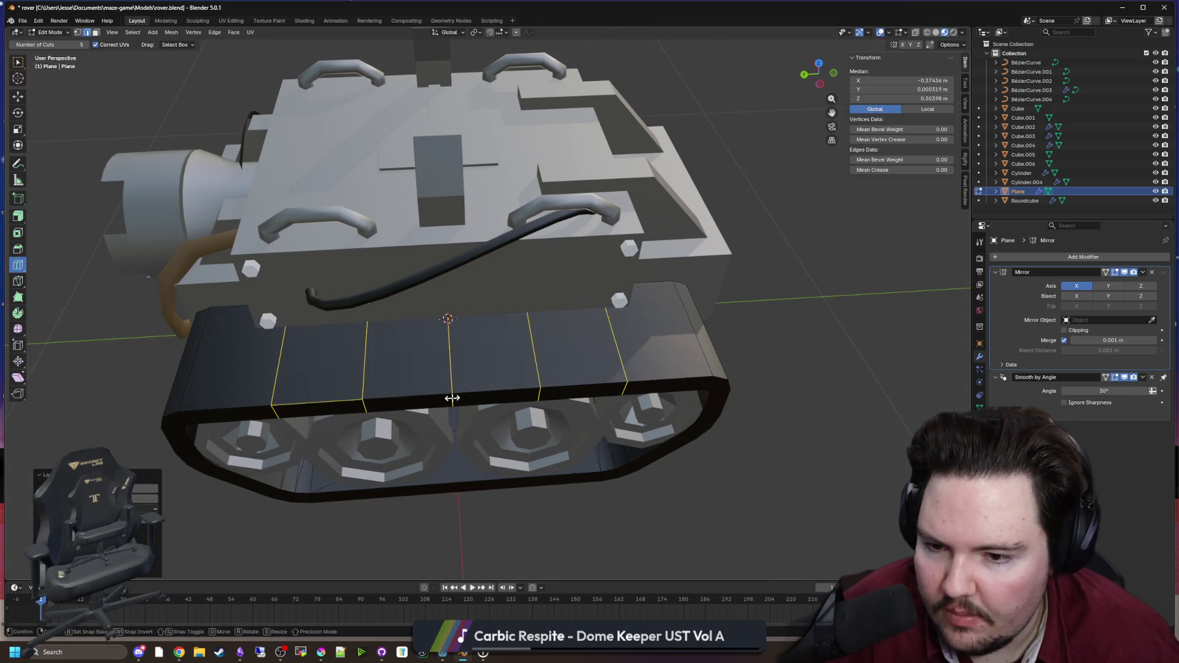
pyautogui.hotkey('ctrl', 'z')
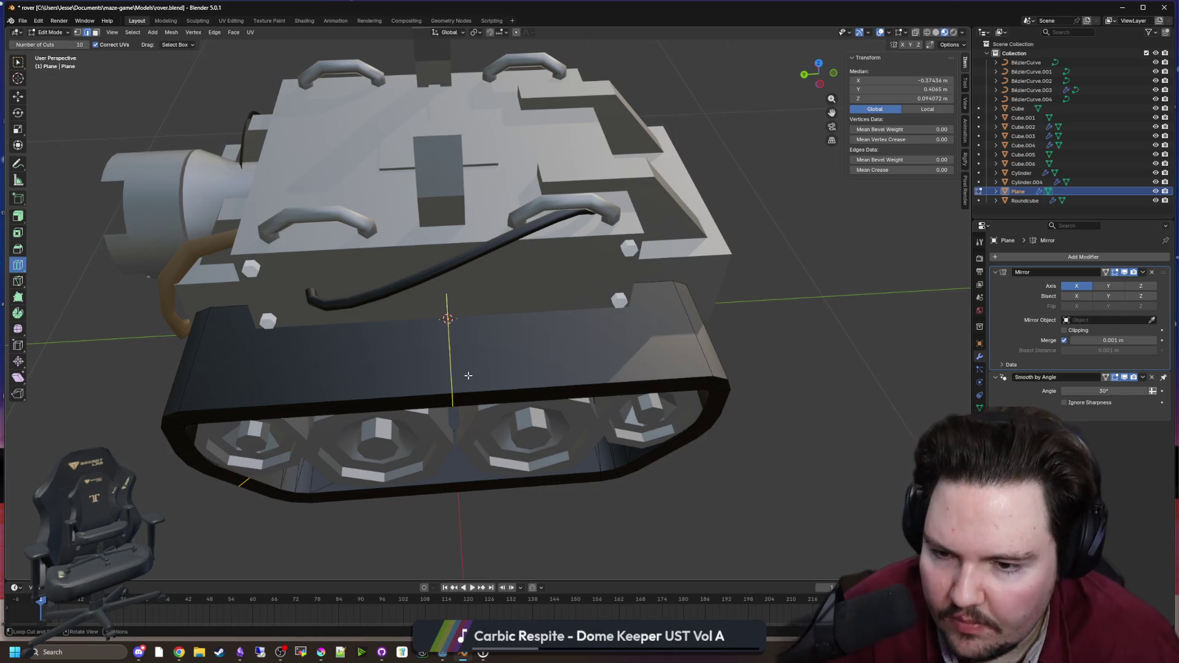
pyautogui.click(478, 403)
pyautogui.moveTo(462, 426); pyautogui.dragTo(455, 400)
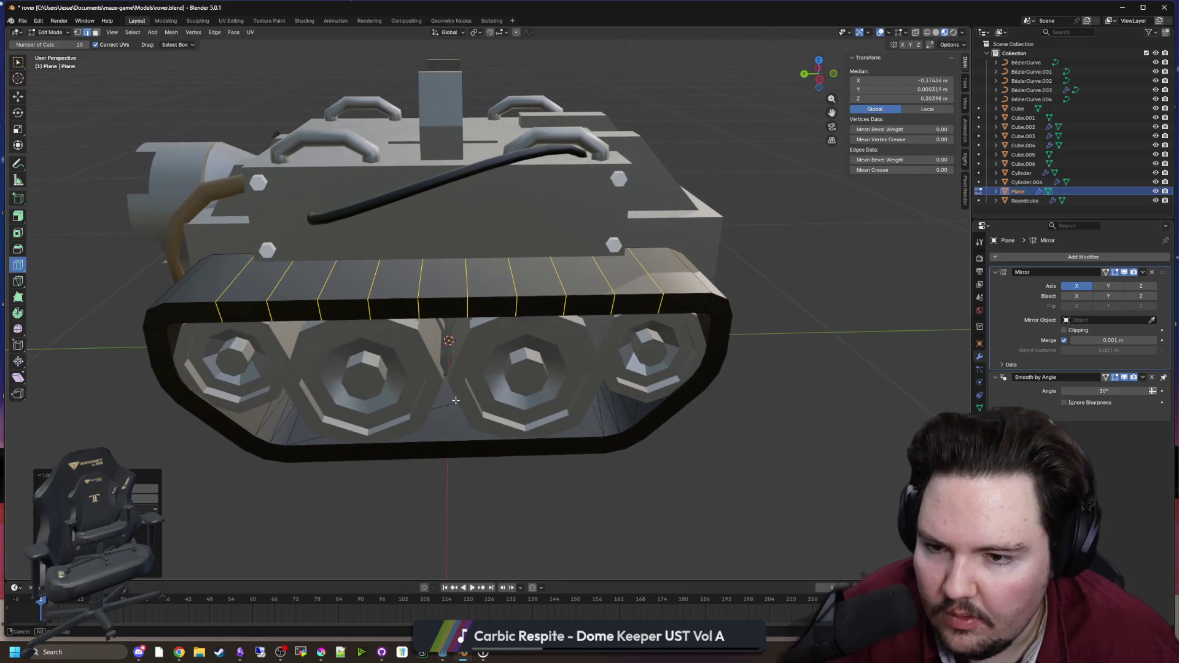
pyautogui.hotkey('ctrl', 'z')
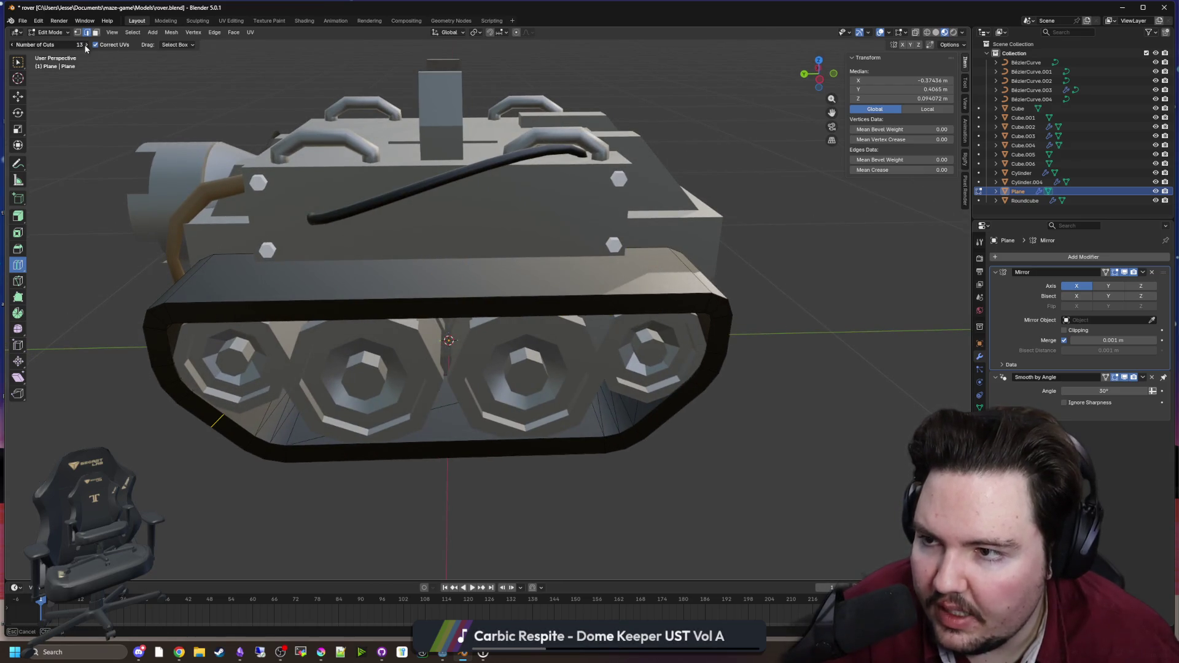
pyautogui.click(457, 316)
pyautogui.moveTo(457, 315); pyautogui.dragTo(440, 218)
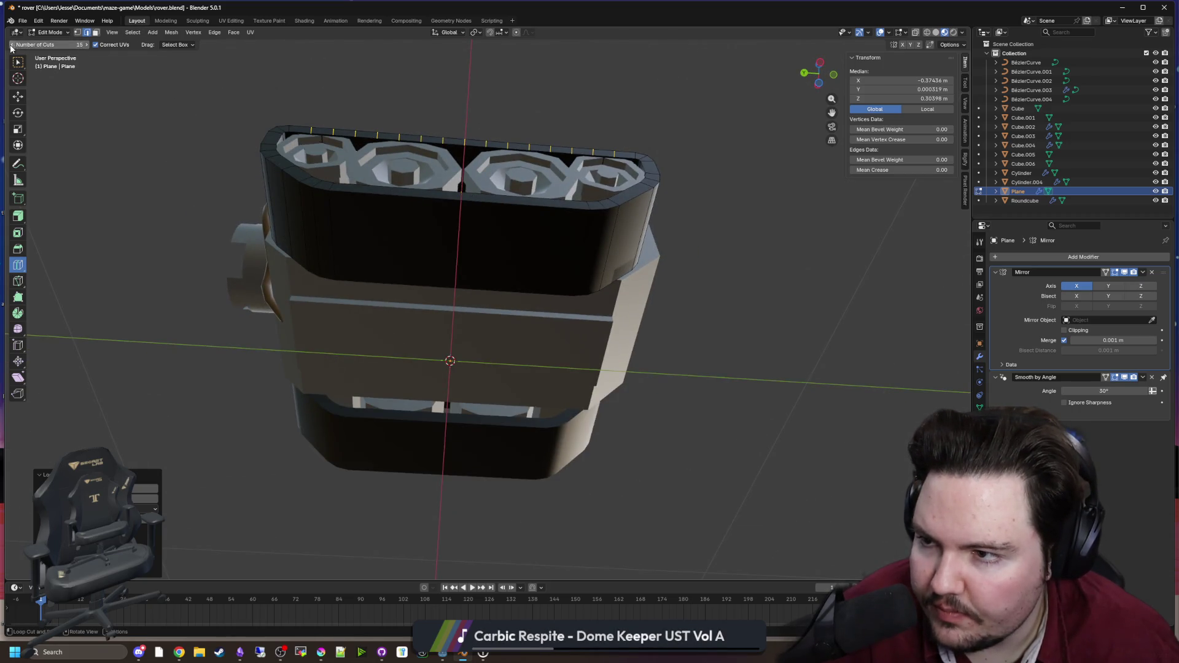
pyautogui.click(463, 204)
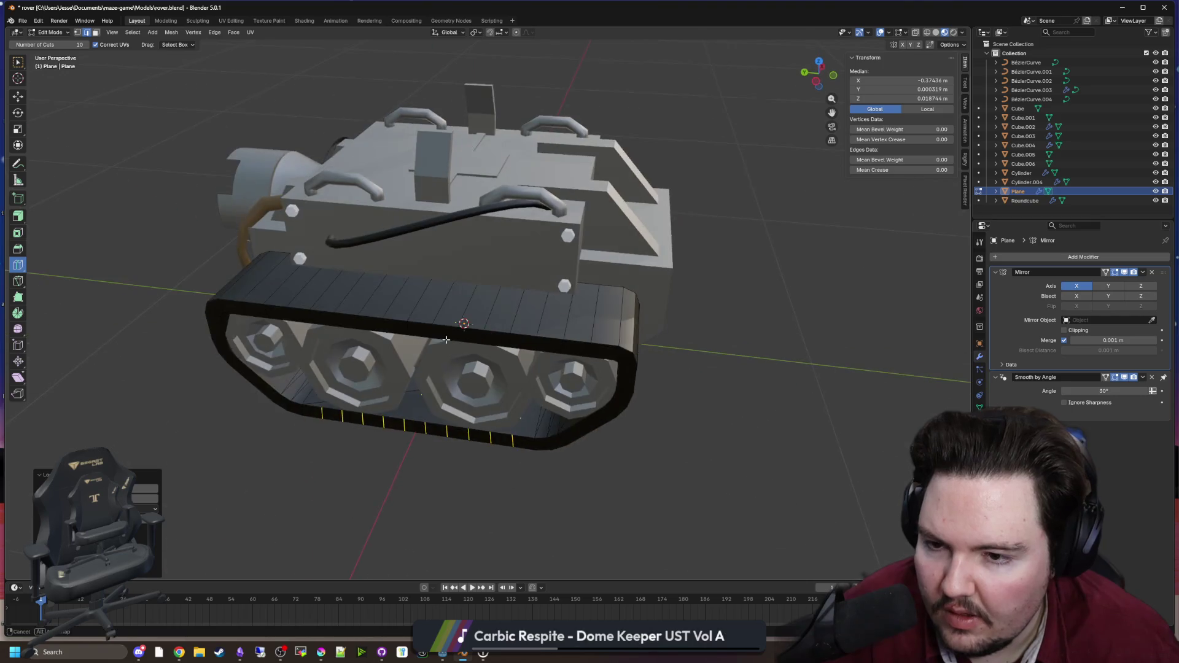
# Step: Switch to face selection and pick the leftmost track segment face
pyautogui.click(96, 31)
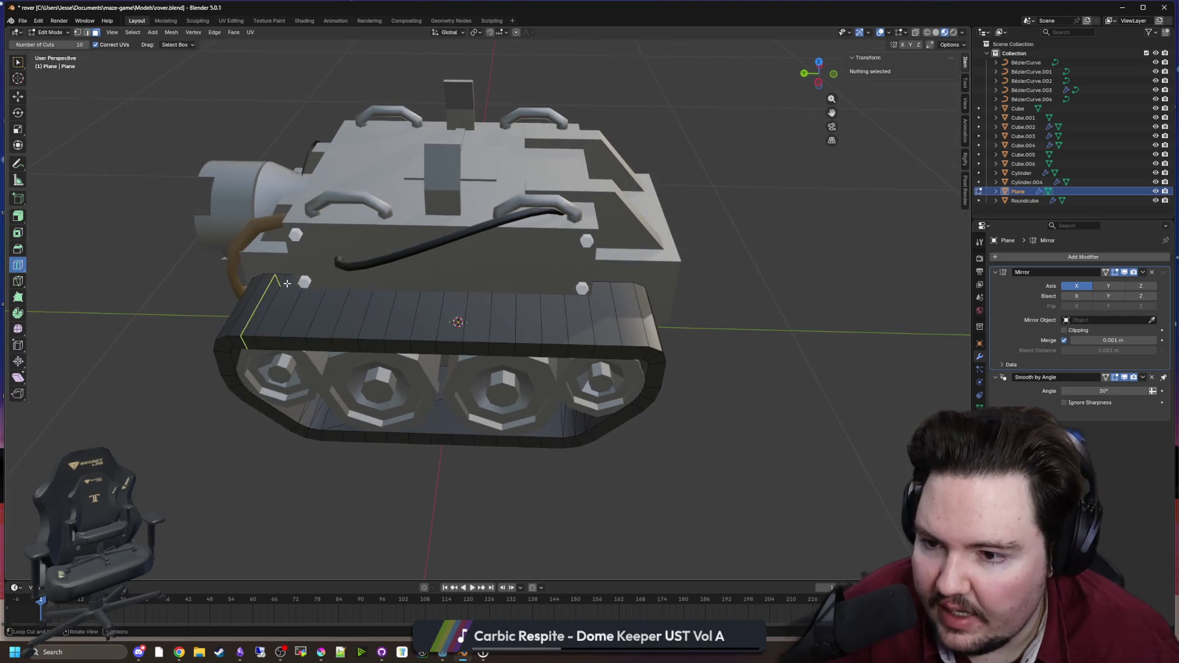
pyautogui.click(18, 62)
pyautogui.click(248, 334)
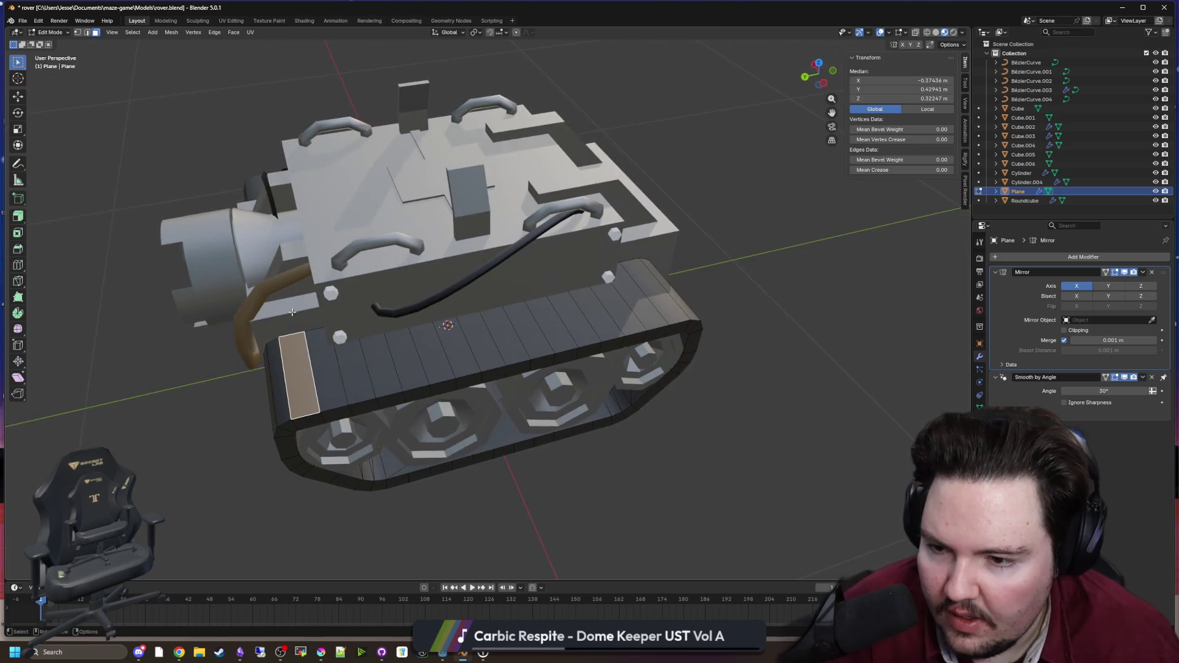
# Step: Select a row of alternating track faces, then clear the selection
pyautogui.moveTo(415, 405); pyautogui.dragTo(269, 347)
pyautogui.keyDown('shift'); pyautogui.click(361, 345); pyautogui.keyUp('shift')
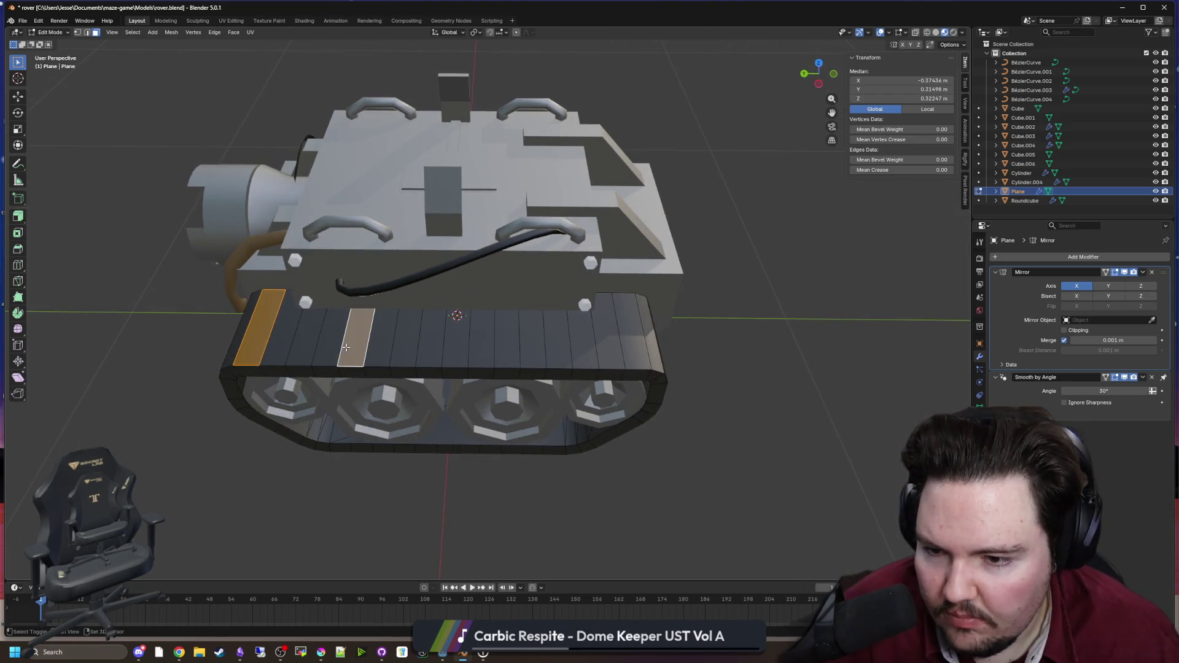
pyautogui.keyDown('shift'); pyautogui.click(454, 347); pyautogui.keyUp('shift')
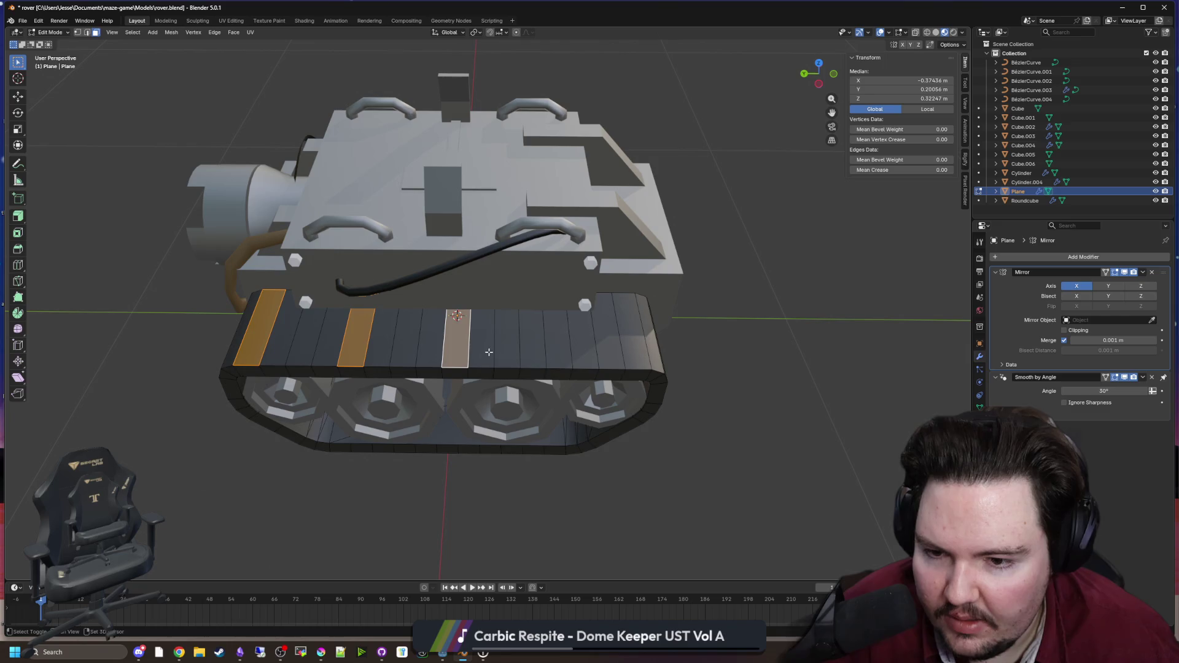
pyautogui.keyDown('shift'); pyautogui.click(244, 354); pyautogui.keyUp('shift')
pyautogui.keyDown('shift'); pyautogui.click(305, 353); pyautogui.keyUp('shift')
pyautogui.keyDown('shift'); pyautogui.click(355, 349); pyautogui.keyUp('shift')
pyautogui.keyDown('shift'); pyautogui.click(406, 354); pyautogui.keyUp('shift')
pyautogui.keyDown('shift'); pyautogui.click(457, 348); pyautogui.keyUp('shift')
pyautogui.keyDown('shift'); pyautogui.click(506, 349); pyautogui.keyUp('shift')
pyautogui.keyDown('shift'); pyautogui.click(552, 353); pyautogui.keyUp('shift')
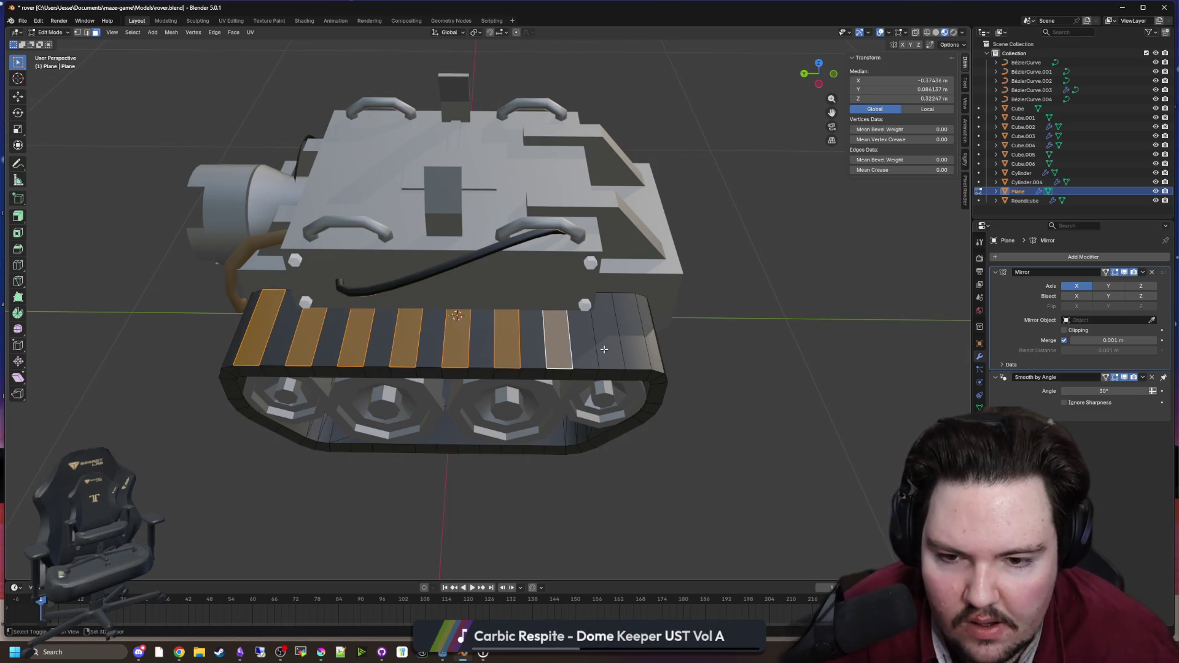
pyautogui.keyDown('shift'); pyautogui.click(604, 349); pyautogui.keyUp('shift')
pyautogui.keyDown('shift'); pyautogui.click(513, 312); pyautogui.keyUp('shift')
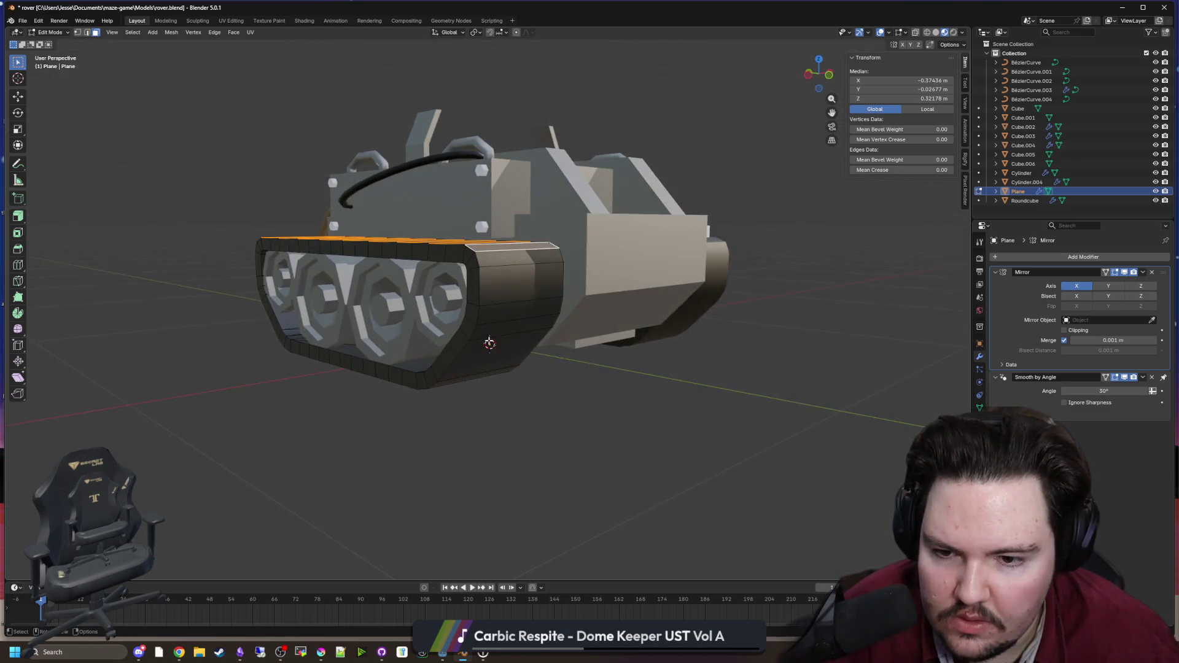
pyautogui.hotkey('alt', 'a')
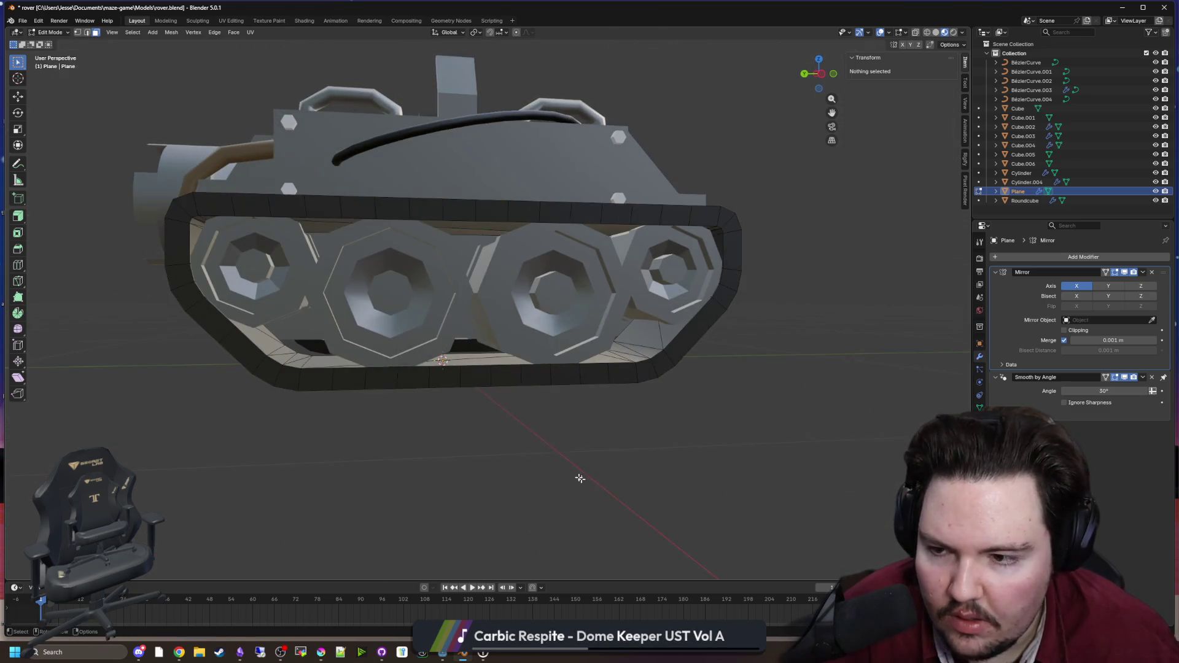
# Step: Slide a single new edge loop along the track after undoing a ten-loop cut
pyautogui.click(18, 264)
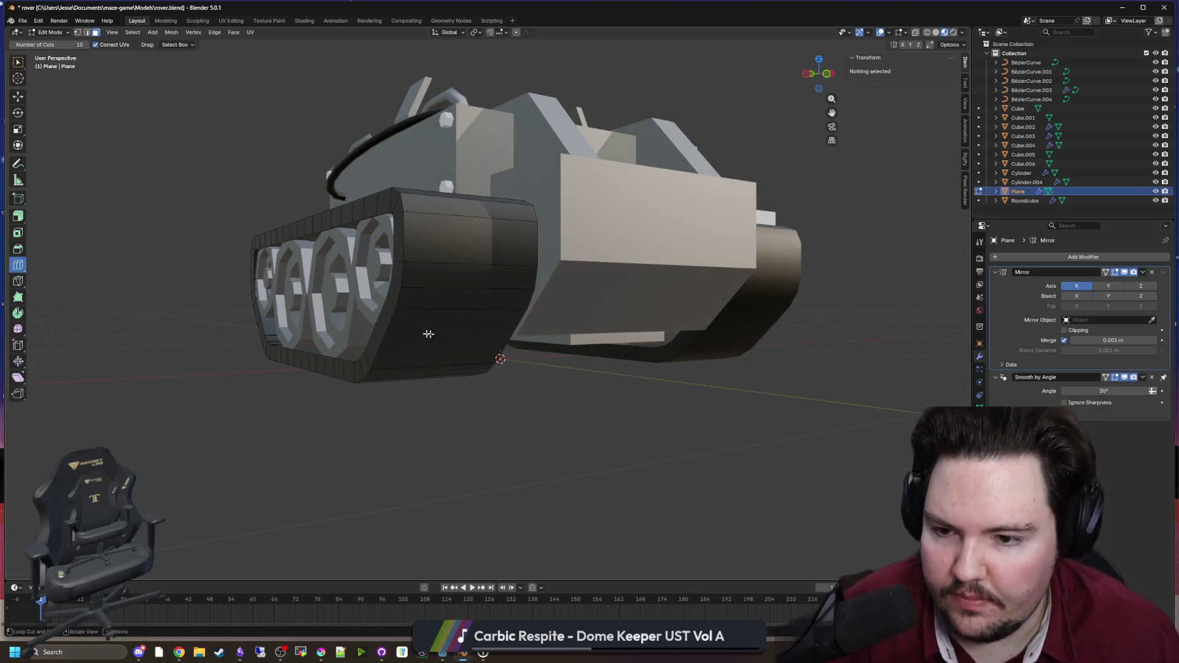
pyautogui.click(408, 347)
pyautogui.hotkey('ctrl', 'z')
pyautogui.moveTo(407, 337)
pyautogui.mouseDown()
pyautogui.moveTo(383, 336)
pyautogui.moveTo(447, 413)
pyautogui.mouseUp()
# Step: Add edge loops around the track's rounded end
pyautogui.moveTo(409, 288); pyautogui.dragTo(425, 277)
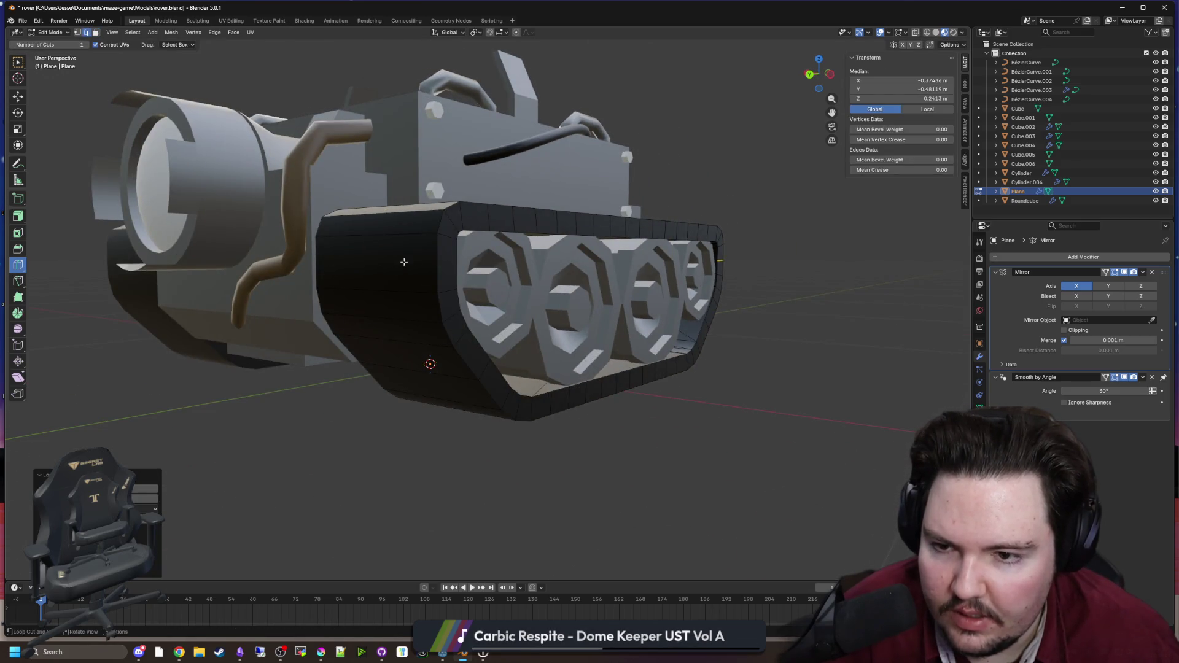
pyautogui.moveTo(430, 319); pyautogui.dragTo(479, 389)
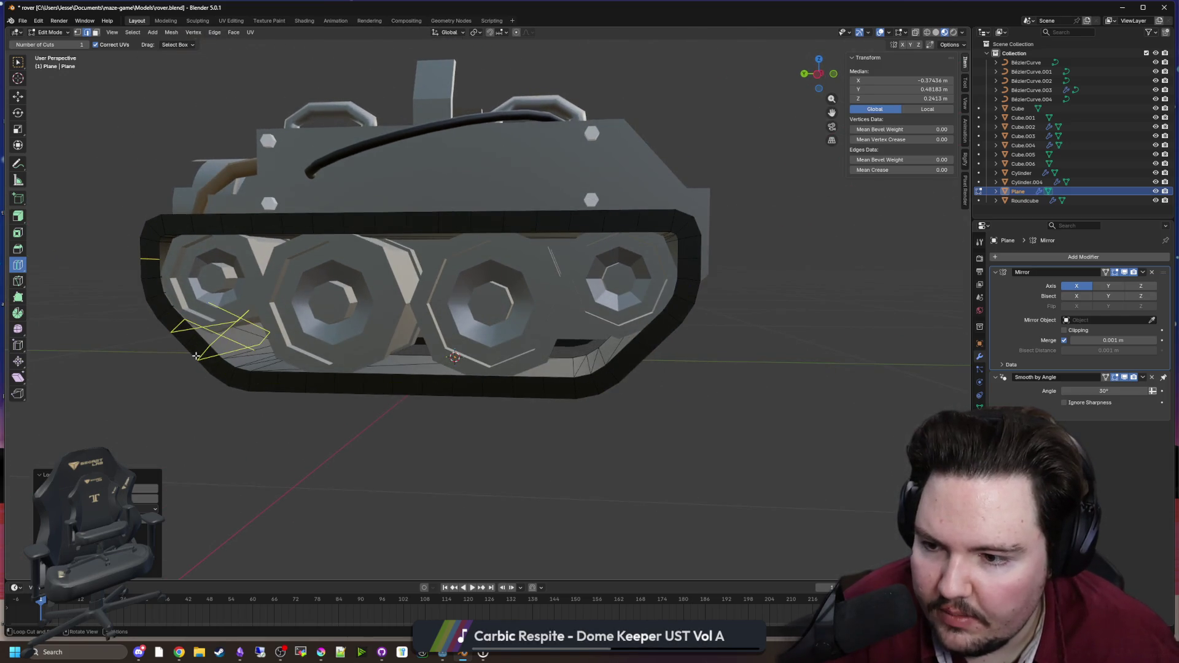
pyautogui.moveTo(195, 356); pyautogui.dragTo(267, 353)
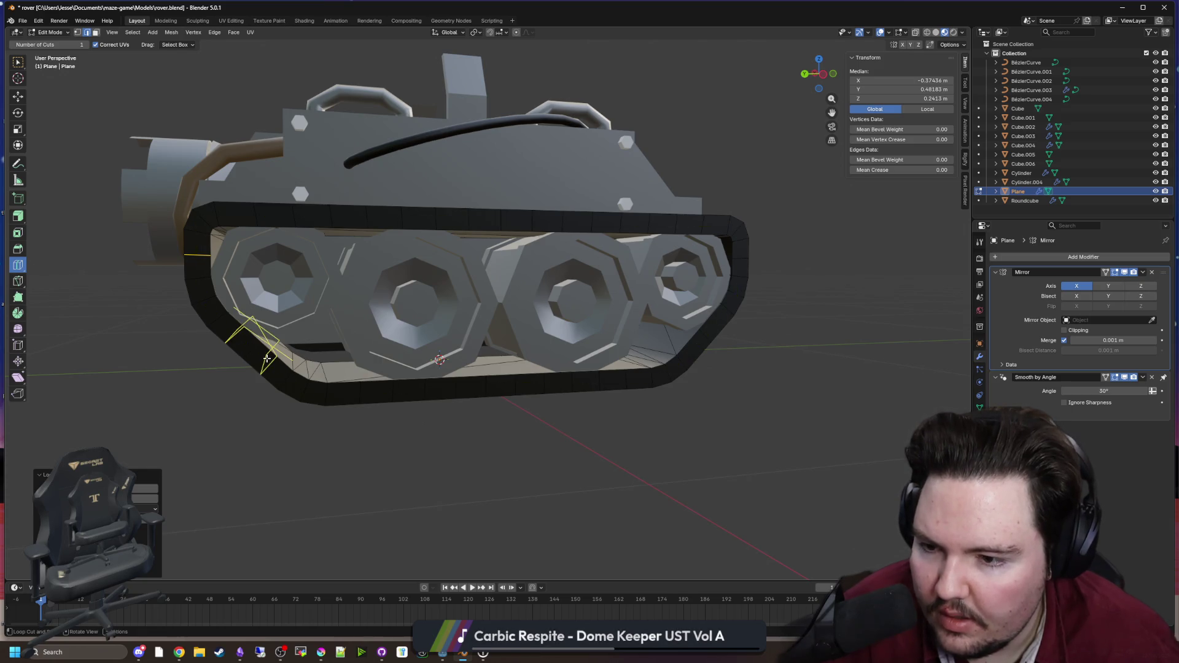
pyautogui.moveTo(491, 474)
pyautogui.mouseDown()
pyautogui.moveTo(439, 468)
pyautogui.moveTo(455, 448)
pyautogui.mouseUp()
pyautogui.click(542, 350)
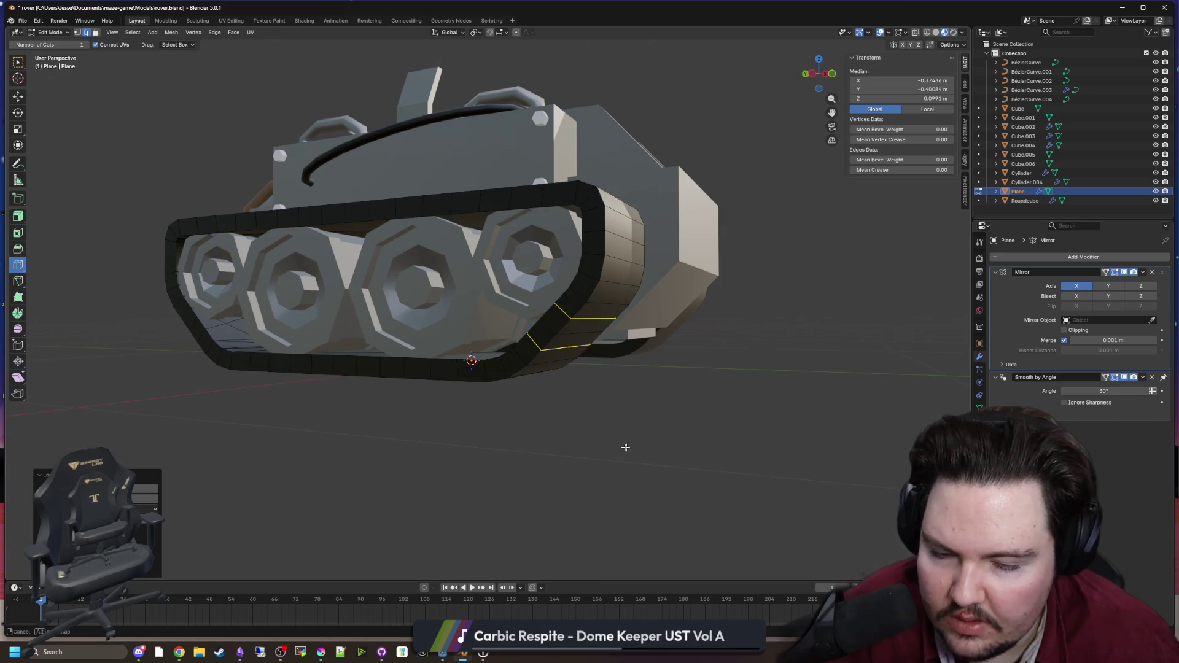
pyautogui.moveTo(629, 447); pyautogui.dragTo(524, 374)
pyautogui.click(18, 62)
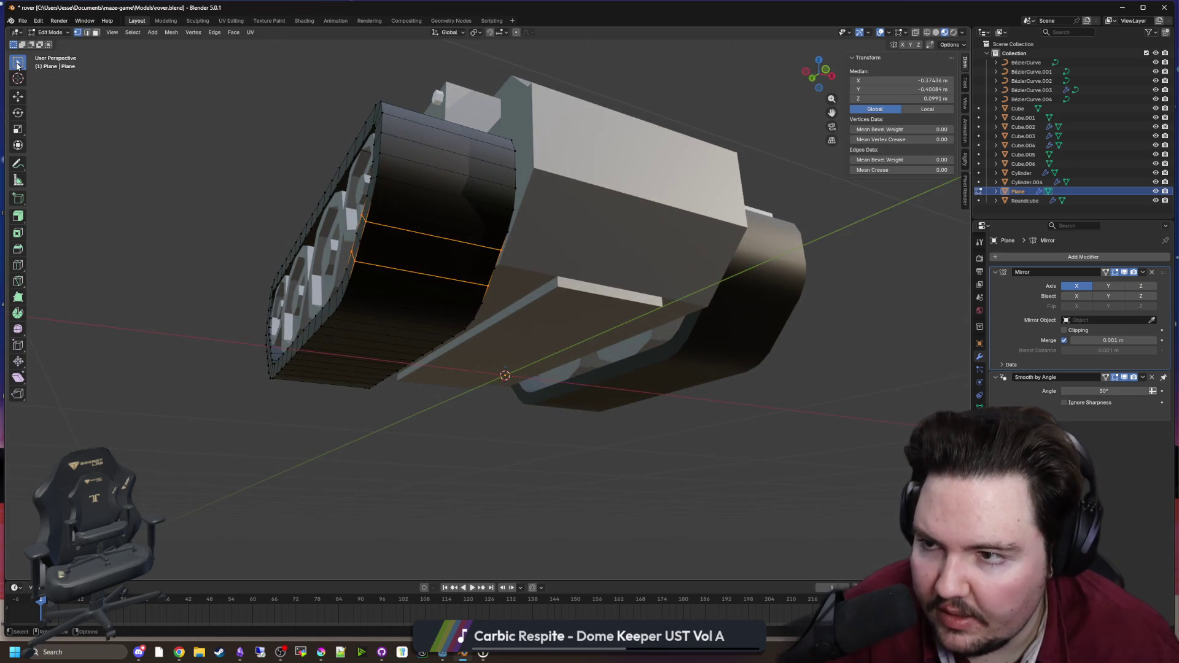
# Step: Select the whole track mesh and merge its overlapping vertices by distance
pyautogui.moveTo(344, 289); pyautogui.dragTo(418, 346)
pyautogui.press('a')
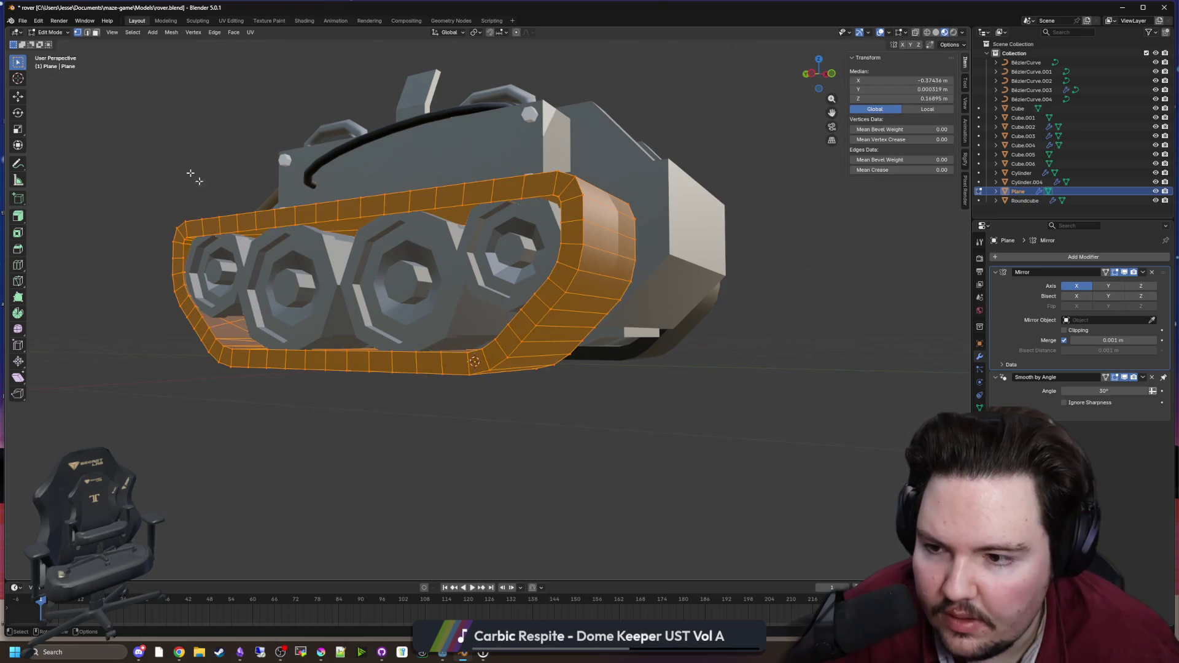
pyautogui.click(171, 32)
pyautogui.moveTo(224, 258)
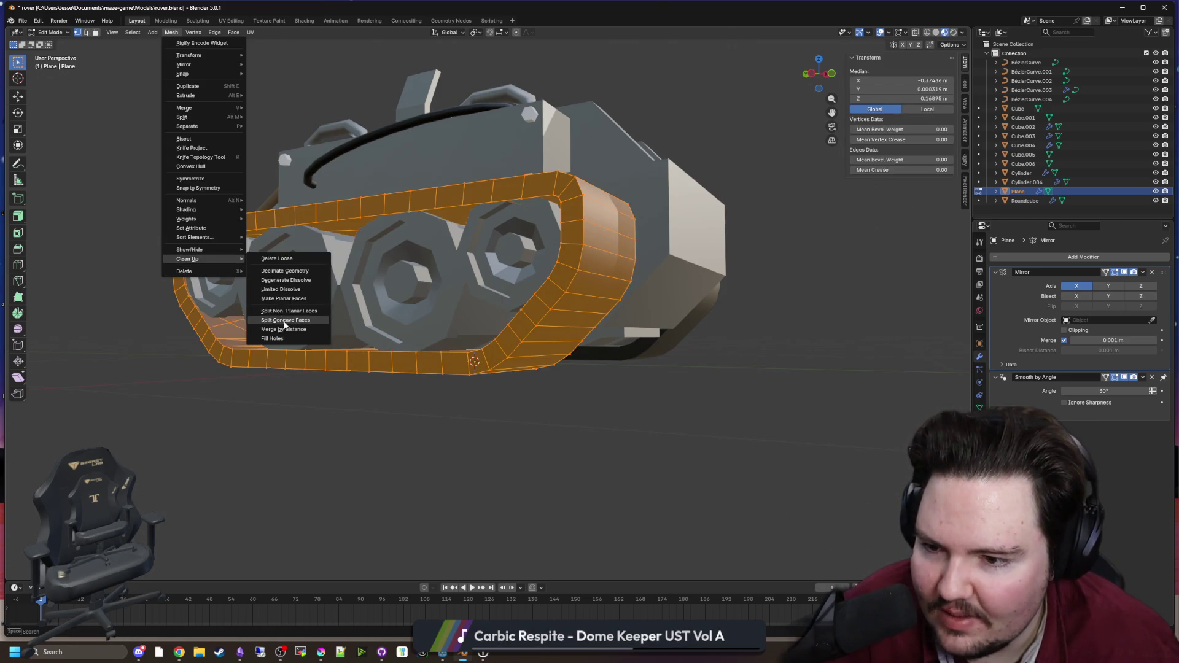
pyautogui.click(285, 326)
pyautogui.moveTo(276, 326)
pyautogui.mouseDown()
pyautogui.moveTo(335, 428)
pyautogui.moveTo(132, 118)
pyautogui.mouseUp()
# Step: In face mode, select seven alternating tread faces along the top of the track
pyautogui.click(335, 429)
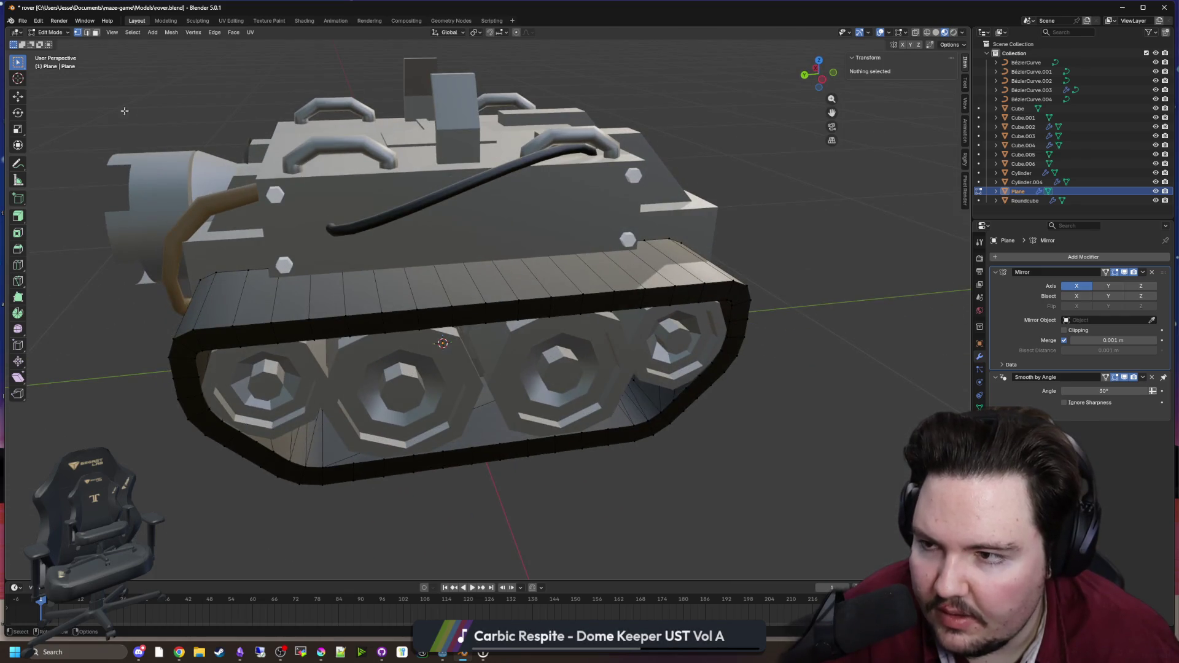
pyautogui.click(96, 32)
pyautogui.click(221, 300)
pyautogui.keyDown('shift'); pyautogui.click(290, 299); pyautogui.keyUp('shift')
pyautogui.keyDown('shift'); pyautogui.click(362, 293); pyautogui.keyUp('shift')
pyautogui.keyDown('shift'); pyautogui.click(427, 287); pyautogui.keyUp('shift')
pyautogui.keyDown('shift'); pyautogui.click(491, 283); pyautogui.keyUp('shift')
pyautogui.keyDown('shift'); pyautogui.click(551, 277); pyautogui.keyUp('shift')
pyautogui.keyDown('shift'); pyautogui.click(610, 274); pyautogui.keyUp('shift')
# Step: Add alternating tread faces around the track's front end and sides to the selection
pyautogui.moveTo(663, 296)
pyautogui.mouseDown()
pyautogui.moveTo(549, 337)
pyautogui.moveTo(579, 366)
pyautogui.mouseUp()
pyautogui.keyDown('shift'); pyautogui.click(554, 340); pyautogui.keyUp('shift')
pyautogui.keyDown('shift'); pyautogui.click(599, 364); pyautogui.keyUp('shift')
pyautogui.keyDown('shift'); pyautogui.click(538, 272); pyautogui.keyUp('shift')
pyautogui.keyDown('shift'); pyautogui.click(539, 312); pyautogui.keyUp('shift')
pyautogui.moveTo(539, 312)
pyautogui.mouseDown()
pyautogui.moveTo(507, 293)
pyautogui.moveTo(500, 316)
pyautogui.moveTo(574, 271)
pyautogui.mouseUp()
pyautogui.keyDown('shift'); pyautogui.click(473, 272); pyautogui.keyUp('shift')
pyautogui.keyDown('shift'); pyautogui.click(452, 305); pyautogui.keyUp('shift')
pyautogui.keyDown('shift'); pyautogui.click(574, 279); pyautogui.keyUp('shift')
pyautogui.keyDown('shift'); pyautogui.click(527, 278); pyautogui.keyUp('shift')
pyautogui.keyDown('shift'); pyautogui.click(466, 279); pyautogui.keyUp('shift')
pyautogui.keyDown('shift'); pyautogui.click(401, 279); pyautogui.keyUp('shift')
pyautogui.keyDown('shift'); pyautogui.click(351, 282); pyautogui.keyUp('shift')
pyautogui.keyDown('shift'); pyautogui.click(292, 290); pyautogui.keyUp('shift')
pyautogui.moveTo(292, 290); pyautogui.dragTo(347, 294)
pyautogui.keyDown('shift'); pyautogui.click(347, 293); pyautogui.keyUp('shift')
pyautogui.keyDown('shift'); pyautogui.click(313, 245); pyautogui.keyUp('shift')
pyautogui.keyDown('shift'); pyautogui.click(301, 223); pyautogui.keyUp('shift')
pyautogui.moveTo(301, 223)
pyautogui.mouseDown()
pyautogui.moveTo(318, 255)
pyautogui.moveTo(306, 305)
pyautogui.moveTo(357, 298)
pyautogui.moveTo(433, 310)
pyautogui.moveTo(438, 325)
pyautogui.moveTo(364, 299)
pyautogui.mouseUp()
pyautogui.keyDown('shift'); pyautogui.click(320, 329); pyautogui.keyUp('shift')
pyautogui.keyDown('shift'); pyautogui.click(298, 275); pyautogui.keyUp('shift')
pyautogui.scroll(-3, 307, 304)
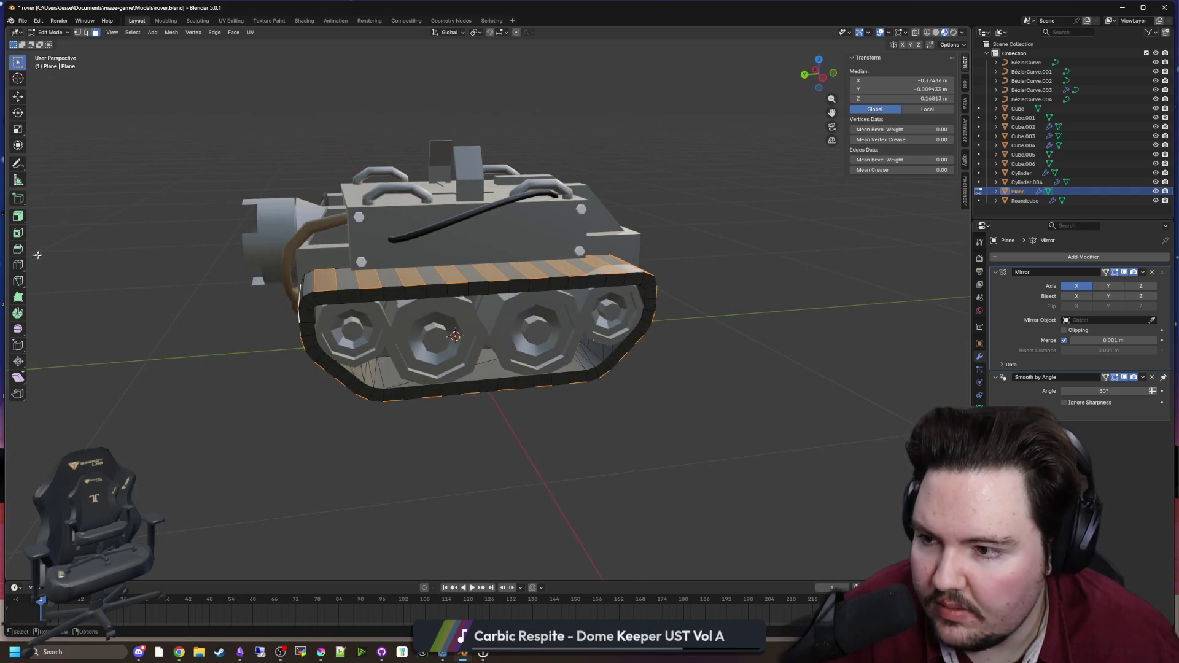
# Step: Extrude the selected tread faces outward along their normals, then leave Edit Mode
pyautogui.moveTo(19, 216); pyautogui.dragTo(62, 257)
pyautogui.moveTo(489, 363); pyautogui.dragTo(490, 361)
pyautogui.moveTo(490, 361)
pyautogui.mouseDown()
pyautogui.moveTo(429, 369)
pyautogui.moveTo(458, 362)
pyautogui.mouseUp()
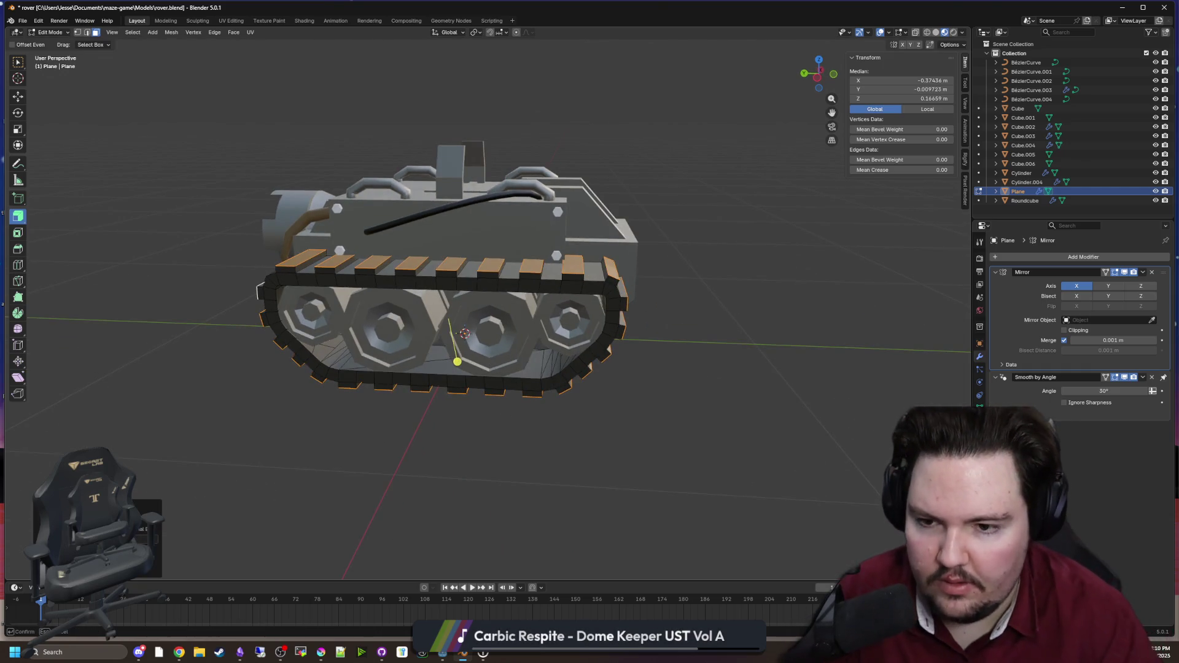
pyautogui.press('Tab')
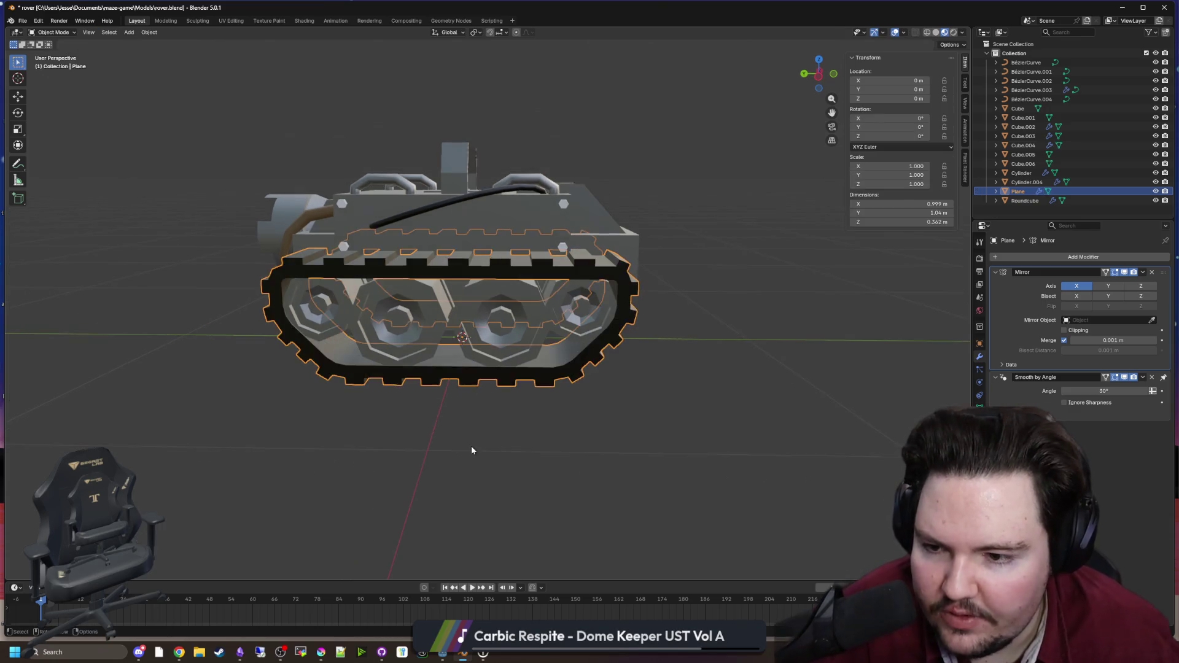
pyautogui.click(471, 446)
pyautogui.moveTo(426, 444)
pyautogui.mouseDown()
pyautogui.moveTo(540, 473)
pyautogui.moveTo(522, 476)
pyautogui.moveTo(460, 444)
pyautogui.moveTo(377, 446)
pyautogui.moveTo(426, 453)
pyautogui.mouseUp()
# Step: Undo the teeth, then try a deeper extrusion and cancel it, keeping the original depth
pyautogui.scroll(4, 377, 446)
pyautogui.scroll(2, 459, 436)
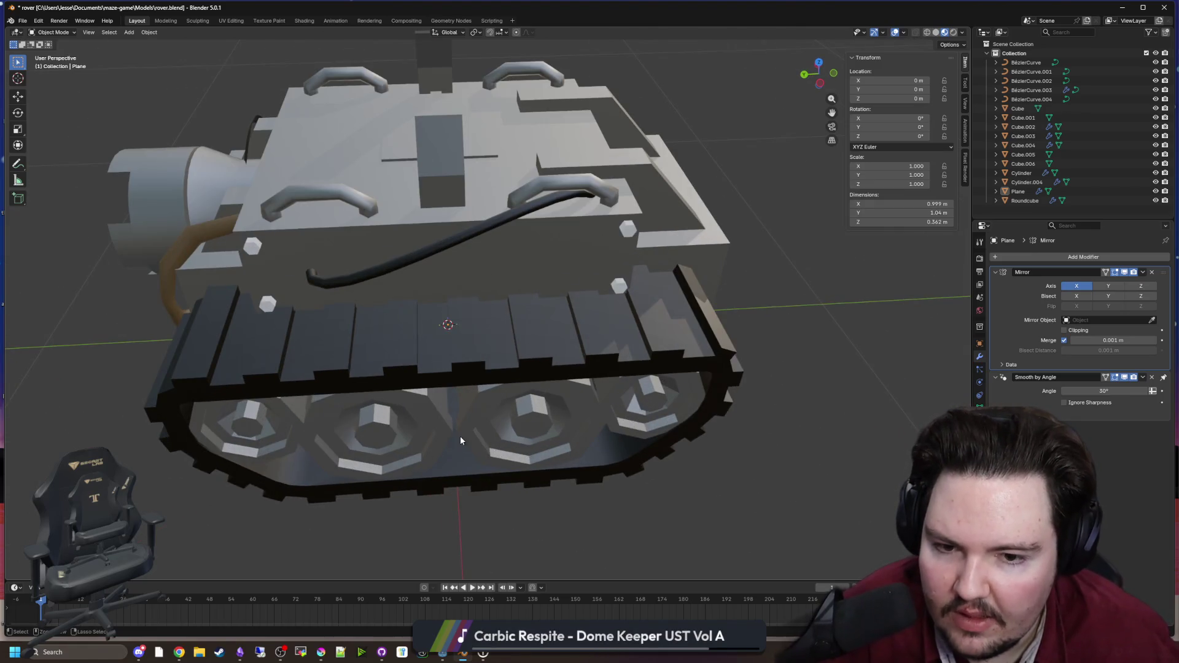
pyautogui.click(433, 430)
pyautogui.press('Tab')
pyautogui.hotkey('ctrl', 'z')
pyautogui.moveTo(453, 359); pyautogui.dragTo(206, 471)
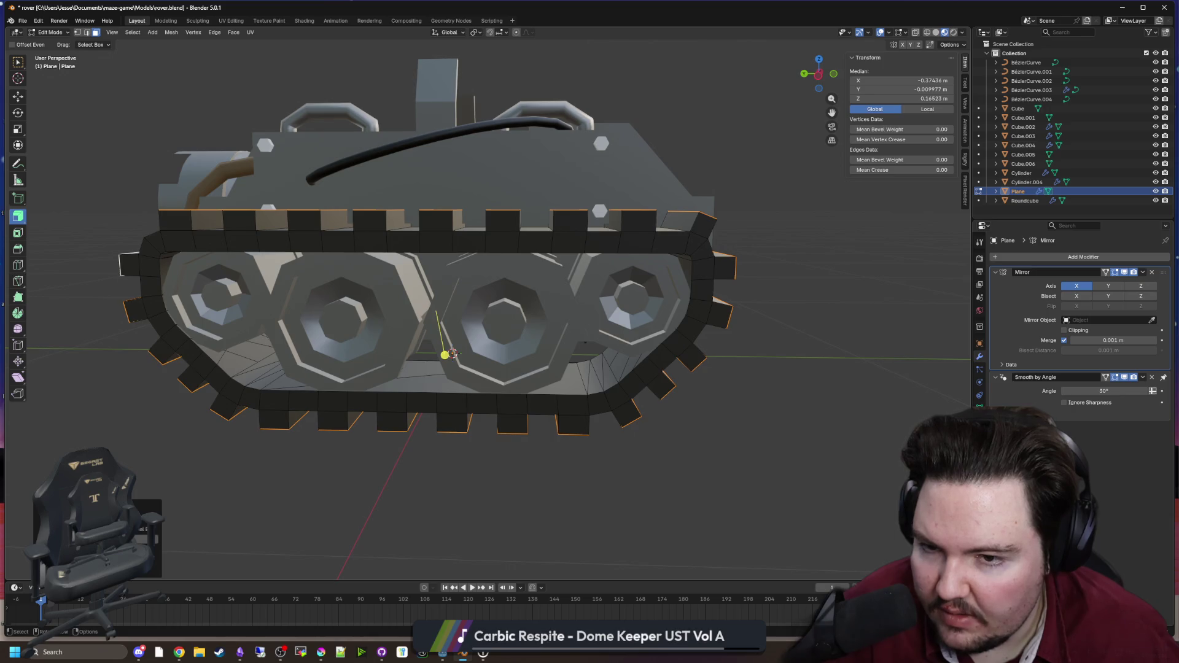
pyautogui.press('Escape')
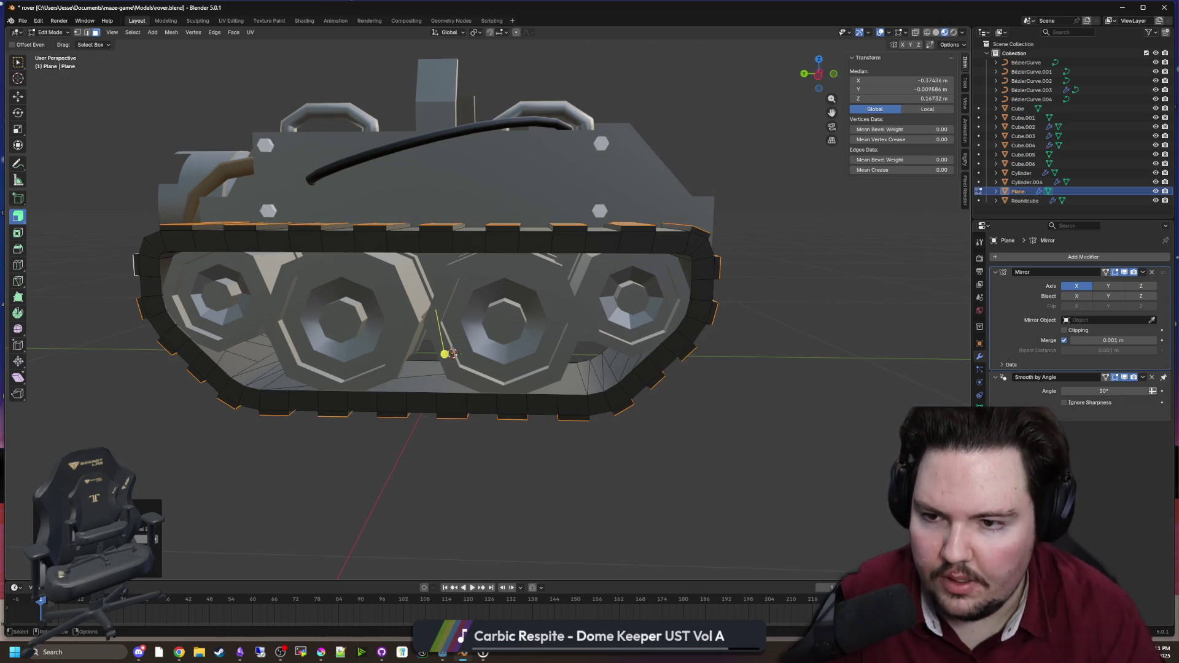
pyautogui.scroll(-4, 287, 451)
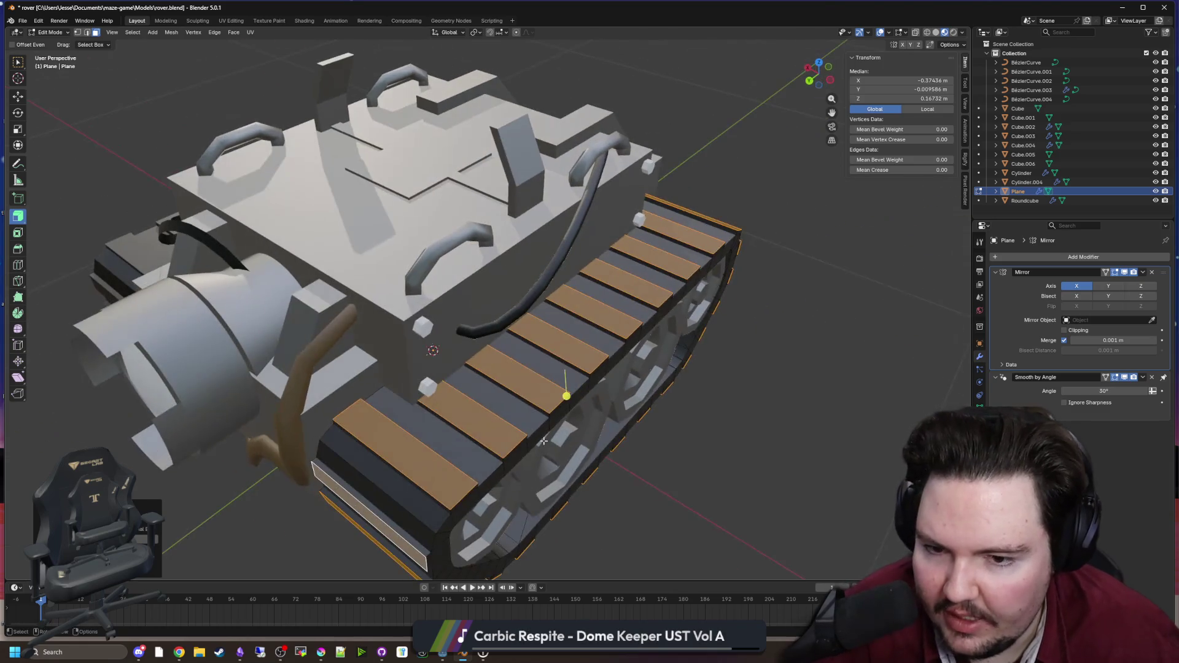
pyautogui.press('Tab')
# Step: Inspect the rover from all sides, then reopen the track in Edit Mode with edge selection
pyautogui.click(644, 442)
pyautogui.moveTo(643, 442)
pyautogui.mouseDown()
pyautogui.moveTo(534, 413)
pyautogui.moveTo(552, 413)
pyautogui.moveTo(506, 358)
pyautogui.moveTo(434, 414)
pyautogui.moveTo(484, 451)
pyautogui.moveTo(557, 403)
pyautogui.moveTo(711, 407)
pyautogui.moveTo(598, 396)
pyautogui.moveTo(609, 355)
pyautogui.moveTo(525, 302)
pyautogui.mouseUp()
pyautogui.click(526, 302)
pyautogui.press('Tab')
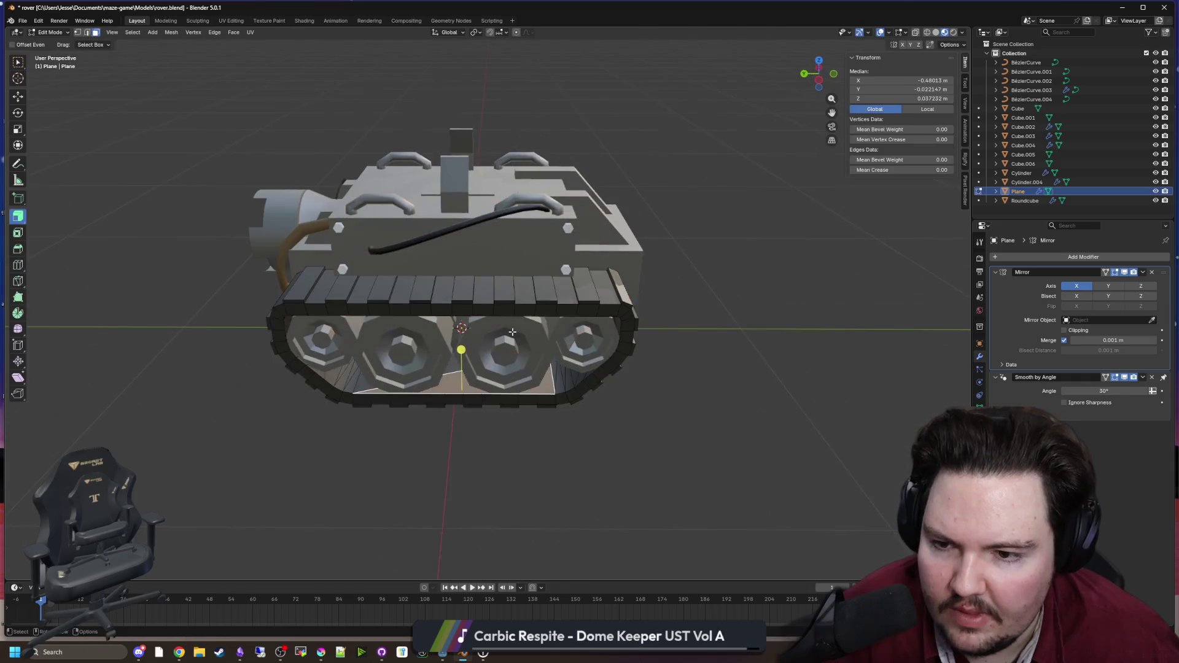
pyautogui.scroll(3, 191, 105)
pyautogui.click(87, 32)
pyautogui.moveTo(184, 258); pyautogui.dragTo(239, 331)
# Step: In face mode, select seven alternating faces along the track
pyautogui.click(246, 341)
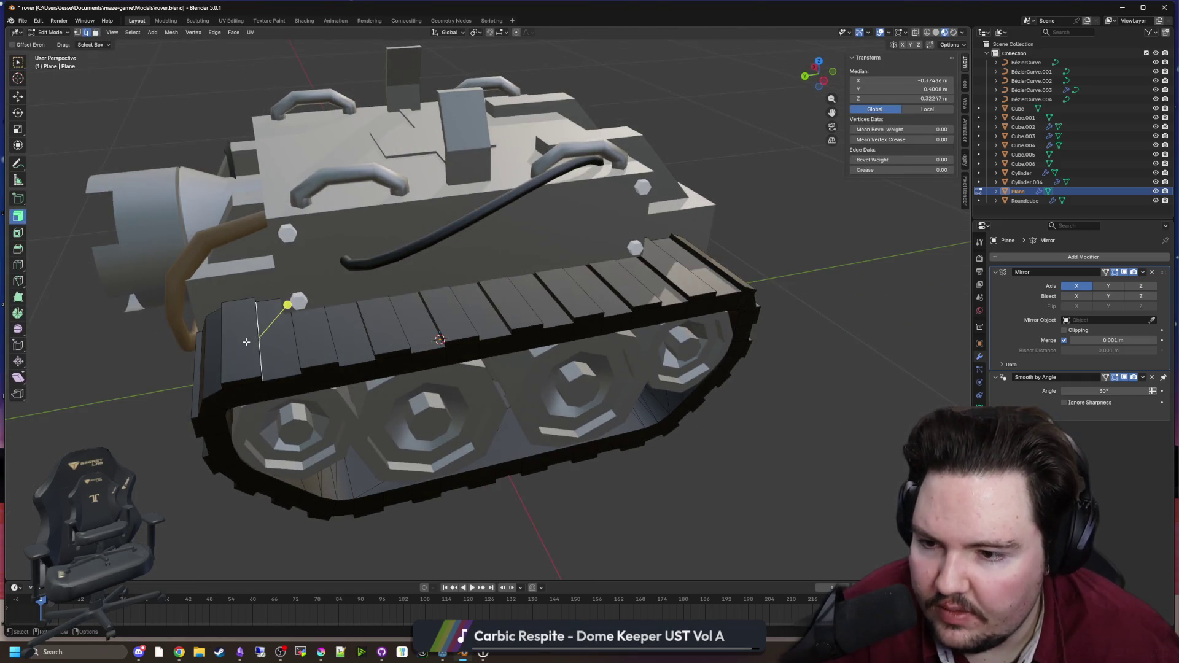
pyautogui.click(95, 32)
pyautogui.click(241, 341)
pyautogui.keyDown('shift'); pyautogui.click(314, 336); pyautogui.keyUp('shift')
pyautogui.keyDown('shift'); pyautogui.click(382, 325); pyautogui.keyUp('shift')
pyautogui.keyDown('shift'); pyautogui.click(448, 312); pyautogui.keyUp('shift')
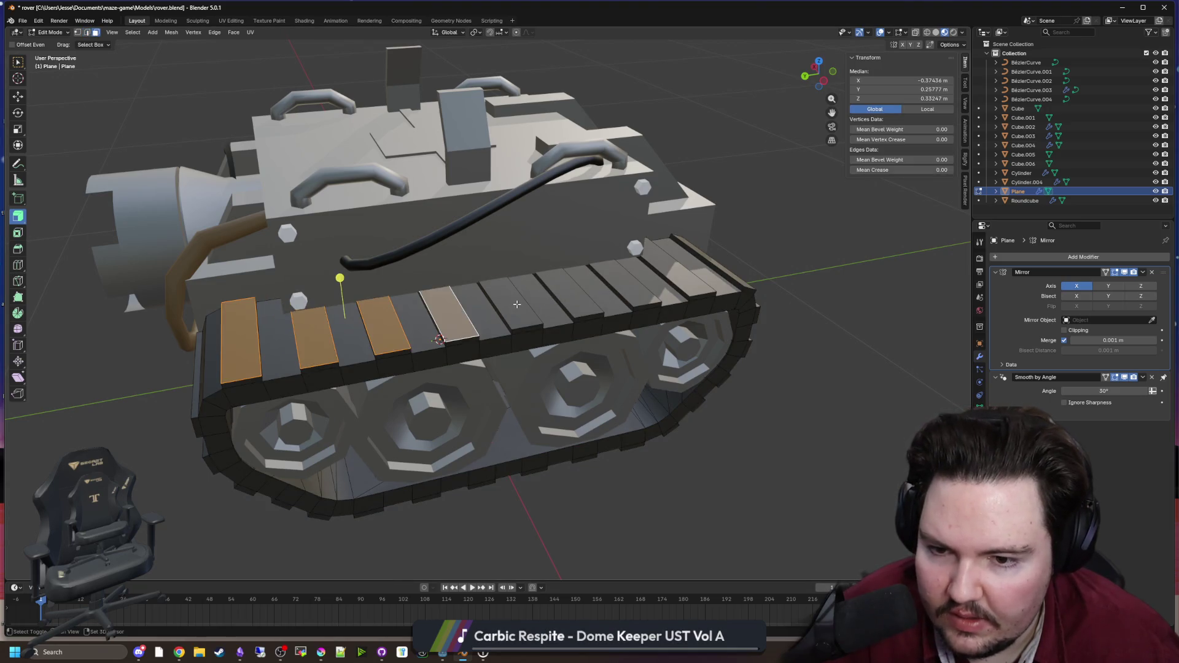
pyautogui.keyDown('shift'); pyautogui.click(517, 303); pyautogui.keyUp('shift')
pyautogui.keyDown('shift'); pyautogui.click(569, 293); pyautogui.keyUp('shift')
pyautogui.keyDown('shift'); pyautogui.click(625, 283); pyautogui.keyUp('shift')
# Step: Bevel the selected track faces and return to Object Mode
pyautogui.click(17, 249)
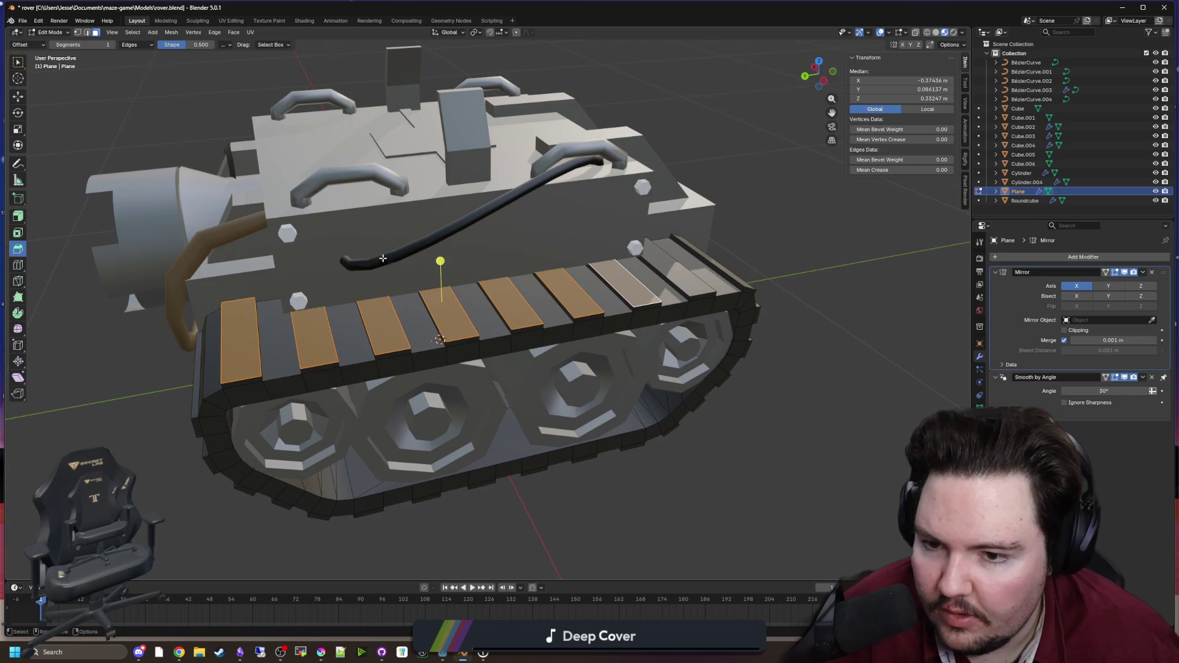
pyautogui.moveTo(435, 264); pyautogui.dragTo(437, 280)
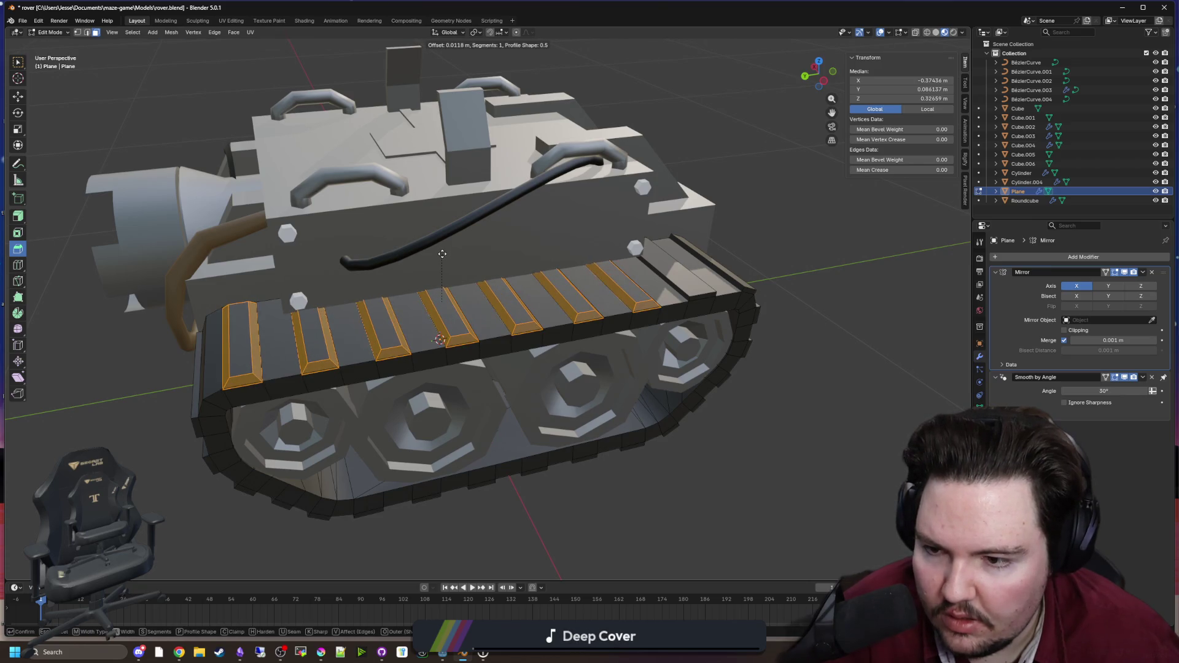
pyautogui.click(746, 463)
pyautogui.press('Tab')
pyautogui.moveTo(746, 464)
pyautogui.mouseDown()
pyautogui.moveTo(495, 439)
pyautogui.moveTo(600, 486)
pyautogui.moveTo(507, 426)
pyautogui.moveTo(434, 448)
pyautogui.moveTo(578, 433)
pyautogui.mouseUp()
# Step: Save the rover model file and move Blender aside to reveal the desktop
pyautogui.press('Tab')
pyautogui.click(578, 434)
pyautogui.press('Tab')
pyautogui.hotkey('ctrl', 's')
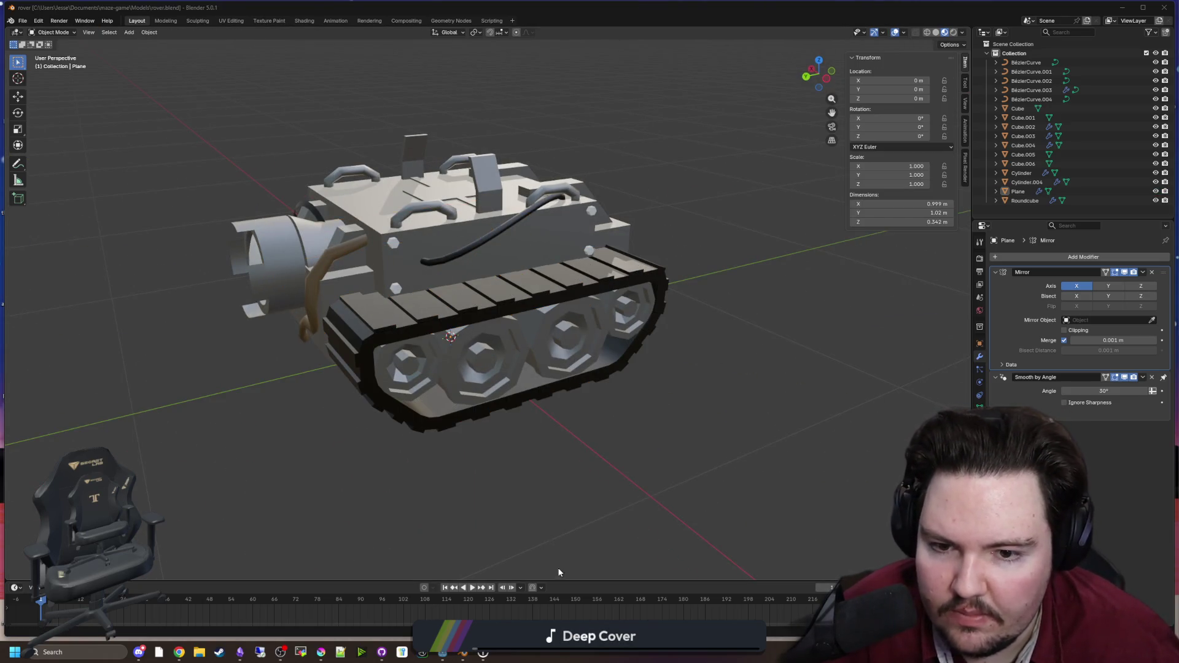
pyautogui.moveTo(601, 8); pyautogui.dragTo(491, 563)
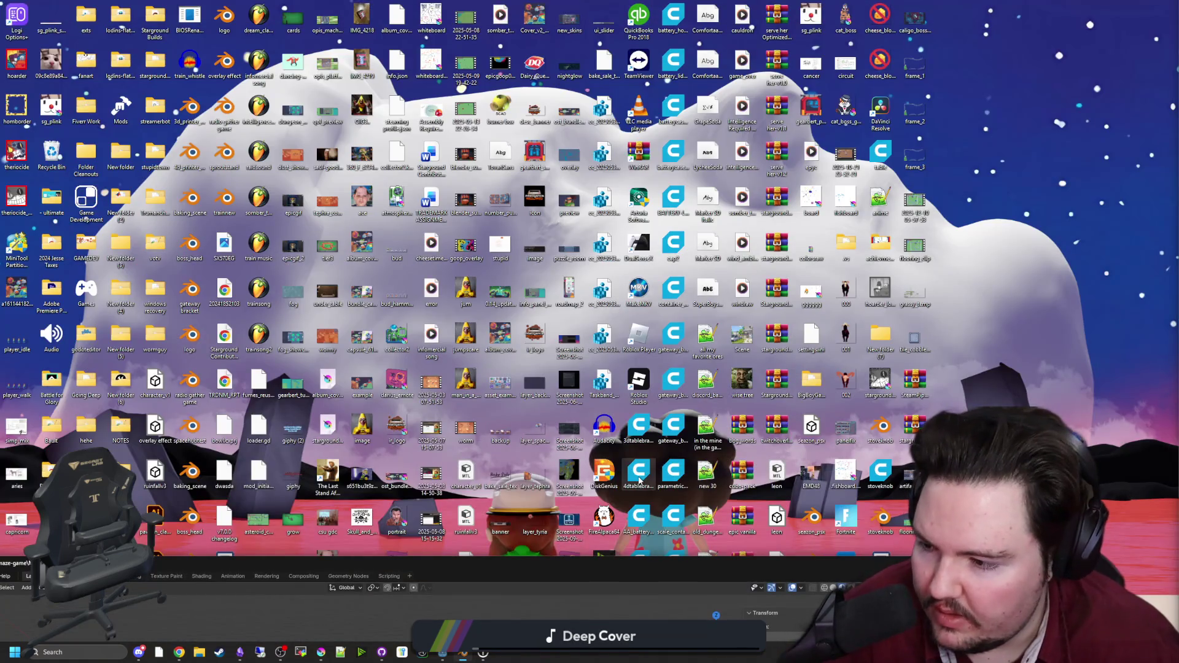
# Step: Delete the stray Cube.006 in Blender and return to Godot to reimport the rover
pyautogui.doubleClick(495, 563)
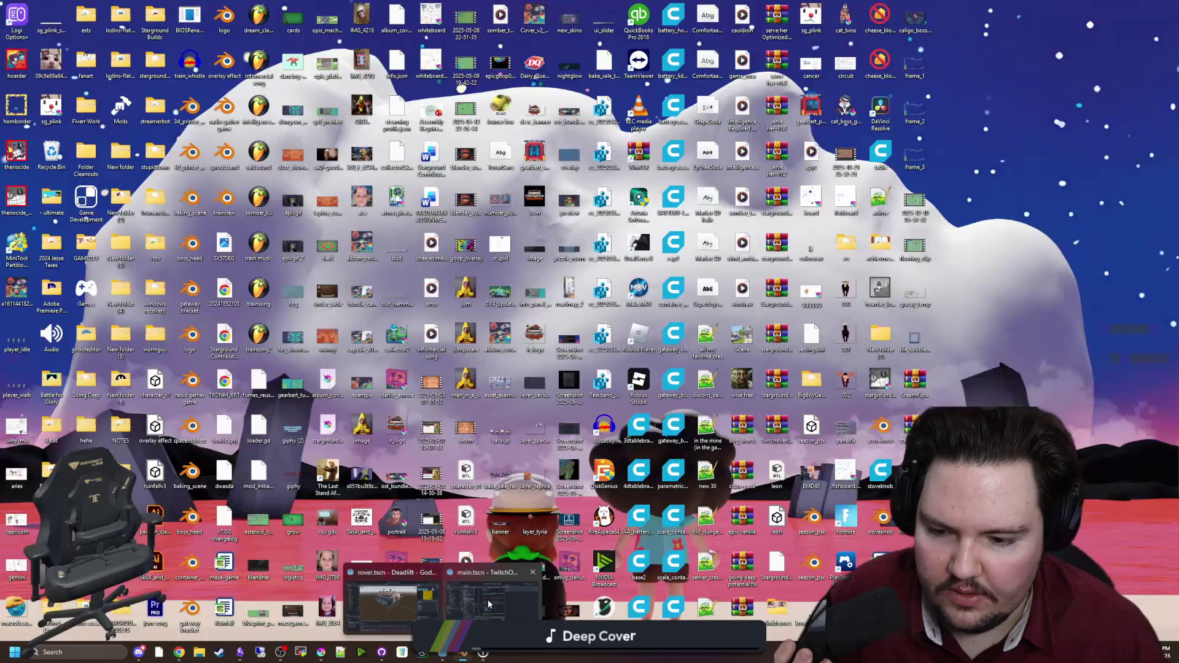
pyautogui.click(442, 652)
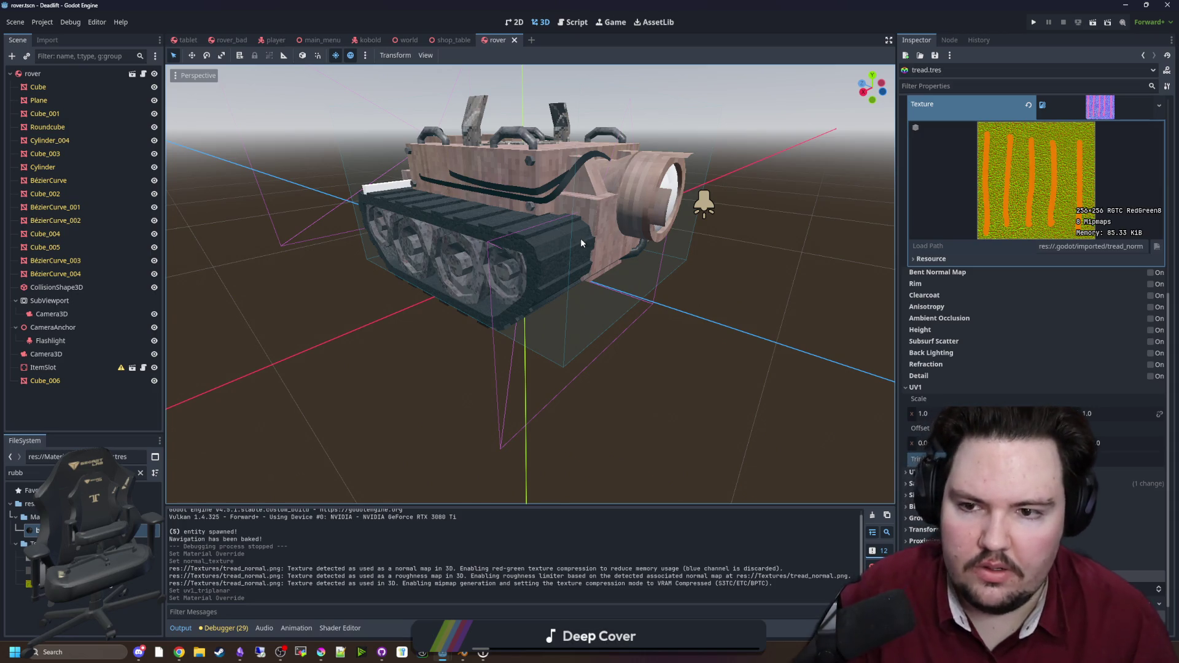
pyautogui.click(462, 654)
pyautogui.moveTo(425, 304)
pyautogui.mouseDown()
pyautogui.moveTo(540, 323)
pyautogui.moveTo(456, 260)
pyautogui.mouseUp()
pyautogui.click(333, 265)
pyautogui.press('Delete')
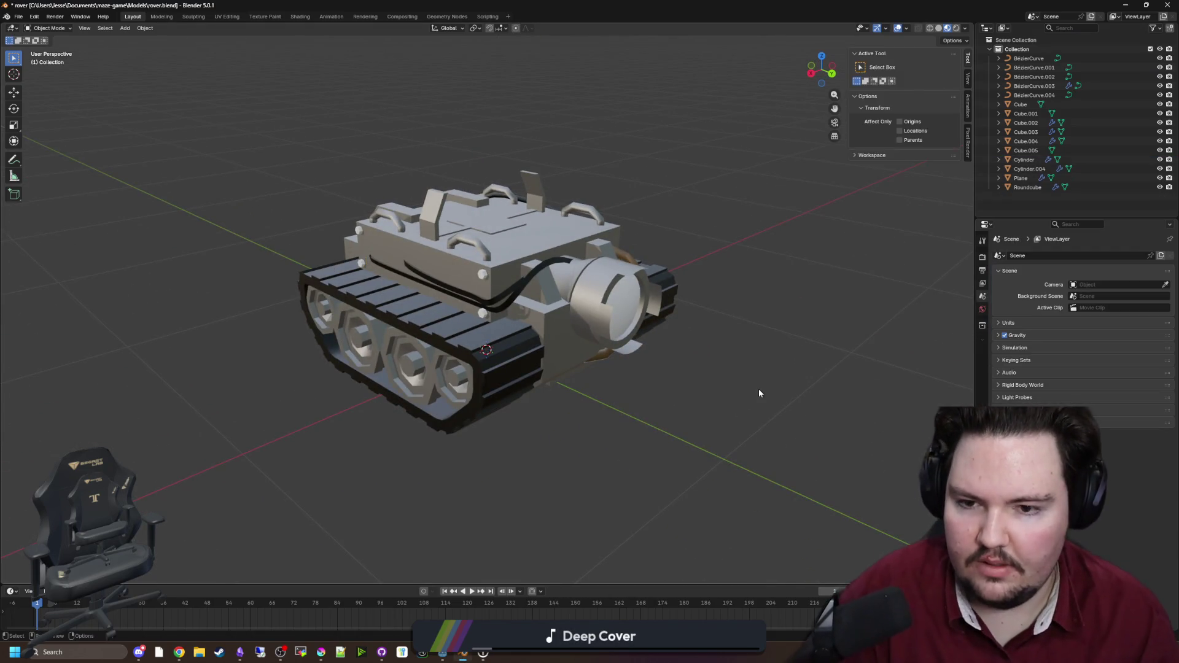
pyautogui.hotkey('alt', 'Tab')
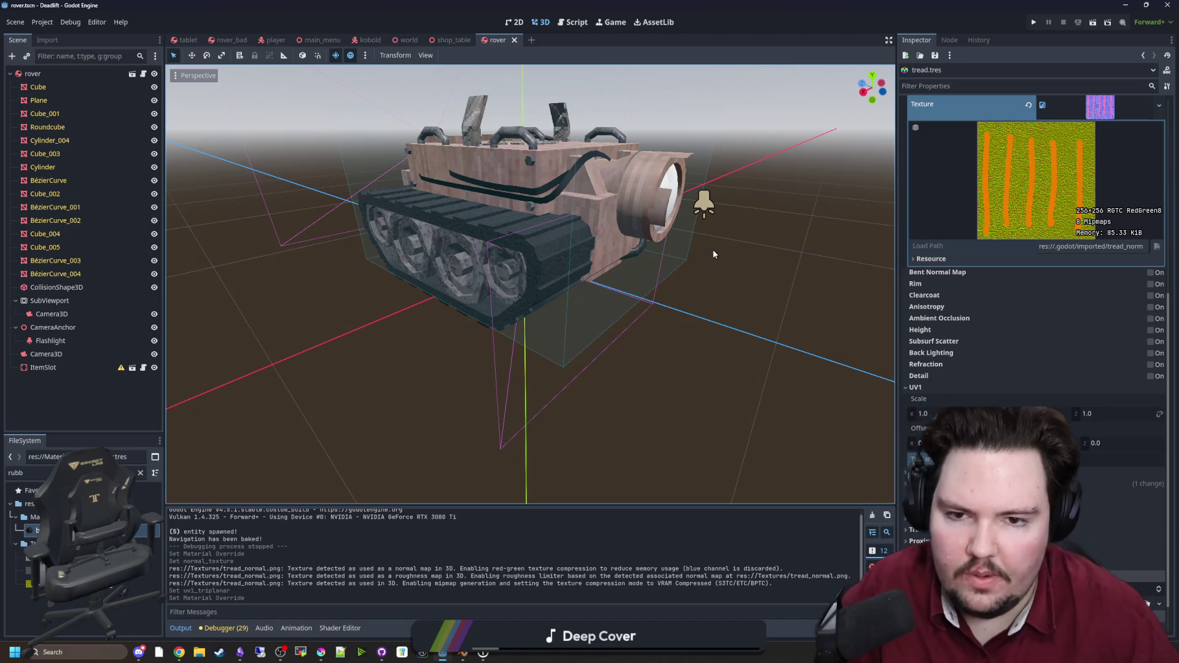
pyautogui.moveTo(773, 279)
pyautogui.mouseDown()
pyautogui.moveTo(706, 295)
pyautogui.moveTo(724, 282)
pyautogui.moveTo(717, 268)
pyautogui.mouseUp()
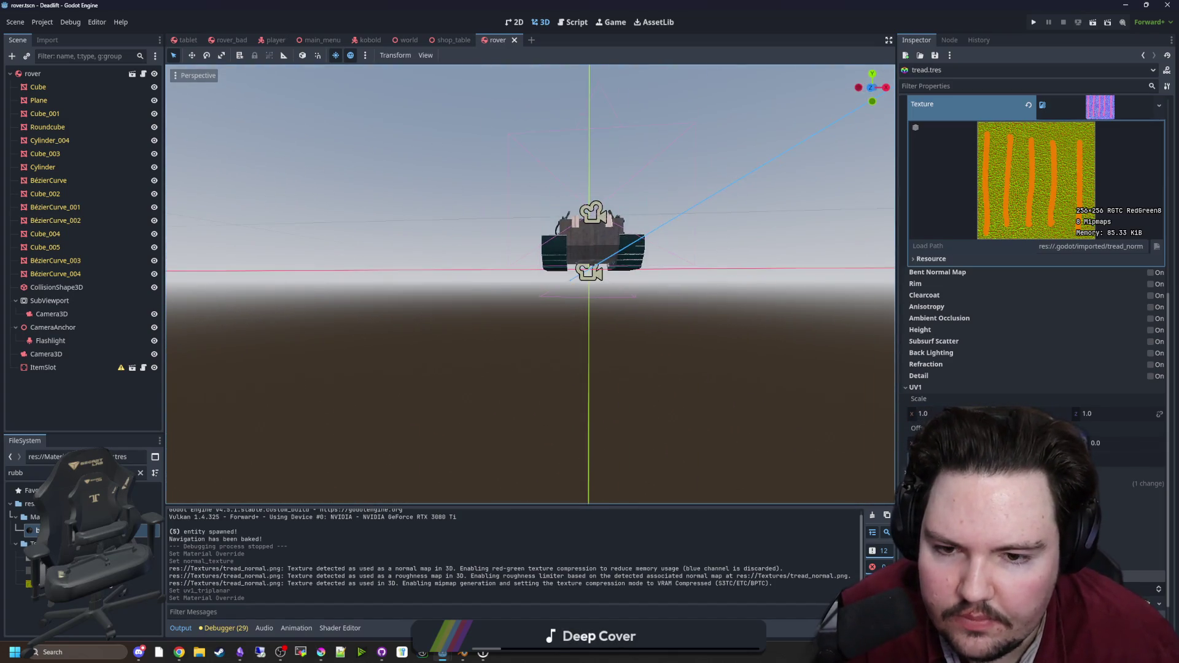
pyautogui.scroll(2, 530, 284)
pyautogui.press('w')
pyautogui.scroll(-10, 531, 284)
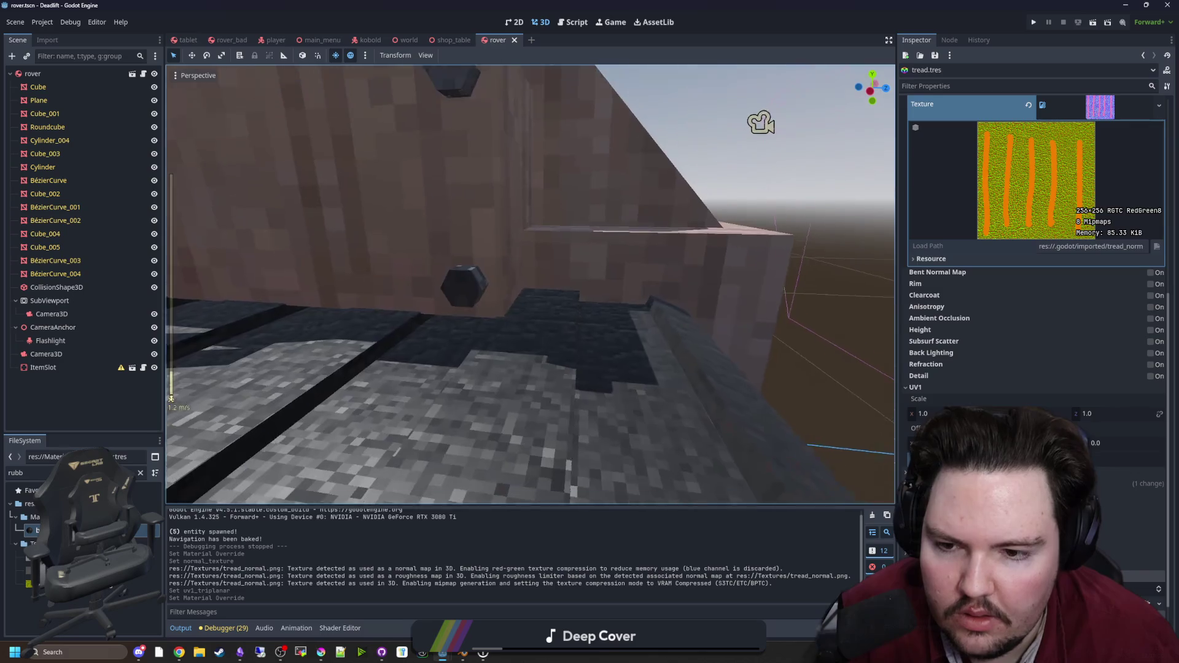
pyautogui.press('s')
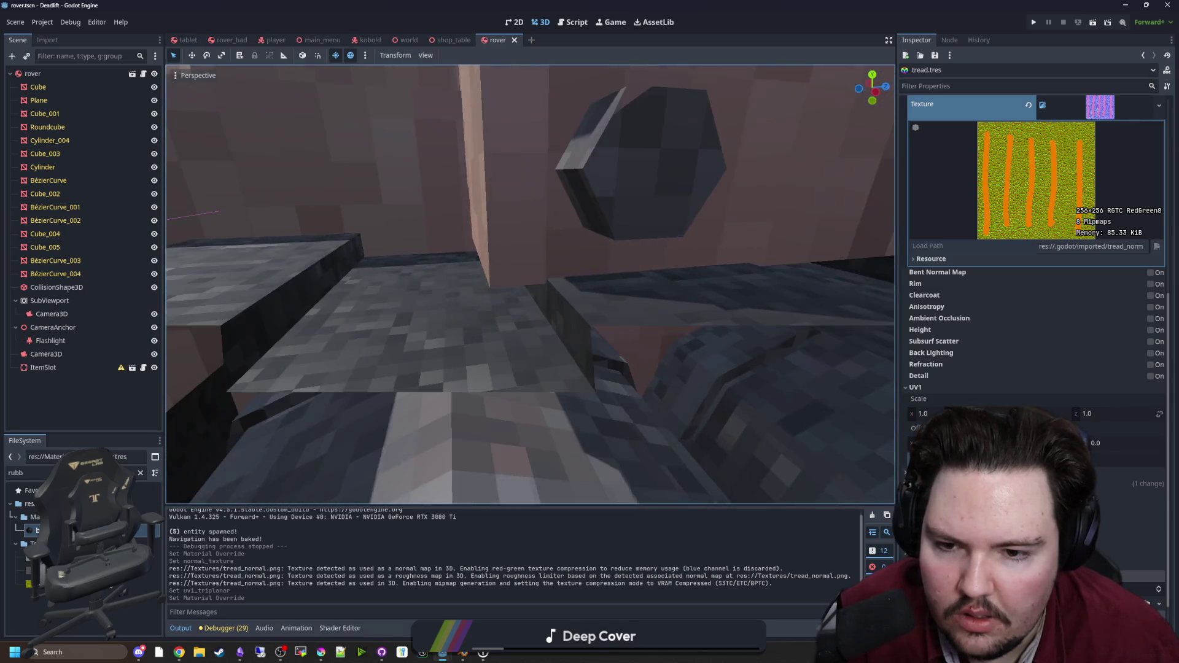
pyautogui.press('s')
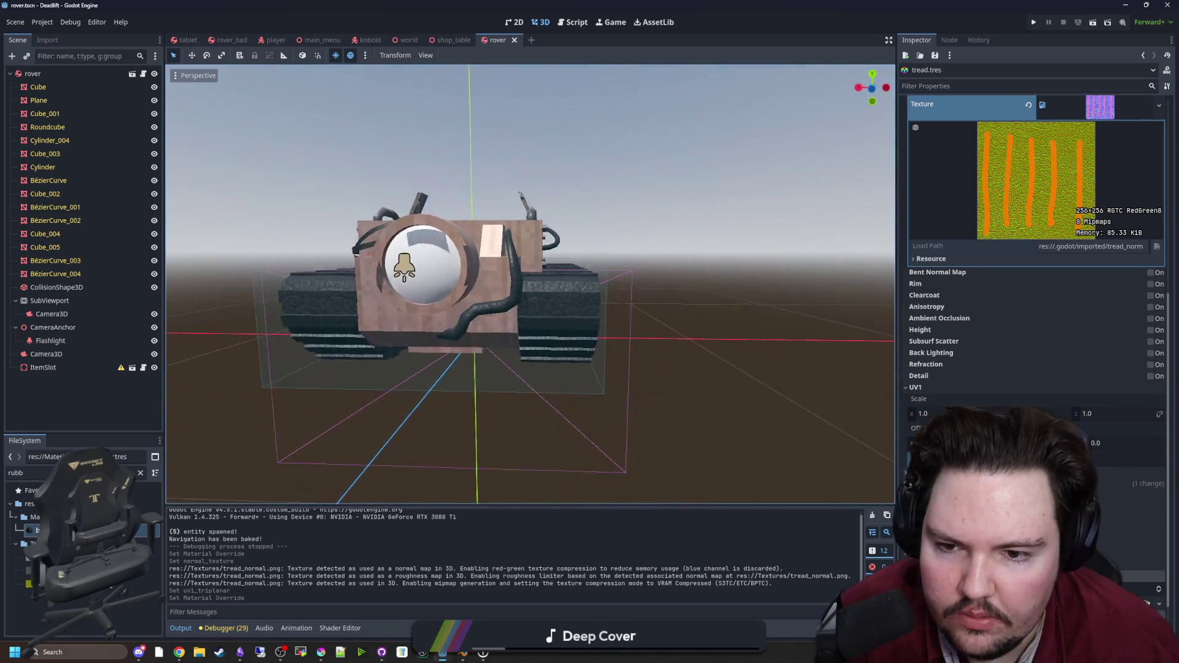
pyautogui.press('w')
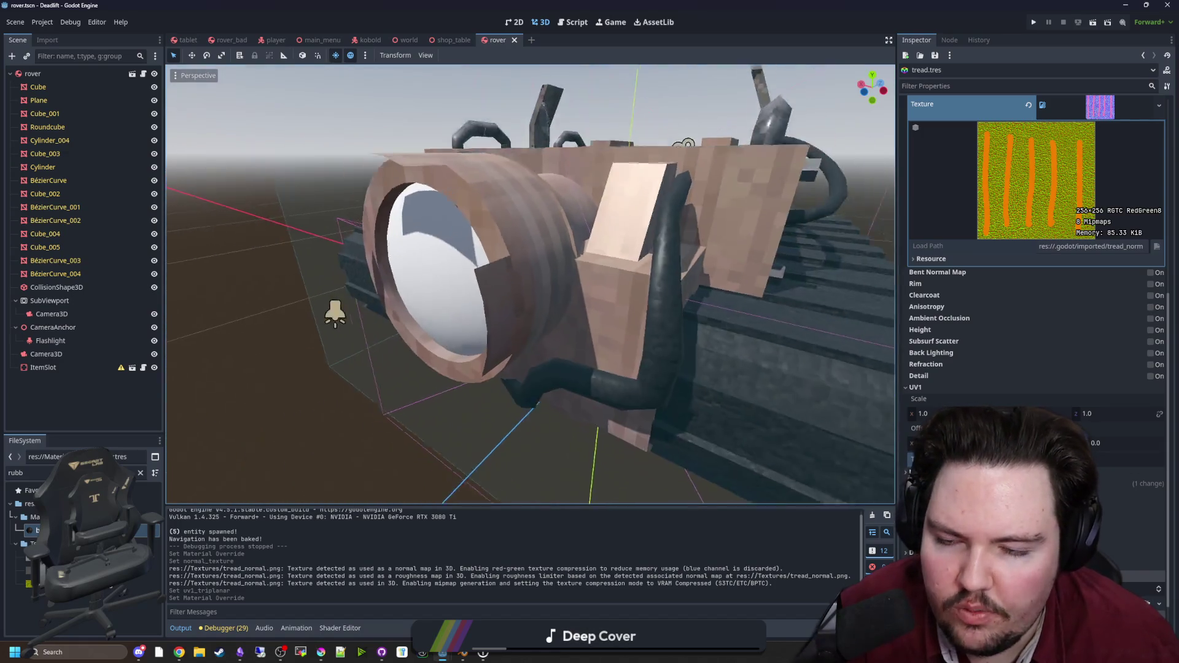
pyautogui.press('w')
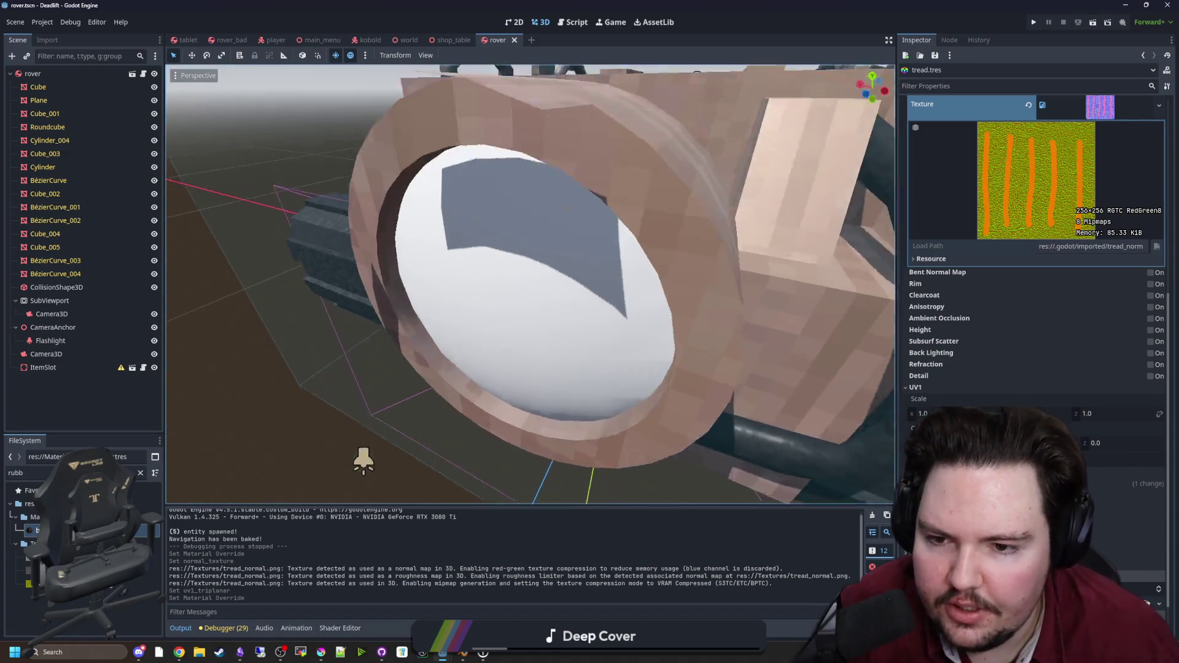
pyautogui.press('s')
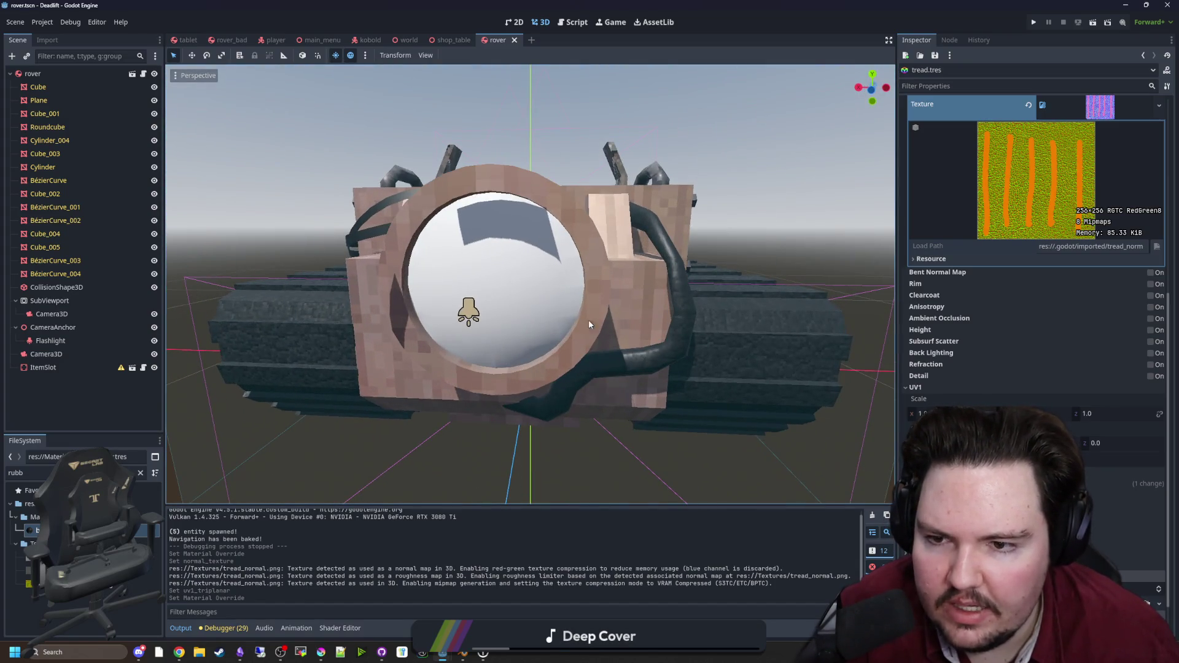
pyautogui.click(479, 290)
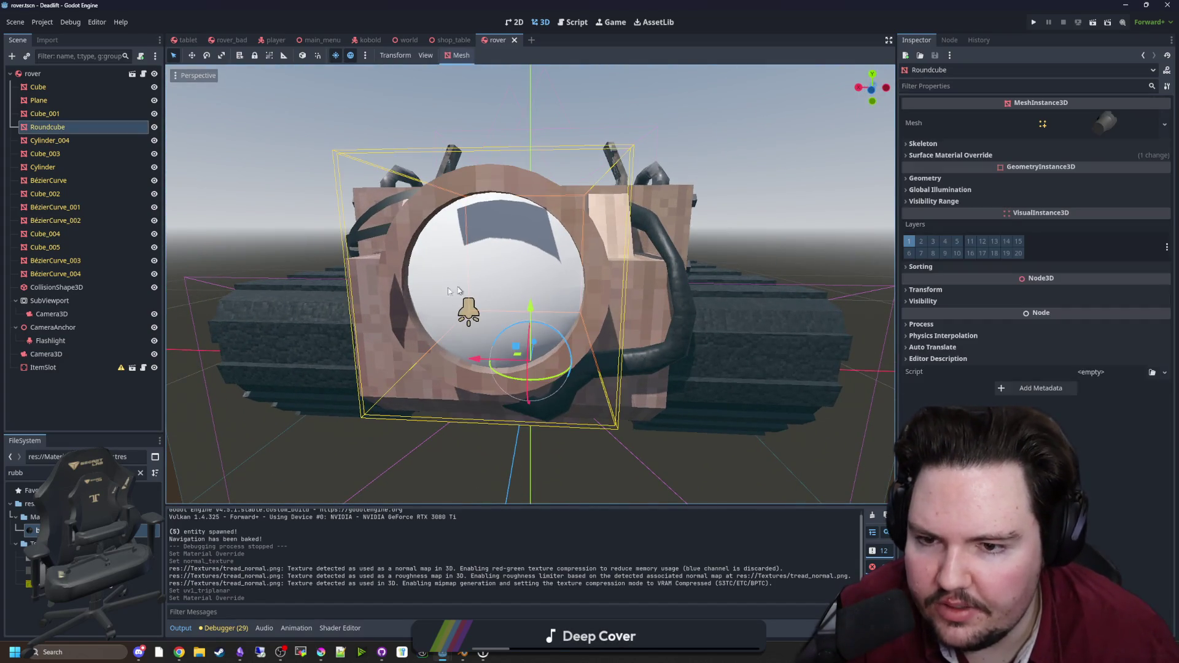
# Step: Filter FileSystem for 'void' and try dropping void.tres onto the lens in the viewport
pyautogui.click(216, 178)
pyautogui.click(140, 473)
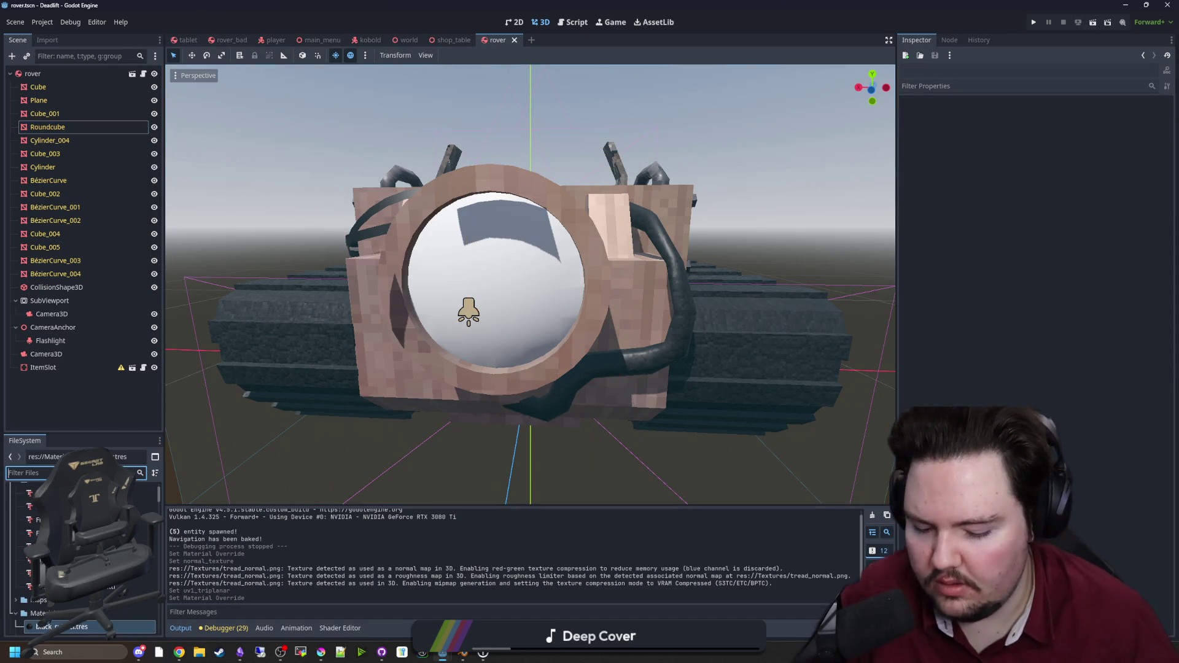
pyautogui.write('void')
pyautogui.moveTo(36, 531); pyautogui.dragTo(409, 303)
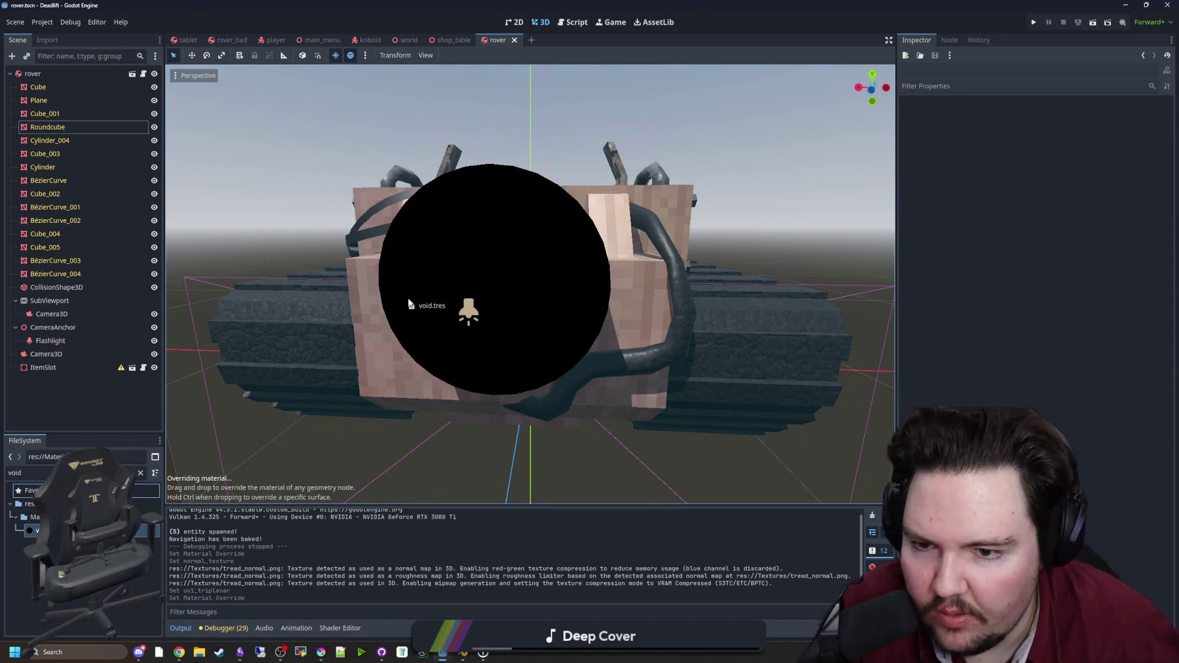
pyautogui.moveTo(505, 279); pyautogui.dragTo(541, 325)
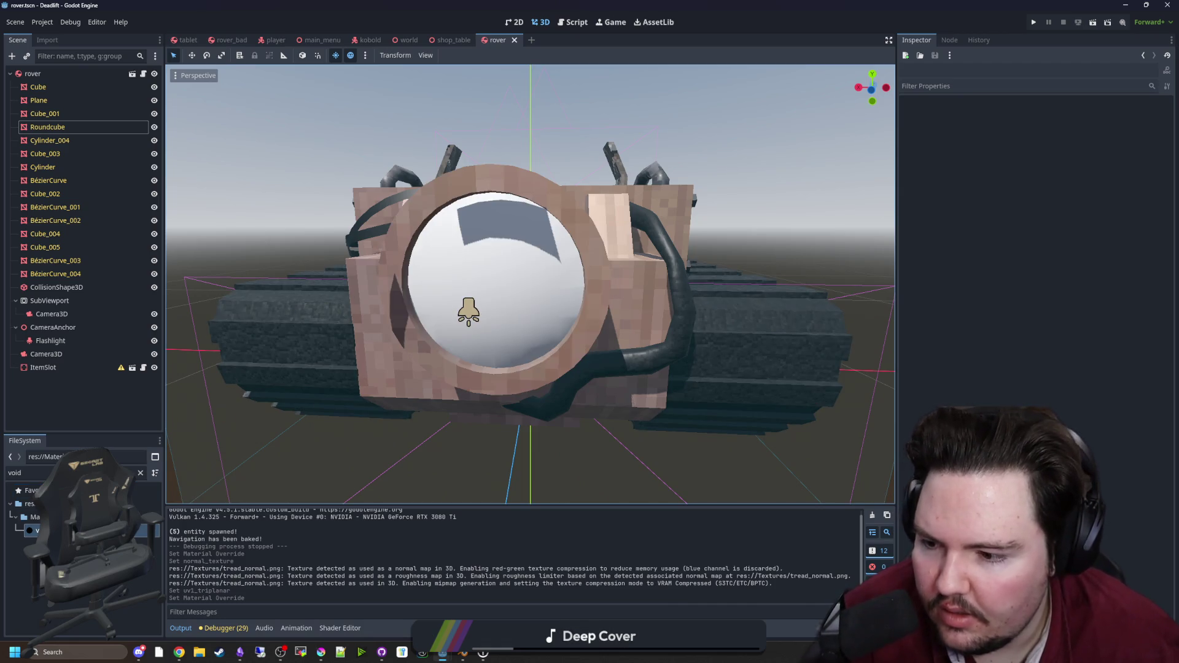
# Step: Assign void.tres to the Roundcube's Surface Material Override slot 1
pyautogui.click(416, 276)
pyautogui.click(939, 155)
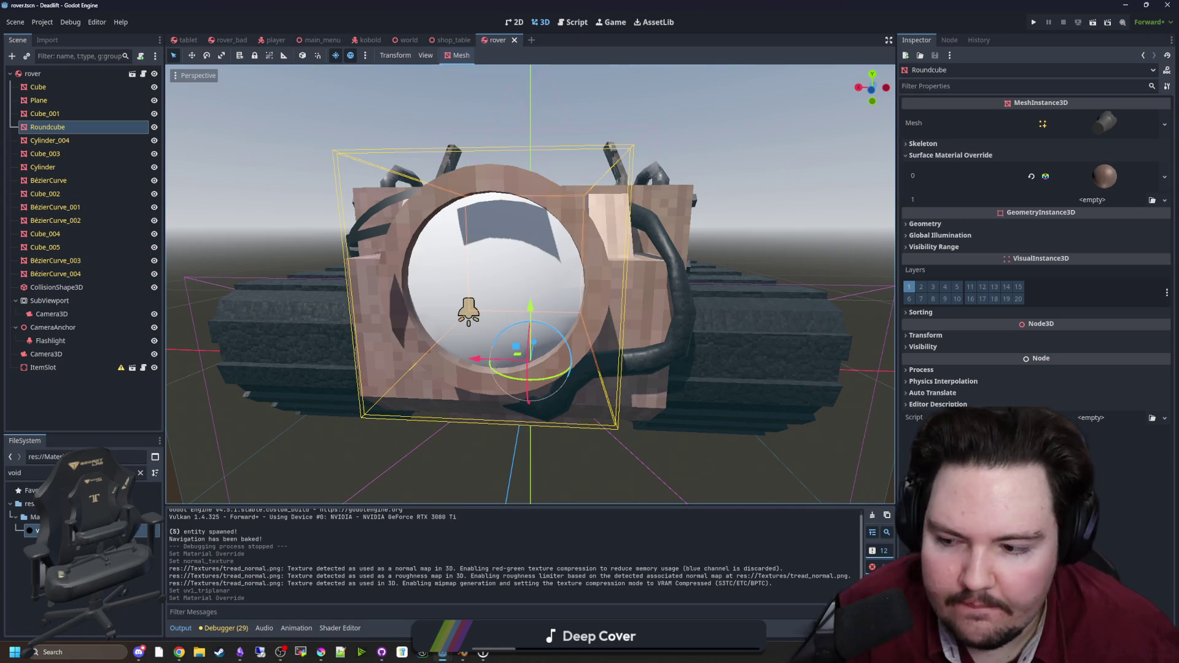
pyautogui.moveTo(37, 530); pyautogui.dragTo(1050, 226)
pyautogui.moveTo(1112, 205); pyautogui.dragTo(1098, 205)
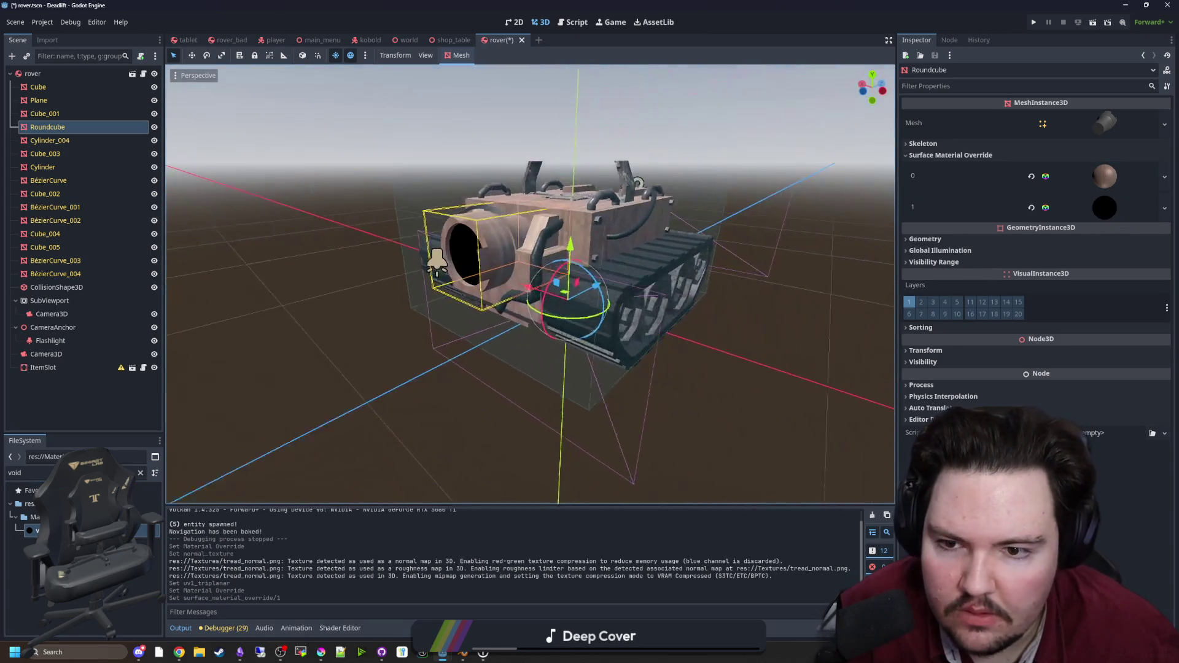
pyautogui.scroll(3, 208, 411)
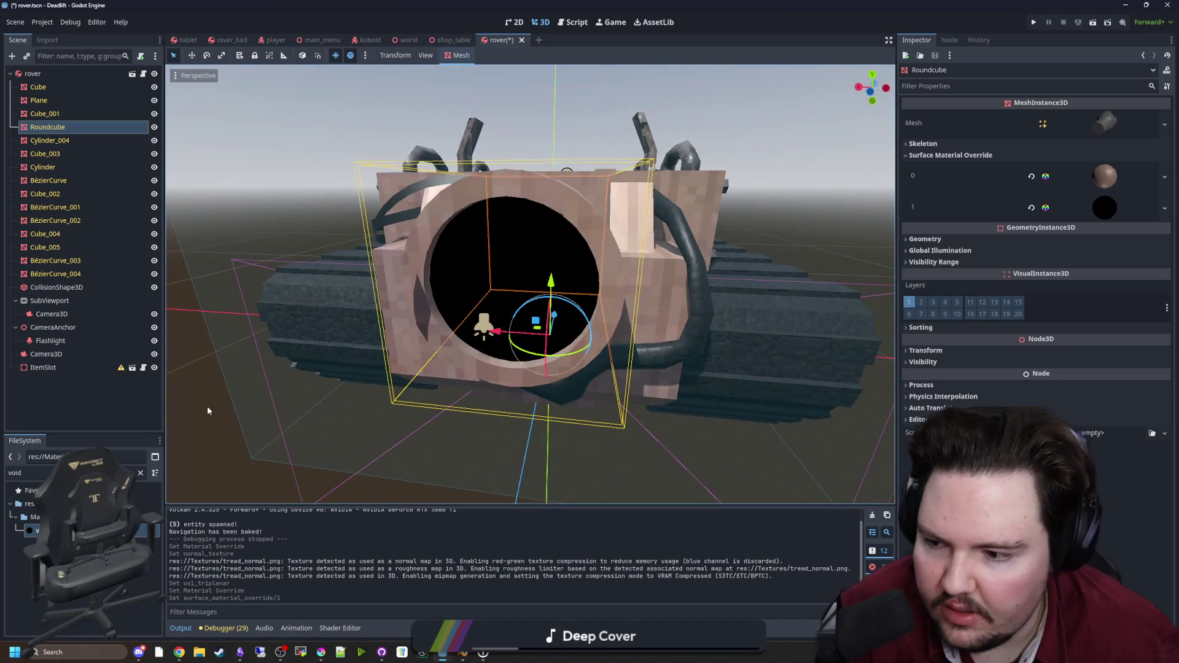
pyautogui.click(142, 473)
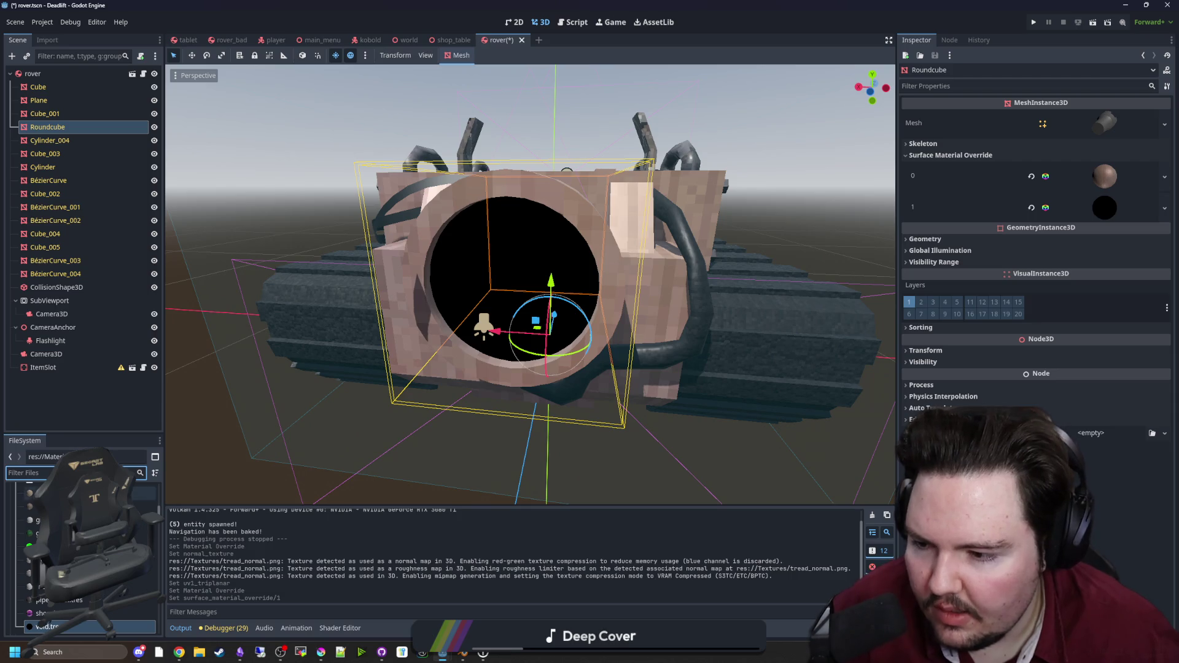
pyautogui.scroll(5, 79, 553)
# Step: Create a new StandardMaterial3D resource in the materials folder, saved as 'tread'
pyautogui.rightClick(49, 540)
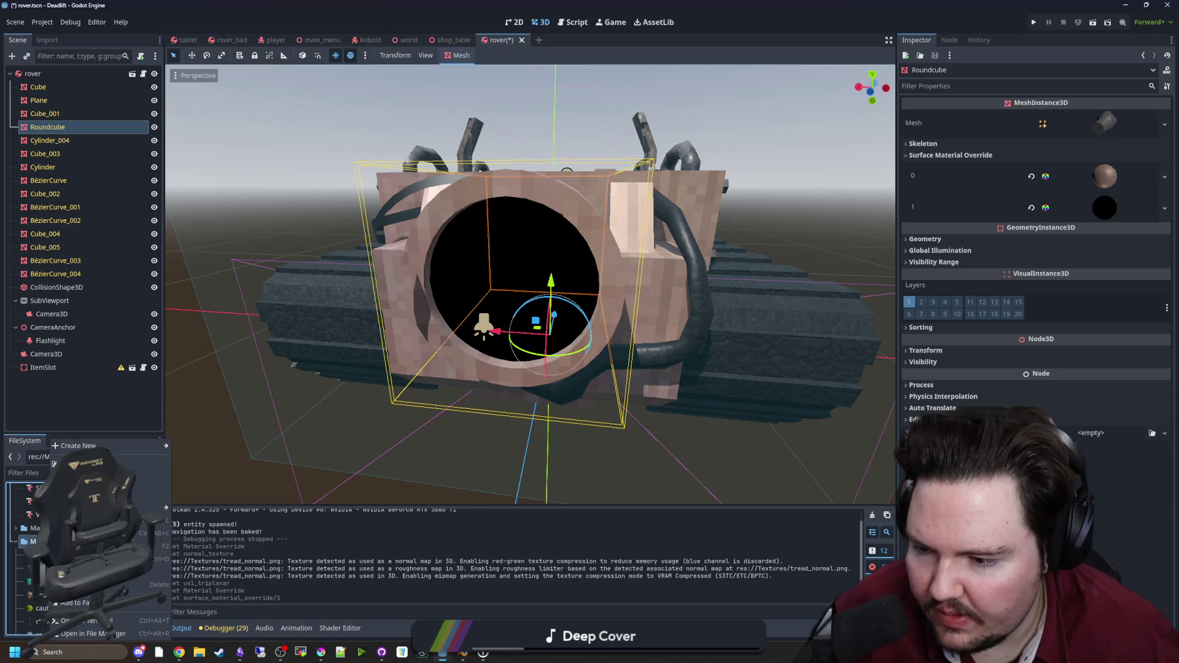
pyautogui.moveTo(123, 446)
pyautogui.click(214, 469)
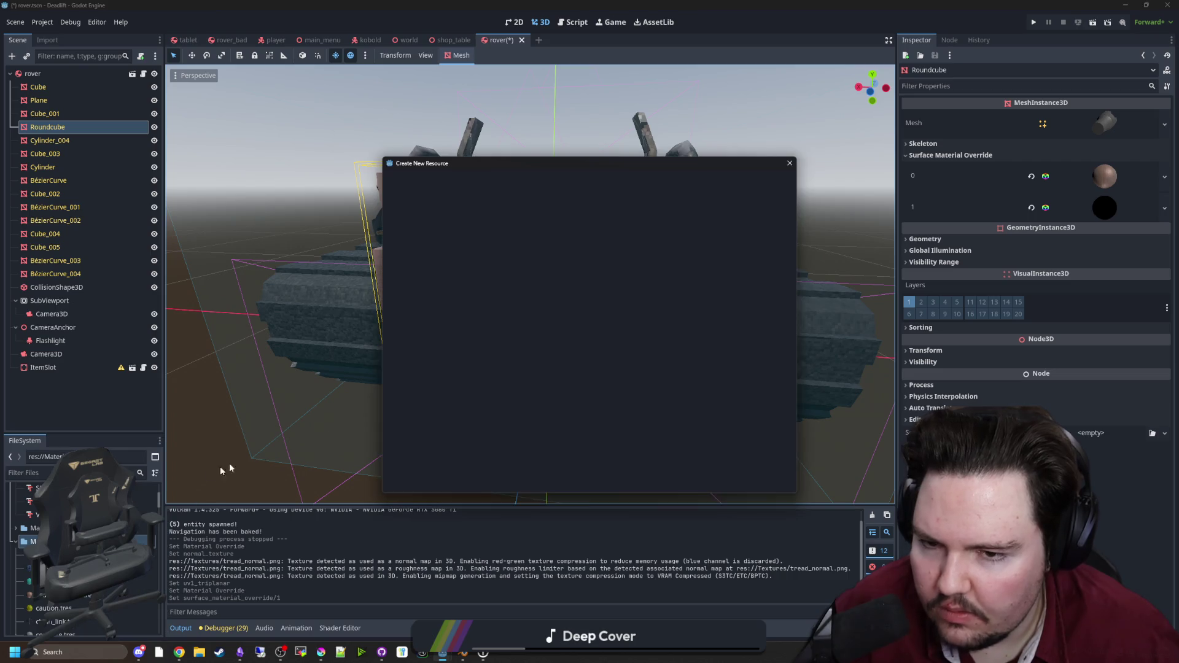
pyautogui.write('material')
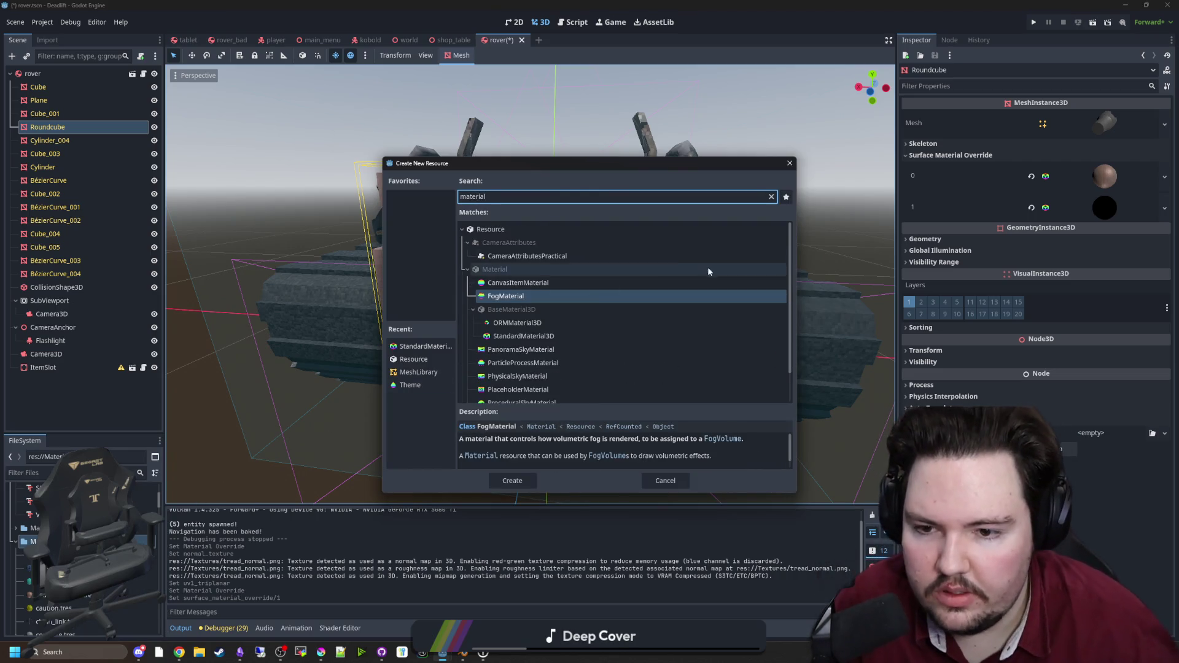
pyautogui.click(540, 336)
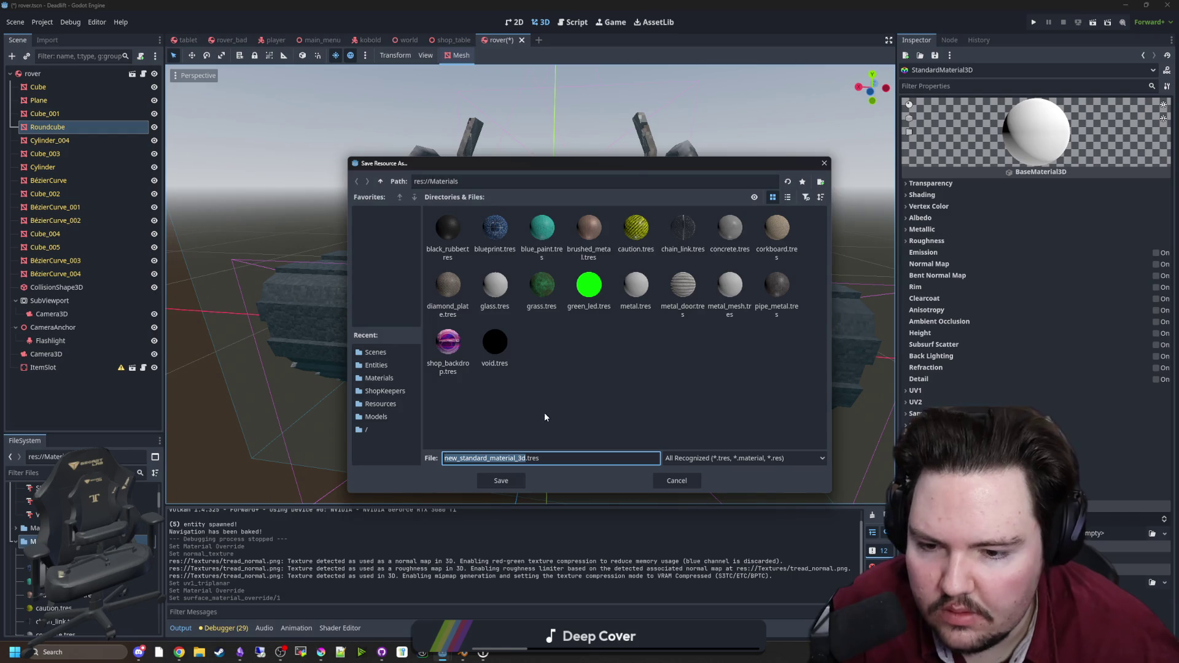
pyautogui.write('tread')
pyautogui.press('Return')
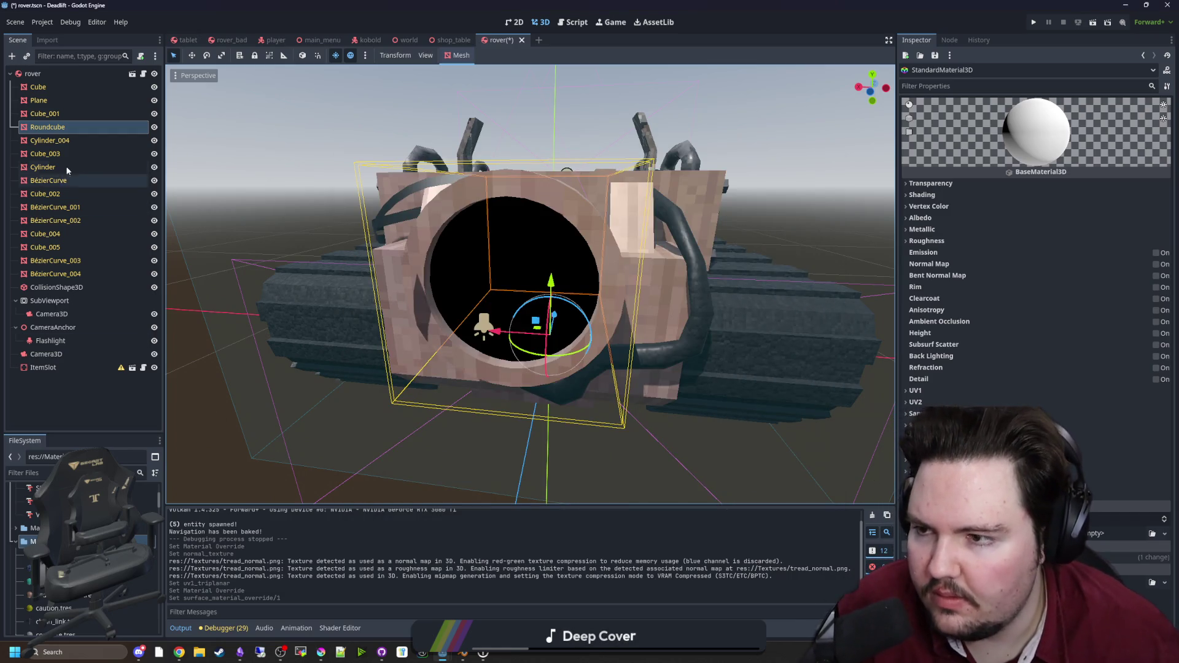
# Step: Assign lens.tres to the Roundcube's Surface Material Override slot 1
pyautogui.click(72, 127)
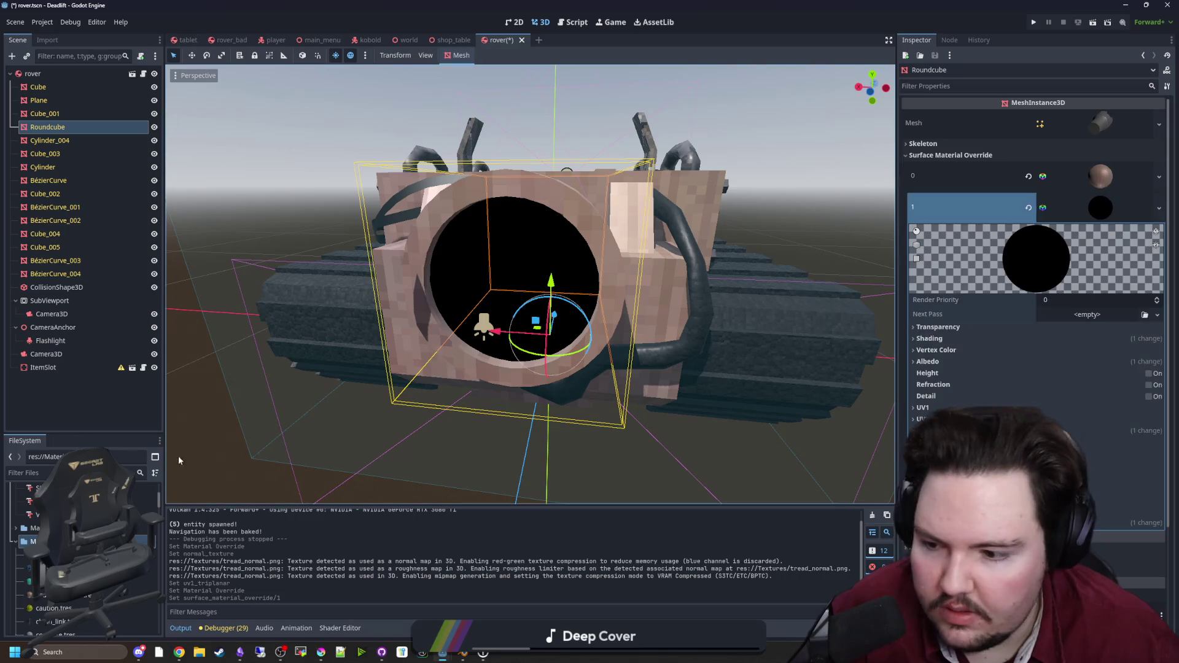
pyautogui.click(36, 473)
pyautogui.write('lens')
pyautogui.moveTo(37, 530)
pyautogui.mouseDown()
pyautogui.moveTo(246, 467)
pyautogui.moveTo(675, 369)
pyautogui.moveTo(1114, 324)
pyautogui.mouseUp()
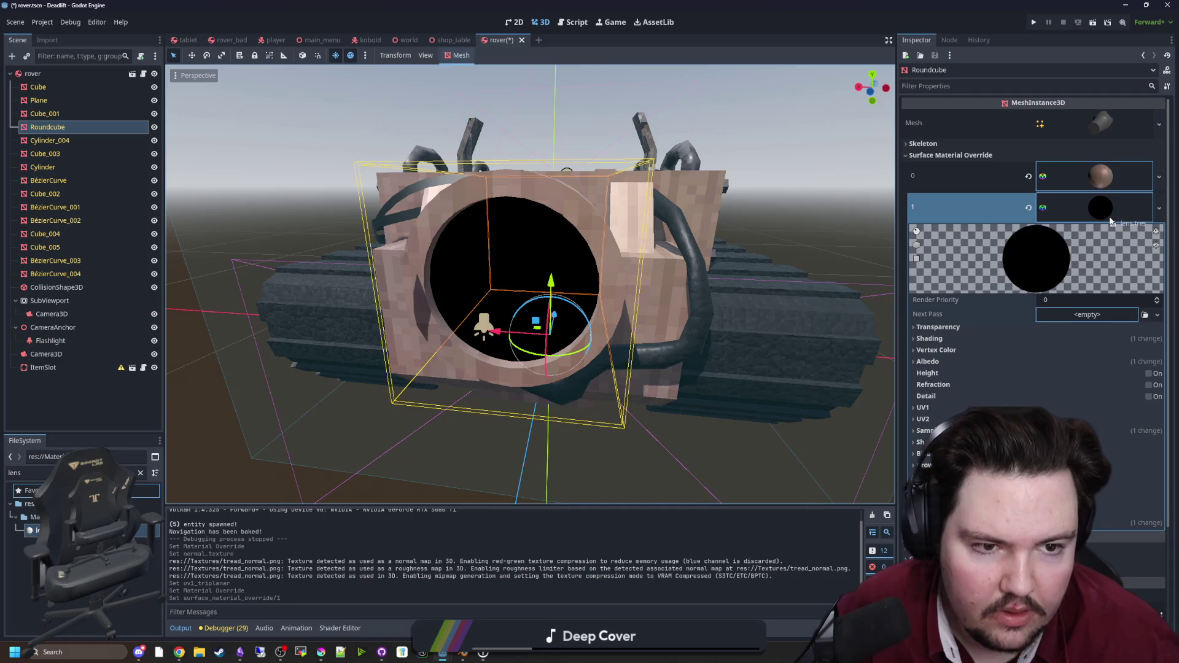
pyautogui.moveTo(1111, 222); pyautogui.dragTo(1104, 210)
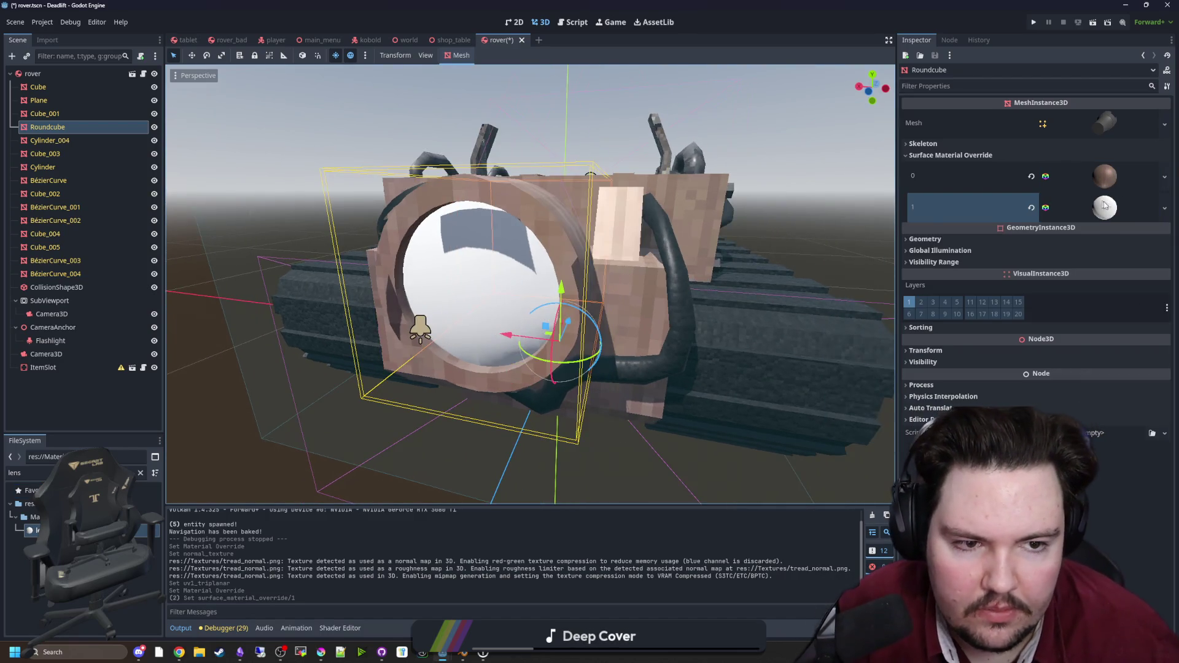
pyautogui.click(1100, 206)
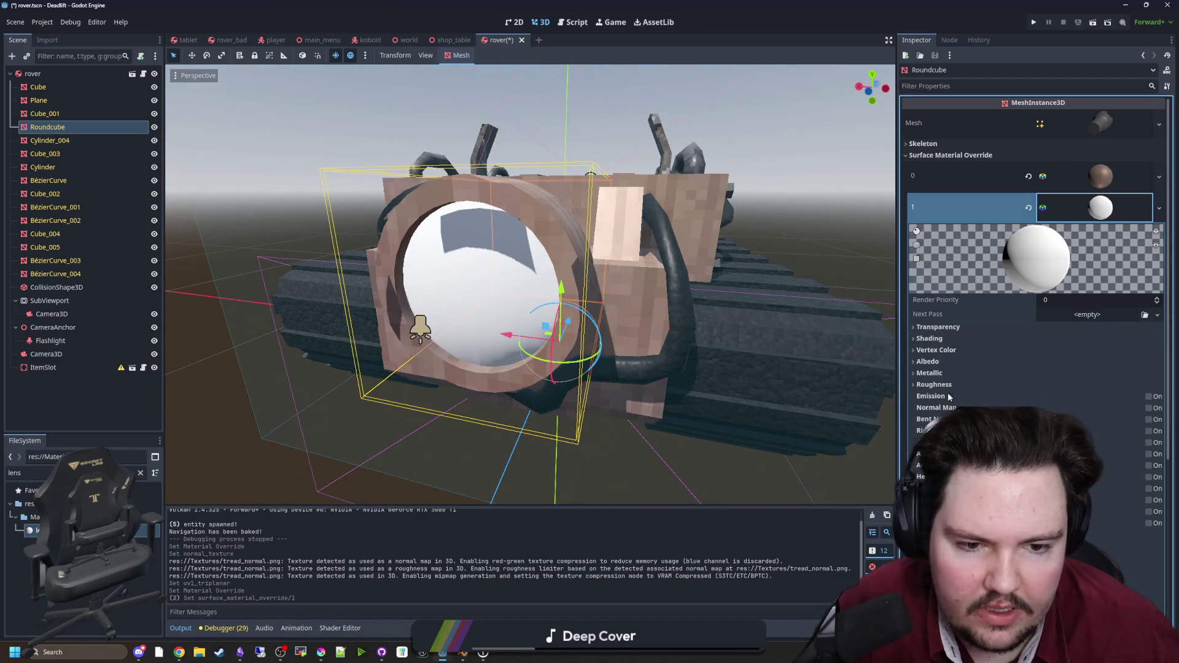
# Step: Raise the lens material's metallic value to full and set its albedo to black
pyautogui.click(952, 374)
pyautogui.moveTo(1045, 393); pyautogui.dragTo(1176, 396)
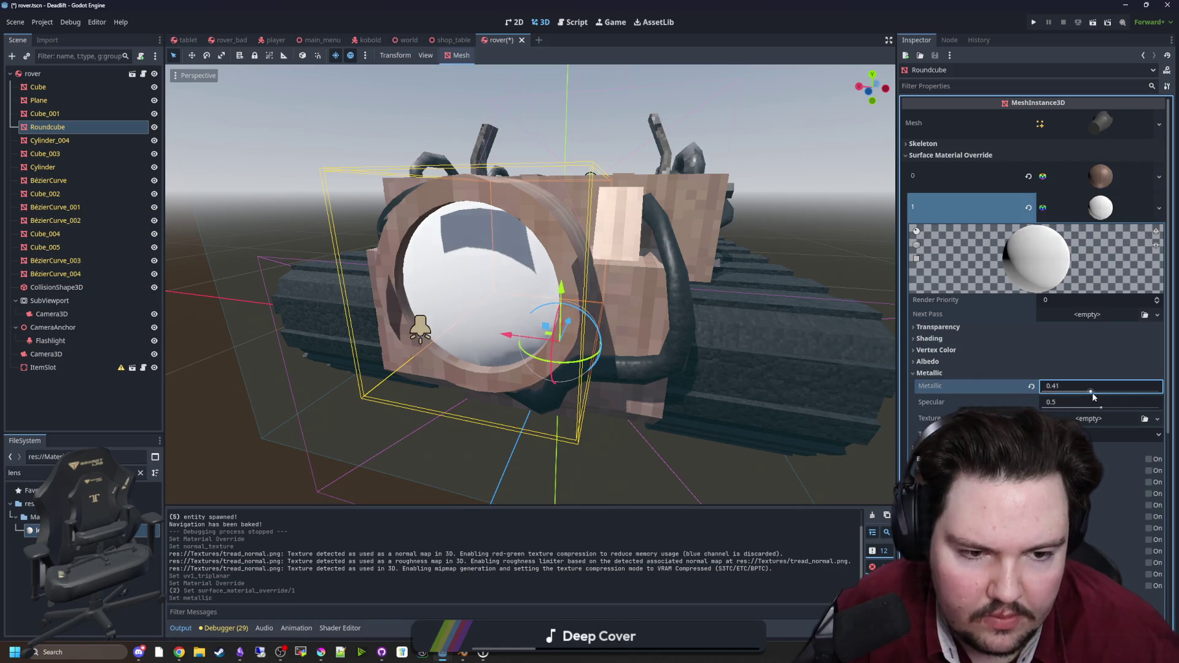
pyautogui.click(930, 373)
pyautogui.click(927, 361)
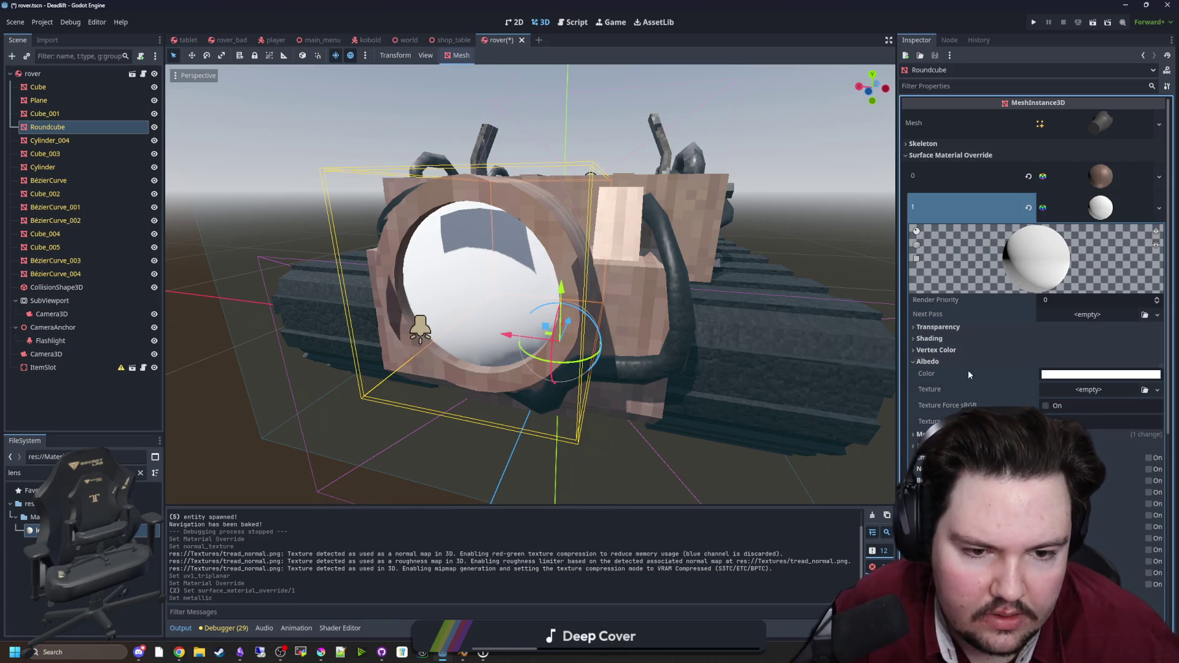
pyautogui.click(1100, 374)
pyautogui.moveTo(1165, 180)
pyautogui.mouseDown()
pyautogui.moveTo(1164, 203)
pyautogui.moveTo(1164, 154)
pyautogui.moveTo(1161, 227)
pyautogui.mouseUp()
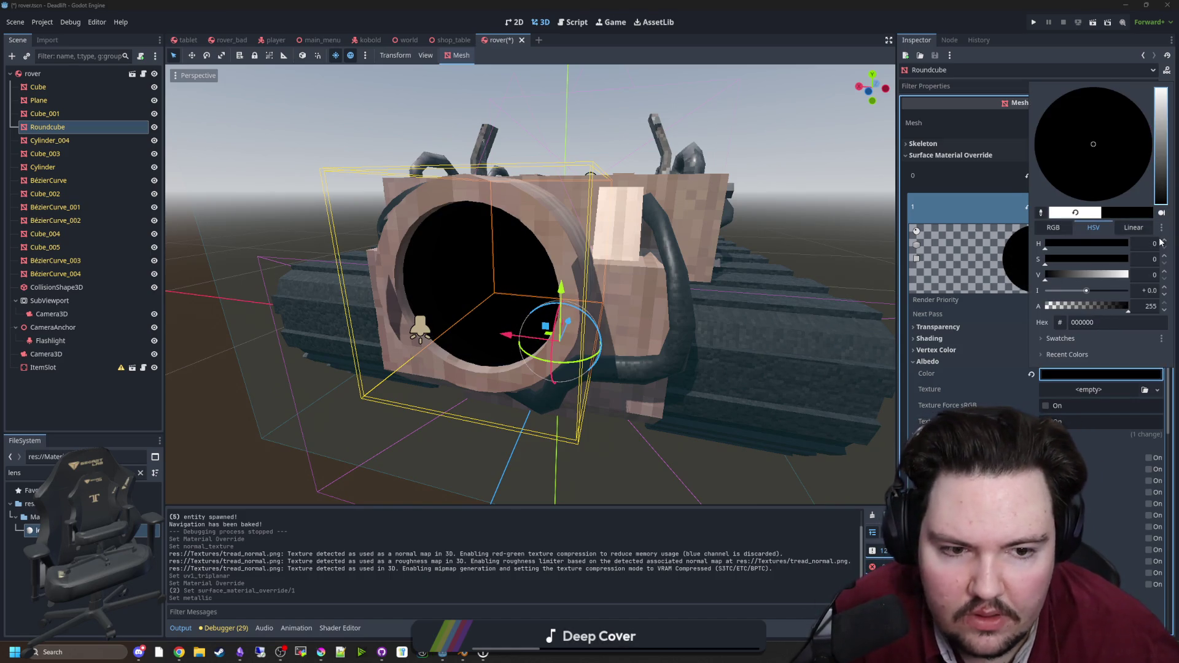
pyautogui.click(679, 473)
pyautogui.moveTo(528, 283)
pyautogui.mouseDown()
pyautogui.moveTo(577, 283)
pyautogui.moveTo(528, 283)
pyautogui.mouseUp()
# Step: Adjust the metallic amount and lower roughness to 0.1 for a glossy lens
pyautogui.click(1095, 434)
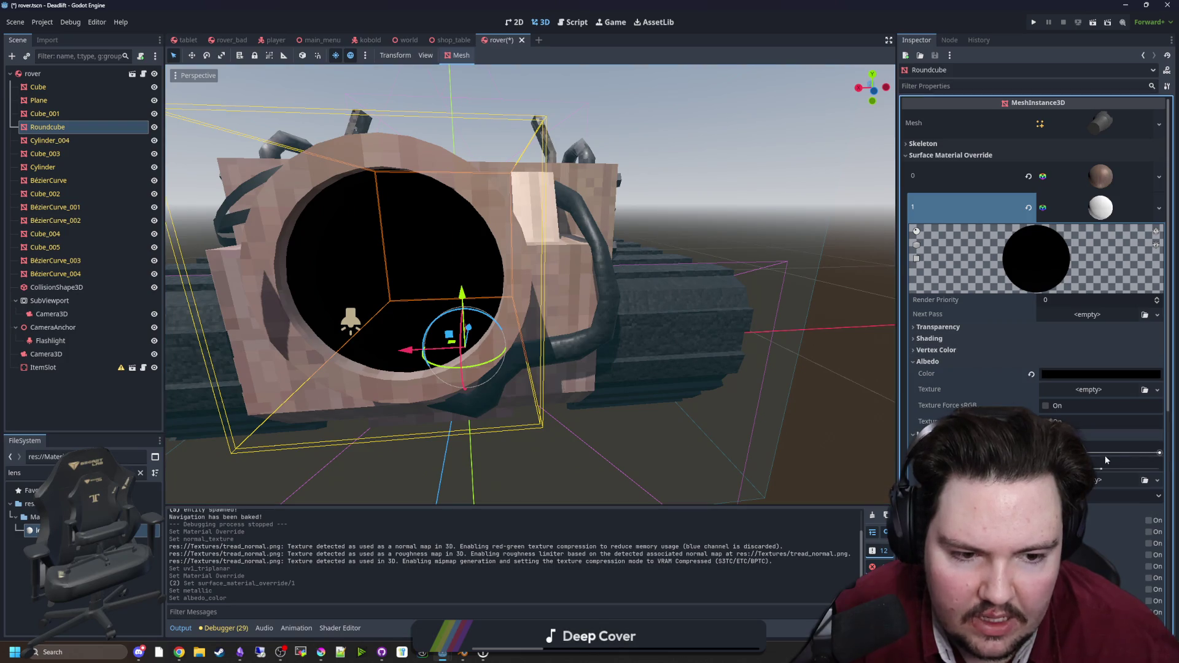
pyautogui.moveTo(1164, 456)
pyautogui.mouseDown()
pyautogui.moveTo(1098, 470)
pyautogui.moveTo(1159, 469)
pyautogui.mouseUp()
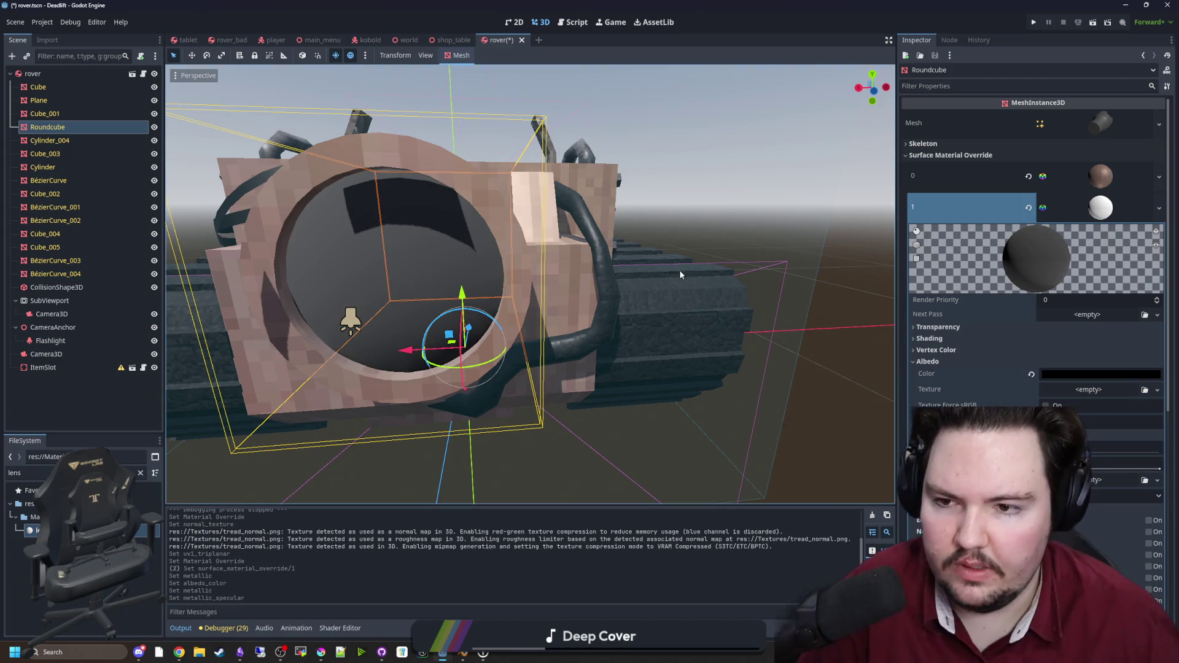
pyautogui.moveTo(528, 283); pyautogui.dragTo(675, 289)
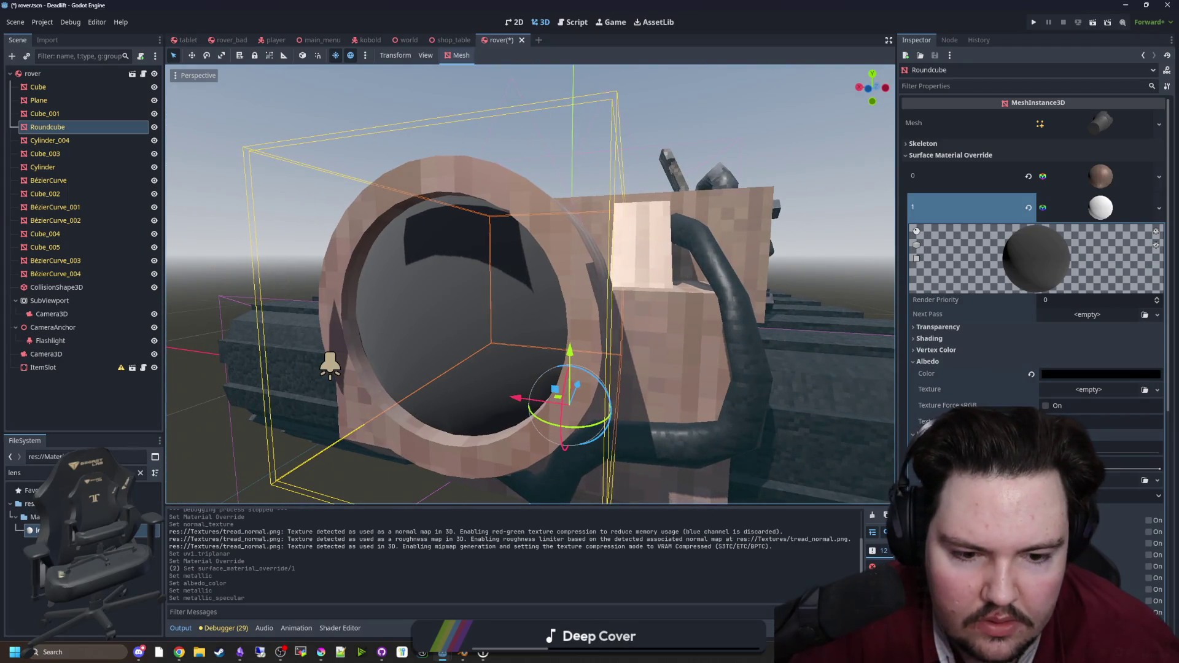
pyautogui.click(921, 510)
pyautogui.moveTo(1159, 528); pyautogui.dragTo(1102, 528)
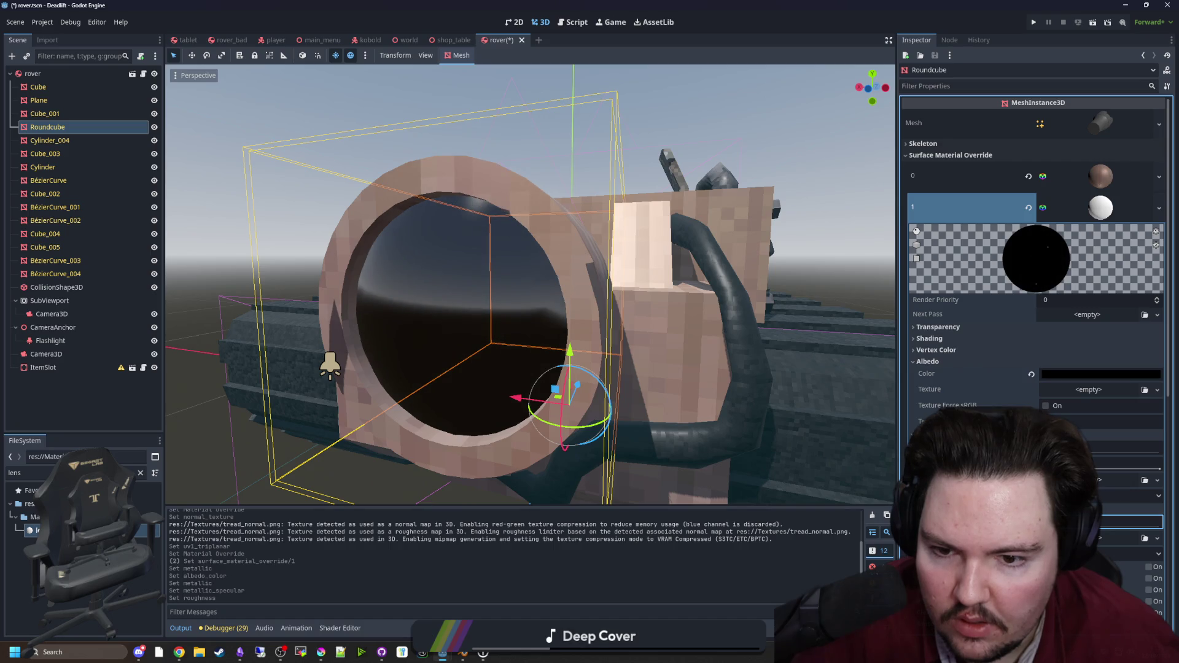
pyautogui.scroll(-10, 529, 285)
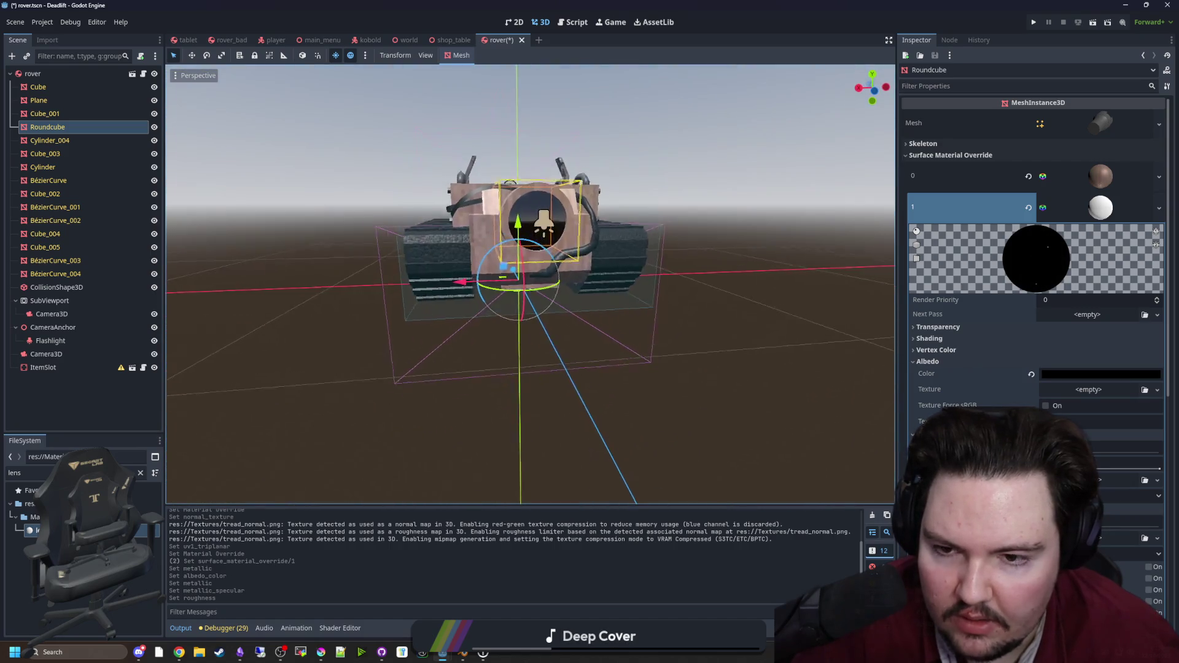
pyautogui.scroll(10, 510, 184)
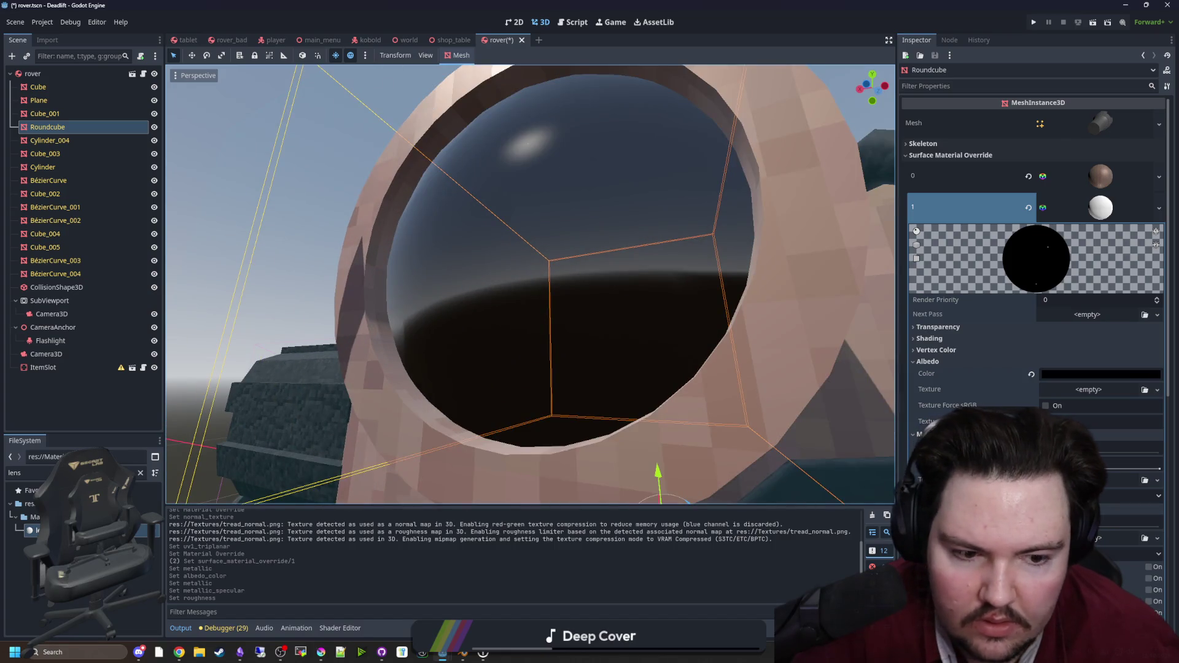
pyautogui.moveTo(1105, 521); pyautogui.dragTo(1096, 521)
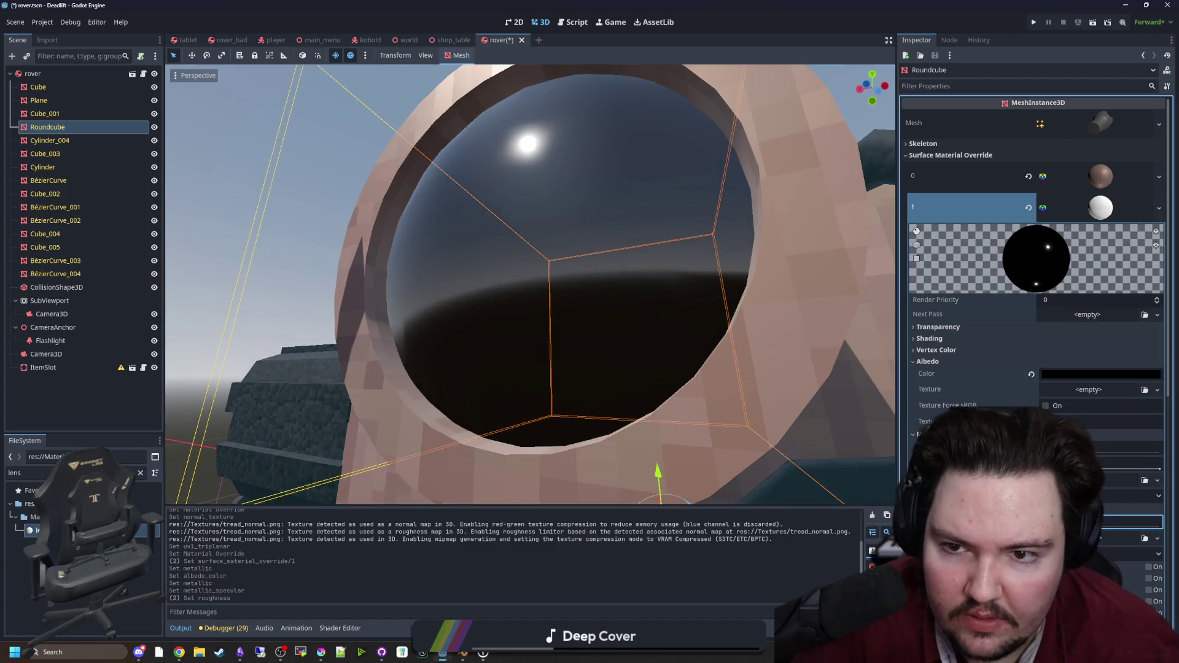
pyautogui.scroll(-10, 529, 284)
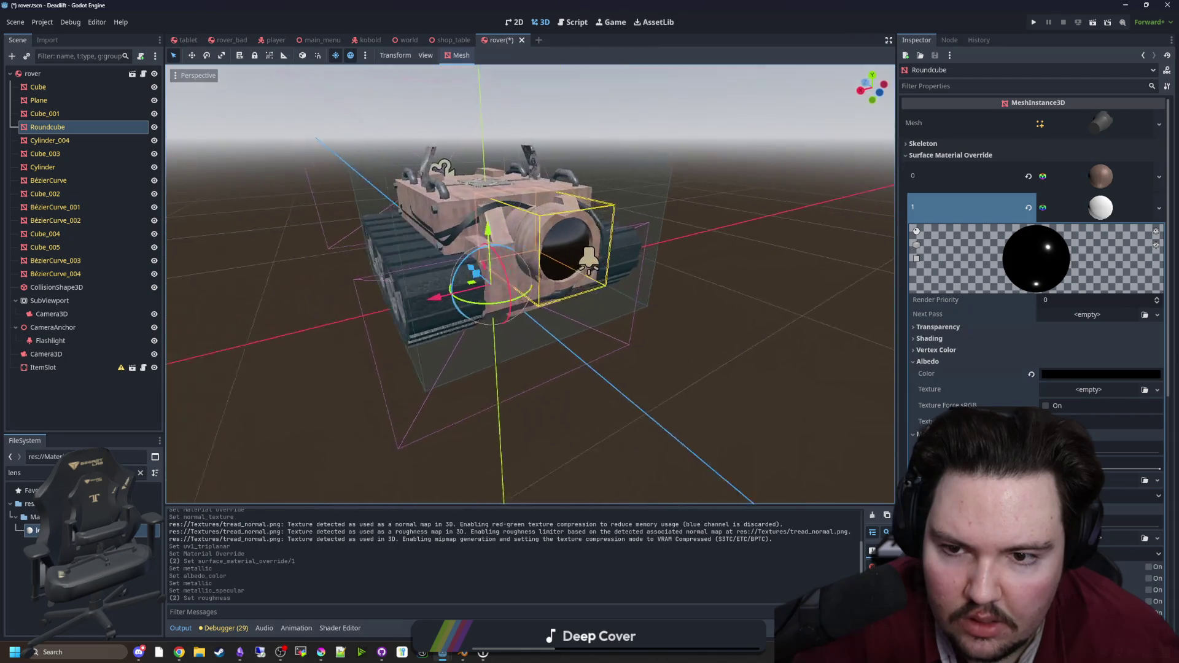
pyautogui.scroll(5, 881, 429)
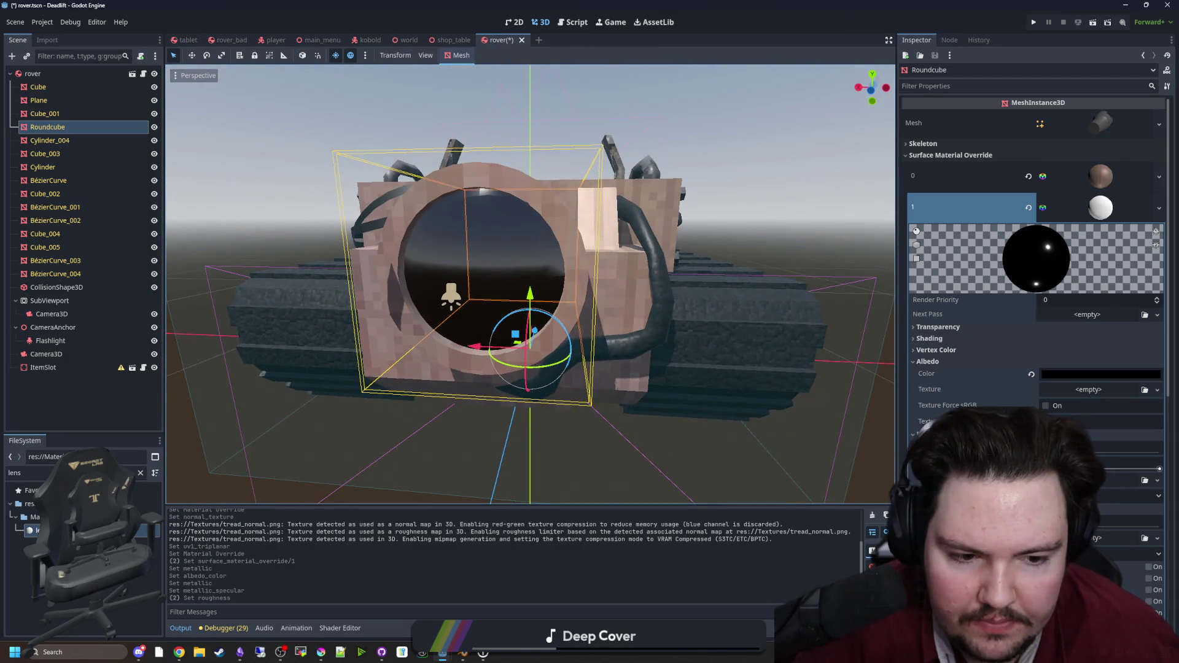
pyautogui.scroll(-2, 1034, 277)
pyautogui.scroll(-2, 970, 387)
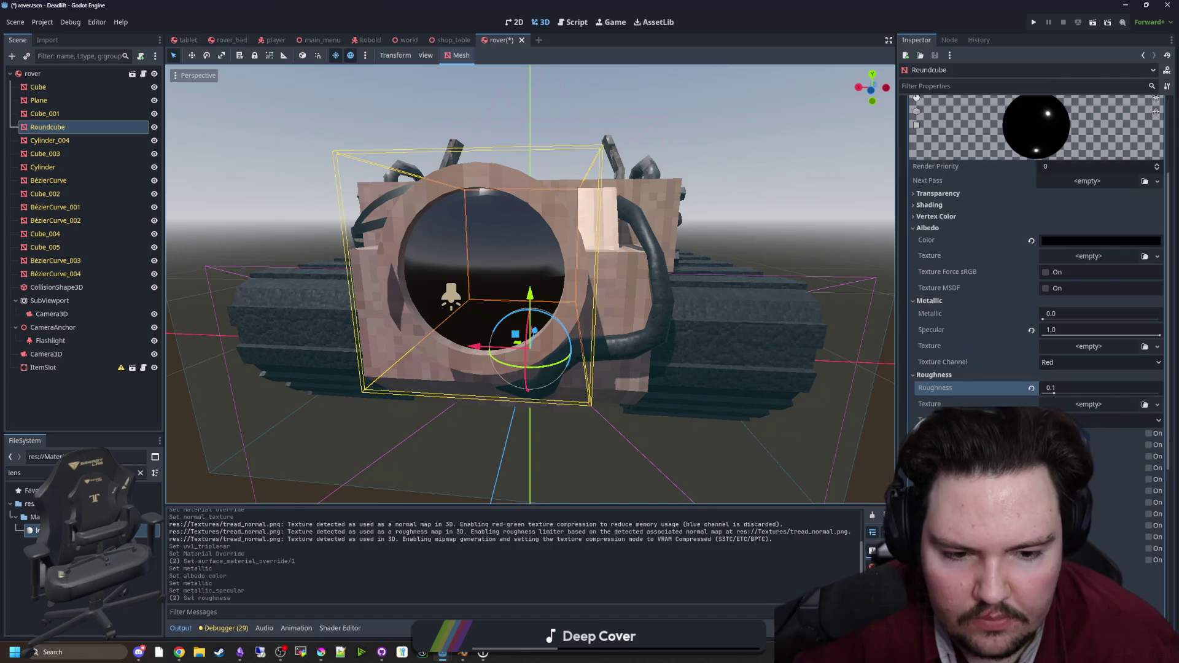
# Step: Lighten the lens albedo to a very dark blue-purple, with Value around 37
pyautogui.click(1135, 242)
pyautogui.moveTo(1162, 355)
pyautogui.mouseDown()
pyautogui.moveTo(1161, 318)
pyautogui.moveTo(1159, 368)
pyautogui.moveTo(1157, 348)
pyautogui.mouseUp()
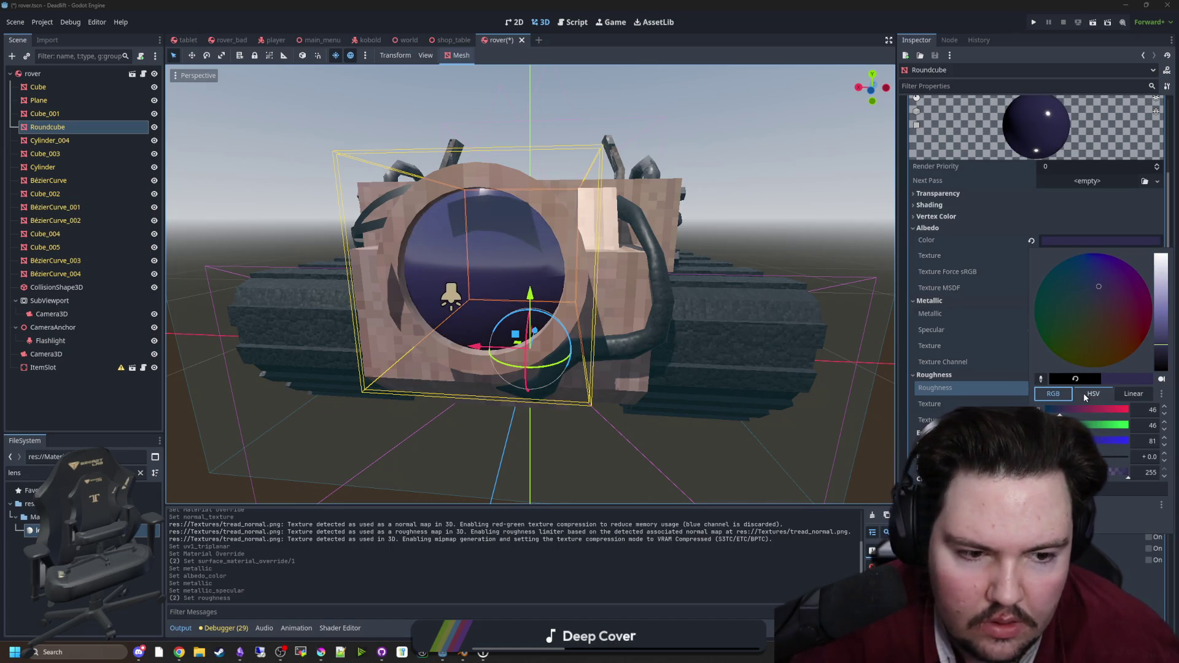
pyautogui.click(797, 171)
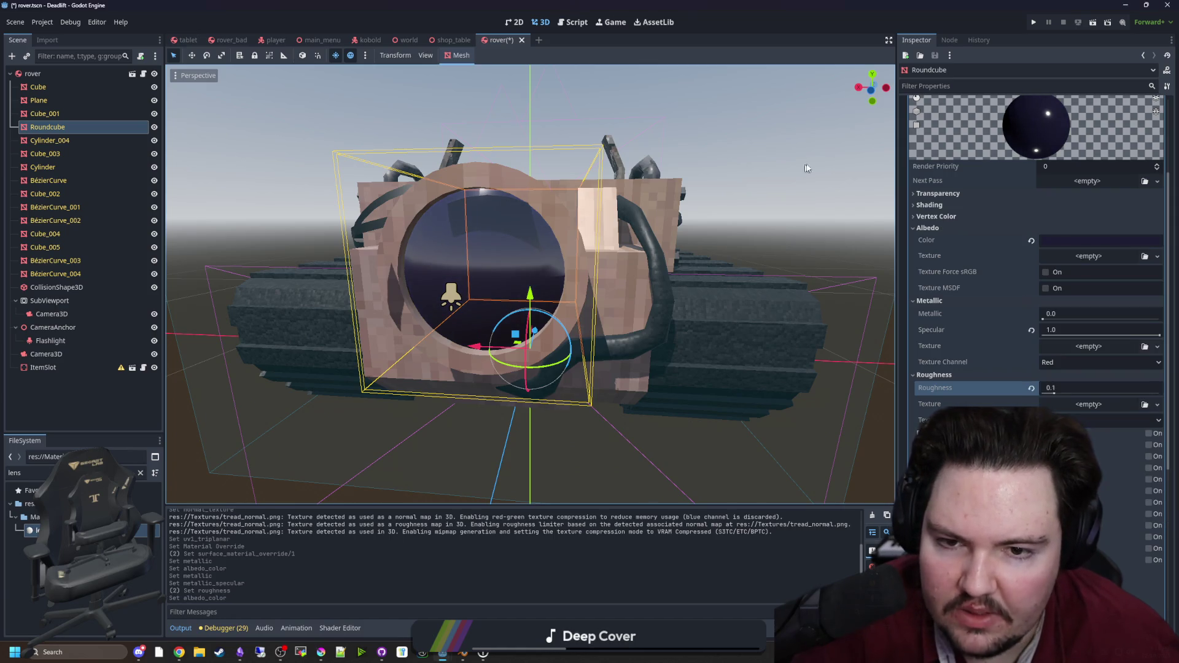
# Step: Deselect the lens, save rover.tscn, and orbit out for a wide view of the rover
pyautogui.moveTo(797, 172); pyautogui.dragTo(797, 157)
pyautogui.click(740, 124)
pyautogui.hotkey('ctrl', 's')
pyautogui.moveTo(522, 279)
pyautogui.mouseDown()
pyautogui.moveTo(380, 246)
pyautogui.moveTo(184, 235)
pyautogui.mouseUp()
pyautogui.moveTo(553, 245)
pyautogui.mouseDown()
pyautogui.moveTo(599, 230)
pyautogui.moveTo(577, 240)
pyautogui.moveTo(636, 178)
pyautogui.moveTo(565, 203)
pyautogui.moveTo(393, 224)
pyautogui.mouseUp()
pyautogui.scroll(-2, 530, 284)
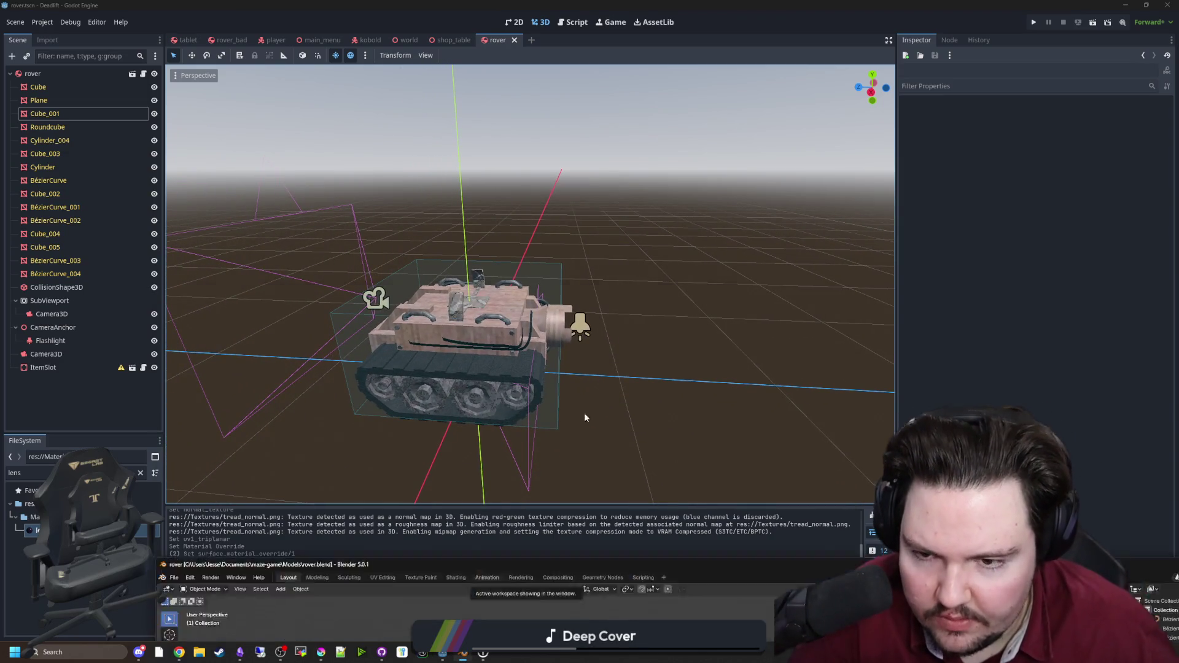
pyautogui.scroll(3, 643, 187)
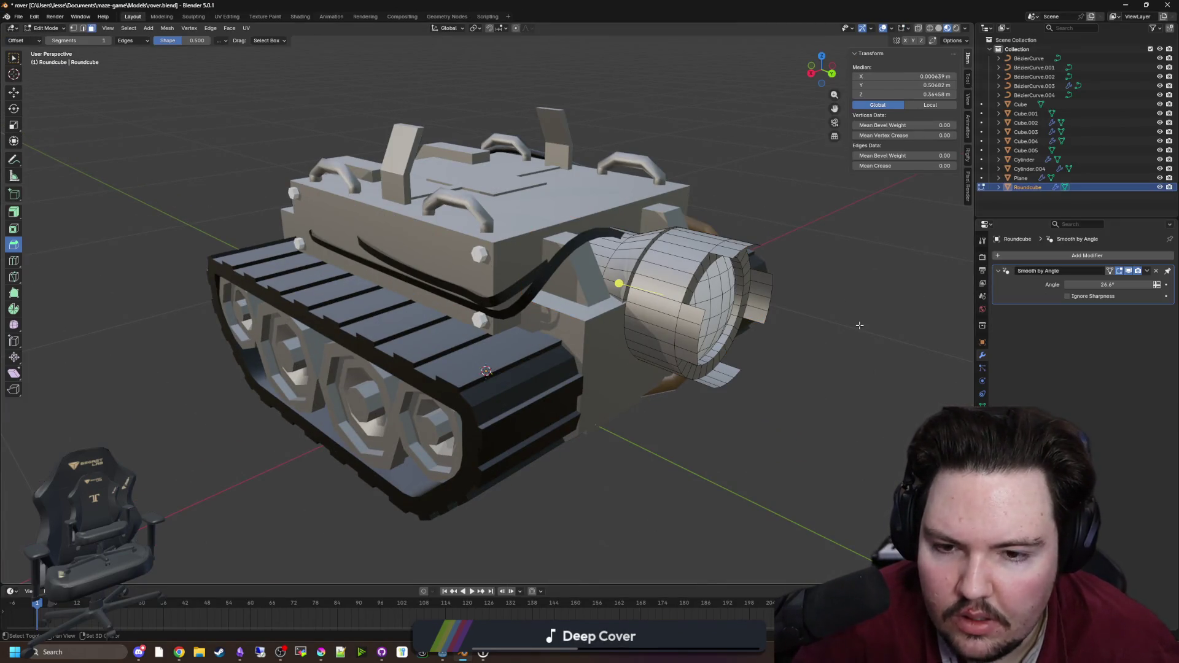
# Step: Move the front cylinder's selected edge loop along the Y axis
pyautogui.moveTo(859, 325); pyautogui.dragTo(561, 276)
pyautogui.scroll(6, 519, 280)
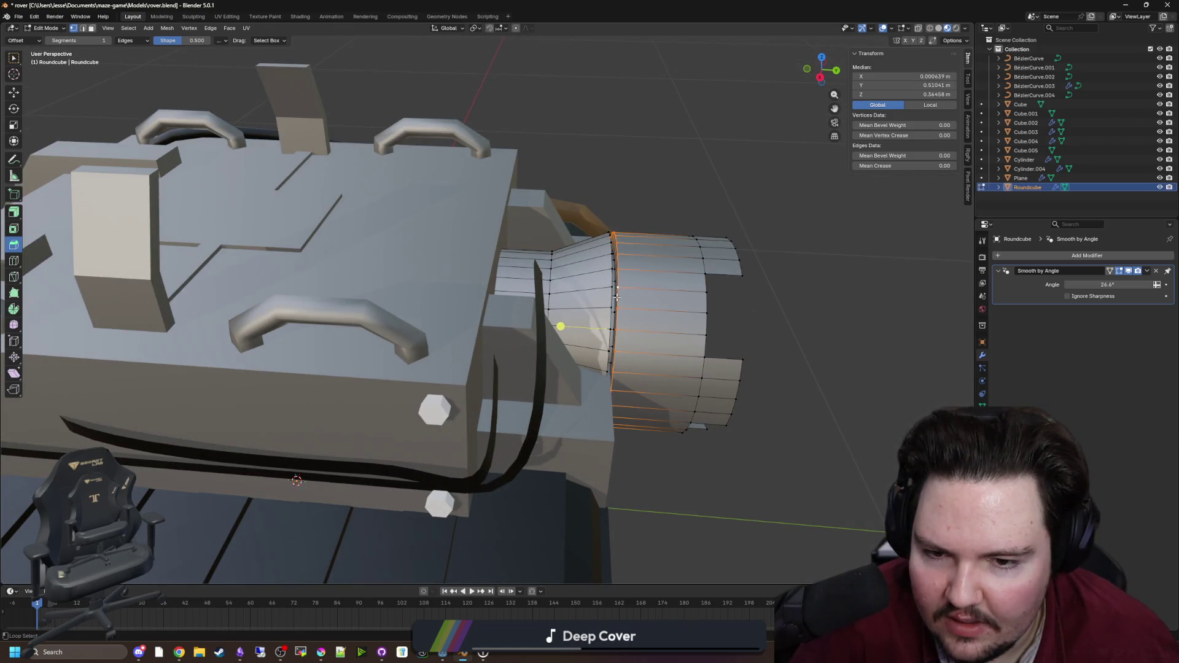
pyautogui.moveTo(676, 332); pyautogui.dragTo(682, 332)
pyautogui.press('g')
pyautogui.press('y')
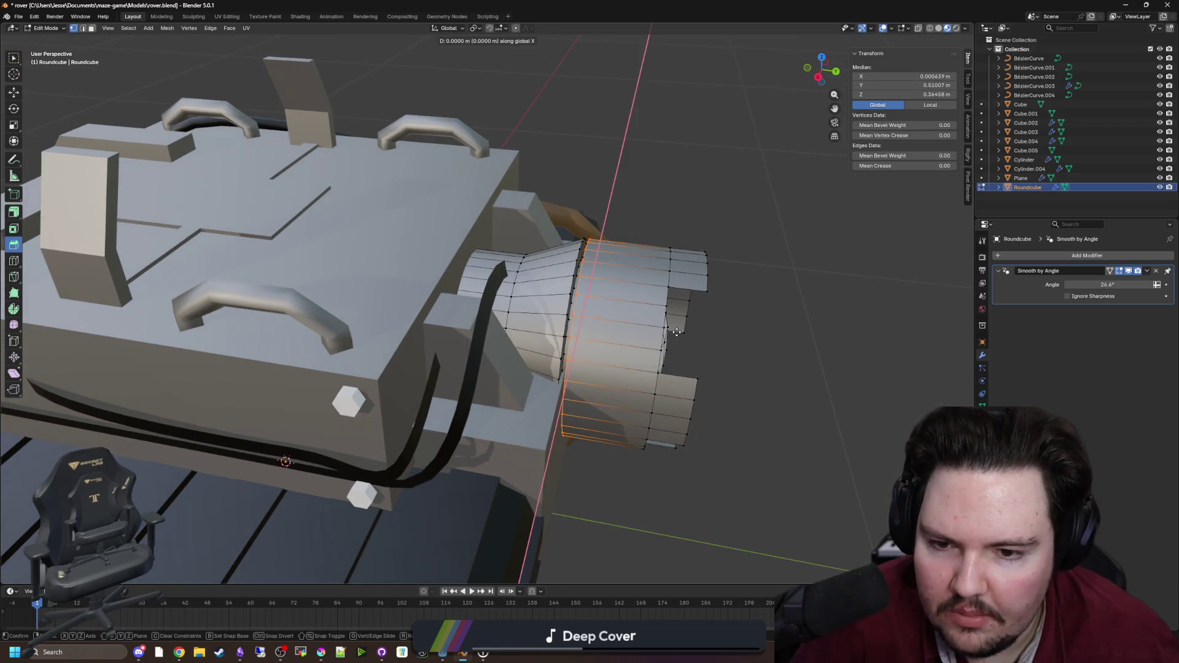
pyautogui.click(683, 332)
# Step: Return to Object Mode, check the front cylinder, and switch back to Godot for reimport
pyautogui.press('Tab')
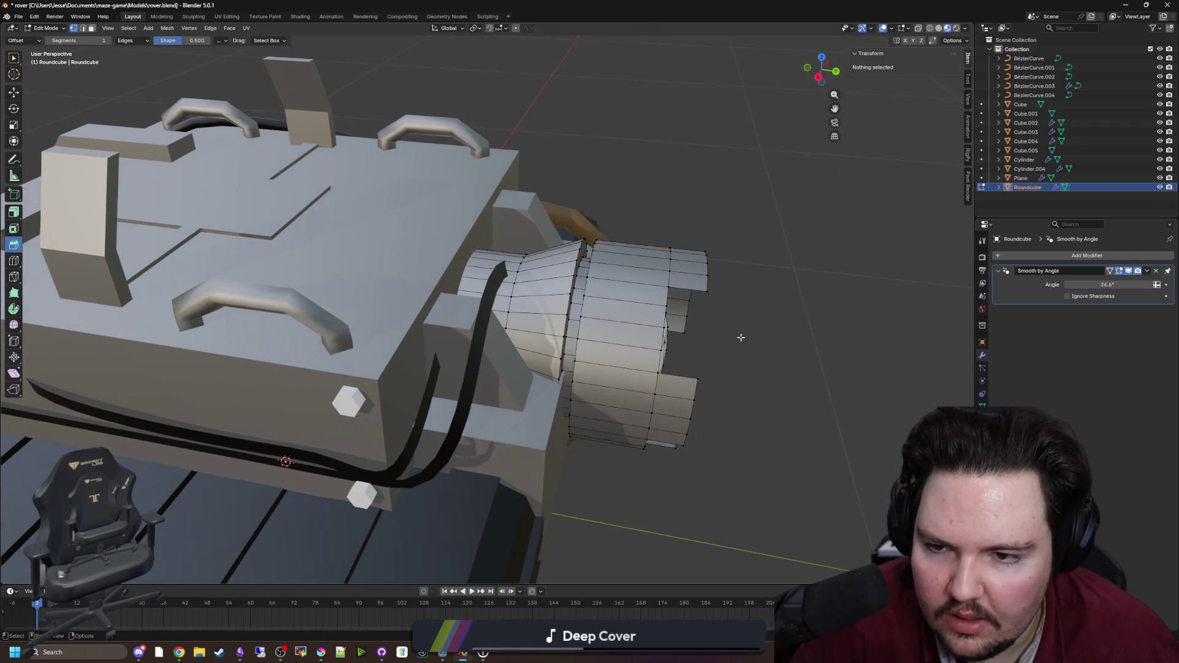
pyautogui.scroll(-5, 690, 333)
pyautogui.moveTo(675, 359)
pyautogui.mouseDown()
pyautogui.moveTo(678, 331)
pyautogui.moveTo(585, 375)
pyautogui.moveTo(668, 378)
pyautogui.moveTo(721, 344)
pyautogui.moveTo(576, 286)
pyautogui.moveTo(544, 227)
pyautogui.moveTo(442, 297)
pyautogui.moveTo(394, 279)
pyautogui.mouseUp()
pyautogui.hotkey('alt', 'Tab')
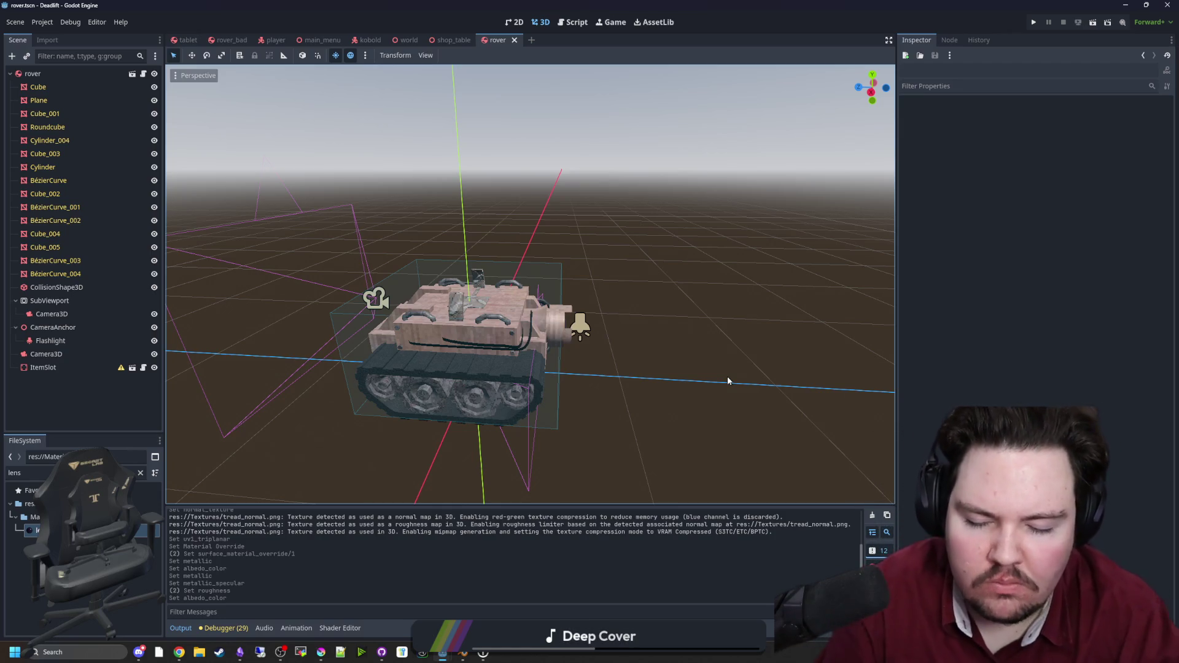
# Step: Inspect the reimported rover in the viewport and save the scene with Ctrl+S
pyautogui.moveTo(747, 384)
pyautogui.mouseDown()
pyautogui.moveTo(676, 368)
pyautogui.moveTo(191, 340)
pyautogui.moveTo(723, 369)
pyautogui.mouseUp()
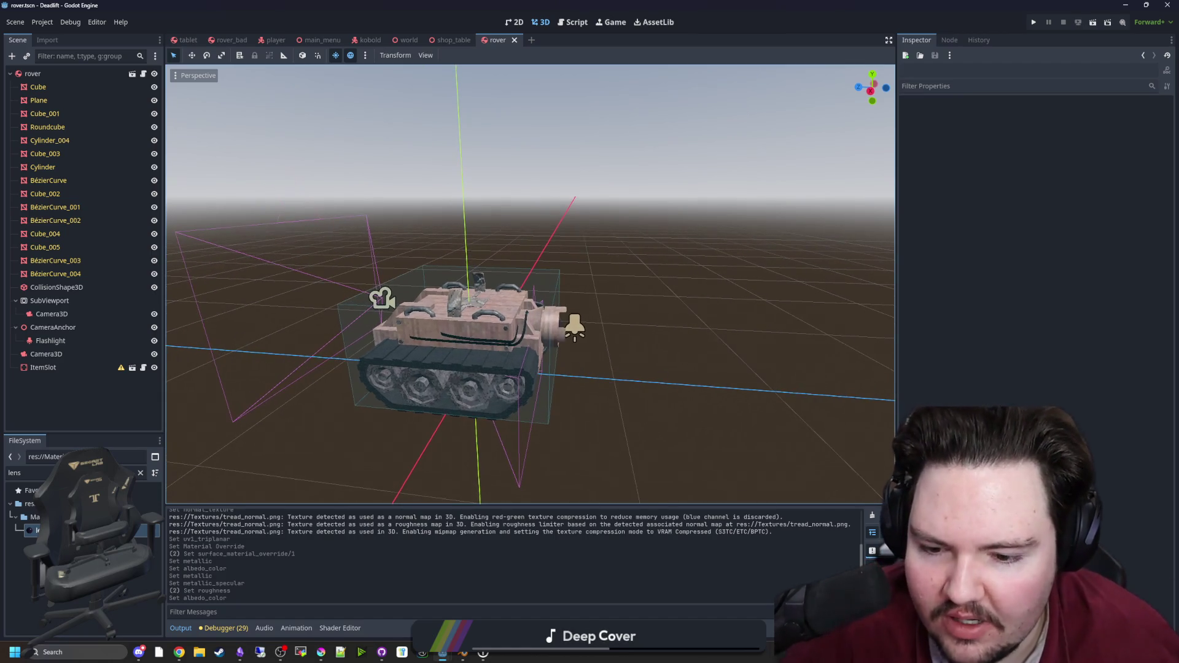
pyautogui.hotkey('ctrl', 's')
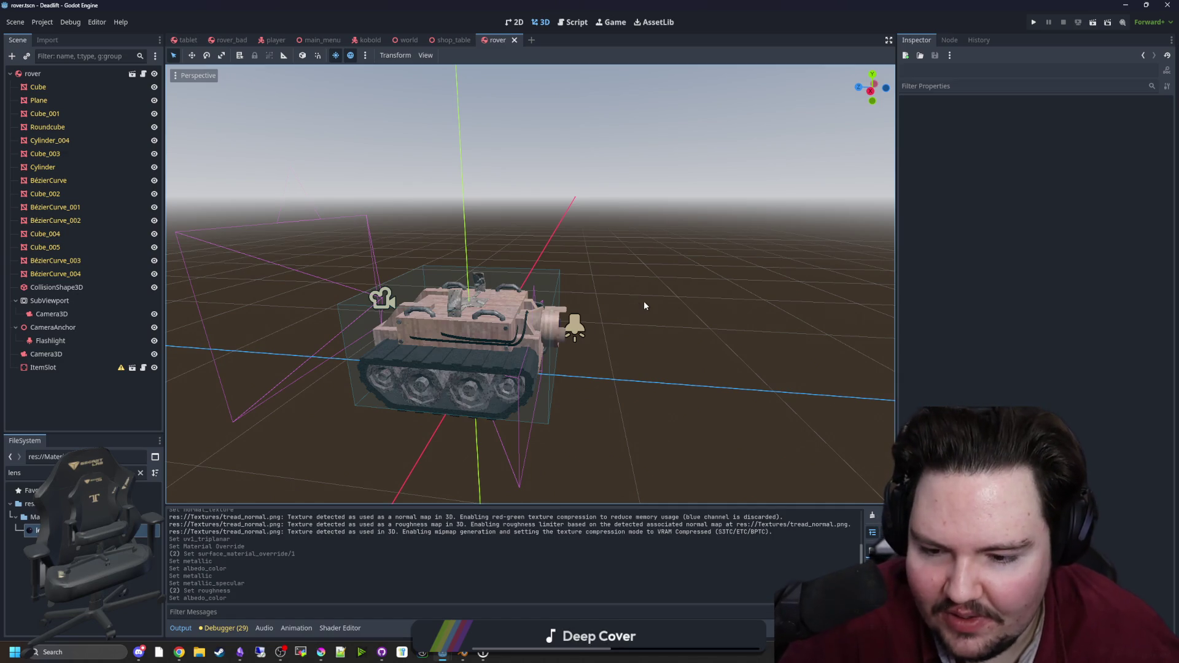
pyautogui.moveTo(643, 305); pyautogui.dragTo(643, 305)
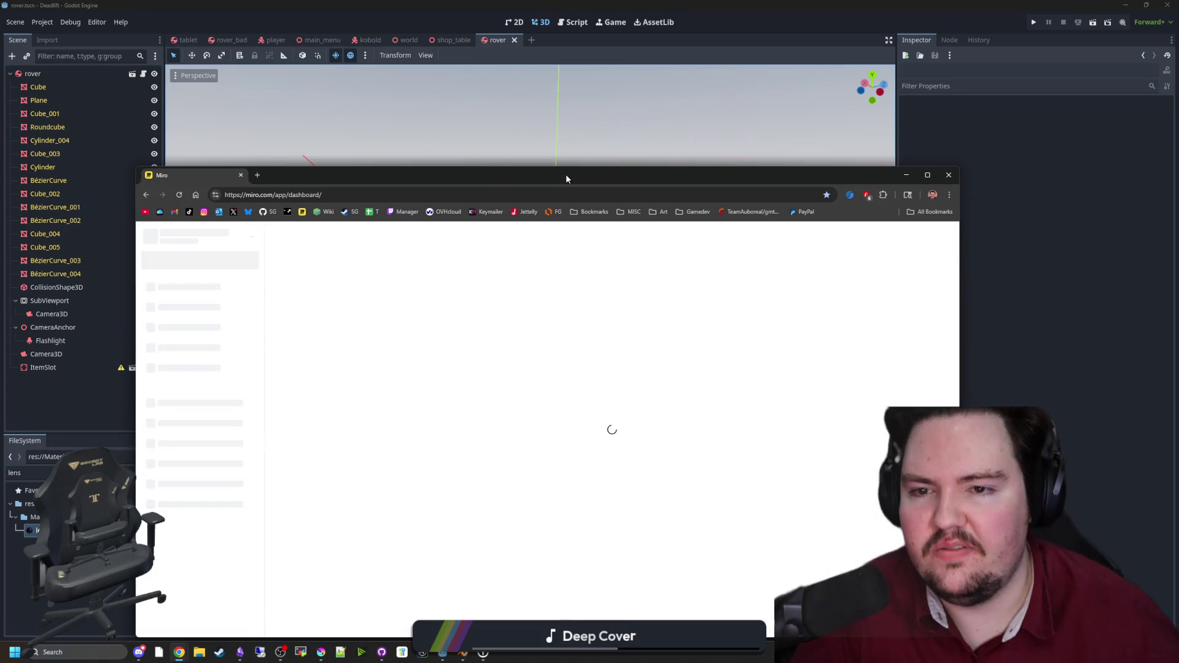
# Step: Open the Starground board and zoom into Frame 9's Characters and Elevator Upgrade Ideas cards
pyautogui.moveTo(565, 178); pyautogui.dragTo(588, 104)
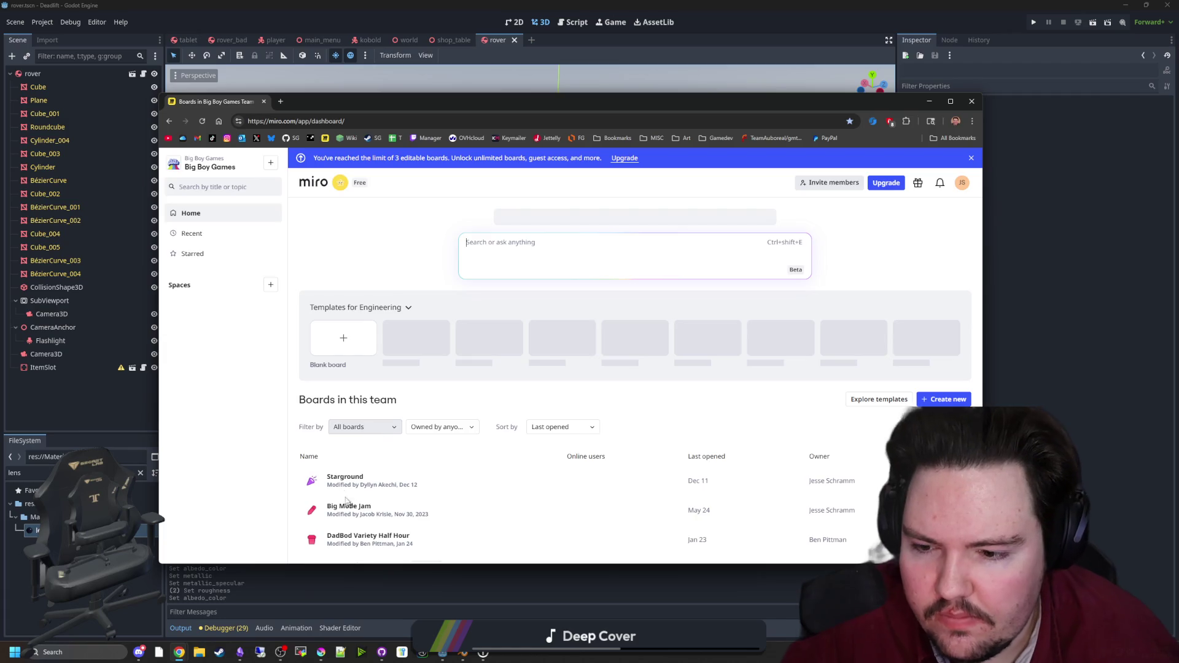
pyautogui.click(345, 480)
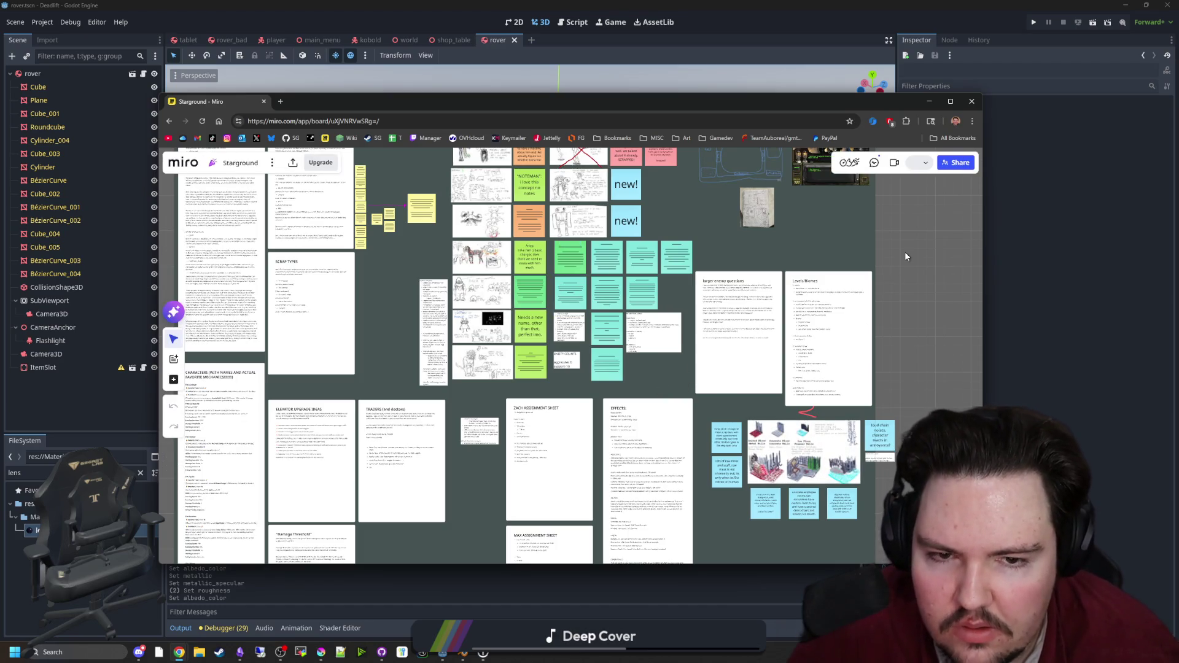
pyautogui.scroll(5, 518, 282)
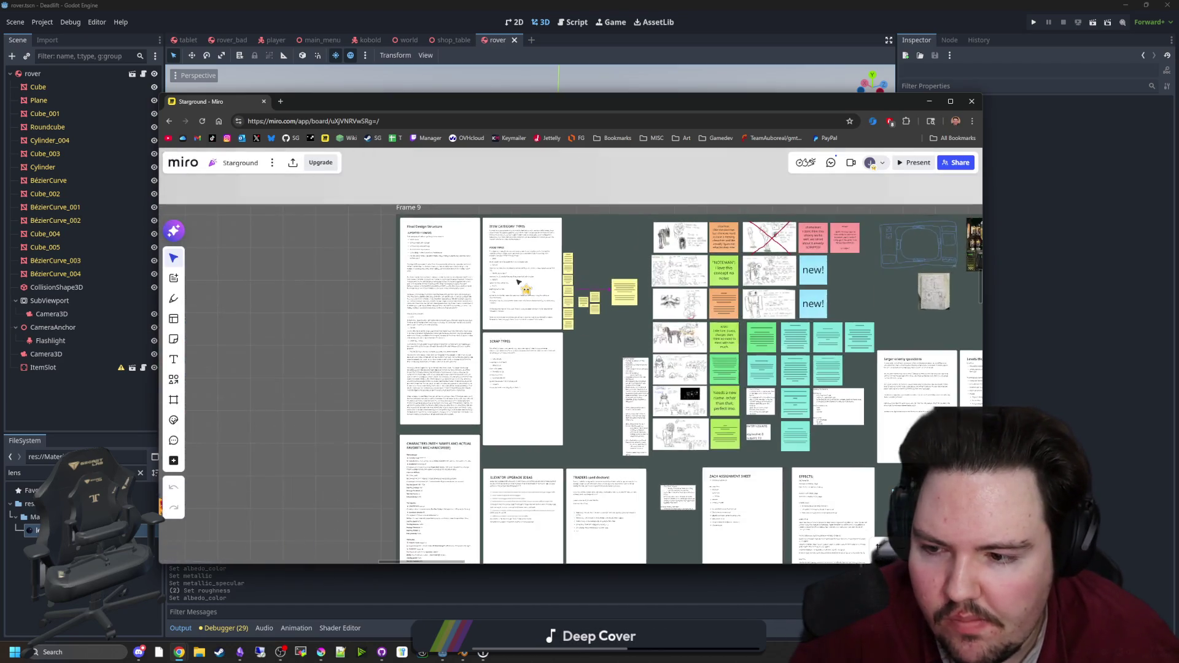
pyautogui.scroll(2, 490, 204)
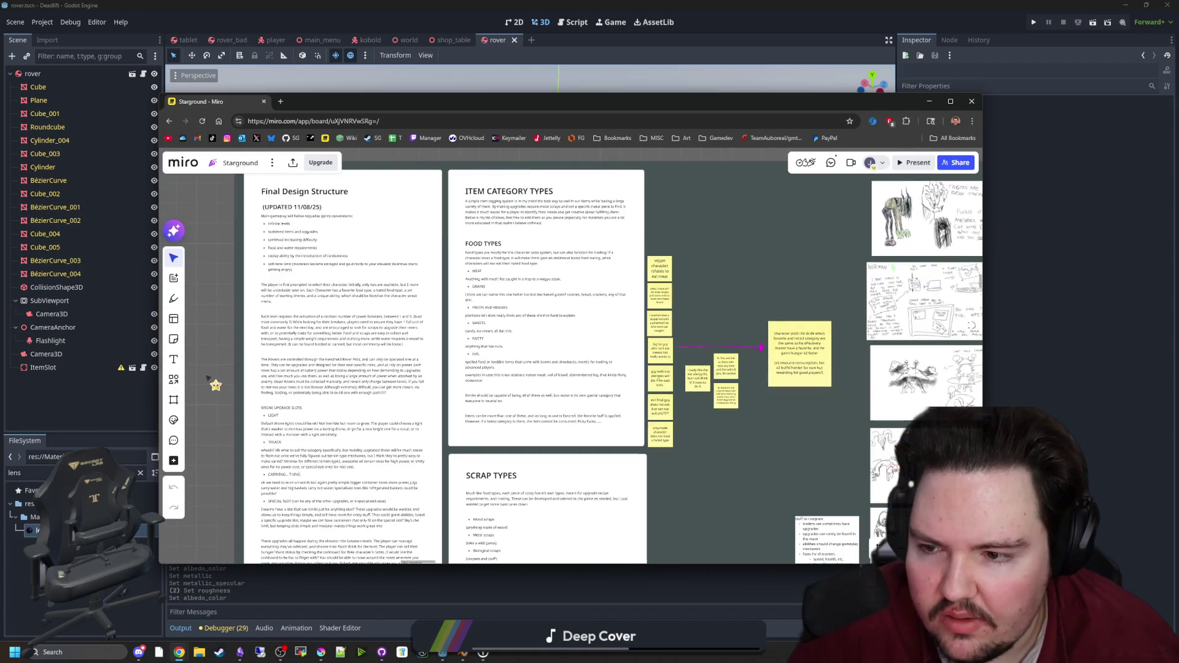
pyautogui.scroll(-10, 212, 378)
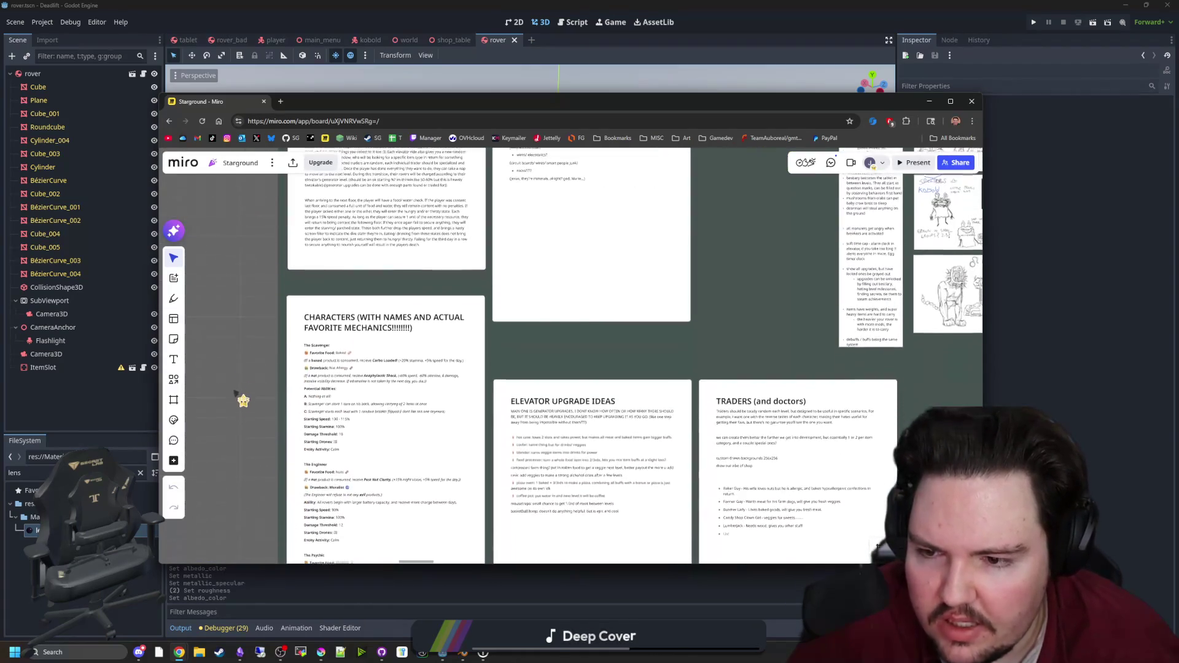
pyautogui.scroll(-5, 235, 389)
pyautogui.scroll(2, 254, 296)
pyautogui.scroll(2, 254, 295)
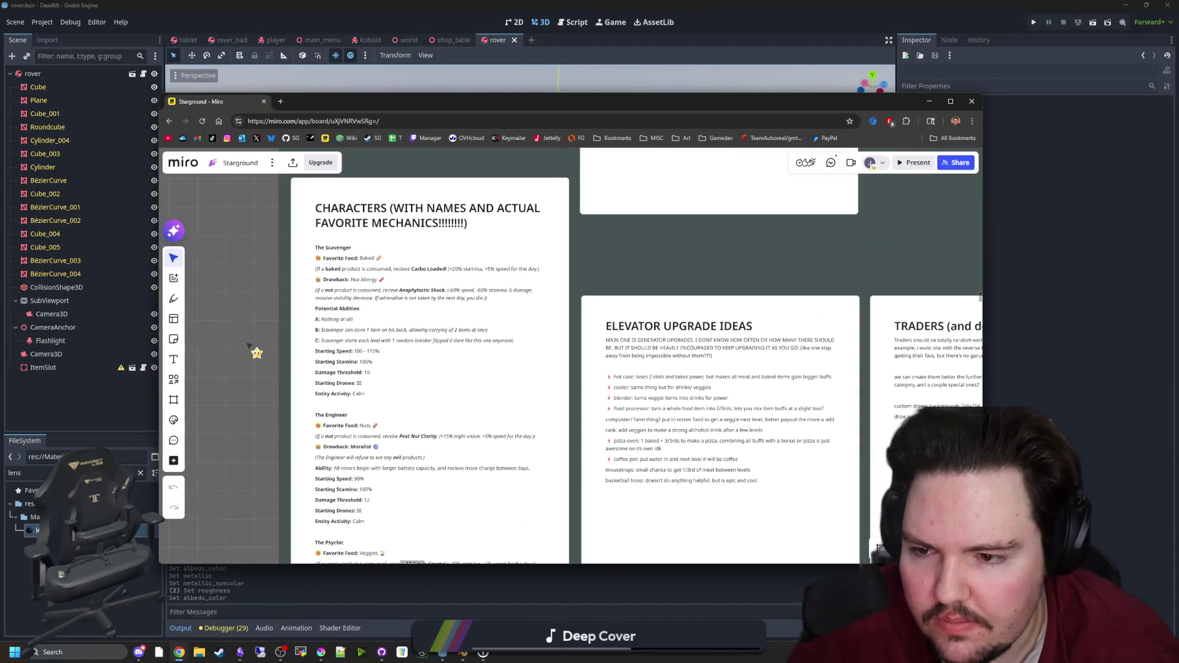
pyautogui.scroll(1, 270, 290)
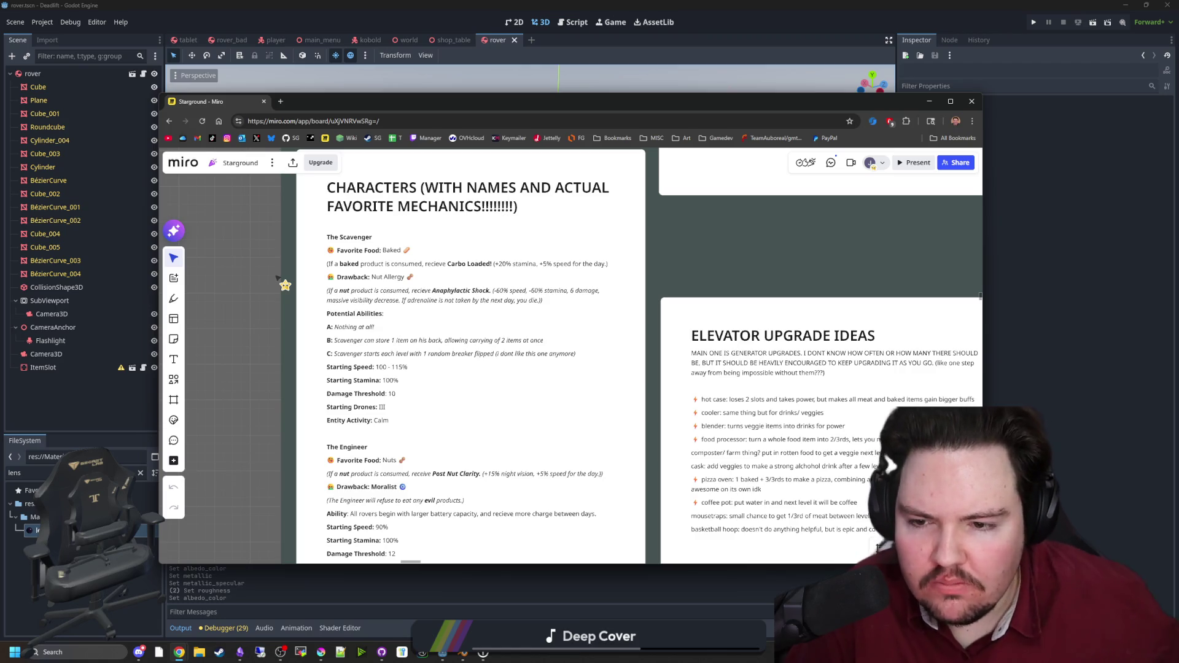
pyautogui.scroll(-5, 278, 278)
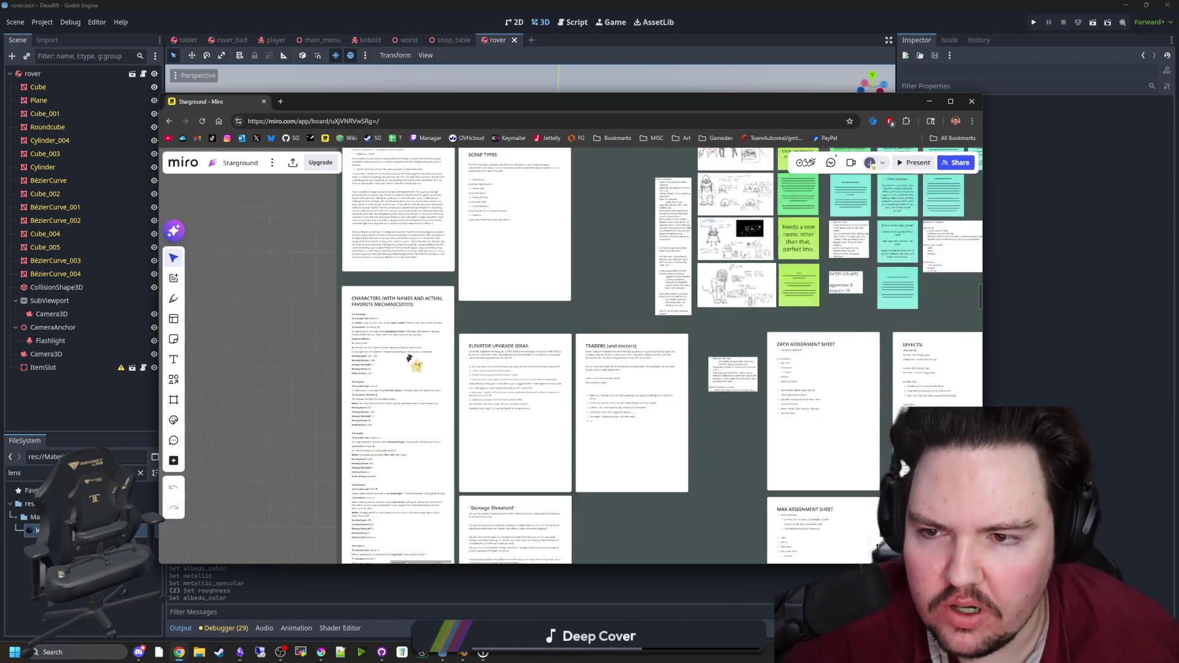
# Step: Pan across the Characters, Elevator Upgrade Ideas and Traders cards
pyautogui.moveTo(258, 256); pyautogui.dragTo(281, 344)
pyautogui.scroll(5, 399, 437)
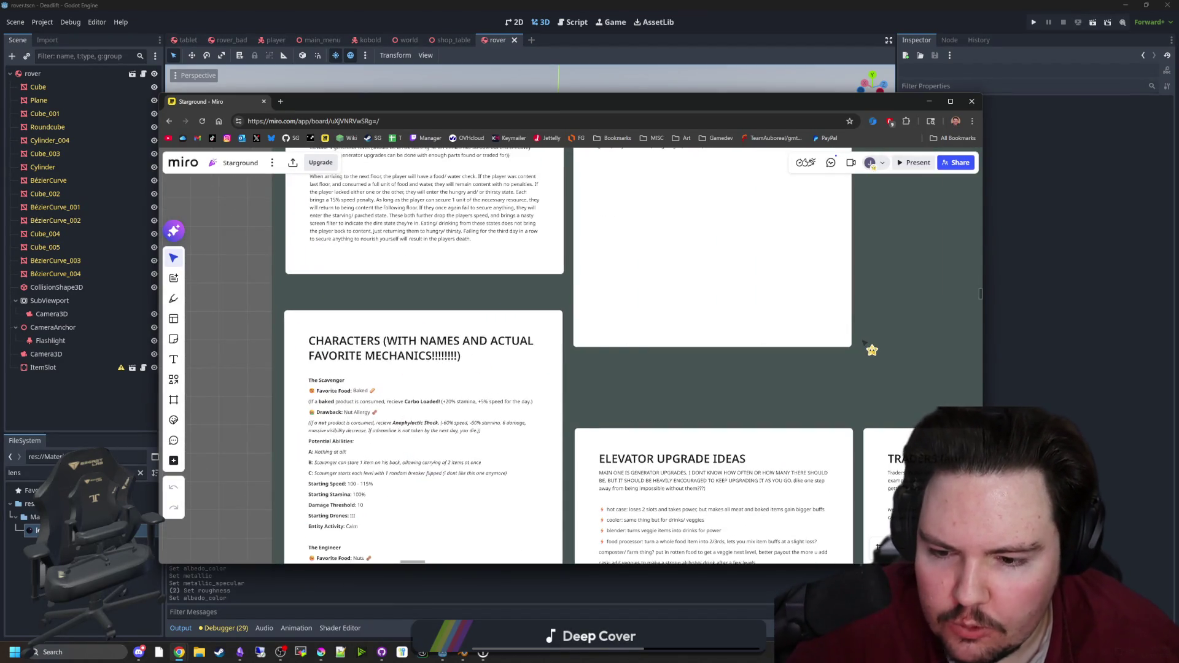
pyautogui.moveTo(864, 343); pyautogui.dragTo(643, 257)
pyautogui.moveTo(693, 376); pyautogui.dragTo(597, 225)
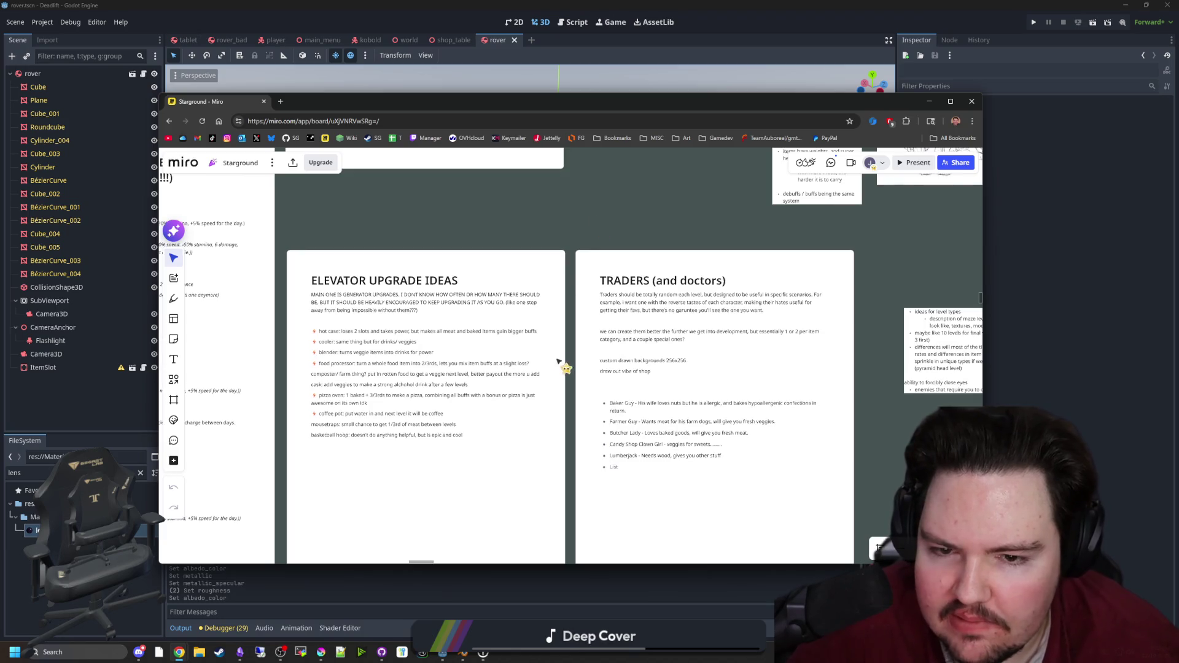
pyautogui.scroll(6, 522, 355)
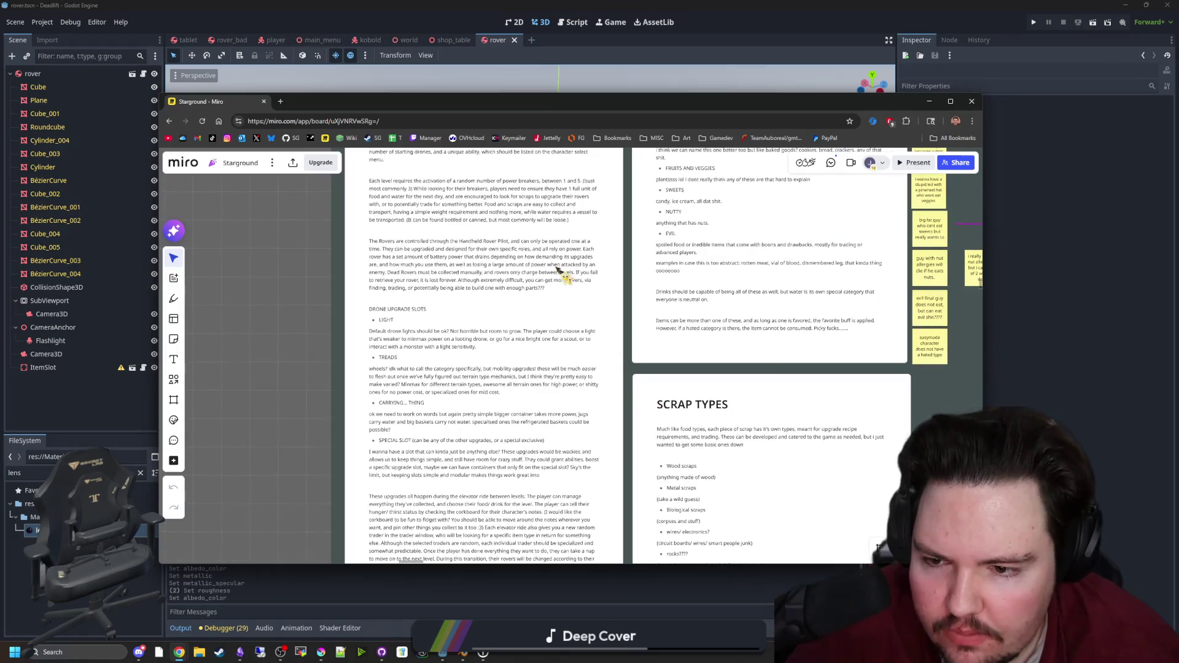
pyautogui.scroll(3, 563, 277)
pyautogui.scroll(1, 509, 296)
pyautogui.hscroll(5, 491, 313)
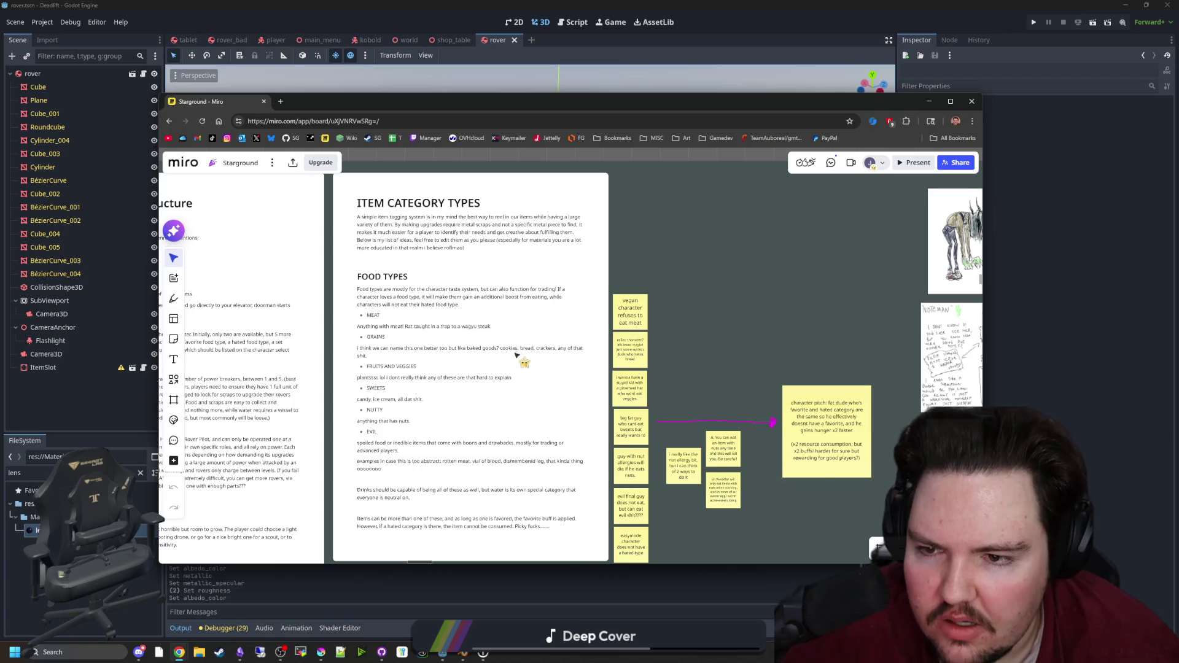
# Step: Browse the concept sketches, TRADERS, Damage Threshold and Tarot Concepts cards
pyautogui.moveTo(510, 353); pyautogui.dragTo(293, 302)
pyautogui.moveTo(603, 500)
pyautogui.mouseDown()
pyautogui.moveTo(378, 426)
pyautogui.moveTo(405, 231)
pyautogui.mouseUp()
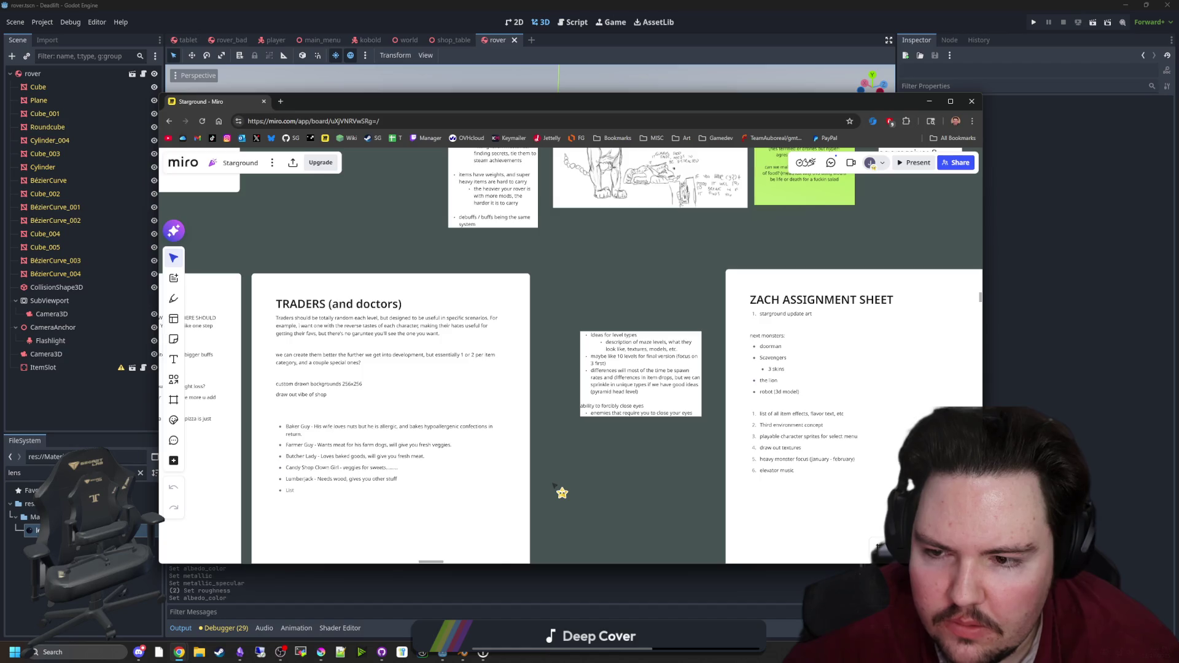
pyautogui.scroll(-10, 556, 488)
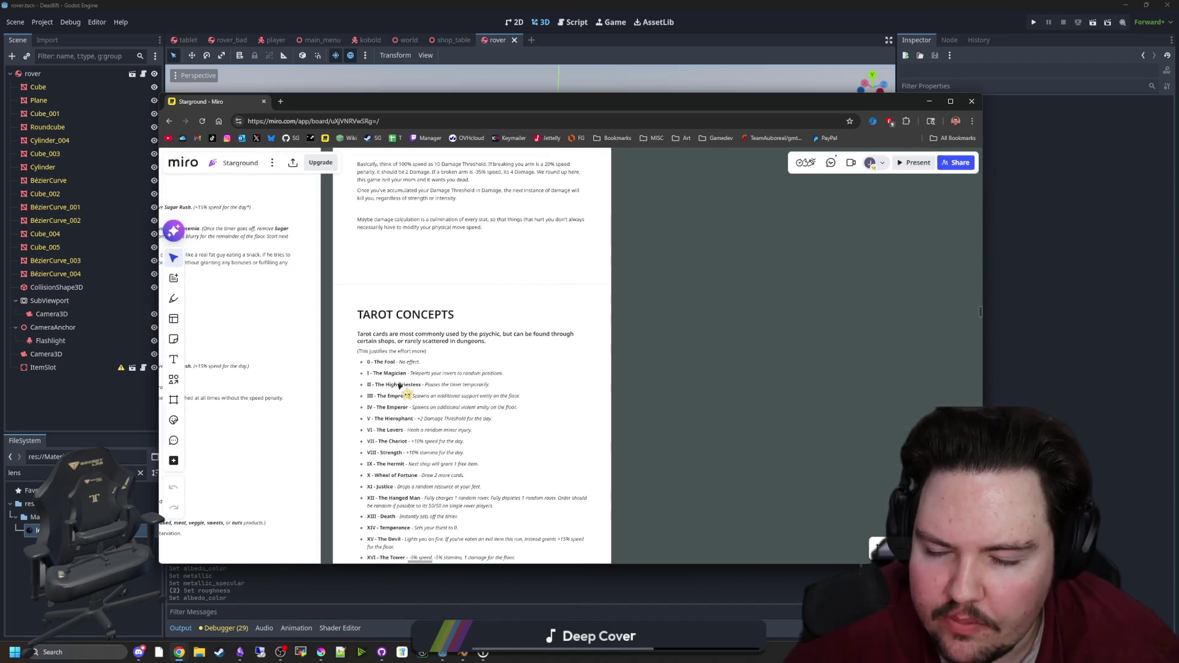
pyautogui.scroll(3, 430, 343)
pyautogui.keyDown('ctrl'); pyautogui.scroll(2, 581, 293); pyautogui.keyUp('ctrl')
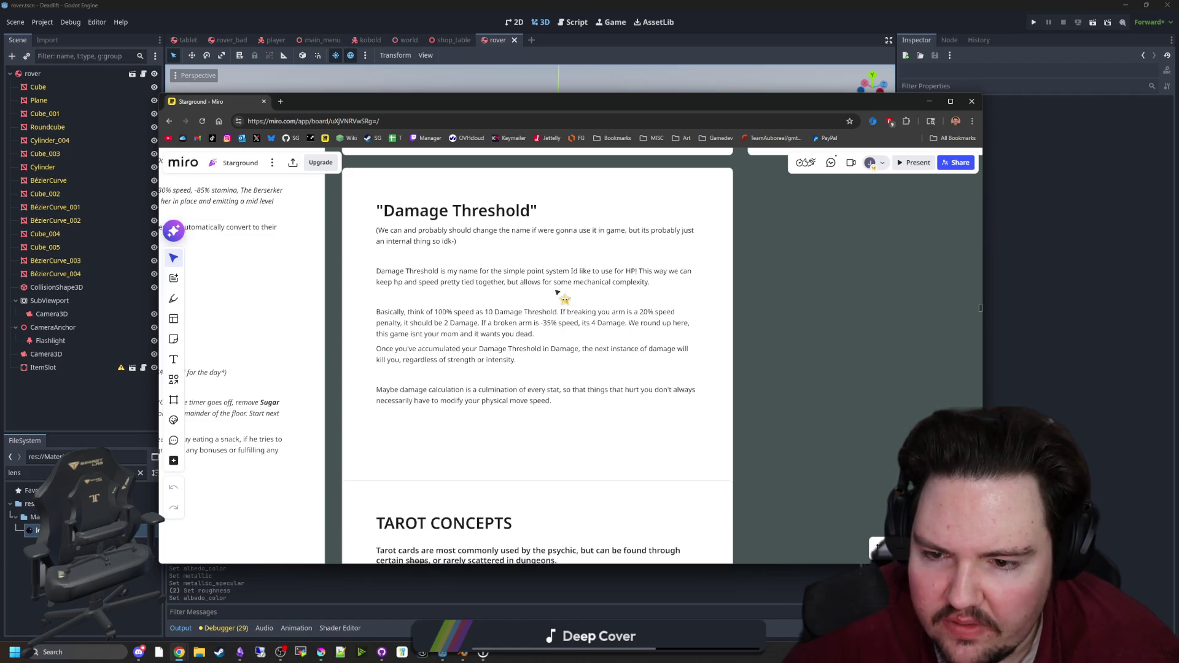
pyautogui.keyDown('ctrl'); pyautogui.scroll(2, 558, 292); pyautogui.keyUp('ctrl')
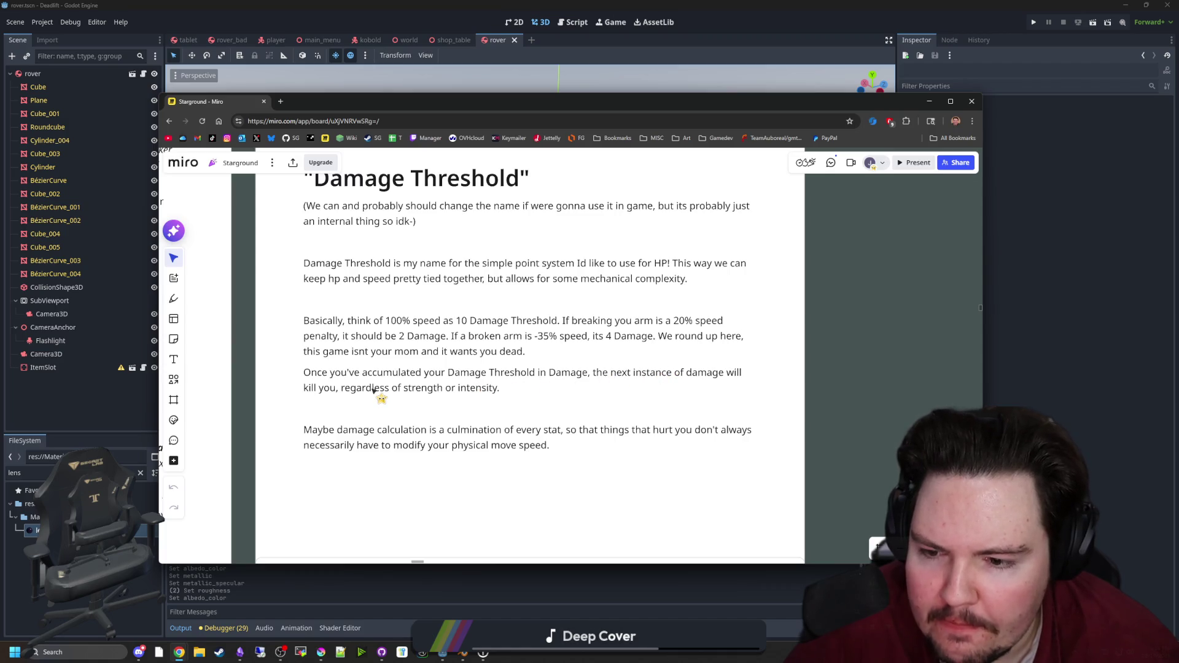
pyautogui.keyDown('ctrl'); pyautogui.scroll(-5, 640, 388); pyautogui.keyUp('ctrl')
pyautogui.keyDown('ctrl'); pyautogui.scroll(5, 526, 383); pyautogui.keyUp('ctrl')
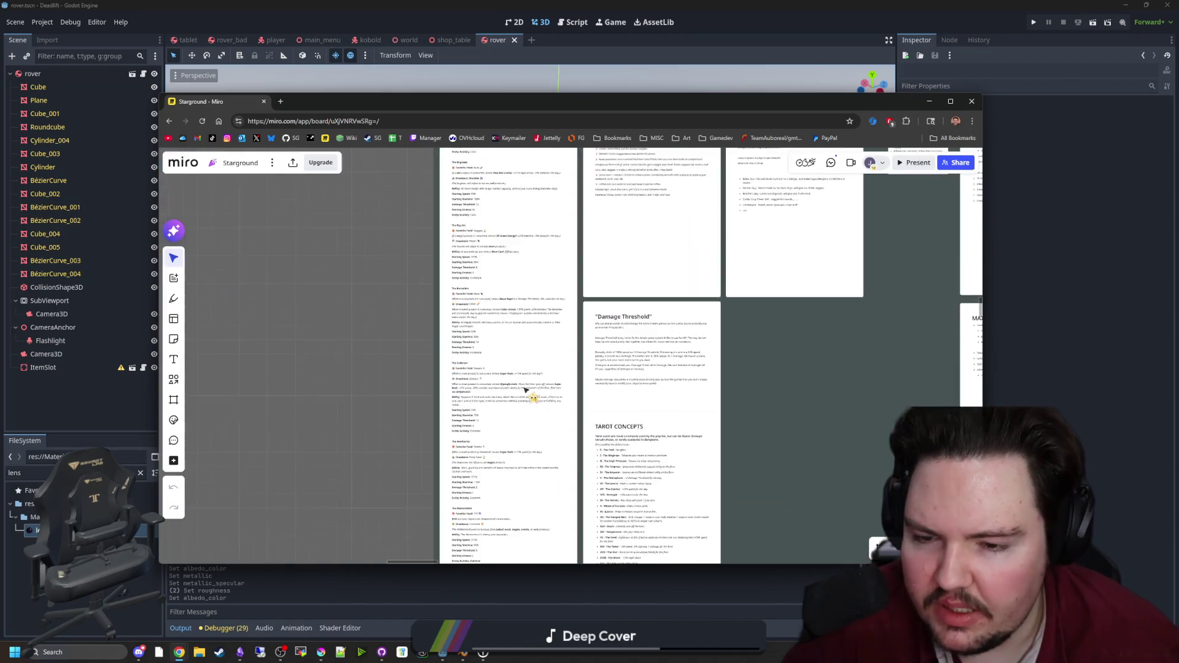
pyautogui.scroll(-5, 525, 368)
pyautogui.hscroll(5, 526, 368)
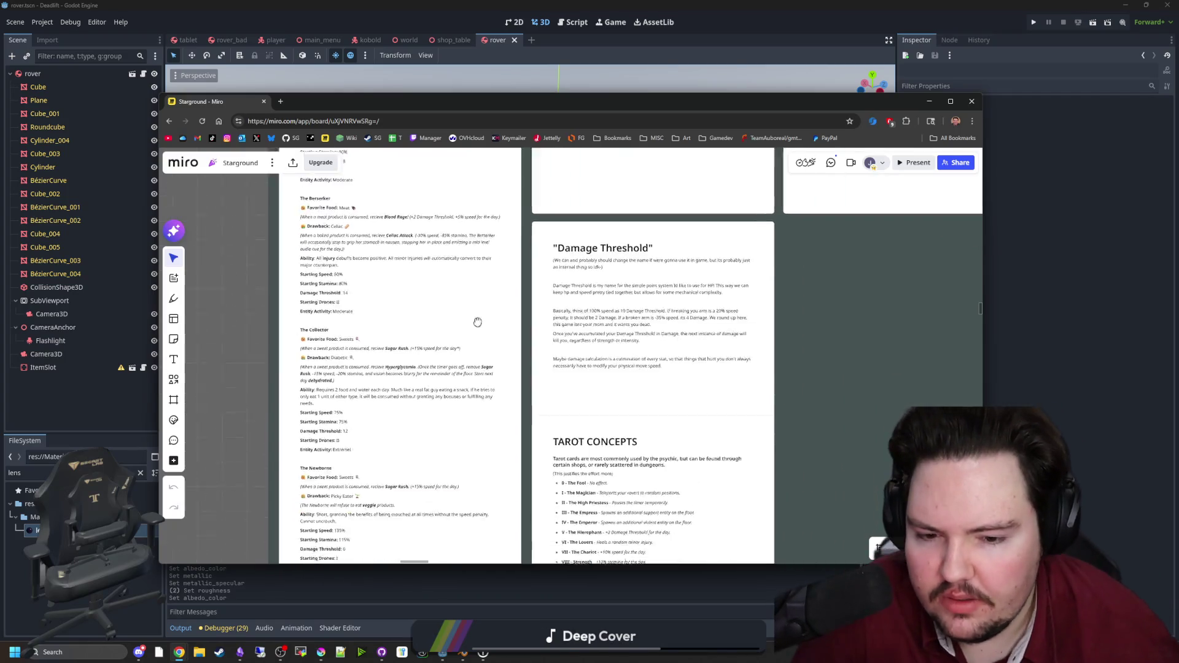
pyautogui.keyDown('ctrl'); pyautogui.scroll(2, 527, 368); pyautogui.keyUp('ctrl')
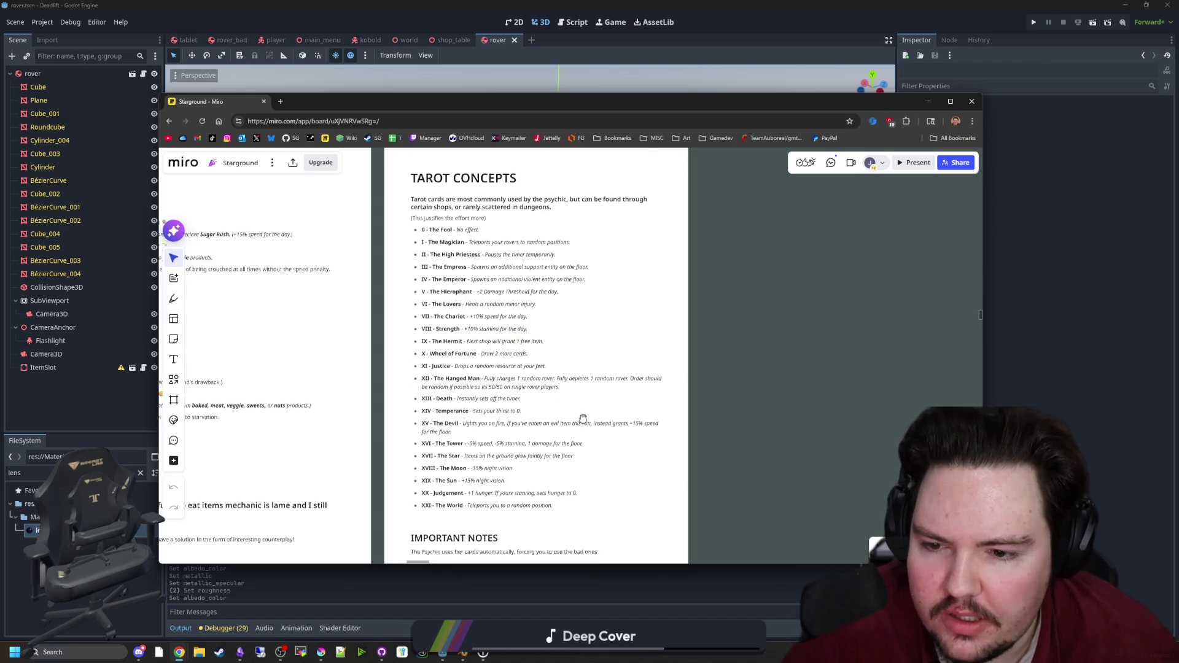
pyautogui.scroll(-5, 554, 396)
pyautogui.scroll(-3, 463, 439)
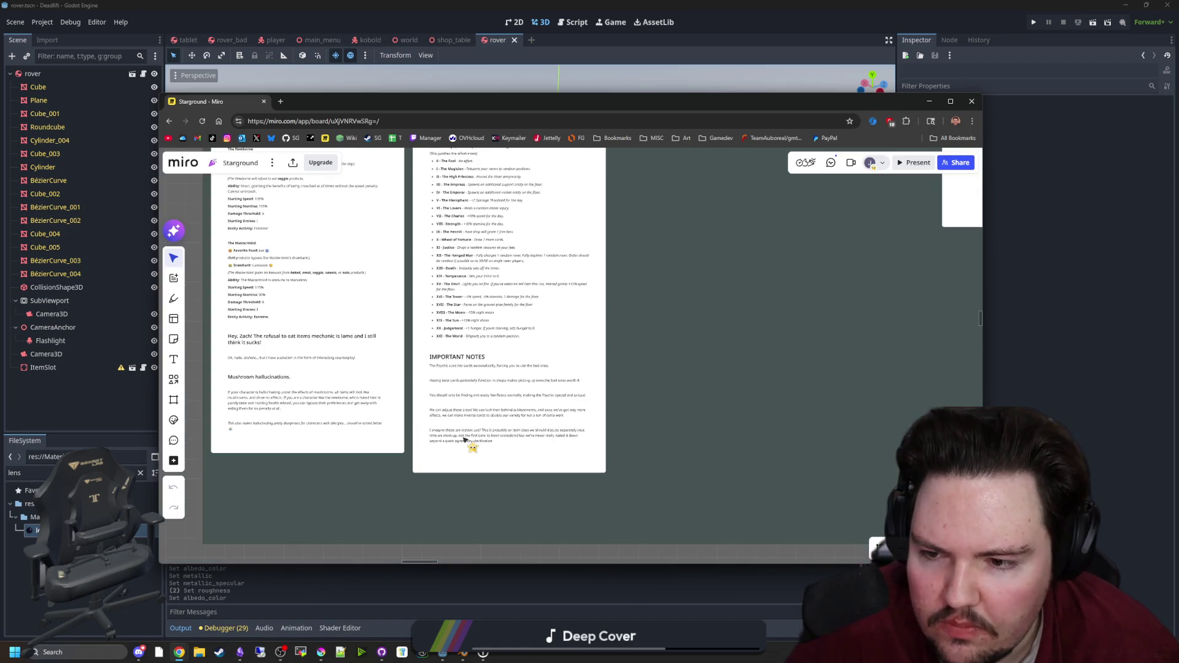
pyautogui.scroll(3, 464, 436)
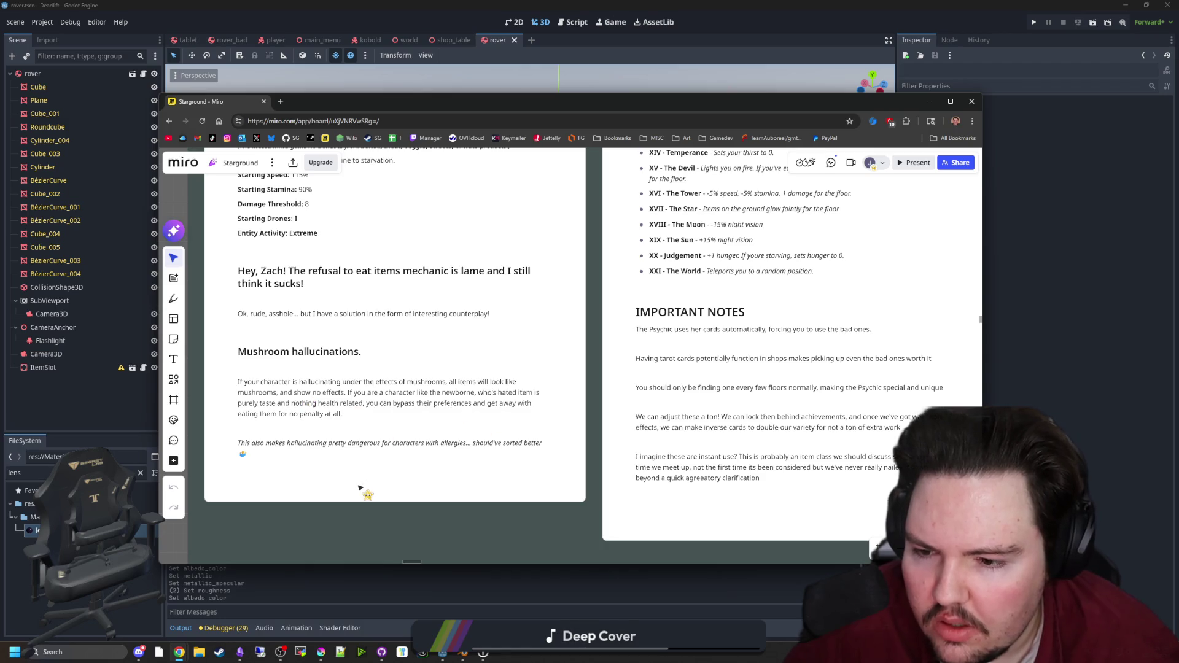
pyautogui.scroll(-5, 361, 488)
pyautogui.scroll(2, 395, 369)
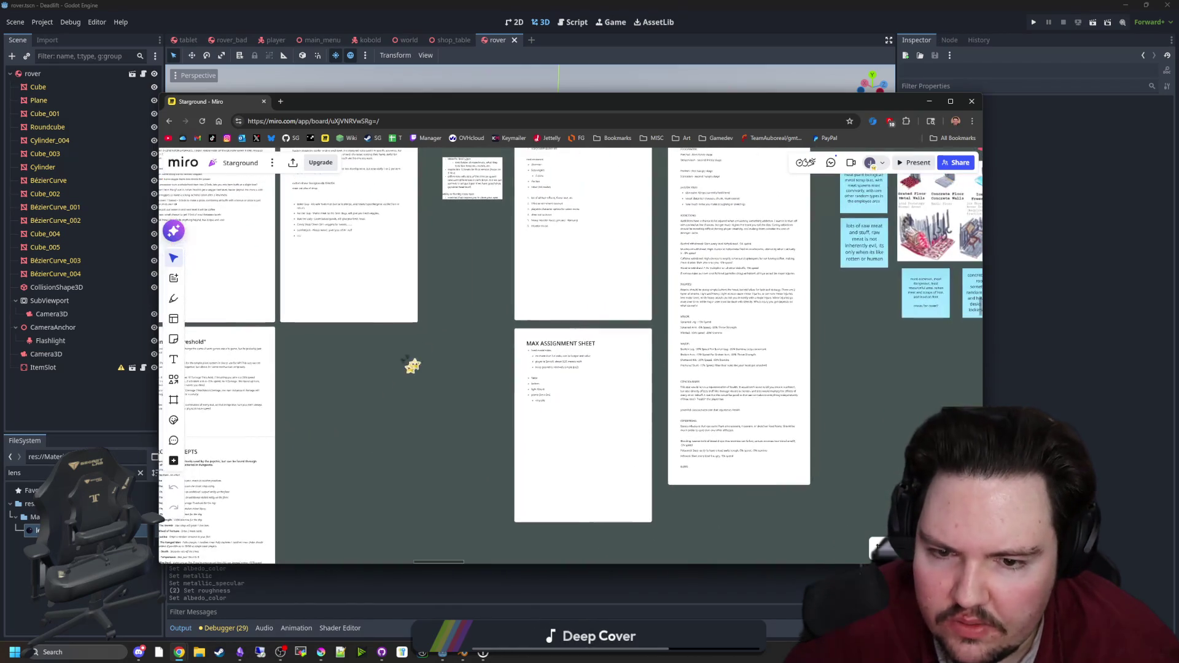
# Step: Zoom in on the EFFECTS document to read its addiction notes
pyautogui.moveTo(402, 375); pyautogui.dragTo(417, 432)
pyautogui.scroll(5, 653, 430)
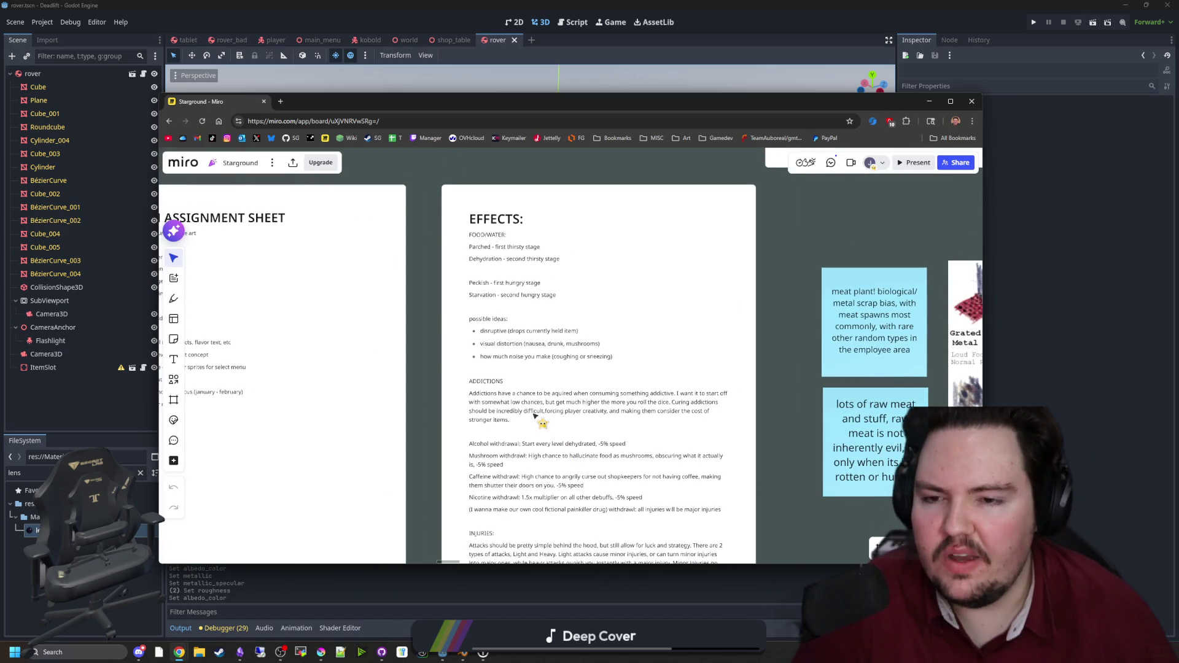
pyautogui.moveTo(574, 397); pyautogui.dragTo(523, 296)
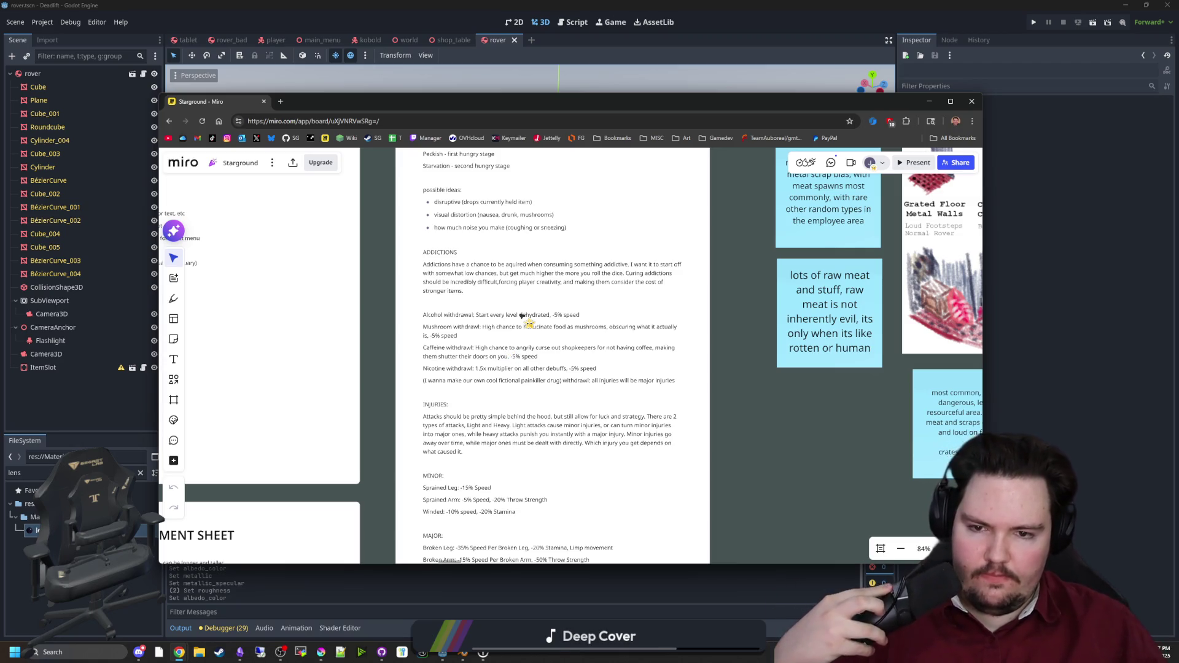
pyautogui.scroll(3, 532, 307)
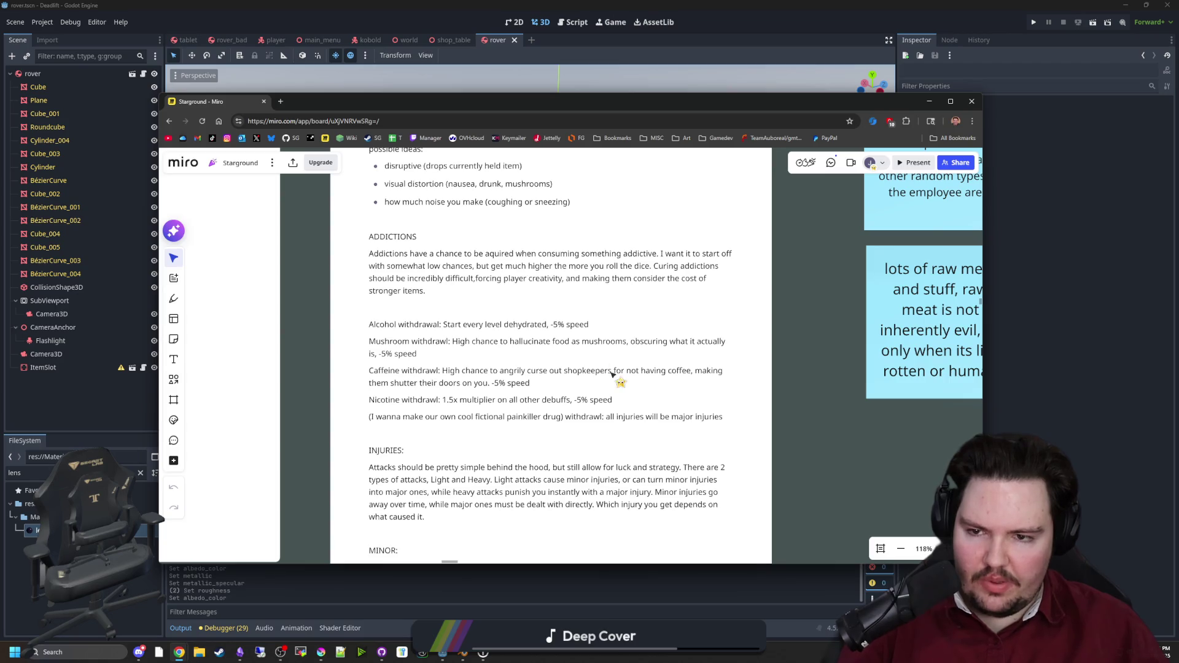
pyautogui.scroll(-3, 612, 373)
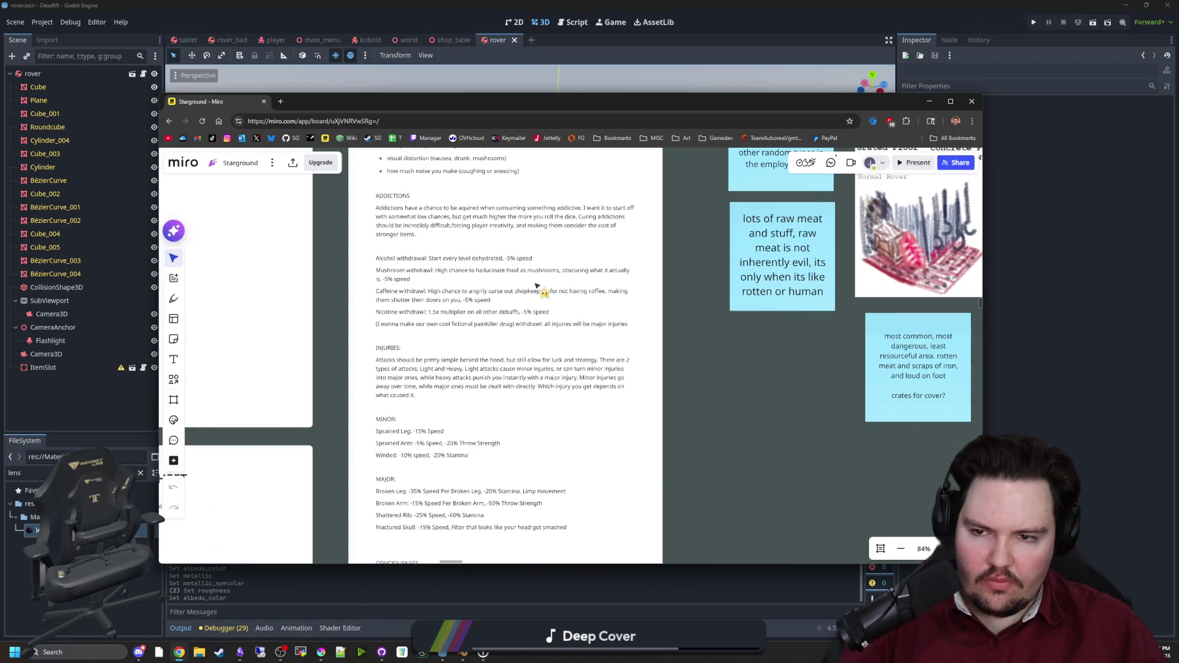
pyautogui.moveTo(538, 286); pyautogui.dragTo(532, 294)
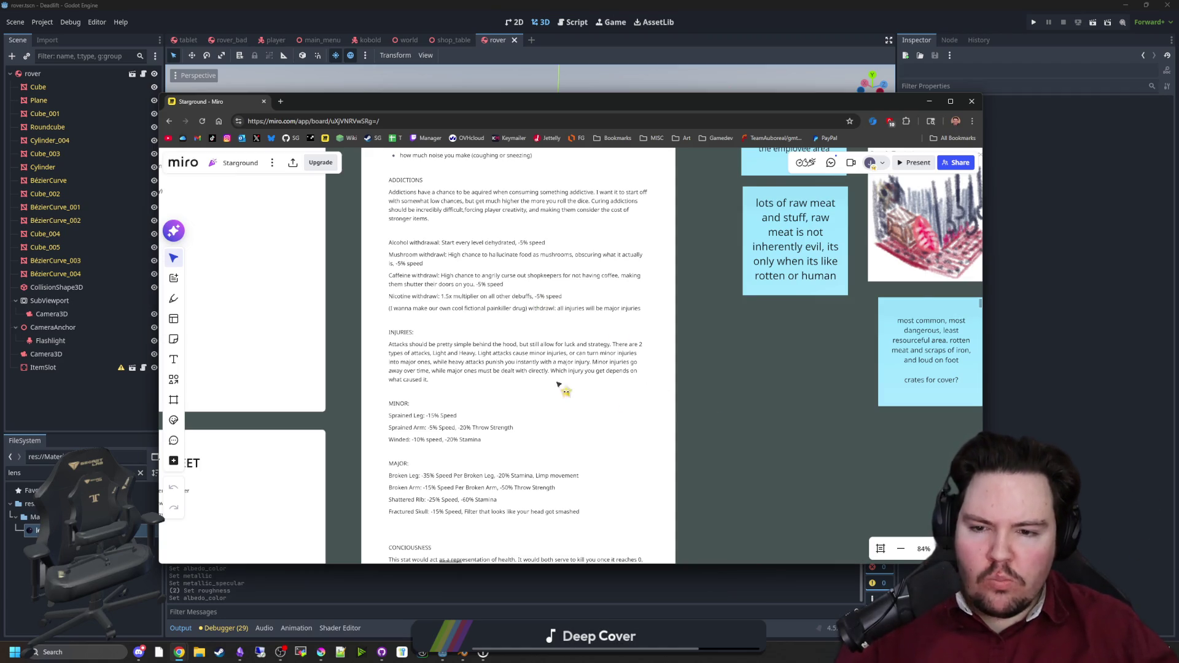
pyautogui.scroll(-2, 508, 387)
pyautogui.scroll(1, 507, 387)
pyautogui.scroll(-5, 741, 408)
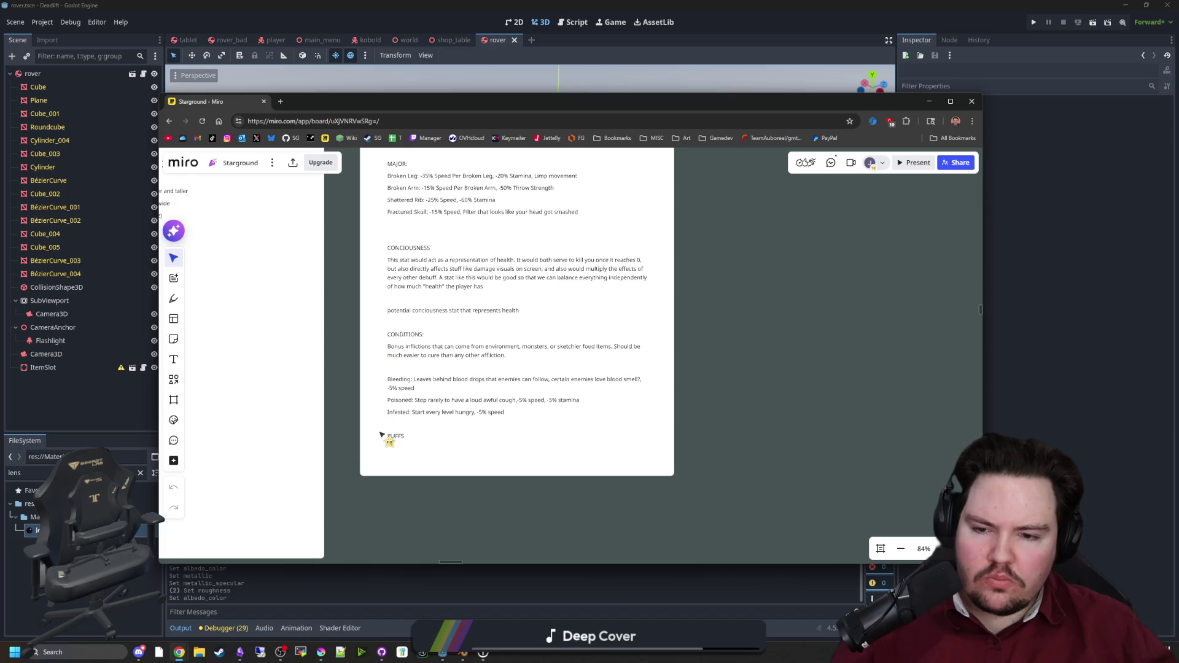
pyautogui.scroll(5, 433, 411)
pyautogui.keyDown('ctrl'); pyautogui.scroll(-2, 711, 276); pyautogui.keyUp('ctrl')
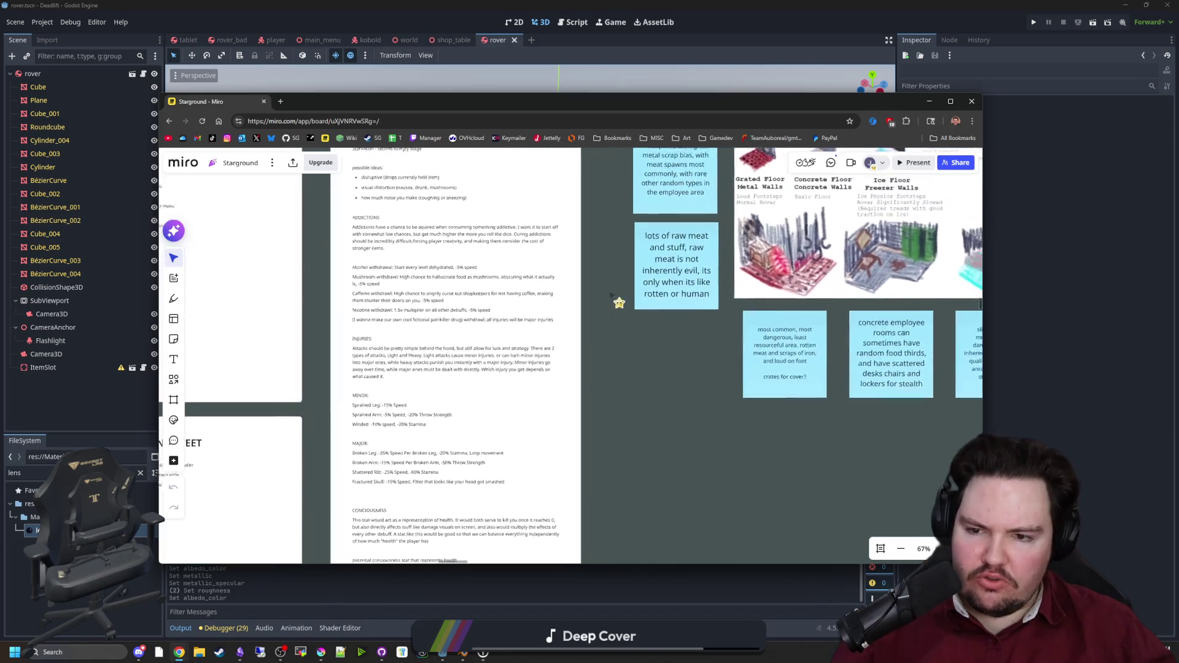
pyautogui.keyDown('ctrl'); pyautogui.scroll(3, 558, 458); pyautogui.keyUp('ctrl')
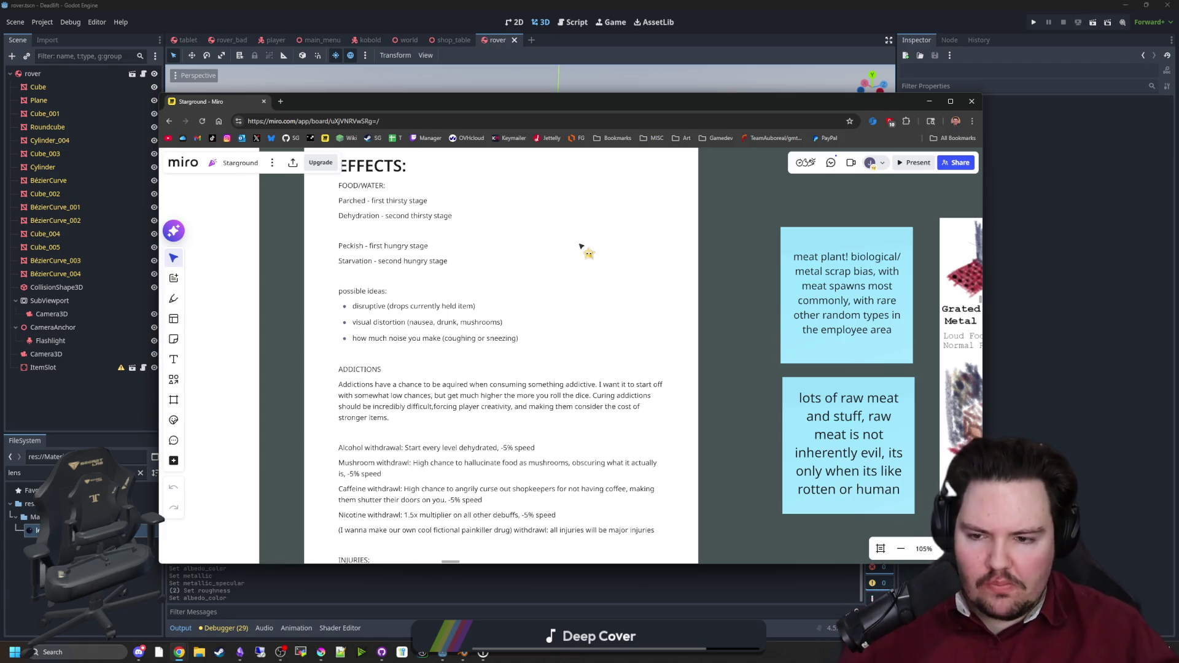
pyautogui.scroll(-1, 614, 423)
pyautogui.keyDown('ctrl'); pyautogui.scroll(2, 523, 348); pyautogui.keyUp('ctrl')
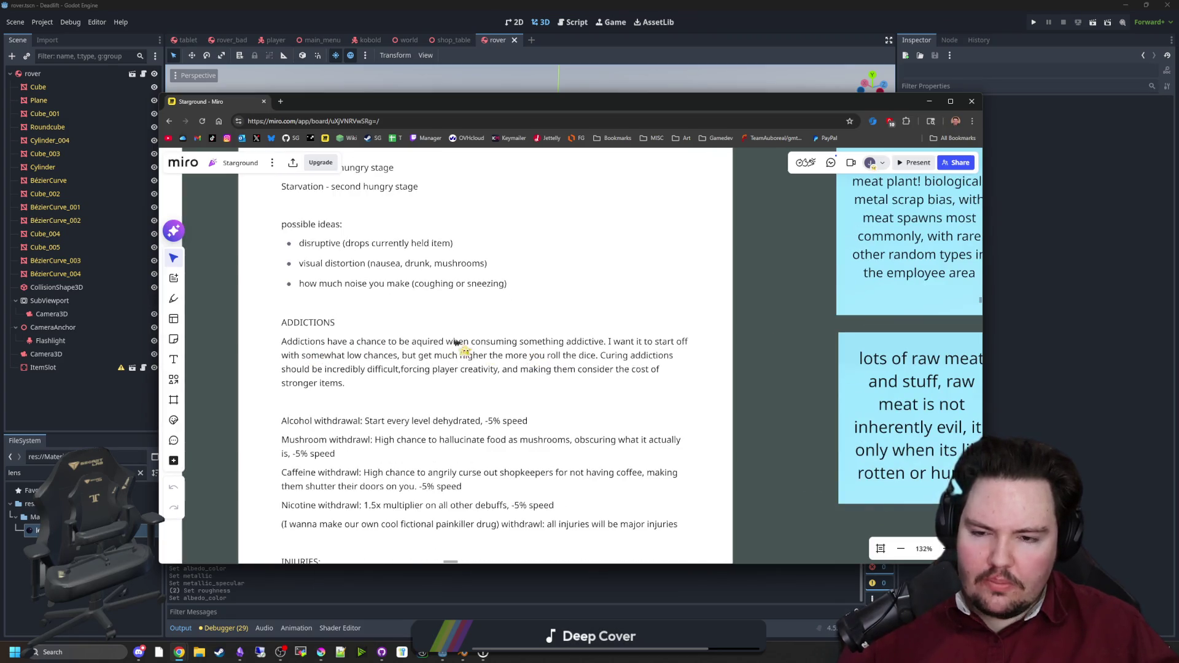
pyautogui.moveTo(284, 345); pyautogui.dragTo(285, 345)
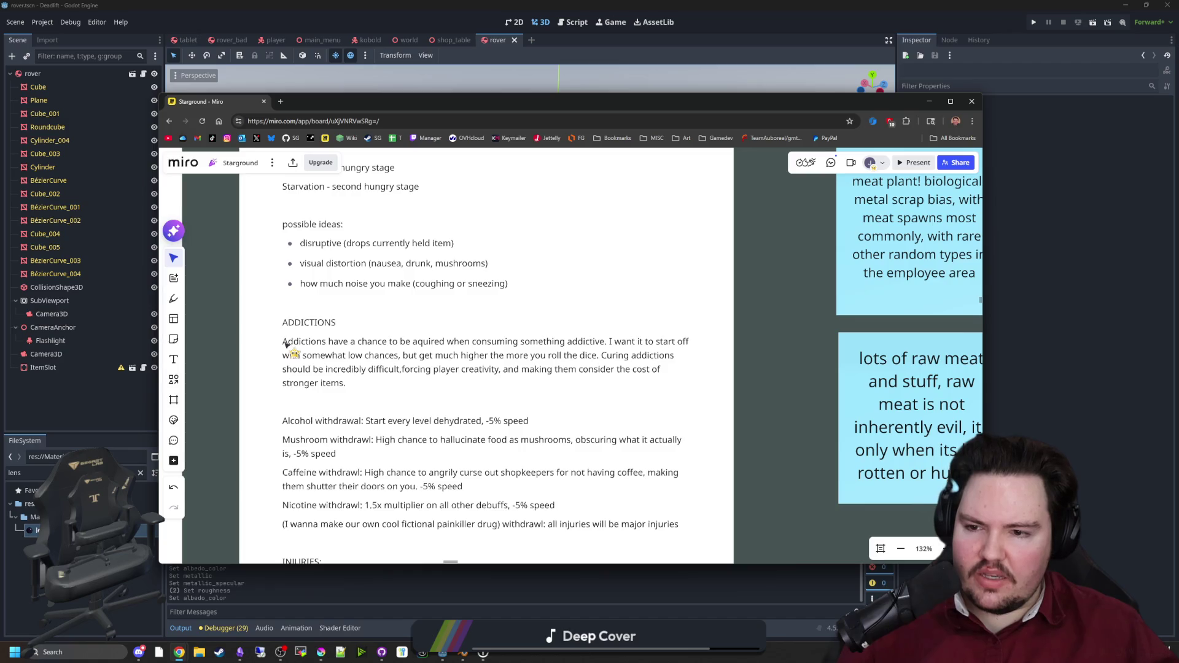
pyautogui.click(286, 342)
pyautogui.click(762, 402)
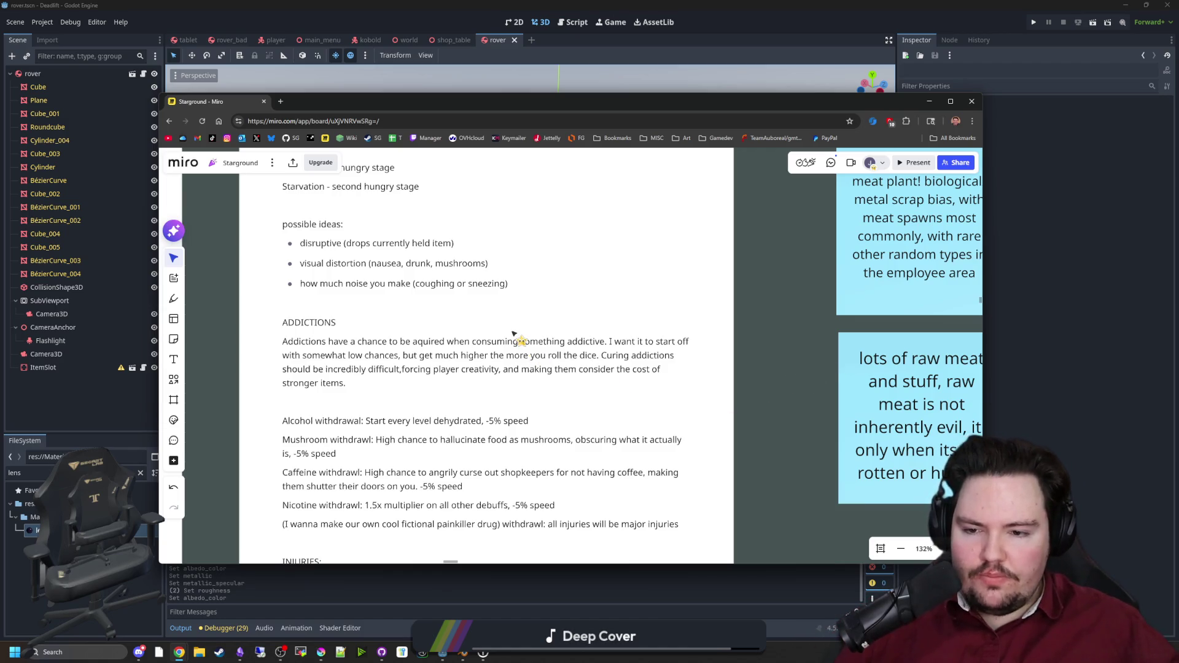
pyautogui.hotkey('alt', 'Tab')
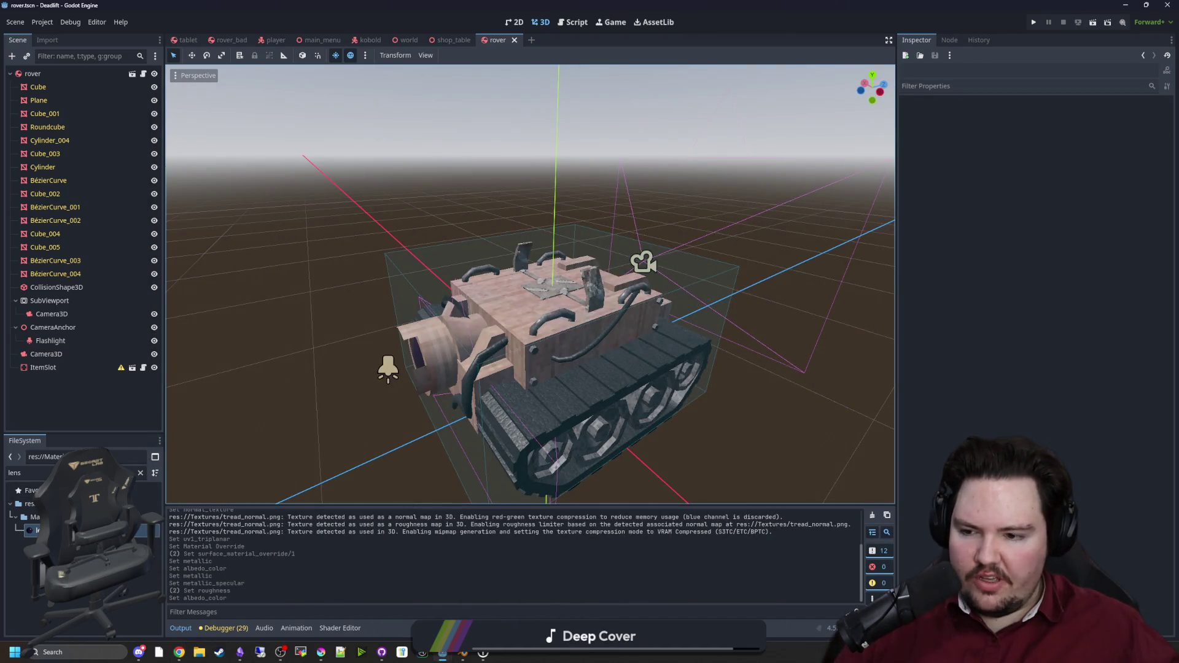
# Step: Filter the FileSystem for 'effec', open effects_table.gd, then return to the Miro board
pyautogui.click(140, 473)
pyautogui.write('effec')
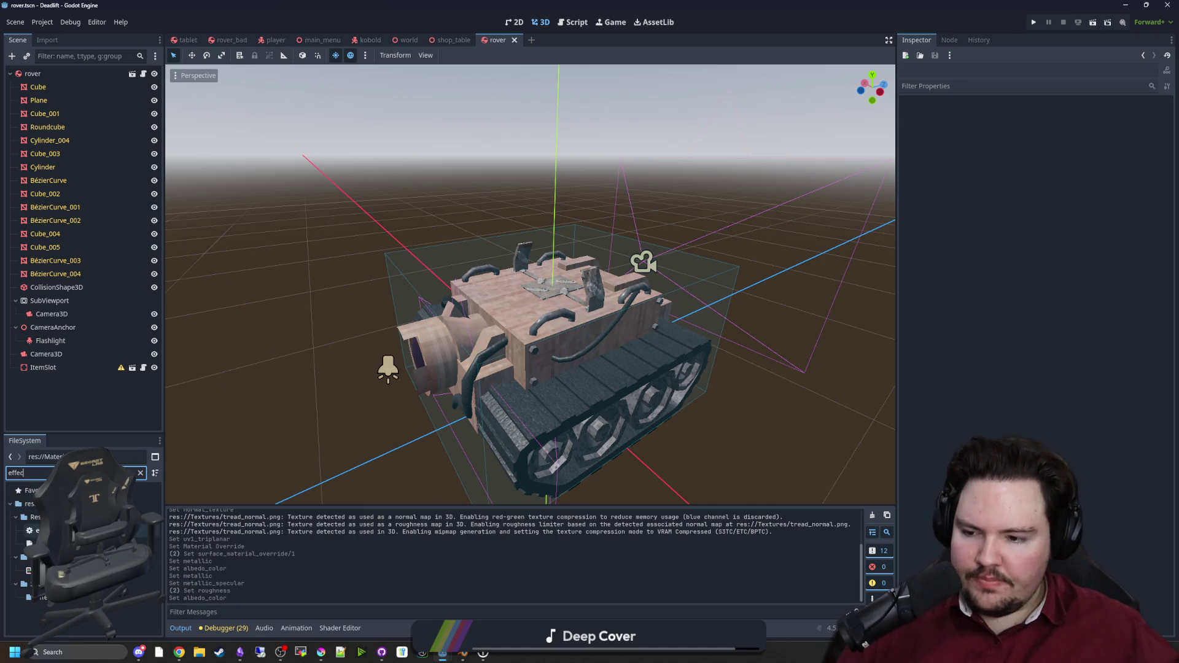
pyautogui.doubleClick(32, 530)
pyautogui.scroll(-10, 480, 392)
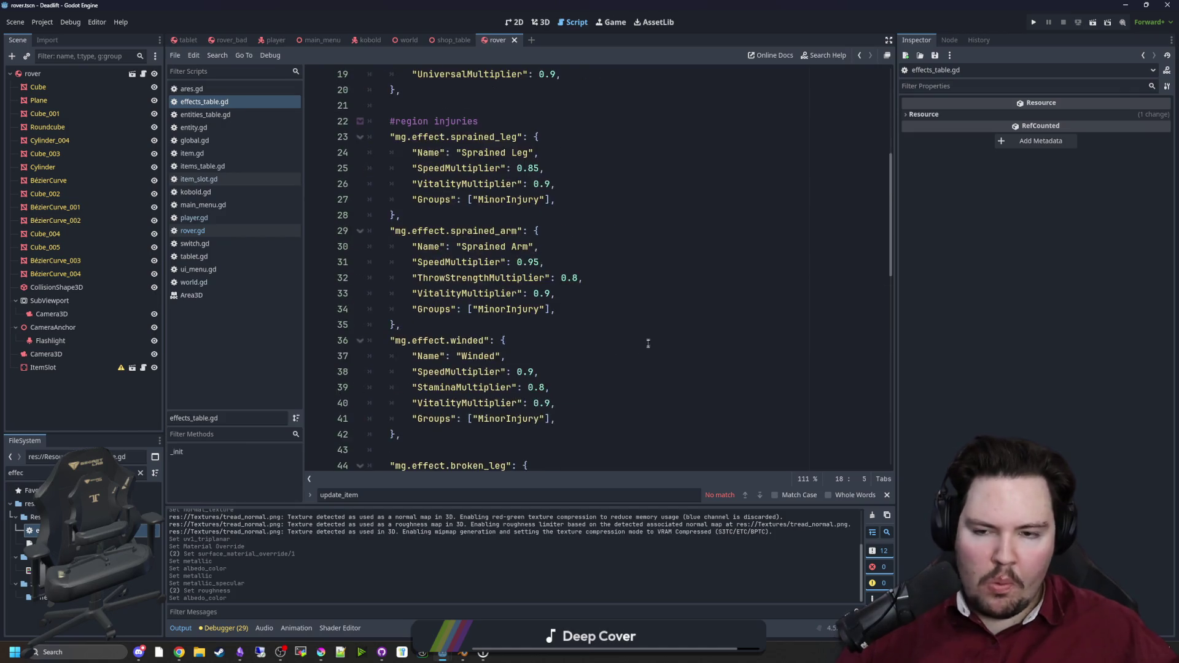
pyautogui.hotkey('alt', 'Tab')
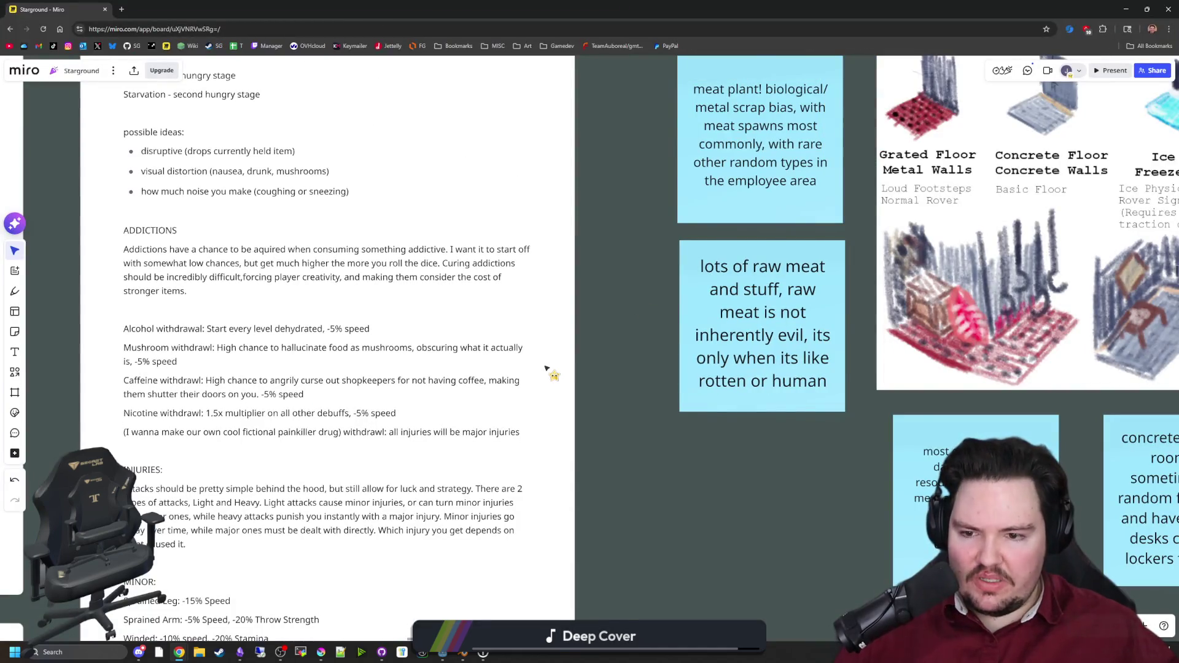
# Step: Read through the lower Effects, injury and Mushroom hallucinations notes
pyautogui.scroll(-3, 665, 459)
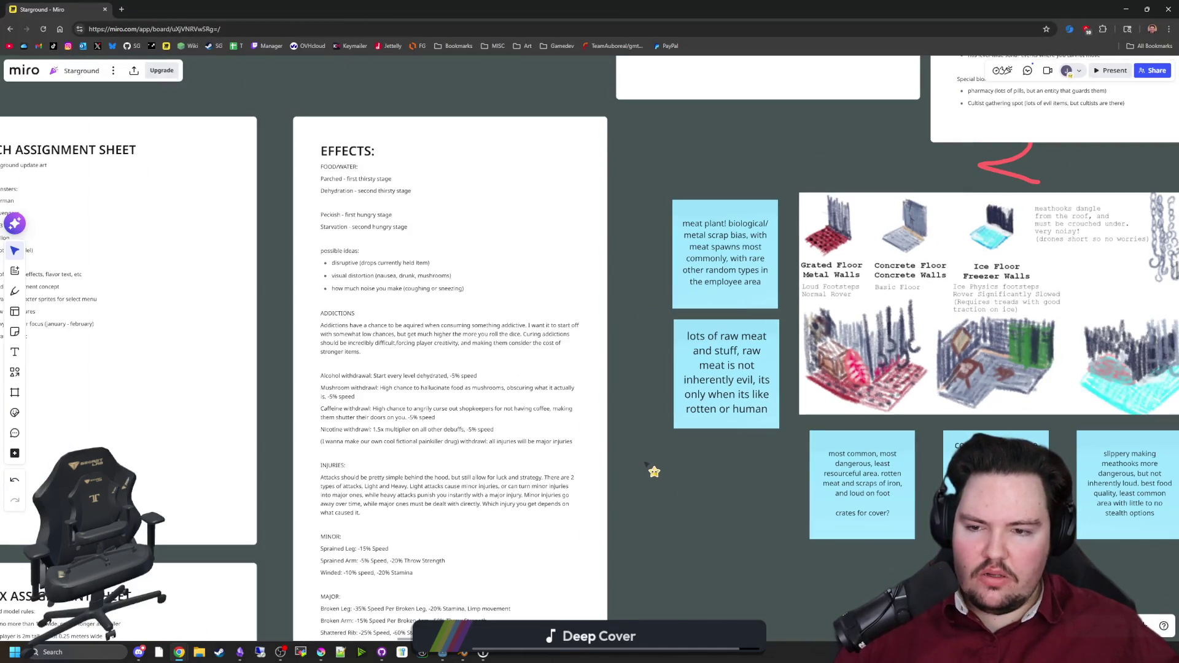
pyautogui.scroll(-5, 693, 531)
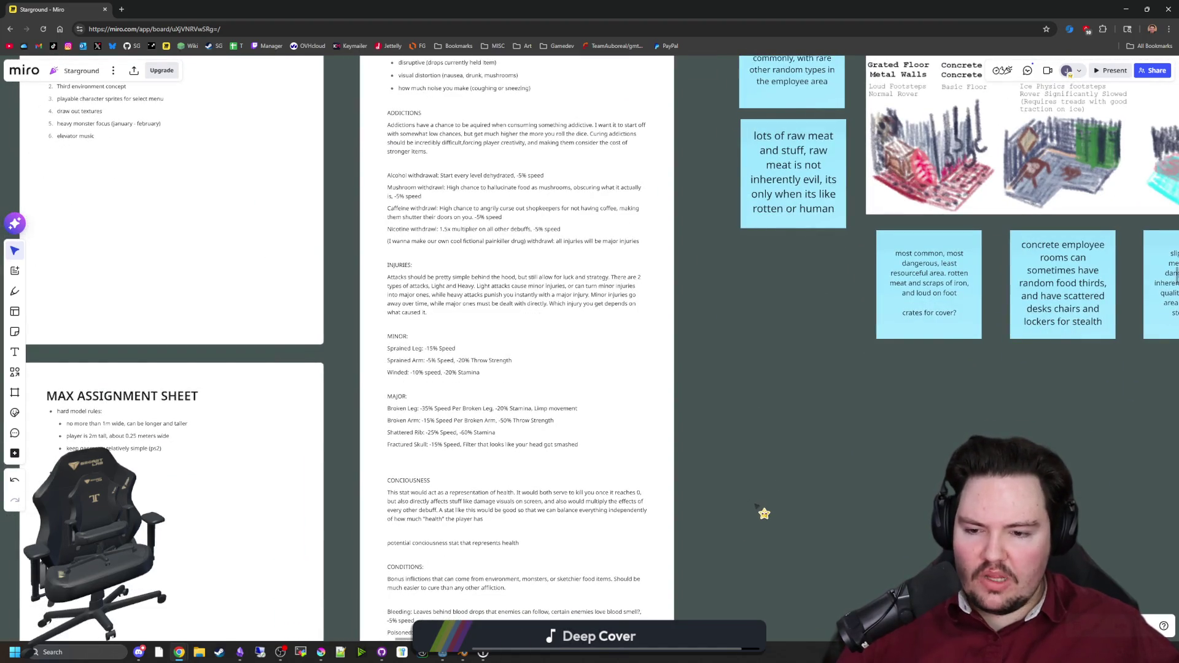
pyautogui.moveTo(763, 513); pyautogui.dragTo(748, 377)
pyautogui.scroll(2, 738, 330)
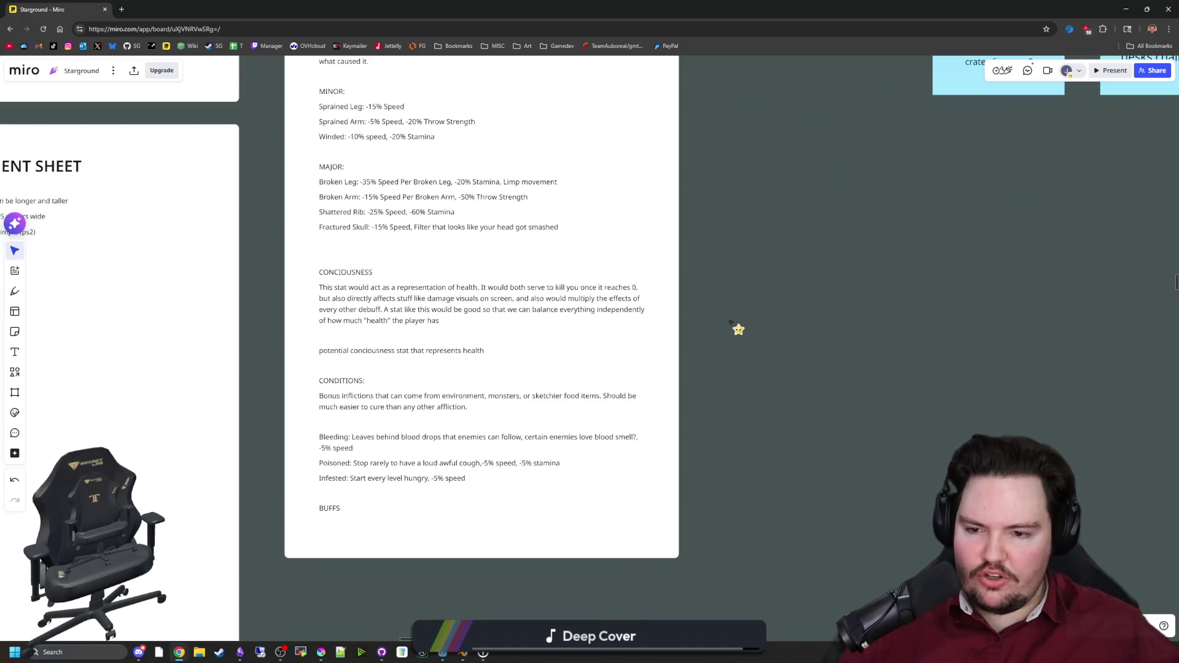
pyautogui.scroll(-5, 736, 330)
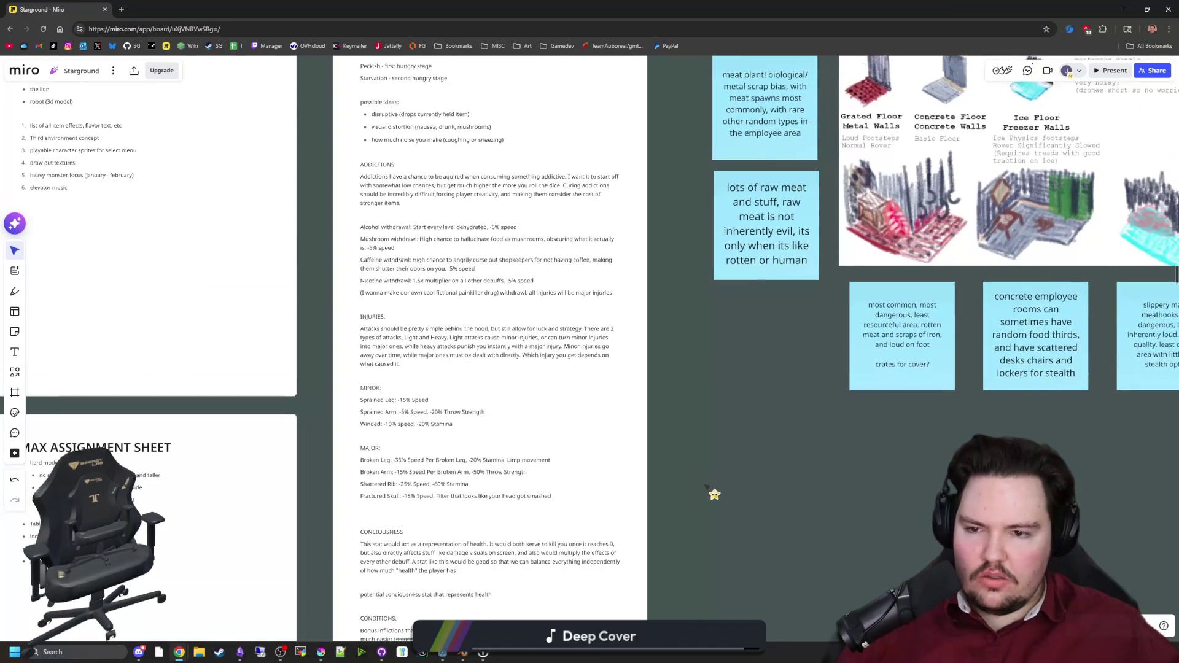
pyautogui.scroll(3, 344, 417)
pyautogui.scroll(-5, 332, 409)
pyautogui.scroll(3, 676, 305)
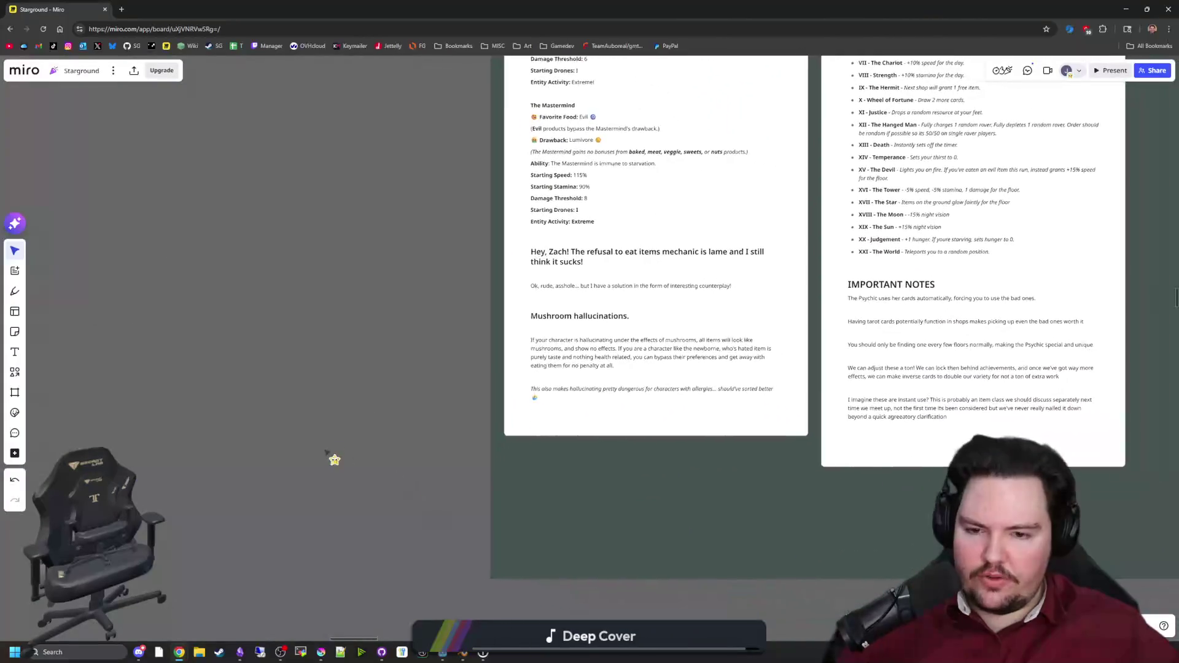
pyautogui.scroll(3, 331, 458)
pyautogui.scroll(2, 661, 376)
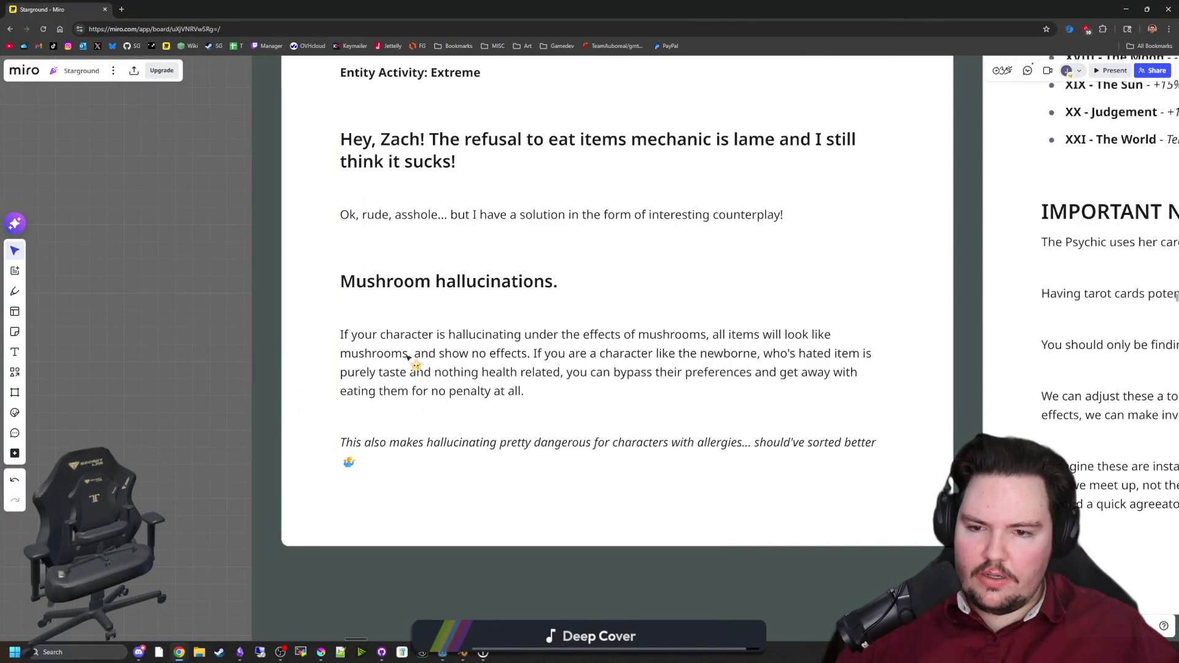
pyautogui.scroll(-5, 233, 453)
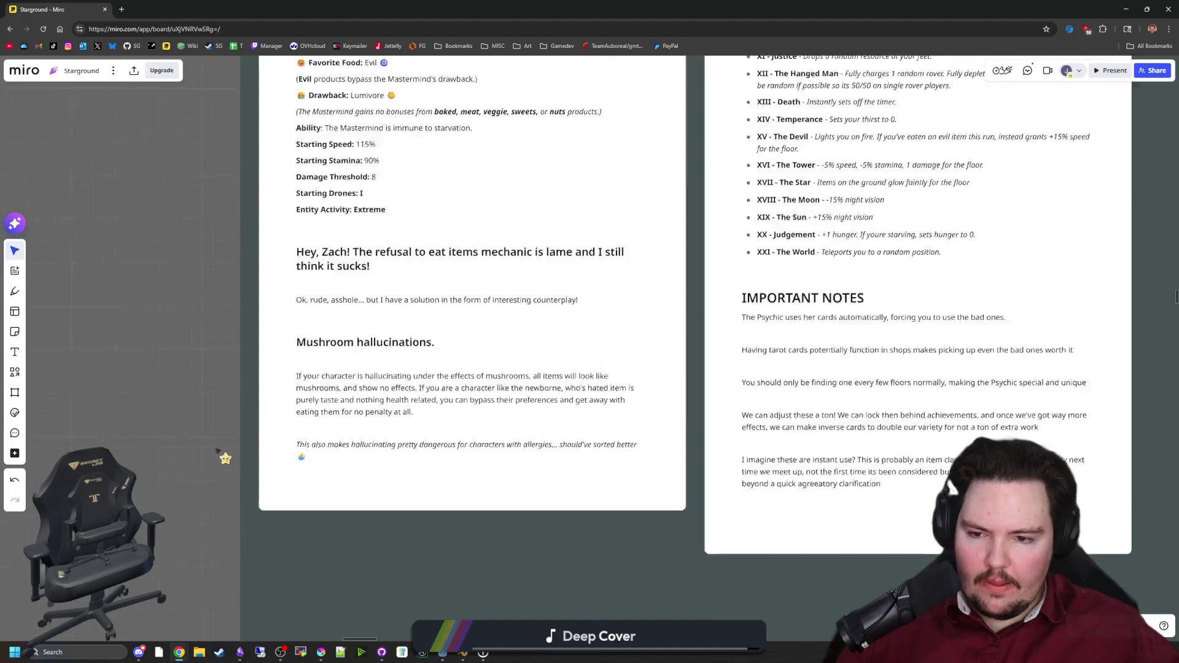
pyautogui.scroll(5, 470, 299)
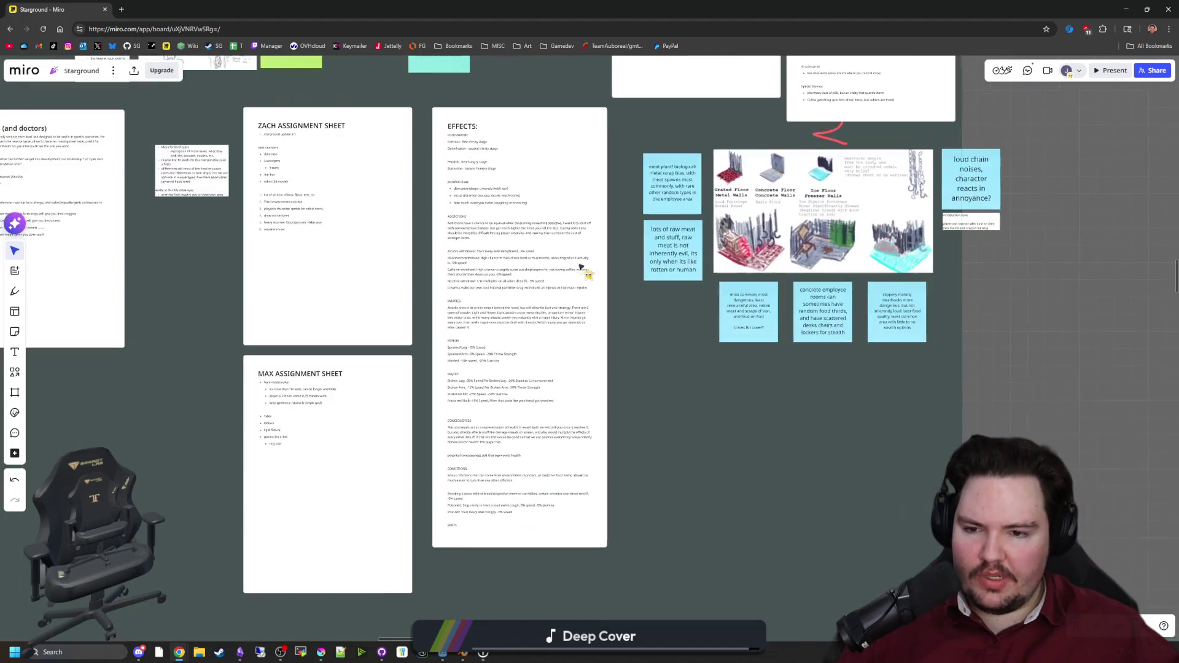
pyautogui.scroll(3, 687, 337)
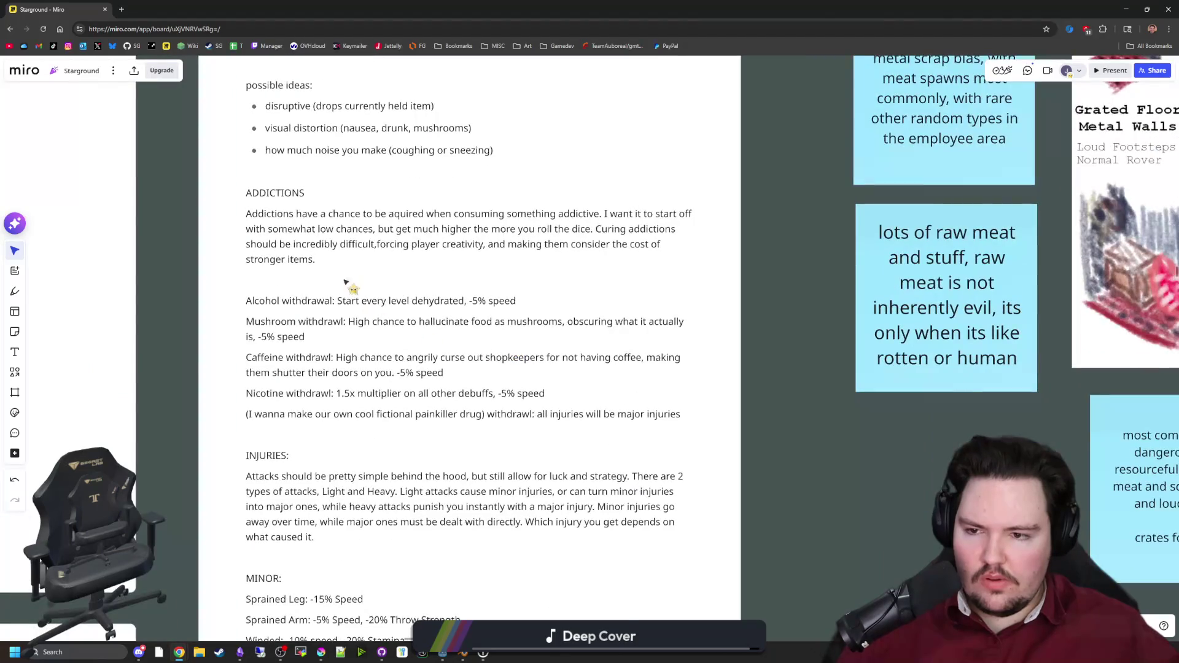
pyautogui.scroll(2, 375, 382)
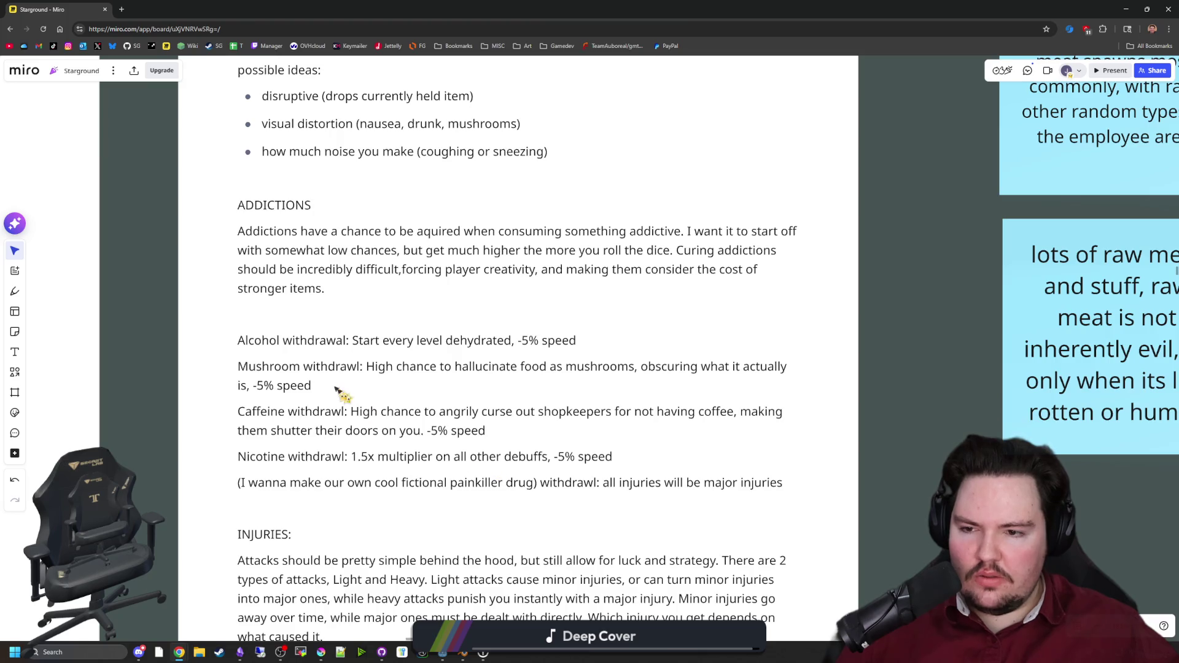
# Step: Highlight the Alcohol and Mushroom withdrawal lines, then go back to the Godot script editor
pyautogui.moveTo(238, 340)
pyautogui.mouseDown()
pyautogui.moveTo(394, 340)
pyautogui.moveTo(581, 366)
pyautogui.moveTo(312, 385)
pyautogui.moveTo(456, 430)
pyautogui.moveTo(486, 430)
pyautogui.moveTo(243, 393)
pyautogui.moveTo(269, 340)
pyautogui.mouseUp()
pyautogui.click(311, 385)
pyautogui.click(485, 431)
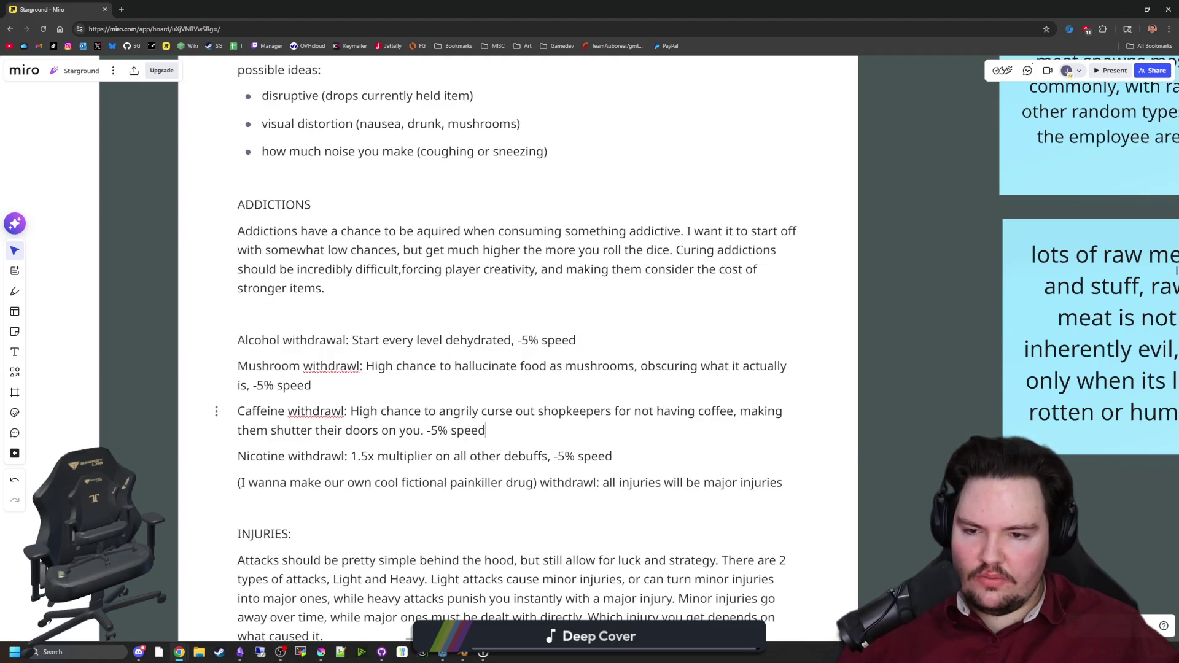
pyautogui.scroll(-3, 504, 442)
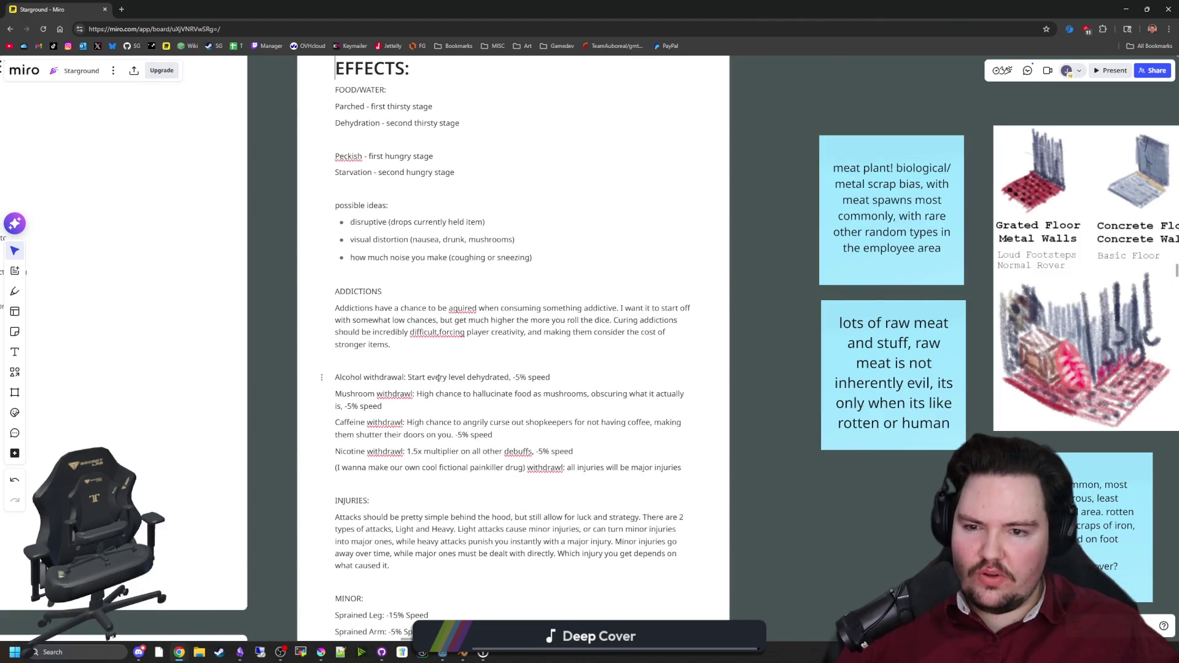
pyautogui.scroll(3, 439, 377)
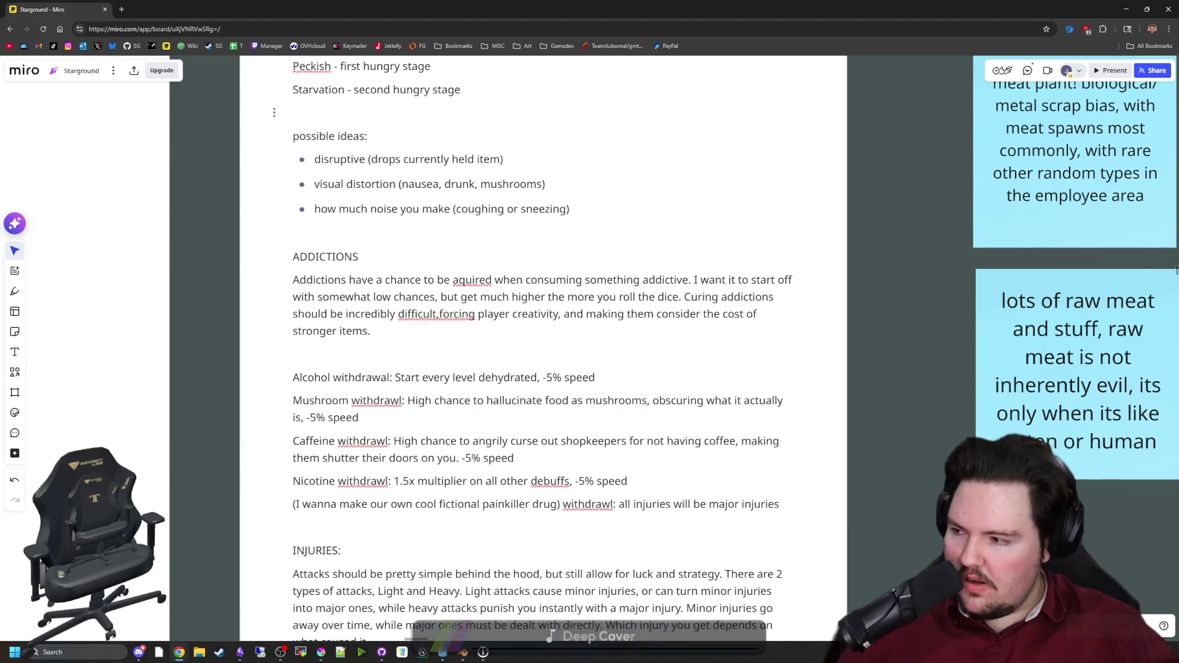
pyautogui.hotkey('alt', 'Tab')
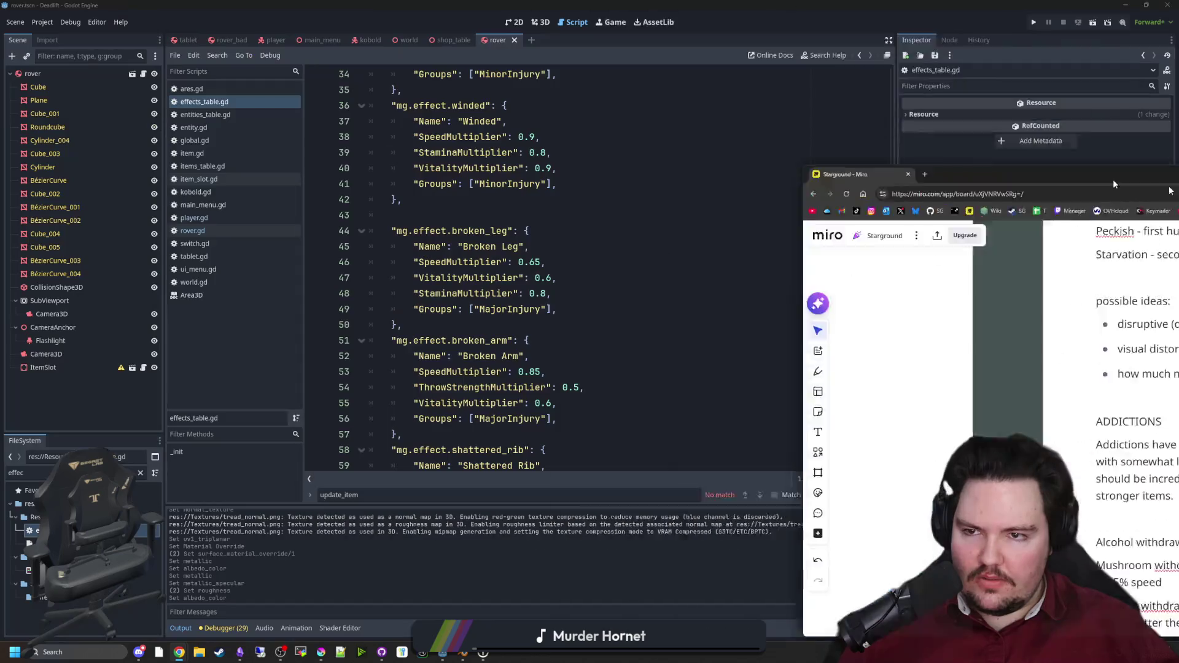
# Step: In player.gd, add 'var additions : PackedStringArray = []' on a new line below activeEffects
pyautogui.click(444, 214)
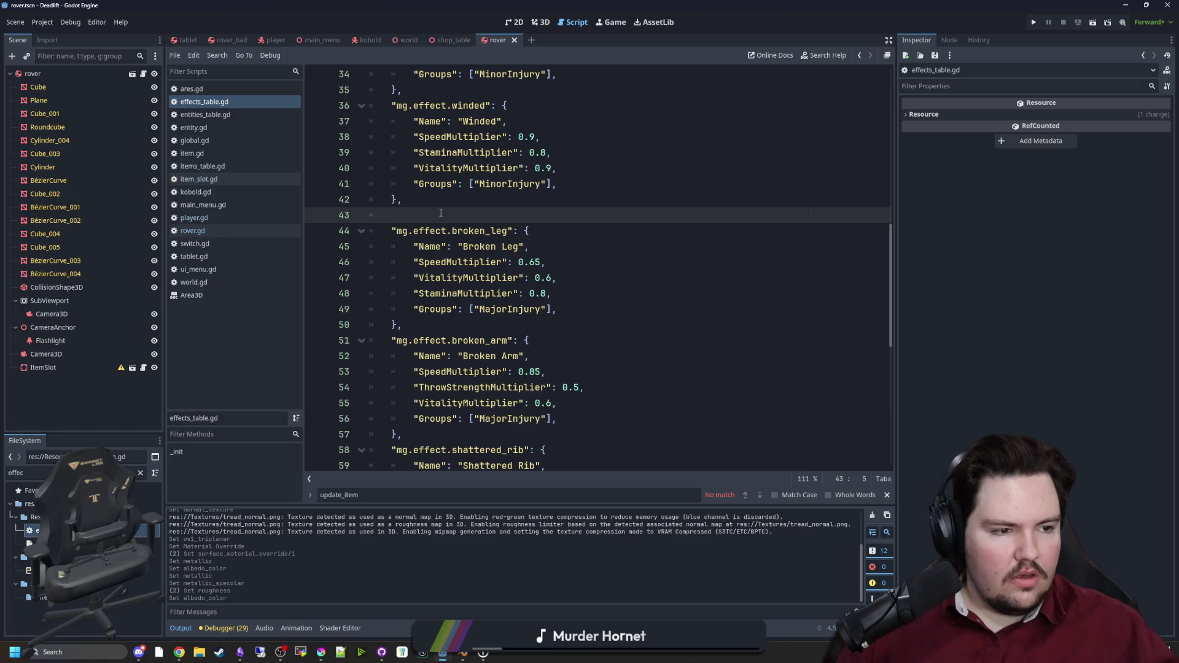
pyautogui.scroll(5, 646, 135)
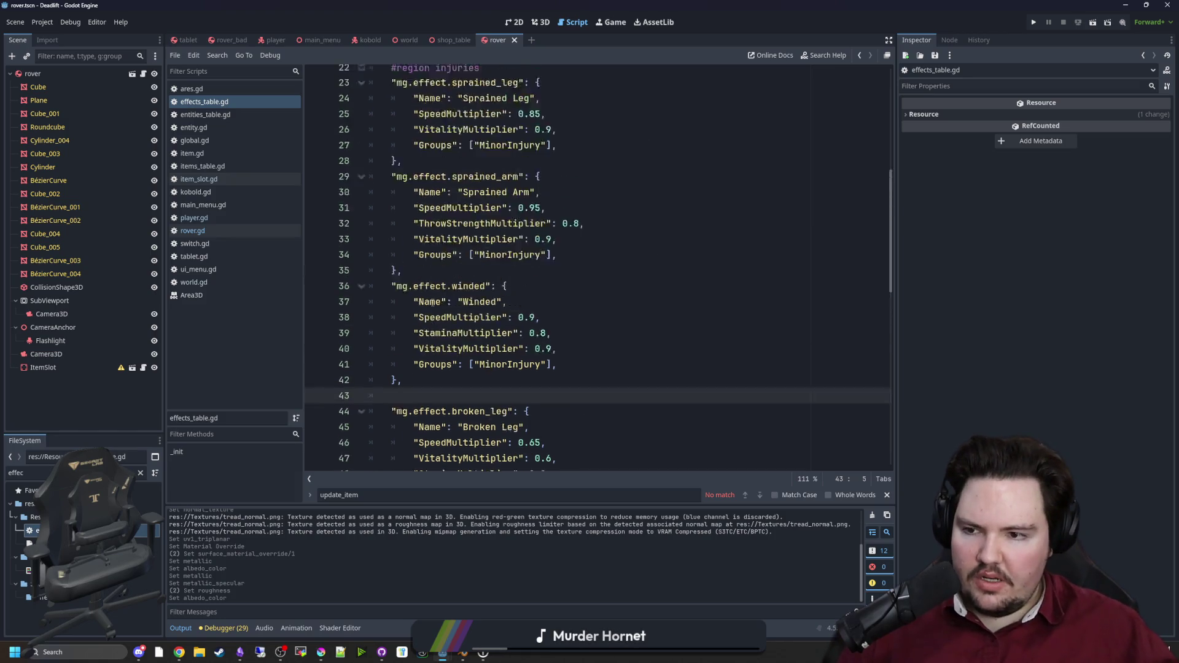
pyautogui.scroll(5, 750, 249)
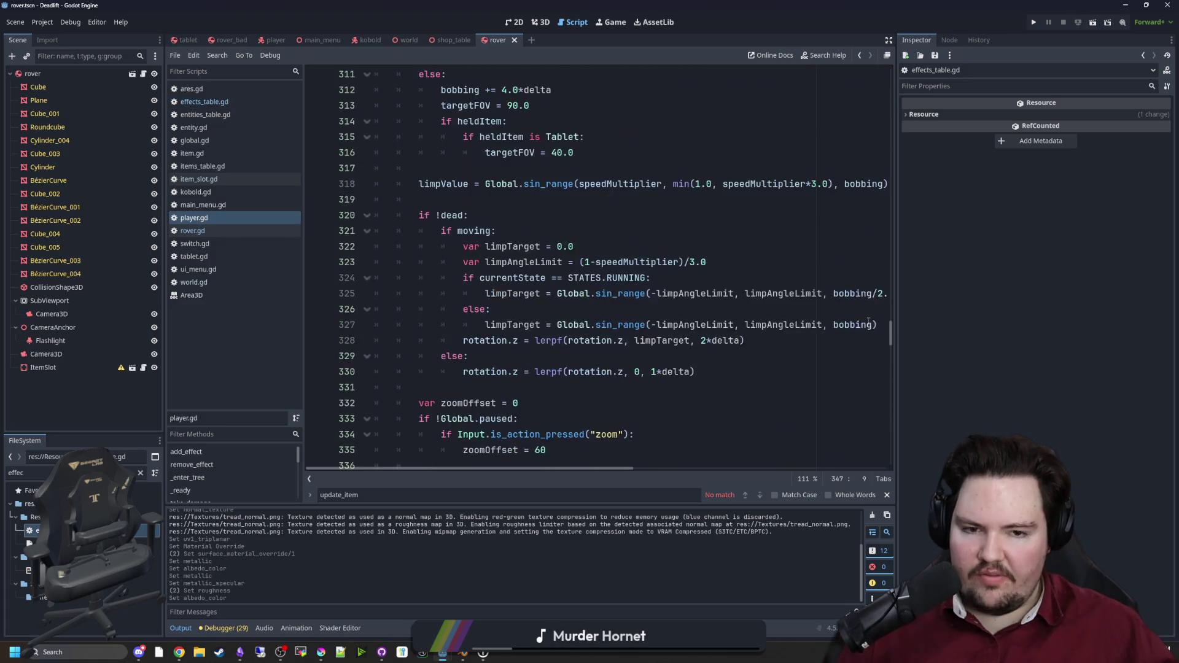
pyautogui.moveTo(890, 337); pyautogui.dragTo(878, 53)
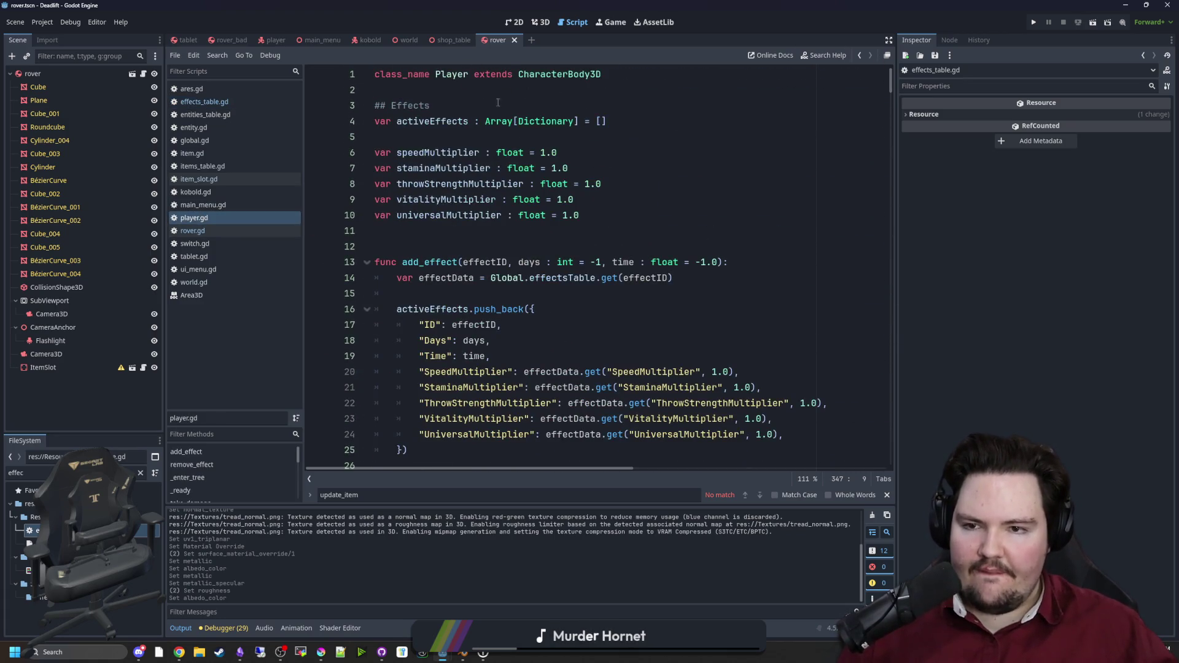
pyautogui.click(533, 135)
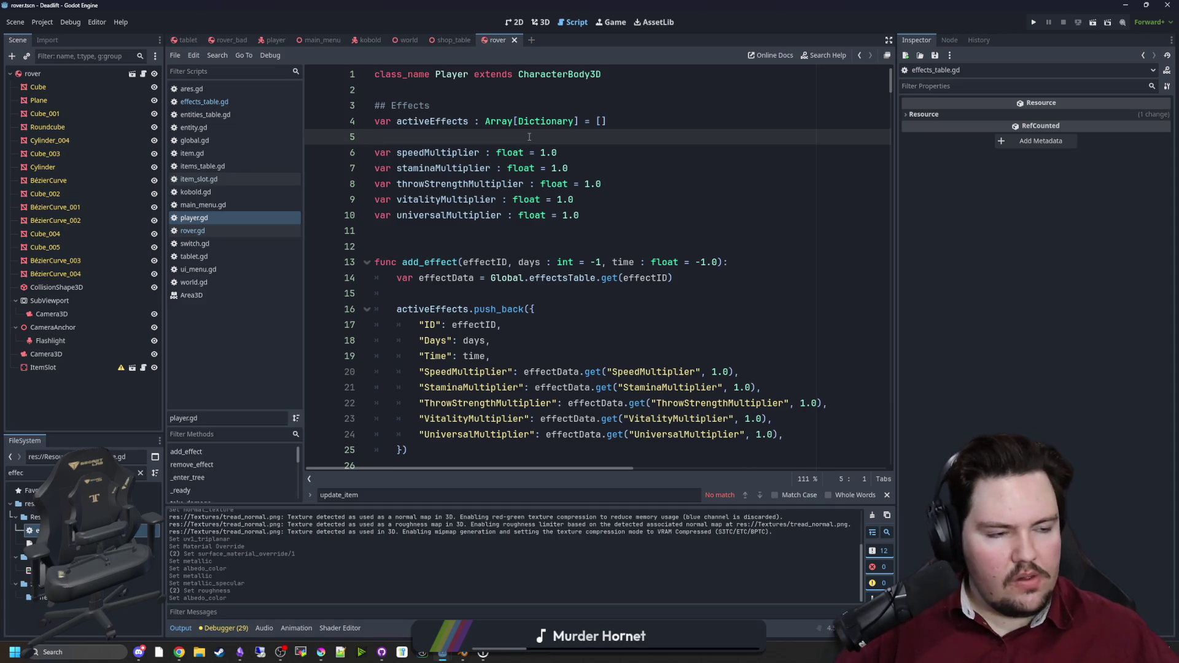
pyautogui.press('Return')
pyautogui.press('Return')
pyautogui.press('Up')
pyautogui.write('var add')
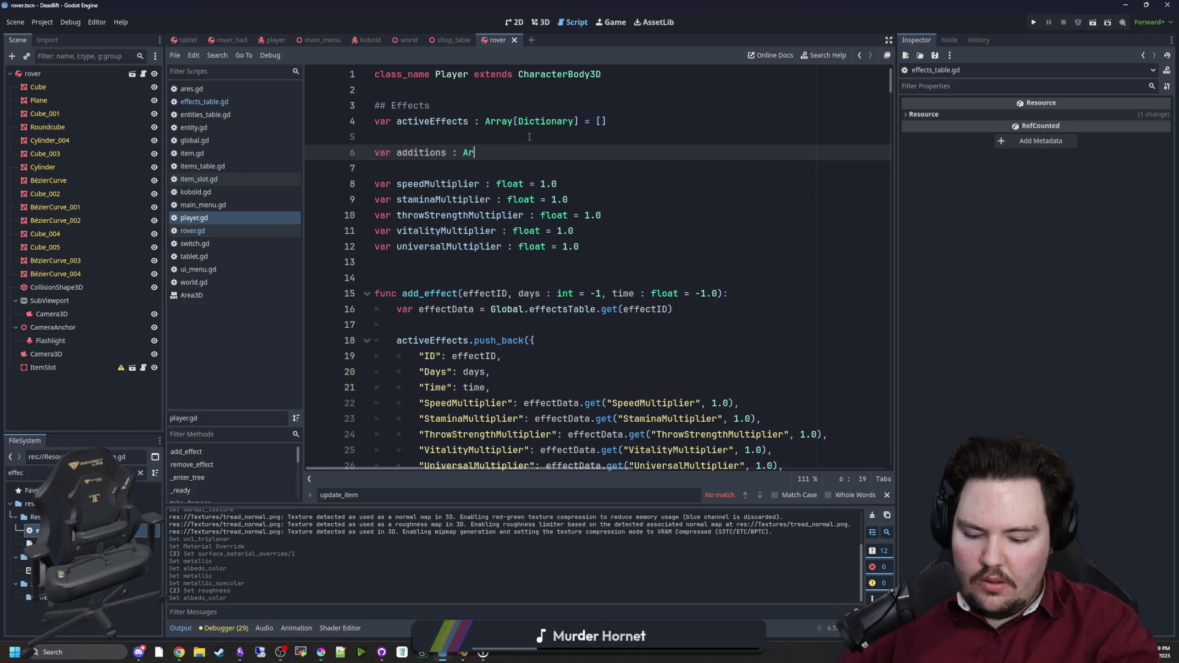
pyautogui.write('[]')
pyautogui.press('BackSpace')
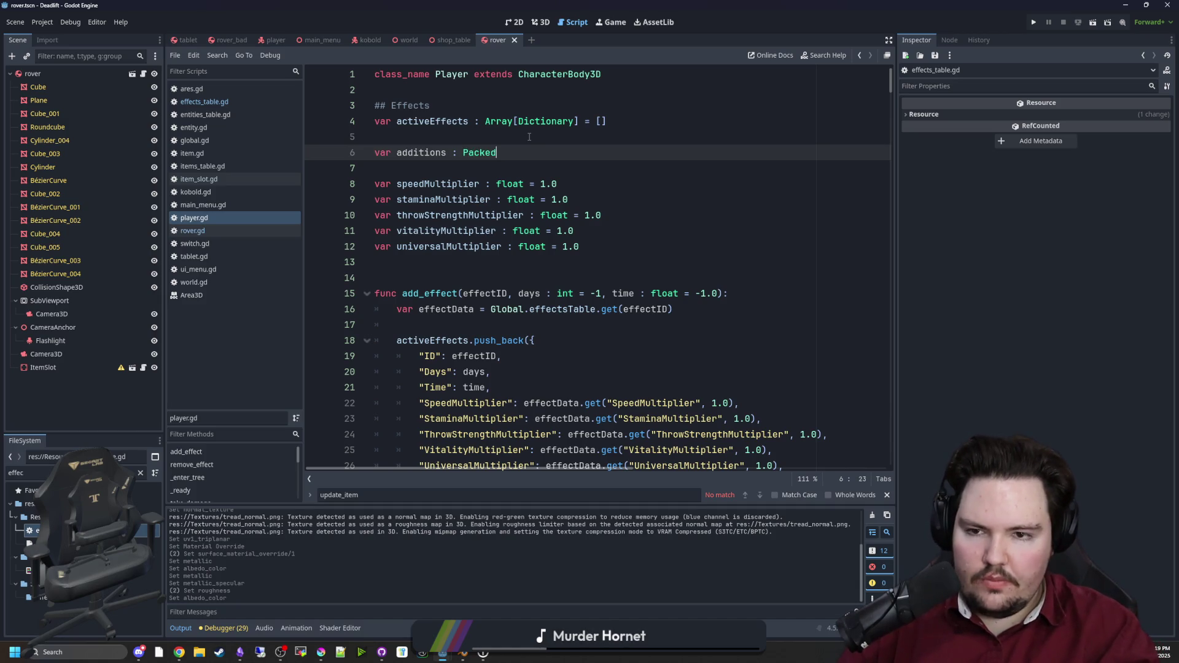
pyautogui.write('= [')
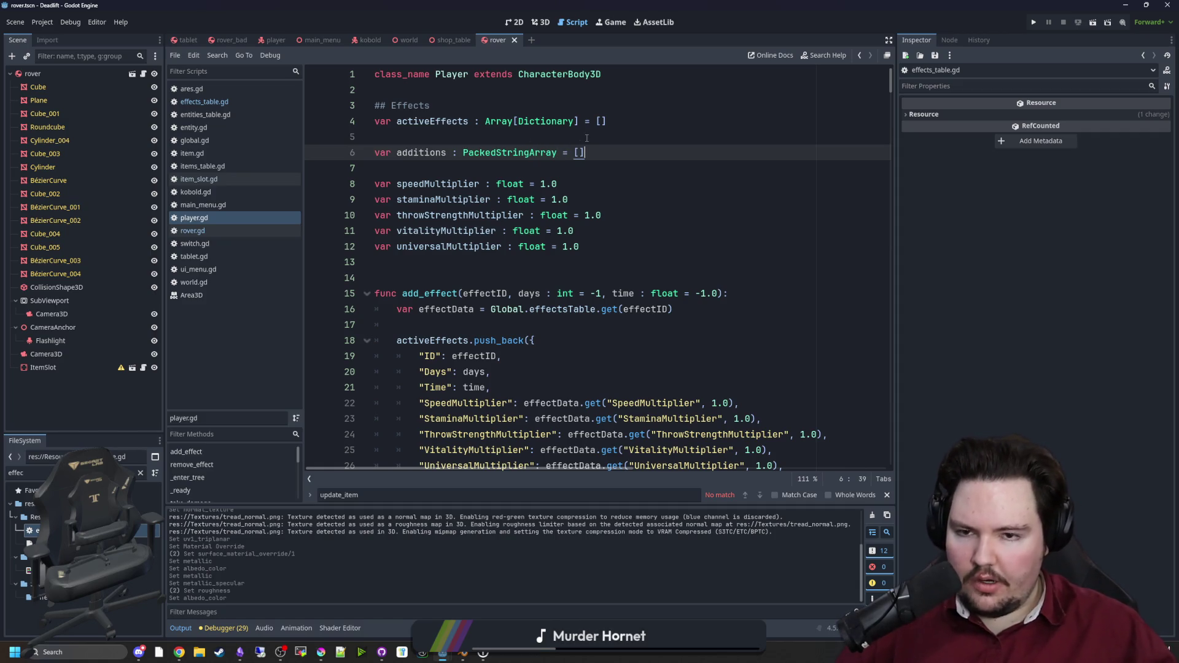
pyautogui.click(587, 138)
pyautogui.click(576, 157)
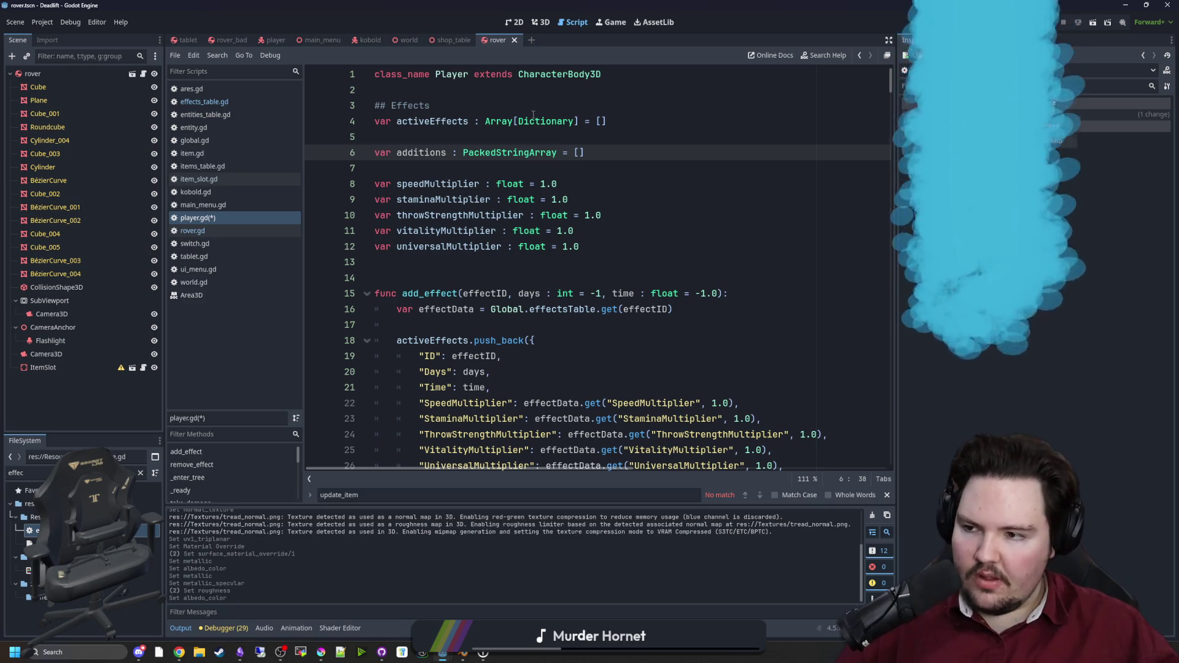
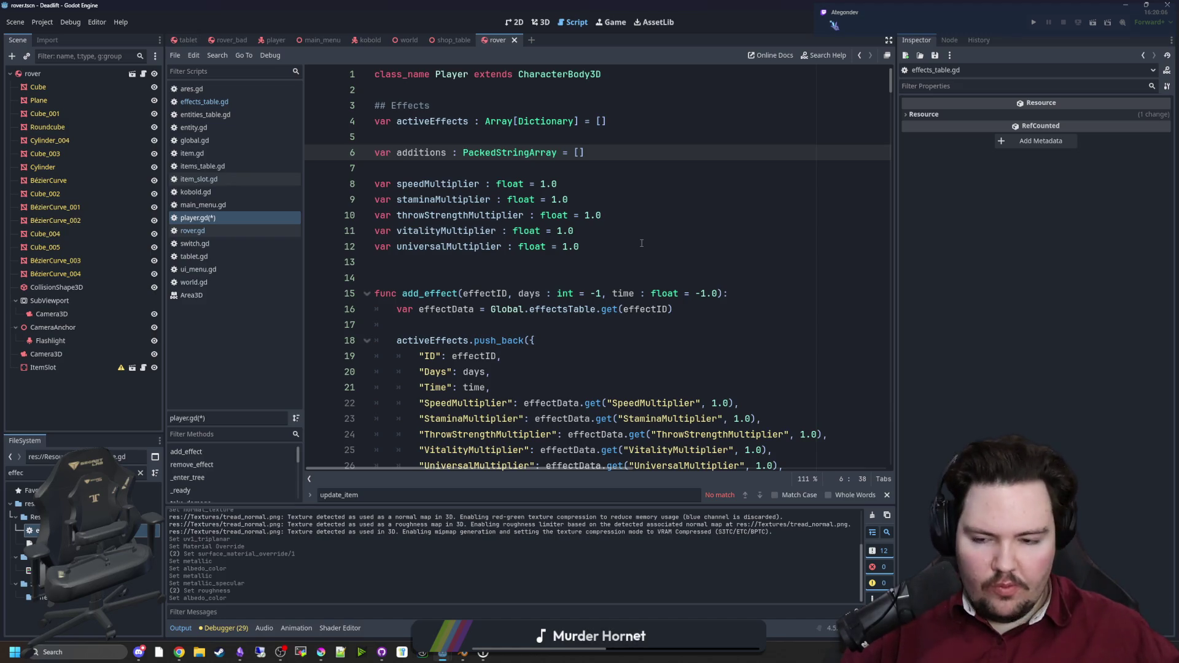
# Step: Rename the additions array on line 6 of player.gd to addictions
pyautogui.click(527, 272)
pyautogui.click(502, 174)
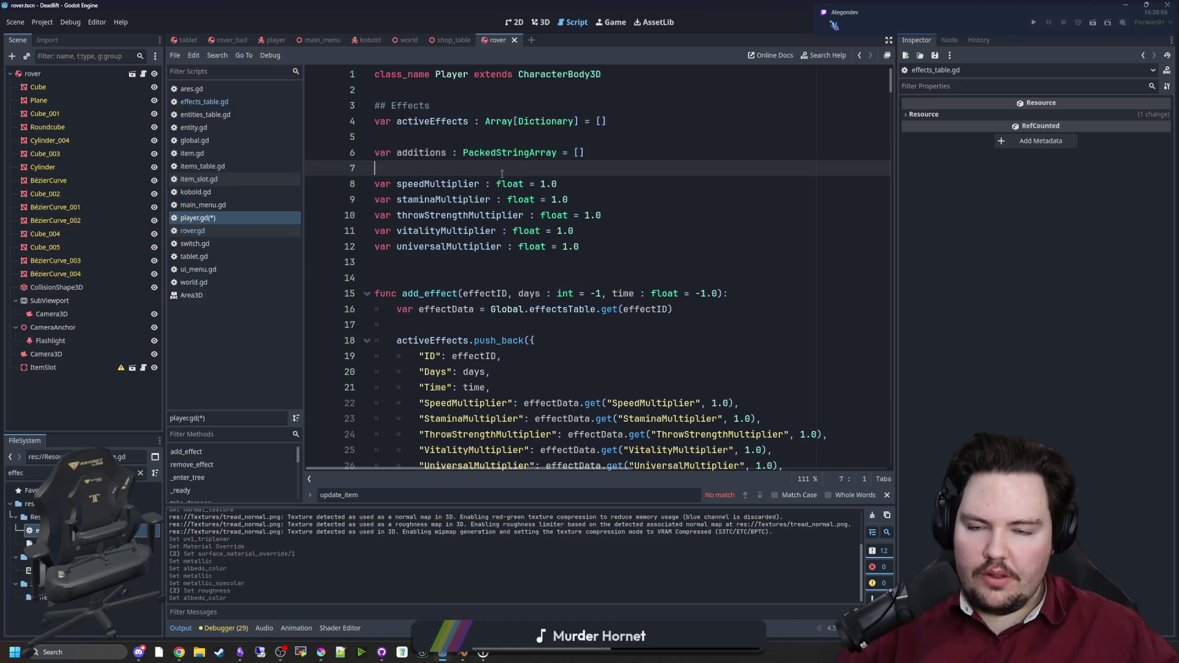
pyautogui.doubleClick(425, 159)
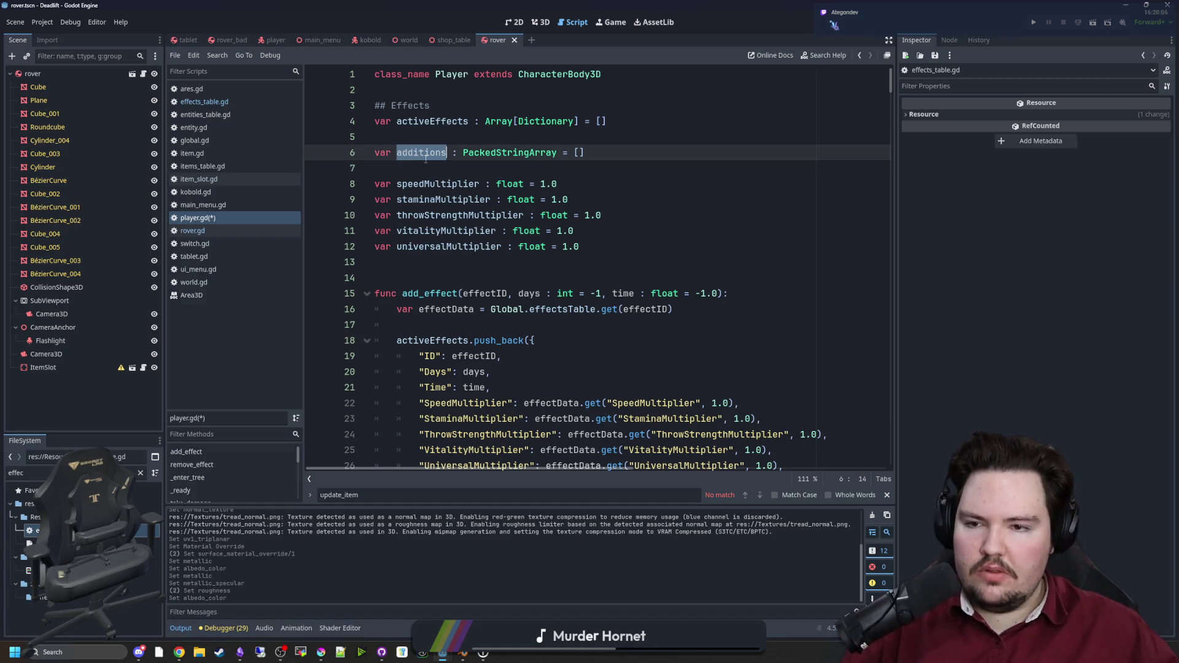
pyautogui.write('addictions')
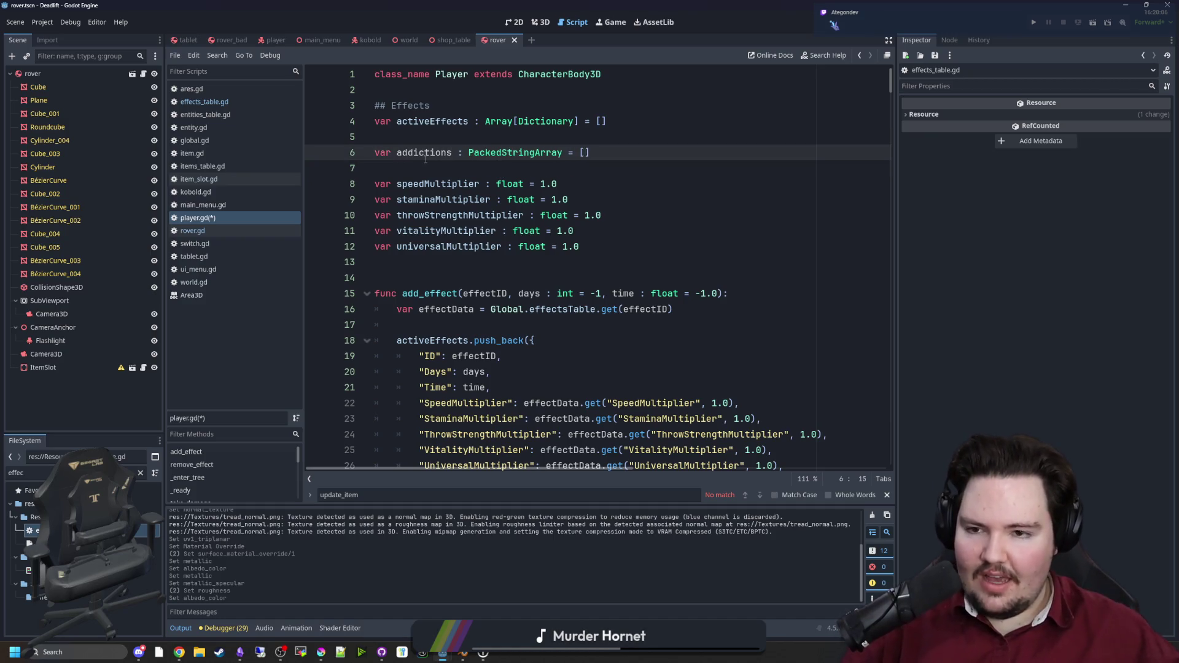
pyautogui.doubleClick(425, 155)
# Step: Remove the blank line so addictions sits directly under activeEffects, and save player.gd
pyautogui.scroll(-5, 520, 241)
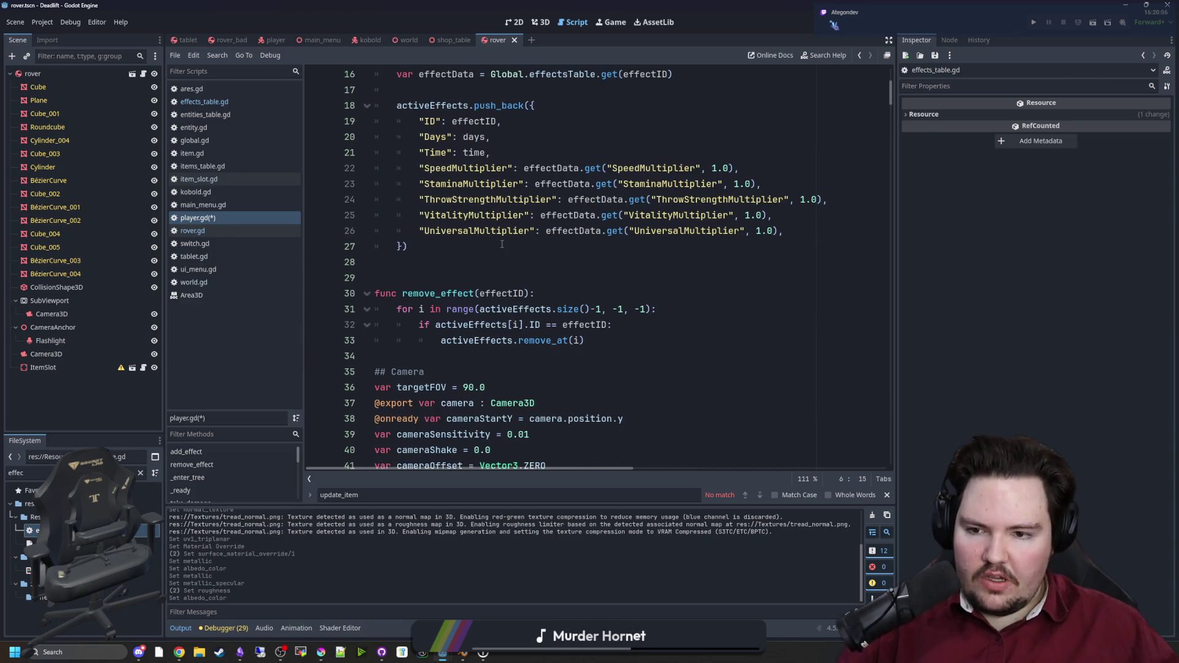
pyautogui.scroll(-5, 501, 244)
pyautogui.scroll(10, 502, 245)
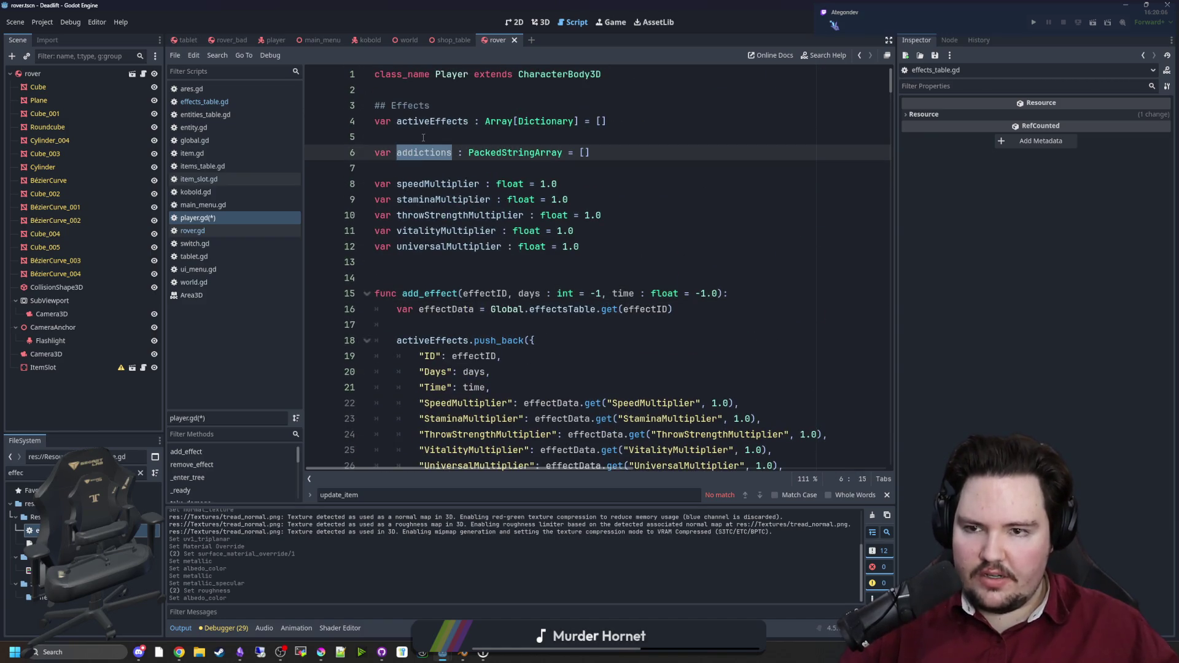
pyautogui.press('Up')
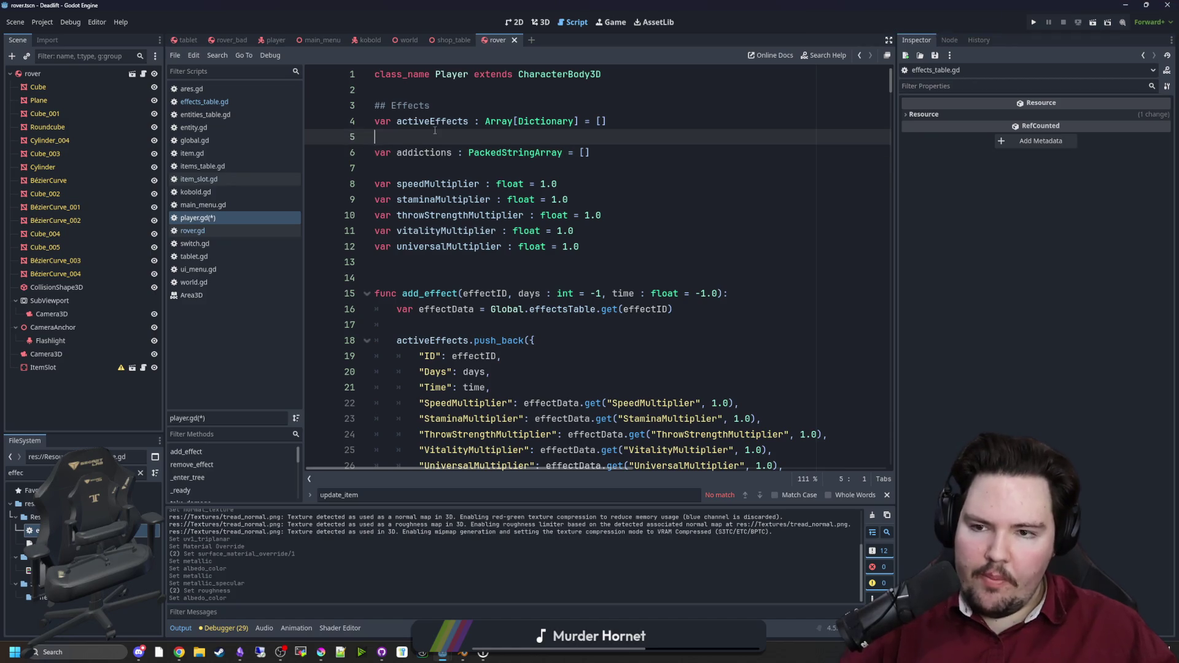
pyautogui.press('BackSpace')
pyautogui.doubleClick(424, 136)
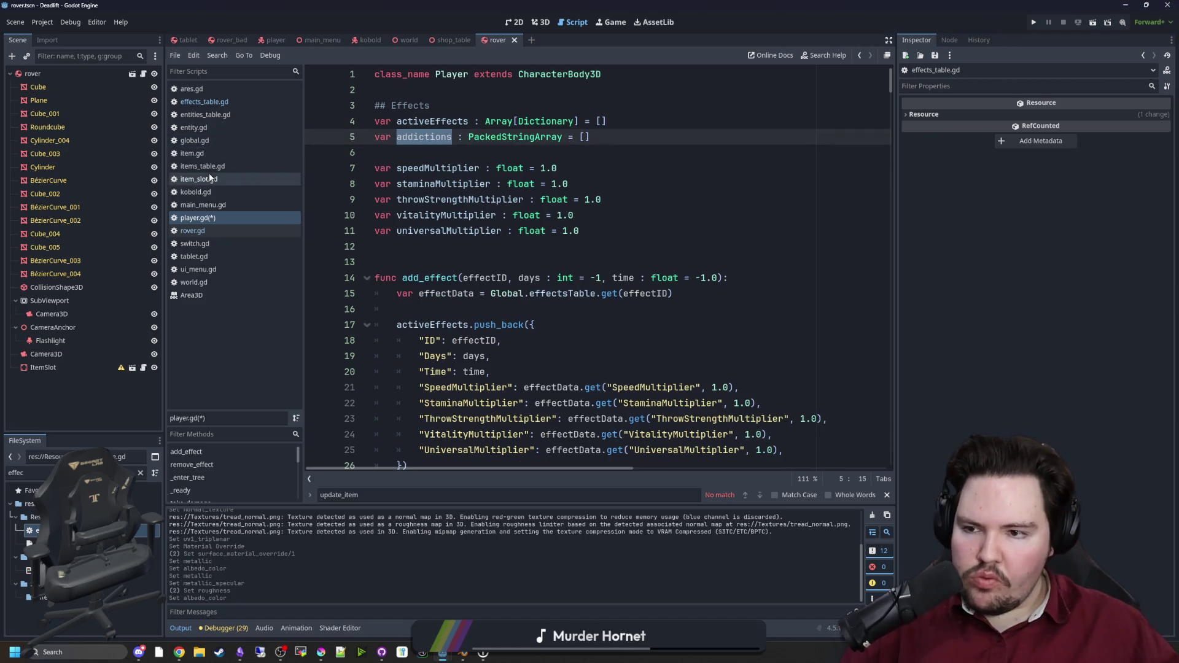
pyautogui.press('Down')
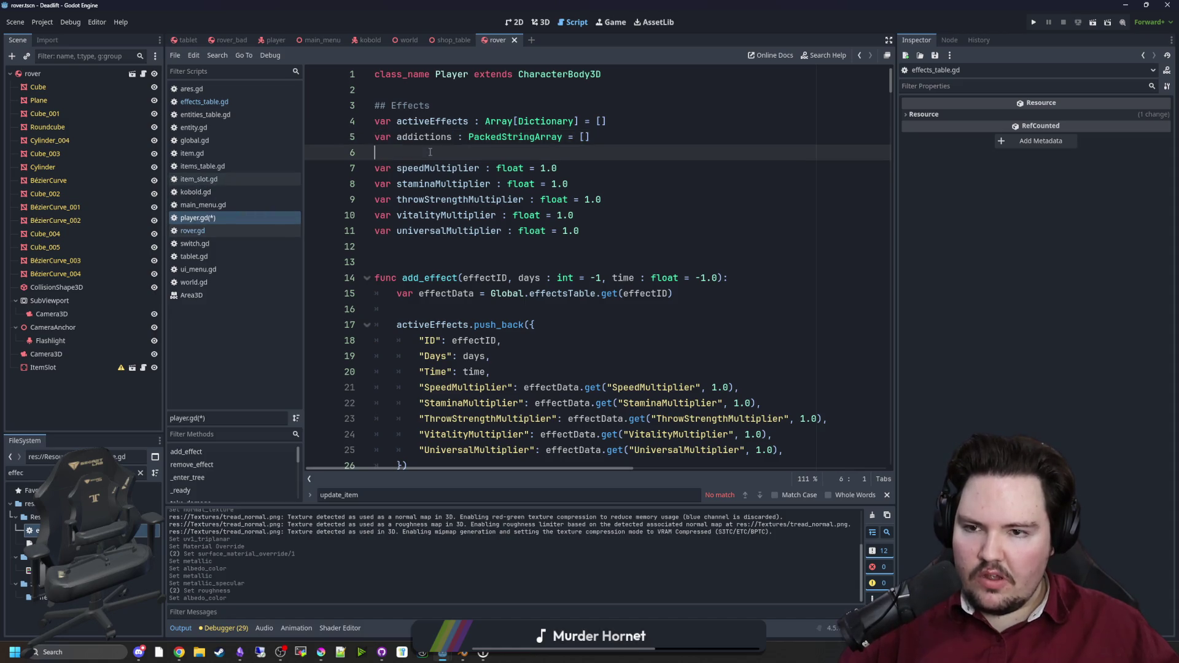
pyautogui.hotkey('ctrl', 's')
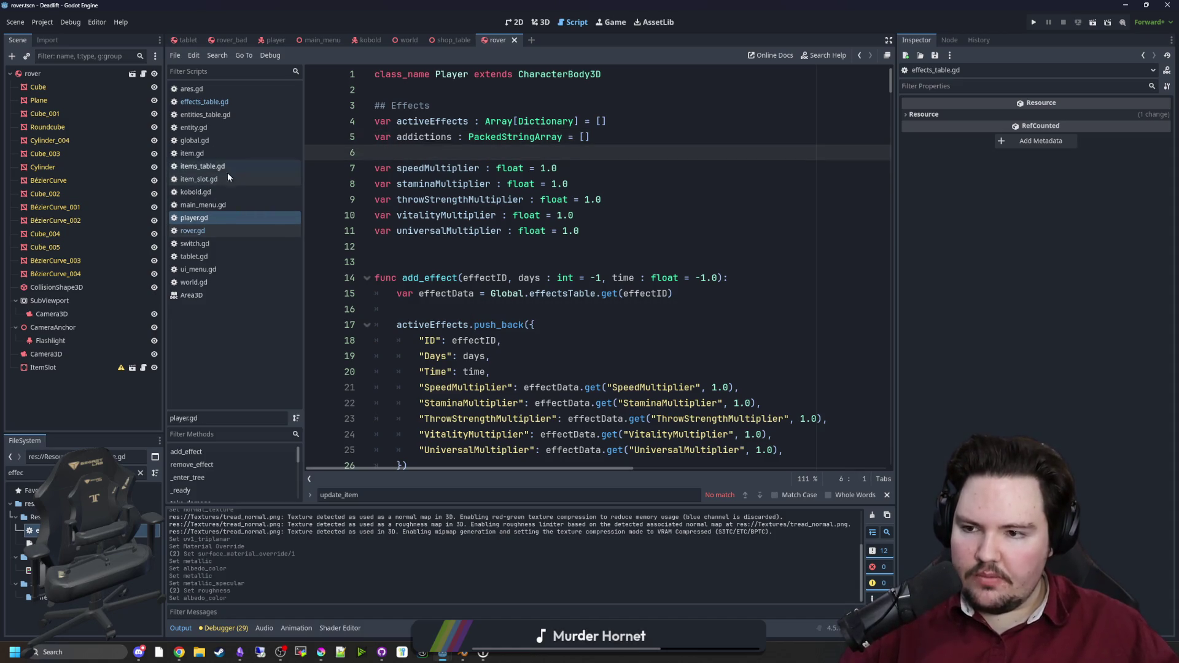
# Step: Open world.gd and try searching it for 'do' and 'to go'
pyautogui.click(205, 284)
pyautogui.scroll(-20, 452, 271)
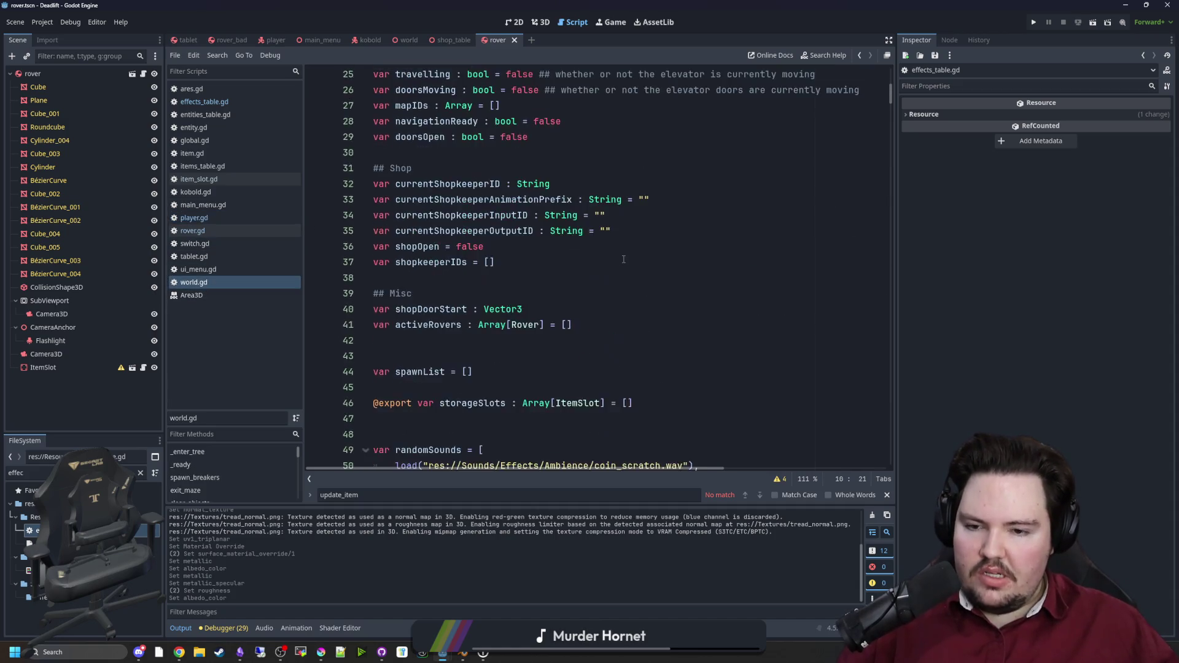
pyautogui.moveTo(891, 140)
pyautogui.mouseDown()
pyautogui.moveTo(835, 248)
pyautogui.moveTo(816, 320)
pyautogui.mouseUp()
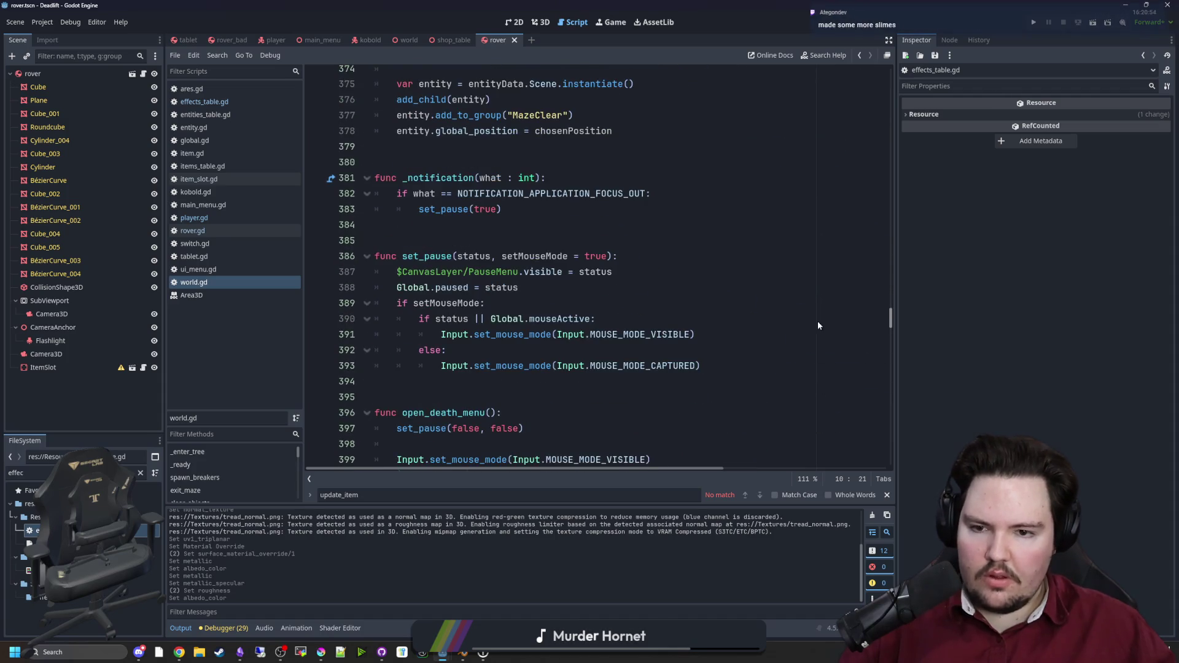
pyautogui.click(817, 302)
pyautogui.hotkey('ctrl', 'f')
pyautogui.write('do i reall')
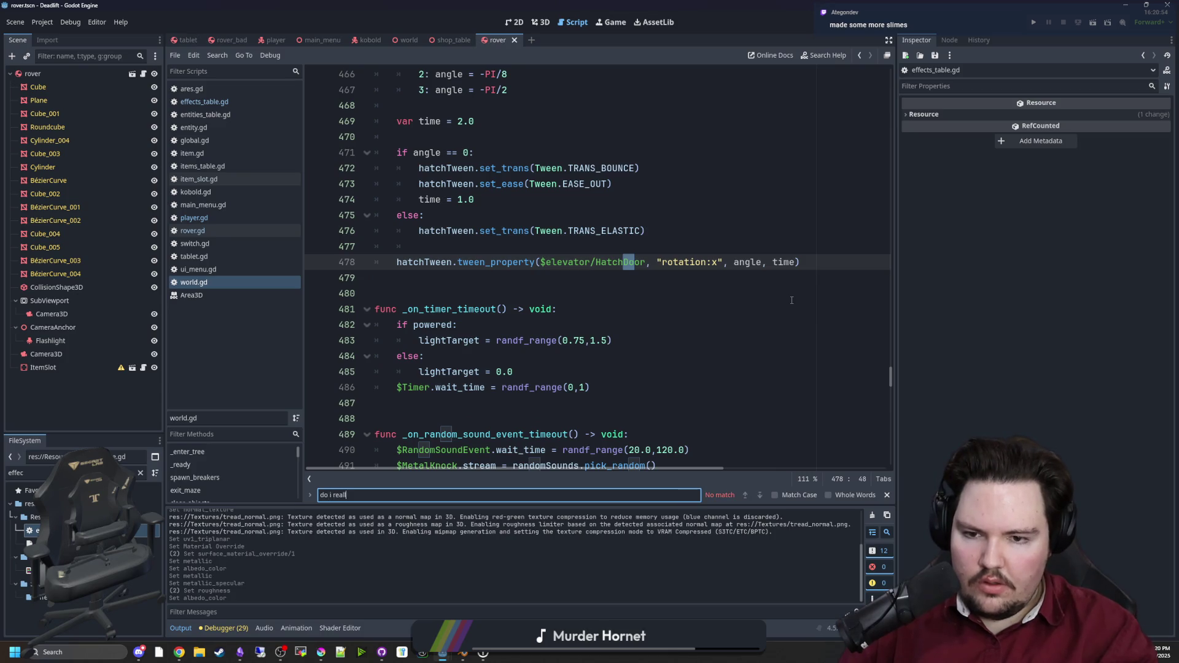
pyautogui.hotkey('ctrl', 'a')
pyautogui.write('to go')
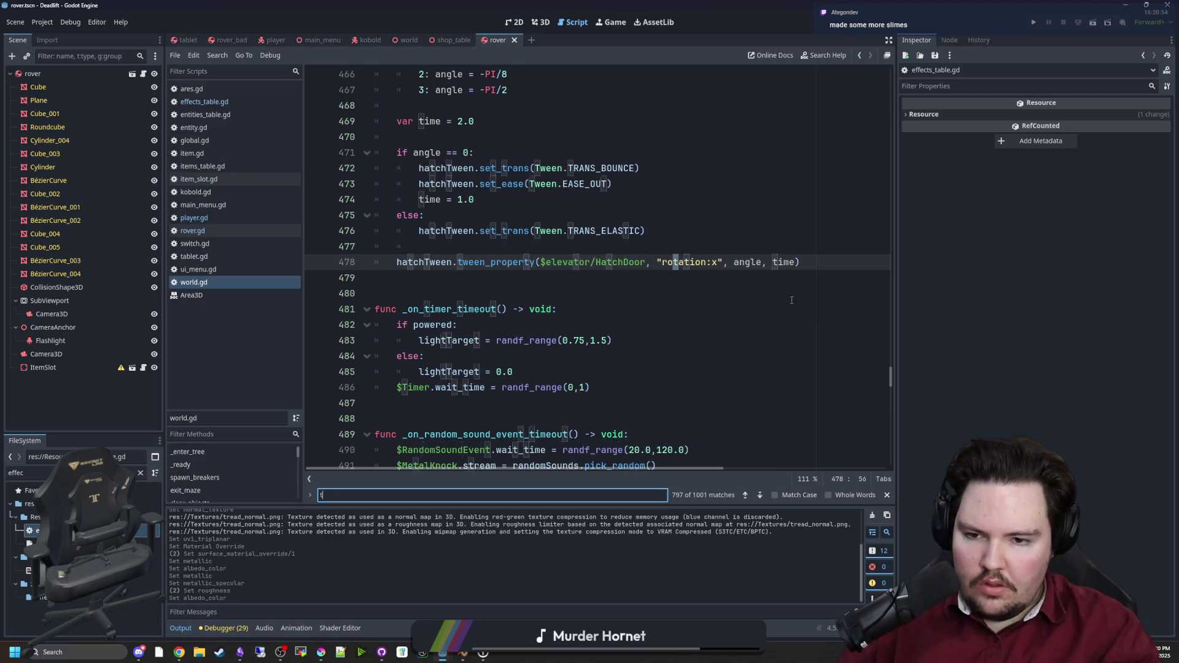
pyautogui.press('BackSpace')
pyautogui.press('BackSpace')
pyautogui.press('BackSpace')
# Step: Search world.gd for 'foodslot' to reach the Sleep Transition block
pyautogui.scroll(-20, 773, 307)
pyautogui.scroll(-15, 759, 310)
pyautogui.click(770, 304)
pyautogui.hotkey('ctrl', 'f')
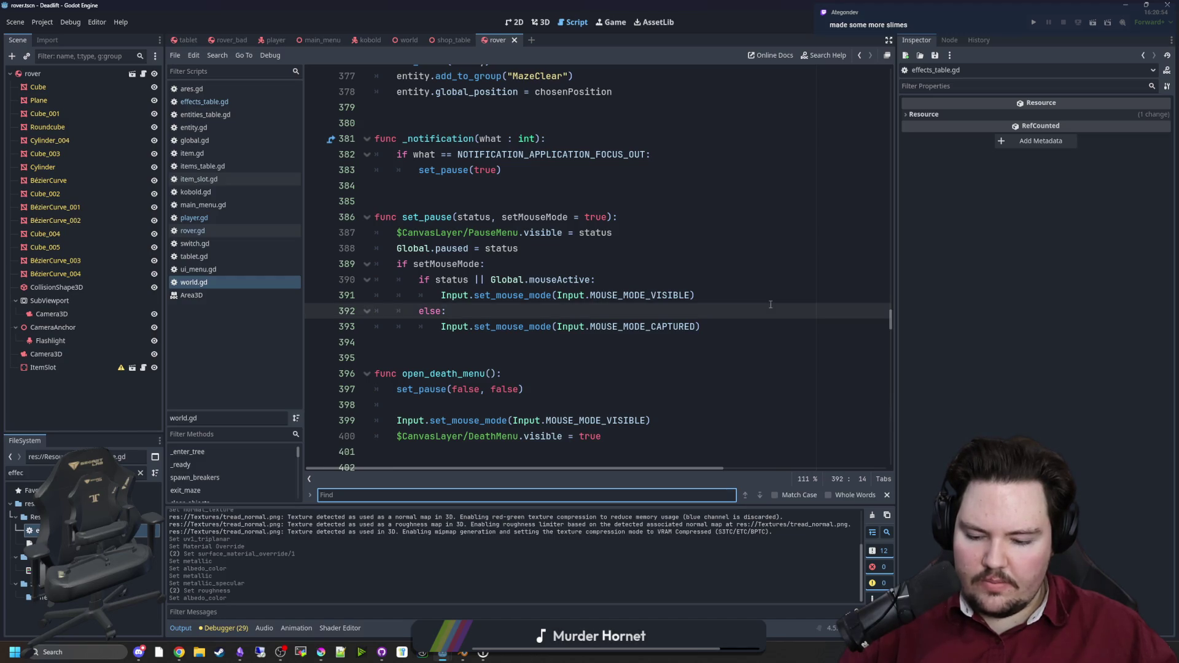
pyautogui.write('food')
pyautogui.press('Return')
pyautogui.press('Return')
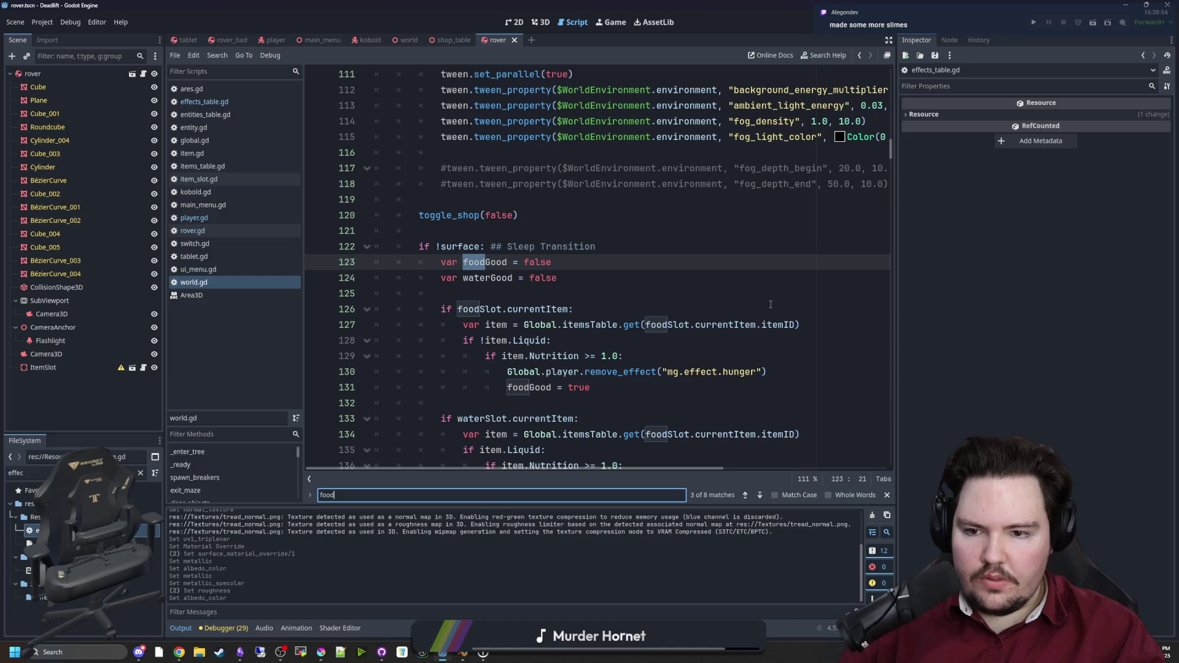
pyautogui.write('dslot')
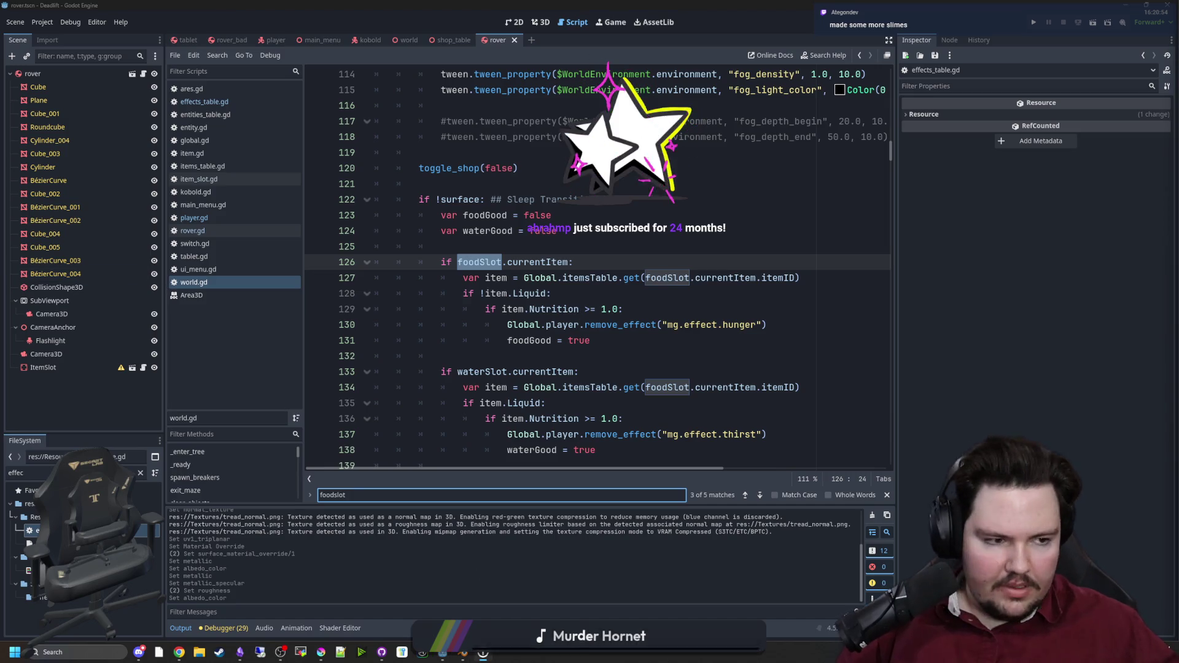
# Step: Move through the food and thirst checks in the sleep transition to their trailing blank lines
pyautogui.click(482, 653)
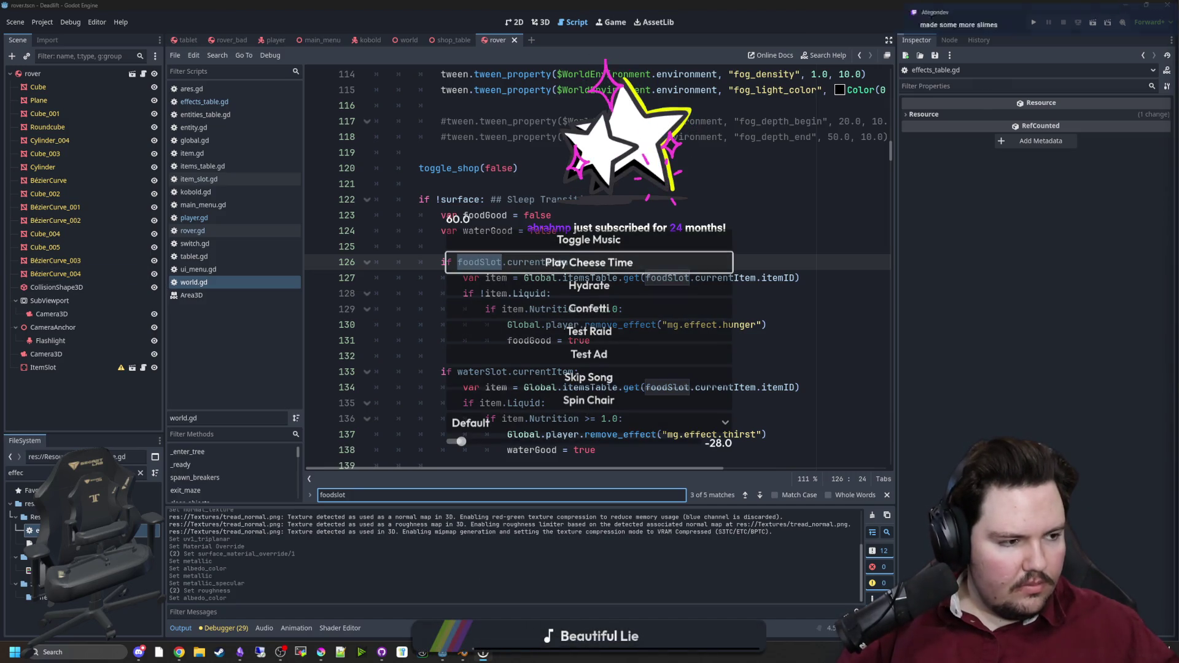
pyautogui.click(588, 263)
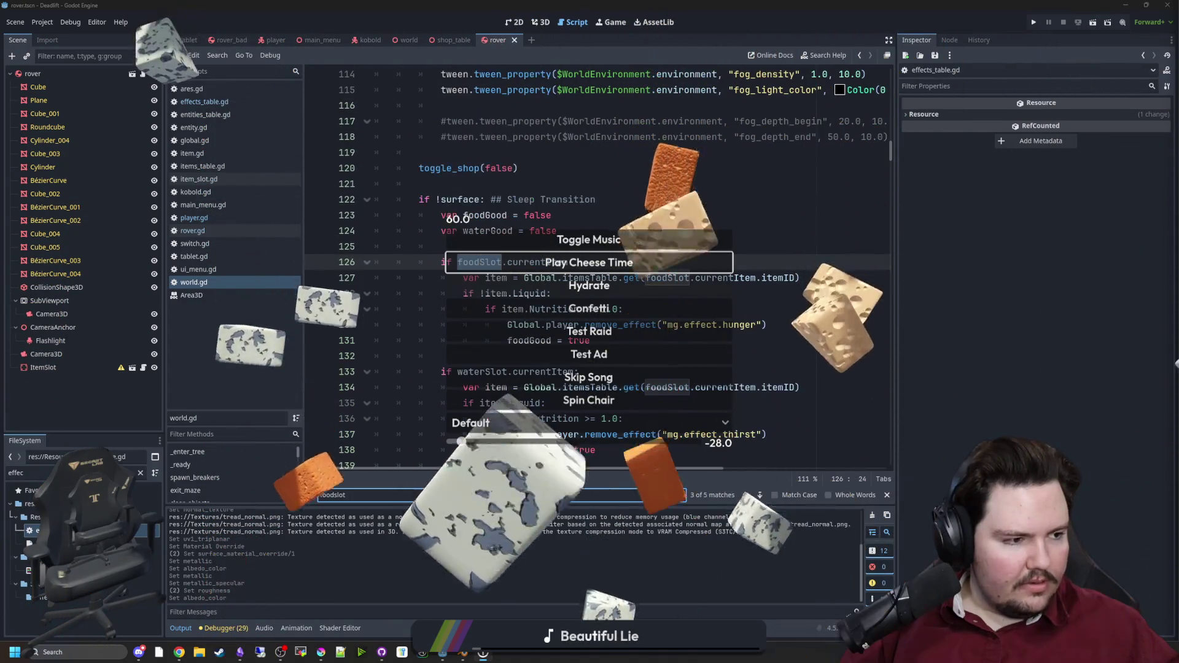
pyautogui.click(588, 308)
pyautogui.click(634, 373)
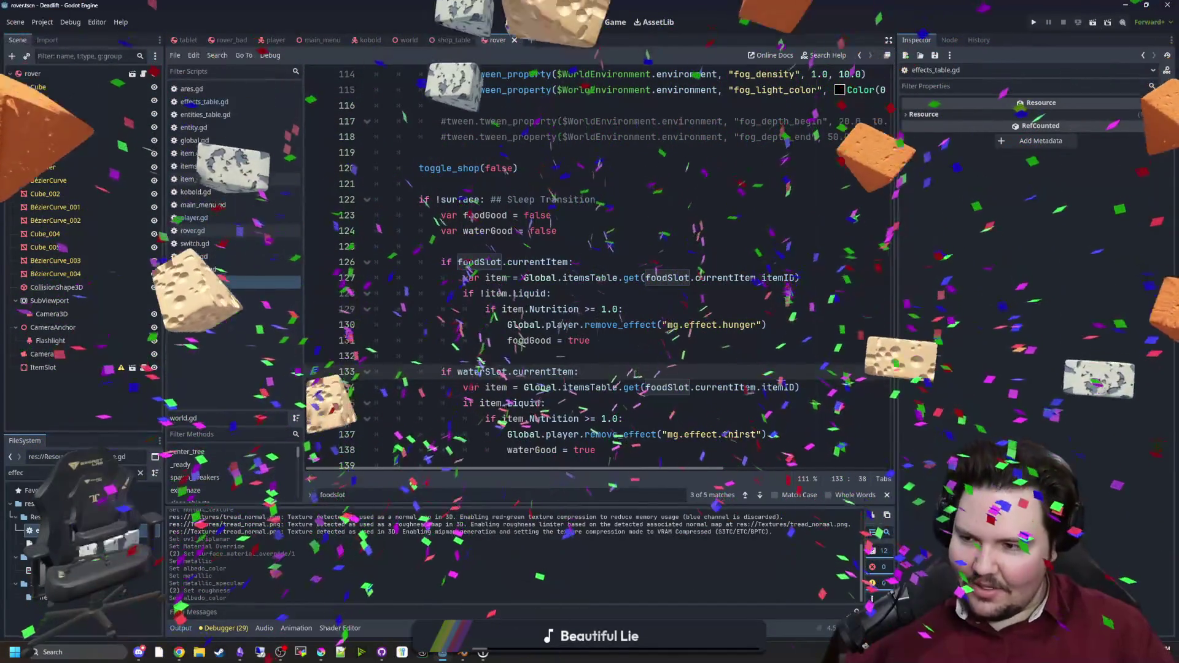
pyautogui.click(566, 352)
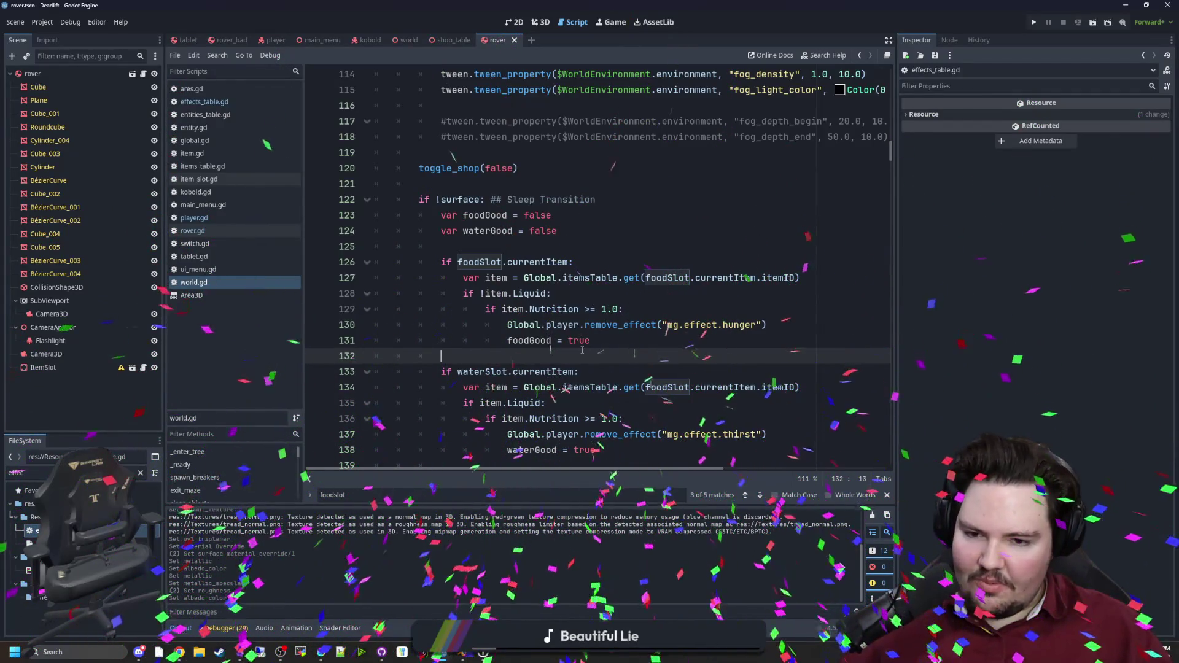
pyautogui.scroll(-3, 582, 350)
pyautogui.scroll(-1, 582, 350)
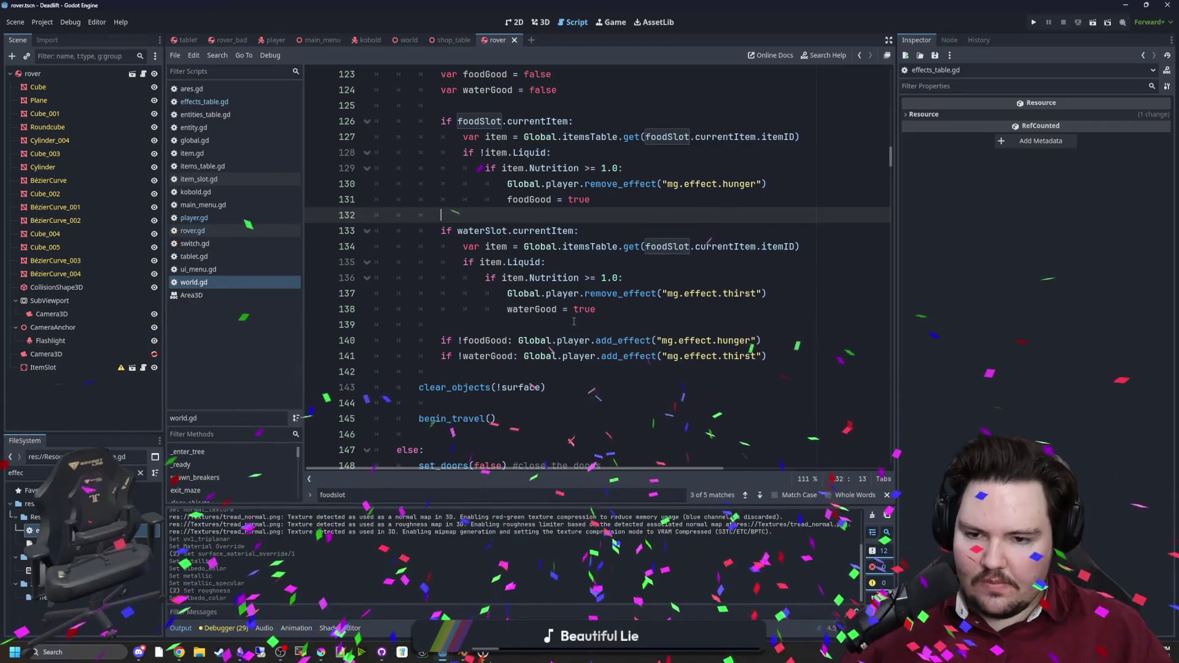
pyautogui.click(561, 326)
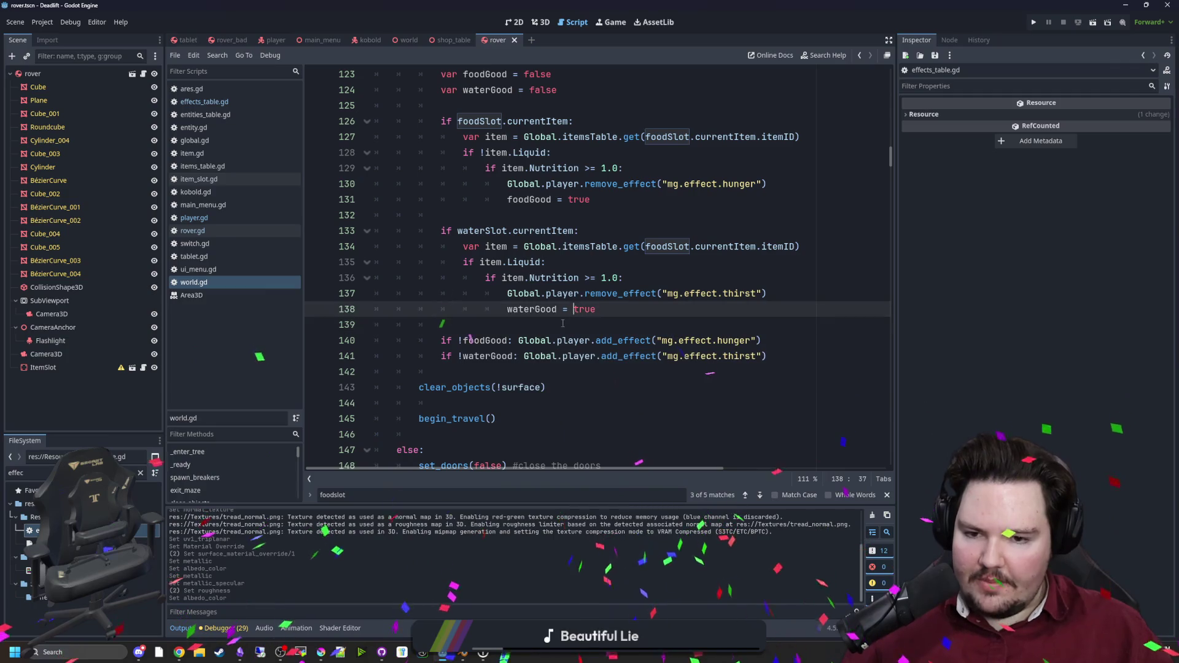
# Step: Remove the blank lines around begin_travel and add a blank line above clear_objects
pyautogui.press('Down')
pyautogui.press('Down')
pyautogui.press('Down')
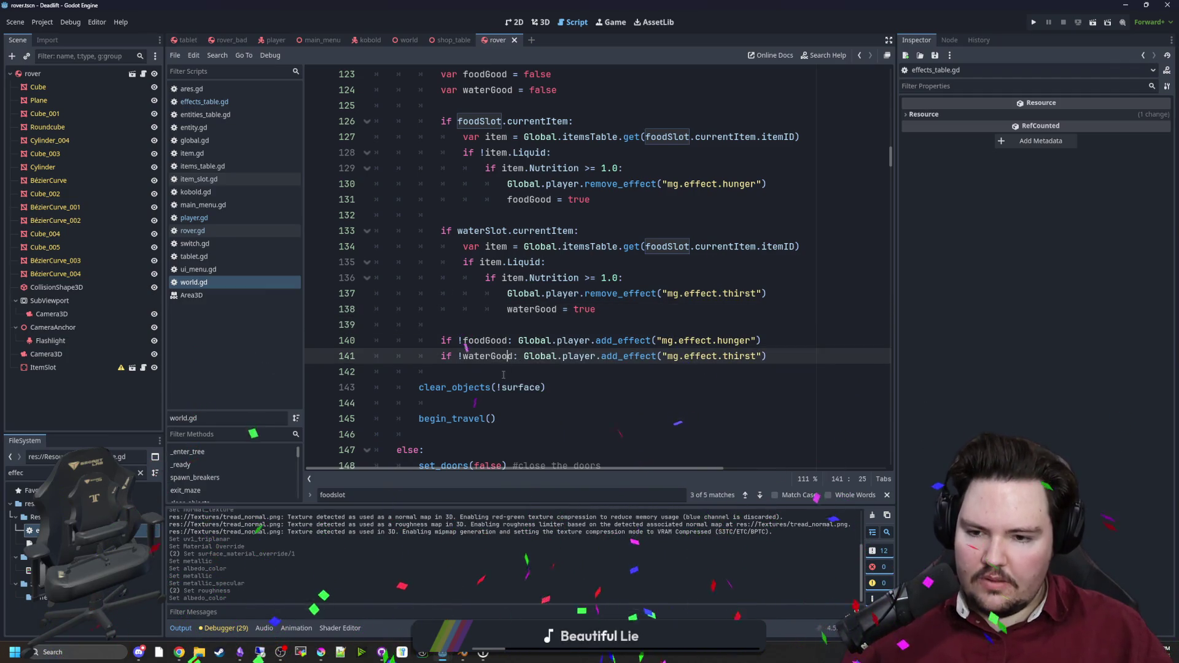
pyautogui.scroll(-1, 474, 362)
pyautogui.click(474, 362)
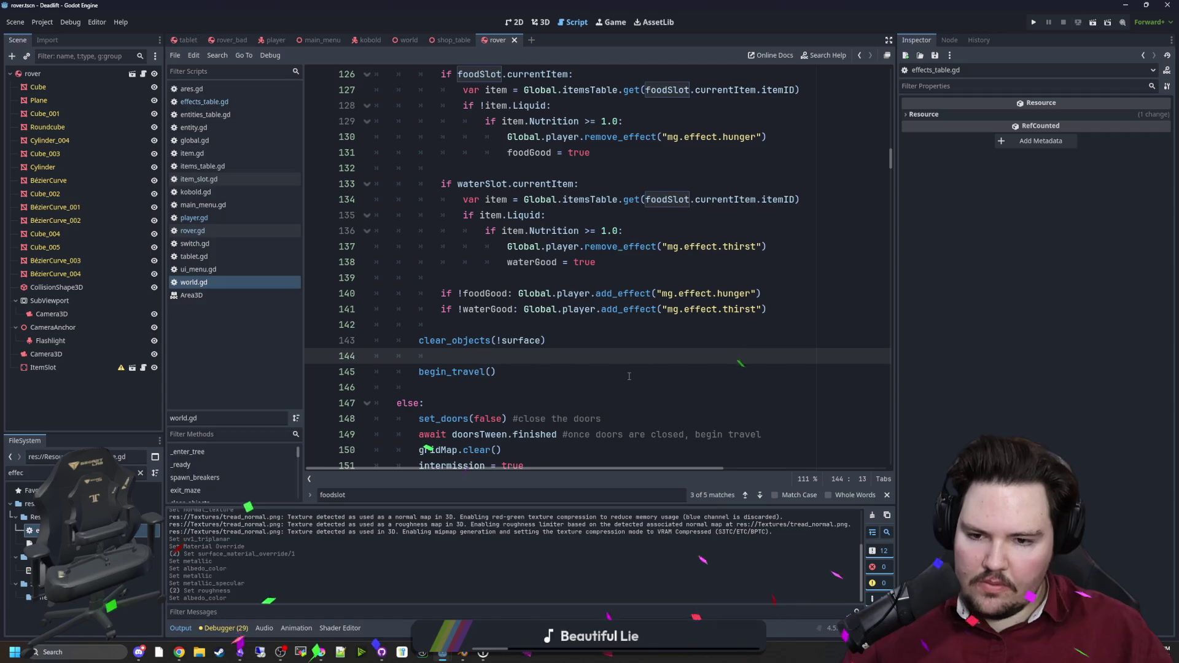
pyautogui.press('BackSpace')
pyautogui.press('Down')
pyautogui.press('Down')
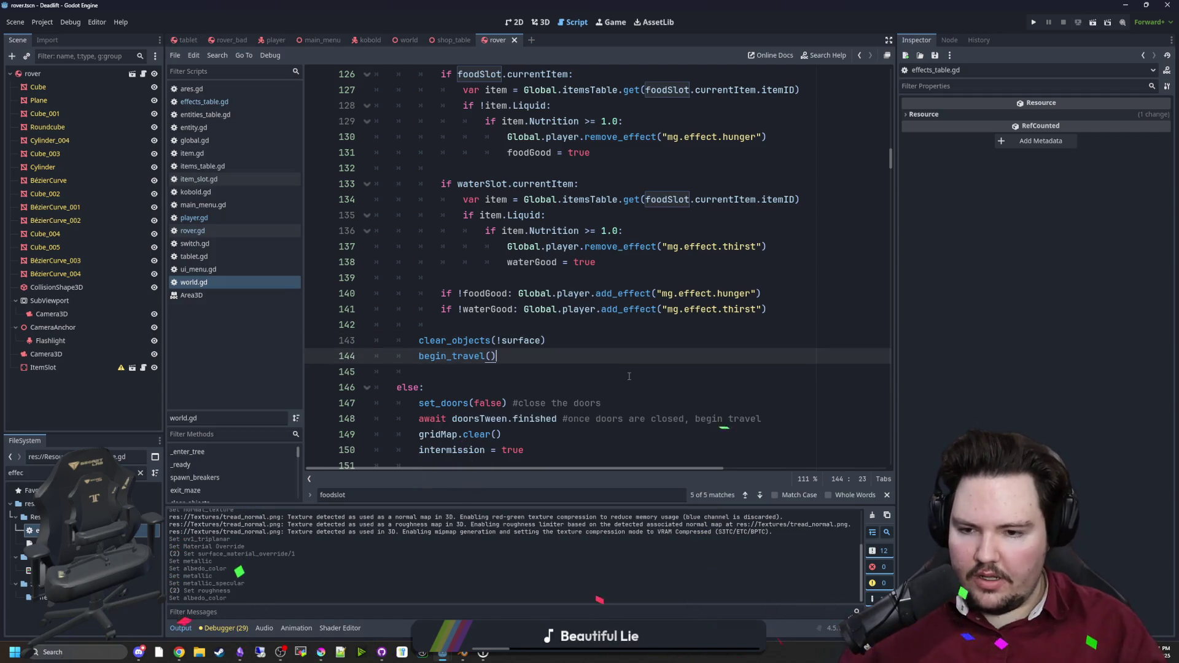
pyautogui.press('BackSpace')
pyautogui.press('Up')
pyautogui.press('Up')
pyautogui.press('Return')
pyautogui.press('Return')
pyautogui.press('Up')
pyautogui.scroll(2, 527, 387)
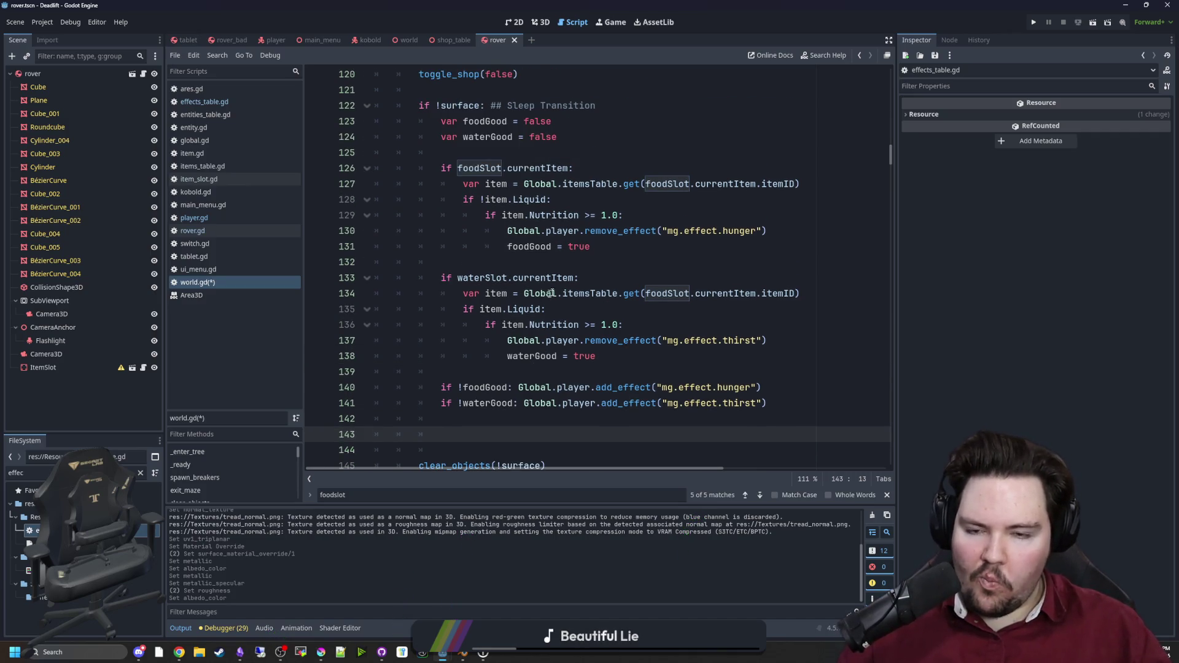
# Step: Save world.gd and clear the FileSystem filter
pyautogui.click(559, 262)
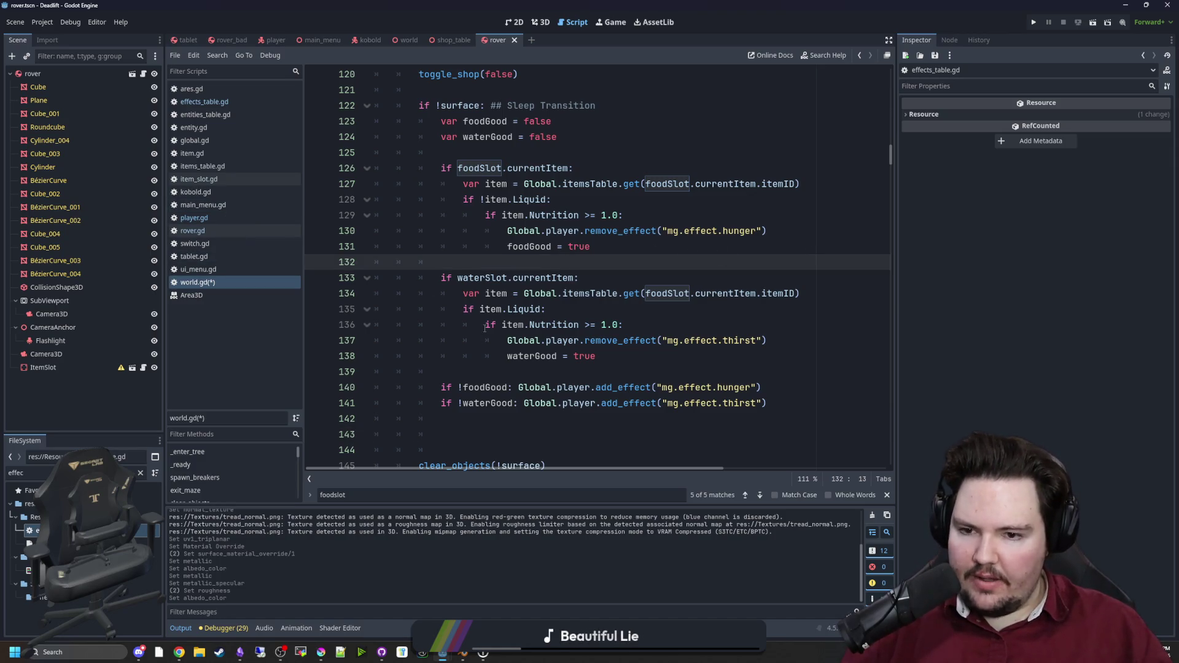
pyautogui.hotkey('ctrl', 's')
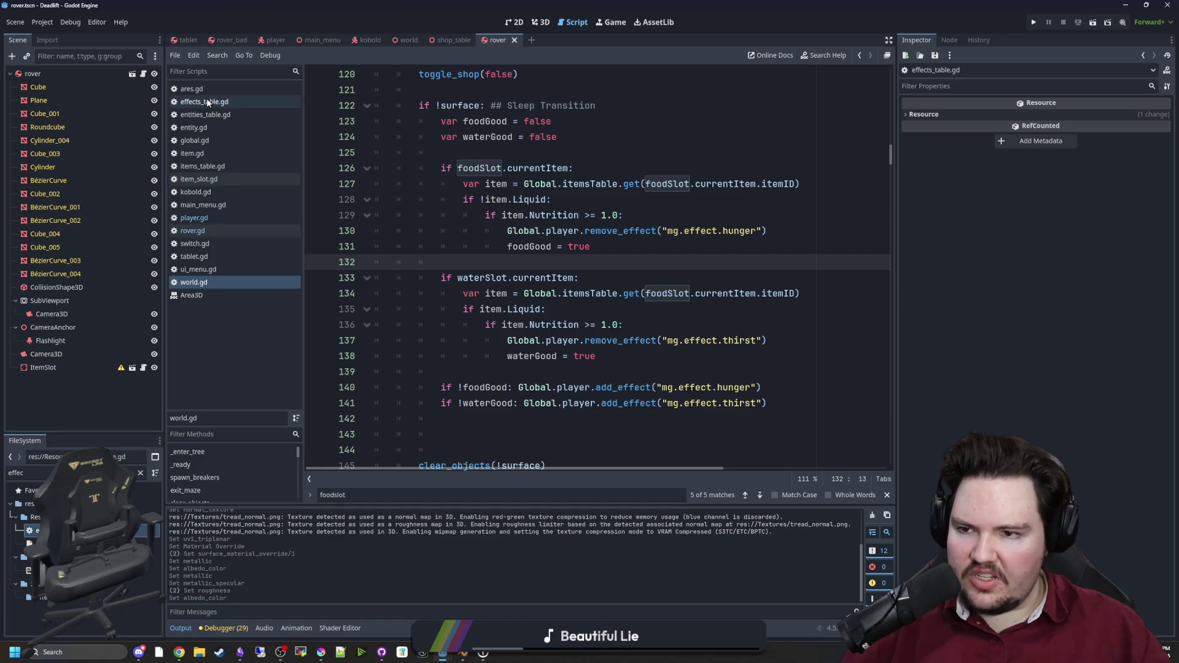
pyautogui.click(138, 471)
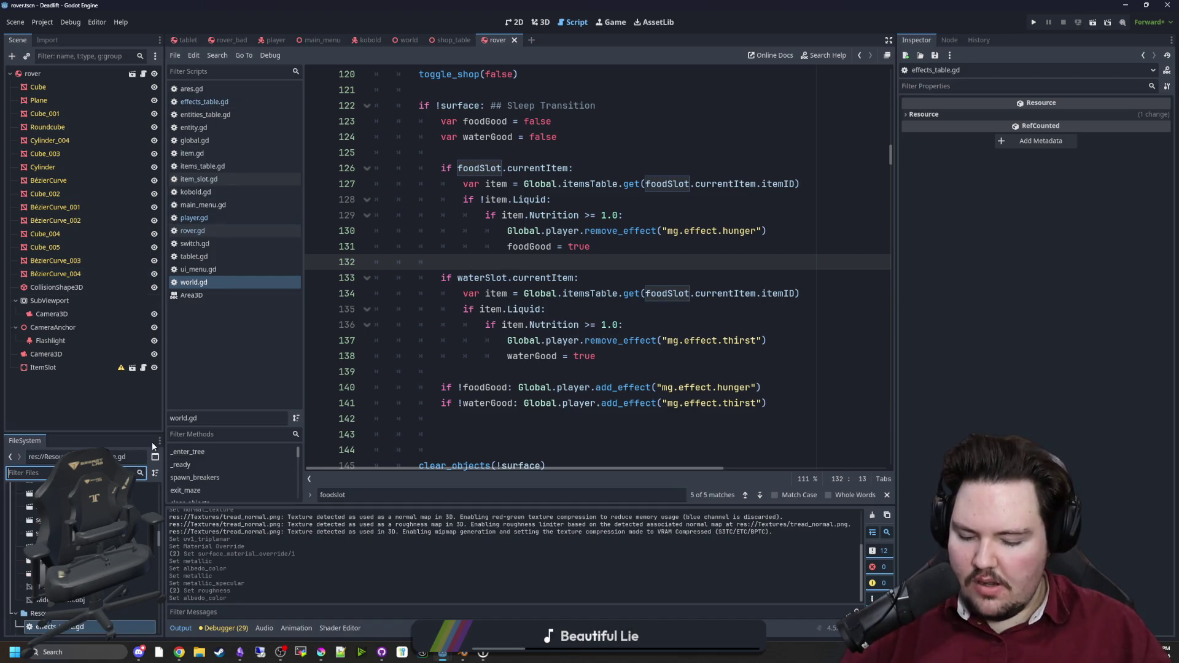
# Step: Open items_table.gd and add a new ": 0.0," default entry after CanEnterShop
pyautogui.write('items')
pyautogui.doubleClick(38, 530)
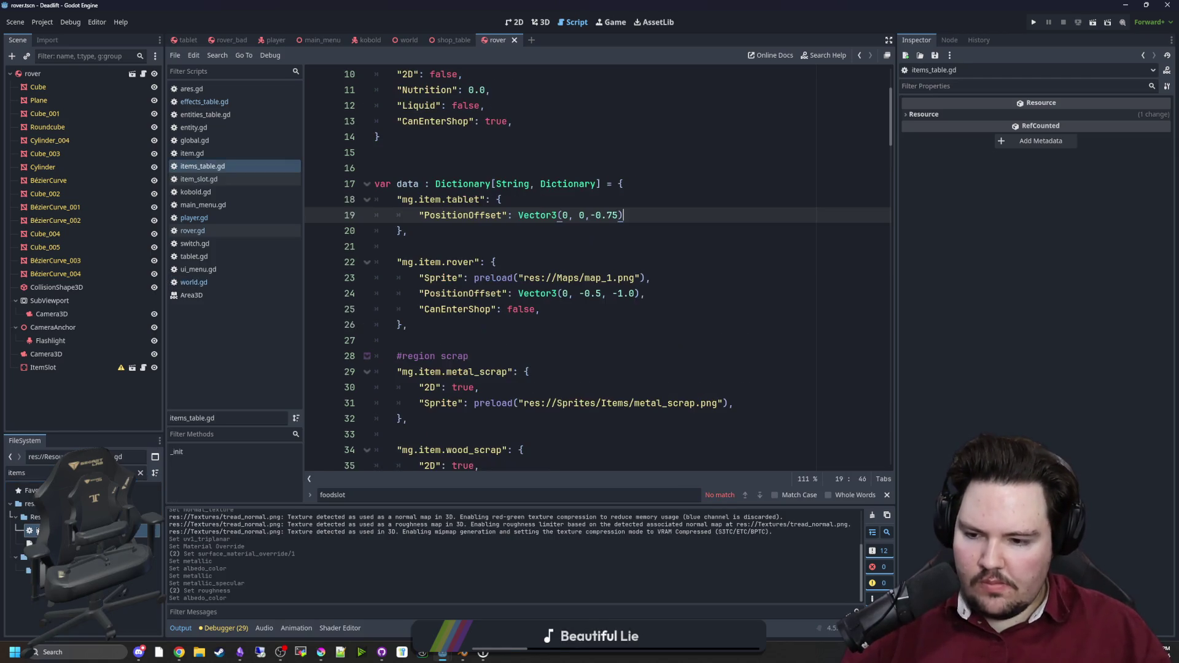
pyautogui.scroll(3, 540, 267)
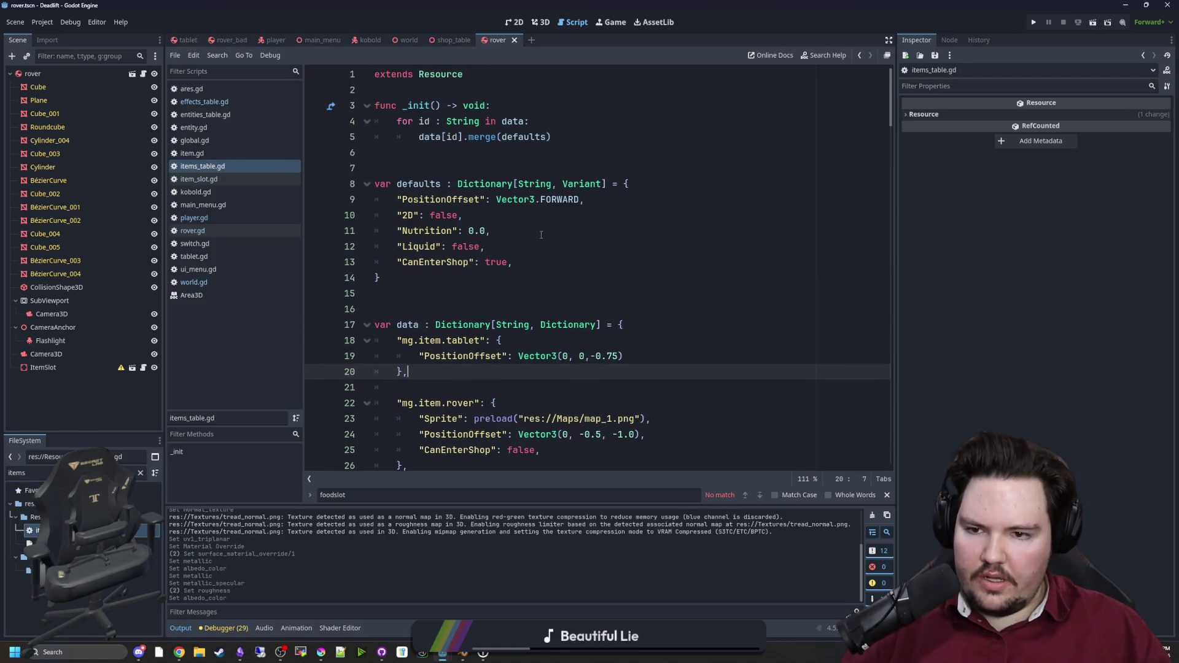
pyautogui.click(563, 261)
pyautogui.press('Return')
pyautogui.write('"')
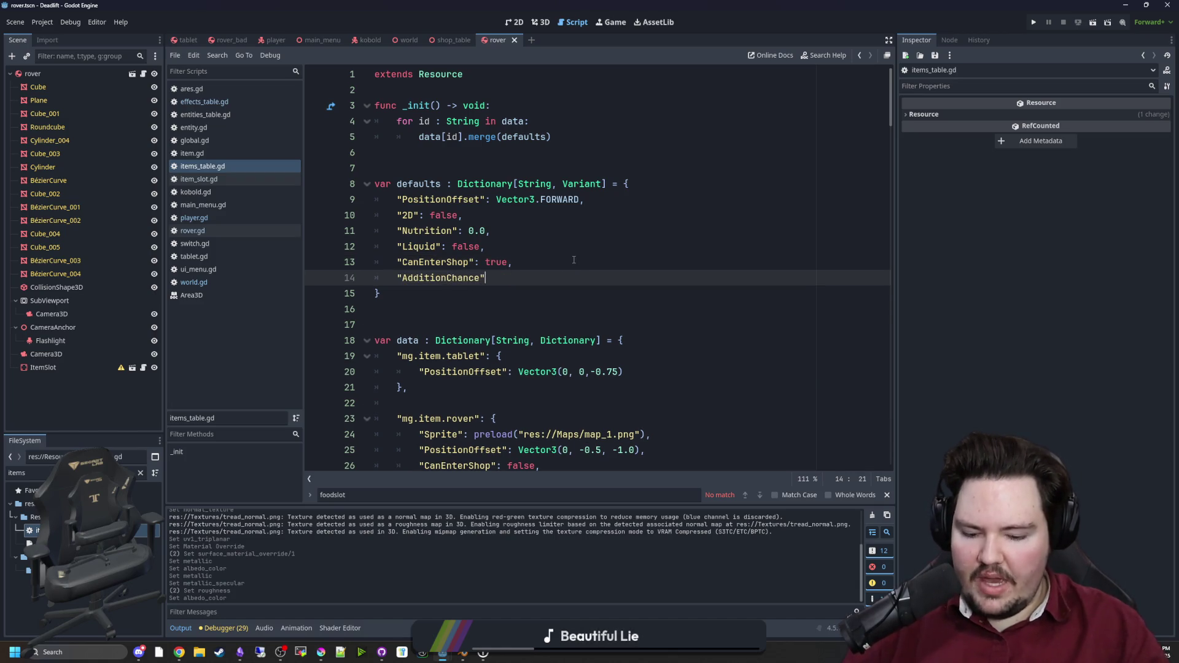
pyautogui.write(': 0.0,')
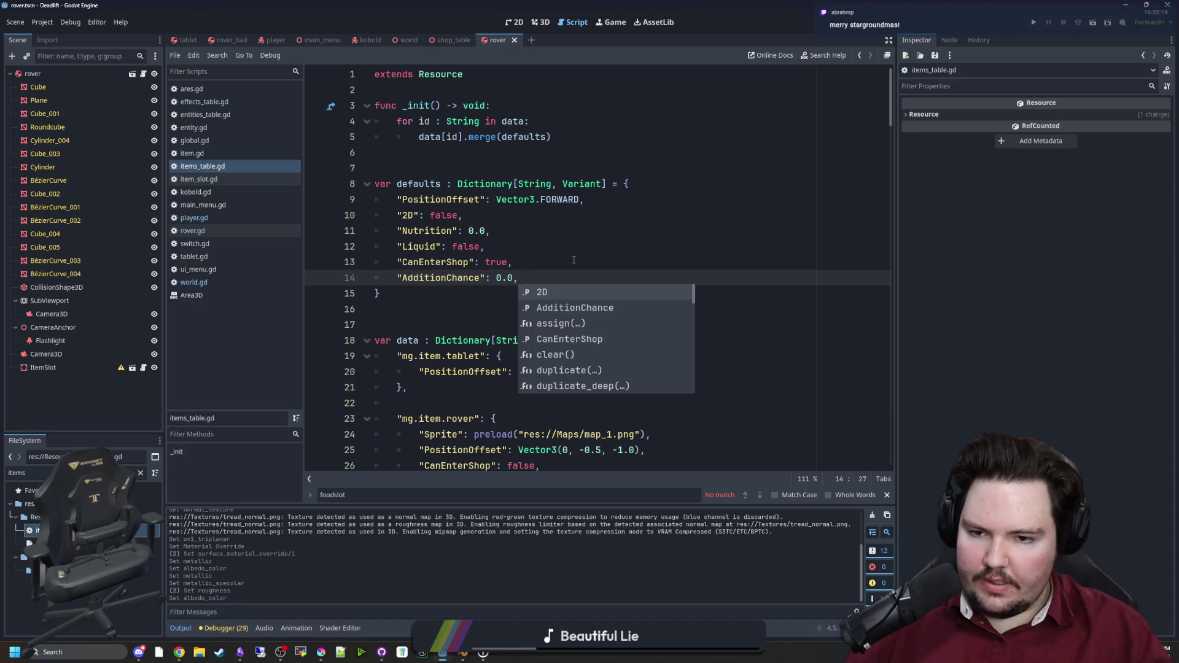
pyautogui.click(574, 260)
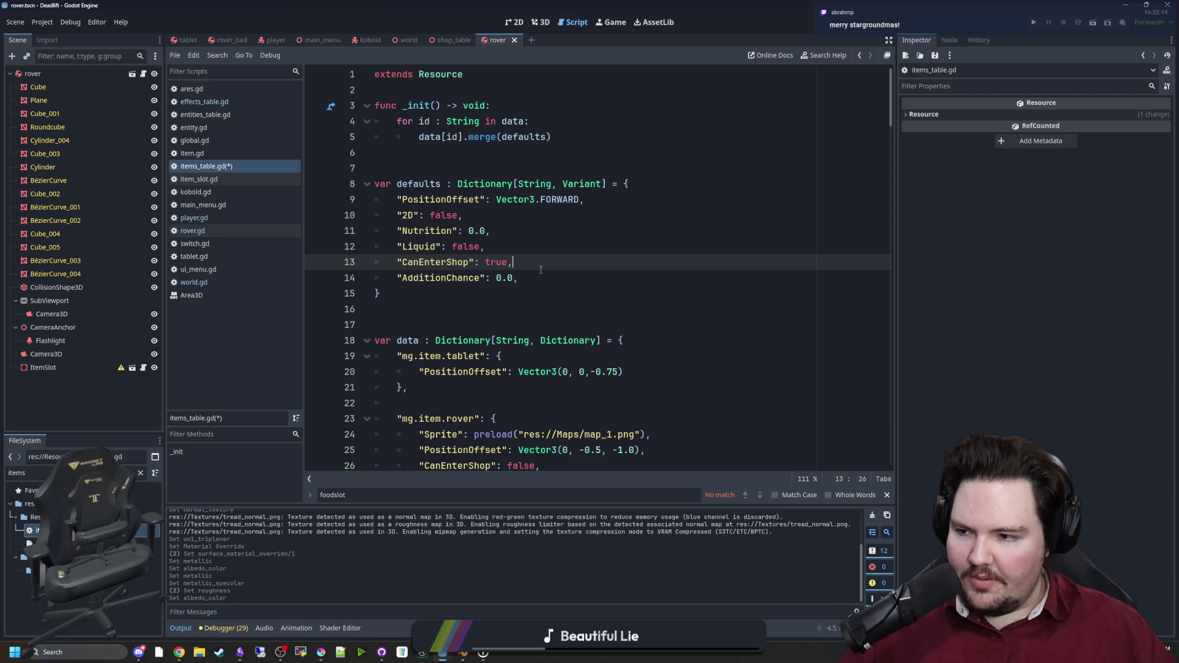
# Step: Rename the misspelled AdditionChance default key to AddictionChance
pyautogui.click(540, 277)
pyautogui.doubleClick(453, 280)
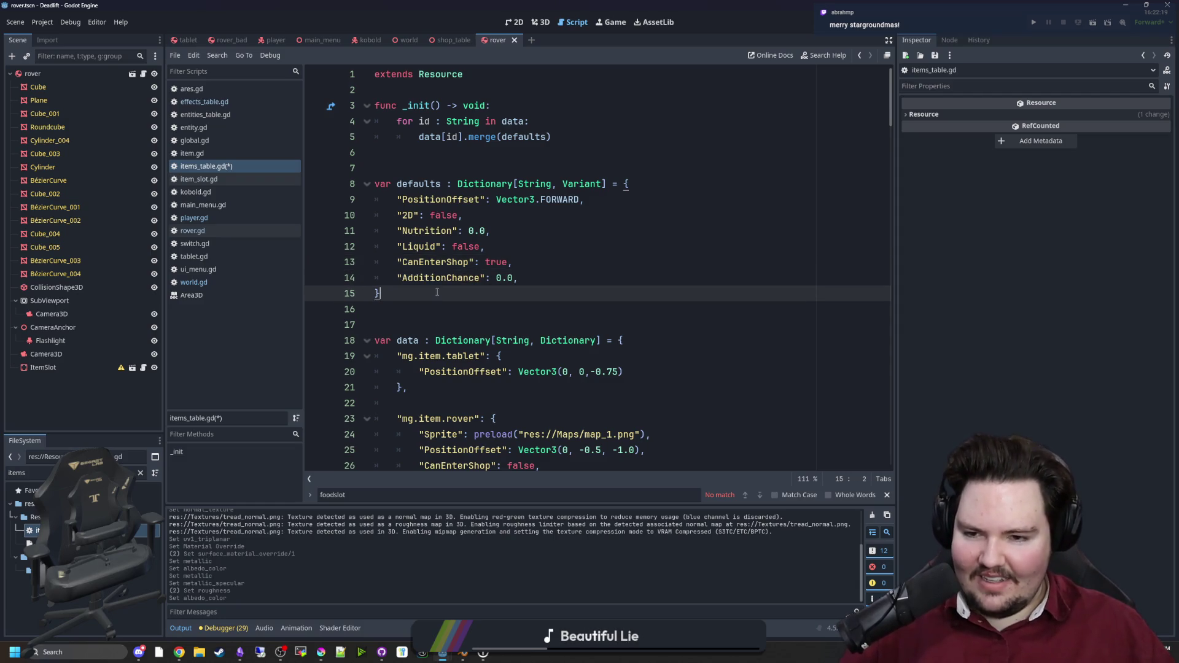
pyautogui.write('AddictionChance')
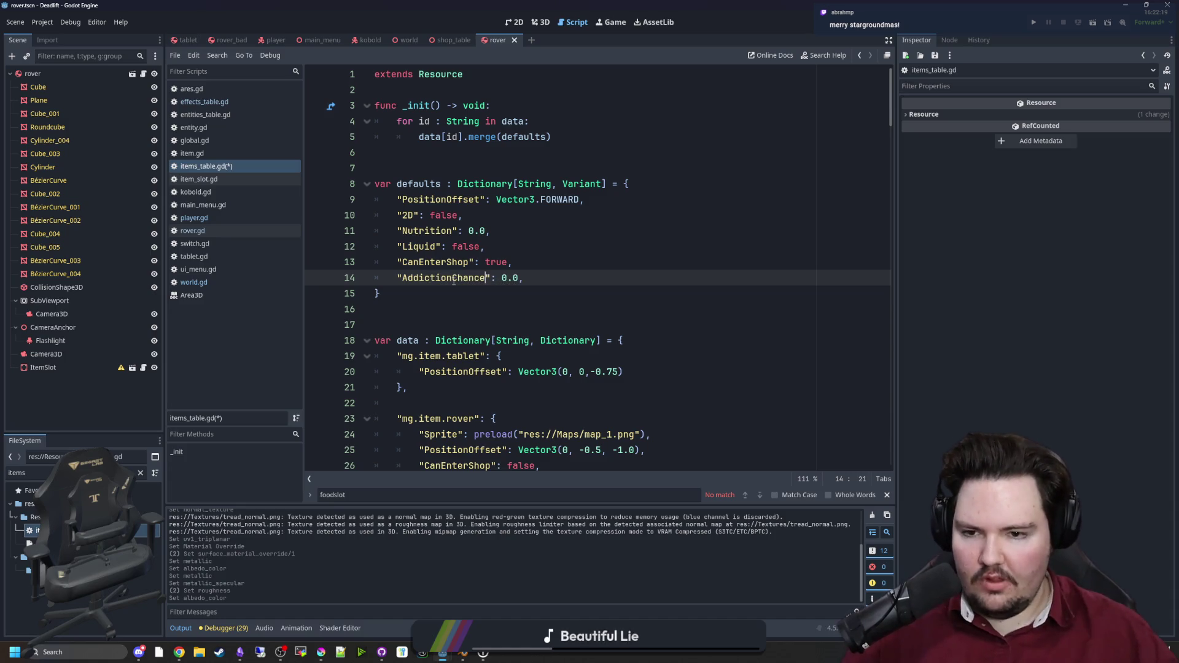
pyautogui.moveTo(454, 280); pyautogui.dragTo(366, 254)
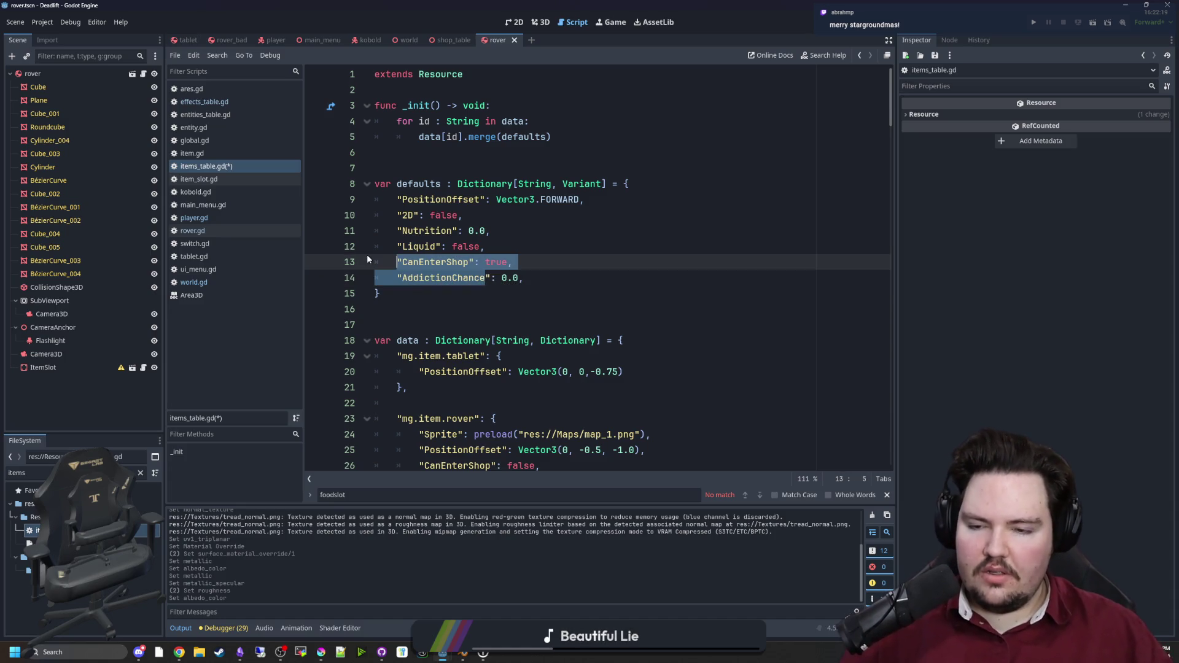
pyautogui.click(422, 282)
pyautogui.doubleClick(422, 283)
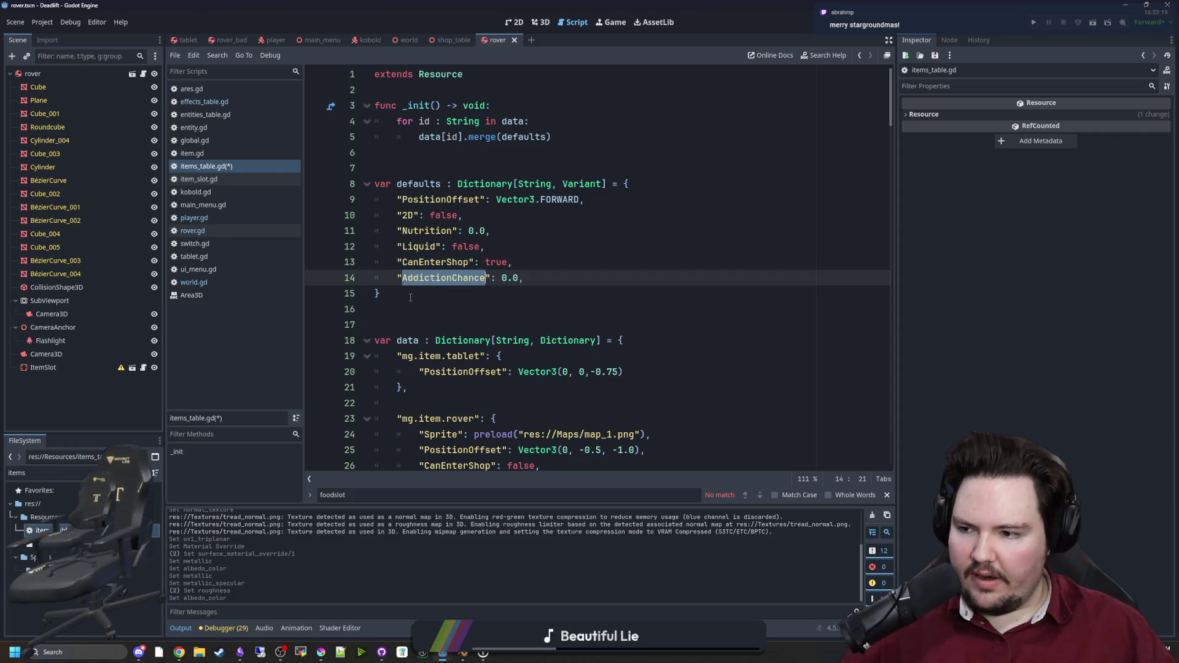
pyautogui.click(432, 293)
pyautogui.doubleClick(445, 282)
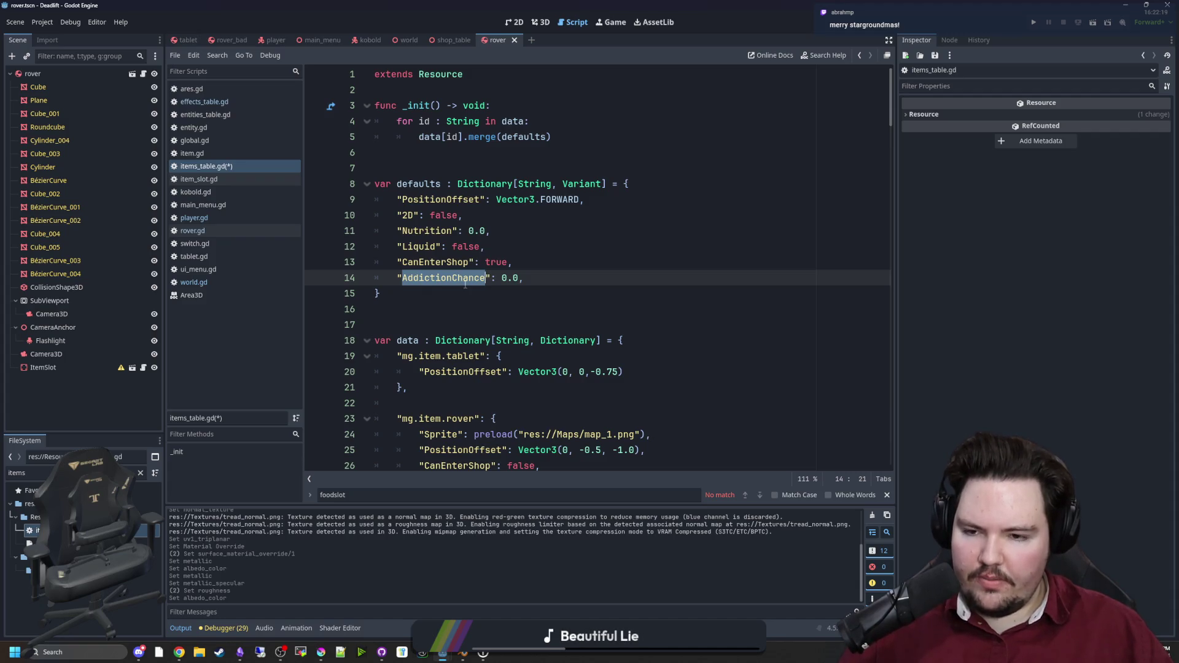
pyautogui.click(504, 290)
# Step: Try a value of 10 for the AddictionChance default, then revert it to 0.0
pyautogui.click(526, 279)
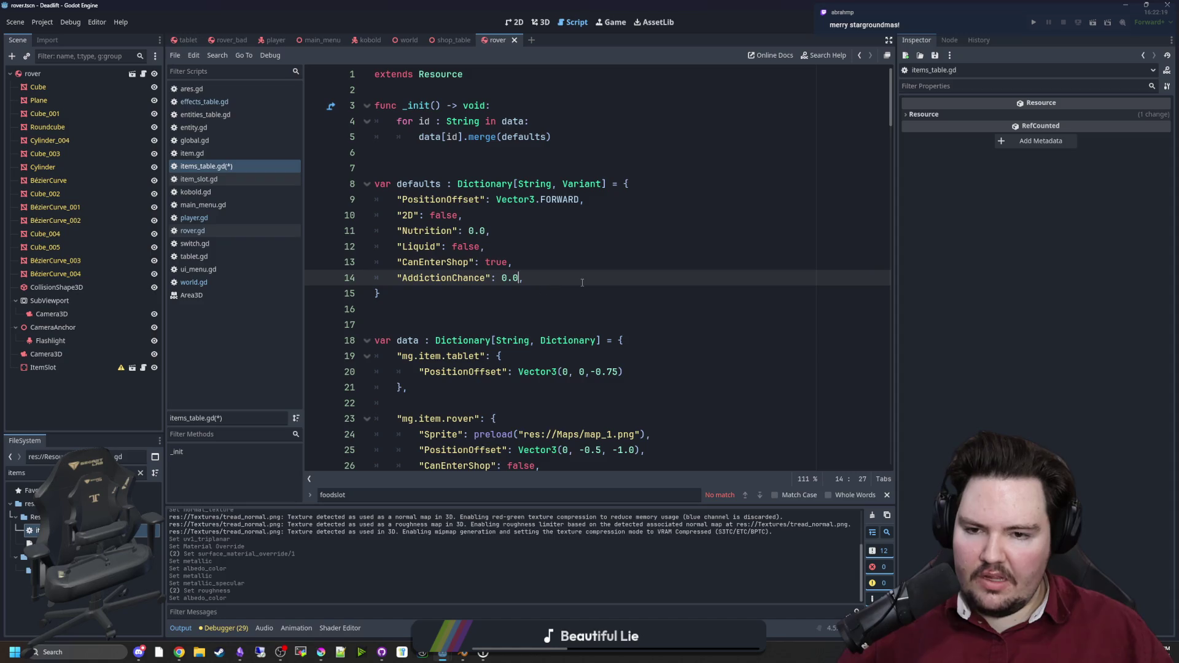
pyautogui.press('Left')
pyautogui.press('BackSpace')
pyautogui.press('BackSpace')
pyautogui.press('BackSpace')
pyautogui.write('10')
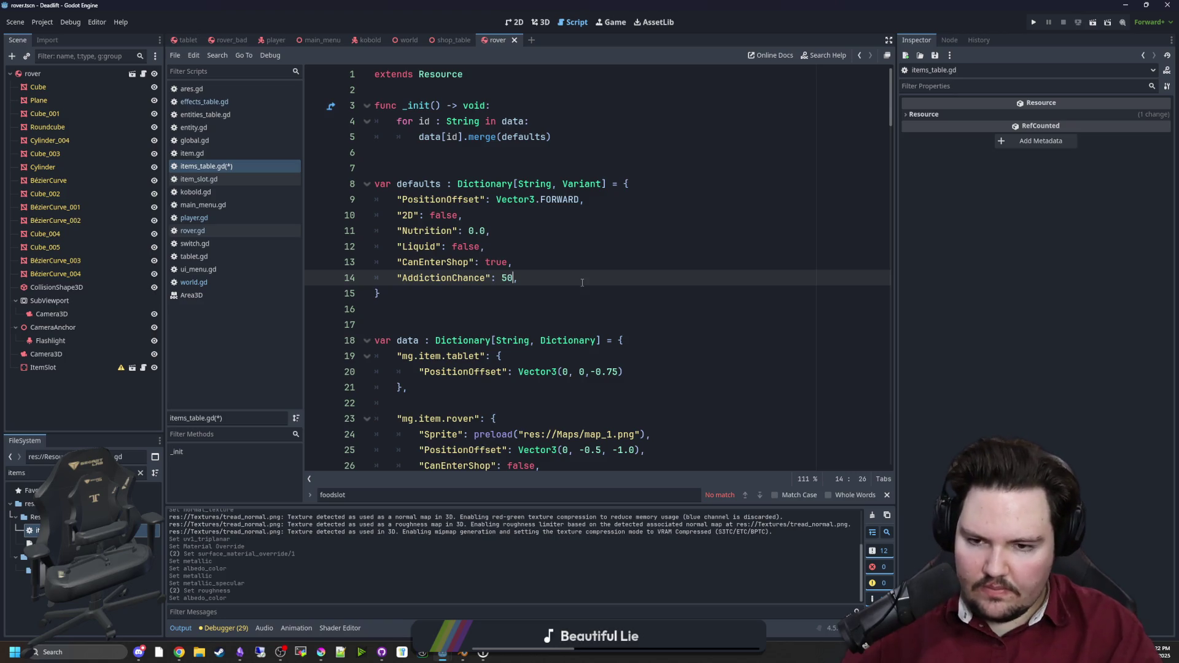
pyautogui.press('BackSpace')
pyautogui.press('BackSpace')
pyautogui.press('BackSpace')
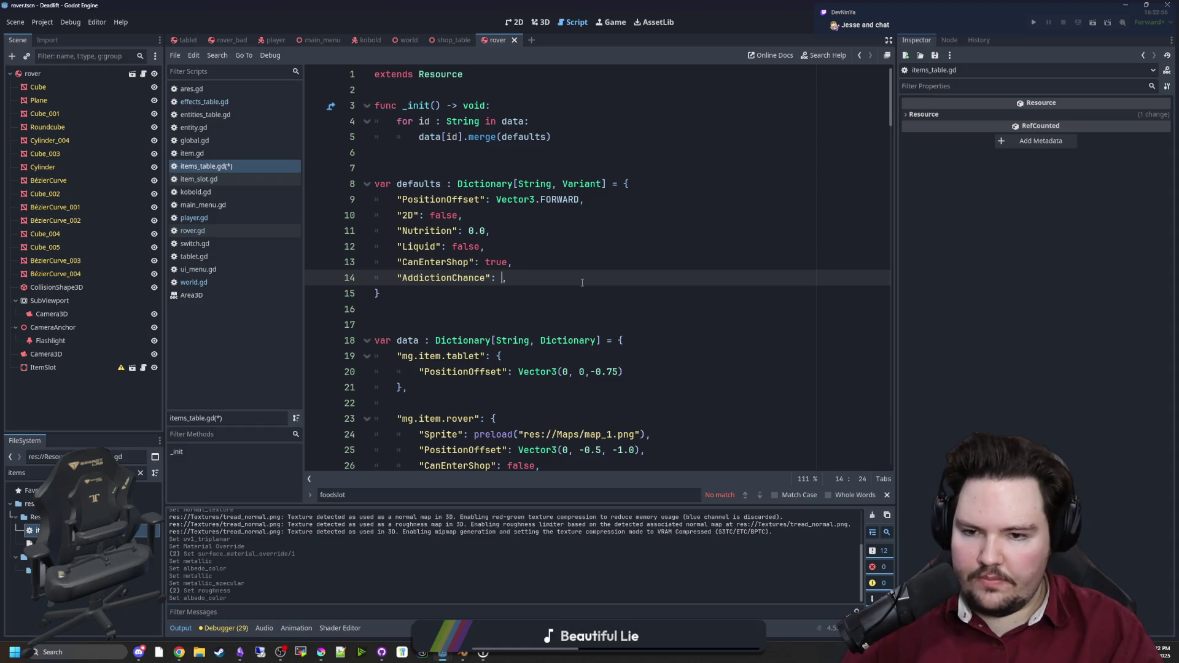
pyautogui.write('0.0')
pyautogui.doubleClick(439, 283)
pyautogui.press('Down')
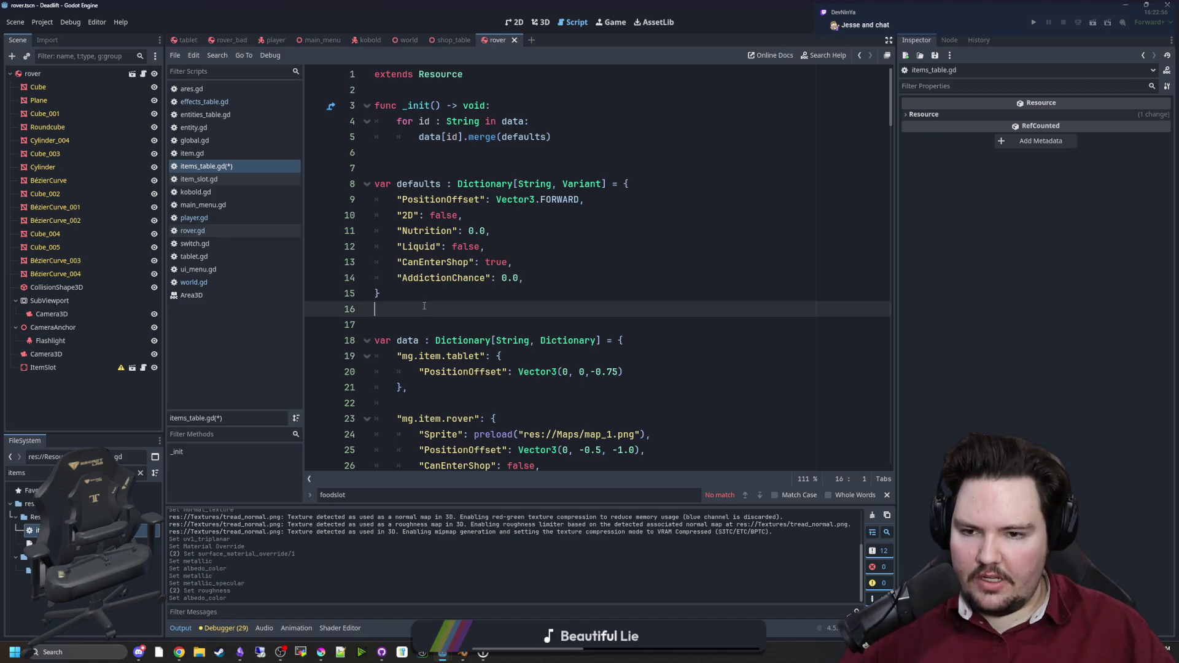
pyautogui.doubleClick(433, 278)
pyautogui.doubleClick(436, 276)
pyautogui.doubleClick(437, 278)
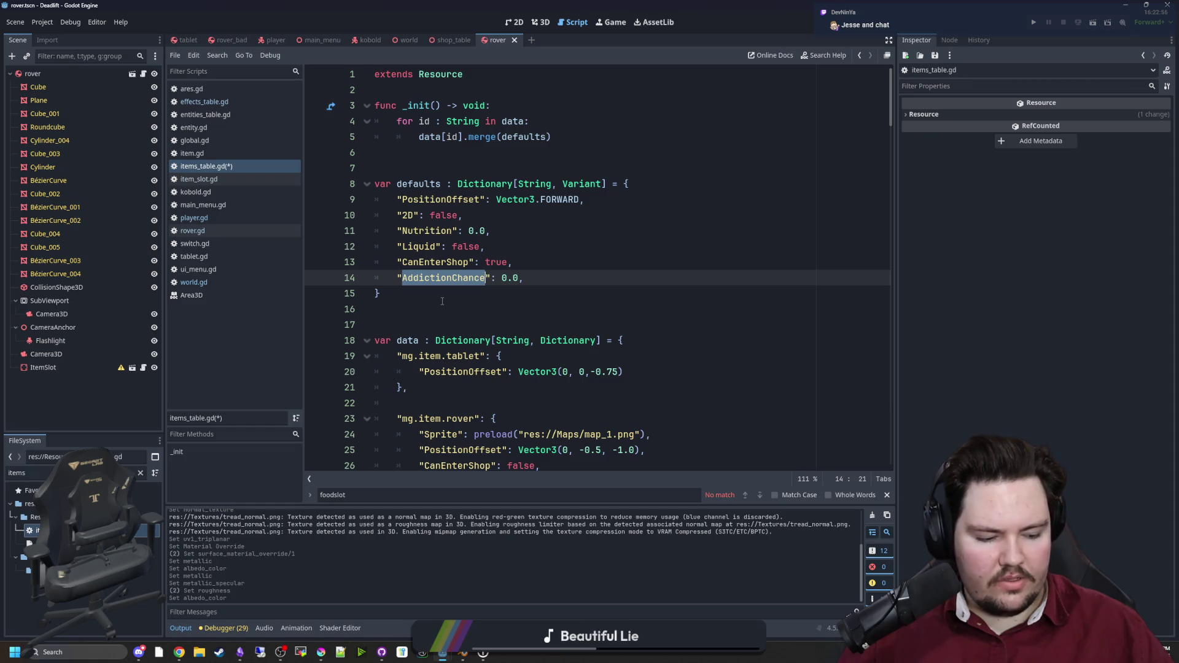
pyautogui.click(453, 278)
pyautogui.doubleClick(453, 279)
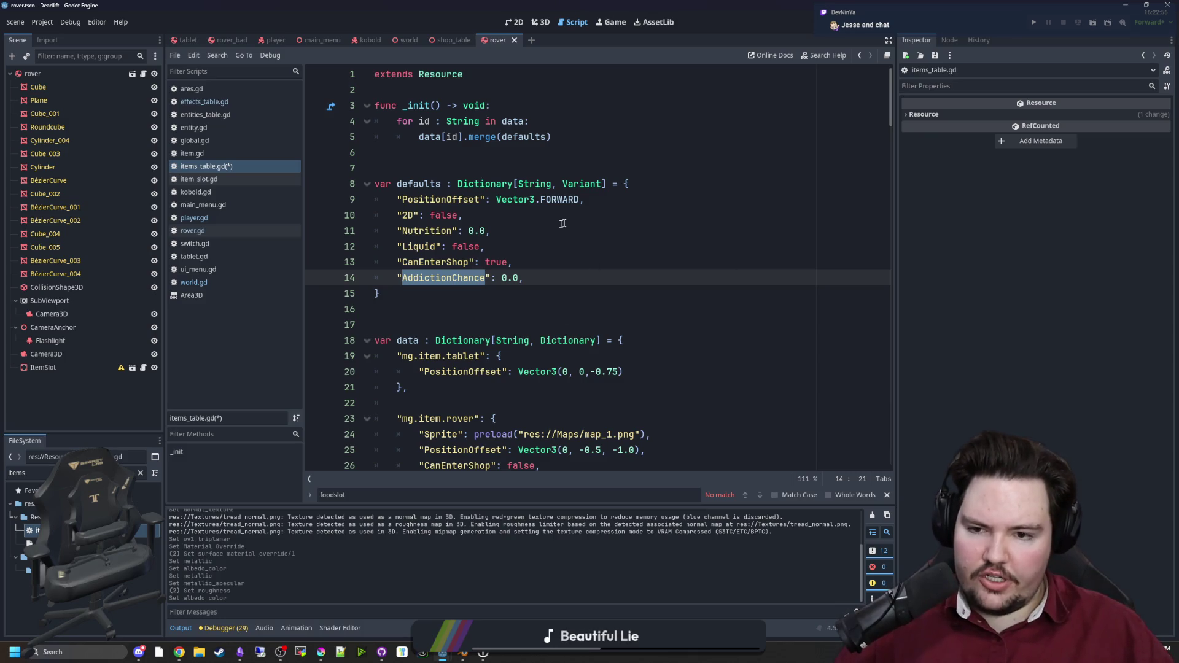
# Step: Search items_table.gd for 'alcohol' and then 'energy' items, then minimize Godot
pyautogui.moveTo(890, 107)
pyautogui.mouseDown()
pyautogui.moveTo(868, 319)
pyautogui.moveTo(870, 447)
pyautogui.moveTo(863, 358)
pyautogui.mouseUp()
pyautogui.click(695, 341)
pyautogui.hotkey('ctrl', 'f')
pyautogui.write('alcohol')
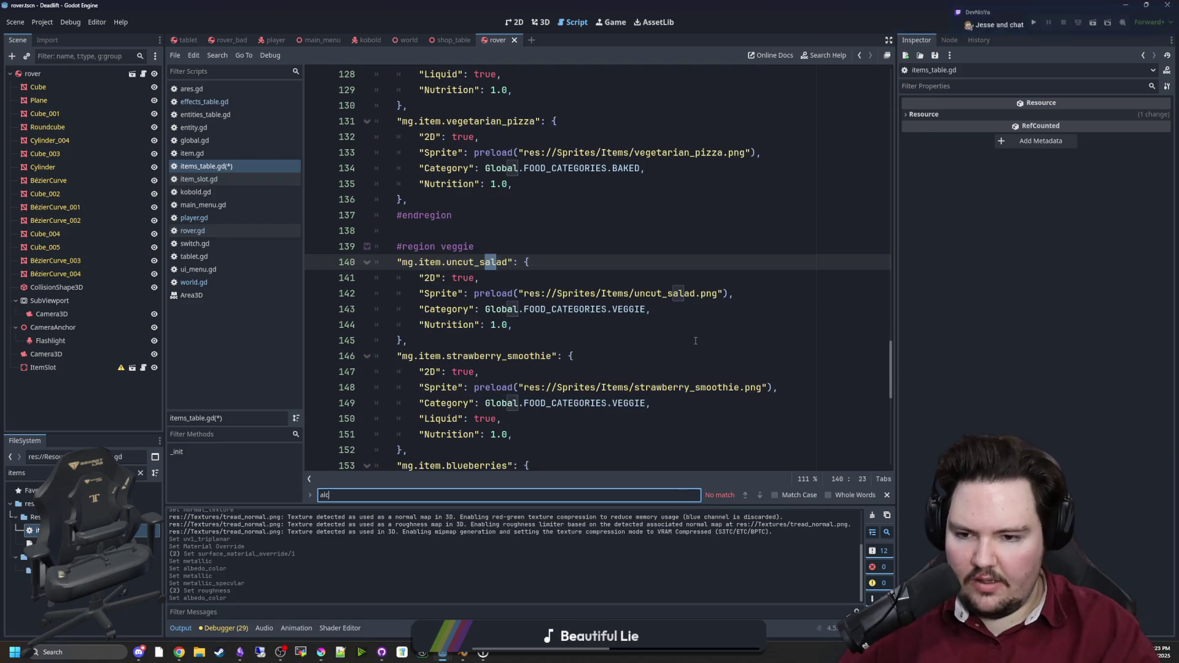
pyautogui.press('BackSpace')
pyautogui.press('BackSpace')
pyautogui.press('BackSpace')
pyautogui.write('energy')
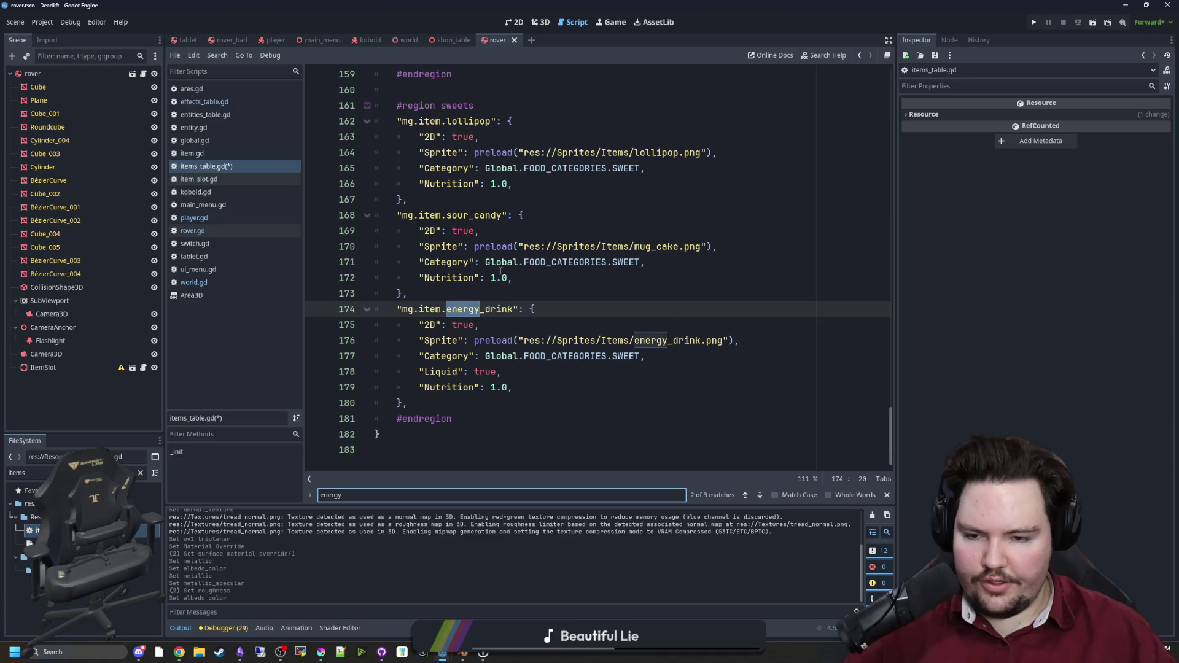
pyautogui.click(442, 651)
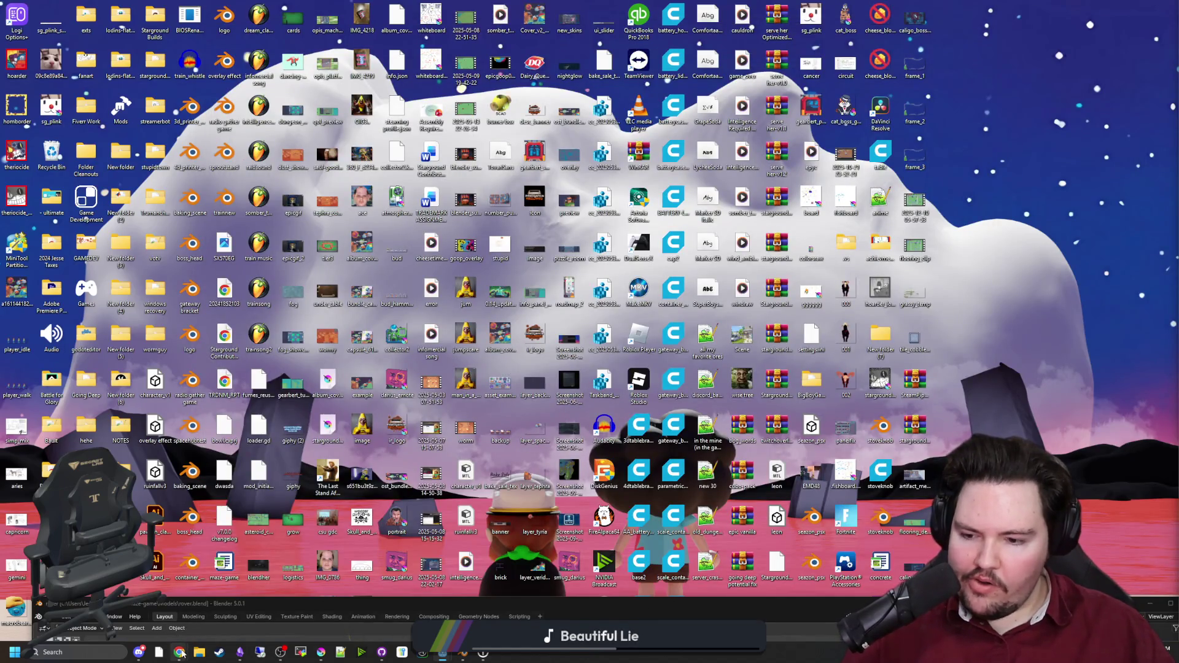
# Step: Restore the browser and scroll the Miro board to the ADDICTIONS withdrawal notes
pyautogui.click(179, 652)
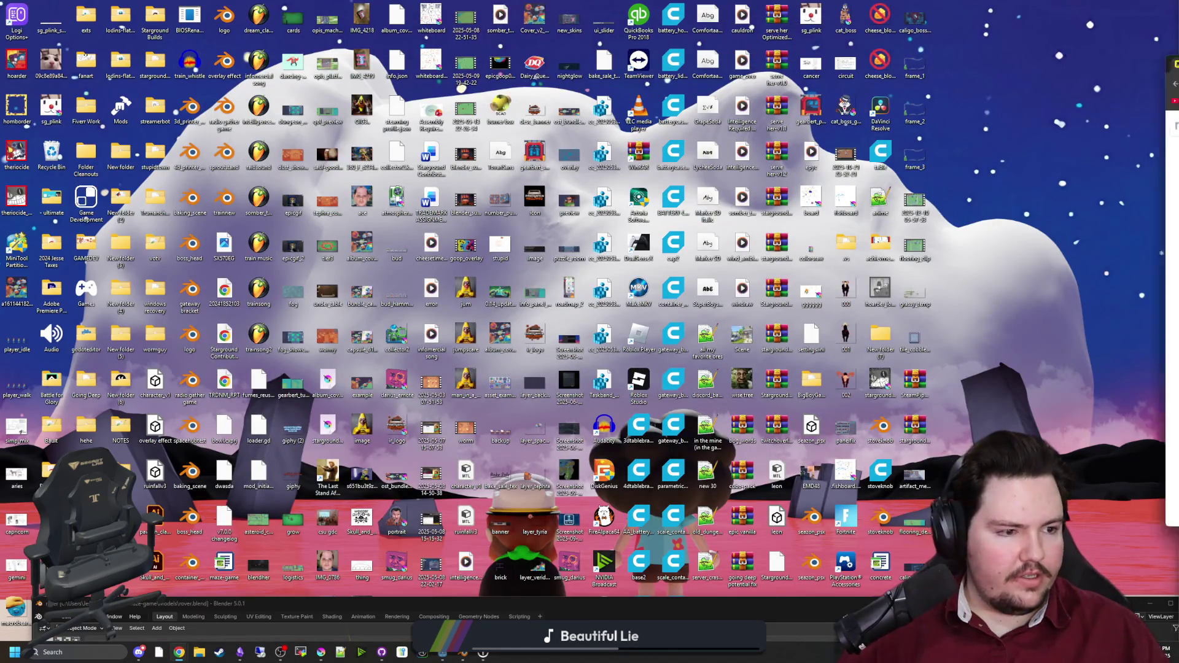
pyautogui.scroll(2, 290, 310)
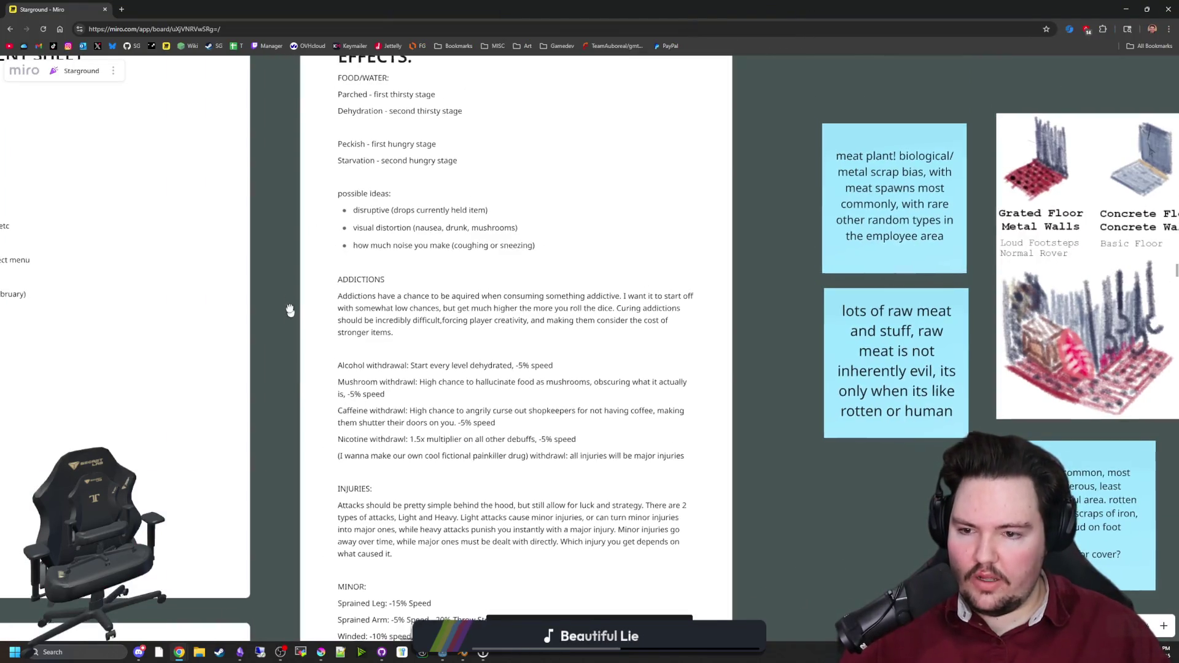
pyautogui.scroll(2, 439, 358)
pyautogui.scroll(-2, 440, 358)
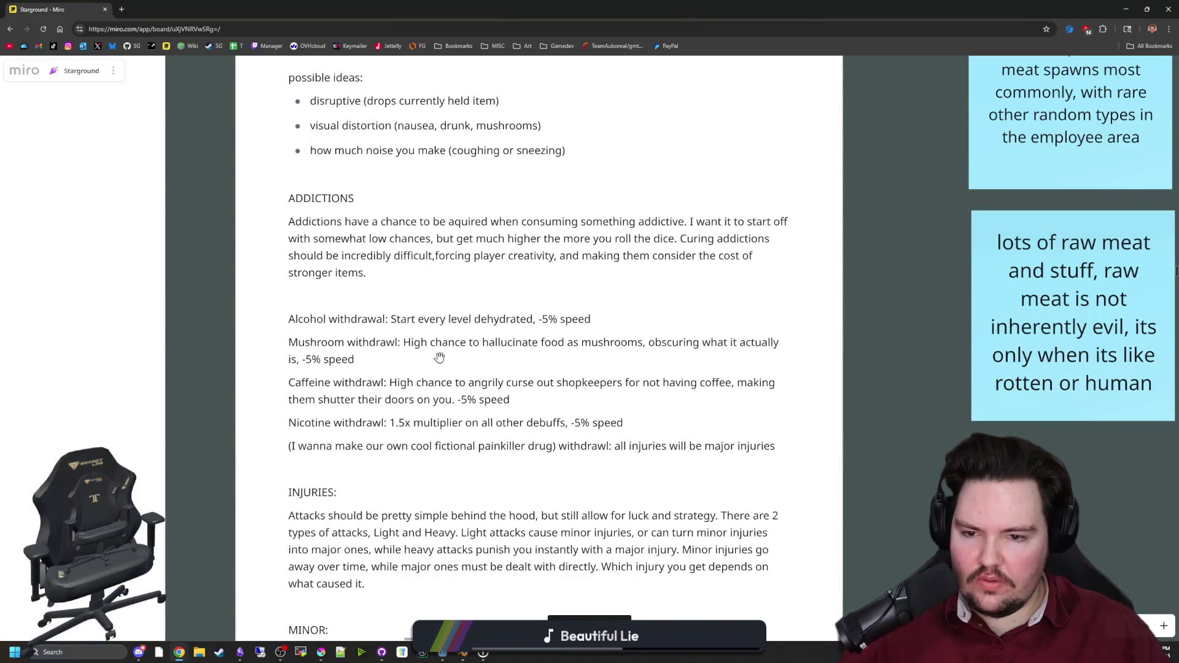
pyautogui.hotkey('alt', 'Tab')
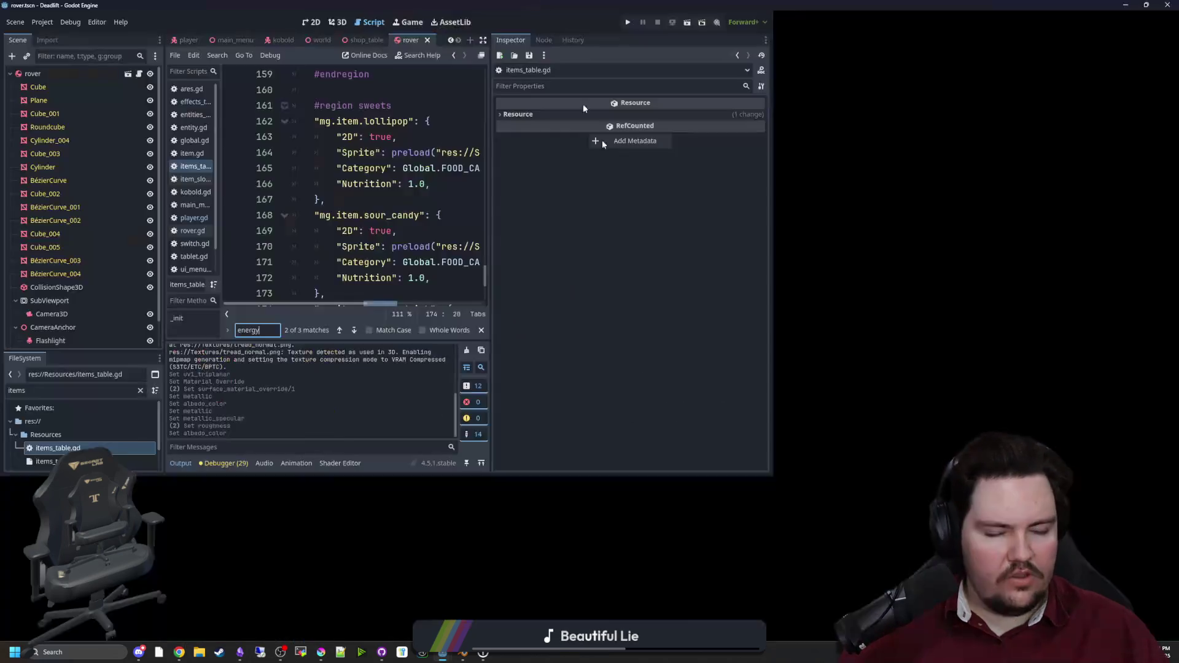
# Step: Clear the Find field and scroll up to the mg.item.wine entry
pyautogui.hotkey('ctrl', 'a')
pyautogui.write('cof')
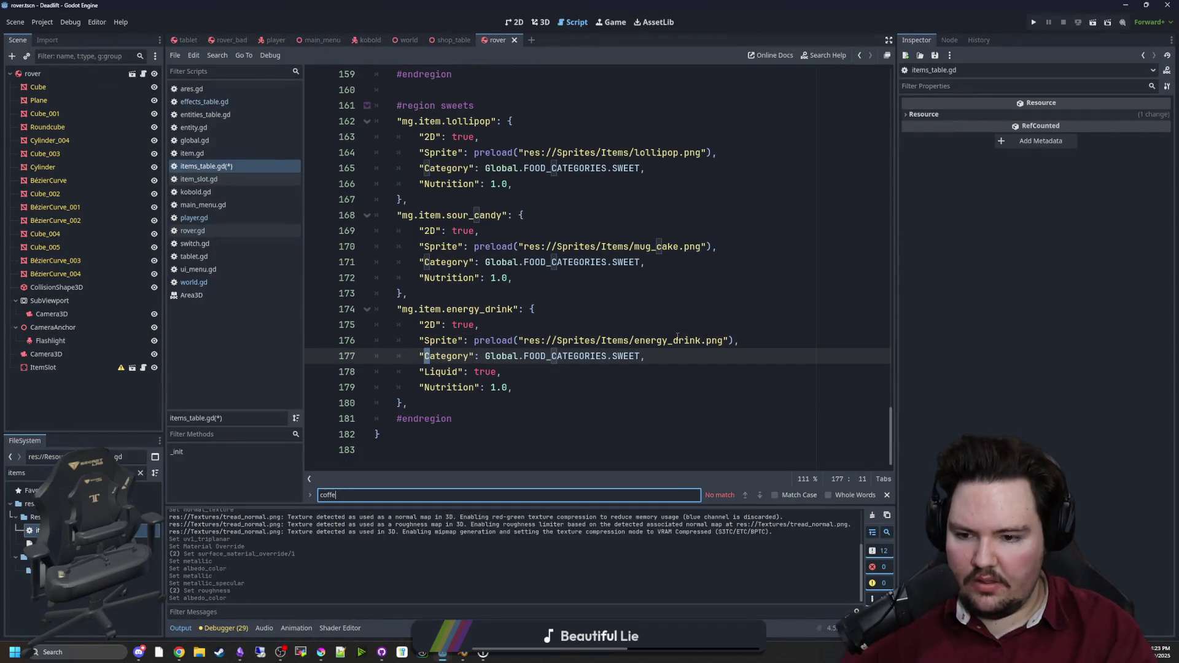
pyautogui.press('BackSpace')
pyautogui.press('BackSpace')
pyautogui.scroll(9, 687, 339)
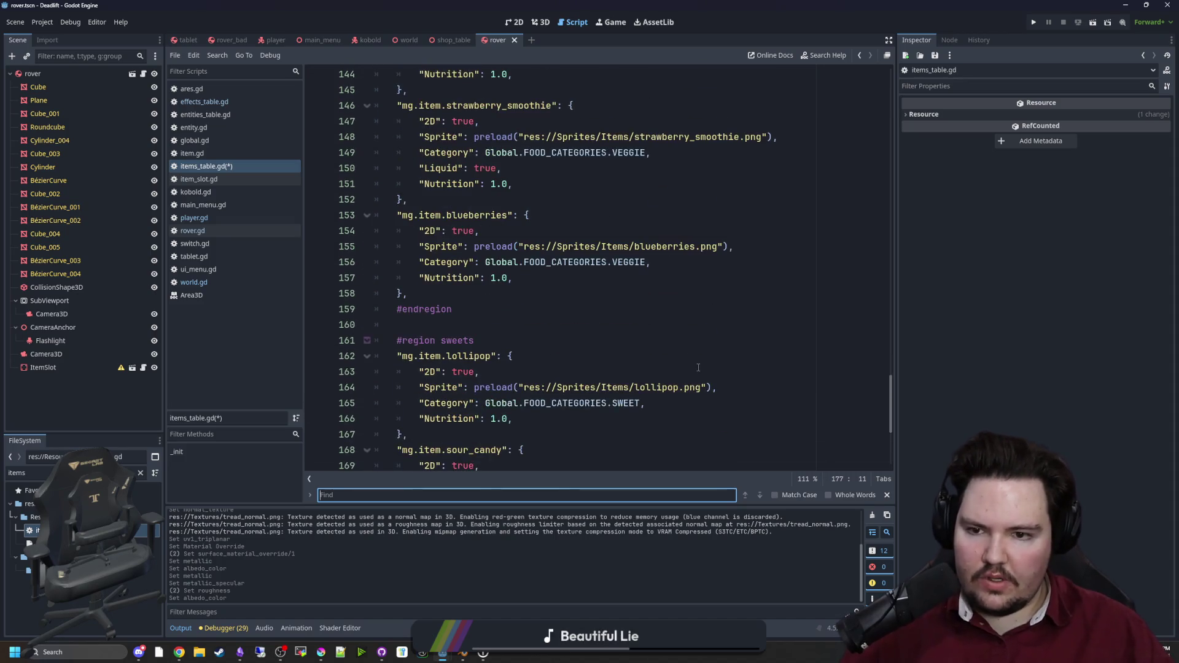
pyautogui.scroll(9, 700, 342)
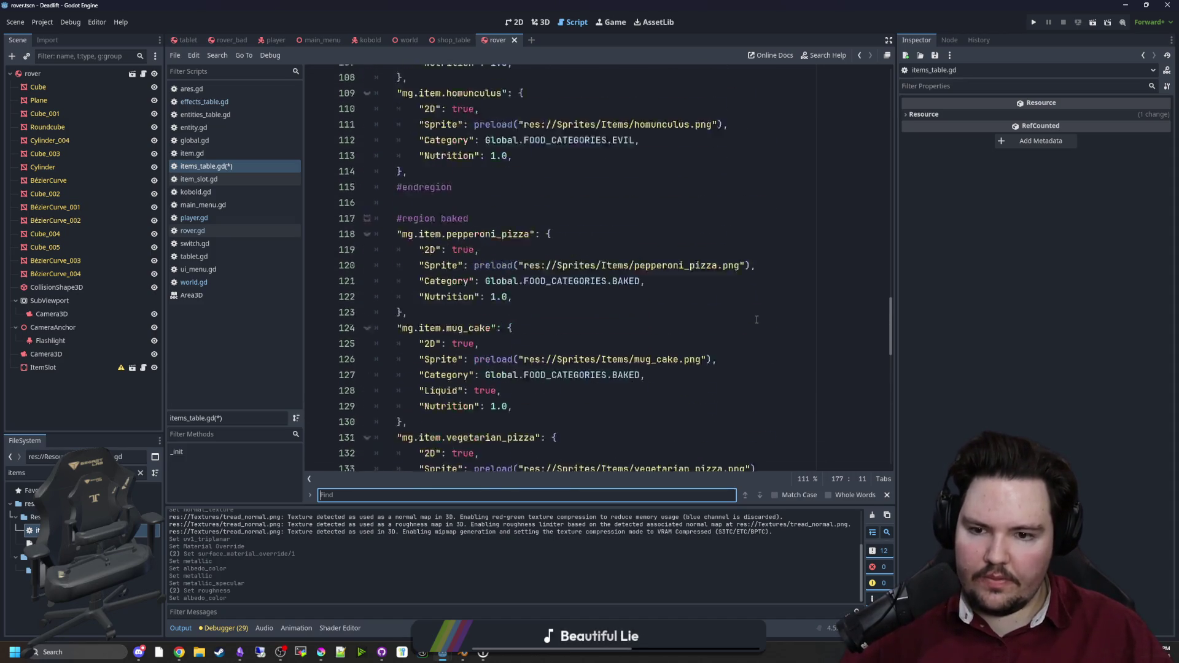
pyautogui.scroll(5, 761, 299)
pyautogui.scroll(4, 762, 299)
pyautogui.scroll(-5, 675, 295)
# Step: Add "AddictionChance": 0.3 below the wine item's Nutrition line
pyautogui.click(555, 293)
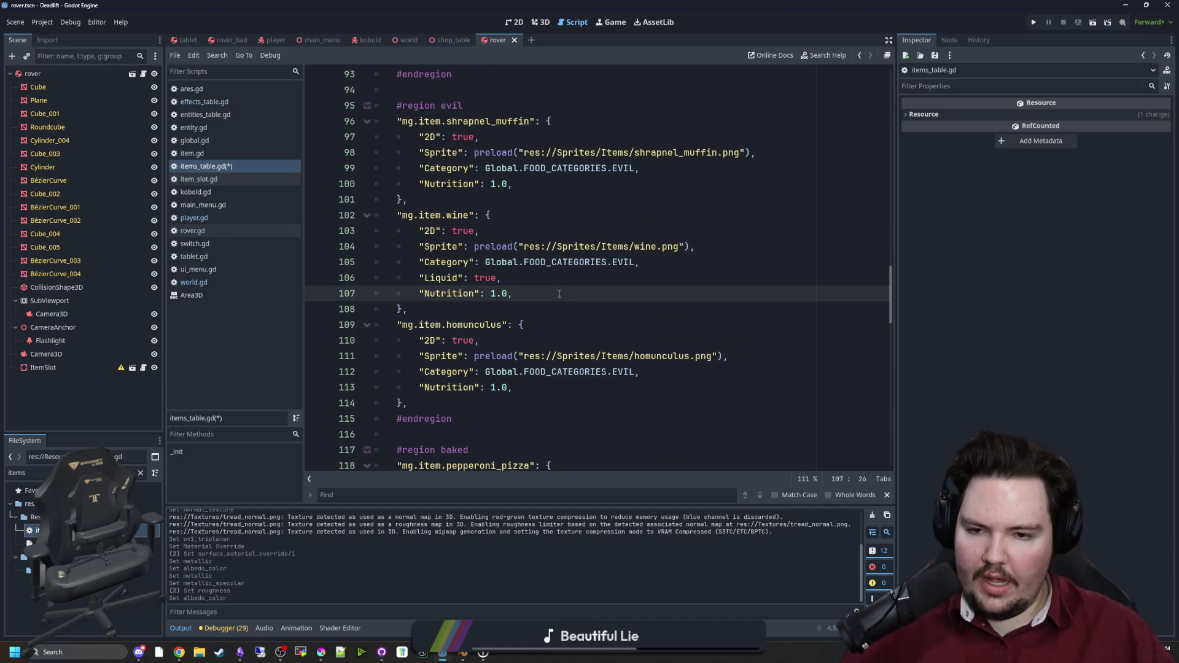
pyautogui.press('Return')
pyautogui.write('"')
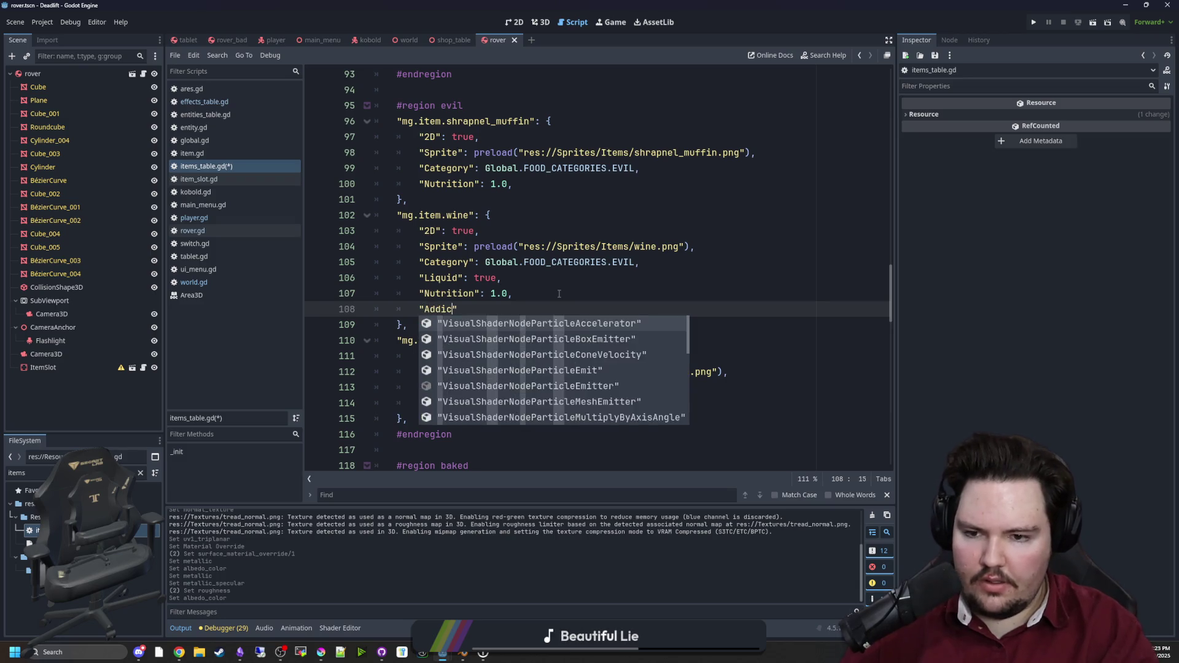
pyautogui.write('AddictionChance": ')
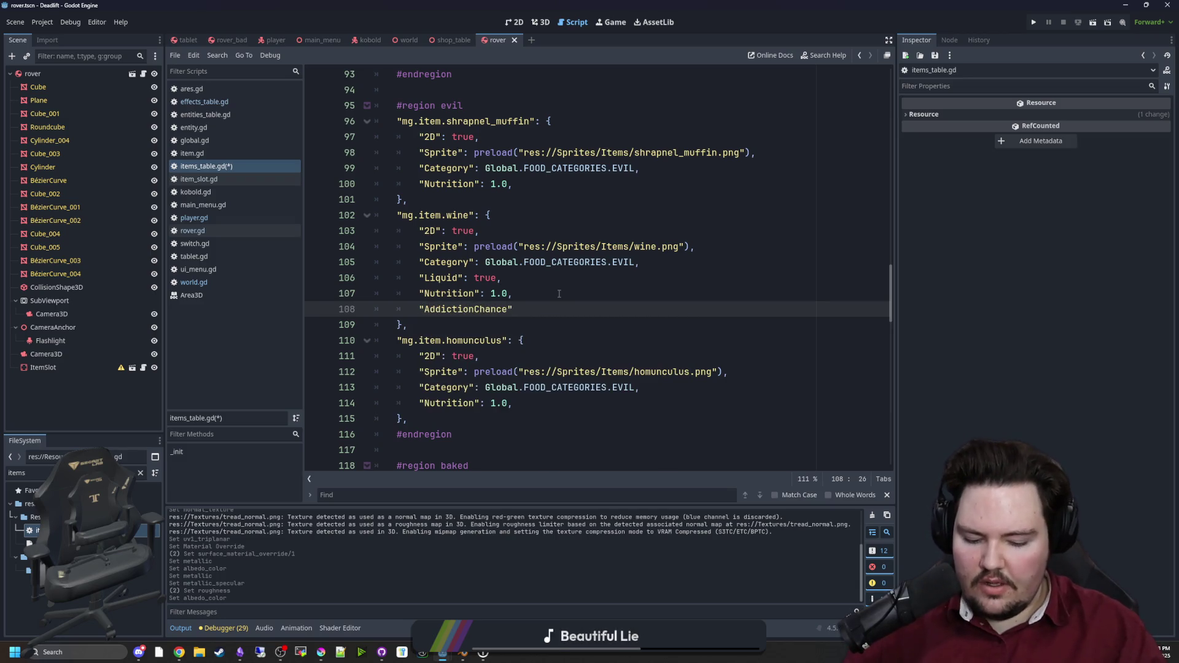
pyautogui.write('0.3')
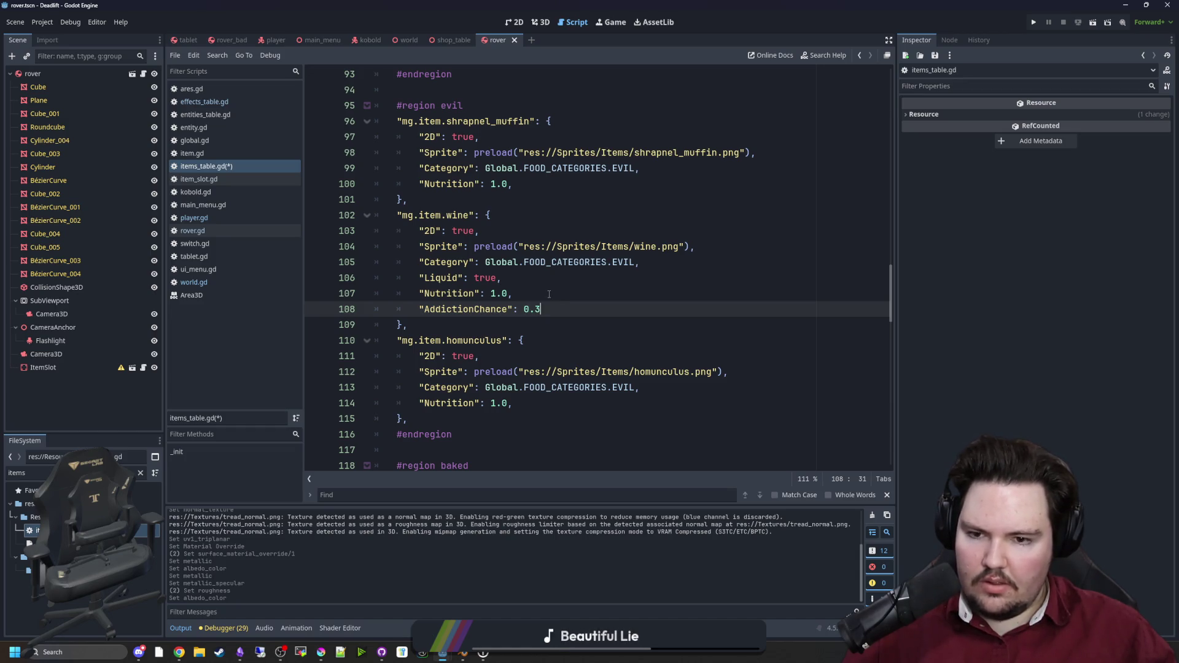
pyautogui.click(548, 294)
pyautogui.moveTo(559, 307); pyautogui.dragTo(418, 309)
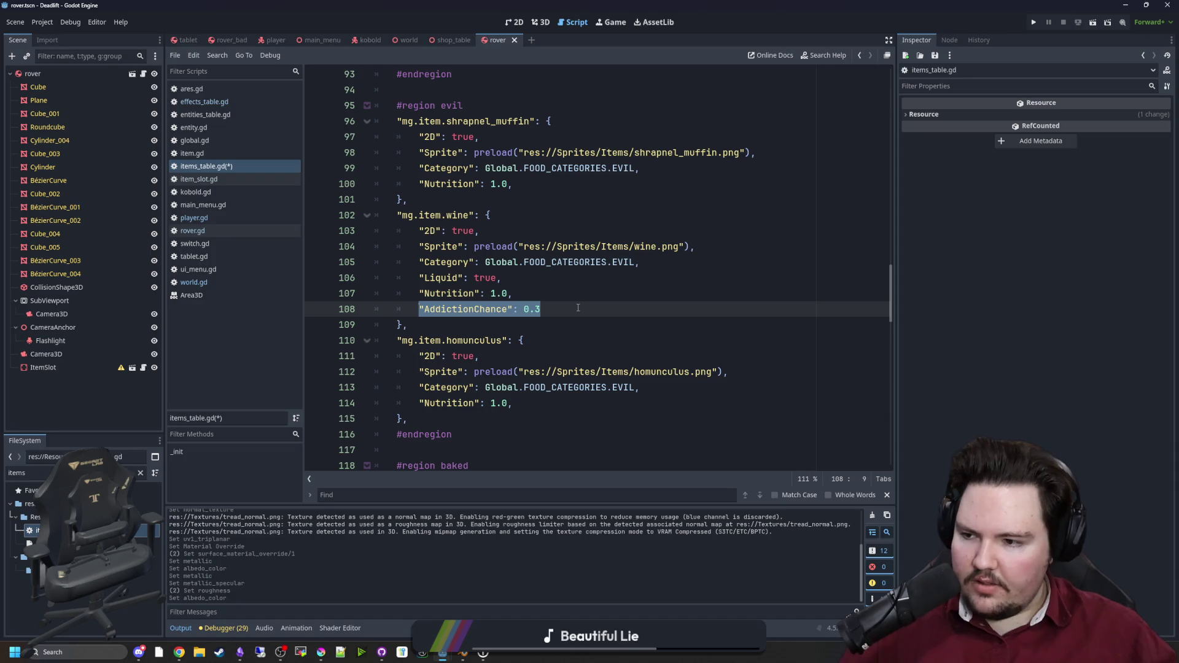
pyautogui.click(555, 309)
pyautogui.moveTo(556, 309); pyautogui.dragTo(415, 313)
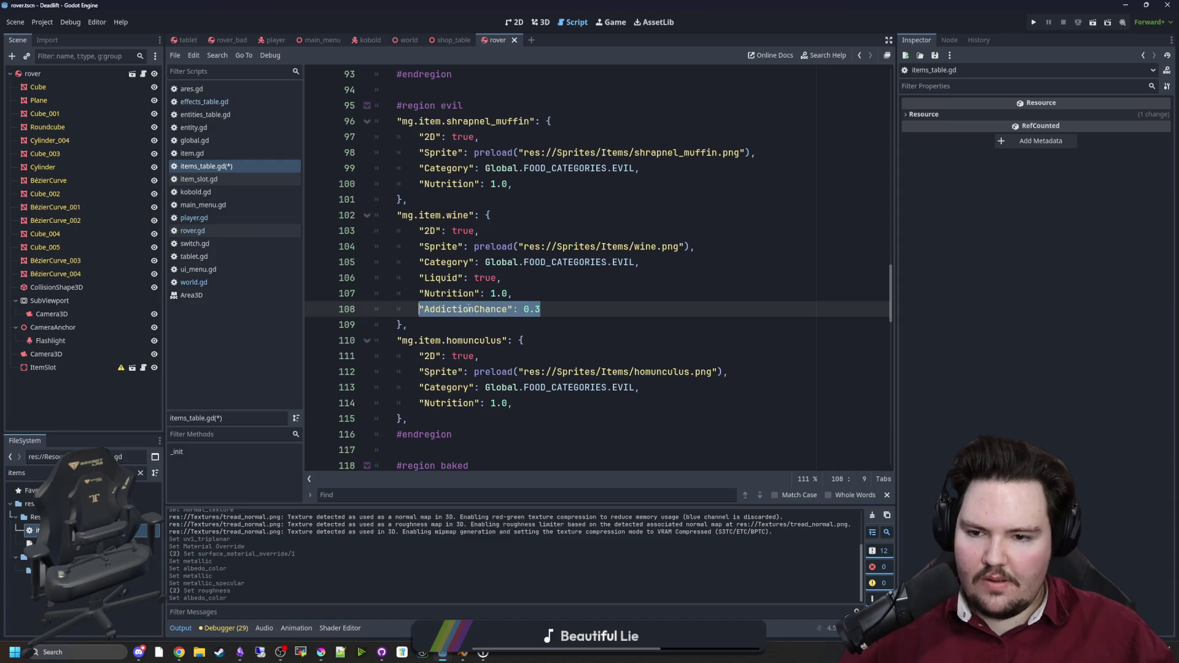
pyautogui.hotkey('alt', 'Tab')
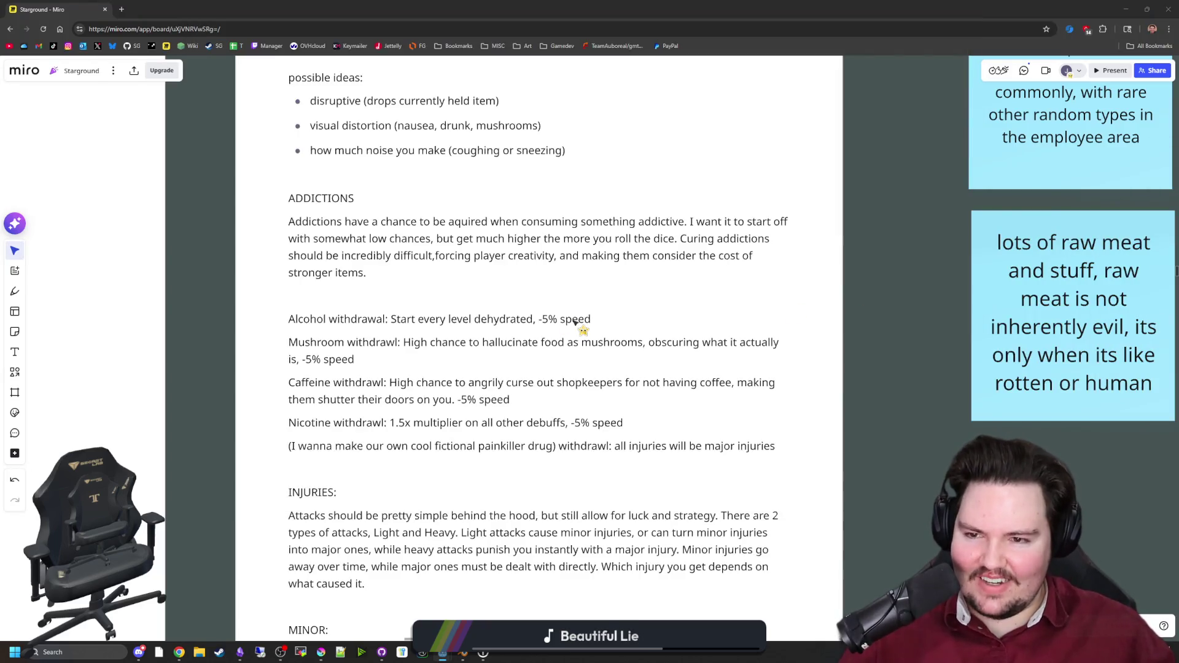
# Step: Pan the Miro board across the design notes to the Effects sheet
pyautogui.scroll(-5, 251, 375)
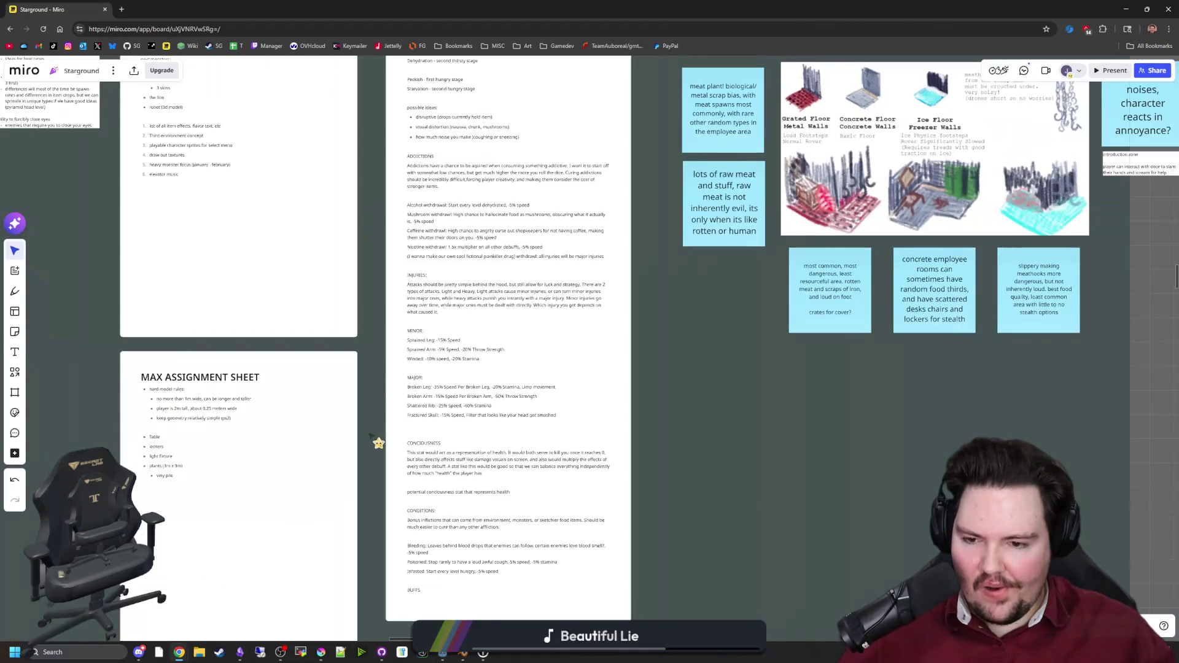
pyautogui.moveTo(378, 443)
pyautogui.mouseDown()
pyautogui.moveTo(561, 197)
pyautogui.moveTo(295, 364)
pyautogui.moveTo(422, 402)
pyautogui.moveTo(731, 388)
pyautogui.mouseUp()
pyautogui.scroll(-8, 731, 388)
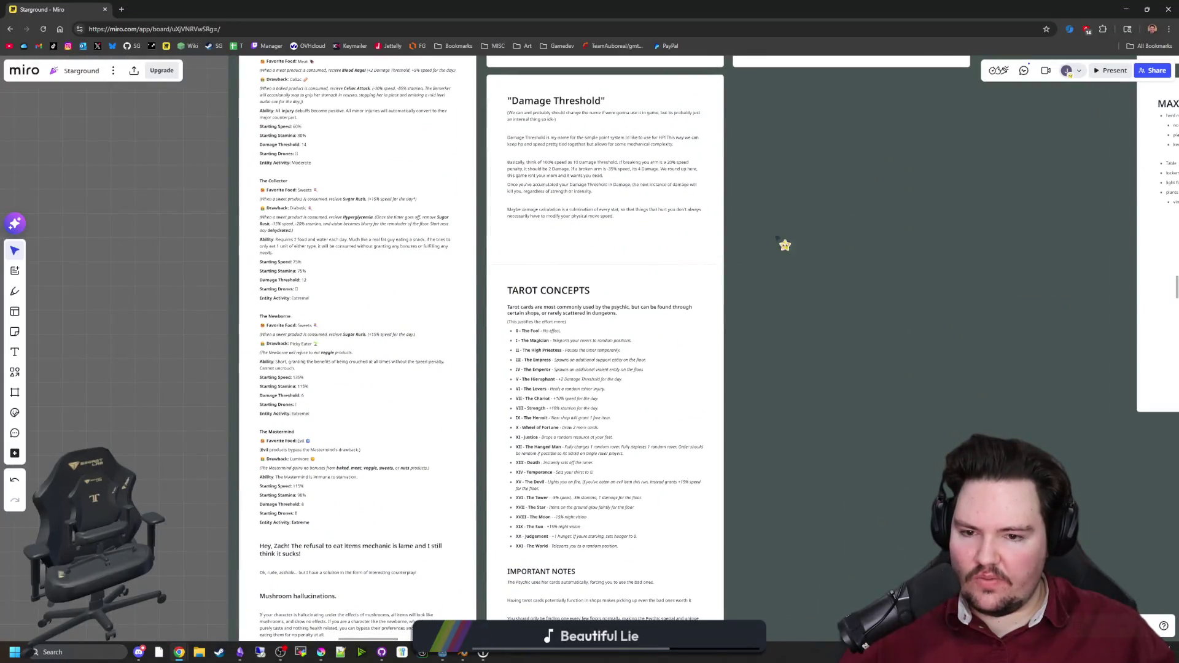
pyautogui.moveTo(781, 245); pyautogui.dragTo(377, 506)
pyautogui.scroll(-5, 458, 443)
pyautogui.moveTo(469, 558)
pyautogui.mouseDown()
pyautogui.moveTo(555, 500)
pyautogui.moveTo(727, 572)
pyautogui.moveTo(420, 391)
pyautogui.moveTo(352, 417)
pyautogui.mouseUp()
pyautogui.moveTo(847, 503)
pyautogui.mouseDown()
pyautogui.moveTo(444, 331)
pyautogui.moveTo(656, 188)
pyautogui.mouseUp()
pyautogui.moveTo(656, 319)
pyautogui.mouseDown()
pyautogui.moveTo(655, 189)
pyautogui.moveTo(682, 151)
pyautogui.mouseUp()
pyautogui.moveTo(602, 141)
pyautogui.mouseDown()
pyautogui.moveTo(528, 287)
pyautogui.moveTo(332, 195)
pyautogui.mouseUp()
pyautogui.hotkey('ctrl', 't')
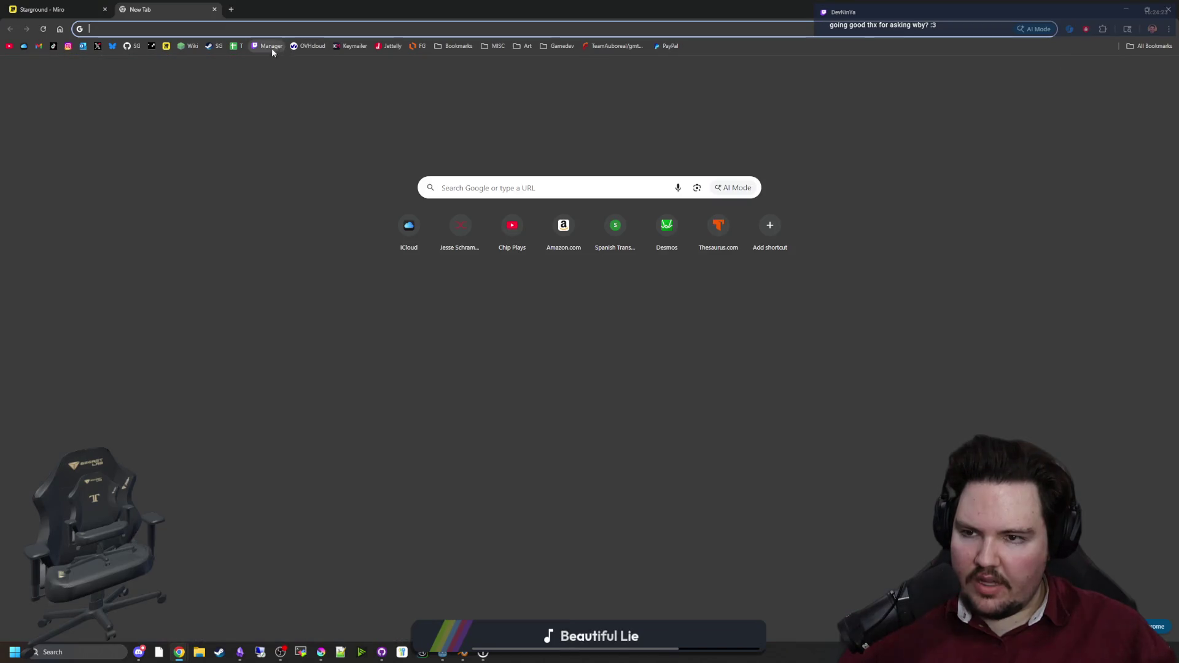
pyautogui.hotkey('ctrl', 'w')
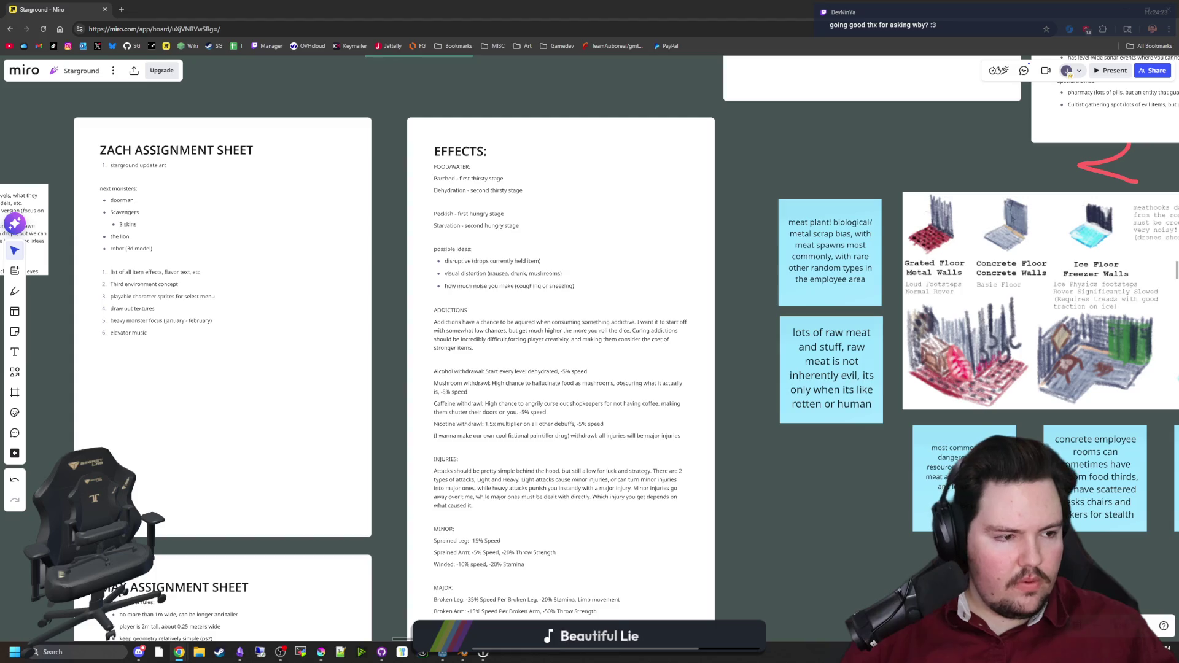
# Step: Read the homunculus effects in cell E14 of Maze Game Data, then return to Godot
pyautogui.hotkey('alt', 'Tab')
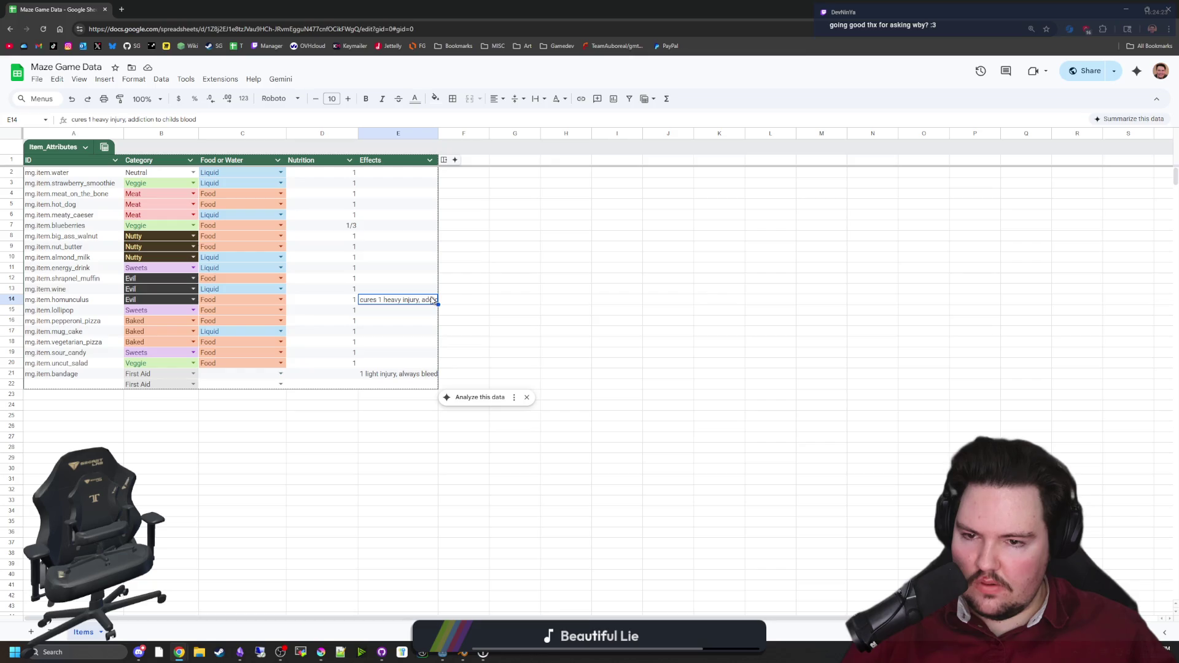
pyautogui.press('Return')
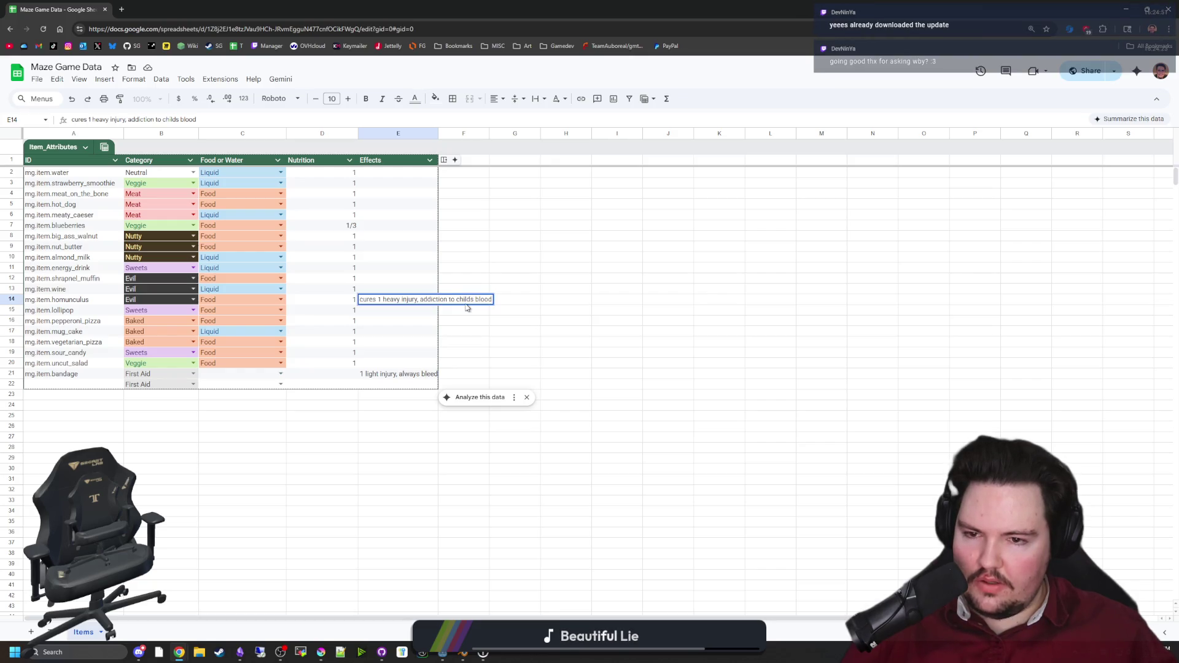
pyautogui.click(466, 307)
pyautogui.hotkey('alt', 'Tab')
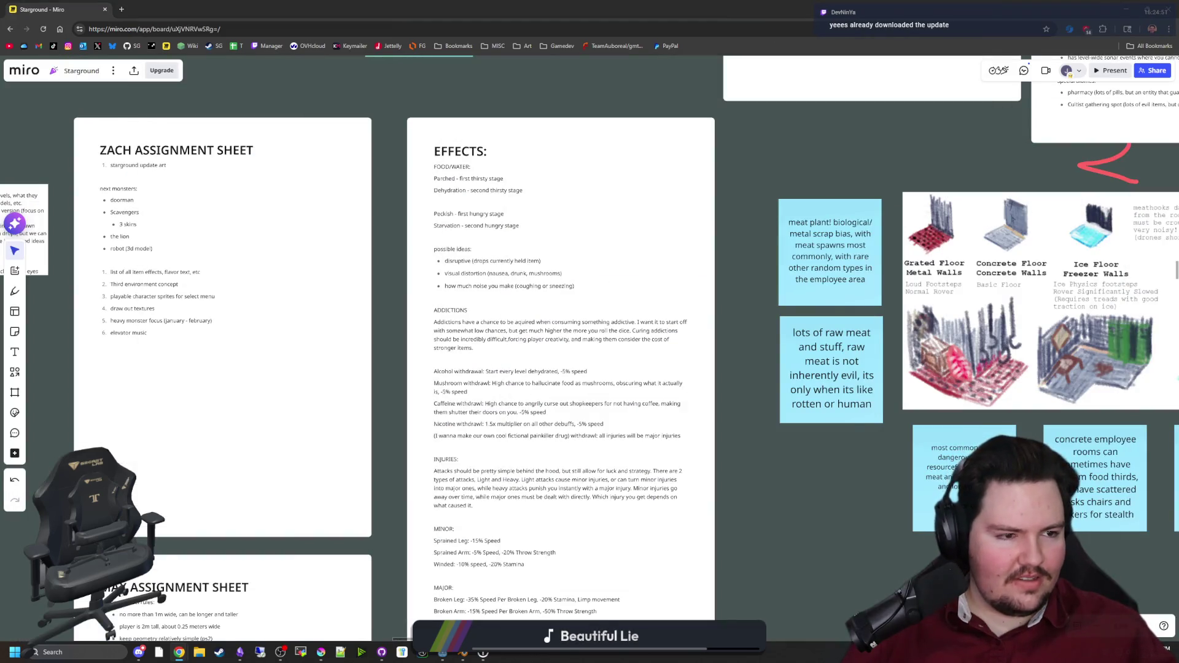
pyautogui.press('super+d')
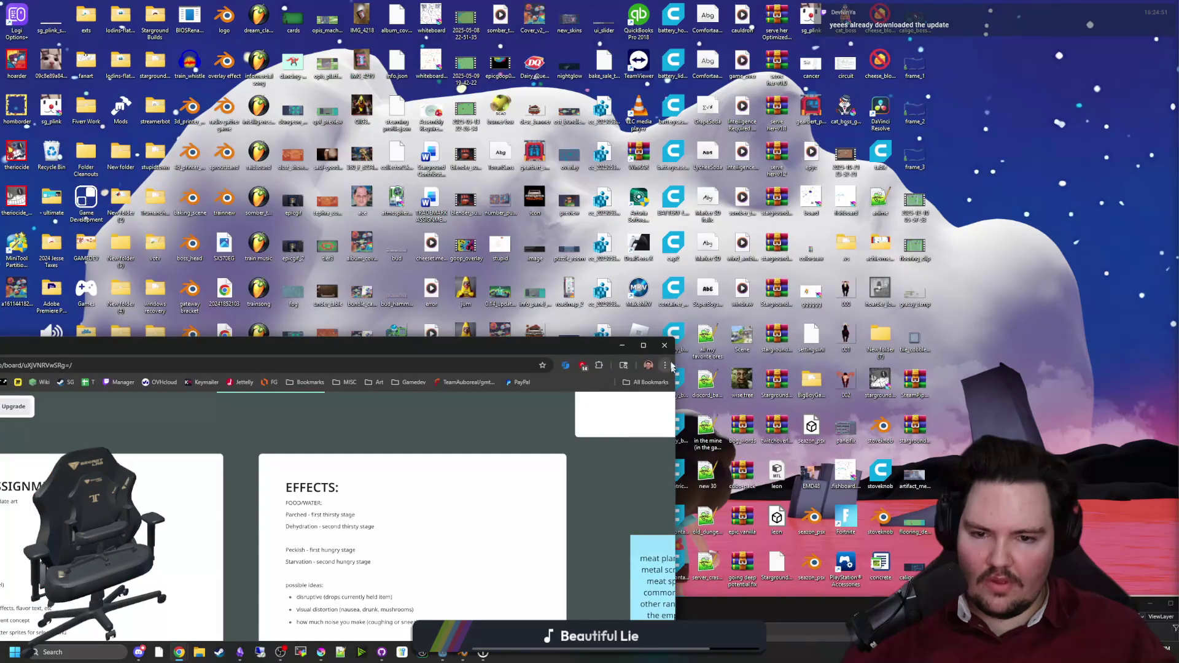
pyautogui.hotkey('alt', 'Tab')
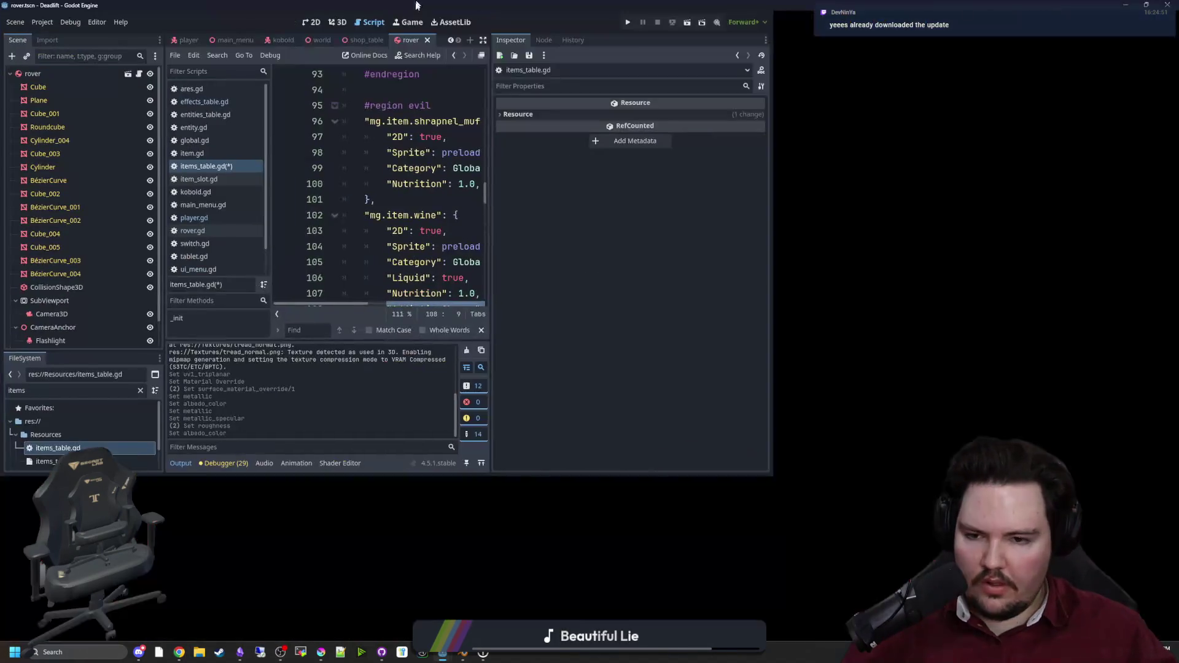
# Step: Copy the wine's AddictionChance line into the homunculus entry and change it to 0.75
pyautogui.click(512, 326)
pyautogui.moveTo(540, 309); pyautogui.dragTo(419, 309)
pyautogui.click(474, 330)
pyautogui.moveTo(540, 308); pyautogui.dragTo(425, 308)
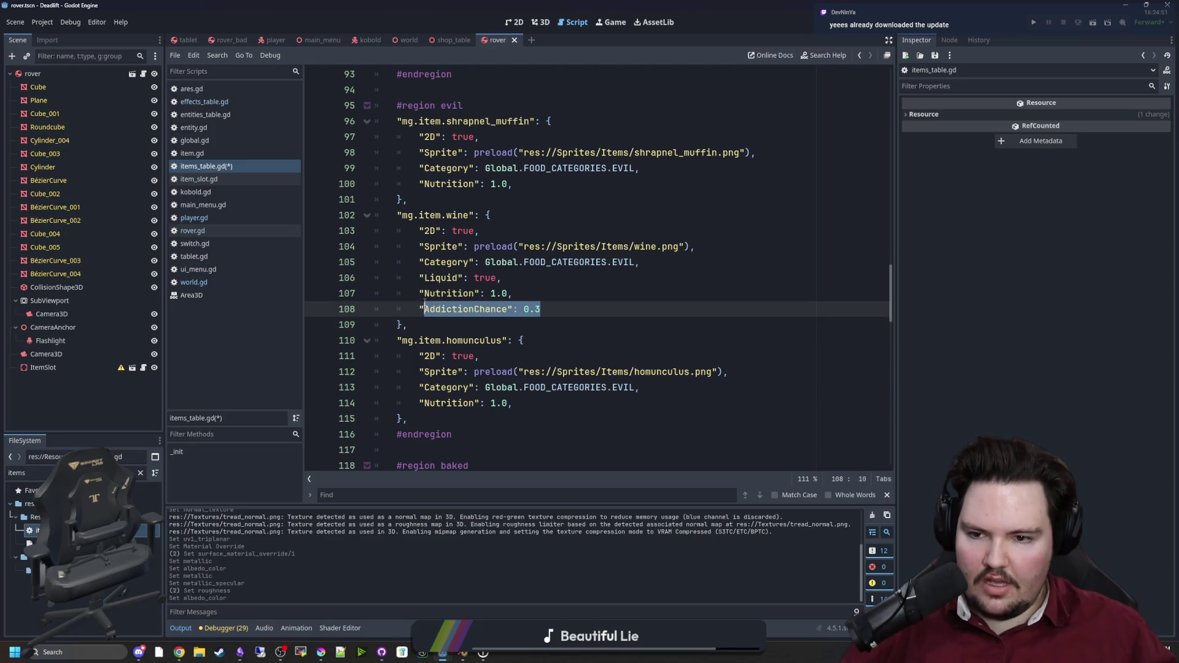
pyautogui.hotkey('ctrl', 'c')
pyautogui.click(537, 405)
pyautogui.press('Return')
pyautogui.hotkey('ctrl', 'v')
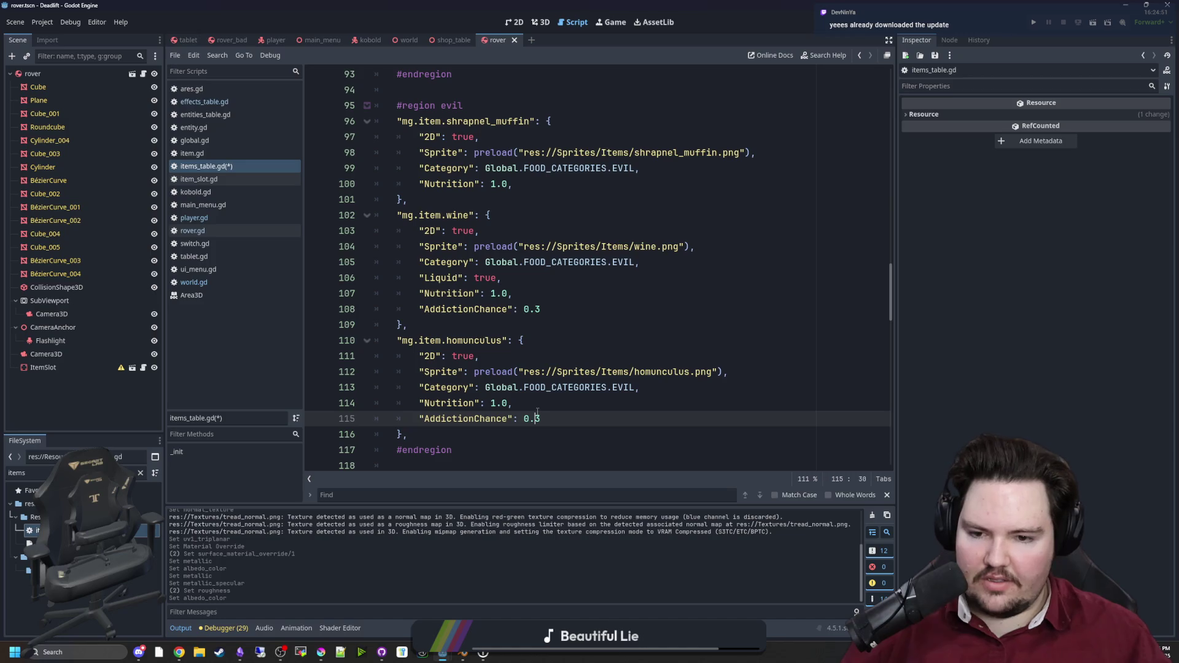
pyautogui.press('BackSpace')
pyautogui.write('75')
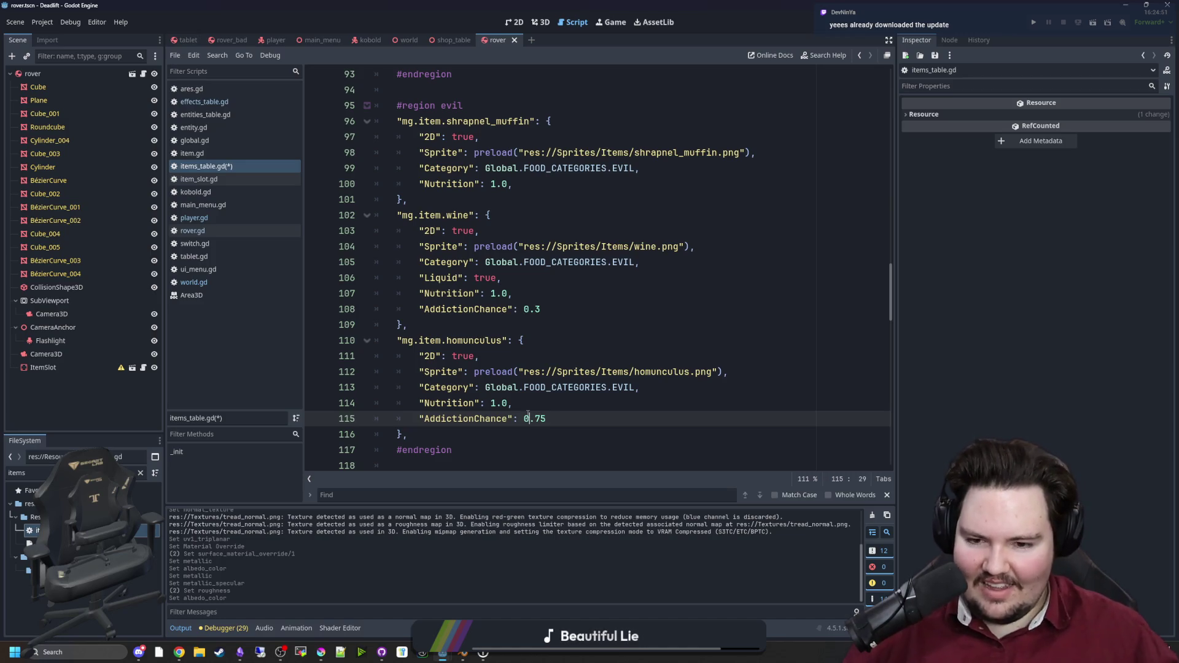
pyautogui.moveTo(577, 418); pyautogui.dragTo(419, 420)
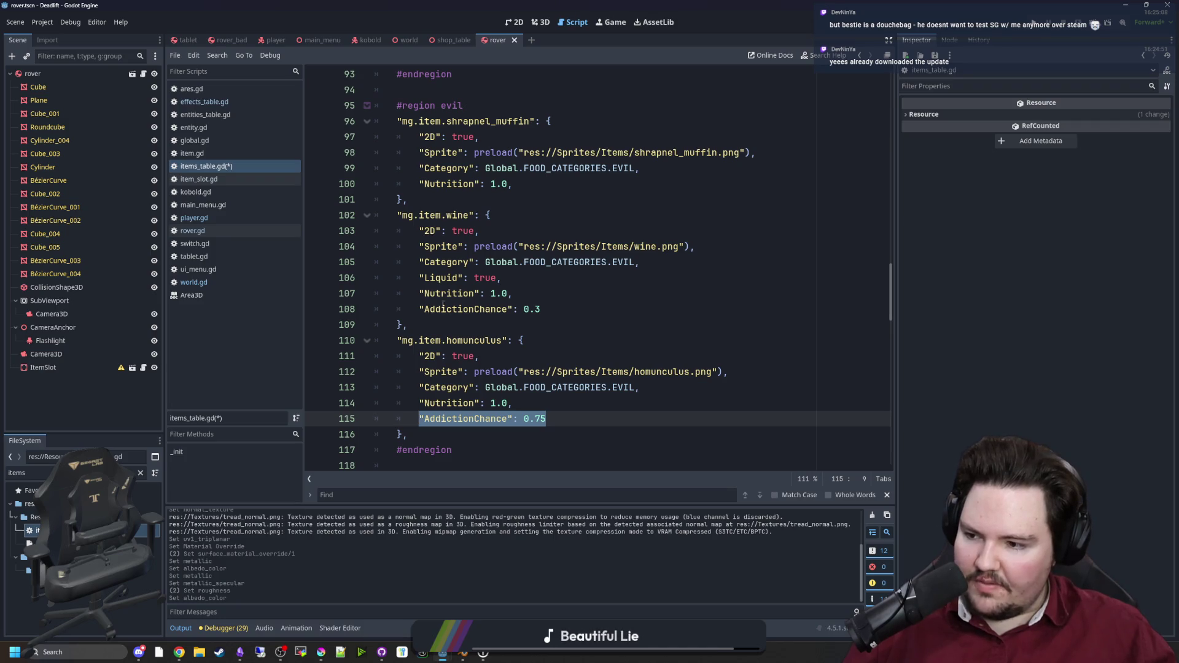
# Step: Copy homunculus's AddictionChance line and scroll to the energy_drink entry in the items table
pyautogui.click(529, 456)
pyautogui.moveTo(565, 424); pyautogui.dragTo(419, 418)
pyautogui.scroll(1, 495, 344)
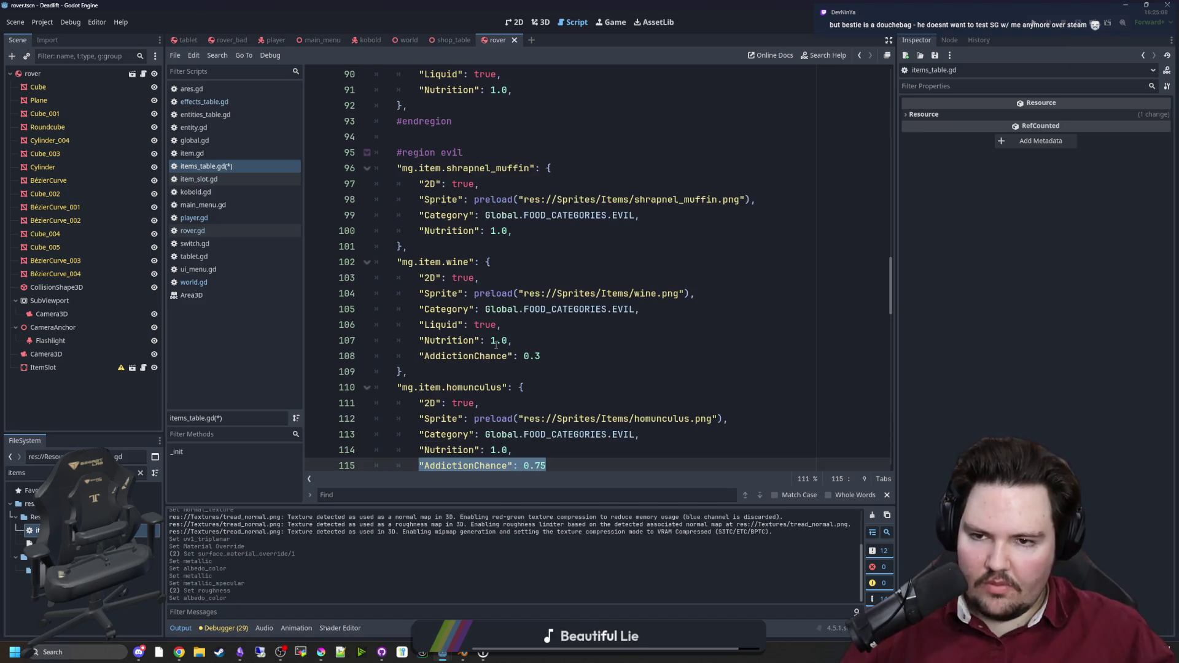
pyautogui.scroll(1, 492, 350)
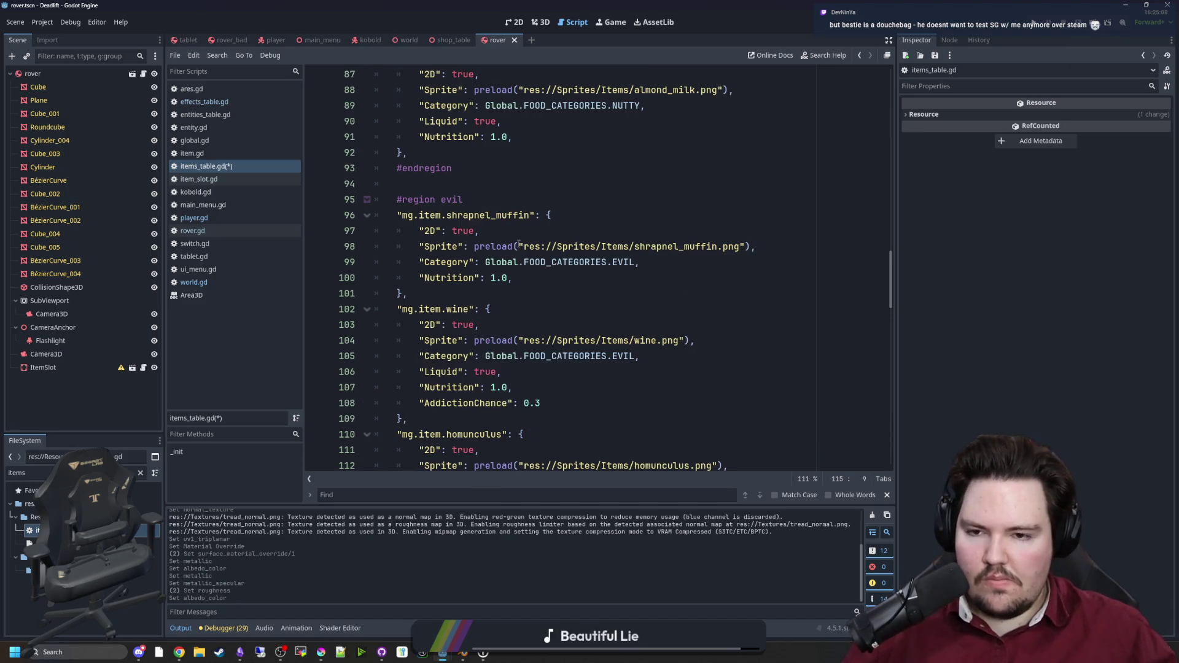
pyautogui.scroll(1, 519, 244)
pyautogui.scroll(-7, 463, 268)
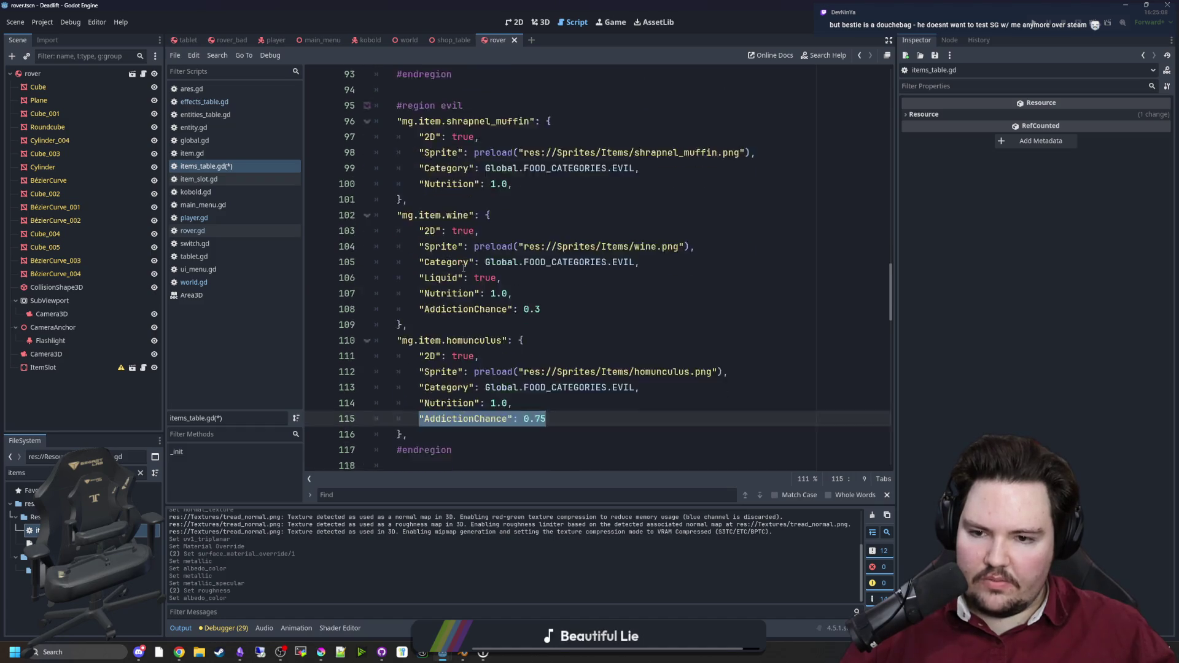
pyautogui.scroll(9, 465, 273)
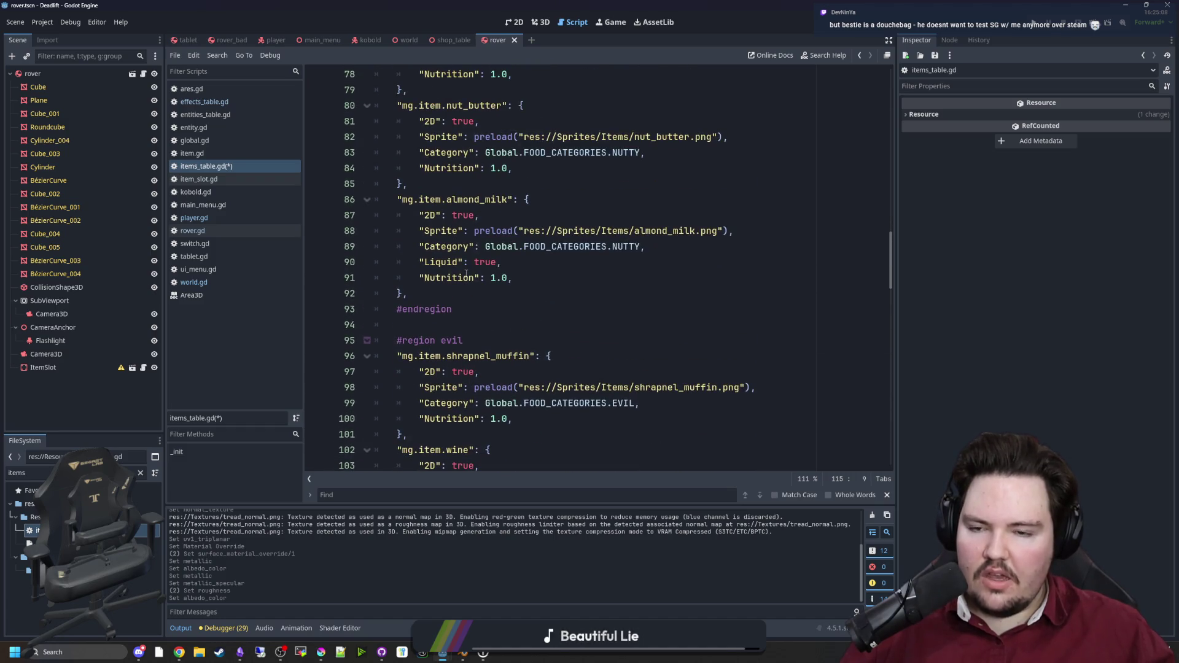
pyautogui.scroll(11, 466, 273)
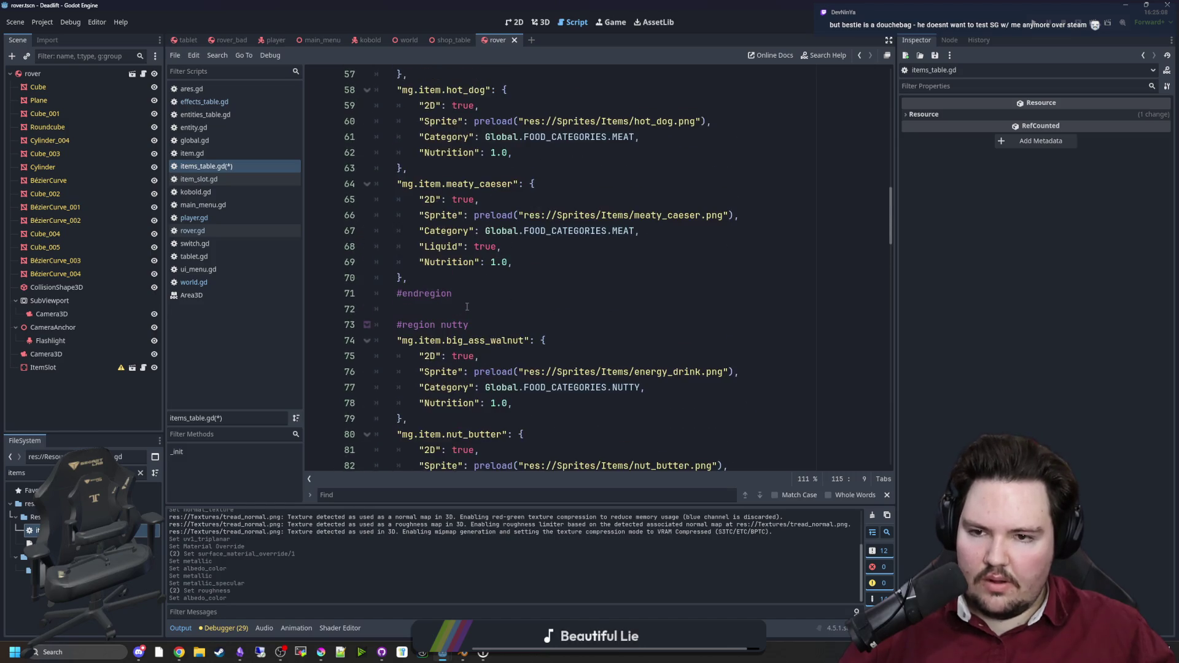
pyautogui.scroll(4, 467, 307)
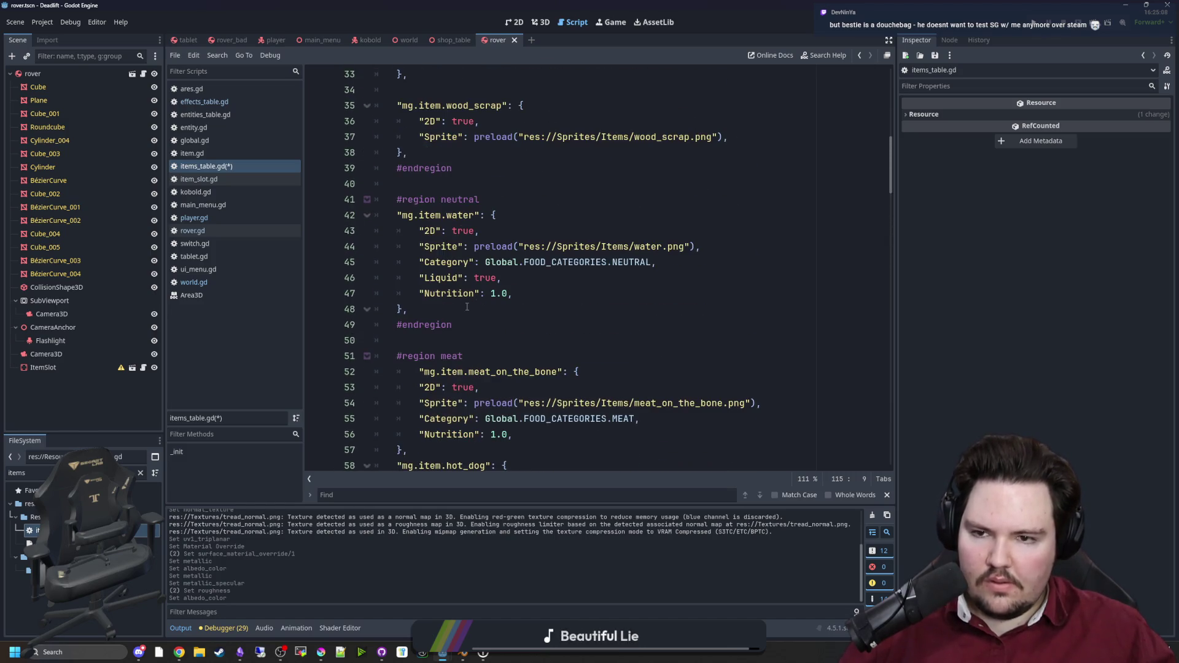
pyautogui.scroll(-20, 466, 307)
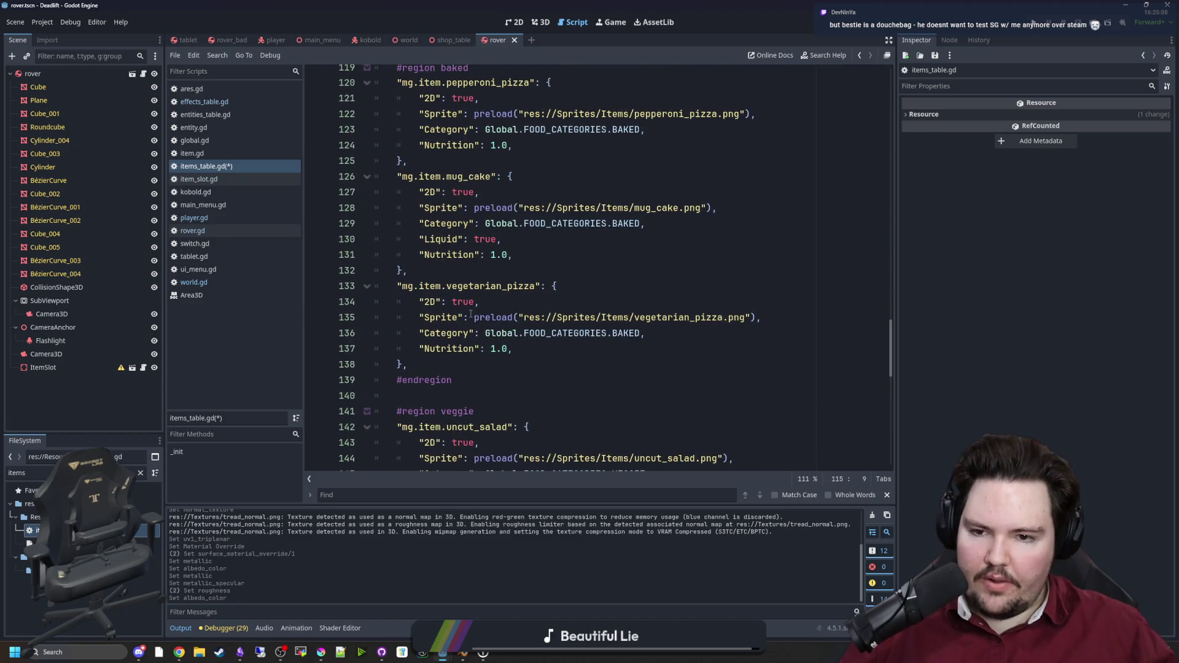
pyautogui.scroll(-6, 470, 314)
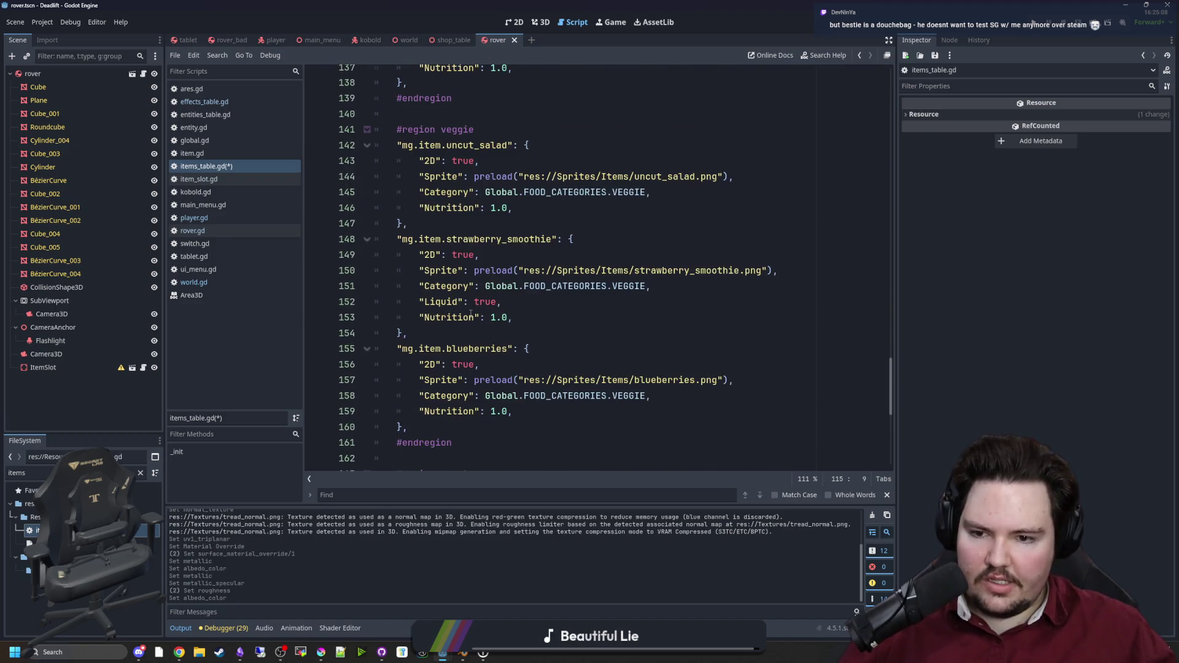
pyautogui.scroll(-8, 470, 314)
# Step: Add "AddictionChance": 0.2 on a new line after energy_drink's Nutrition line
pyautogui.click(535, 385)
pyautogui.press('Return')
pyautogui.write('"AddictionChance": 0.75')
pyautogui.press('BackSpace')
pyautogui.press('BackSpace')
pyautogui.write('2')
# Step: Check the new AddictionChance key in the energy_drink entry
pyautogui.click(536, 385)
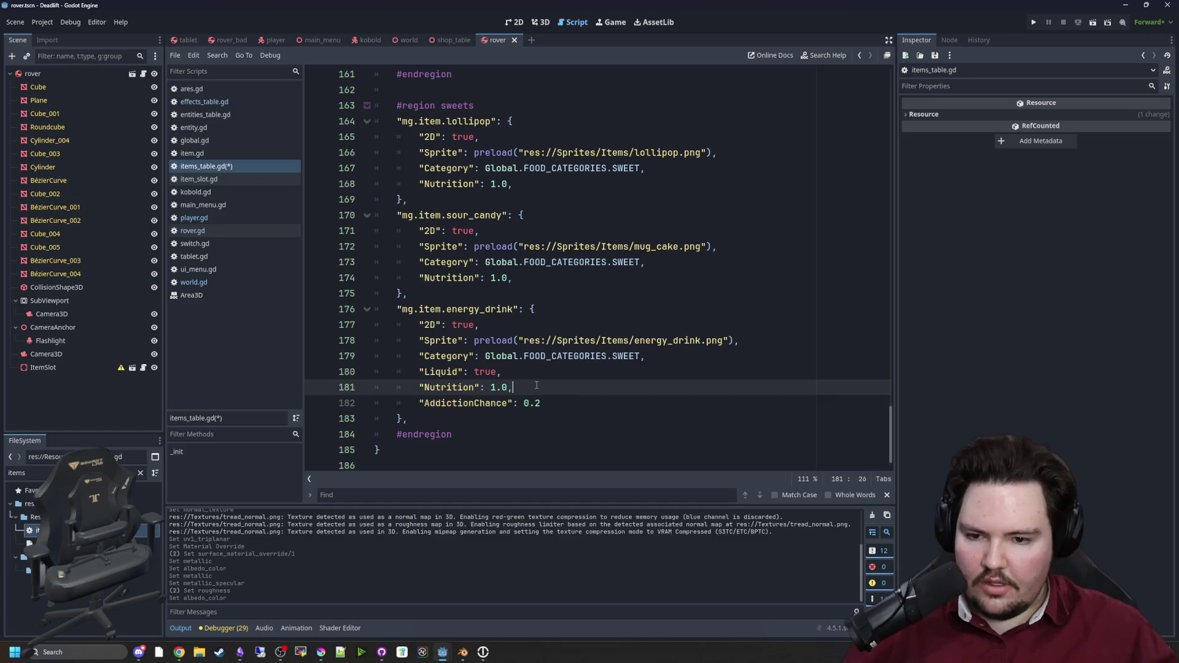
pyautogui.doubleClick(465, 402)
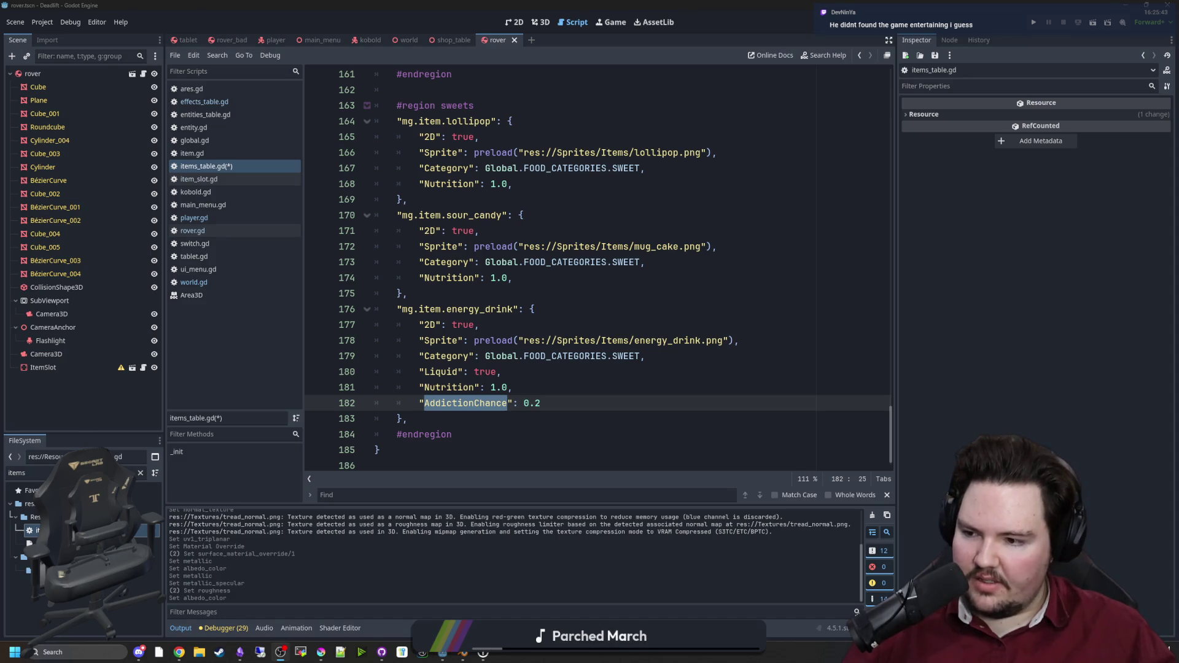
pyautogui.doubleClick(438, 406)
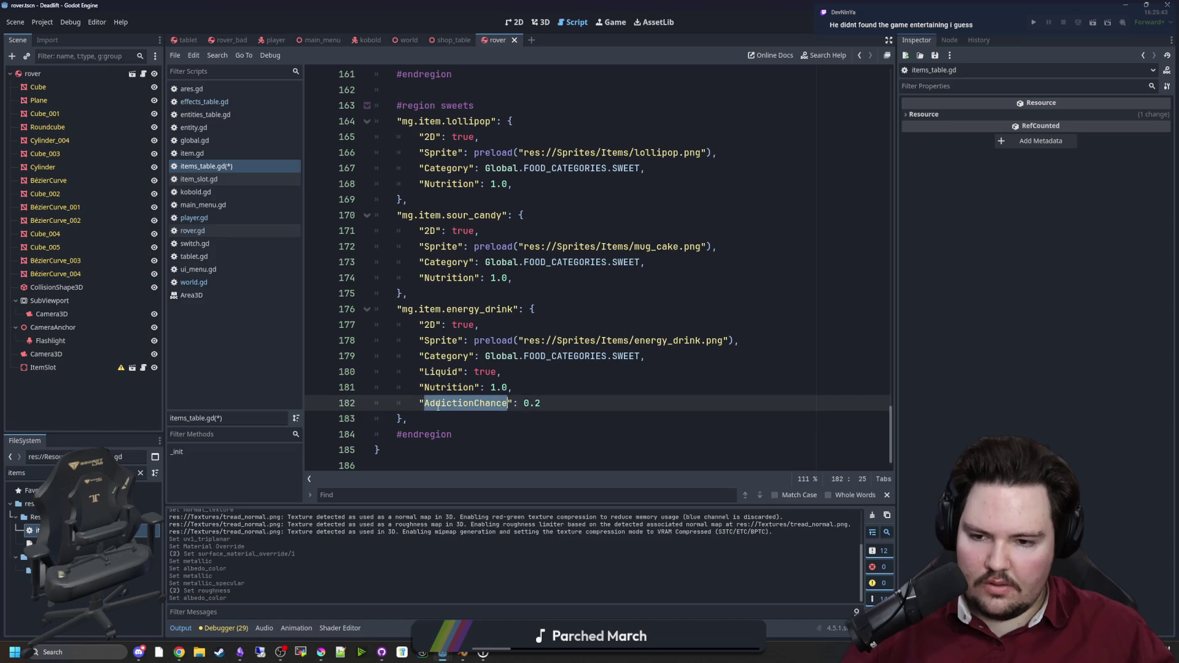
pyautogui.click(617, 391)
pyautogui.doubleClick(472, 402)
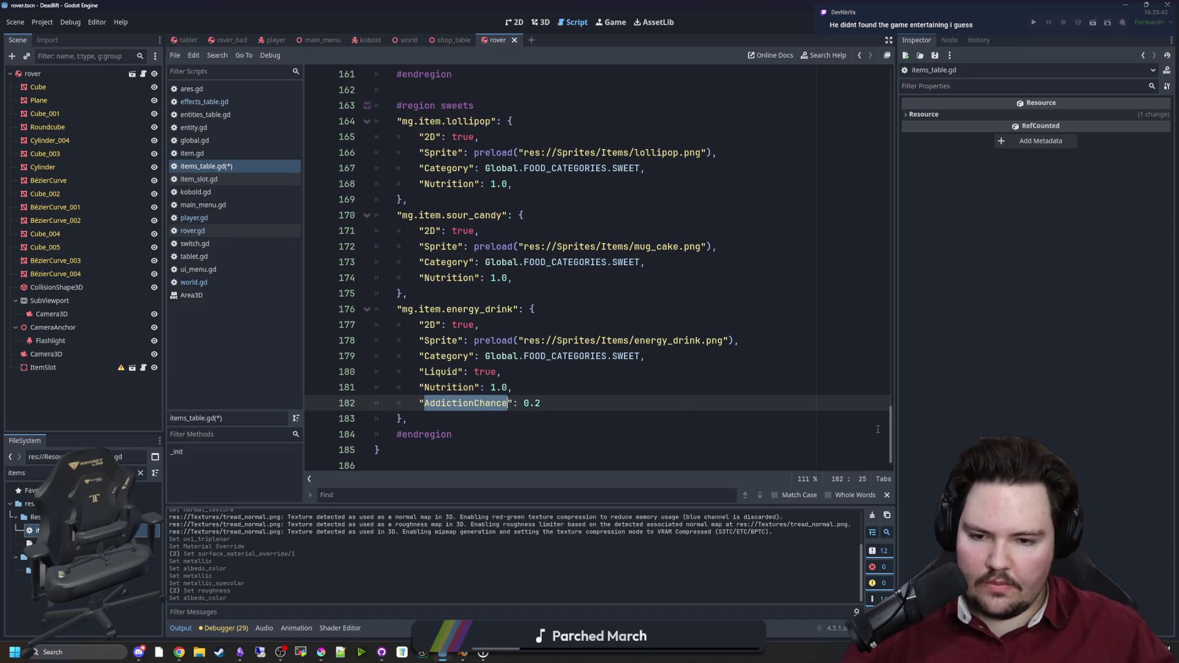
pyautogui.moveTo(899, 434); pyautogui.dragTo(902, 150)
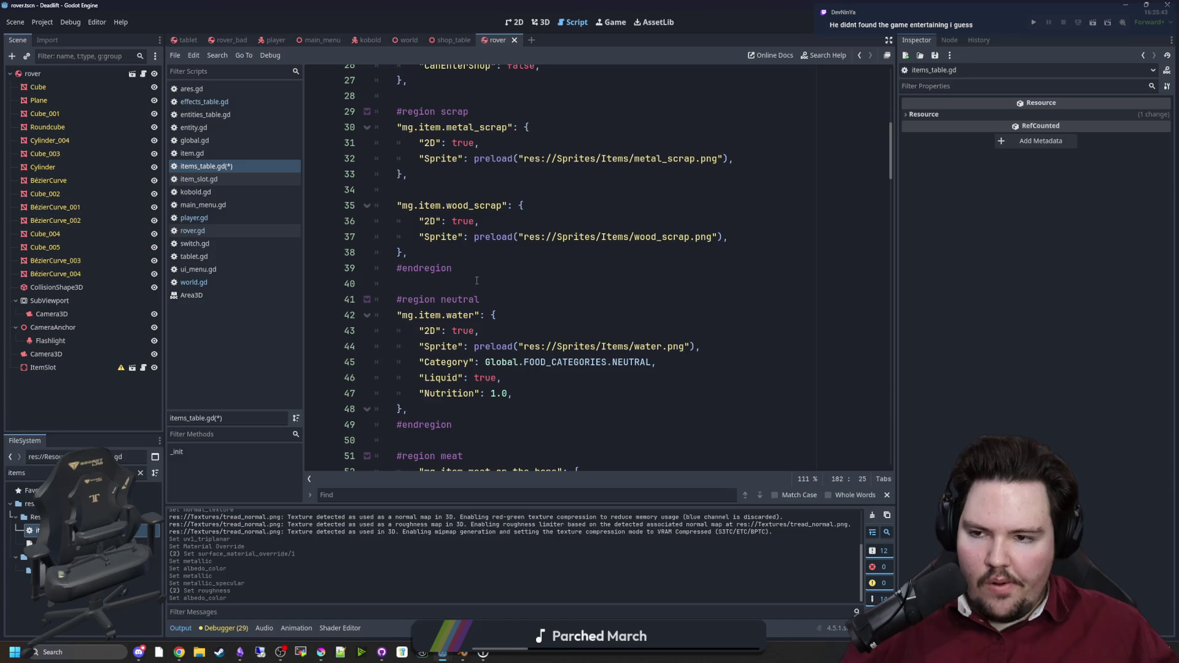
pyautogui.scroll(-20, 422, 279)
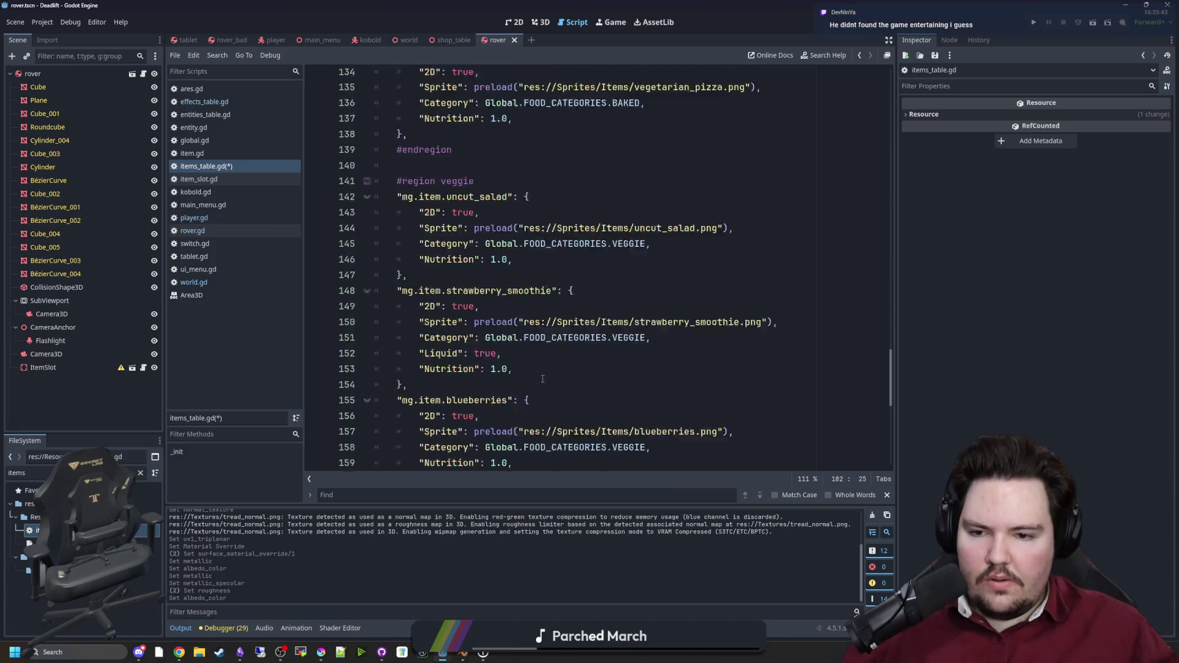
pyautogui.click(461, 403)
pyautogui.doubleClick(460, 387)
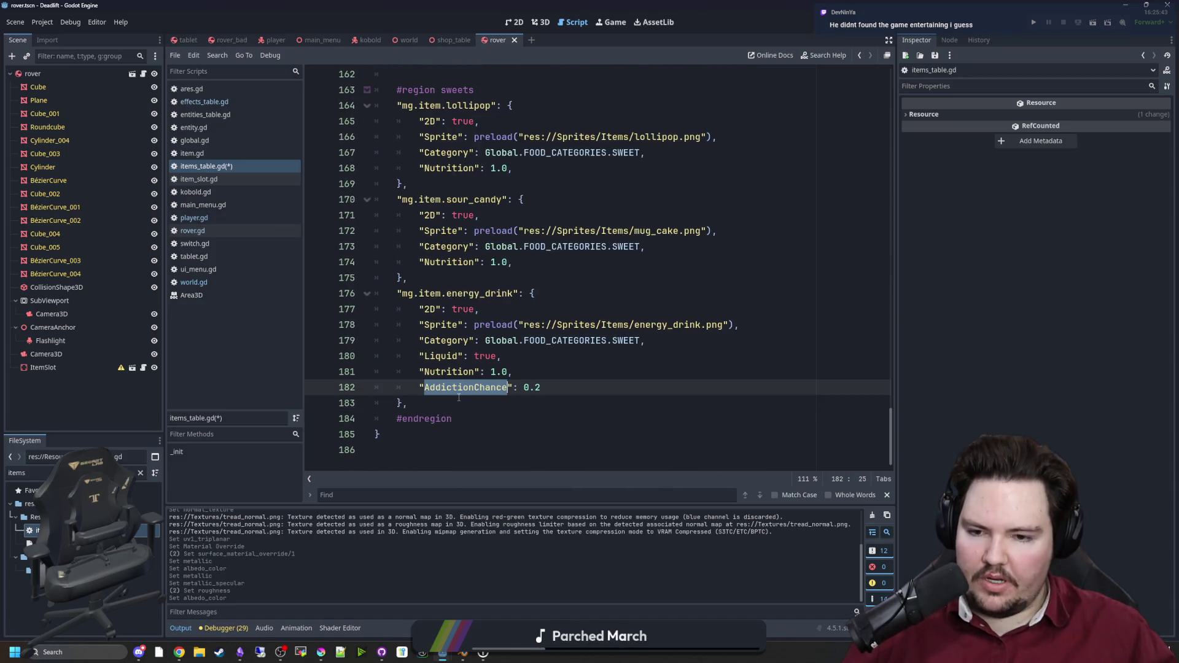
pyautogui.click(459, 403)
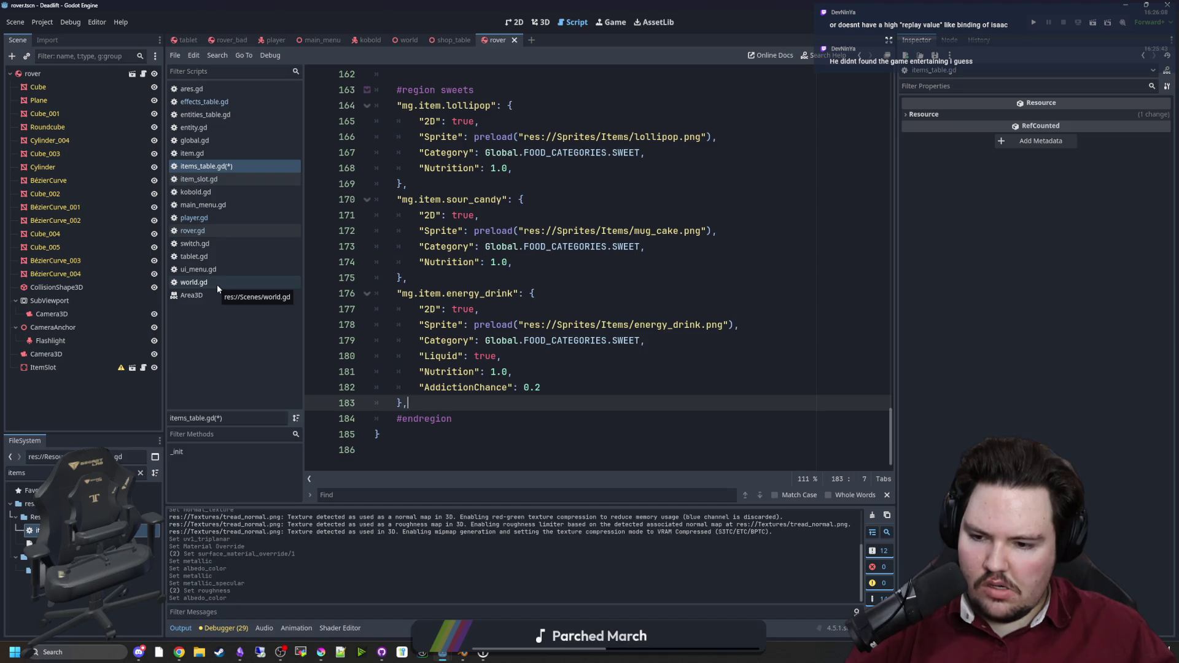
# Step: Open world.gd and insert a new indented line after 'waterGood = true' in the sleep transition
pyautogui.click(248, 286)
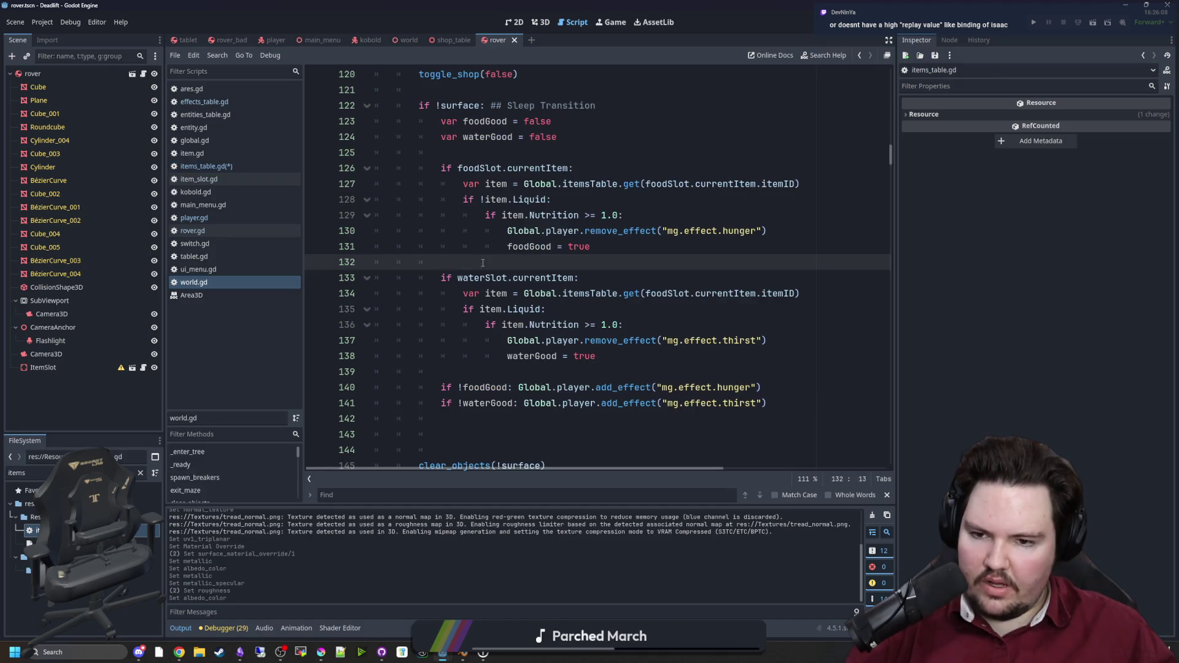
pyautogui.click(467, 373)
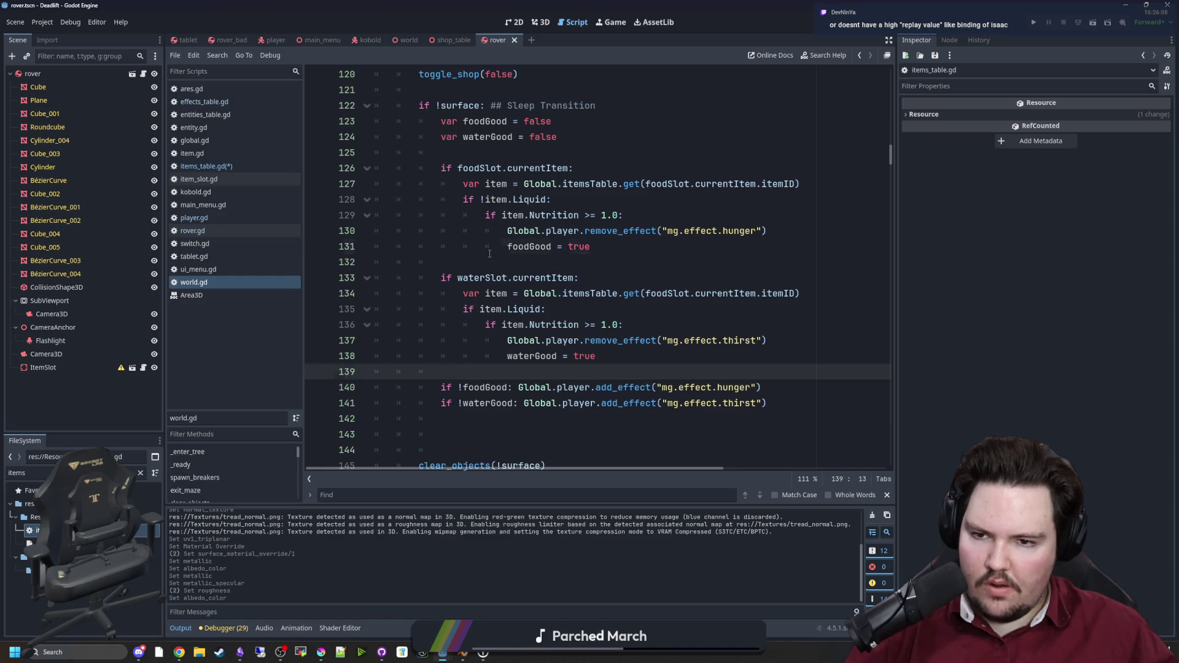
pyautogui.click(489, 254)
pyautogui.scroll(2, 552, 289)
pyautogui.click(610, 325)
pyautogui.click(610, 339)
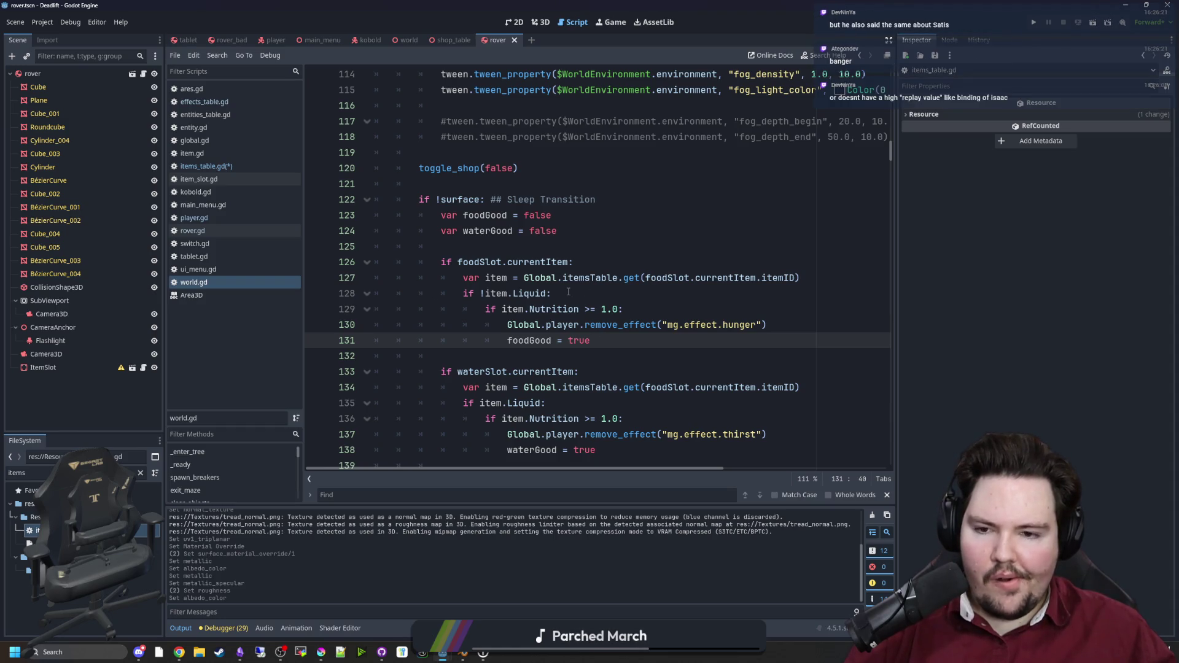
pyautogui.scroll(-2, 568, 291)
pyautogui.click(558, 308)
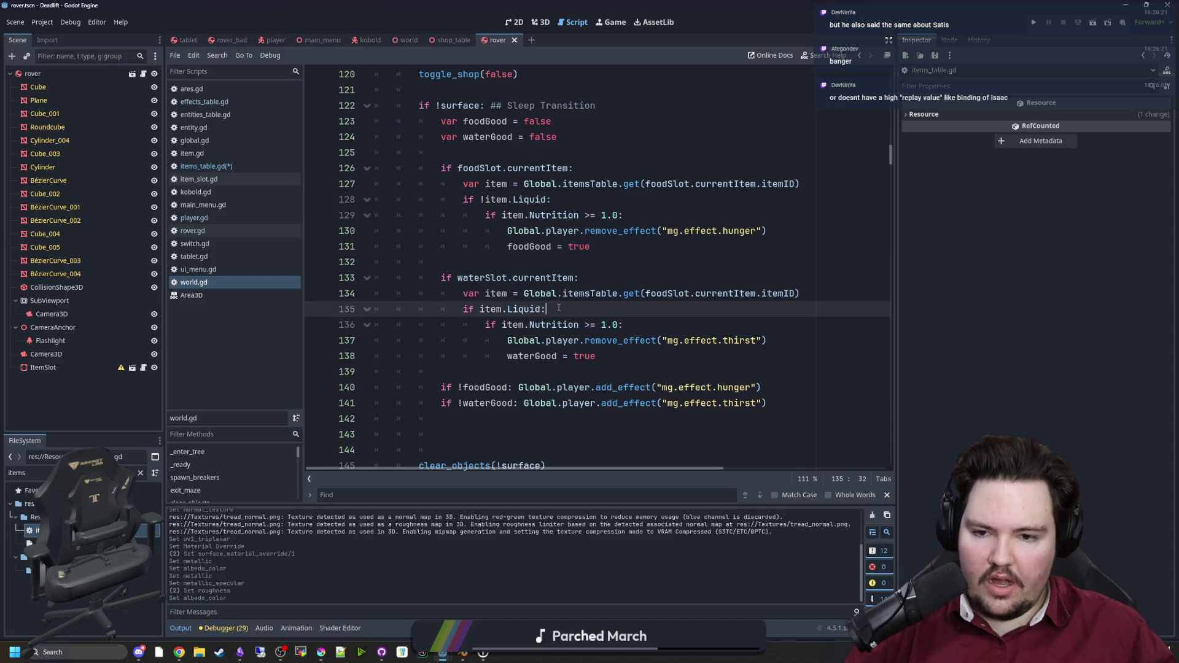
pyautogui.click(626, 353)
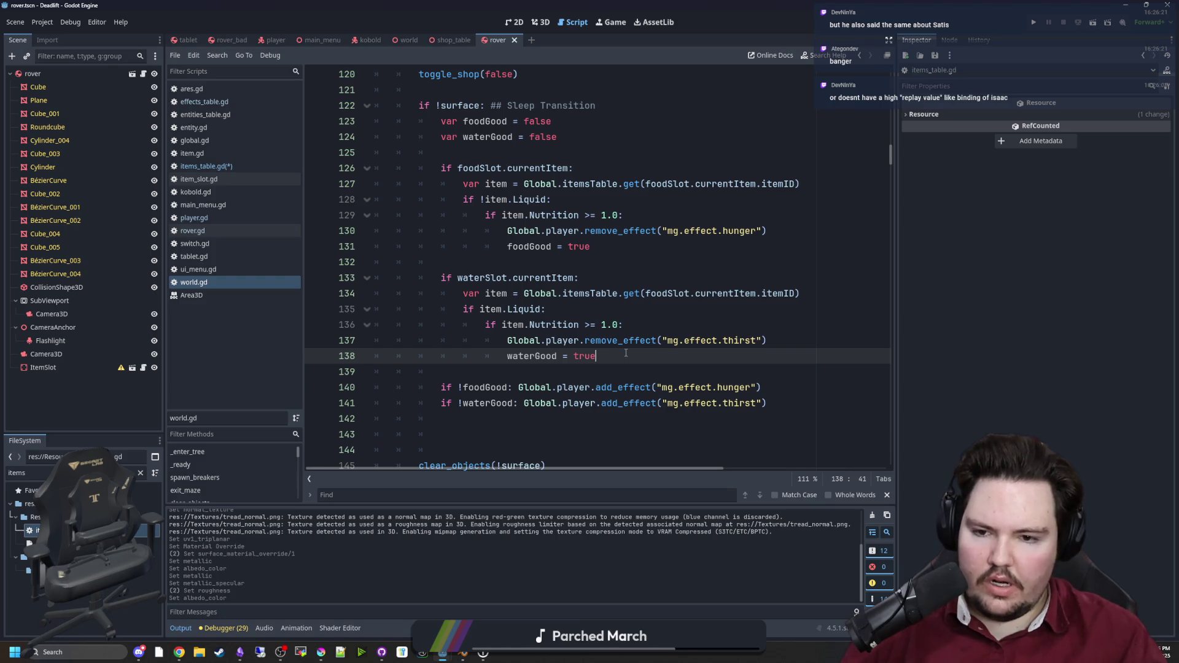
pyautogui.press('Return')
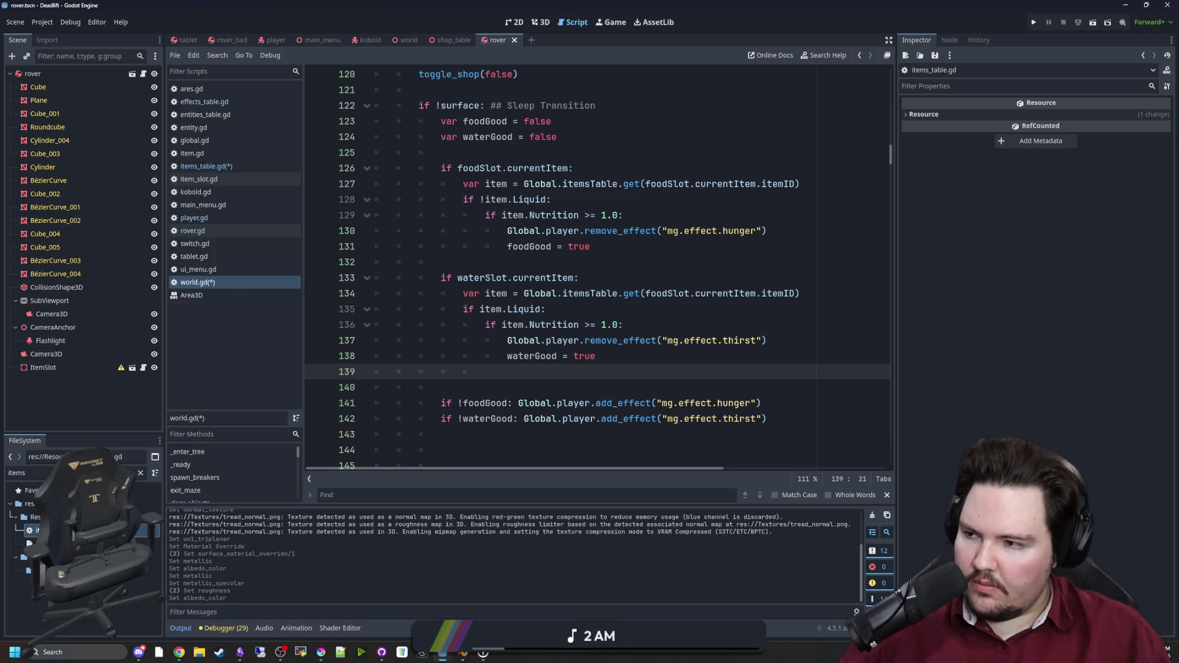
pyautogui.click(280, 652)
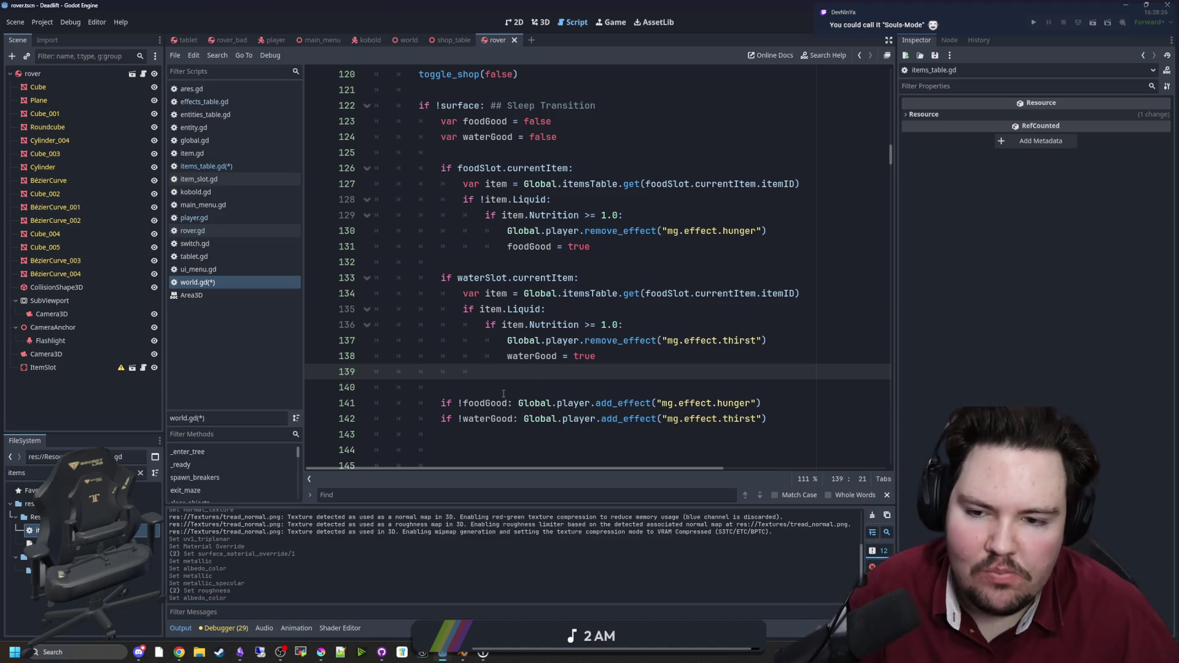
pyautogui.write('randf_range(')
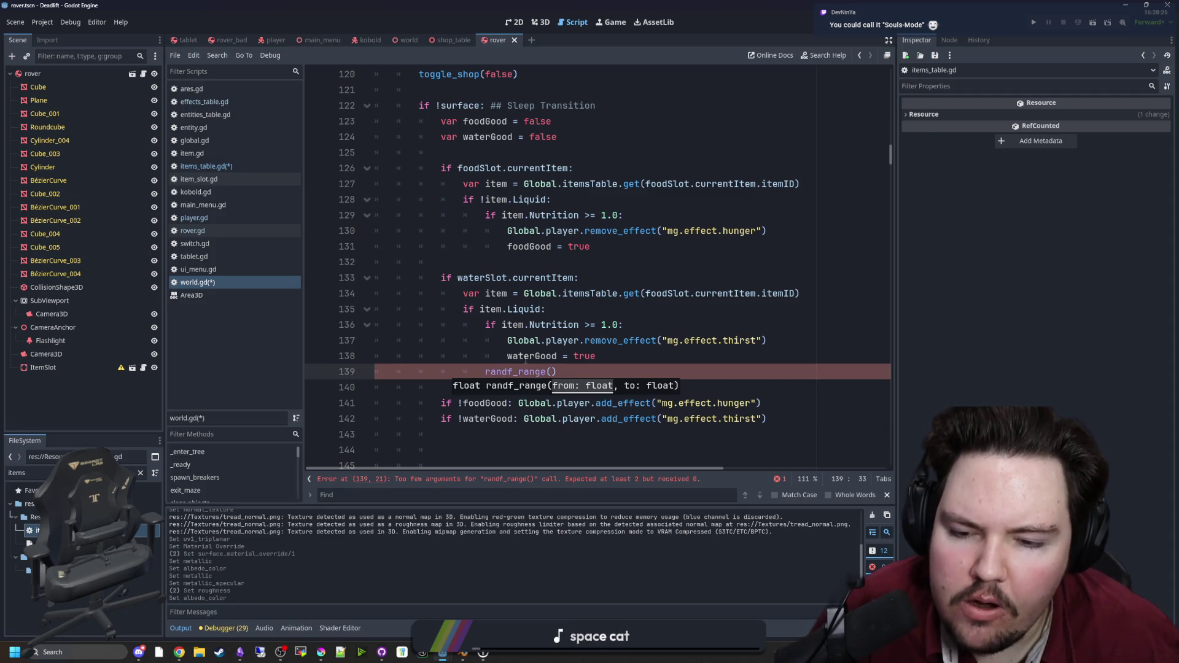
# Step: Write 'if randf_range(0, 1) < item.AddictionChance:' on line 139 and start its block
pyautogui.write('0, 1')
pyautogui.press('Home')
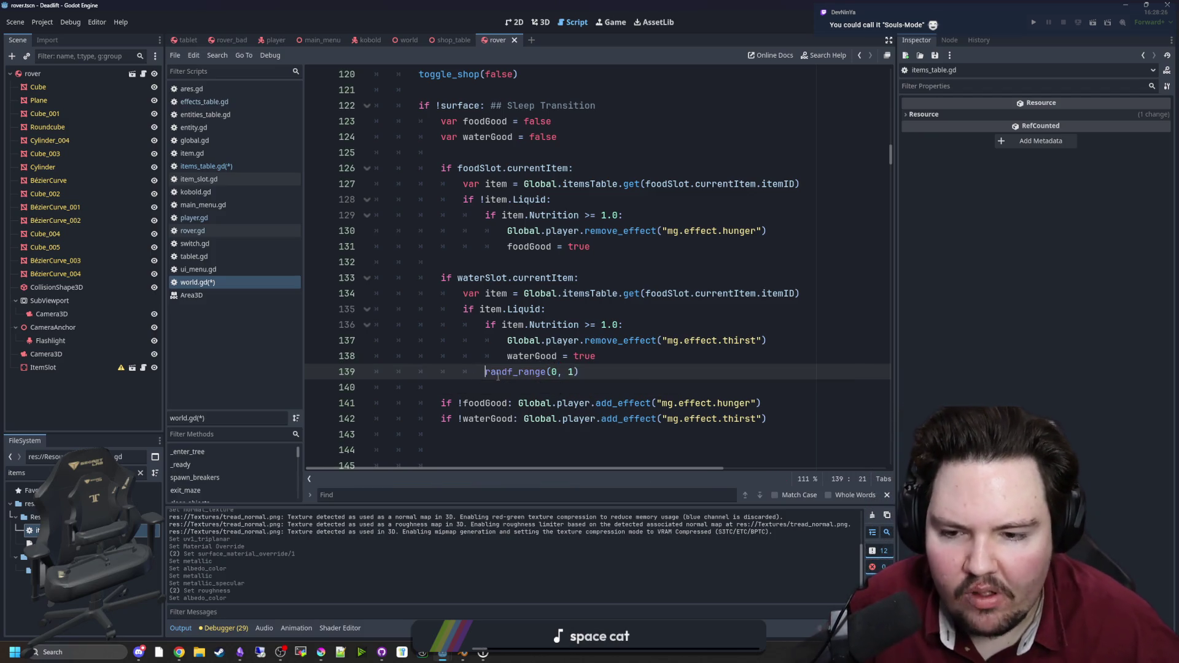
pyautogui.write('if')
pyautogui.press('End')
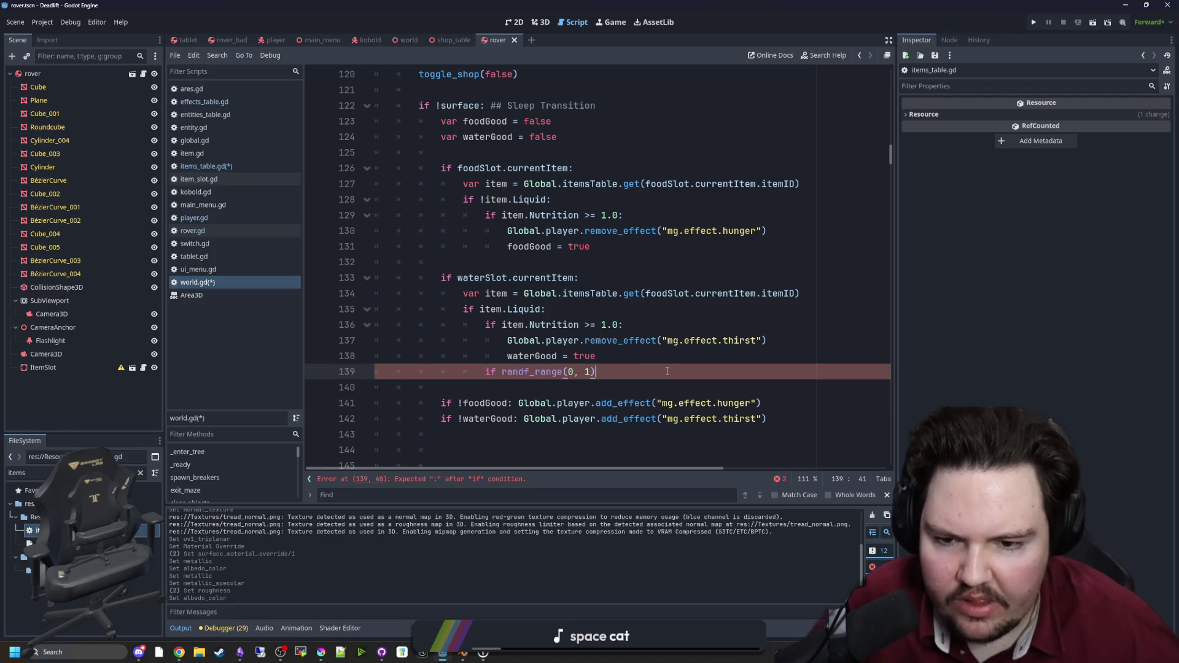
pyautogui.write('it')
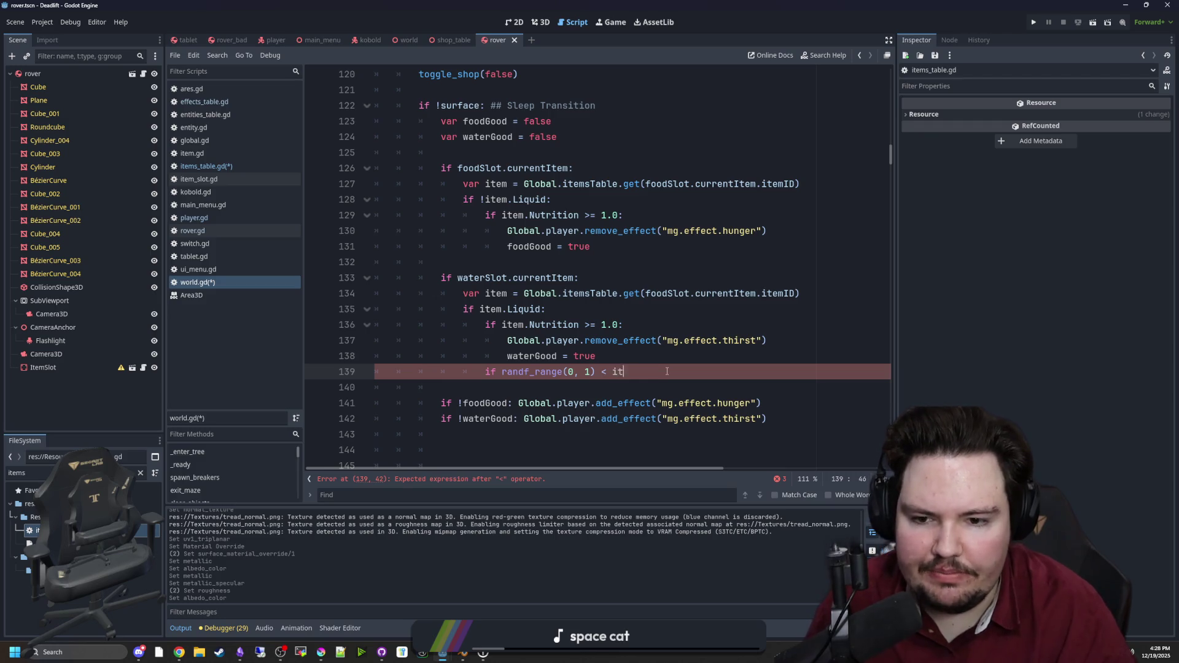
pyautogui.write('em.AddictionChance')
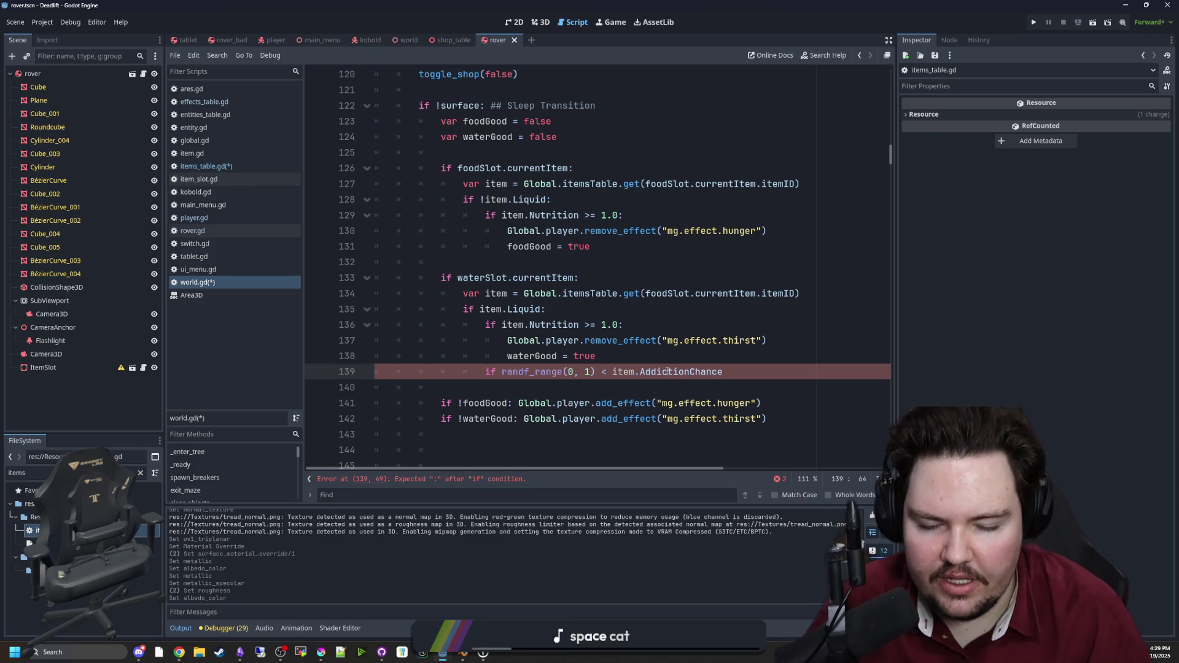
pyautogui.write(':')
pyautogui.press('Return')
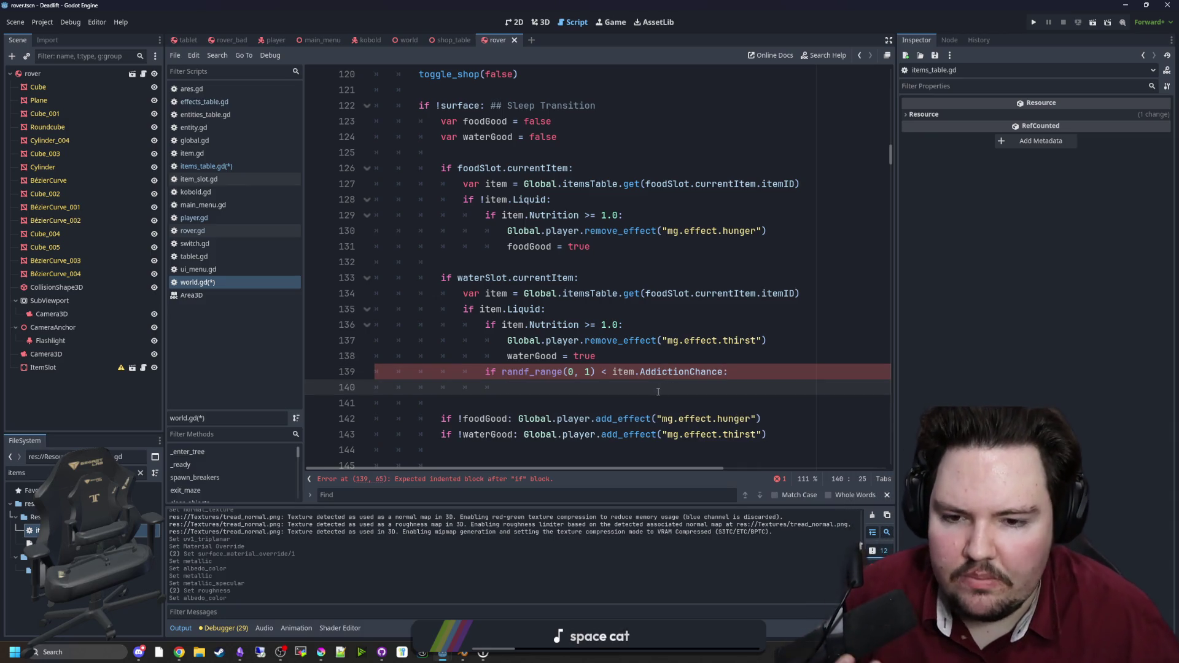
# Step: Cut randf_range(0, 1) out of the if condition
pyautogui.scroll(-1, 657, 366)
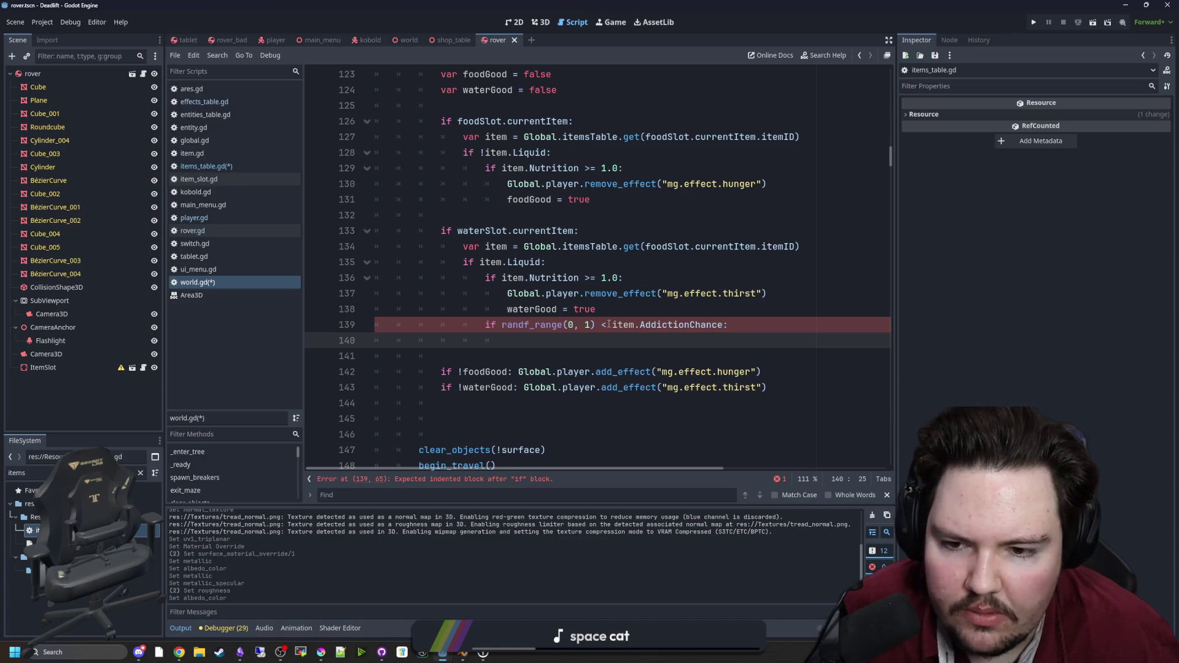
pyautogui.moveTo(594, 325); pyautogui.dragTo(498, 324)
pyautogui.hotkey('ctrl', 'x')
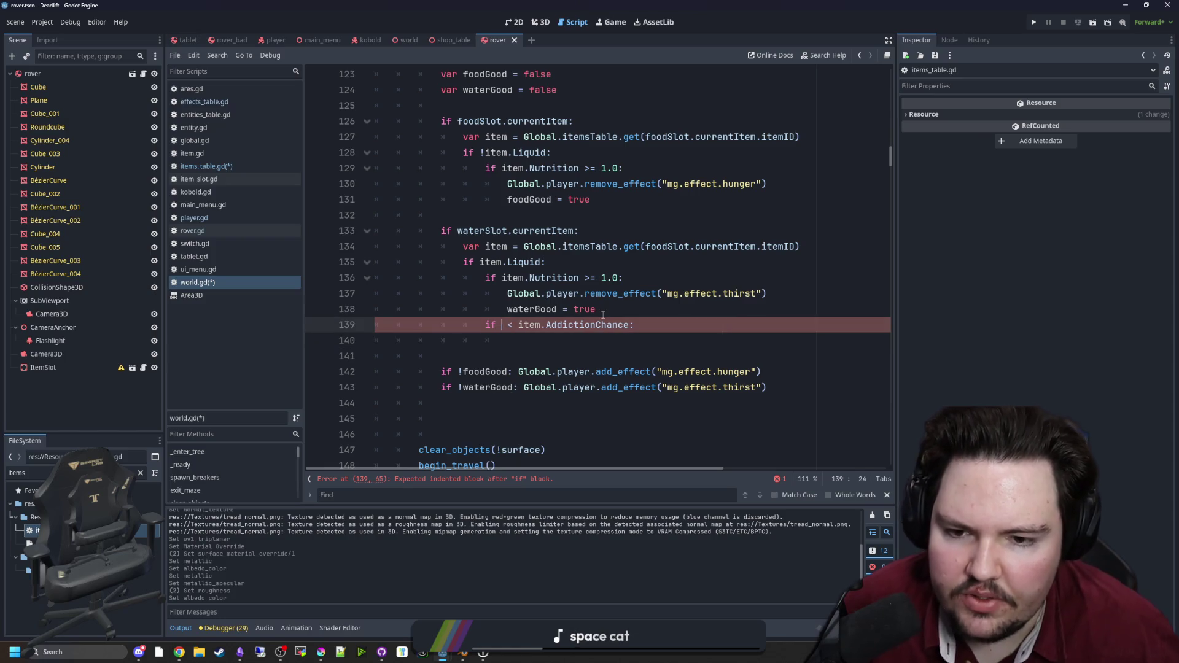
# Step: Add 'var roll = randf_range(0, 1)' on a new line above the if condition
pyautogui.click(603, 309)
pyautogui.press('Return')
pyautogui.write('v')
pyautogui.press('BackSpace')
pyautogui.press('BackSpace')
pyautogui.write('qv')
pyautogui.press('BackSpace')
pyautogui.press('BackSpace')
pyautogui.write('var roll =')
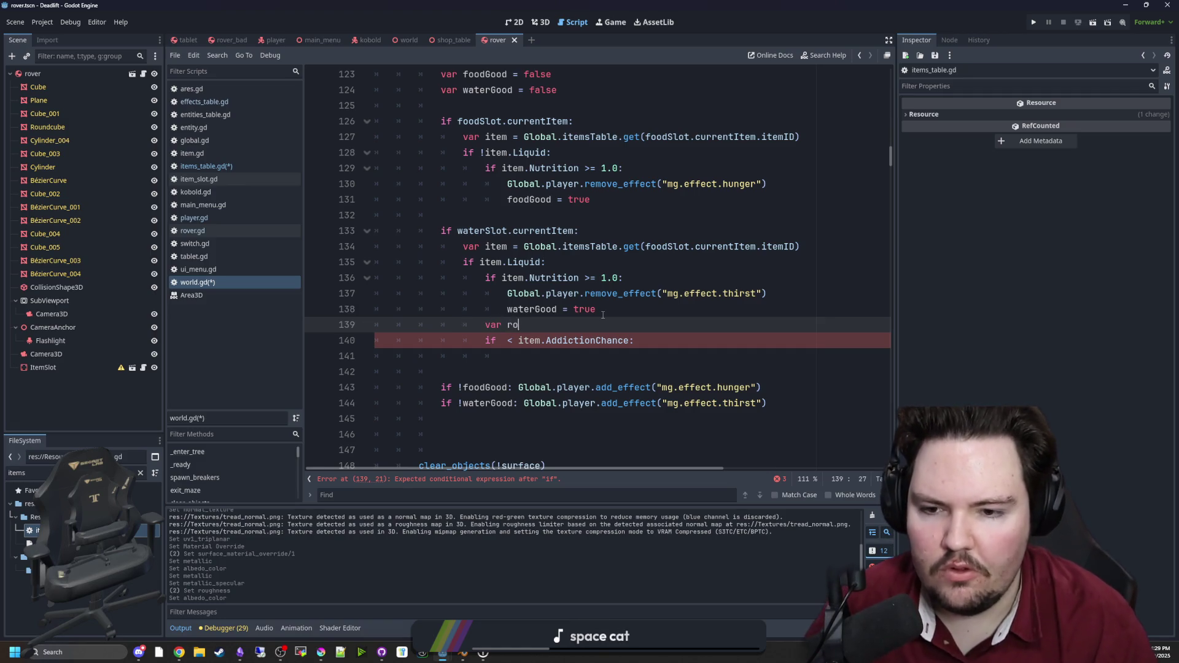
pyautogui.hotkey('ctrl', 'v')
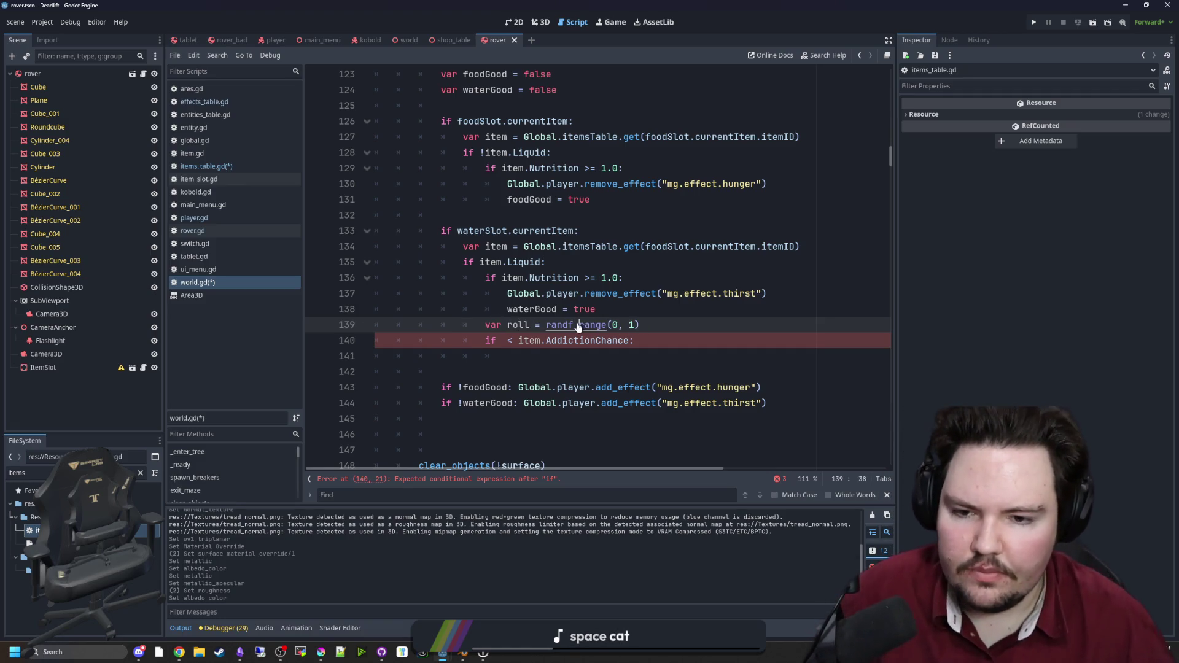
# Step: Put roll into the condition so it reads 'if roll < item.AddictionChance:'
pyautogui.keyDown('ctrl'); pyautogui.click(597, 324); pyautogui.keyUp('ctrl')
pyautogui.hotkey('alt', 'Left')
pyautogui.click(504, 340)
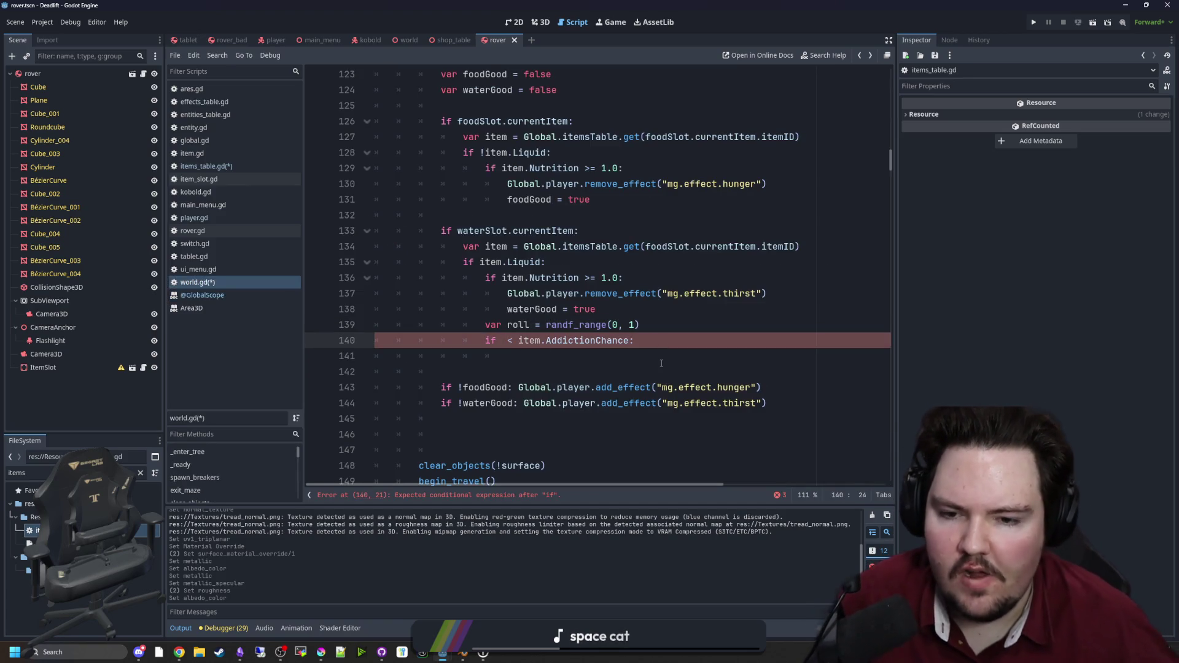
pyautogui.write('roll')
# Step: Review the roll and if lines, then open the randf_range documentation again
pyautogui.click(691, 324)
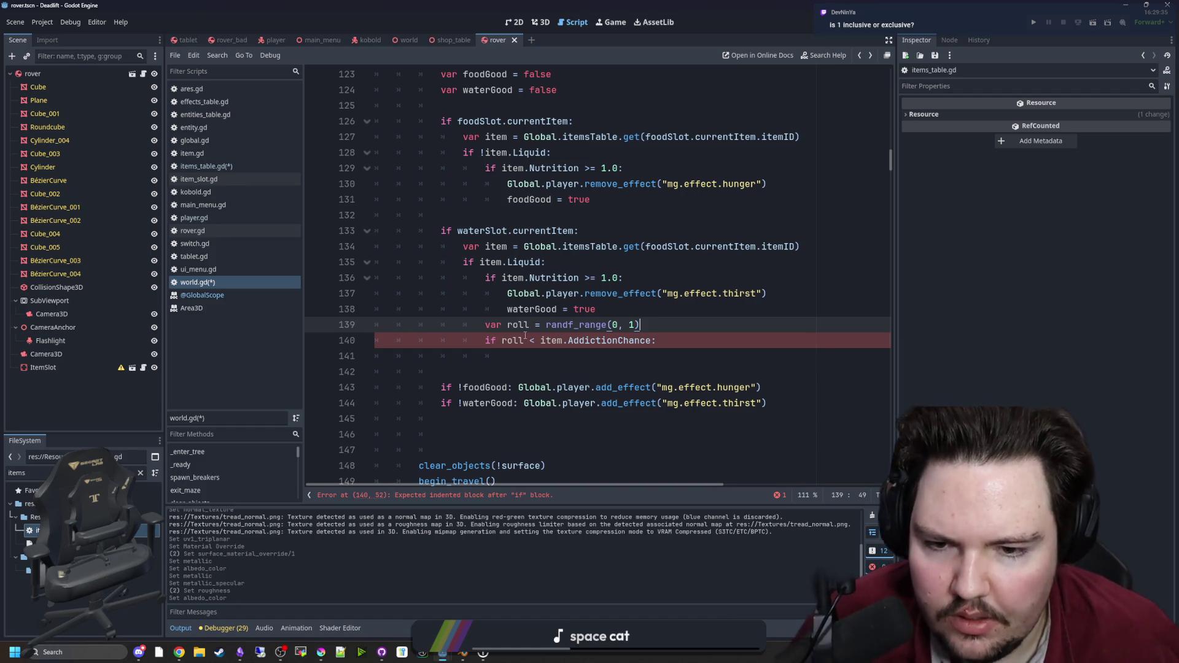
pyautogui.moveTo(525, 335)
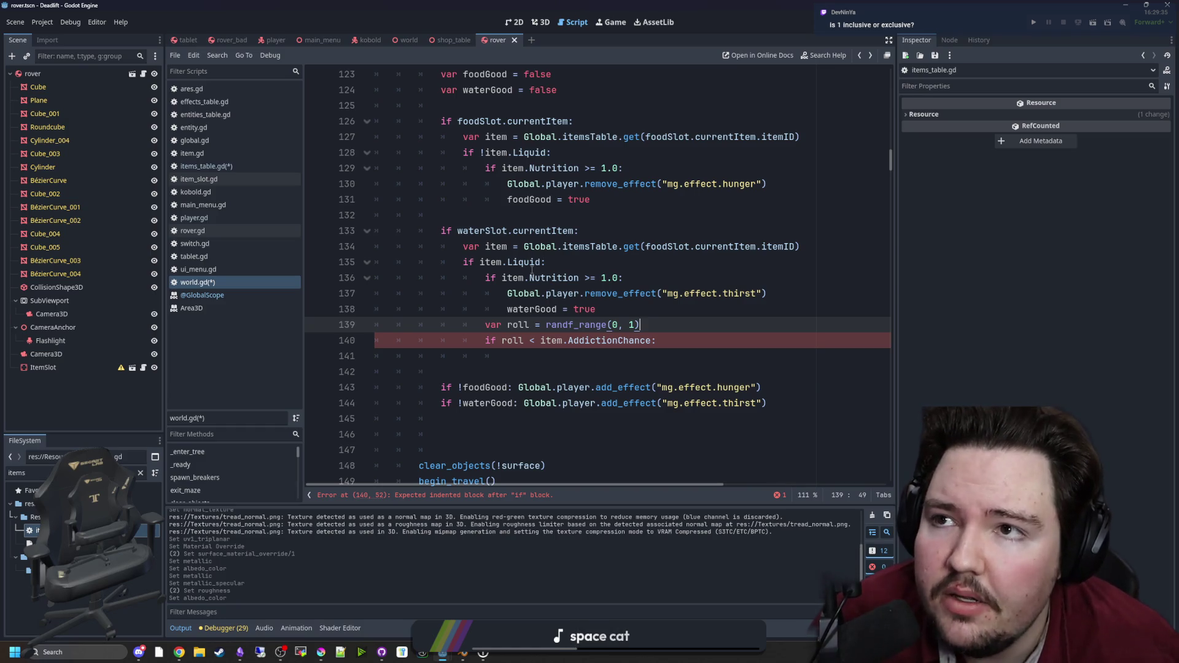
pyautogui.click(630, 324)
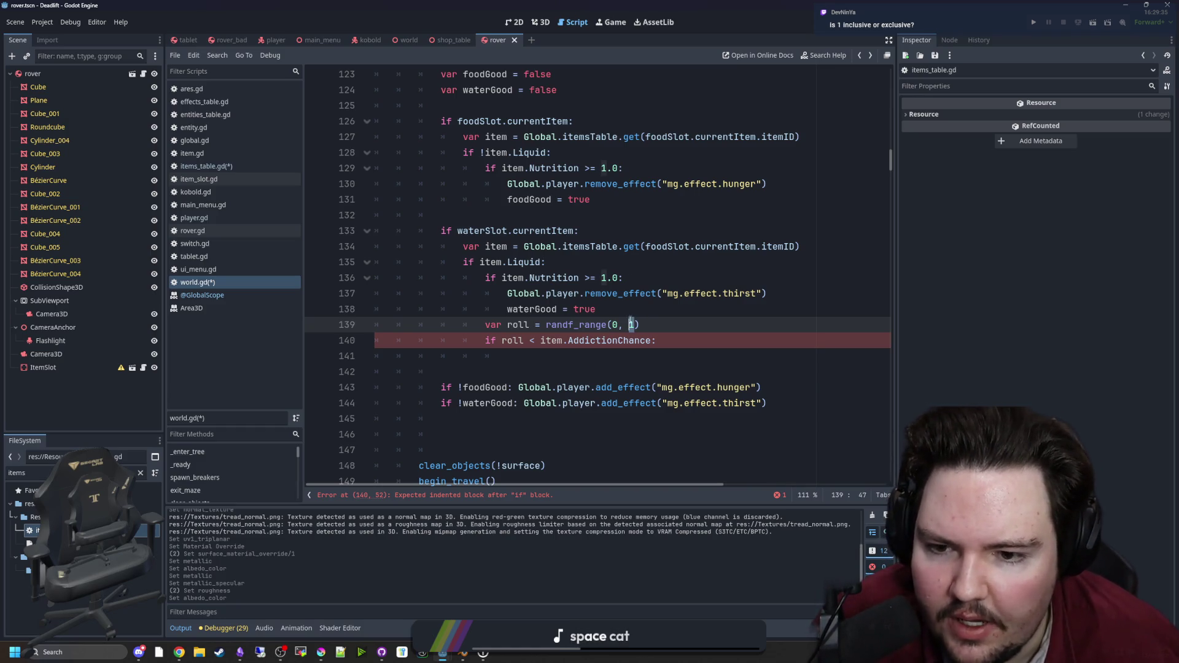
pyautogui.click(630, 312)
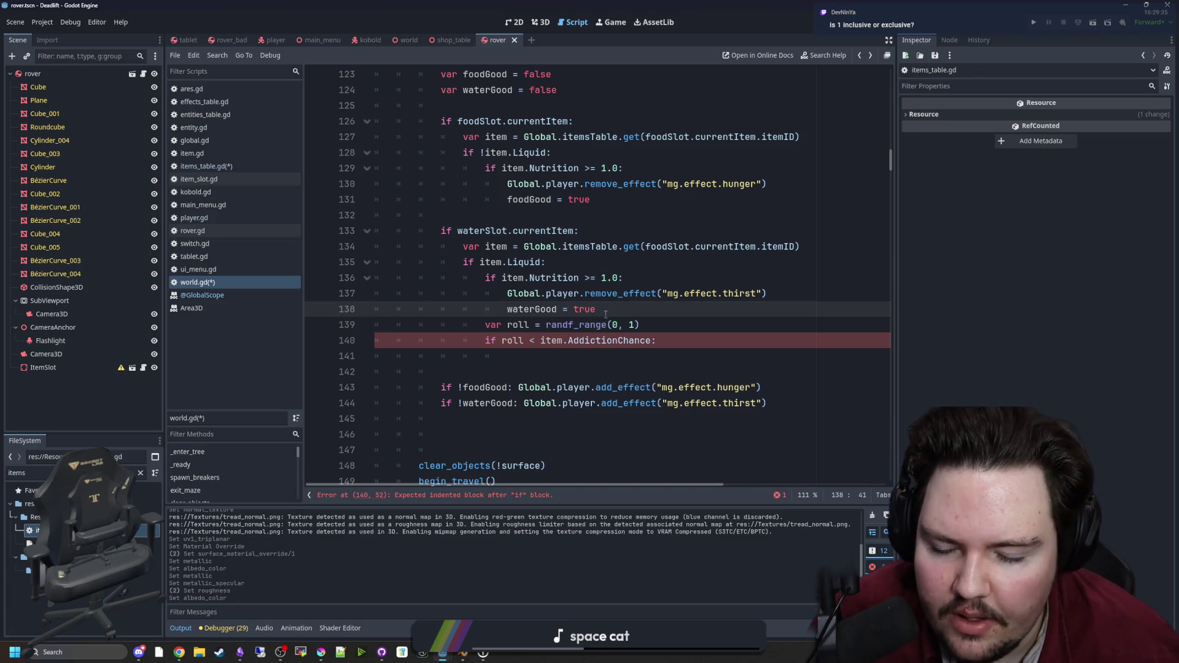
pyautogui.moveTo(485, 340); pyautogui.dragTo(695, 335)
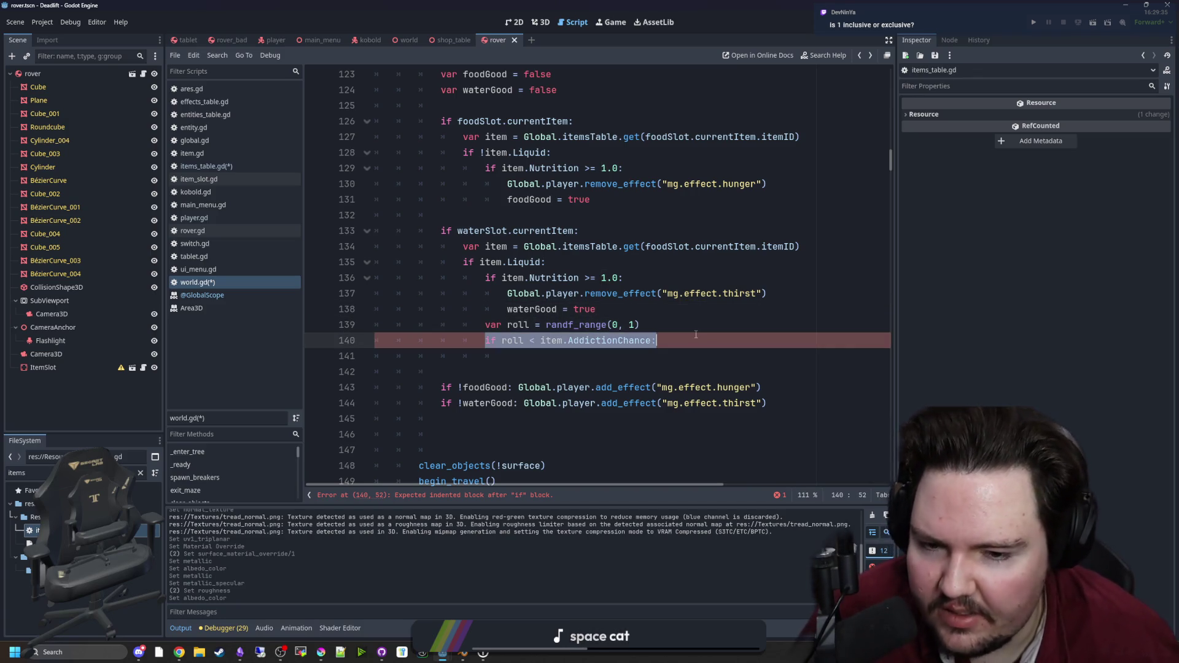
pyautogui.click(696, 335)
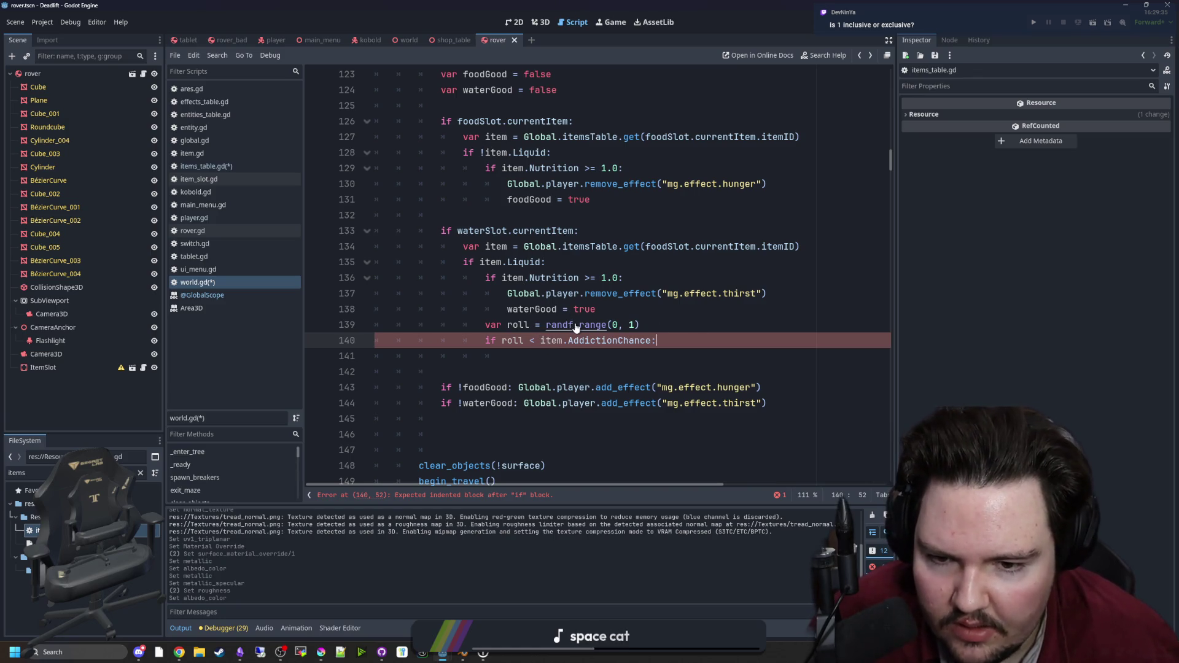
pyautogui.keyDown('ctrl'); pyautogui.click(575, 325); pyautogui.keyUp('ctrl')
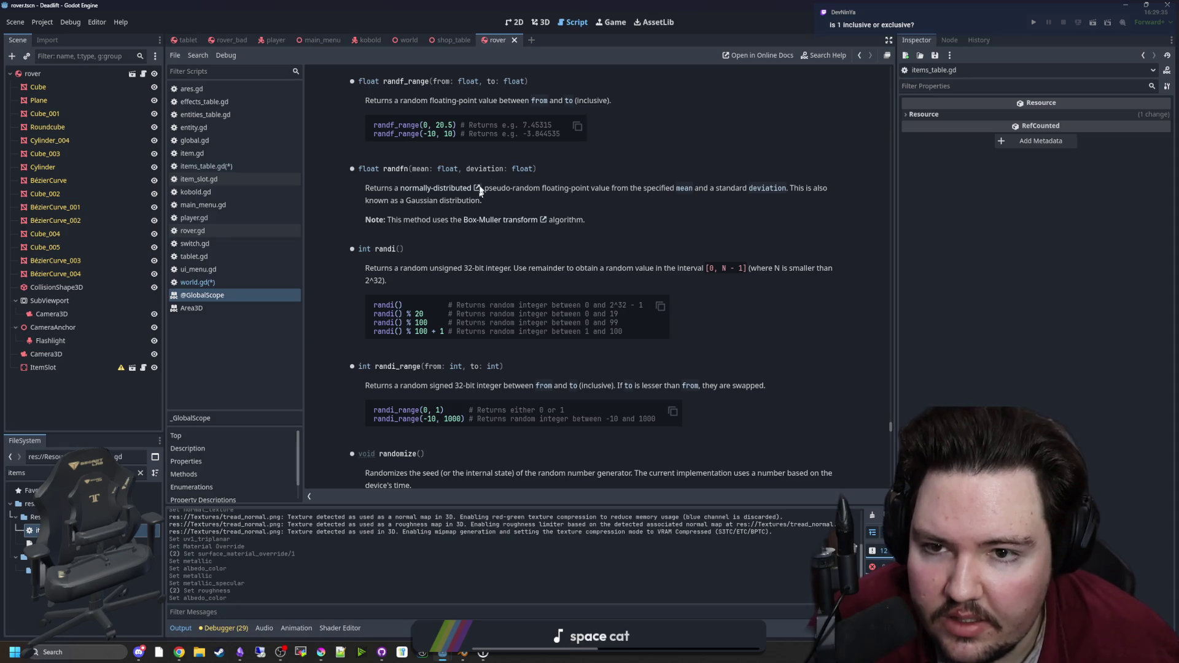
# Step: Confirm randf_range's bounds are inclusive and energy_drink's 0.2 chance, then go back to world.gd
pyautogui.moveTo(584, 102); pyautogui.dragTo(617, 101)
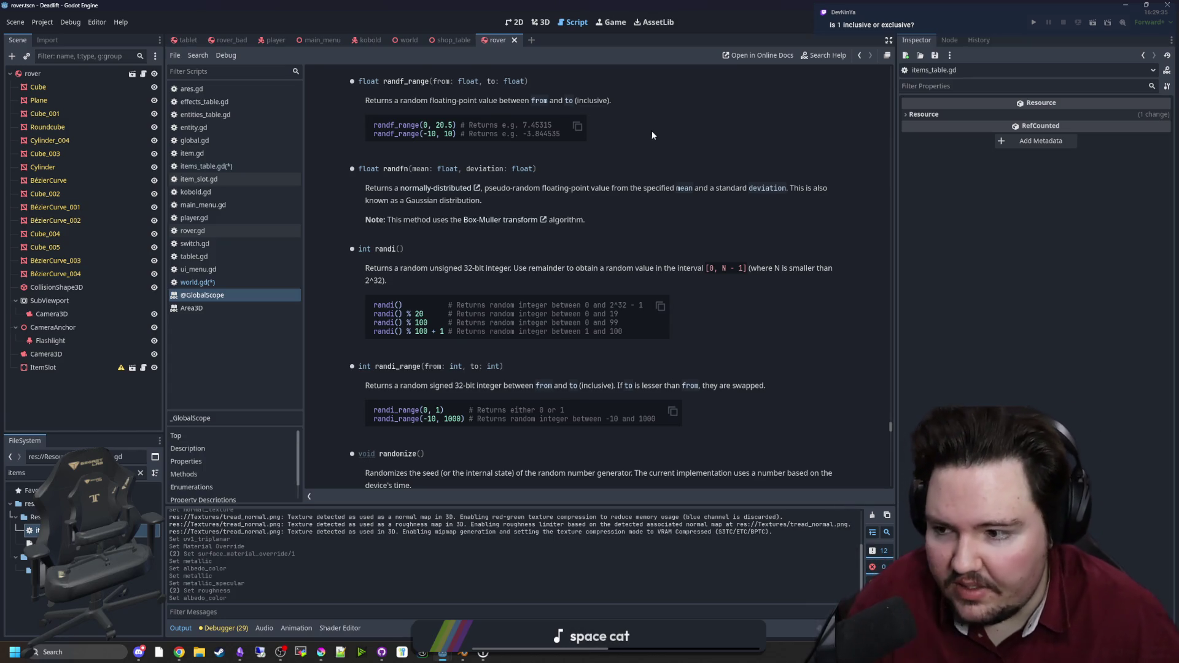
pyautogui.hotkey('alt', 'Left')
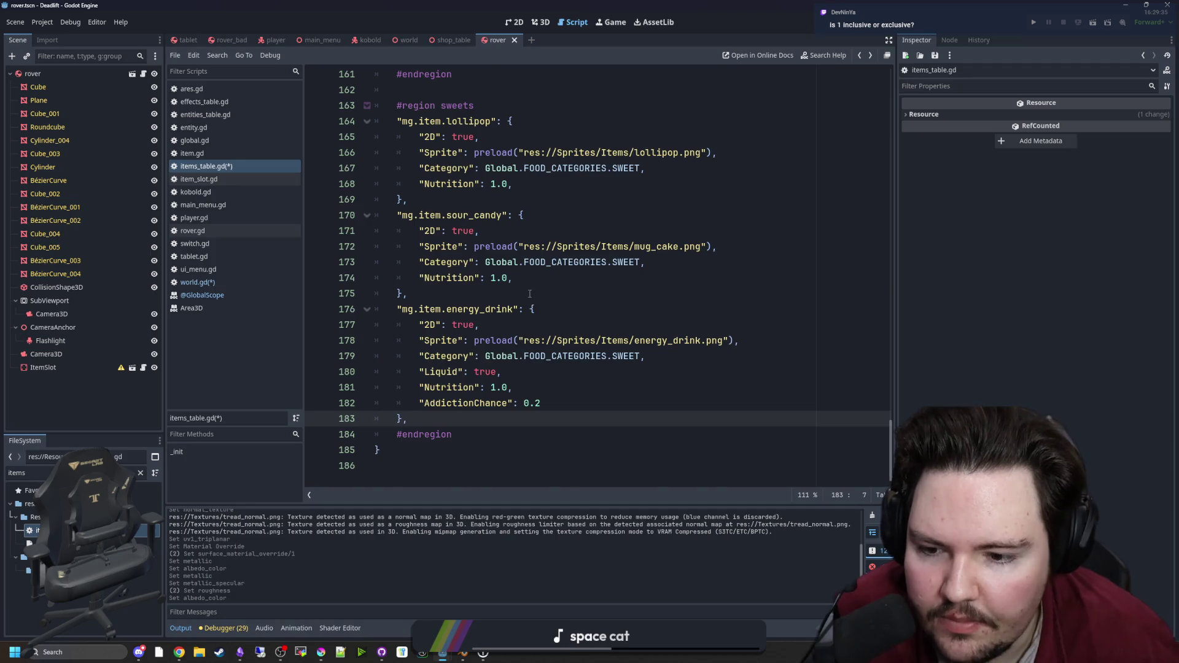
pyautogui.click(530, 324)
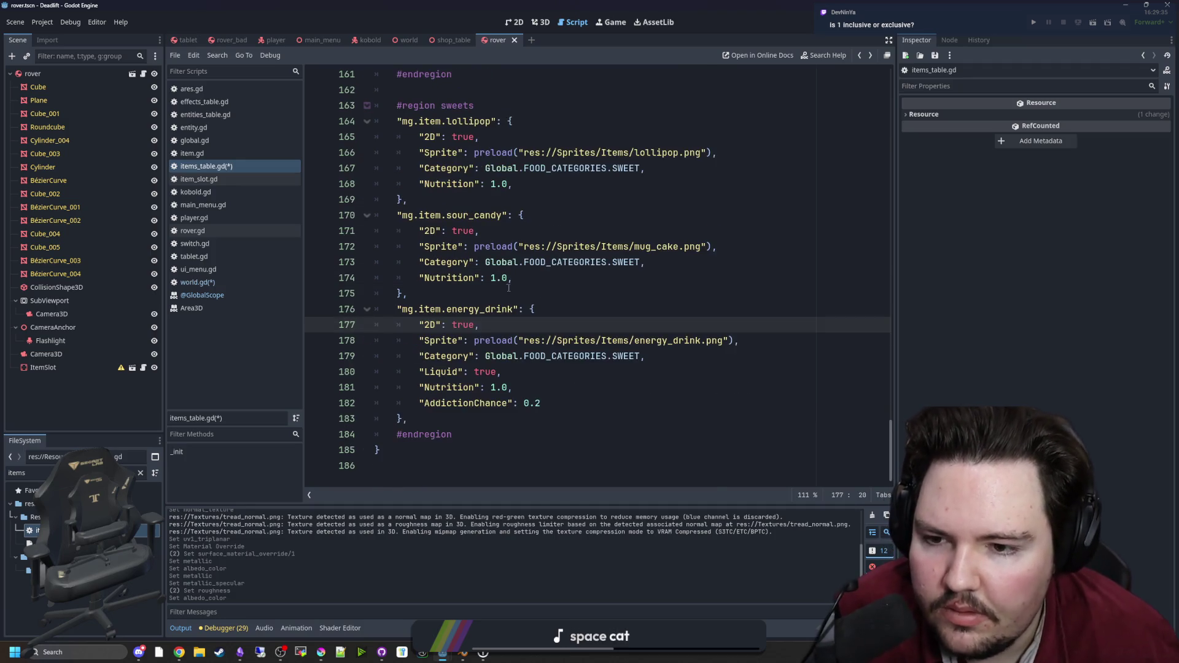
pyautogui.click(220, 282)
pyautogui.press('Down')
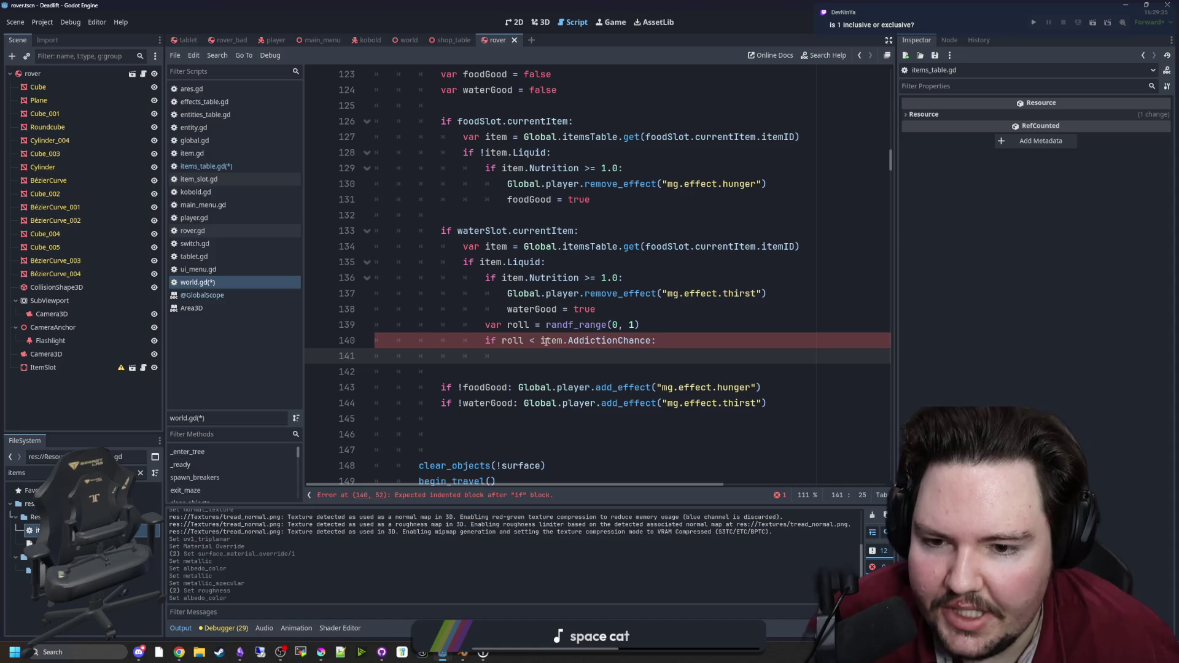
# Step: Inspect the var roll line and the item.AddictionChance comparison on line 140
pyautogui.click(594, 366)
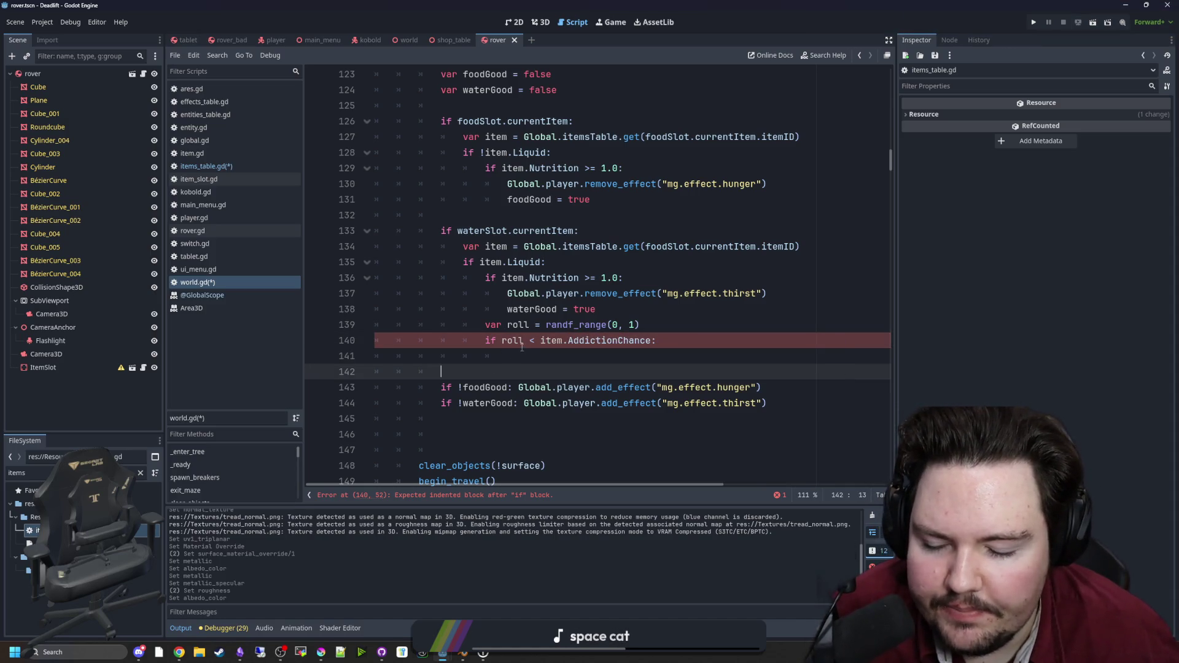
pyautogui.click(529, 355)
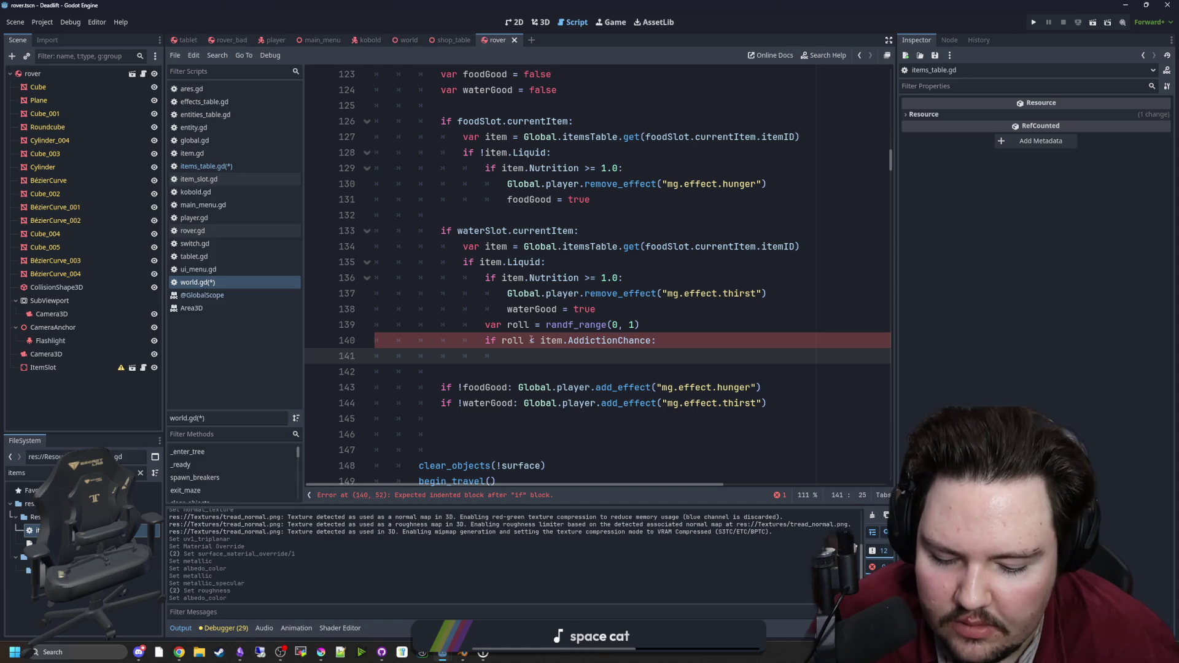
pyautogui.click(712, 340)
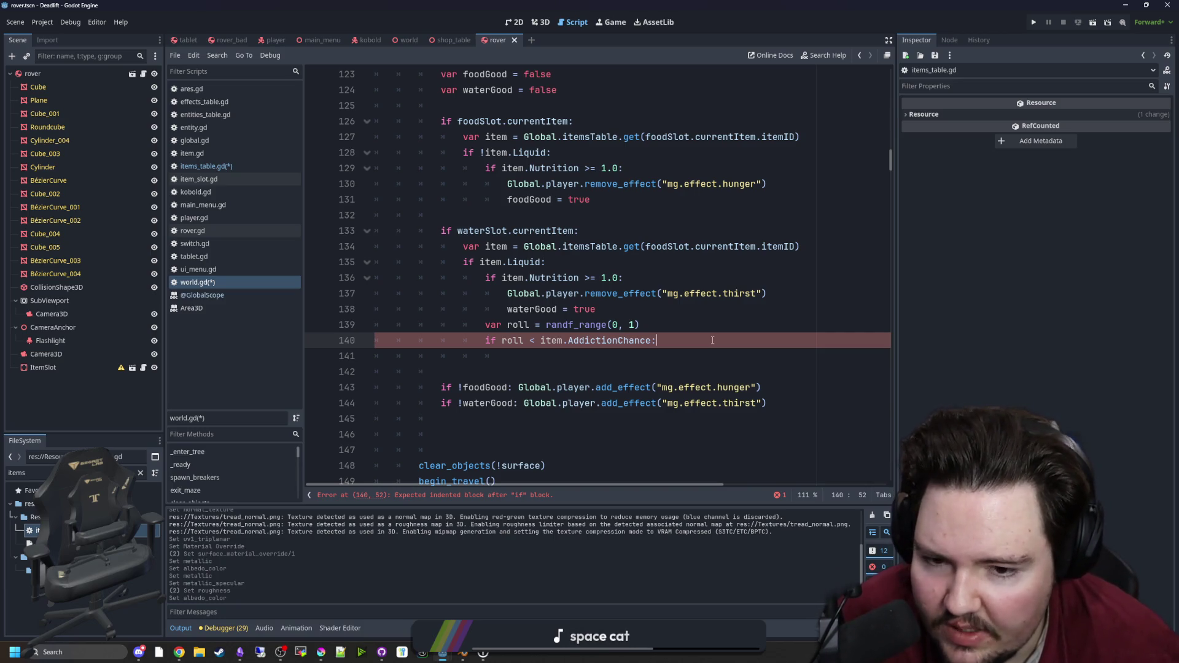
pyautogui.moveTo(655, 345); pyautogui.dragTo(540, 343)
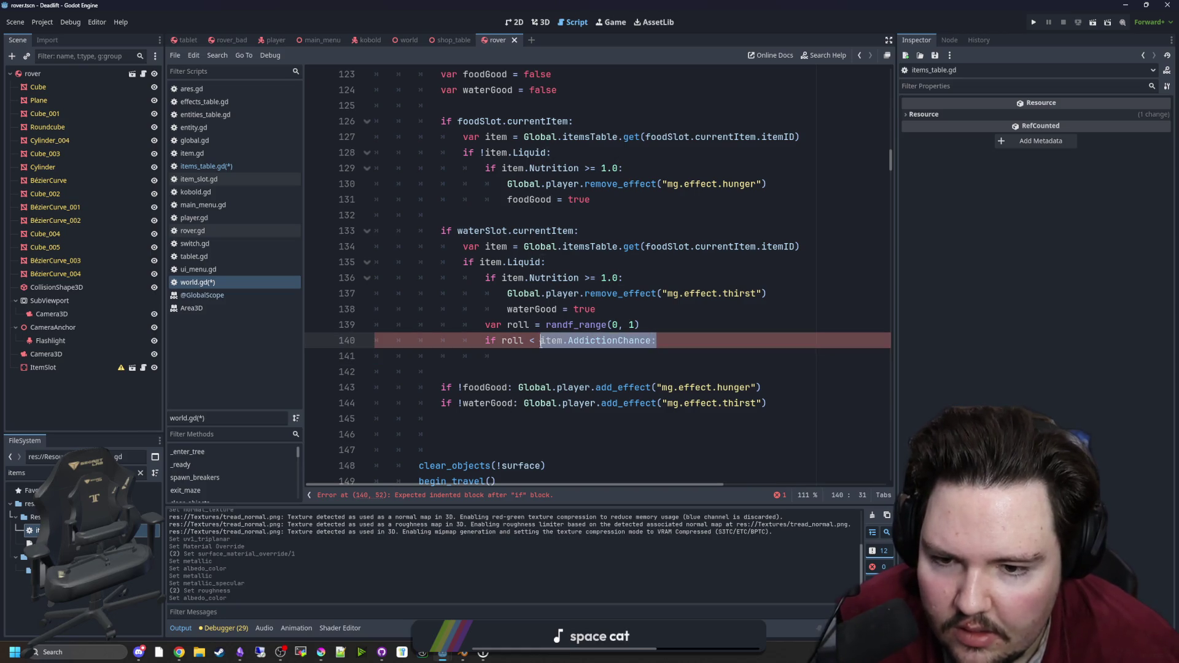
pyautogui.click(616, 325)
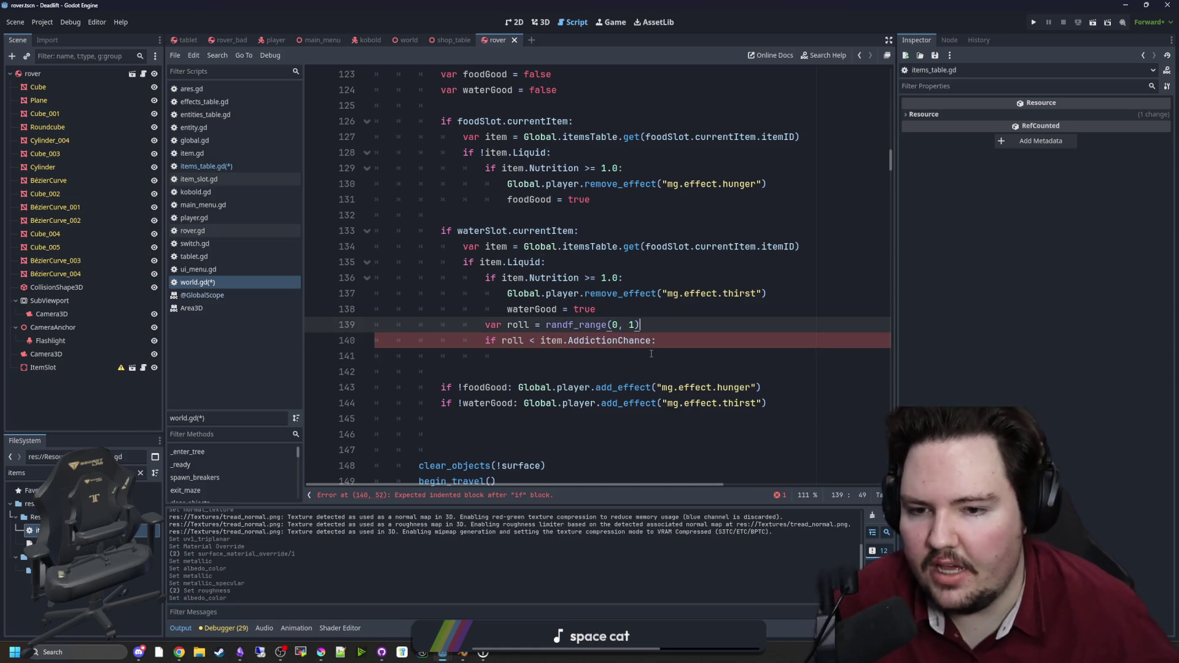
pyautogui.moveTo(651, 341)
pyautogui.mouseDown()
pyautogui.moveTo(546, 341)
pyautogui.moveTo(639, 329)
pyautogui.mouseUp()
pyautogui.click(546, 341)
pyautogui.click(643, 330)
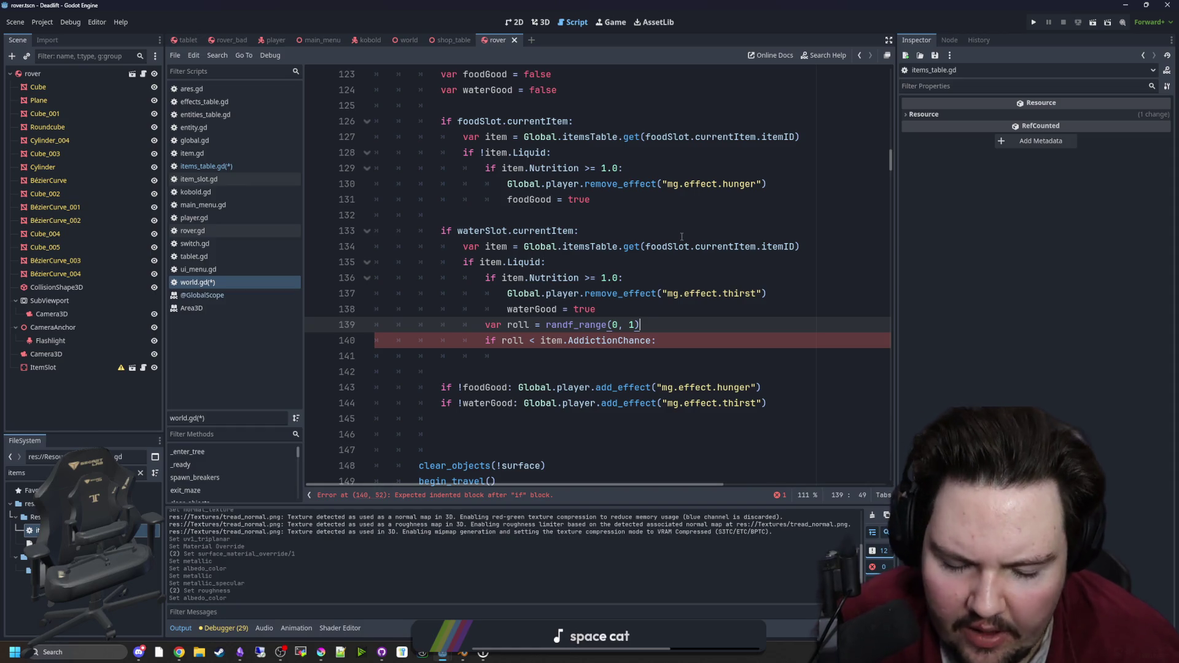
pyautogui.moveTo(536, 342)
pyautogui.mouseDown()
pyautogui.moveTo(652, 341)
pyautogui.moveTo(620, 306)
pyautogui.moveTo(642, 268)
pyautogui.mouseUp()
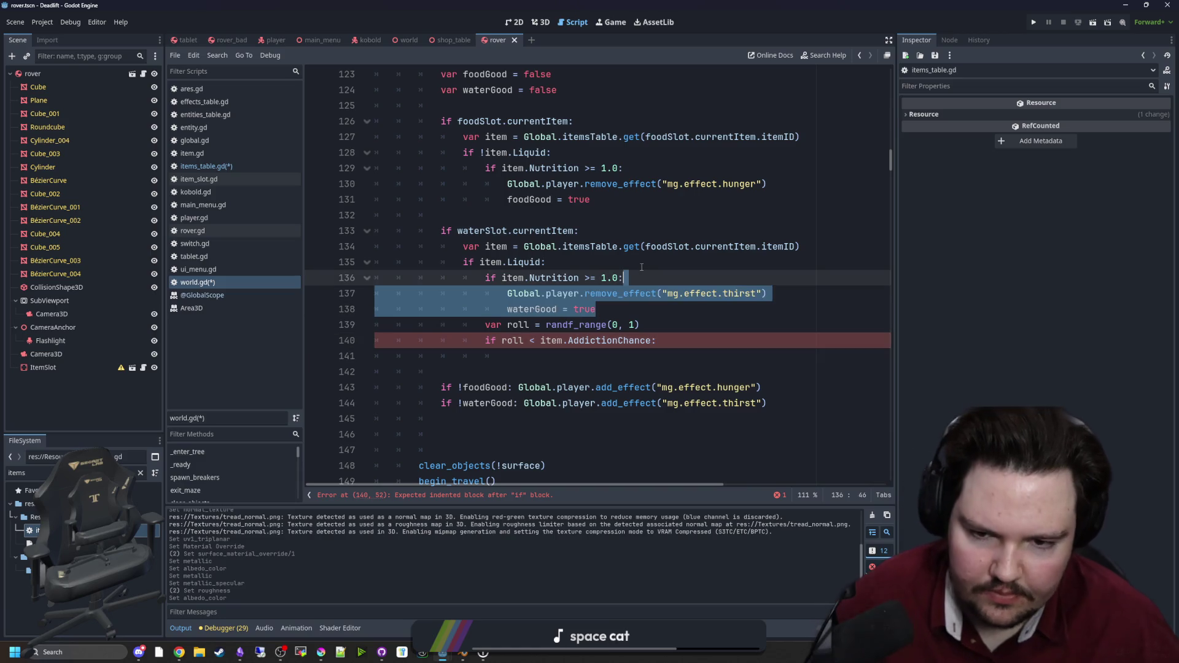
pyautogui.click(641, 324)
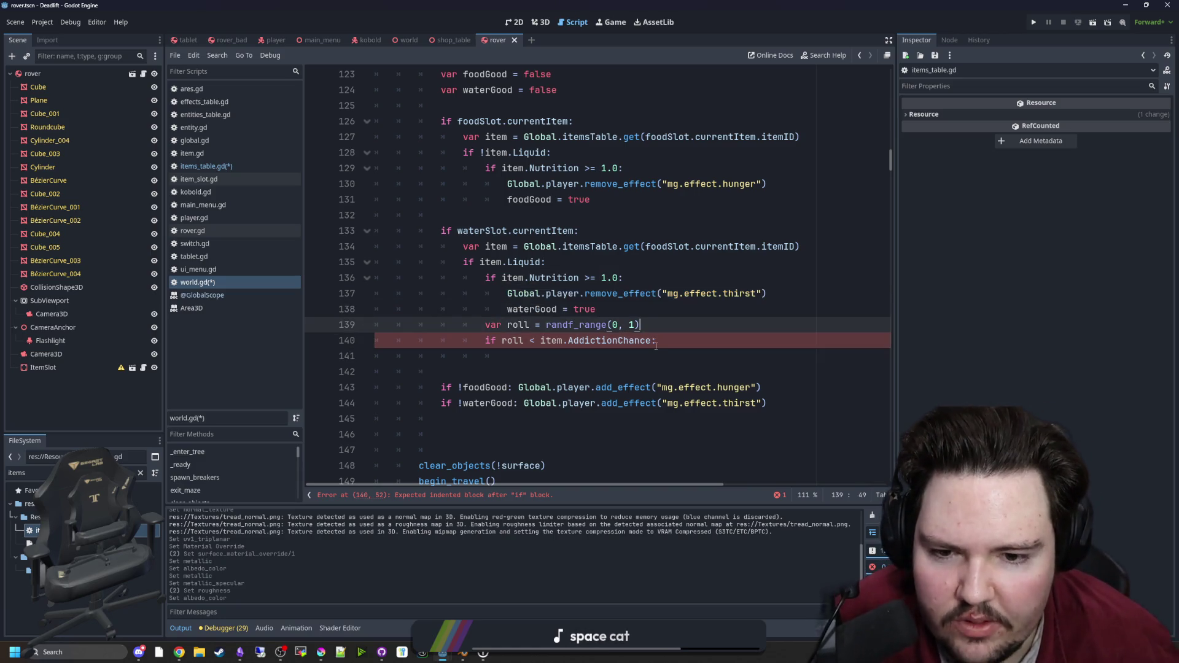
pyautogui.moveTo(651, 341); pyautogui.dragTo(540, 340)
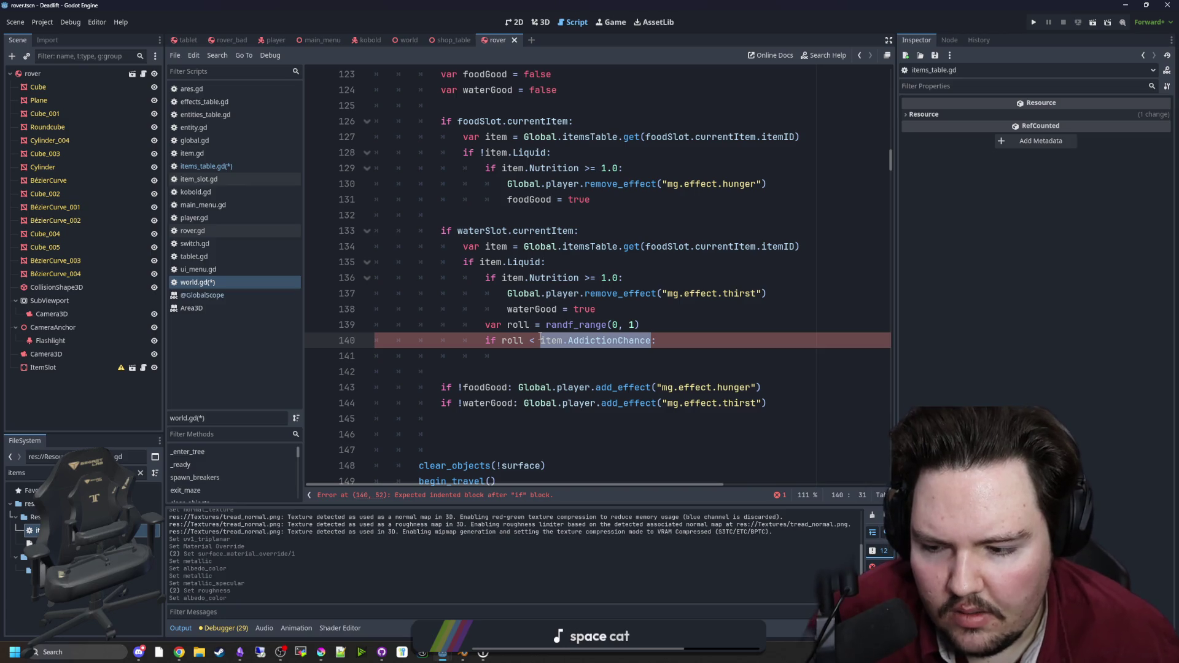
# Step: Change the comparison to 'if roll <= item.AddictionChance:'
pyautogui.click(625, 311)
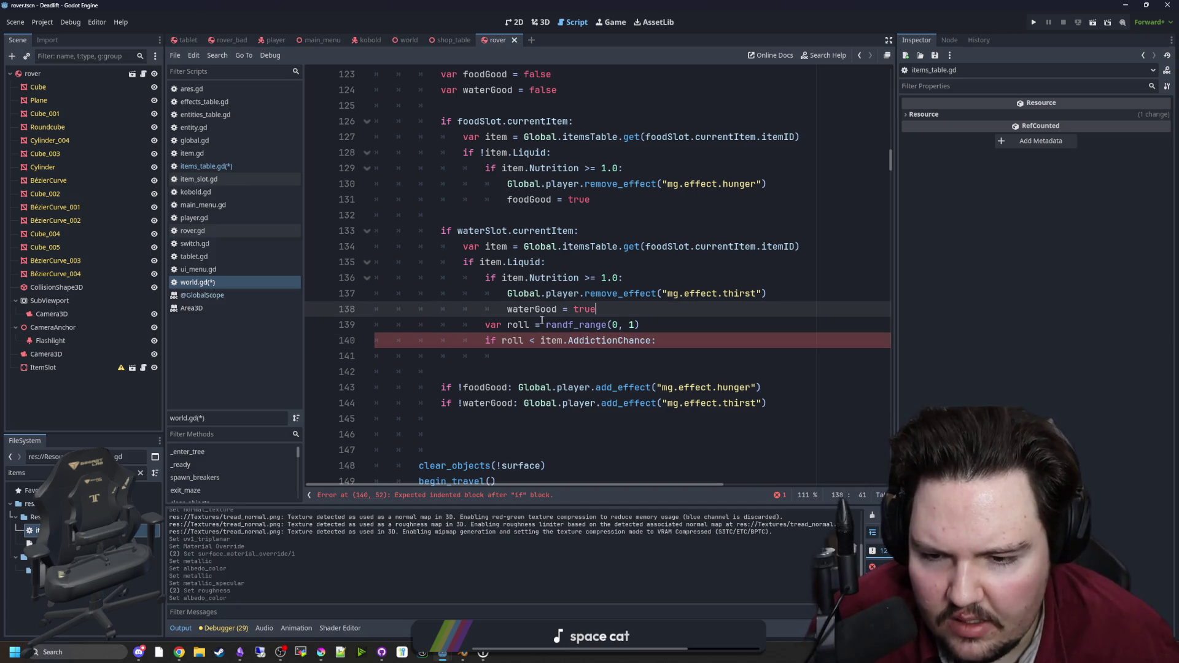
pyautogui.click(503, 340)
pyautogui.moveTo(540, 340); pyautogui.dragTo(652, 341)
pyautogui.click(653, 340)
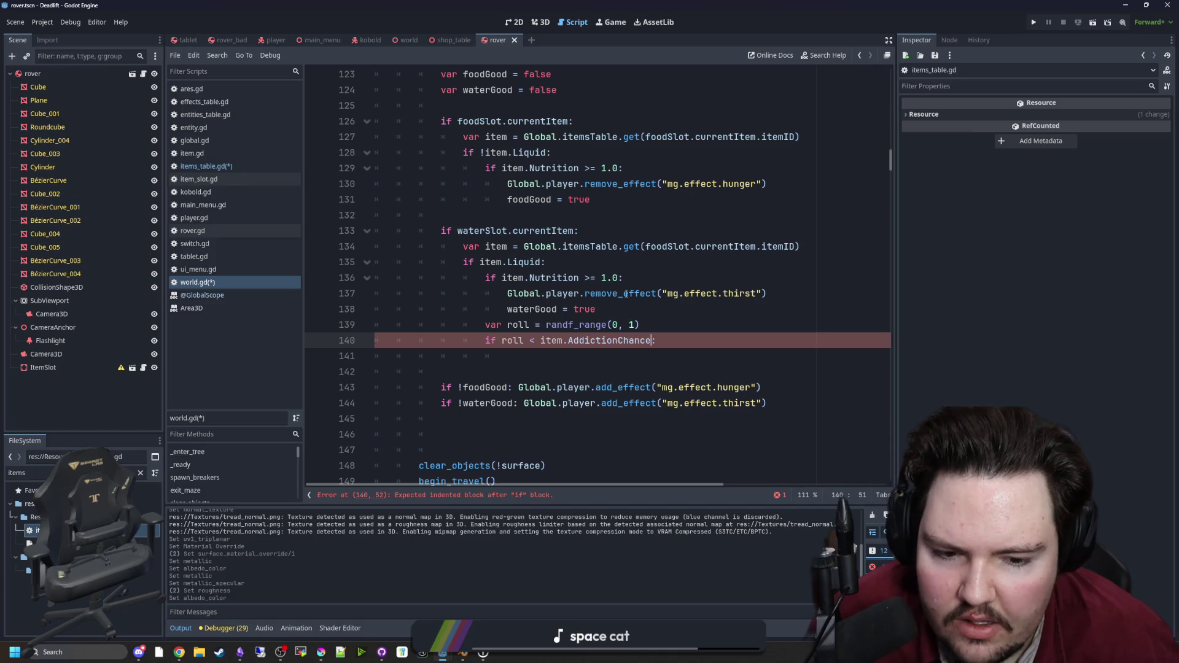
pyautogui.click(535, 340)
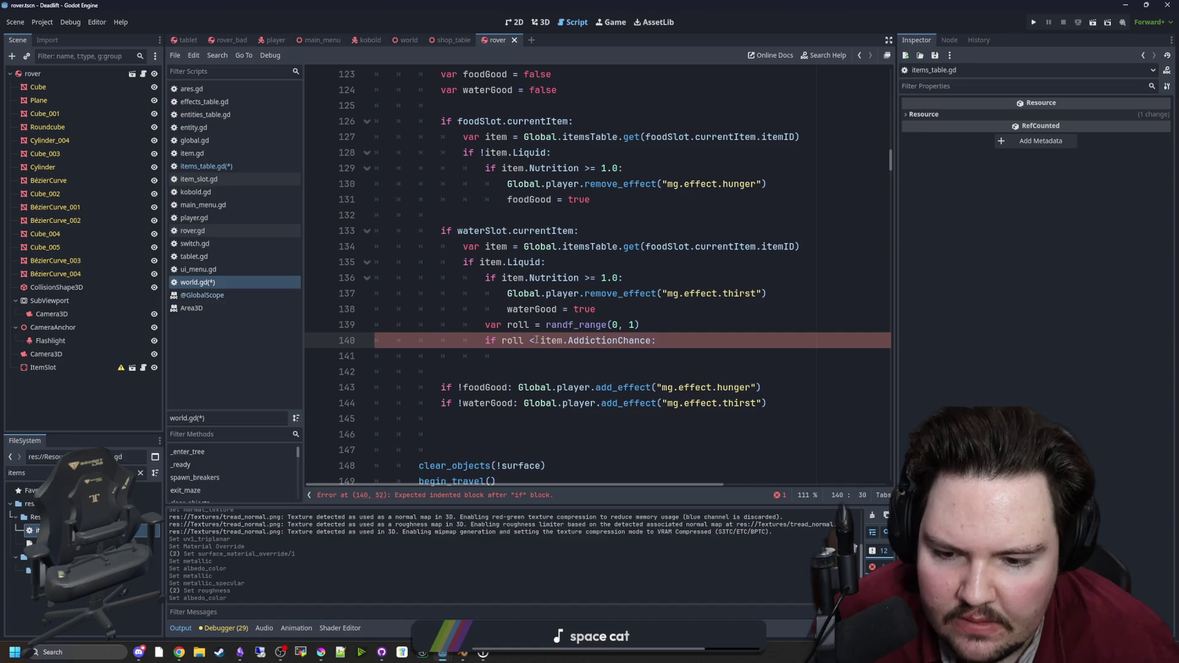
pyautogui.write('=')
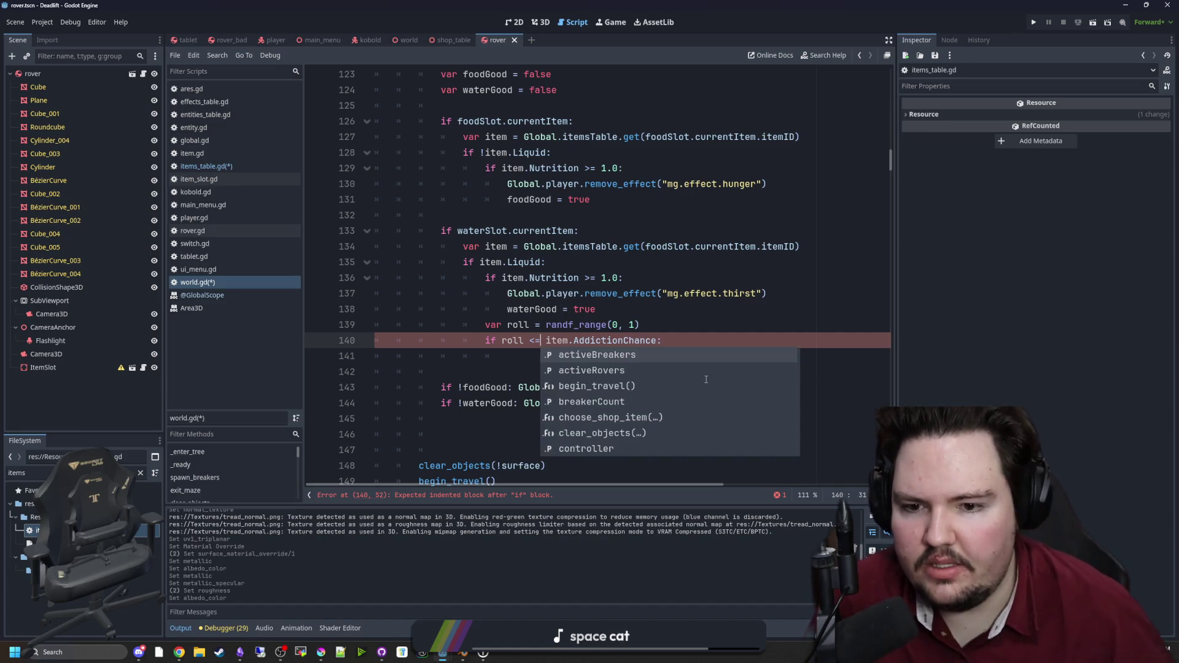
pyautogui.click(661, 341)
# Step: Open an empty line after 'waterGood = true', above var roll
pyautogui.click(658, 341)
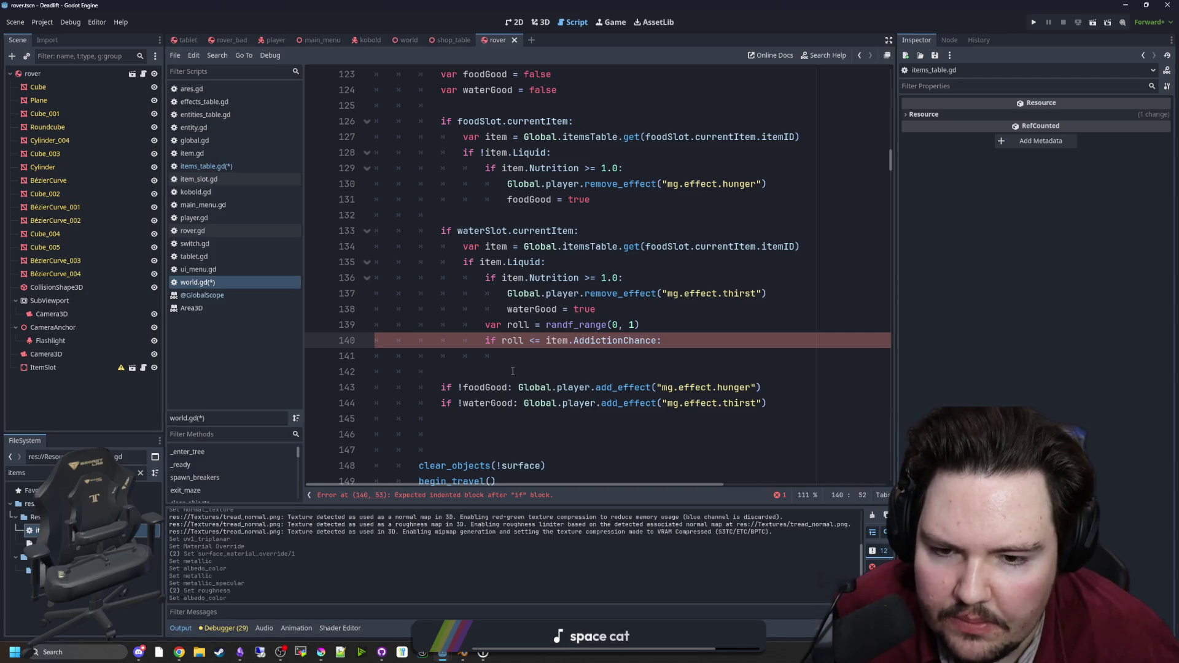
pyautogui.hotkey('ctrl', 'shift', 'Left')
pyautogui.hotkey('ctrl', 'shift', 'Left')
pyautogui.hotkey('ctrl', 'shift', 'Left')
pyautogui.hotkey('ctrl', 'c')
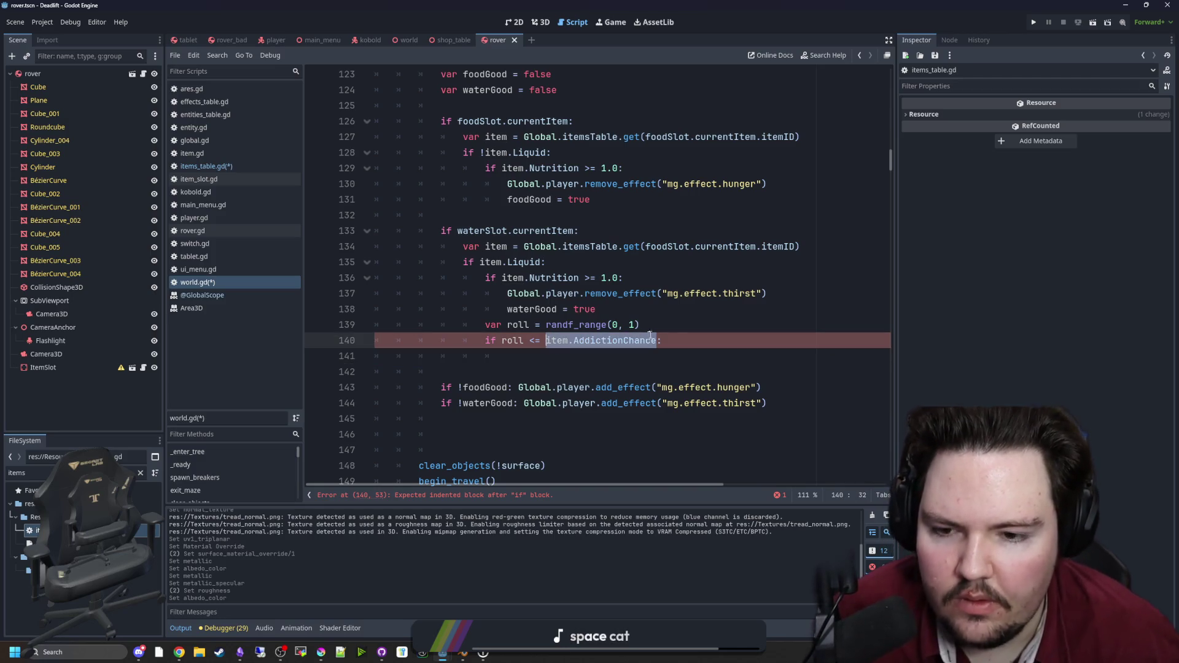
pyautogui.hscroll(3, 612, 304)
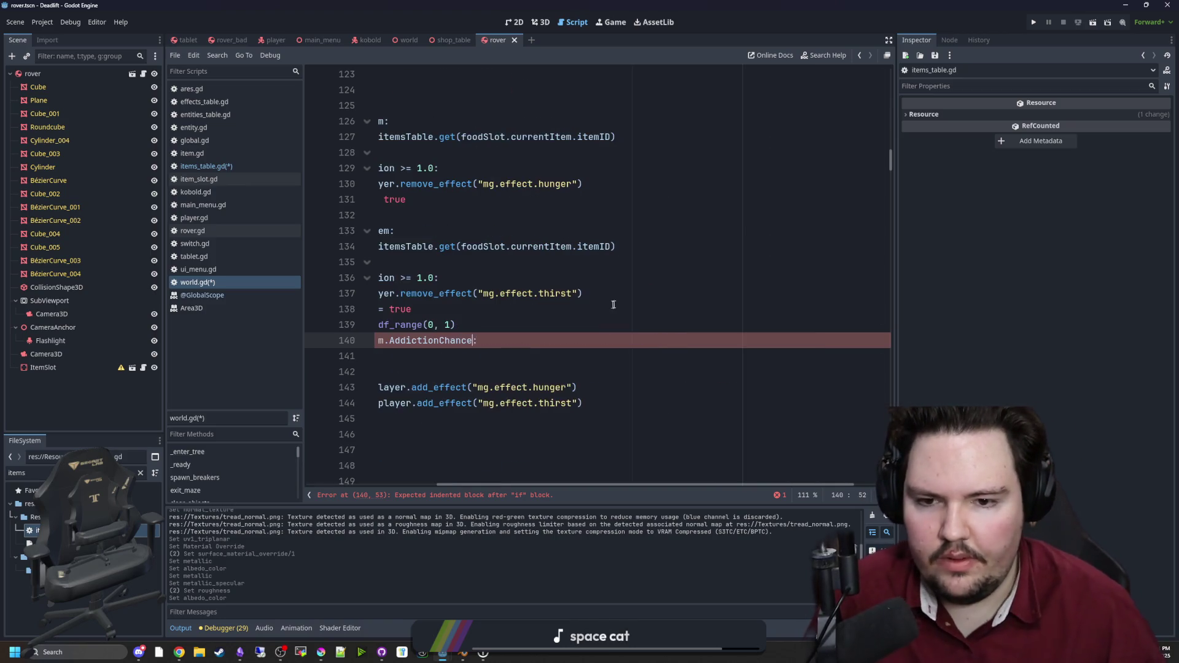
pyautogui.click(552, 312)
pyautogui.hscroll(-3, 498, 395)
pyautogui.press('Return')
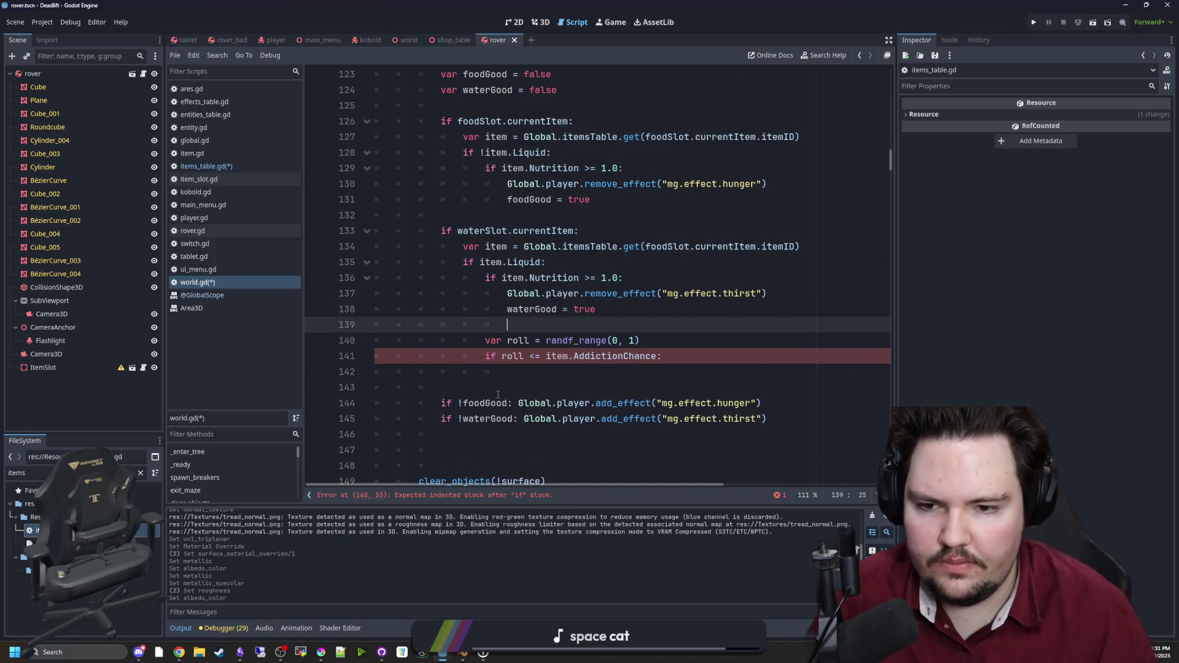
# Step: Nest the roll lines under 'if item.AddictionChance > 0.0:' with a pass placeholder
pyautogui.write('if')
pyautogui.hotkey('ctrl', 'v')
pyautogui.write('> 0.0:')
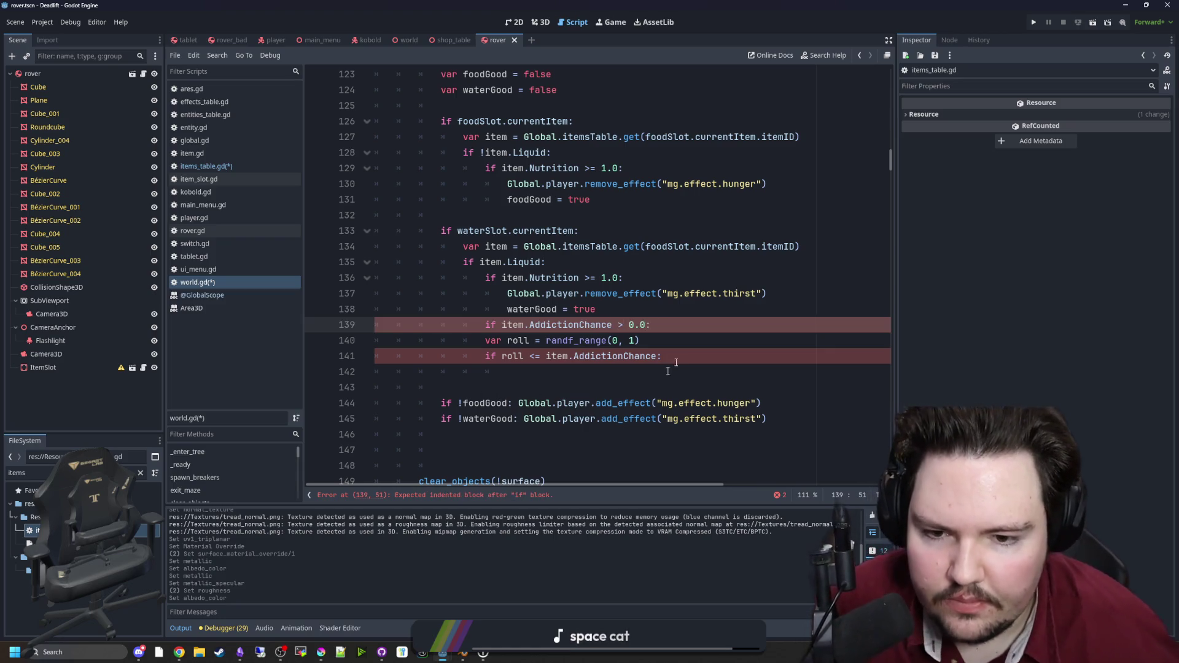
pyautogui.moveTo(664, 356); pyautogui.dragTo(376, 340)
pyautogui.press('Tab')
pyautogui.click(691, 356)
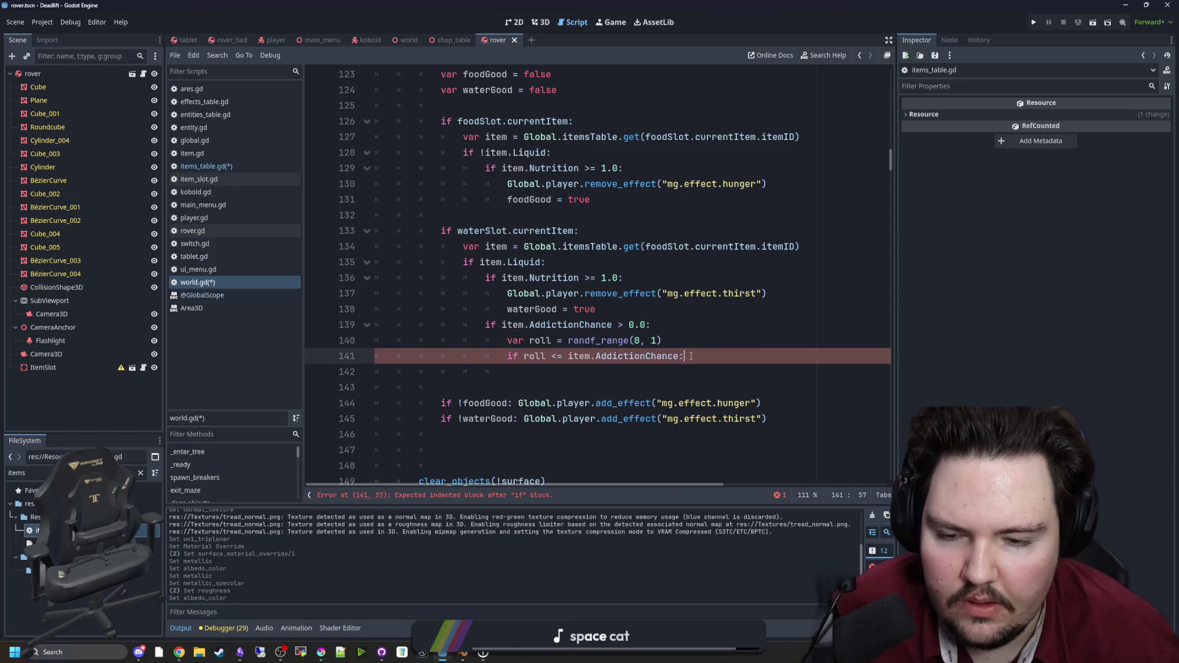
pyautogui.press('Return')
pyautogui.write('pass')
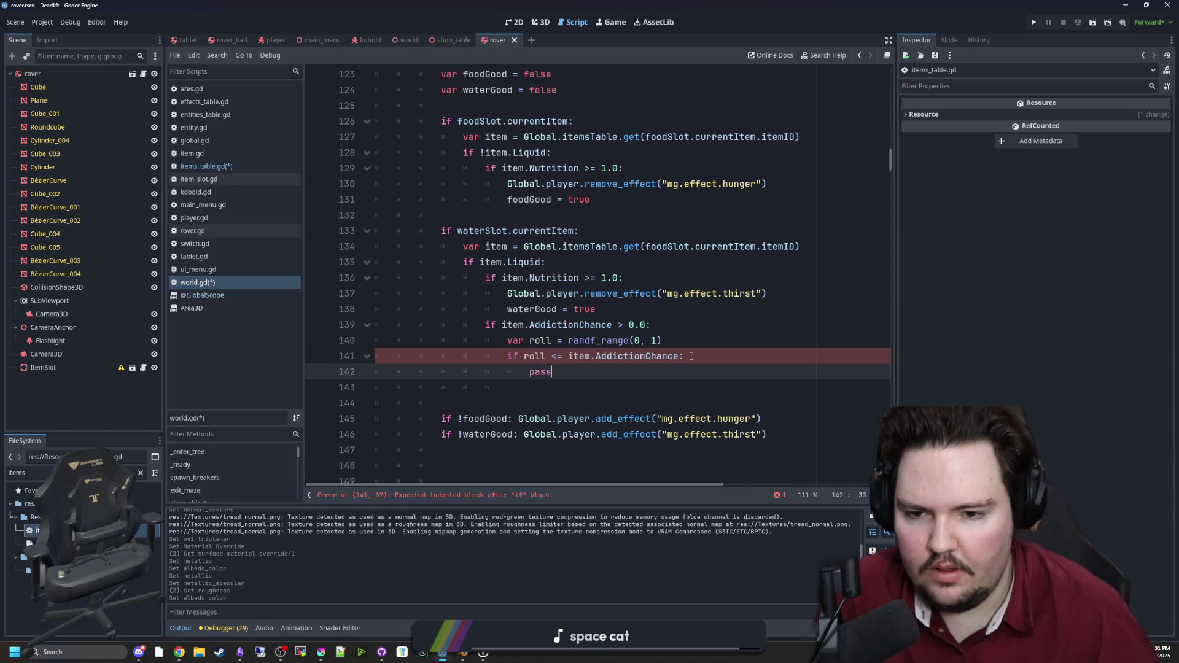
# Step: Copy the whole AddictionChance check block from the water branch
pyautogui.click(676, 334)
pyautogui.click(693, 328)
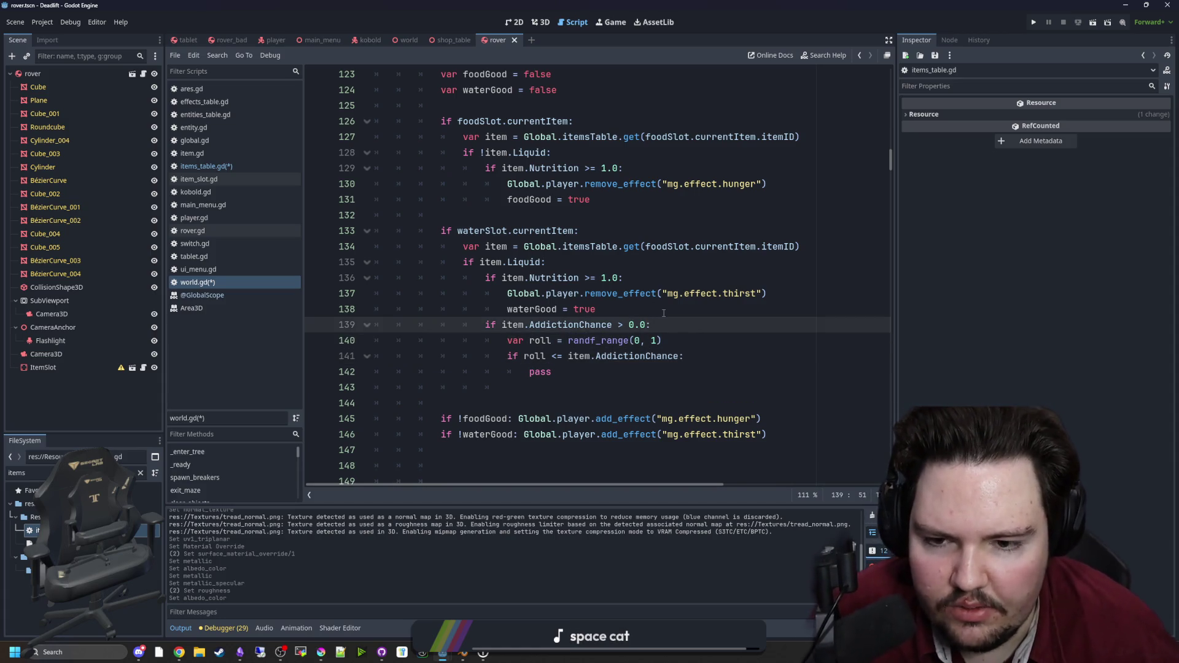
pyautogui.tripleClick(624, 327)
pyautogui.press('End')
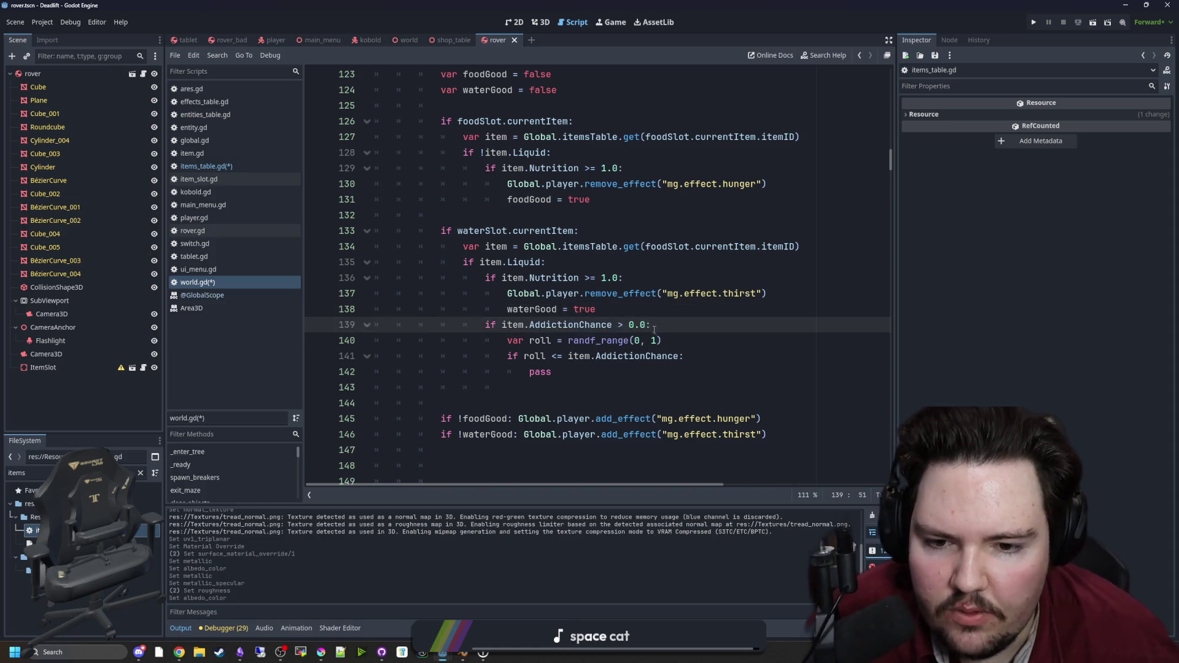
pyautogui.moveTo(569, 356); pyautogui.dragTo(652, 356)
pyautogui.click(650, 356)
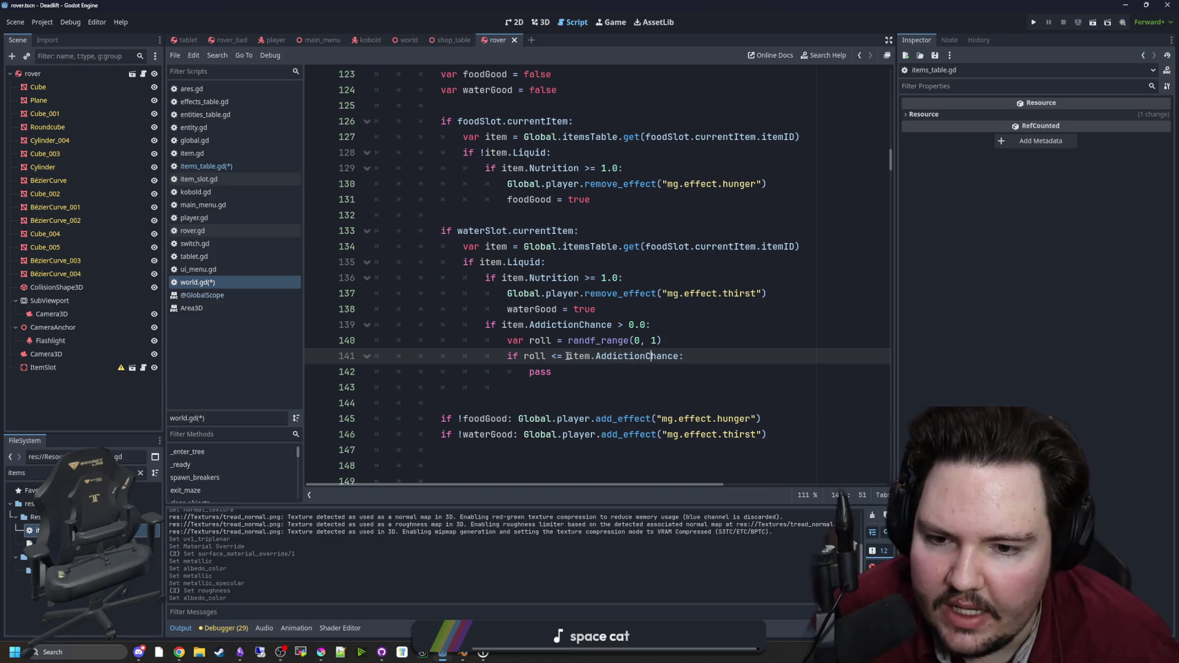
pyautogui.moveTo(562, 356); pyautogui.dragTo(552, 356)
pyautogui.click(583, 377)
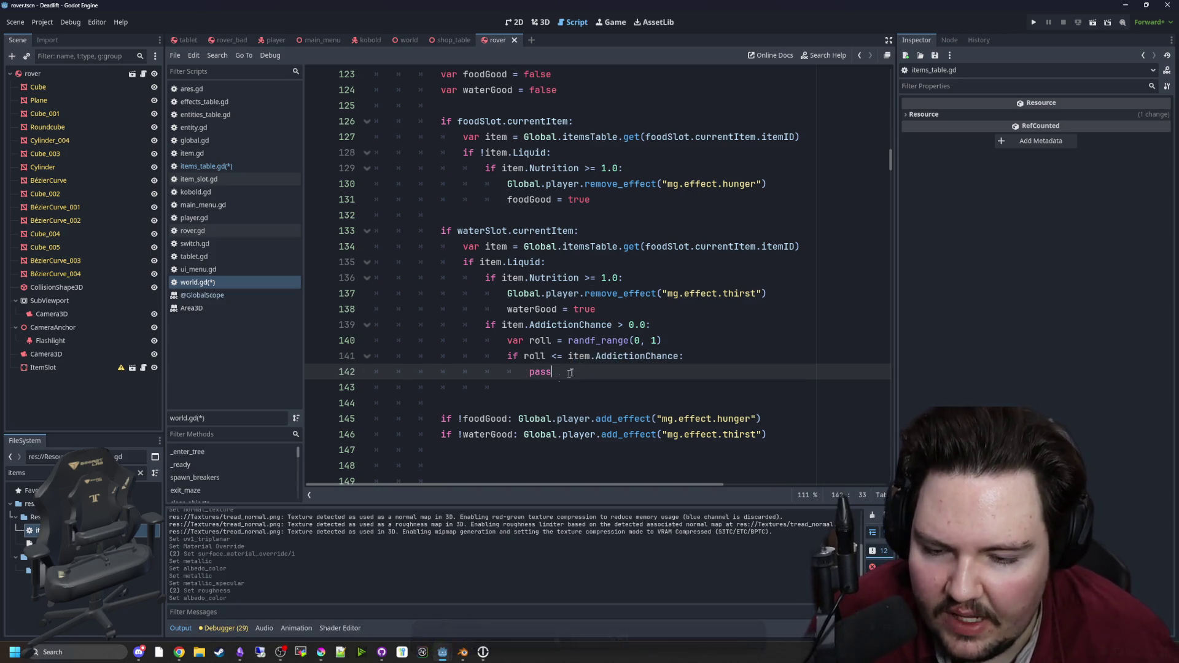
pyautogui.moveTo(584, 375); pyautogui.dragTo(372, 324)
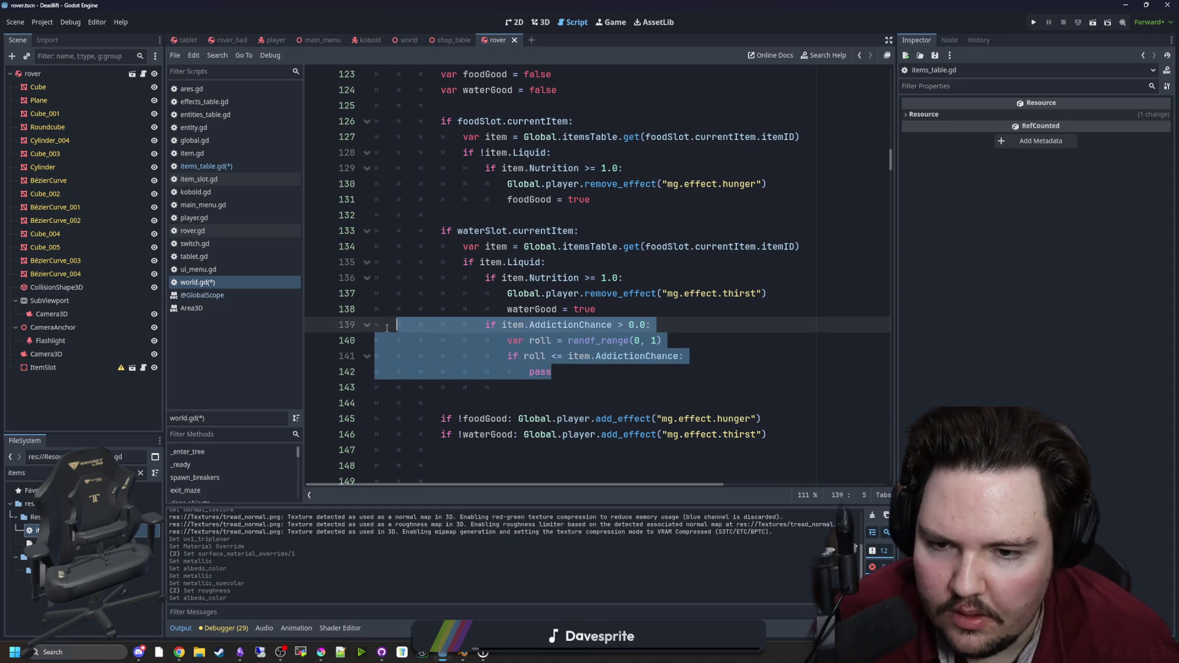
pyautogui.hotkey('ctrl', 'c')
# Step: Paste the check block under 'foodGood = true' and fix its indentation
pyautogui.click(617, 199)
pyautogui.press('Return')
pyautogui.hotkey('ctrl', 'v')
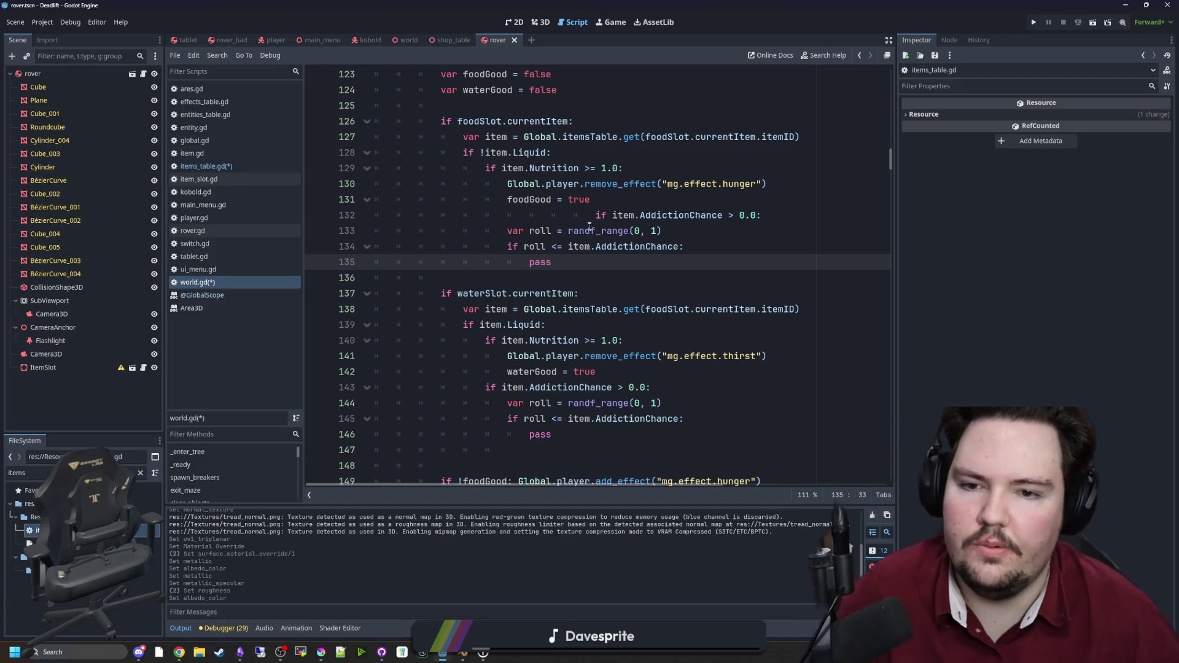
pyautogui.click(592, 215)
pyautogui.press('BackSpace')
pyautogui.press('BackSpace')
pyautogui.press('BackSpace')
# Step: Add blank lines before the food and water addiction checks and select the food branch's pass
pyautogui.click(592, 199)
pyautogui.press('Return')
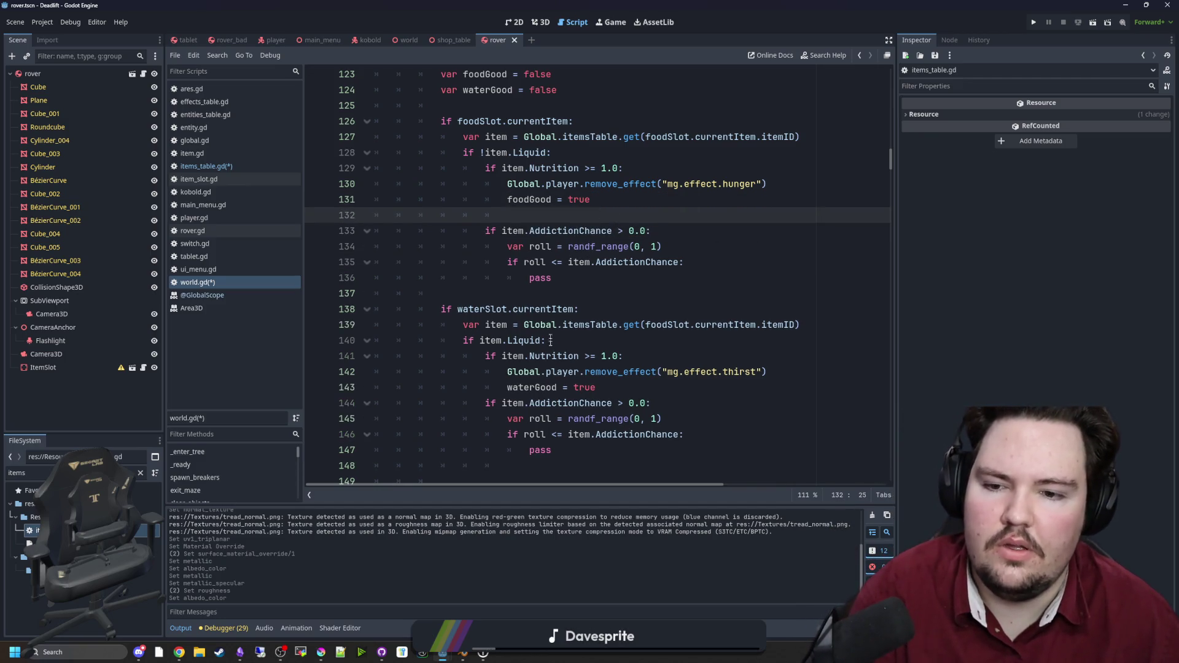
pyautogui.click(595, 387)
pyautogui.press('Return')
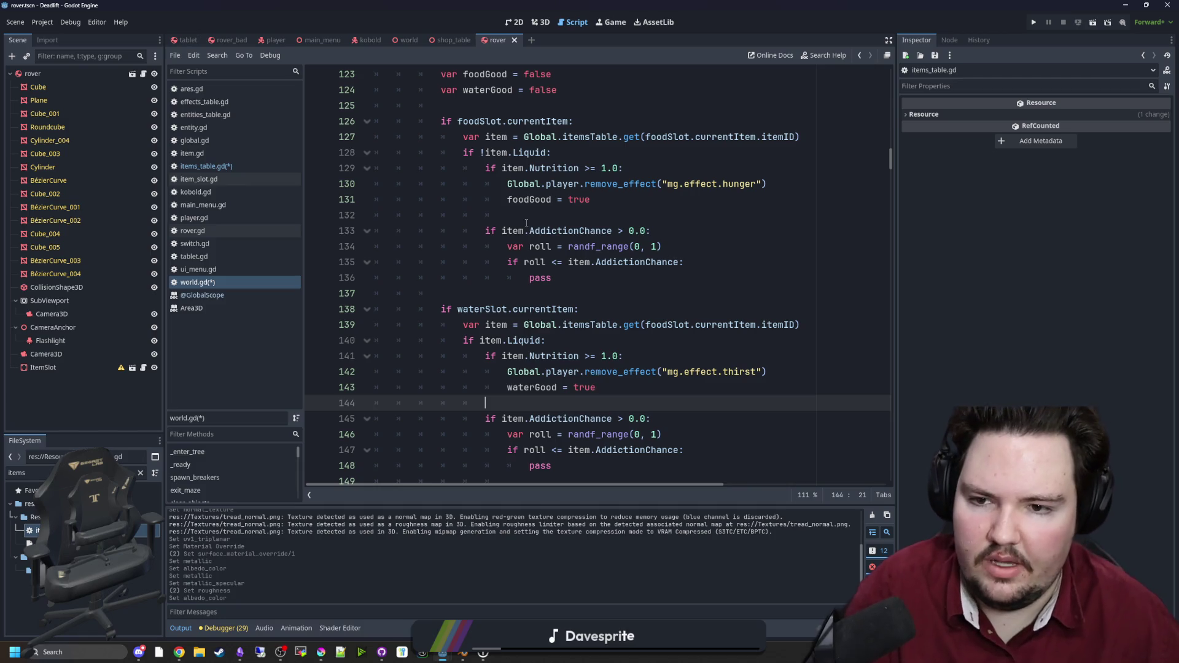
pyautogui.click(526, 220)
pyautogui.click(508, 416)
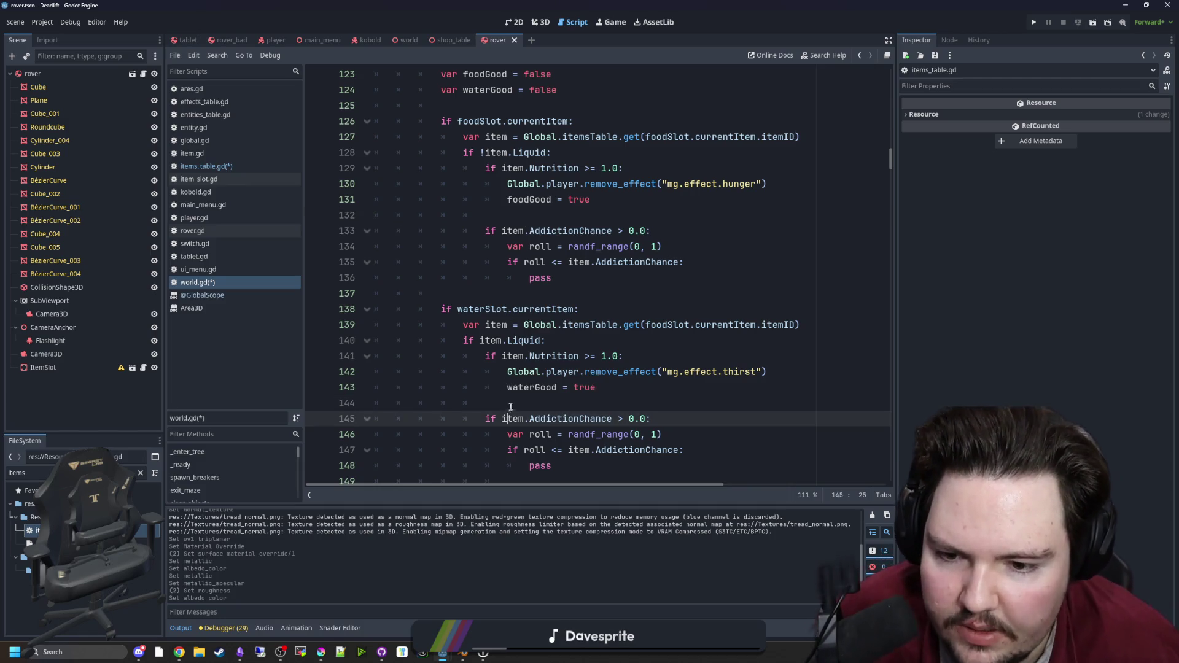
pyautogui.click(552, 278)
pyautogui.doubleClick(552, 278)
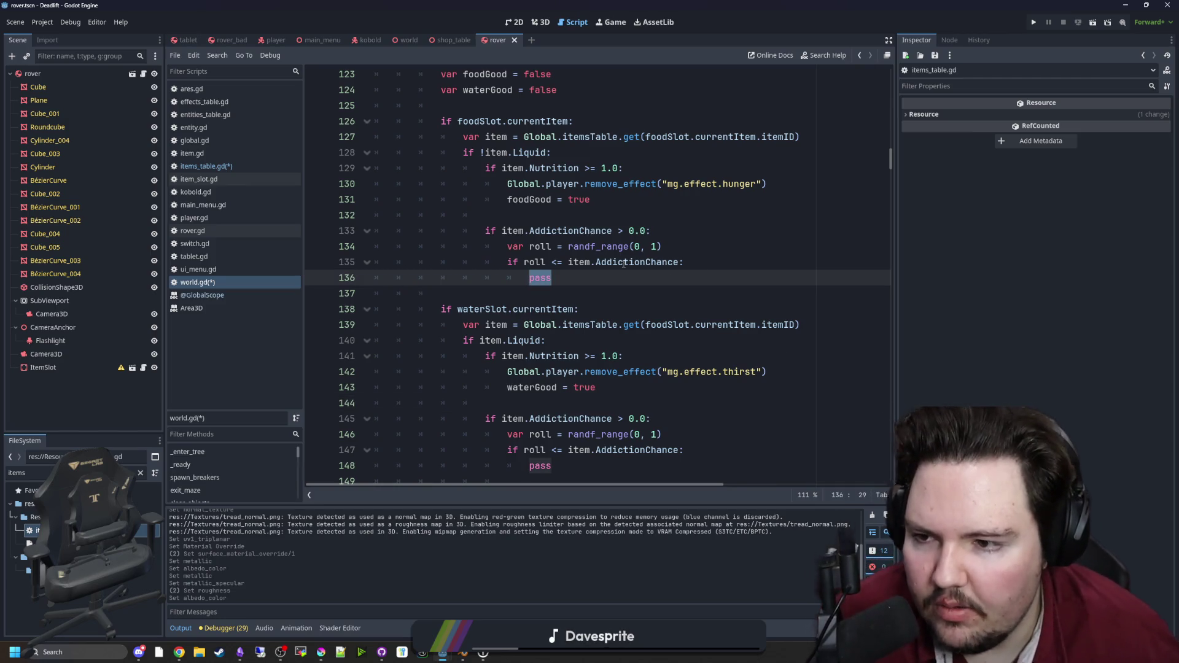
# Step: Replace the food branch's pass with 'Global.player.addictions.push_back(item.ID)'
pyautogui.write('Global.')
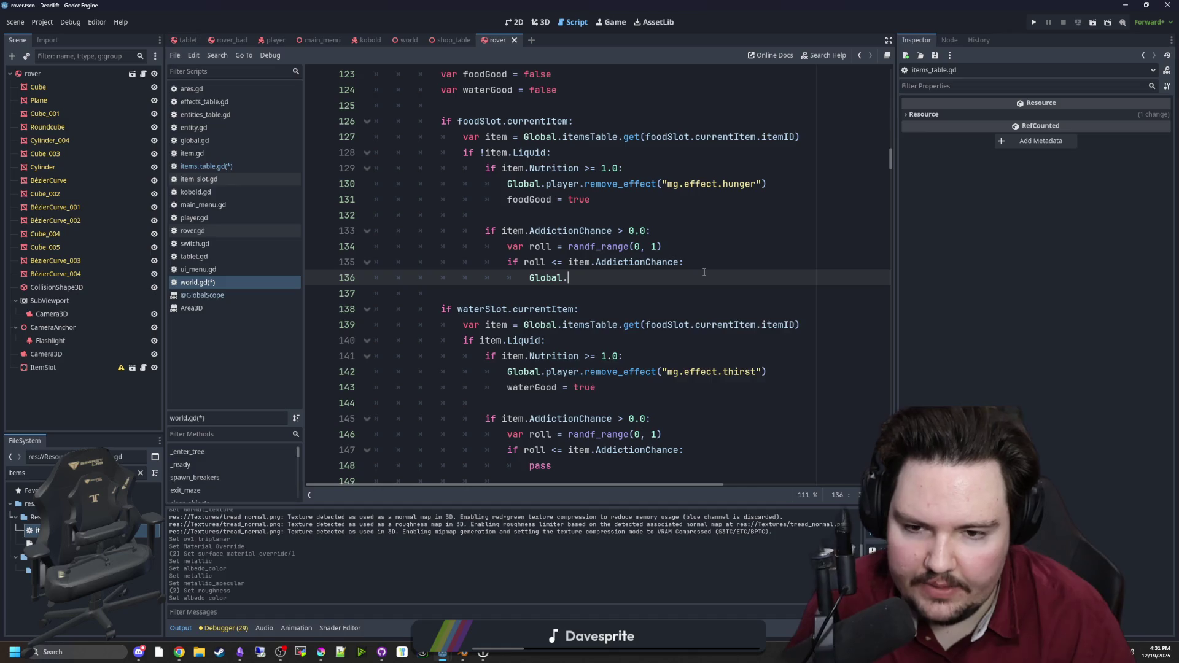
pyautogui.write('player.')
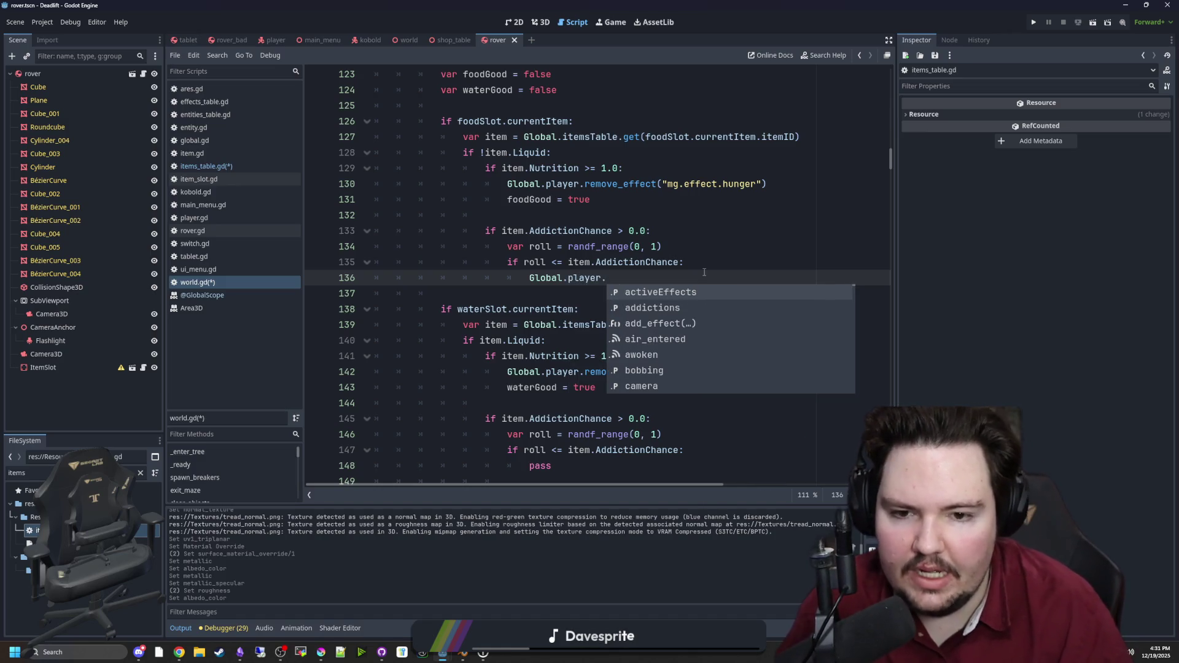
pyautogui.press('Return')
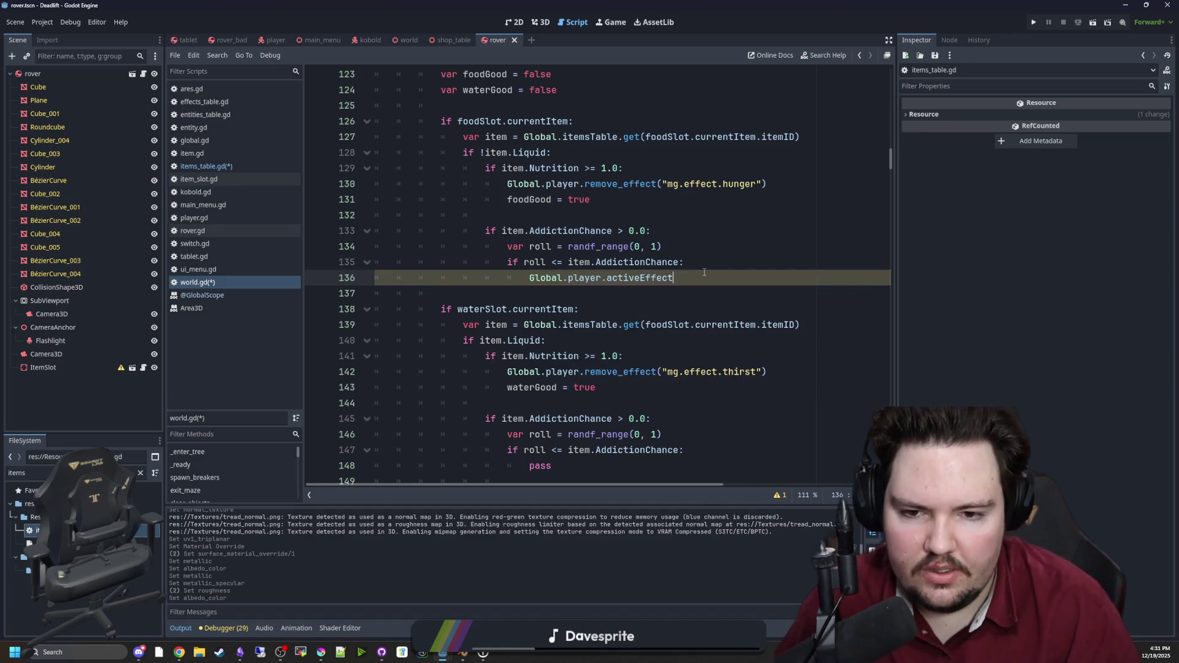
pyautogui.press('BackSpace')
pyautogui.press('BackSpace')
pyautogui.press('BackSpace')
pyautogui.write('d')
pyautogui.press('Return')
pyautogui.write('.')
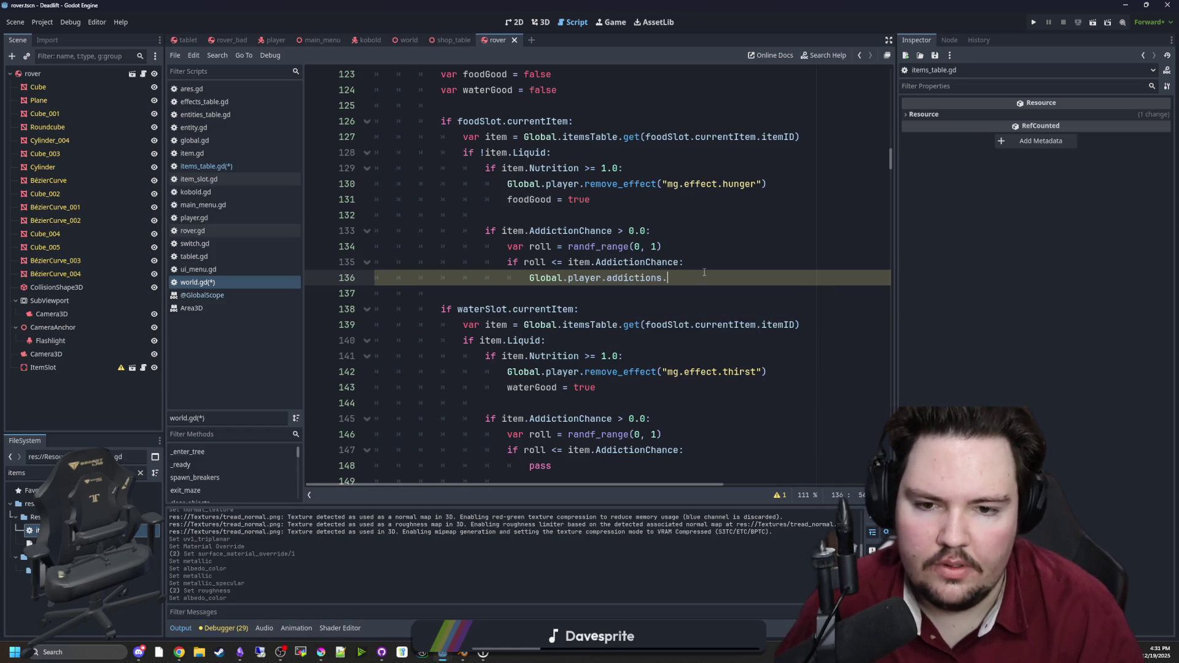
pyautogui.write('push_back')
pyautogui.press('Return')
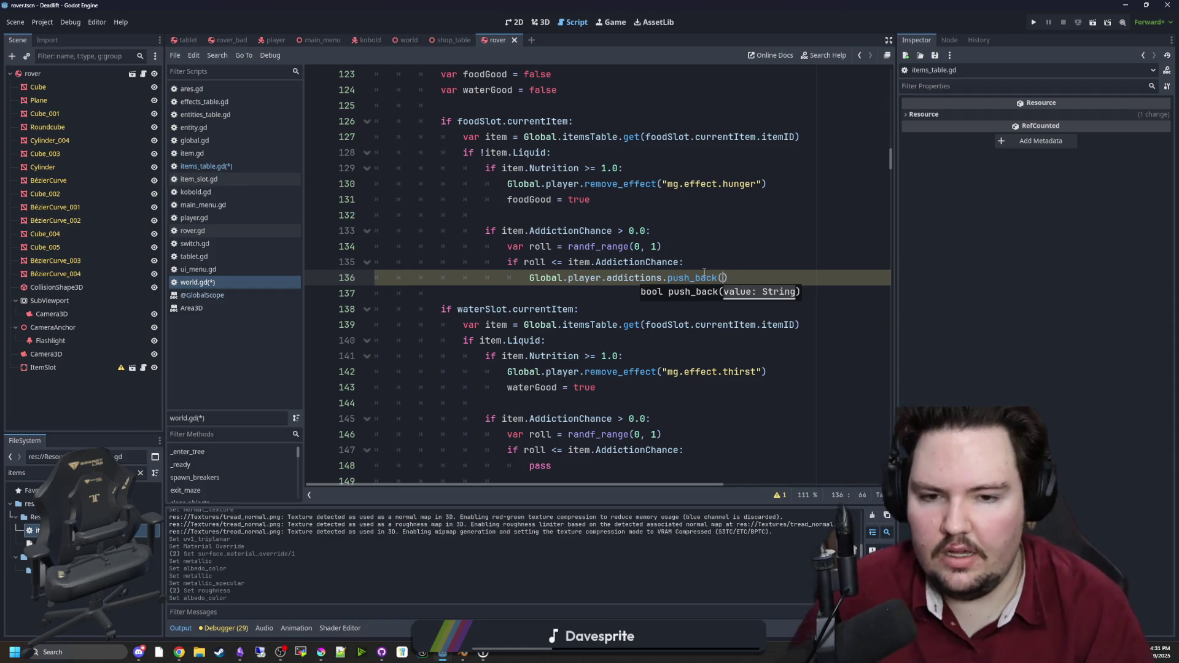
pyautogui.write('item.ID')
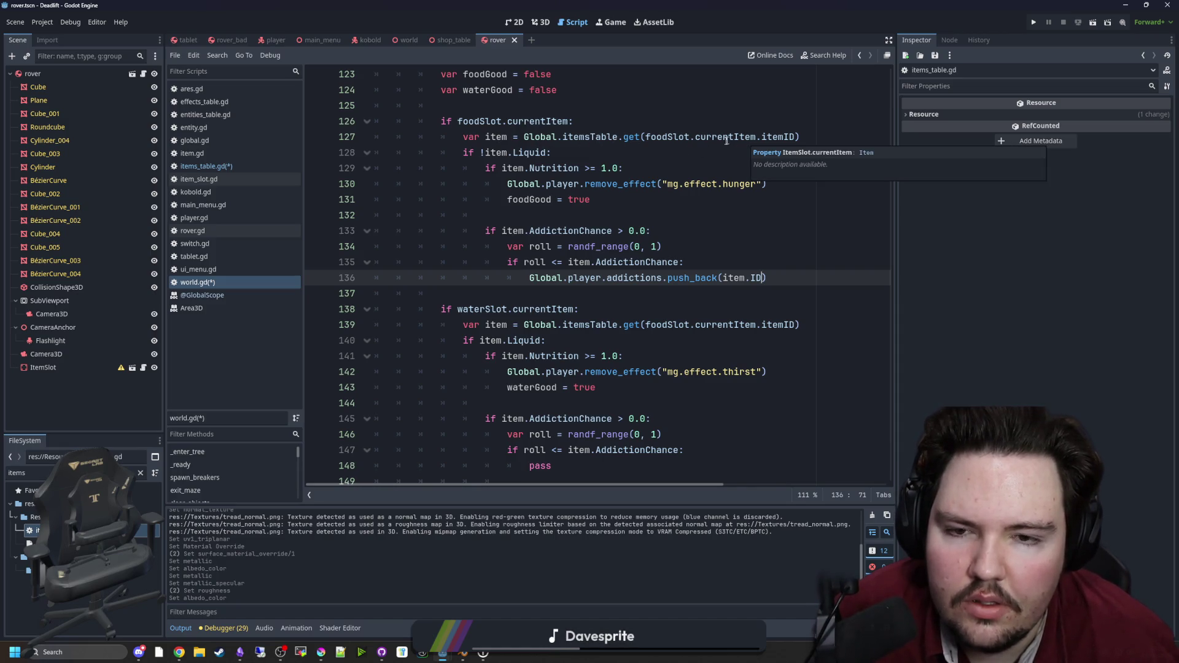
# Step: Review the !item.Liquid check and the food slot reference in the water branch
pyautogui.click(692, 151)
pyautogui.scroll(1, 601, 156)
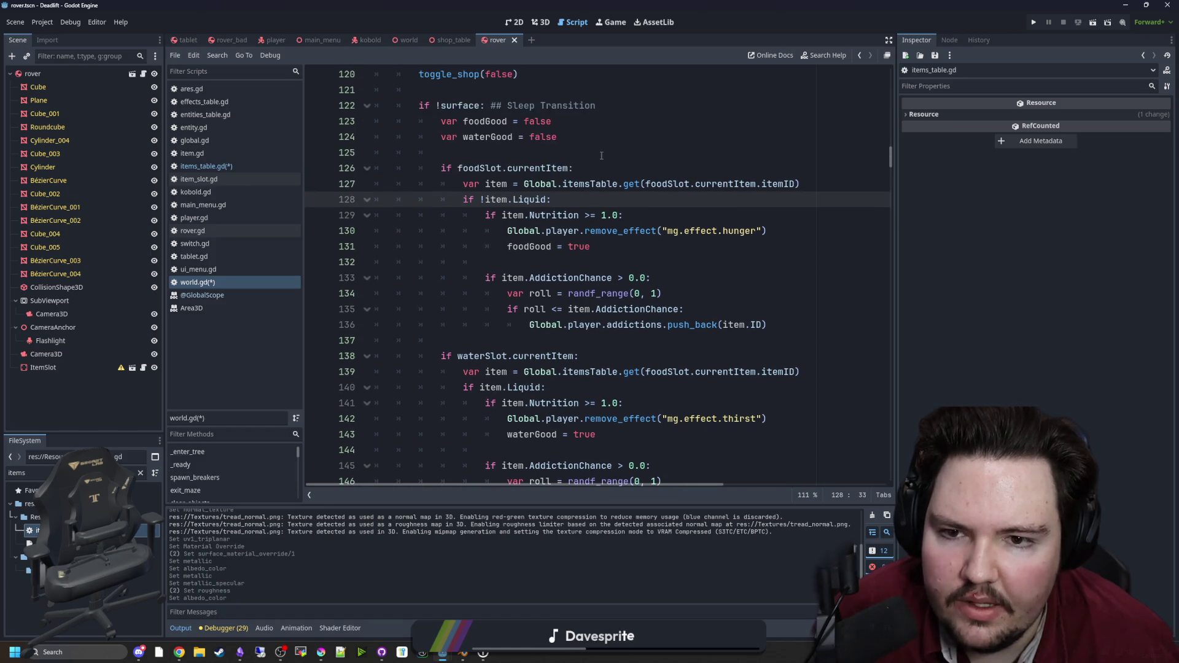
pyautogui.scroll(-3, 667, 282)
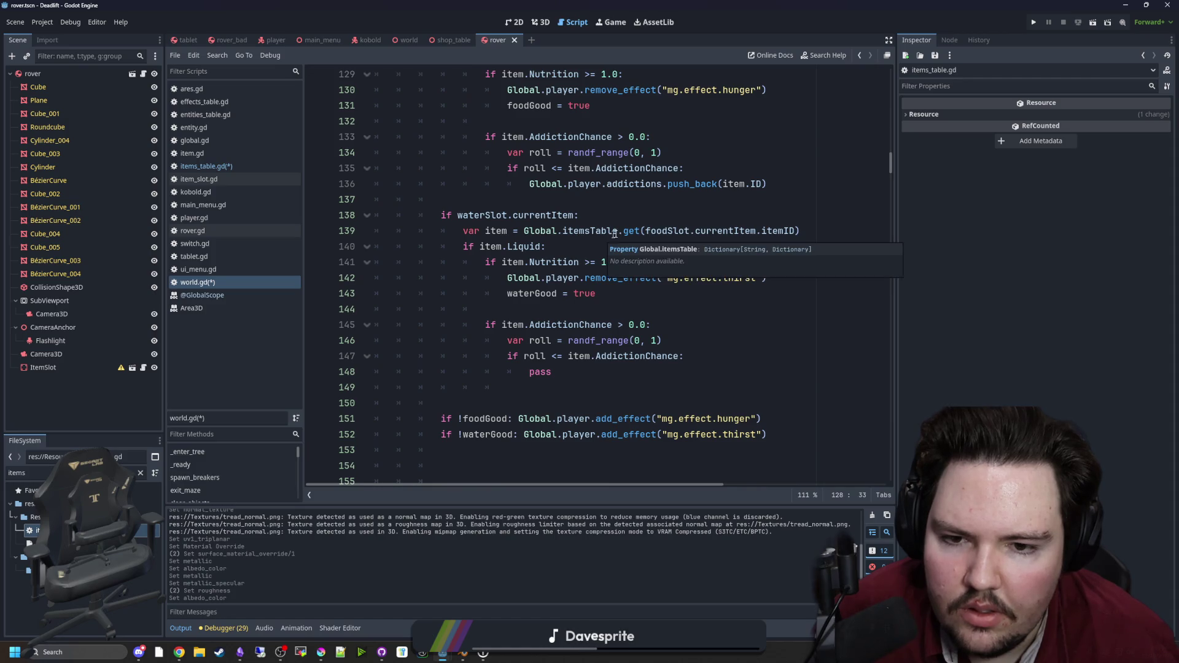
pyautogui.moveTo(794, 230); pyautogui.dragTo(645, 231)
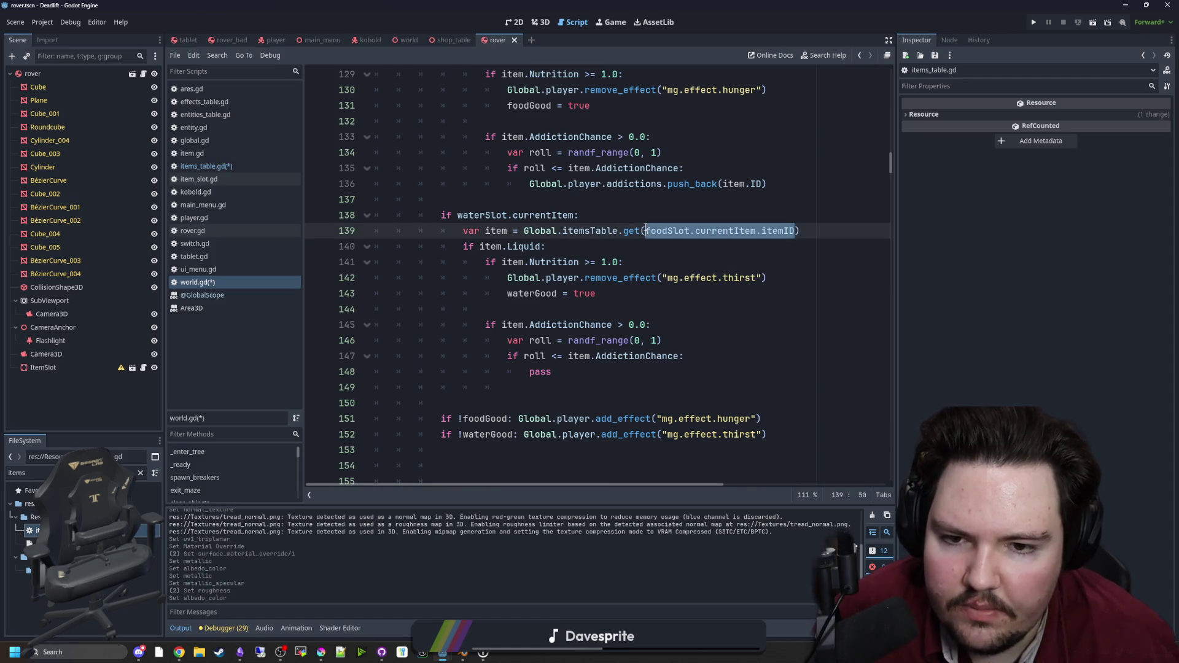
pyautogui.scroll(2, 674, 246)
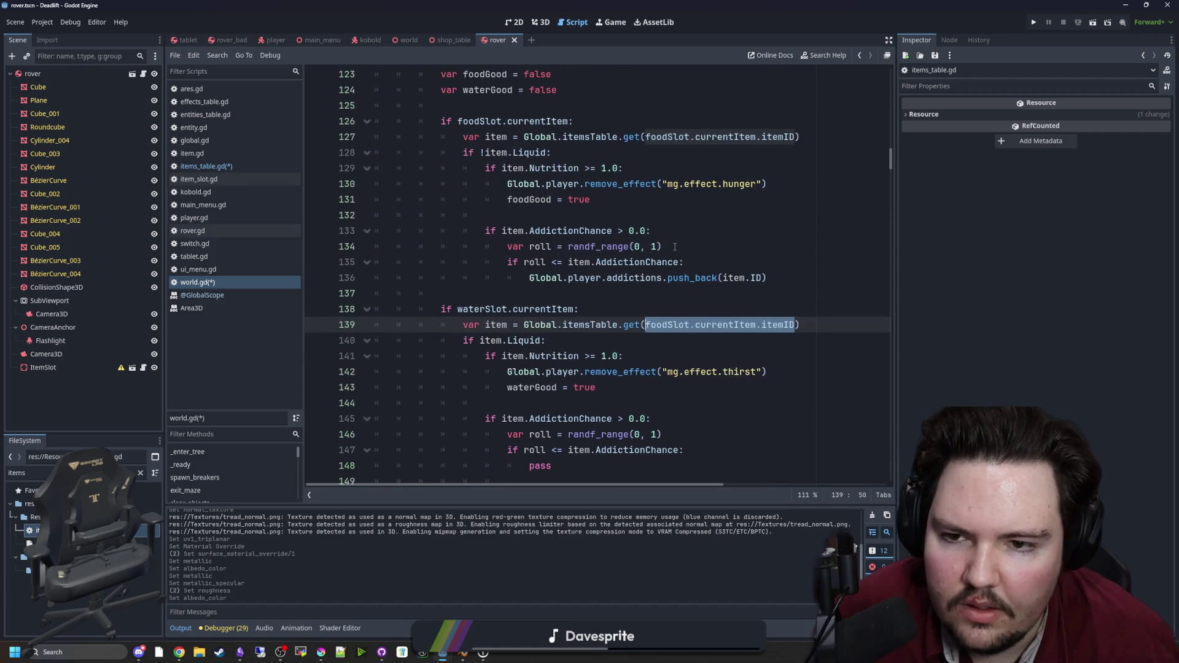
# Step: In the foodSlot block, declare 'var itemID =' holding the food slot's currentItem.itemID expression
pyautogui.click(605, 121)
pyautogui.press('Return')
pyautogui.write('var iote')
pyautogui.press('BackSpace')
pyautogui.press('BackSpace')
pyautogui.press('BackSpace')
pyautogui.write('temID =')
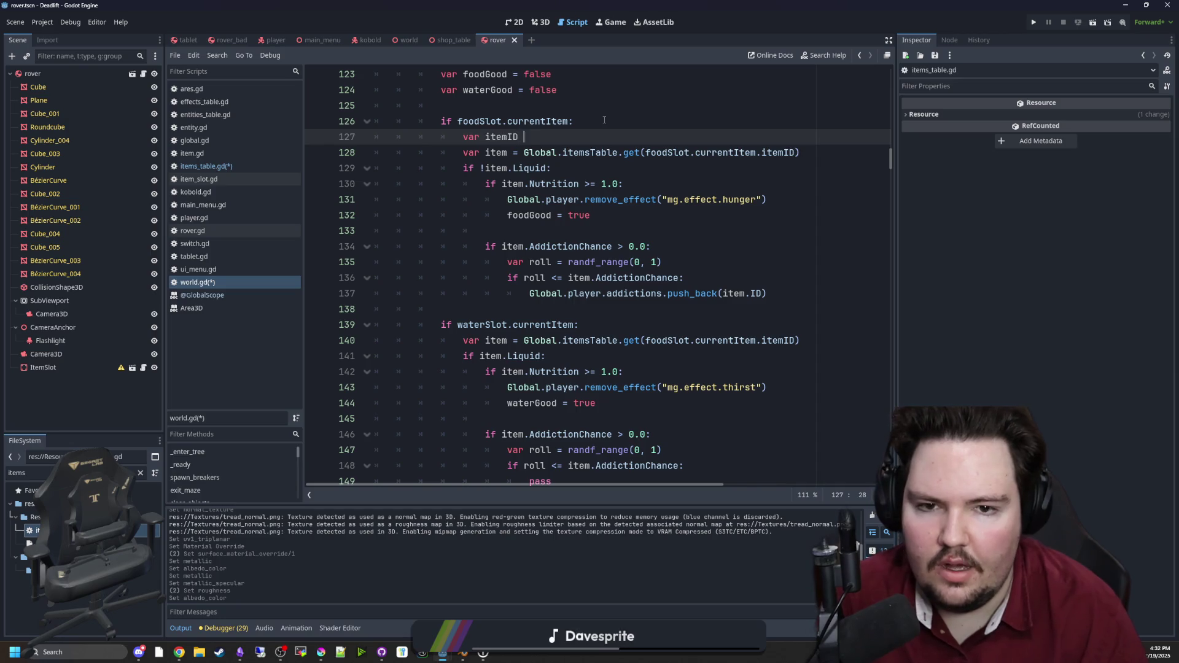
pyautogui.press('Escape')
pyautogui.moveTo(796, 152)
pyautogui.mouseDown()
pyautogui.moveTo(647, 156)
pyautogui.moveTo(464, 136)
pyautogui.mouseUp()
pyautogui.hotkey('ctrl', 'x')
pyautogui.click(704, 137)
pyautogui.hotkey('ctrl', 'v')
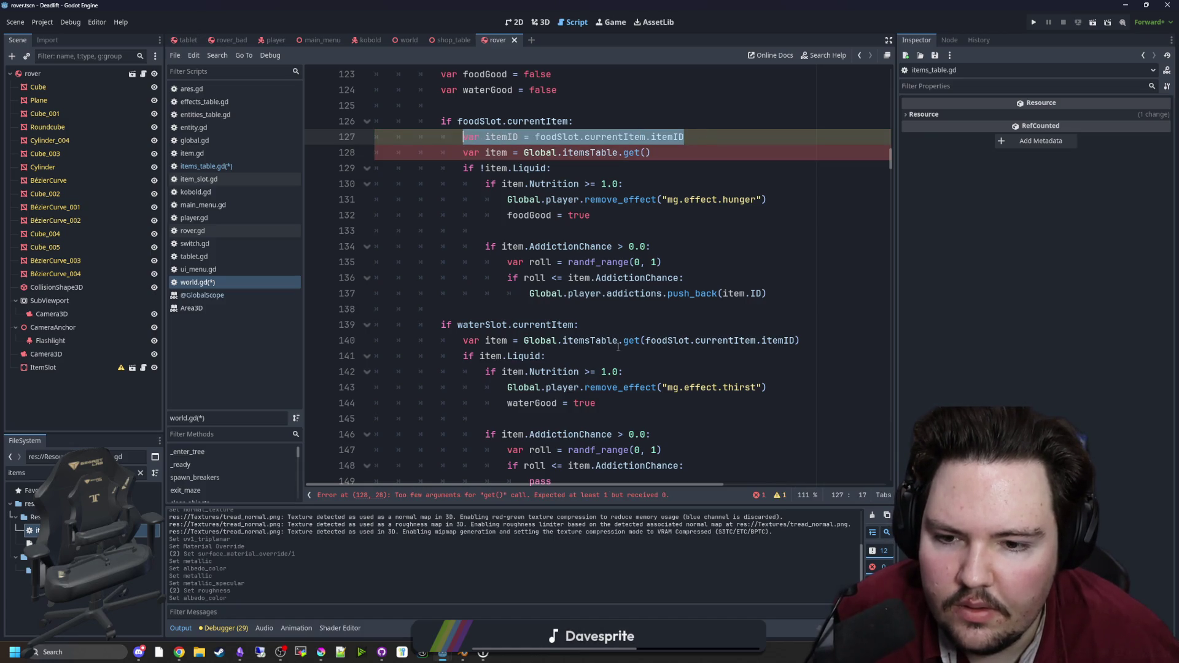
# Step: Copy the itemID declaration into the waterSlot block
pyautogui.hotkey('ctrl', 'c')
pyautogui.click(614, 324)
pyautogui.press('Return')
pyautogui.hotkey('ctrl', 'v')
pyautogui.click(780, 403)
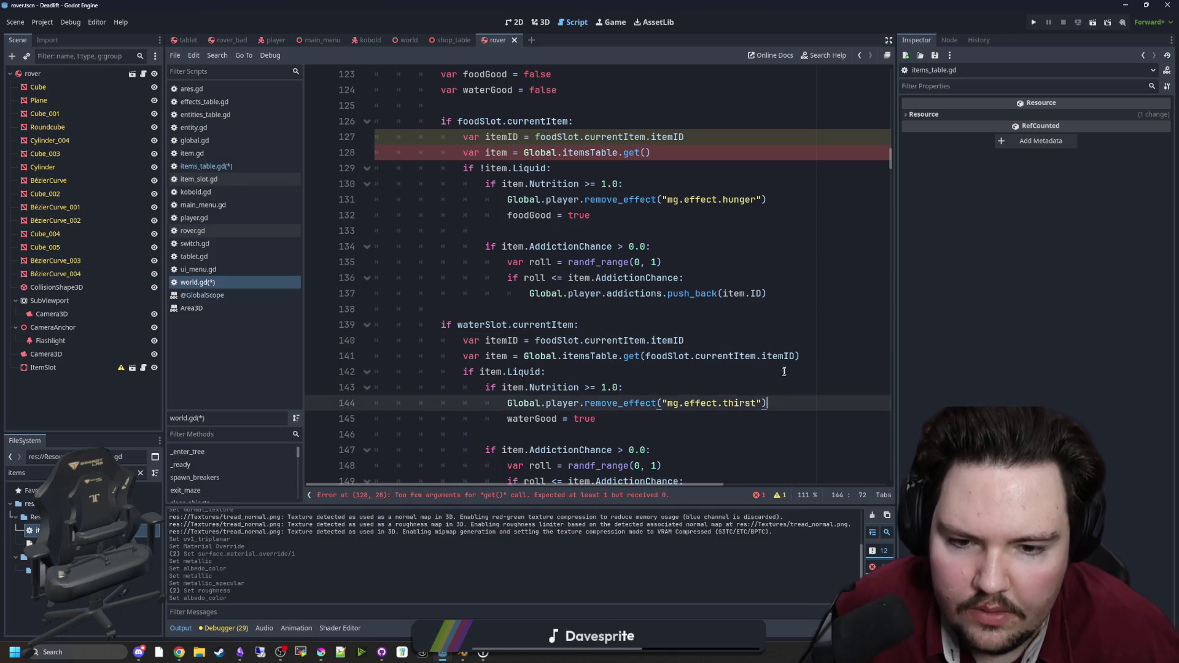
# Step: Make the water block's itemID and lookup read from waterSlot instead of foodSlot
pyautogui.moveTo(797, 356); pyautogui.dragTo(645, 357)
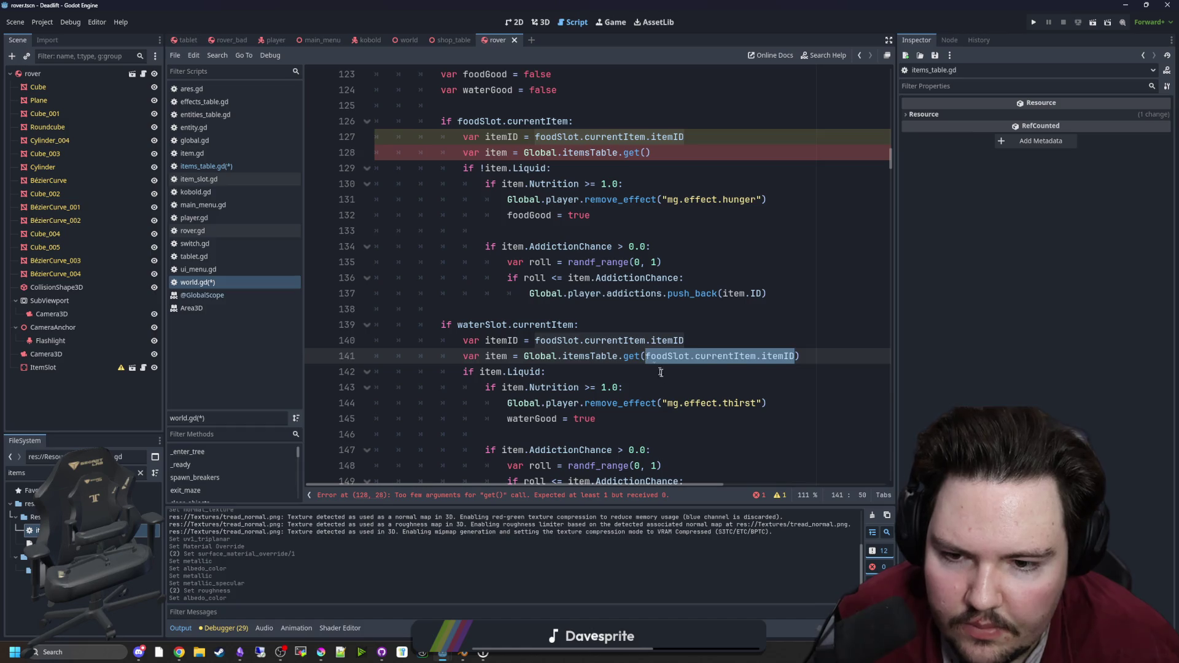
pyautogui.doubleClick(663, 356)
pyautogui.write('water')
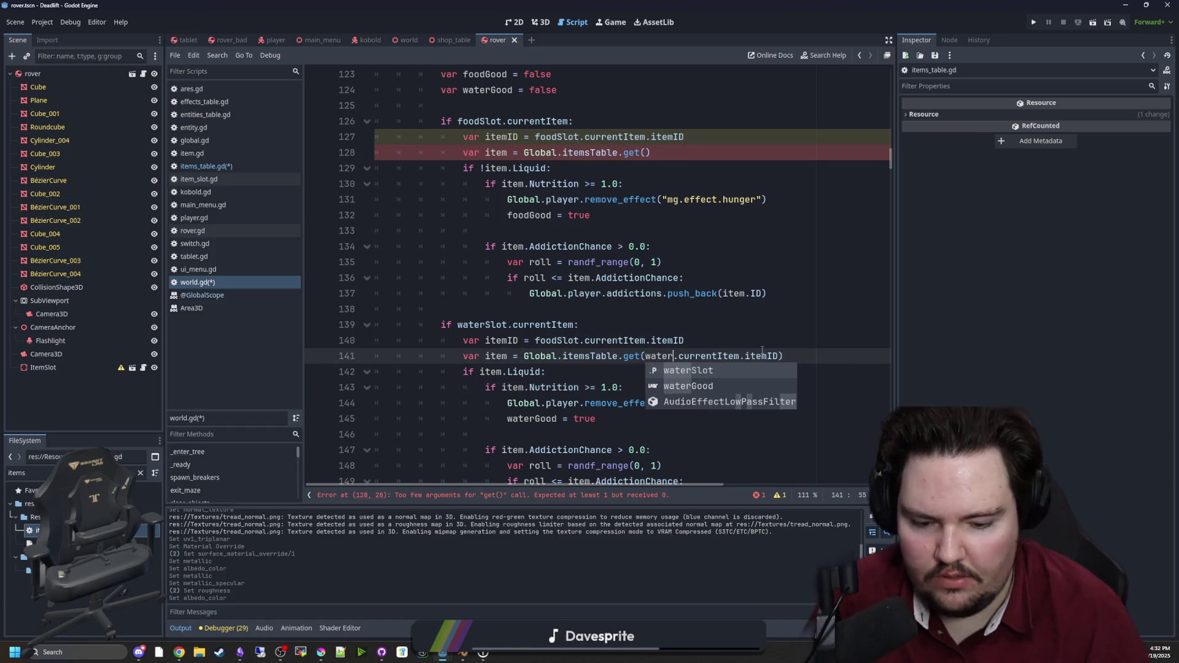
pyautogui.press('Return')
pyautogui.click(740, 323)
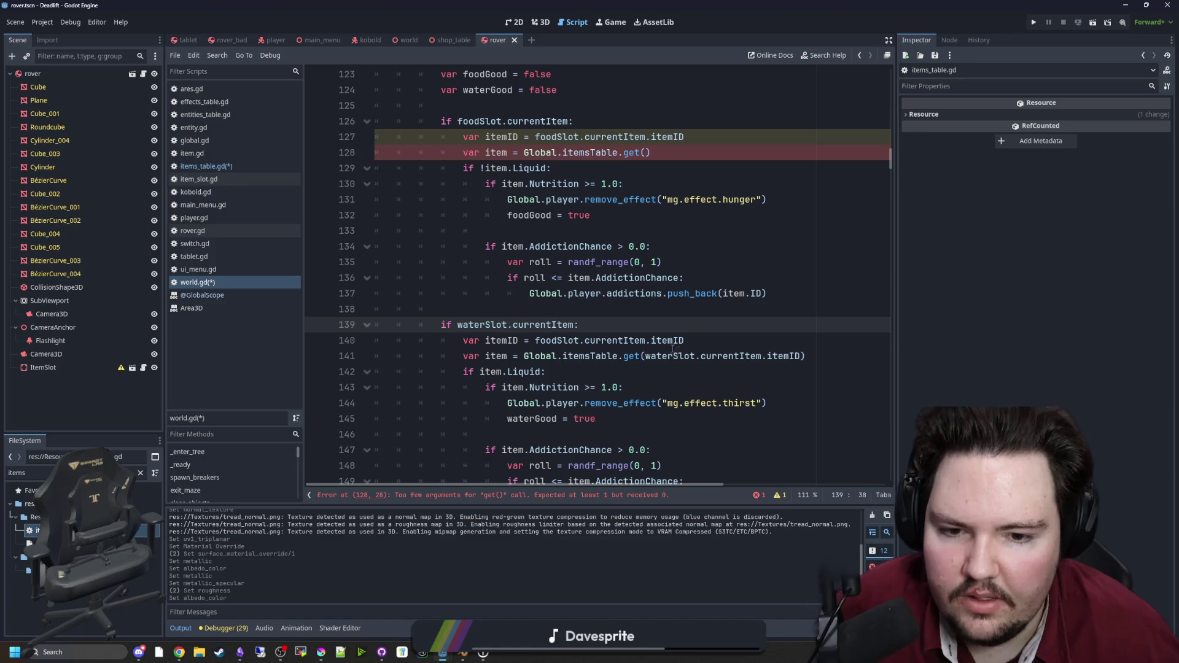
pyautogui.moveTo(800, 357); pyautogui.dragTo(535, 340)
pyautogui.hotkey('ctrl', 'c')
pyautogui.hotkey('ctrl', 'v')
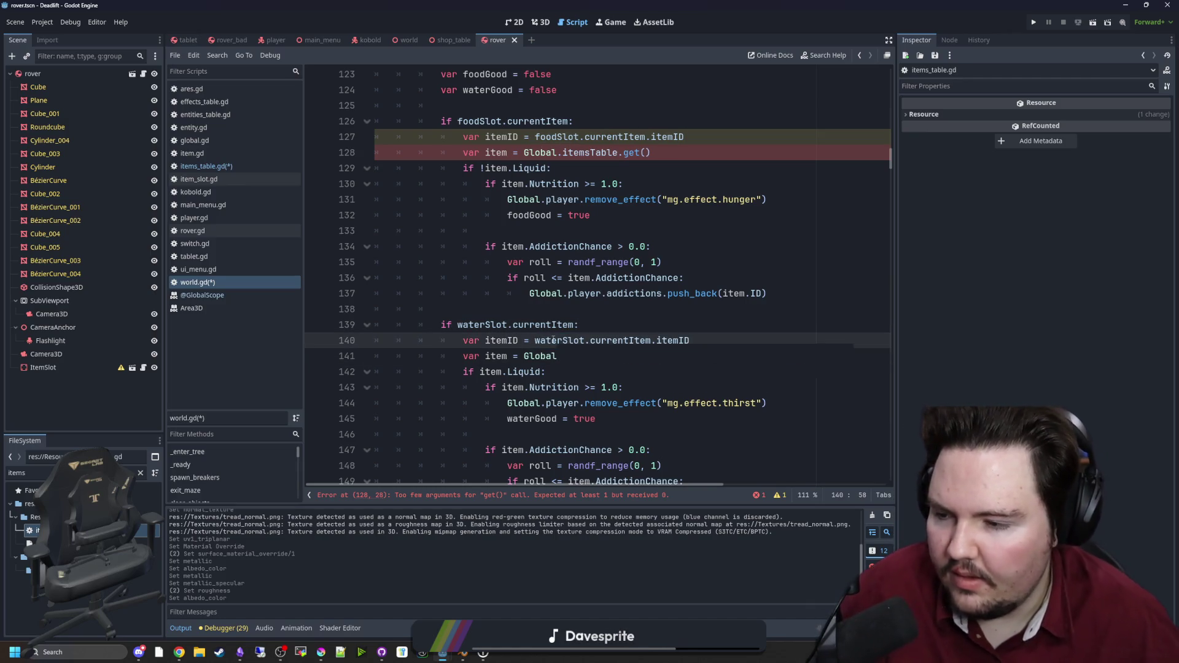
pyautogui.write('.itemsTable.get(')
pyautogui.hotkey('ctrl', 'v')
pyautogui.click(553, 309)
pyautogui.scroll(1, 527, 219)
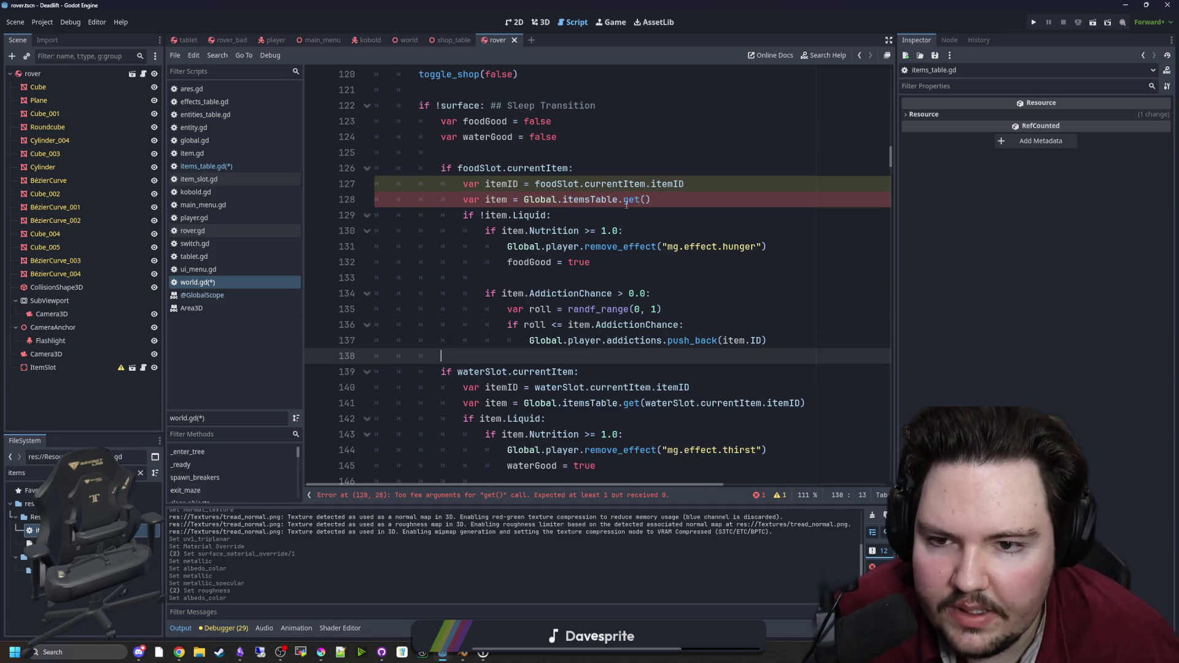
# Step: Pass itemID as the argument to both itemsTable.get() calls
pyautogui.doubleClick(501, 184)
pyautogui.hotkey('ctrl', 'c')
pyautogui.click(646, 199)
pyautogui.hotkey('ctrl', 'v')
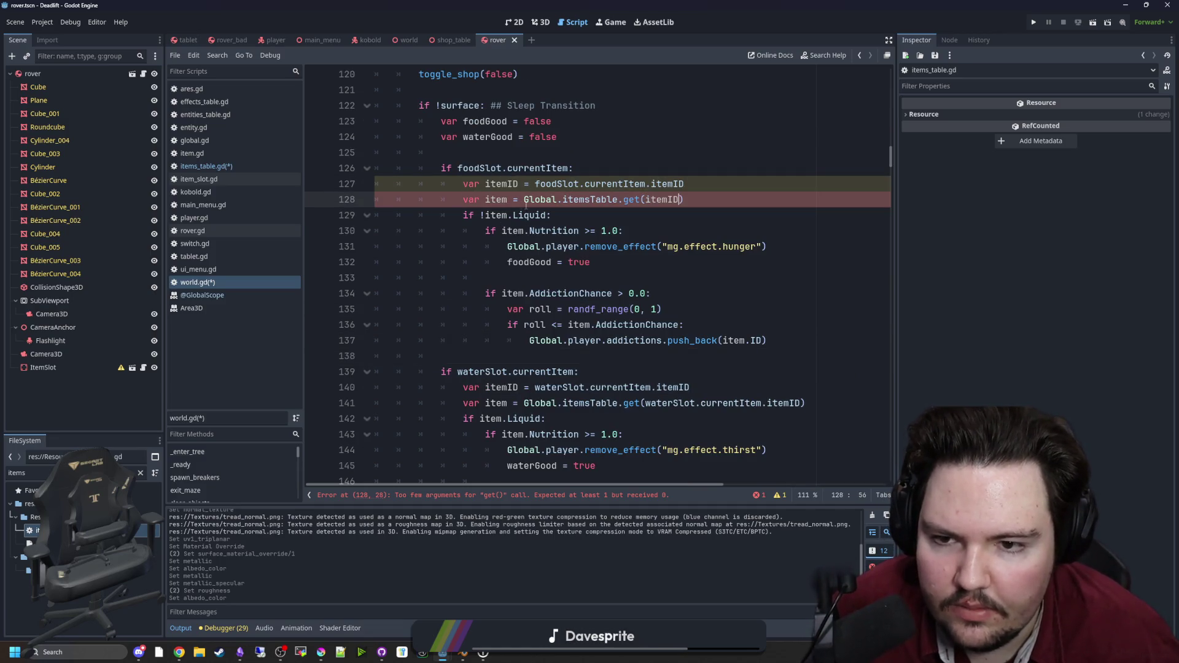
pyautogui.moveTo(801, 403); pyautogui.dragTo(646, 402)
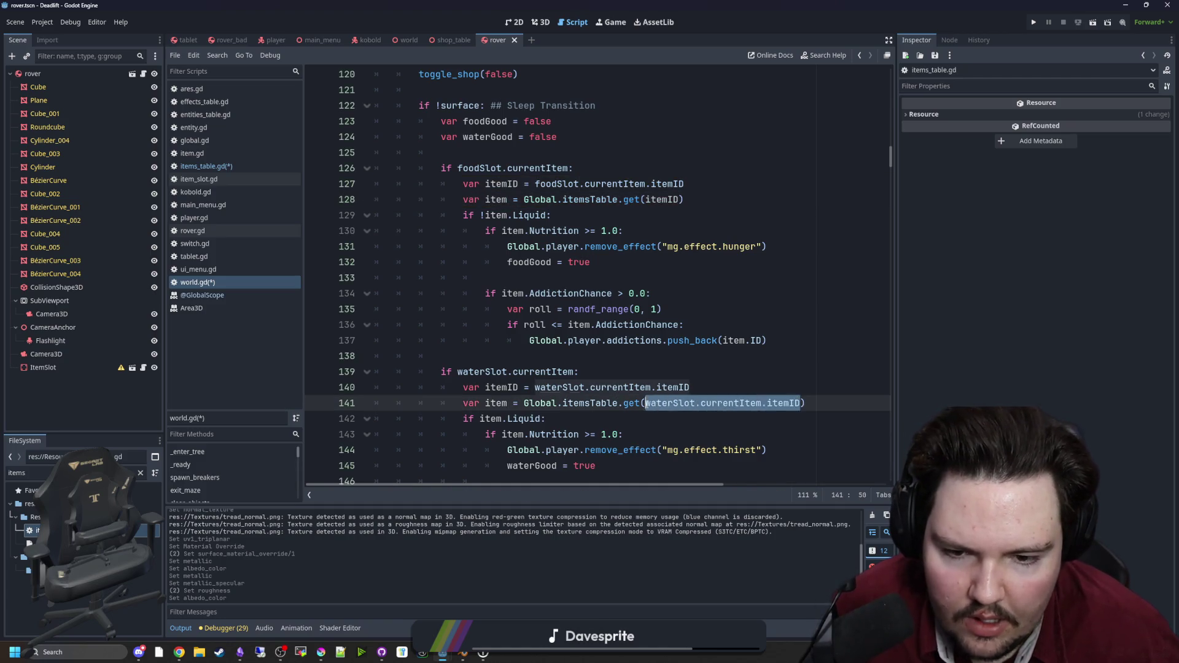
pyautogui.hotkey('ctrl', 'v')
pyautogui.click(668, 368)
pyautogui.moveTo(690, 186); pyautogui.dragTo(463, 183)
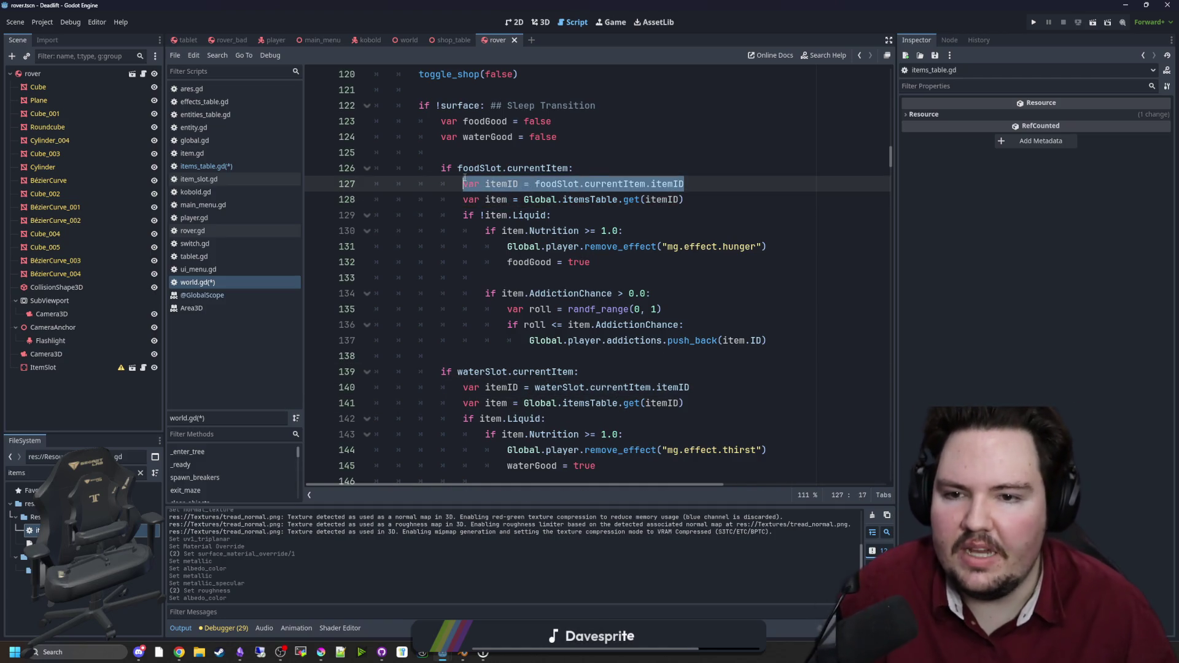
pyautogui.click(600, 164)
pyautogui.scroll(-1, 600, 164)
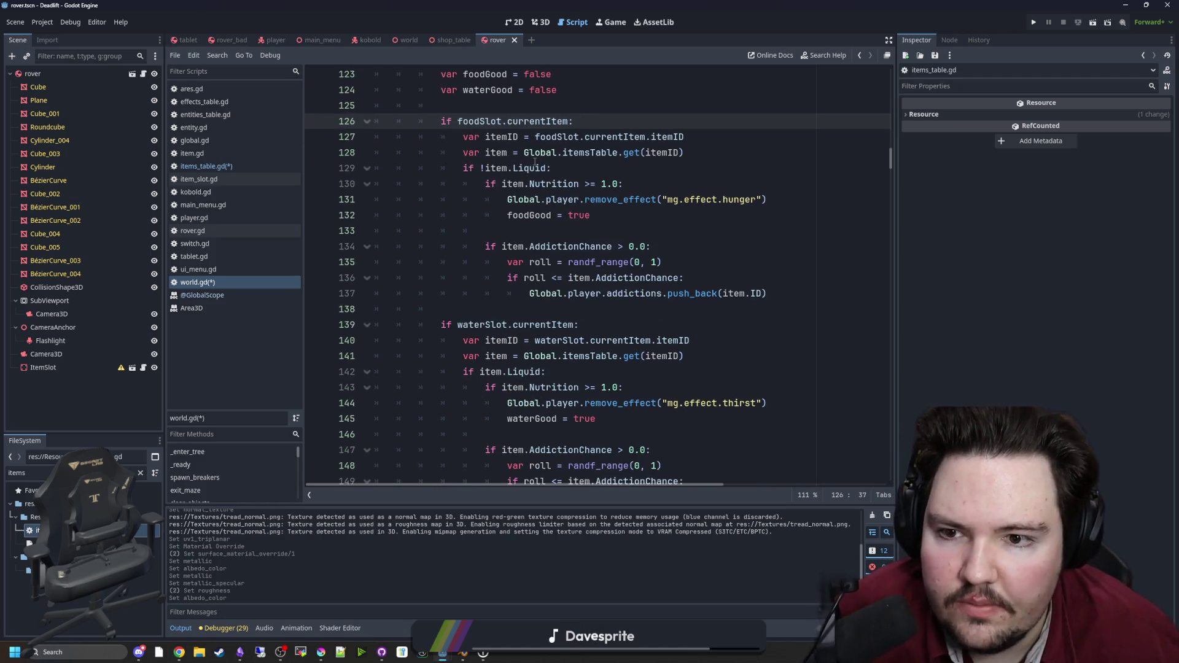
# Step: Replace item.ID with itemID in the food addiction push_back call
pyautogui.doubleClick(507, 137)
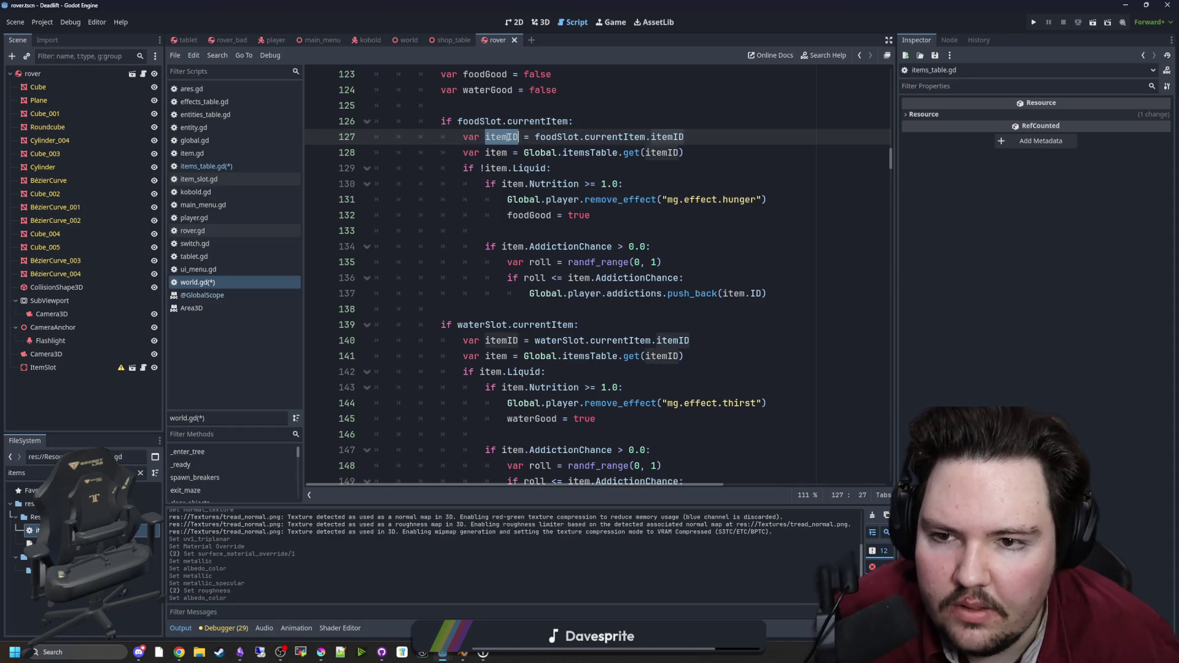
pyautogui.click(737, 262)
pyautogui.moveTo(722, 294); pyautogui.dragTo(759, 293)
pyautogui.hotkey('ctrl', 'v')
pyautogui.press('Up')
pyautogui.press('Up')
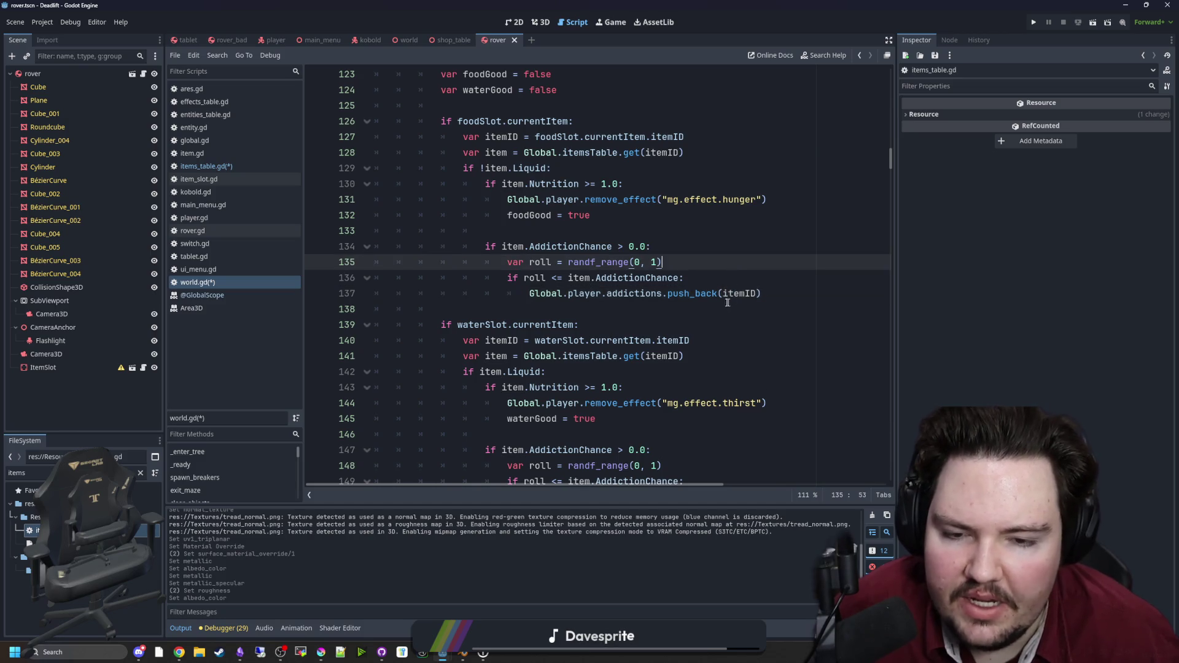
pyautogui.scroll(-3, 727, 302)
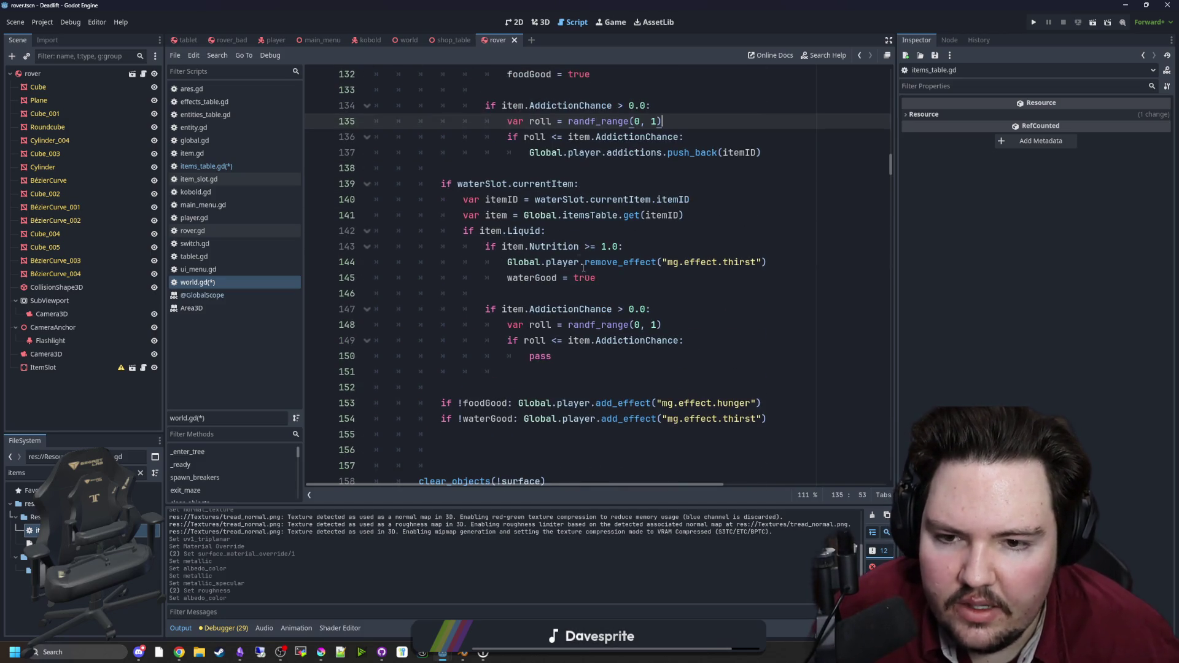
pyautogui.doubleClick(648, 214)
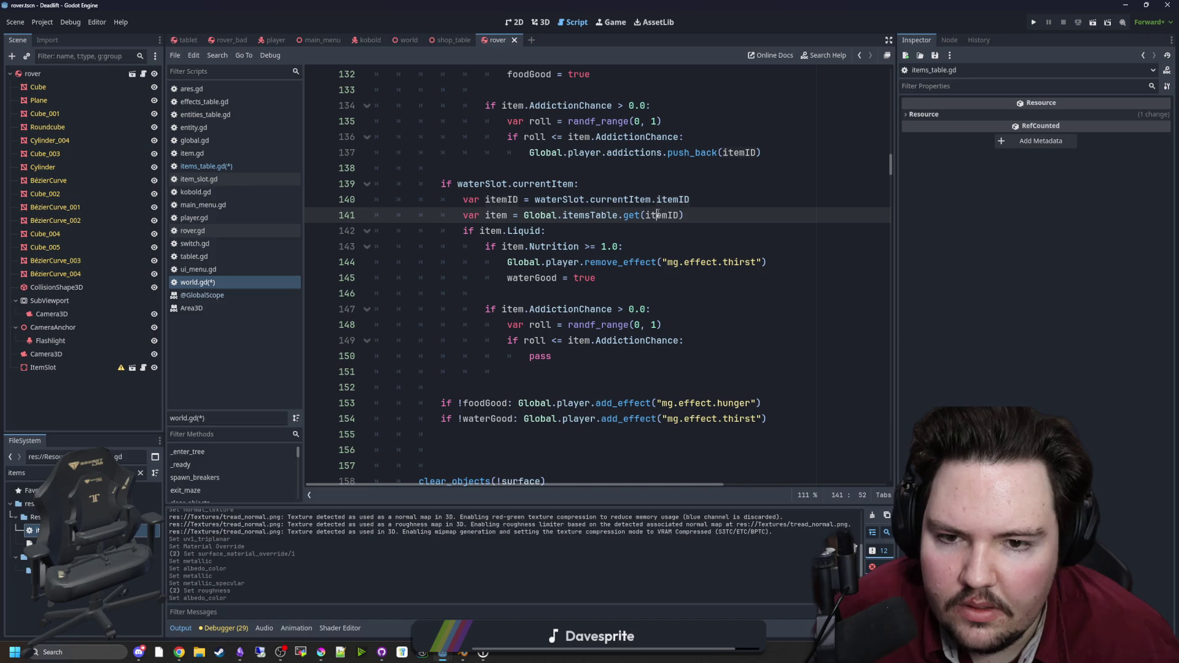
# Step: Replace the water block's pass with Global.player.addictions.push_back(itemID) and save world.gd
pyautogui.click(612, 355)
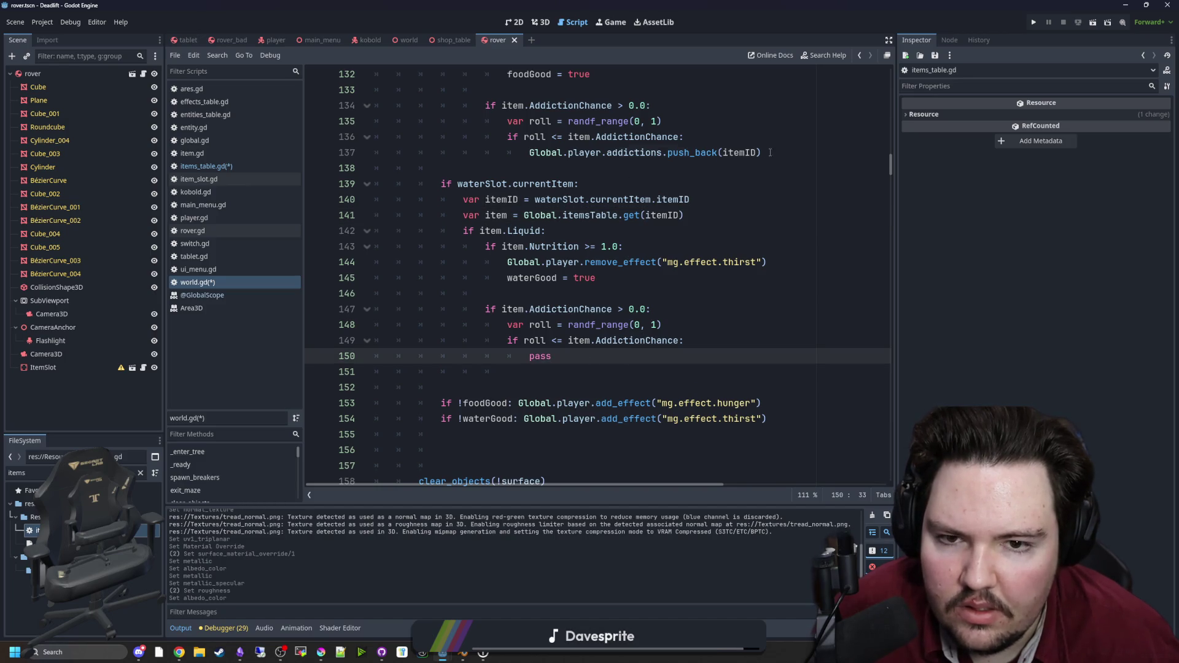
pyautogui.moveTo(769, 152); pyautogui.dragTo(529, 152)
pyautogui.hotkey('ctrl', 'c')
pyautogui.doubleClick(540, 356)
pyautogui.hotkey('ctrl', 'v')
pyautogui.click(556, 371)
pyautogui.click(573, 292)
pyautogui.hotkey('ctrl', 's')
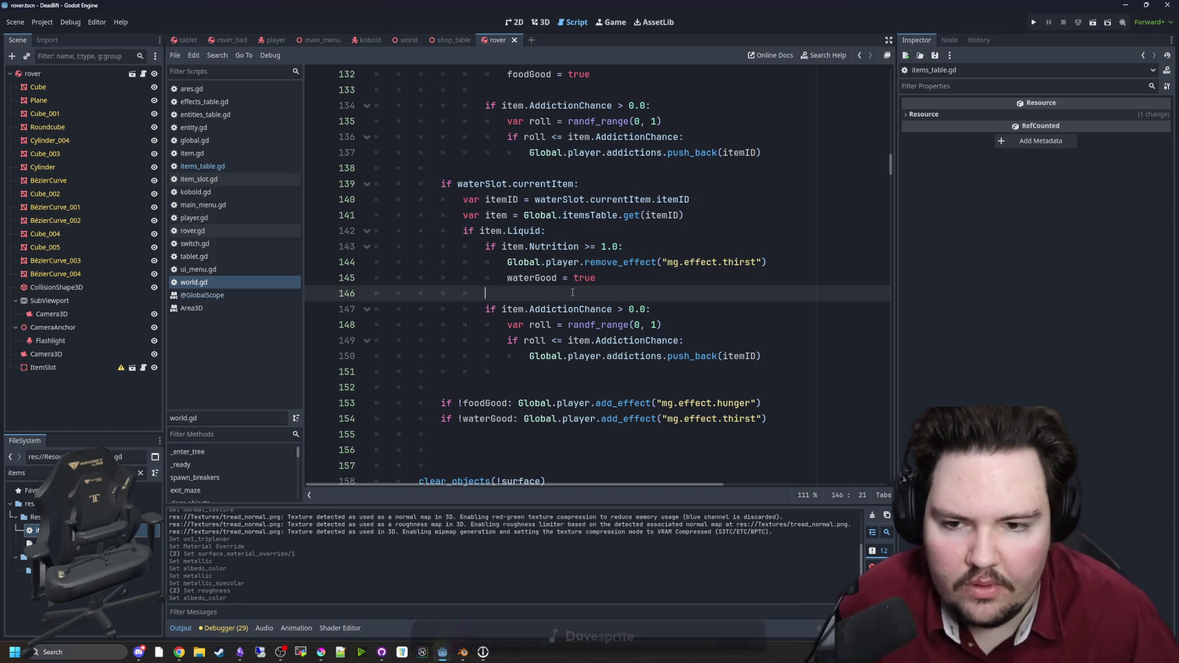
pyautogui.scroll(1, 572, 293)
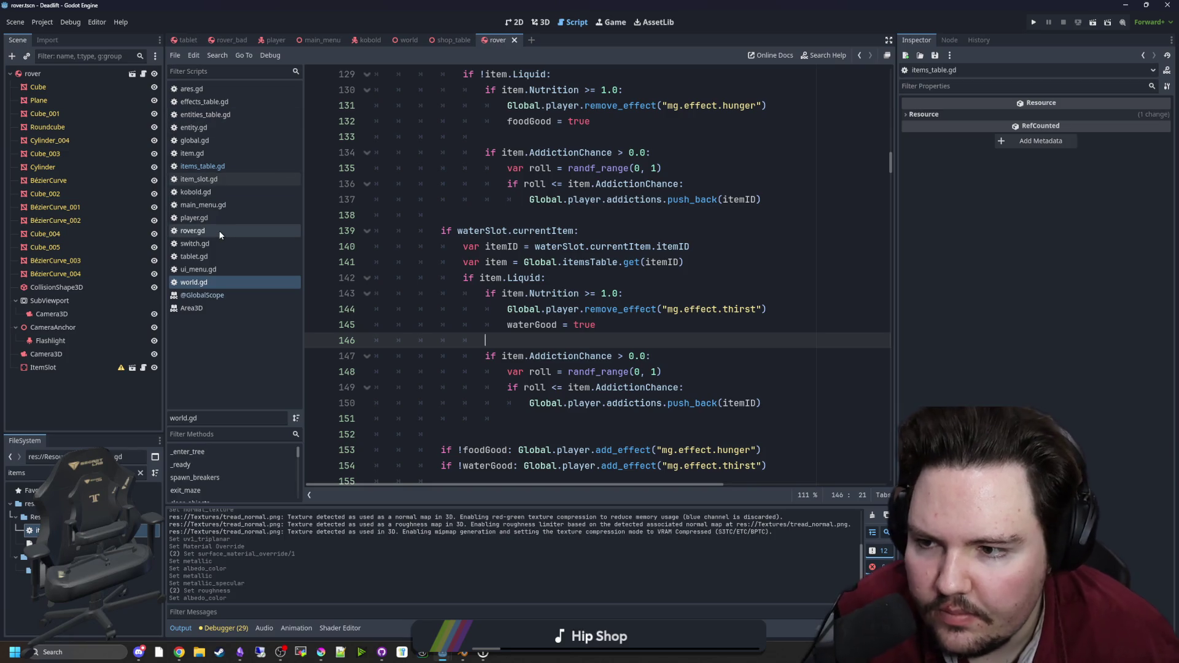
# Step: In player.gd's _process, add print(addictions) after the multiplier resets and save
pyautogui.click(233, 219)
pyautogui.click(494, 262)
pyautogui.hotkey('ctrl', 'f')
pyautogui.write('_process')
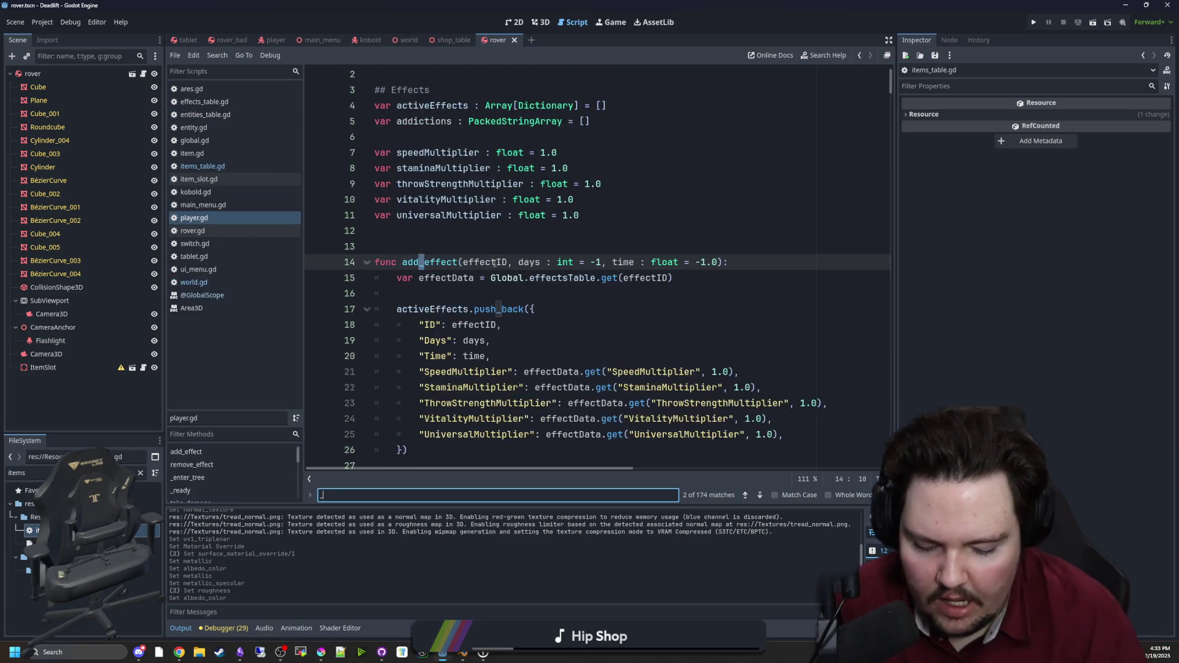
pyautogui.scroll(-1, 533, 258)
pyautogui.click(571, 295)
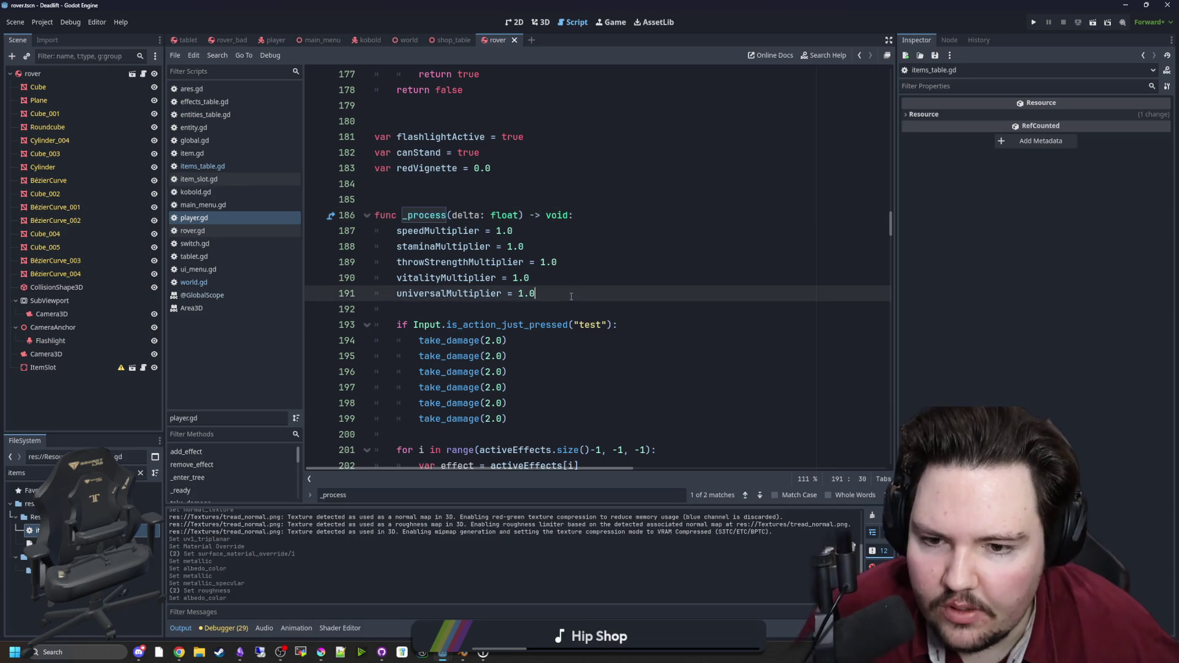
pyautogui.press('Return')
pyautogui.press('Return')
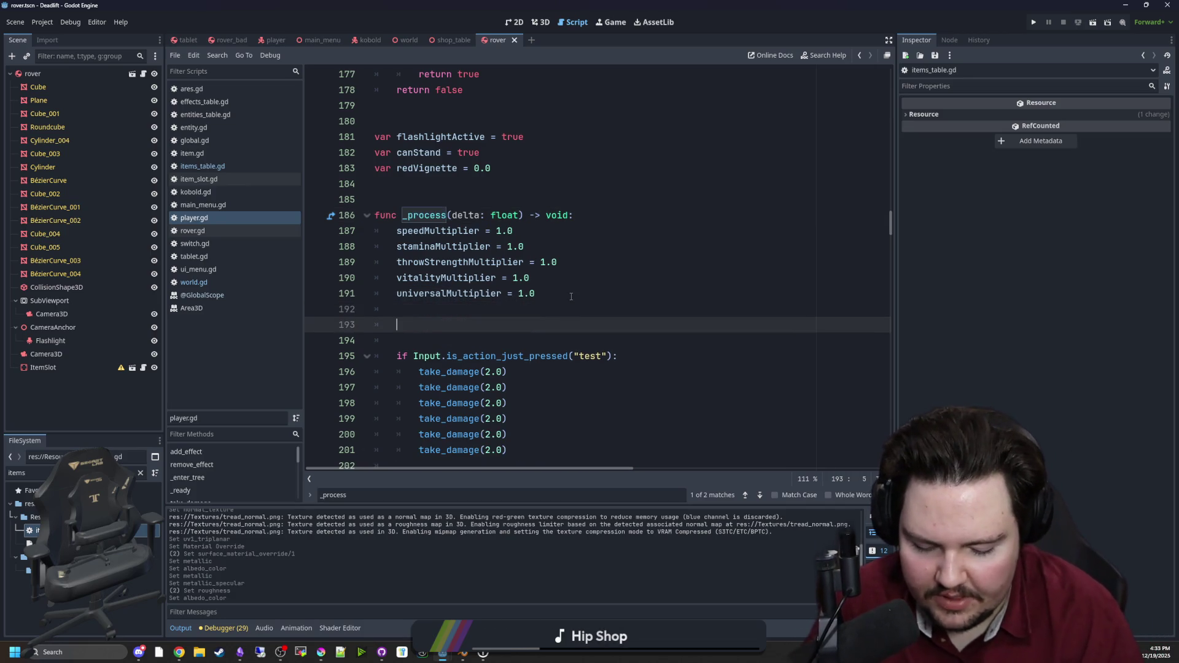
pyautogui.write('print(addi)')
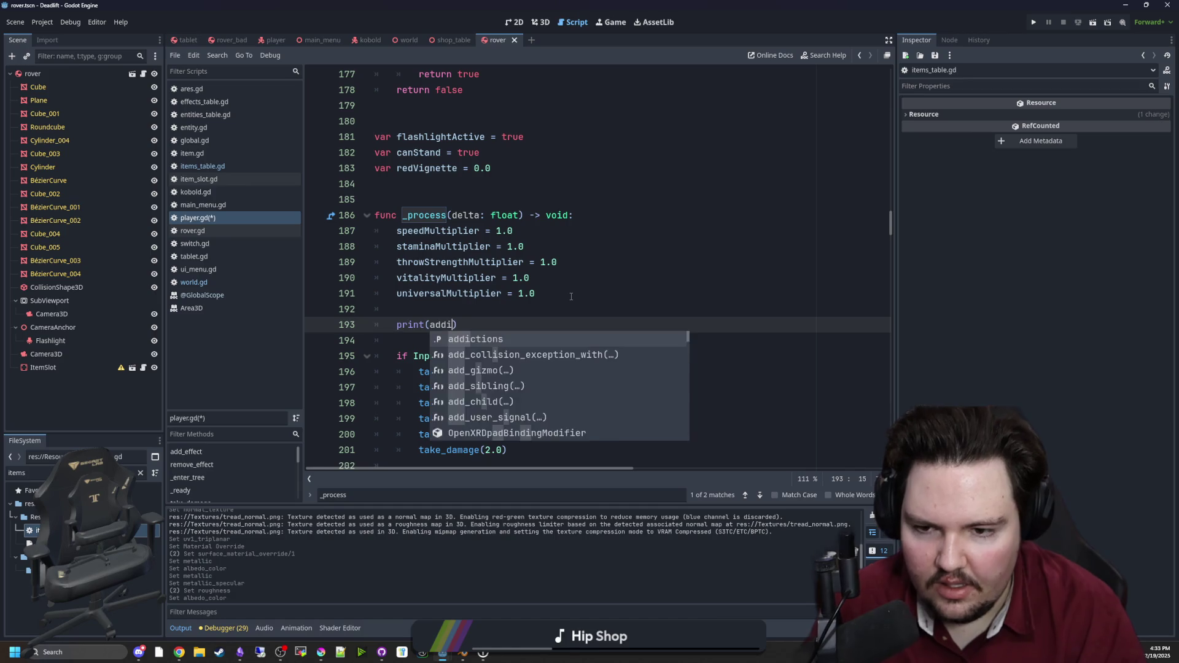
pyautogui.press('Return')
pyautogui.click(570, 296)
pyautogui.click(519, 305)
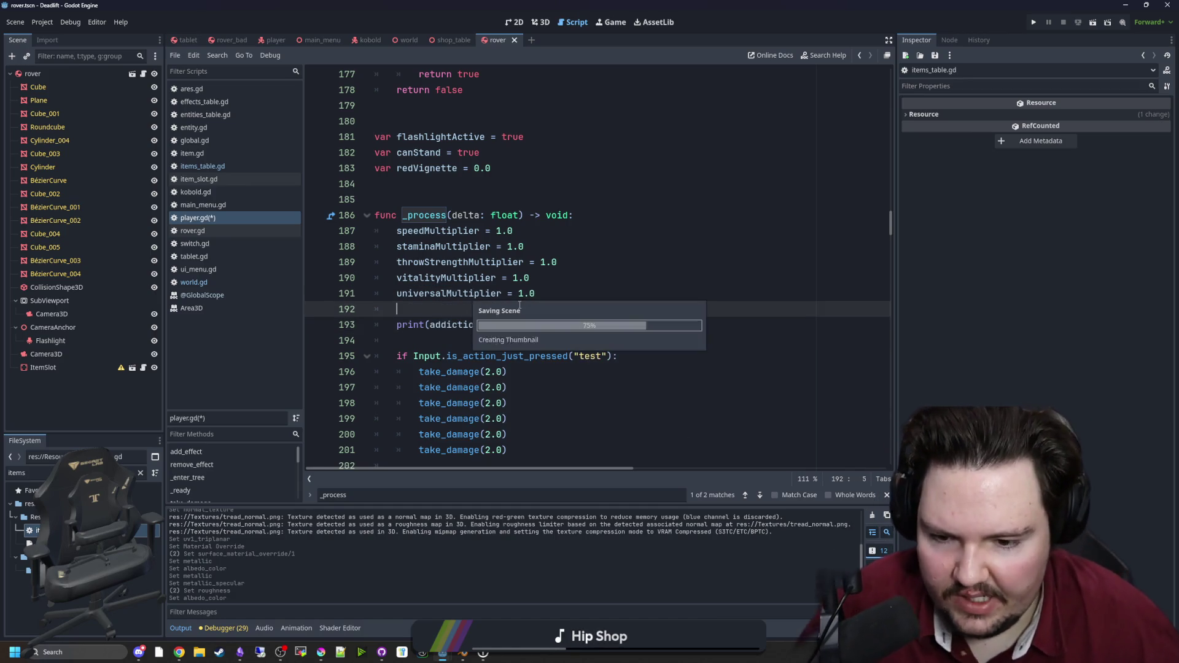
pyautogui.hotkey('ctrl', 's')
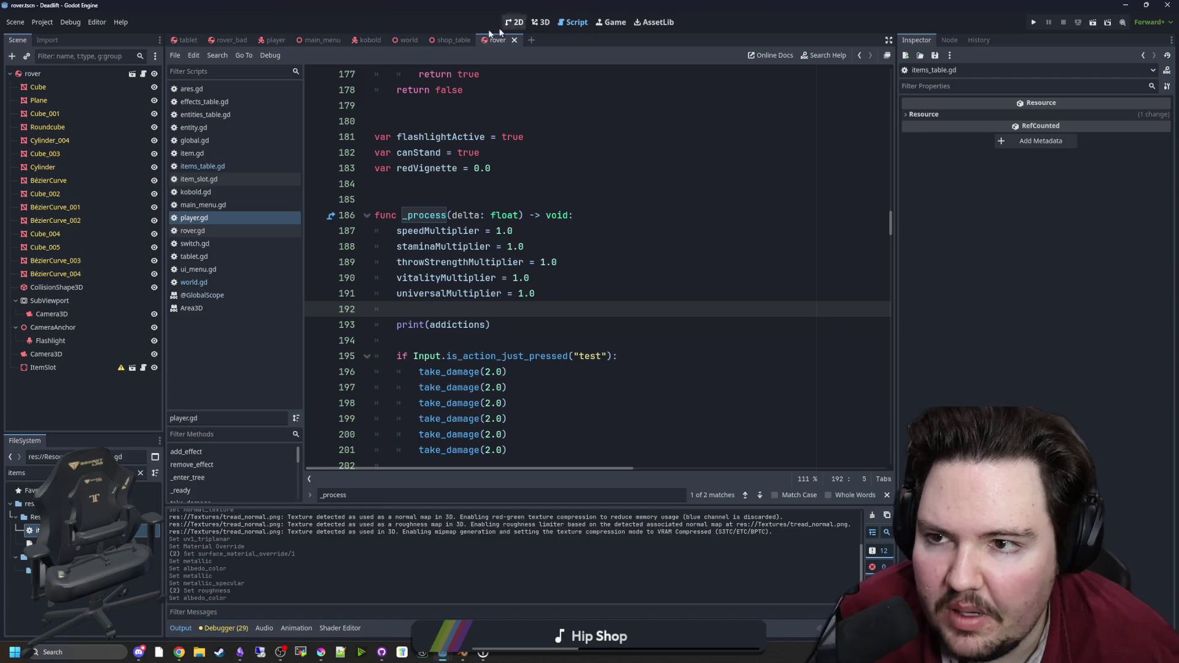
pyautogui.click(406, 41)
# Step: Collapse the scene tree nodes and focus the 3D view on the blue bottle on the desk
pyautogui.click(536, 23)
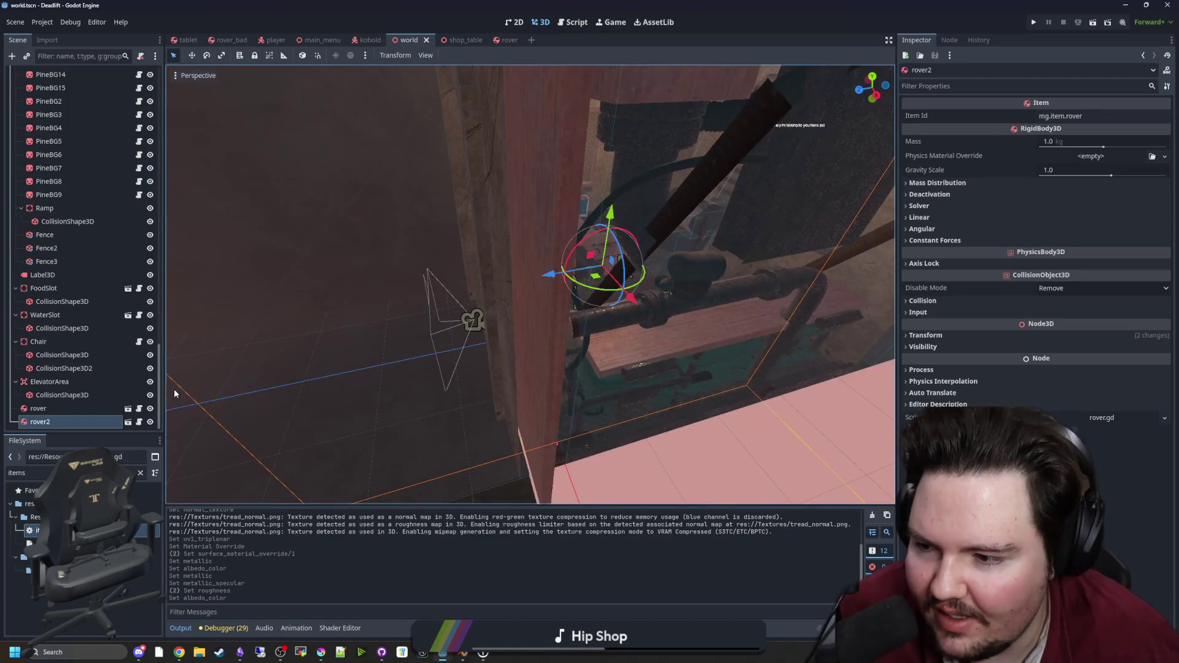
pyautogui.click(15, 381)
pyautogui.click(15, 355)
pyautogui.click(16, 355)
pyautogui.click(15, 342)
pyautogui.scroll(15, 18, 307)
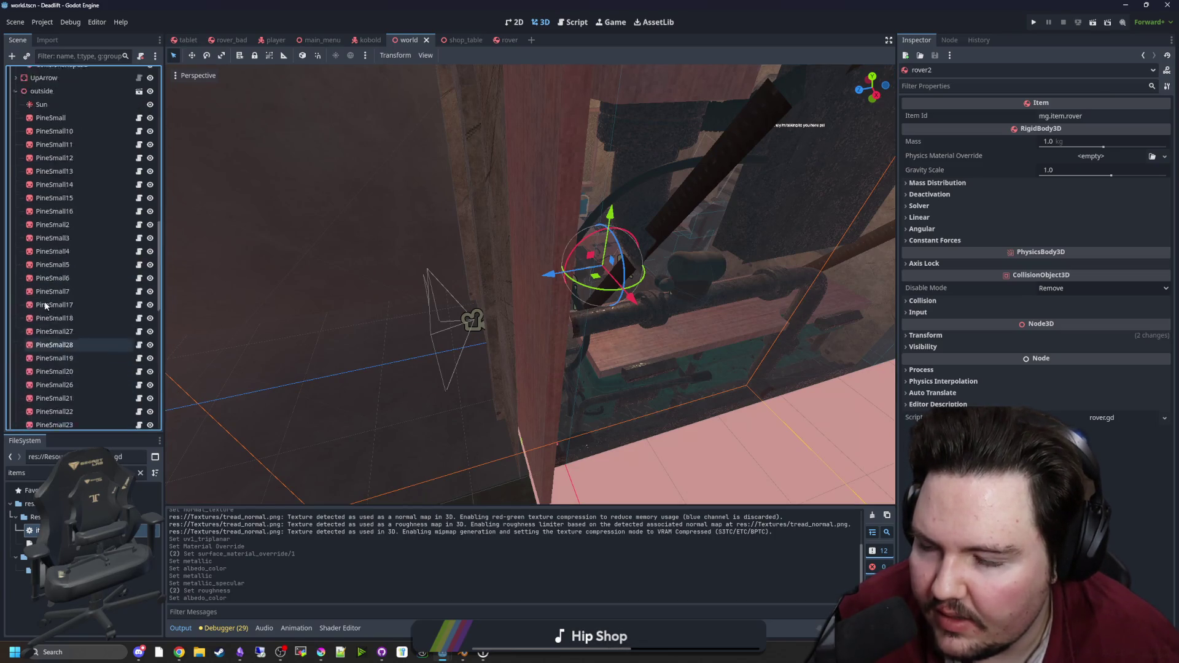
pyautogui.click(15, 381)
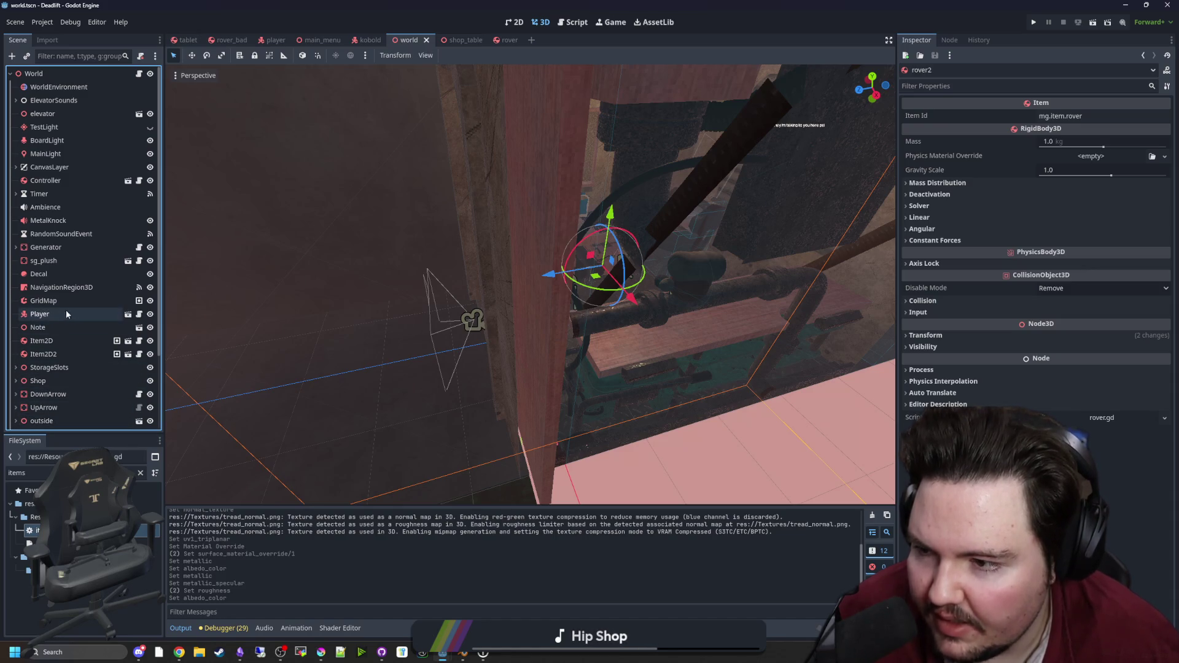
pyautogui.scroll(5, 530, 282)
pyautogui.scroll(-5, 530, 283)
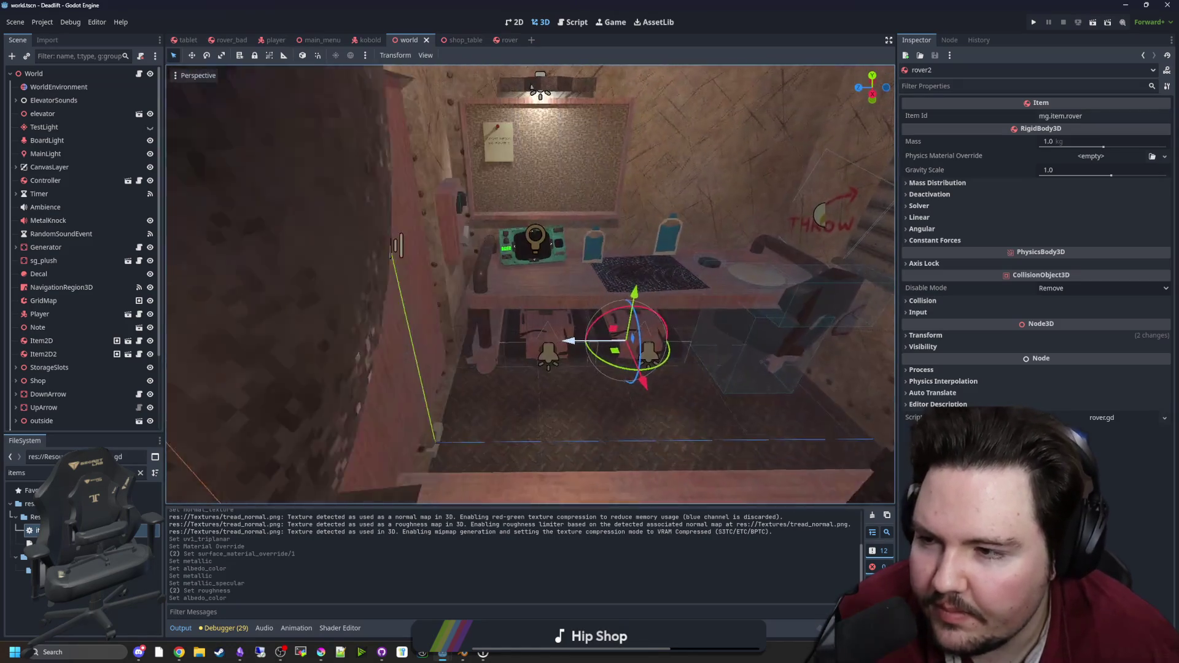
pyautogui.press('w')
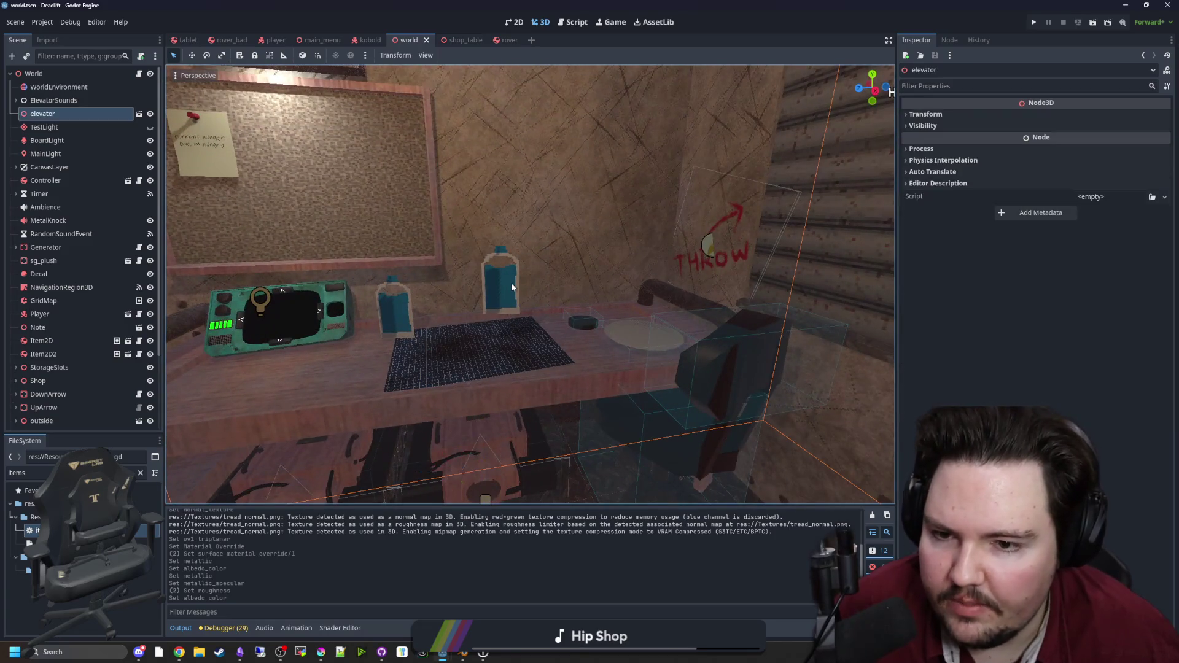
pyautogui.click(511, 283)
pyautogui.press('f')
# Step: Change Item2D's ID from metal_scrap to homunculus and check the spelling in items_table.gd
pyautogui.click(92, 340)
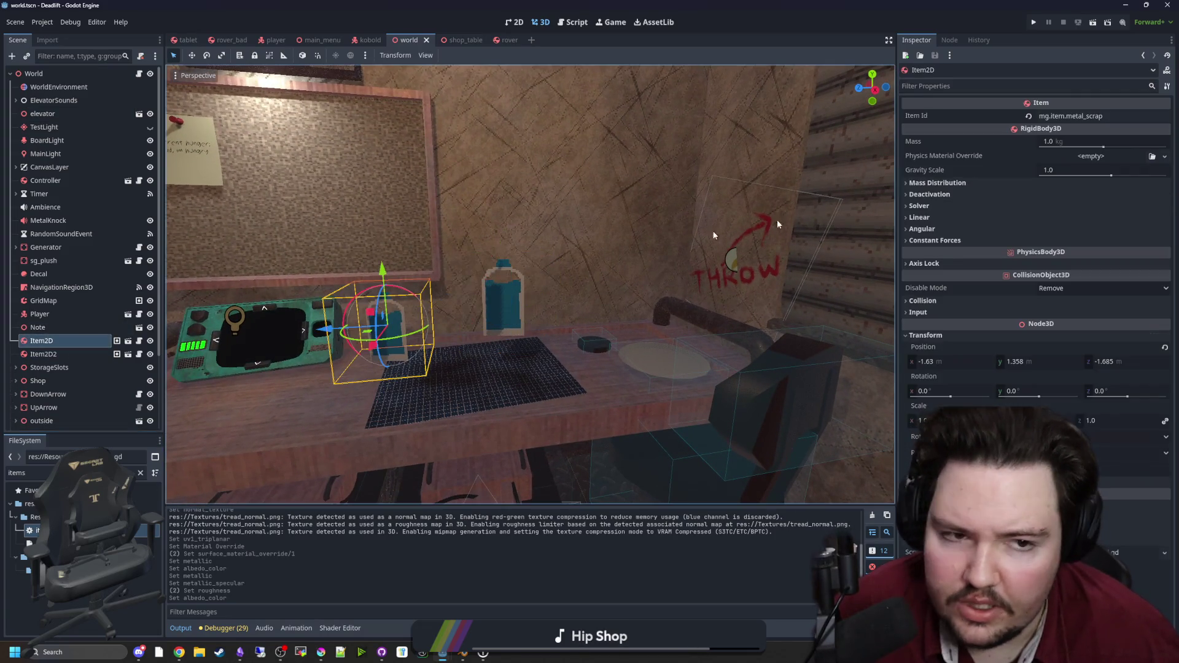
pyautogui.click(1109, 117)
pyautogui.press('BackSpace')
pyautogui.press('BackSpace')
pyautogui.press('BackSpace')
pyautogui.write('mg.item.homon')
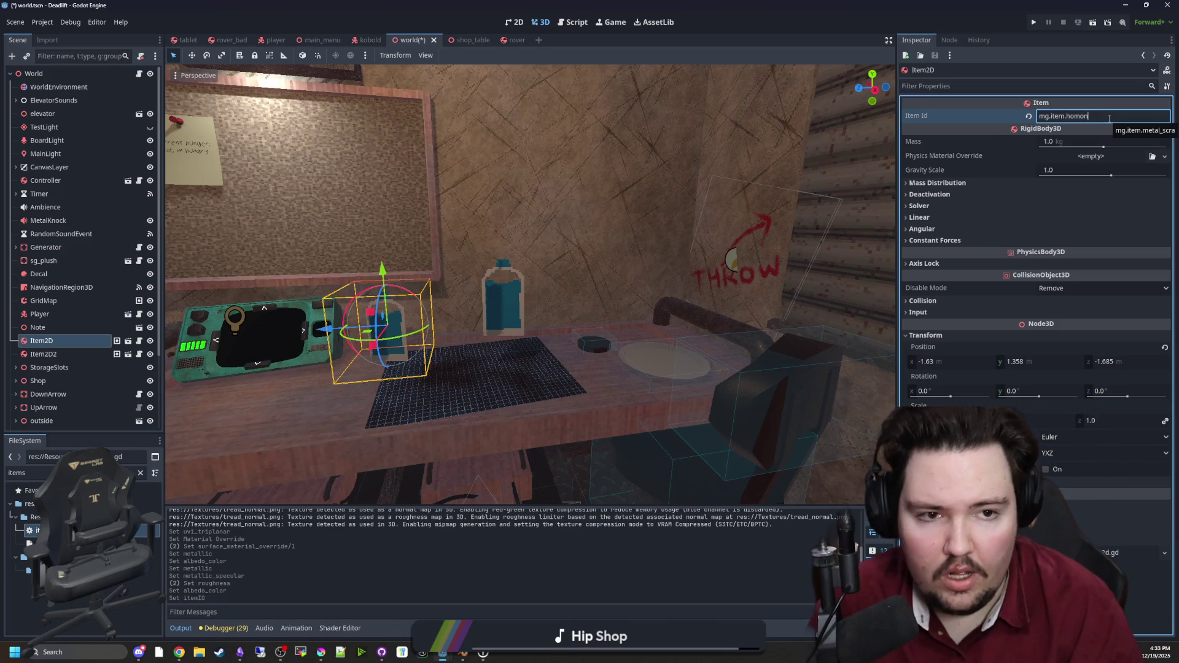
pyautogui.write('ulus')
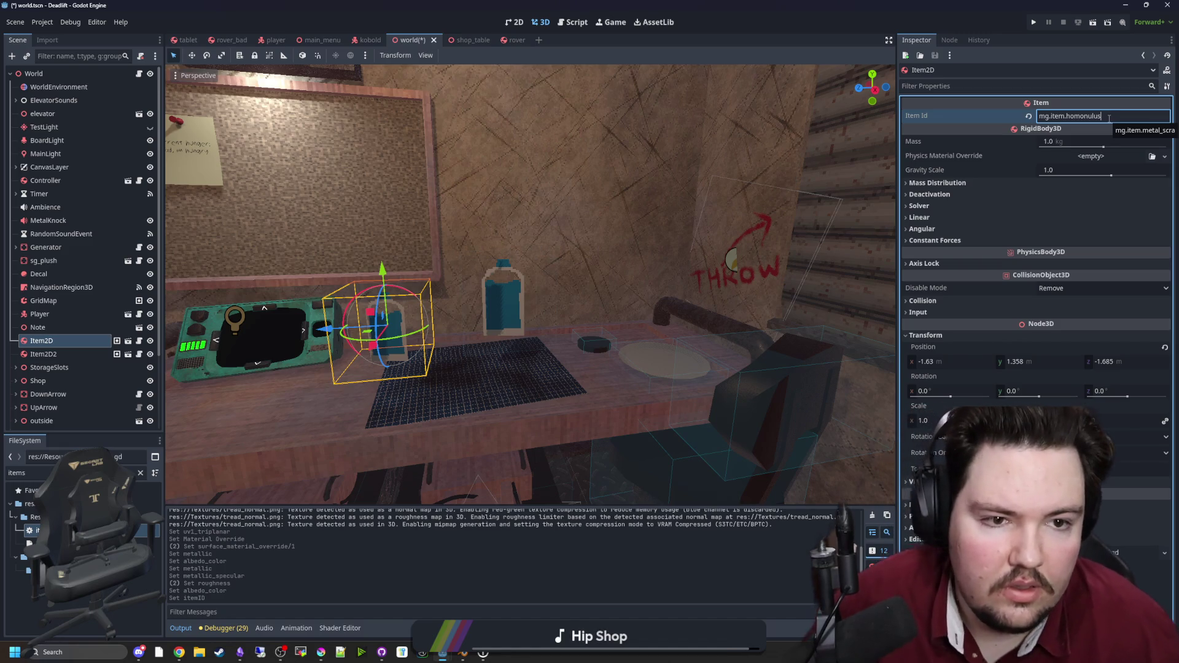
pyautogui.click(135, 473)
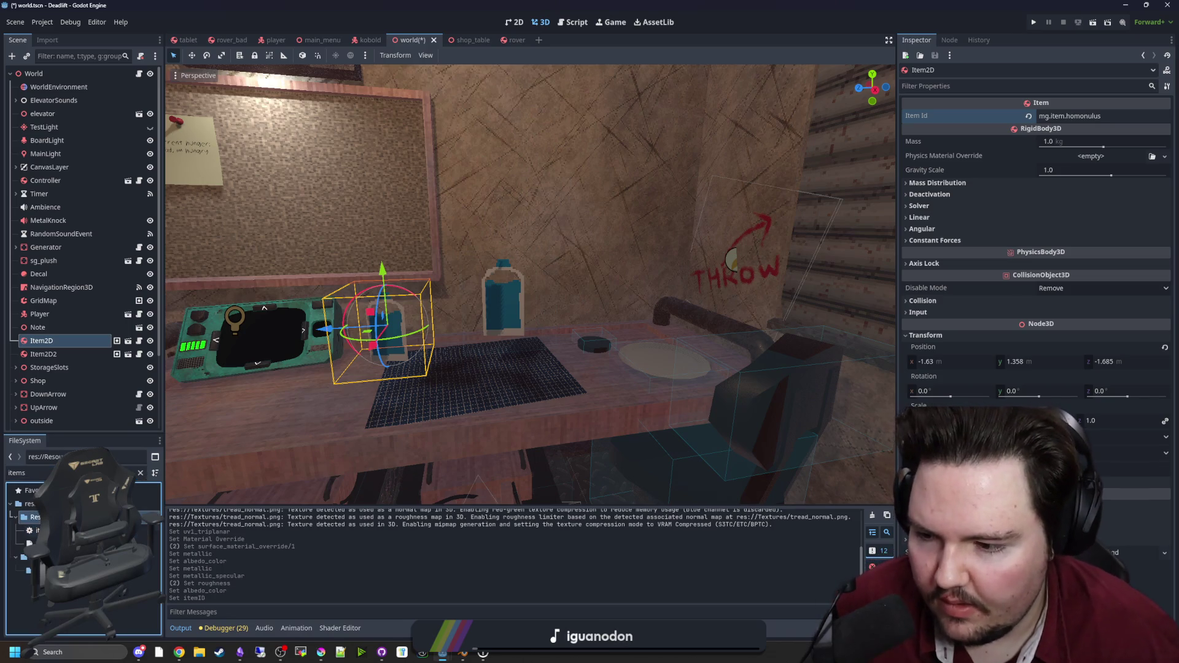
pyautogui.doubleClick(37, 530)
pyautogui.hotkey('ctrl', 'f')
pyautogui.write('homon')
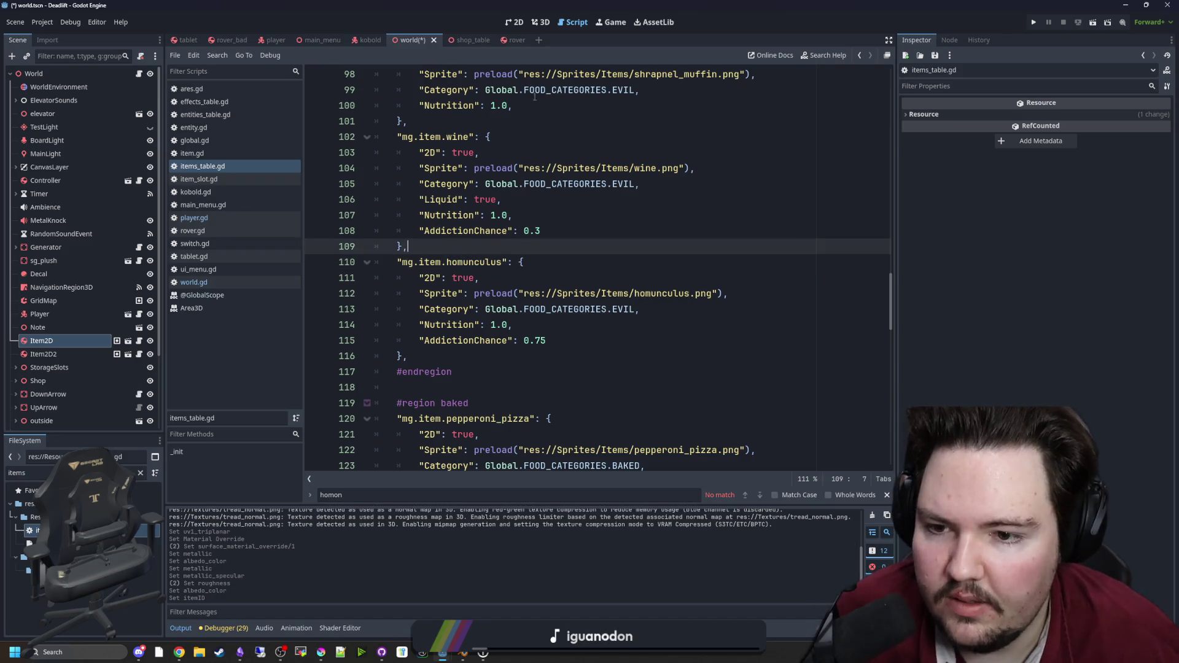
# Step: Set Item2D and Item2D2 Item Id to mg.item.homunculus, save the scene, and run the game
pyautogui.click(543, 23)
pyautogui.click(41, 341)
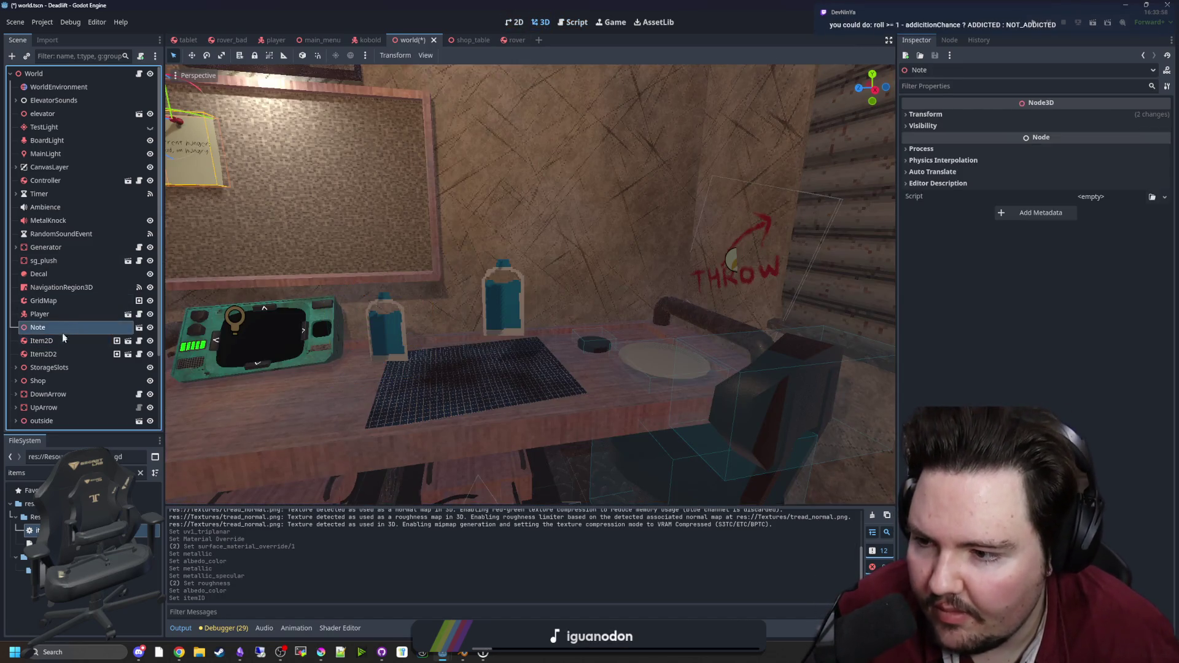
pyautogui.click(1111, 117)
pyautogui.press('Return')
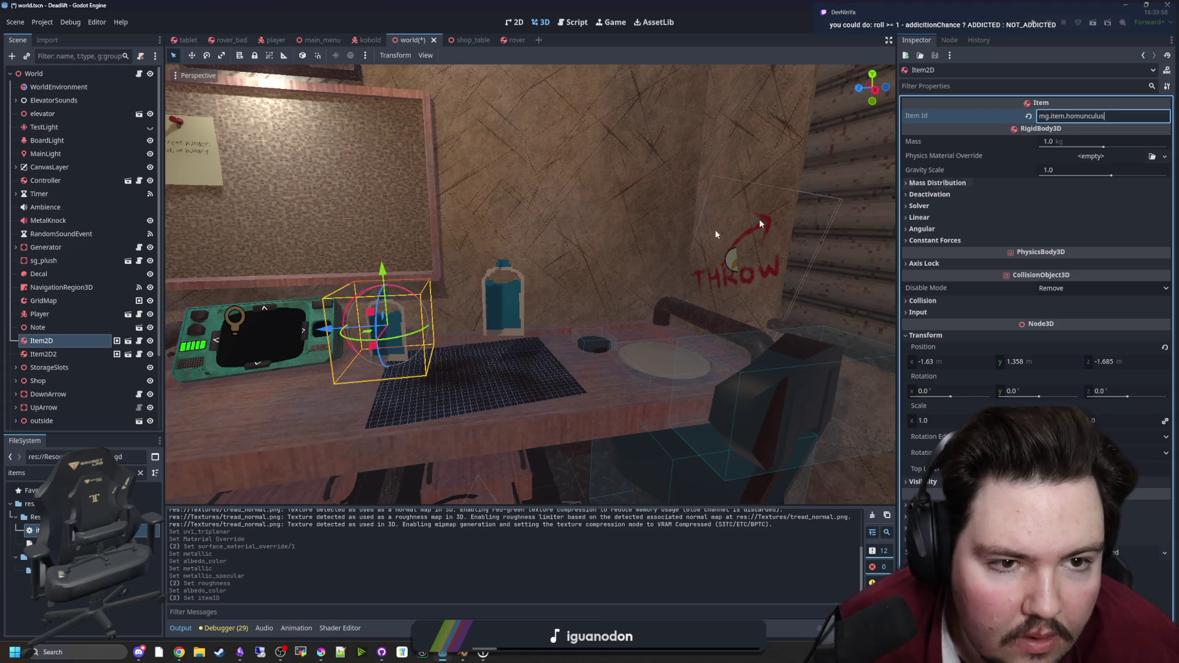
pyautogui.click(43, 354)
pyautogui.click(1106, 117)
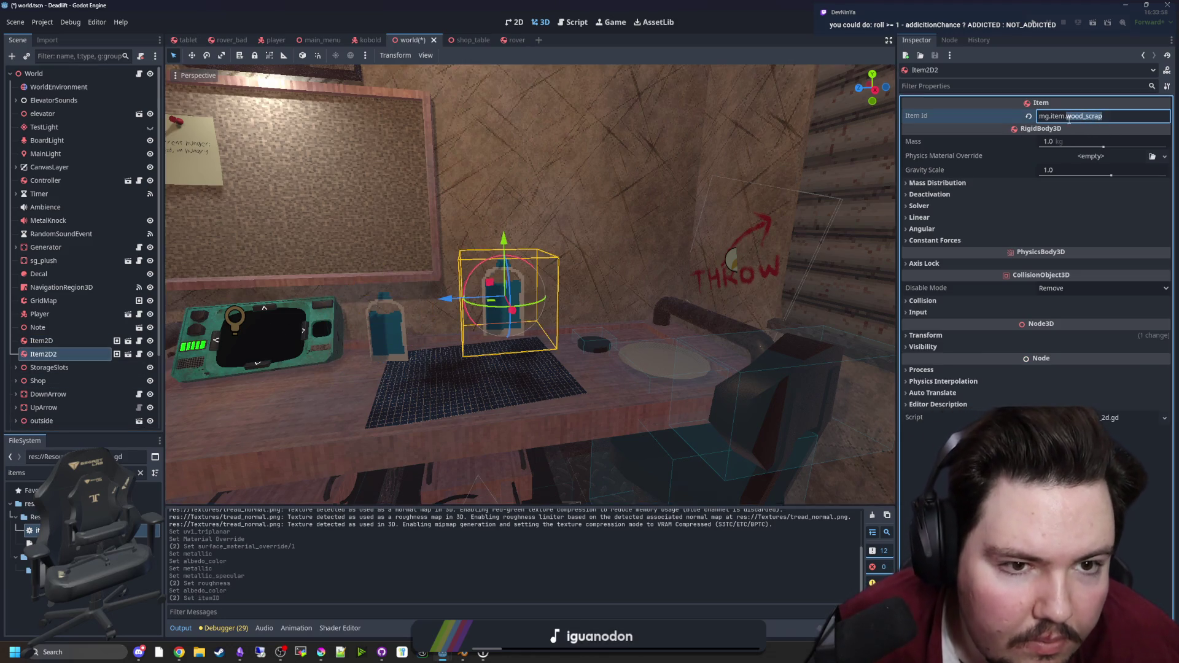
pyautogui.click(61, 271)
pyautogui.hotkey('ctrl', 's')
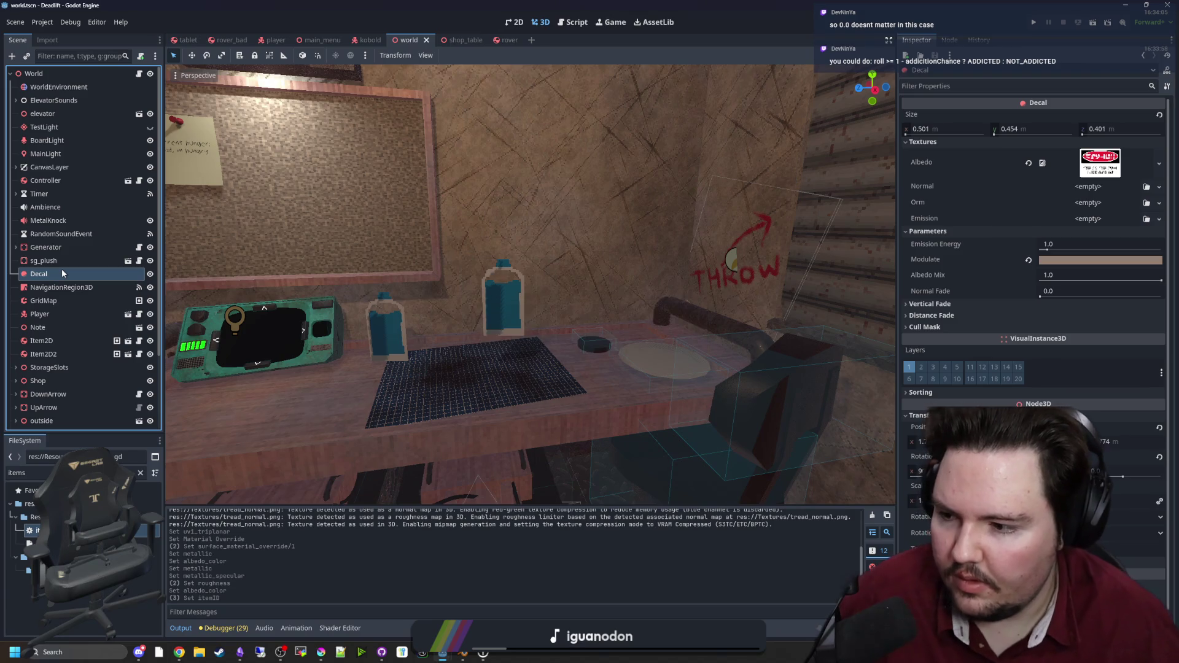
pyautogui.click(1034, 25)
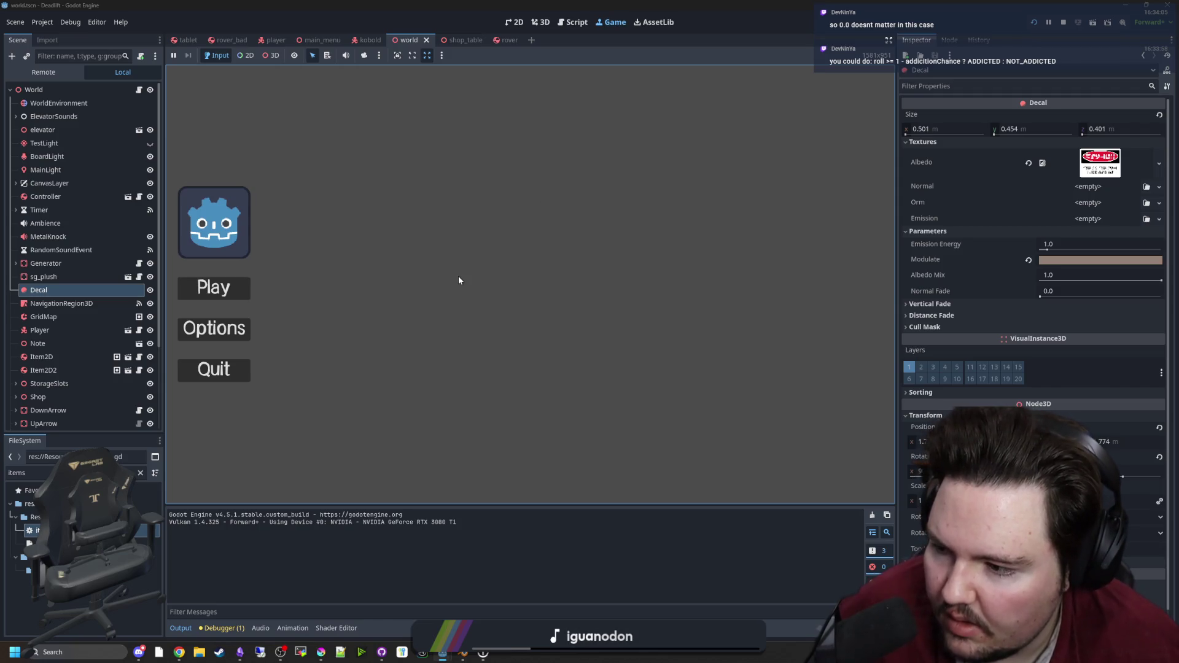
pyautogui.click(224, 287)
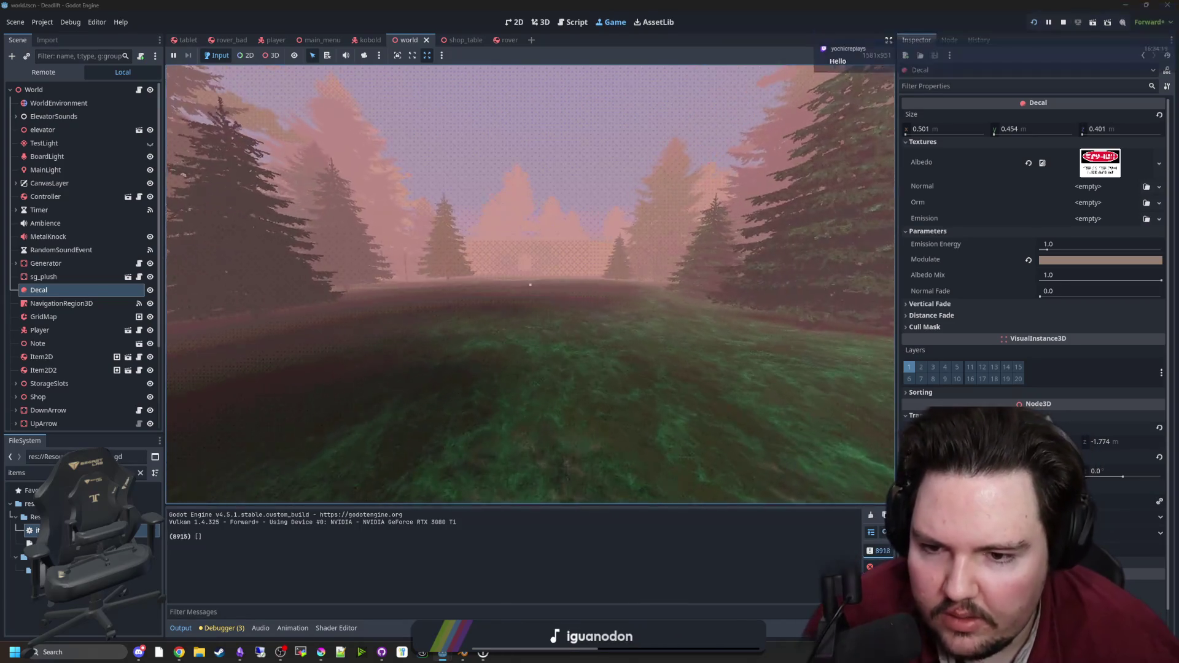
pyautogui.press('w')
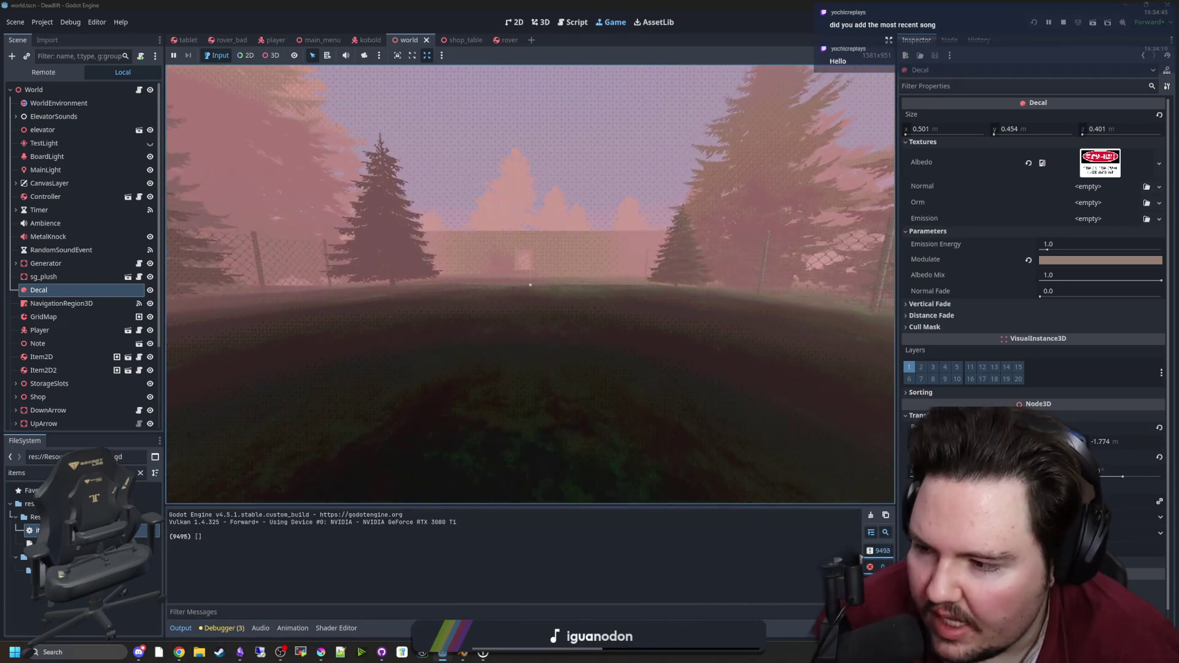
pyautogui.press('w')
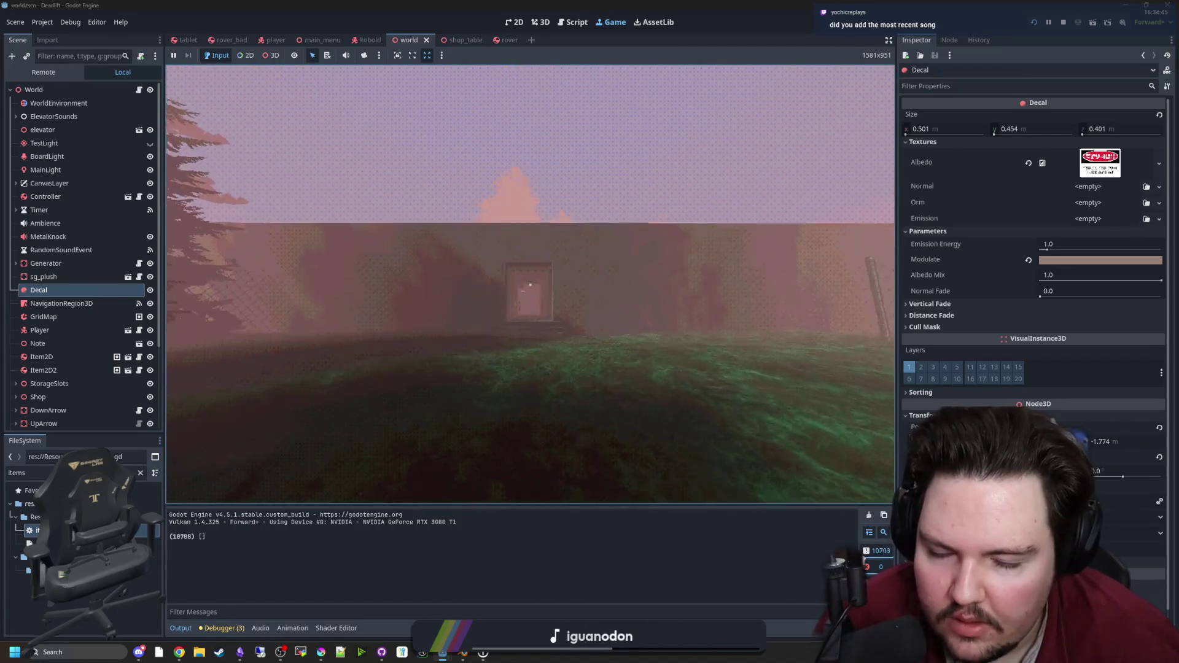
pyautogui.press('w')
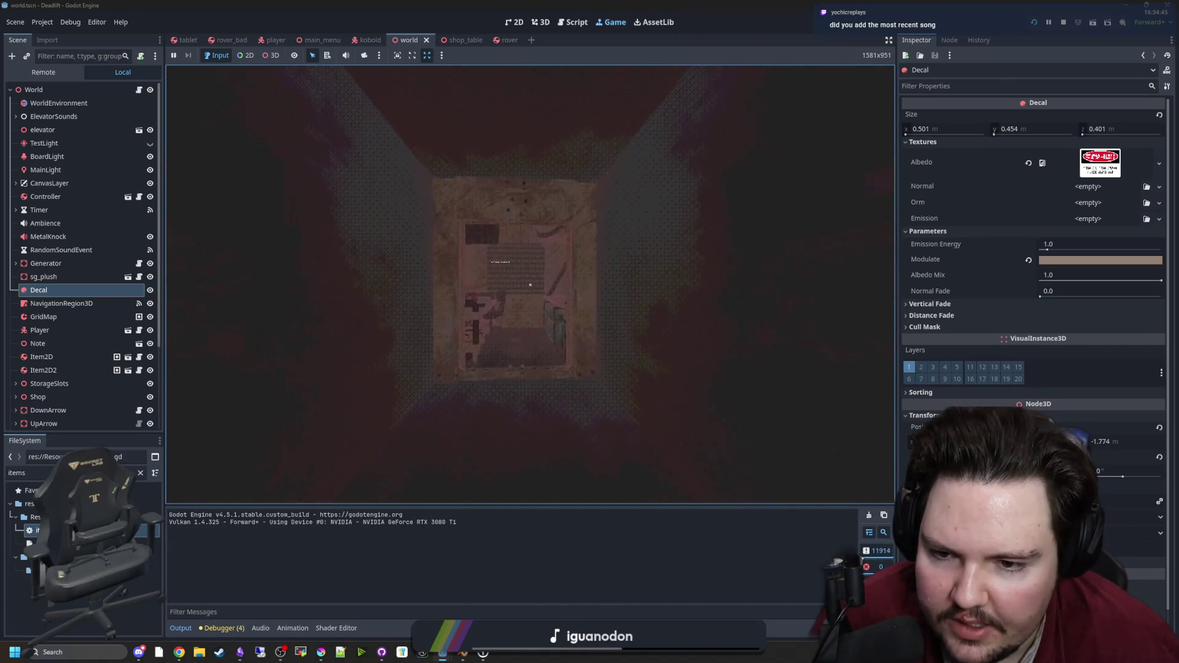
pyautogui.moveTo(530, 284)
pyautogui.press('d')
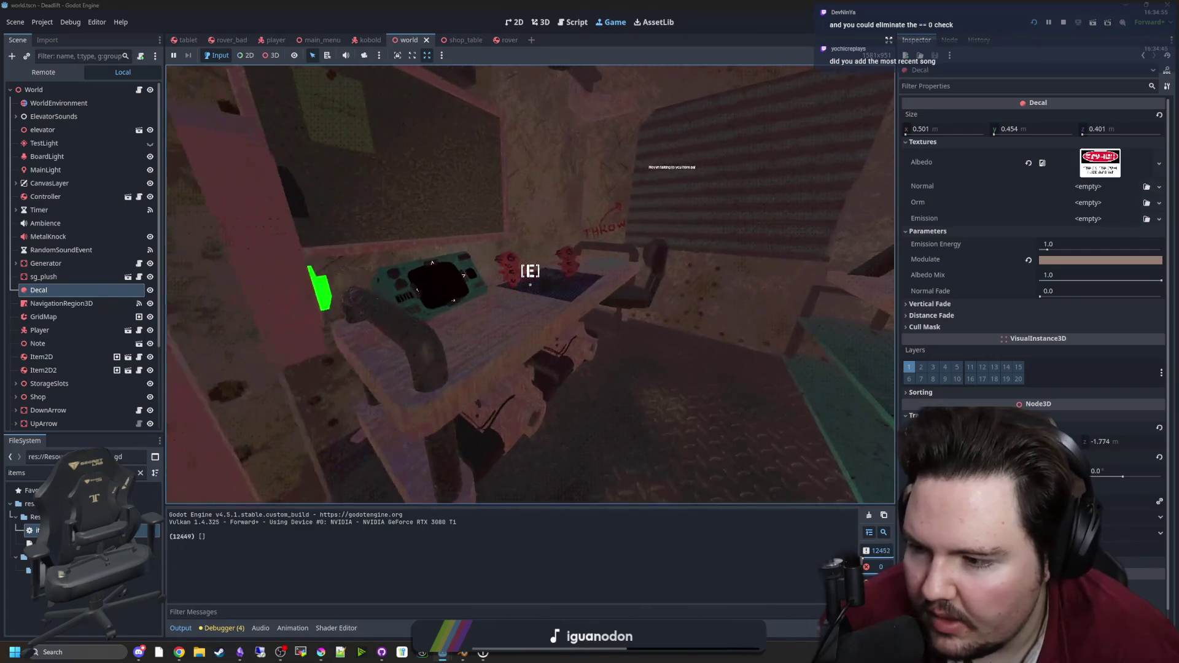
pyautogui.press('w')
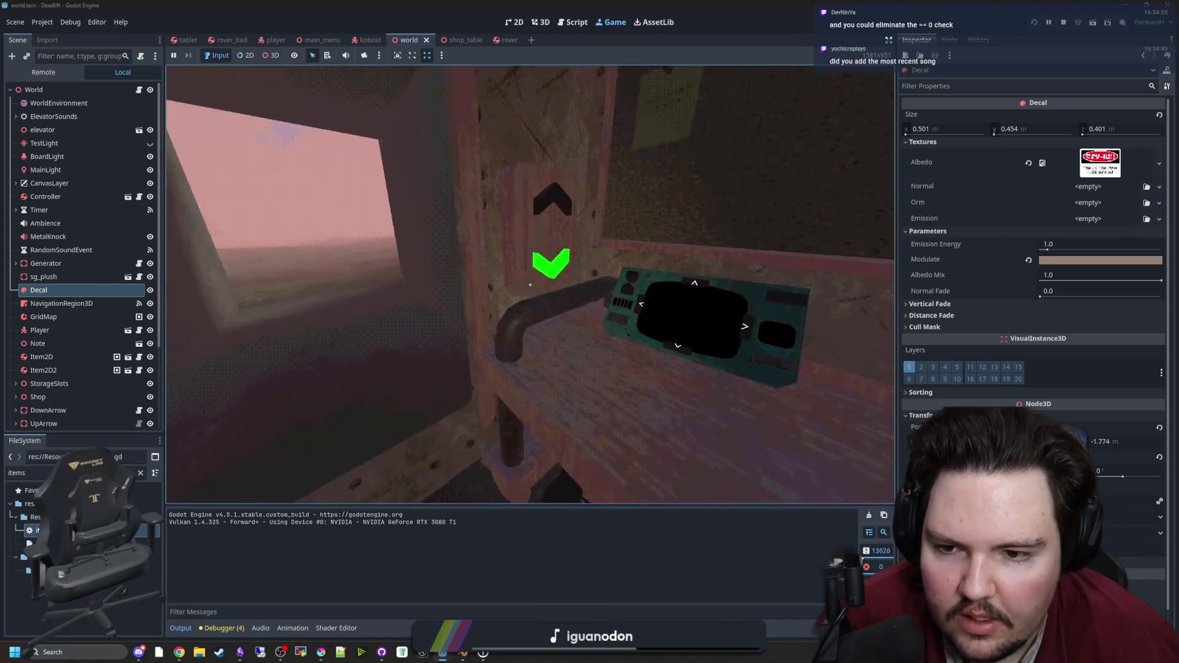
pyautogui.press('d')
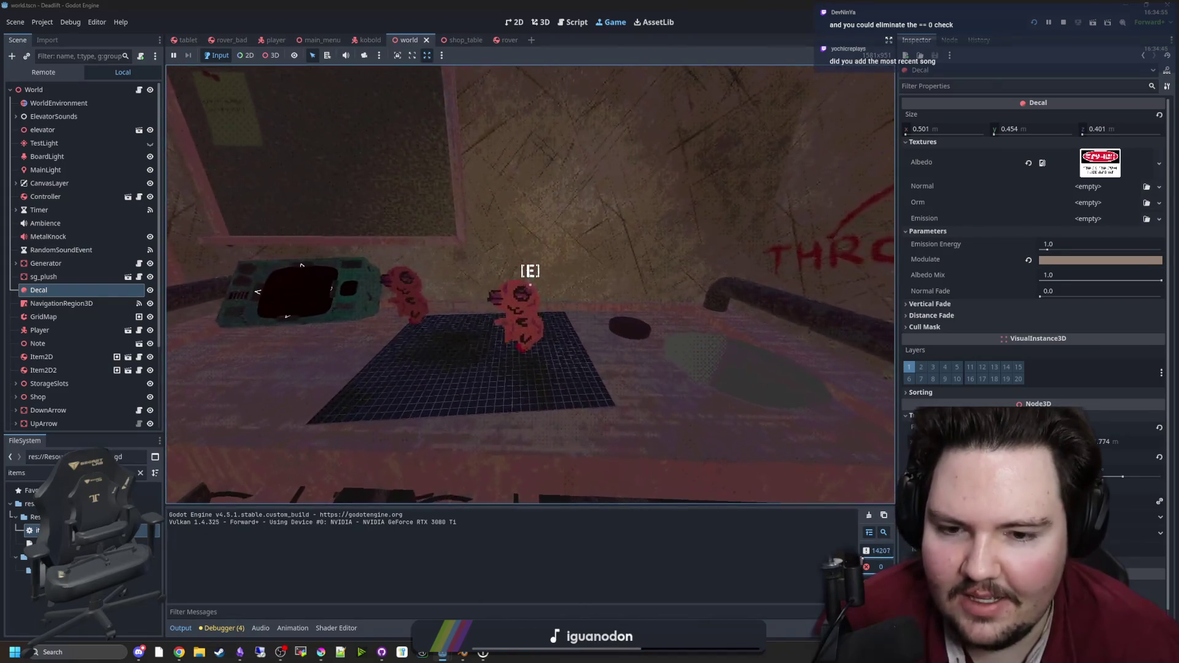
pyautogui.press('e')
pyautogui.press('e')
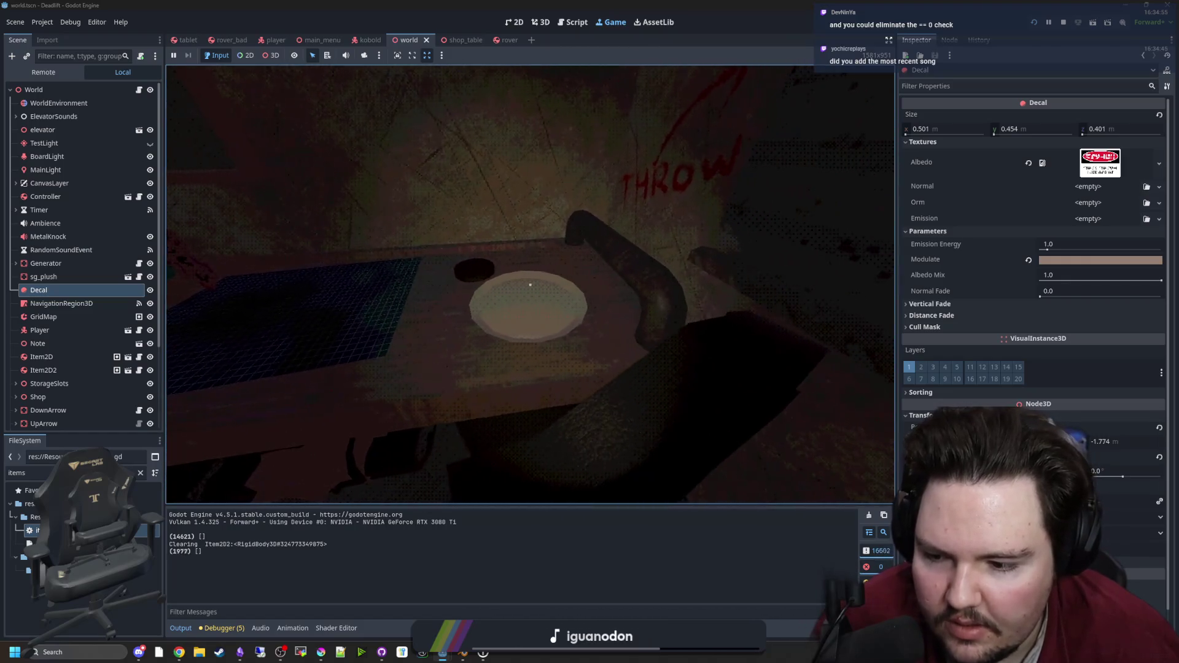
pyautogui.press('e')
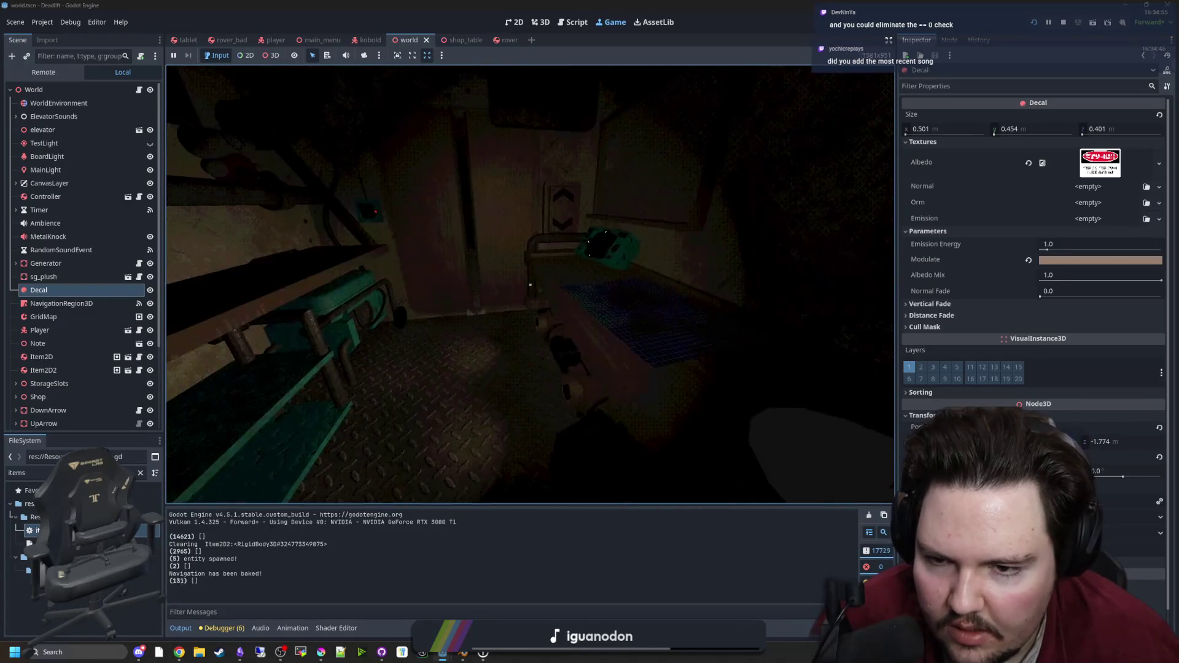
pyautogui.press('w')
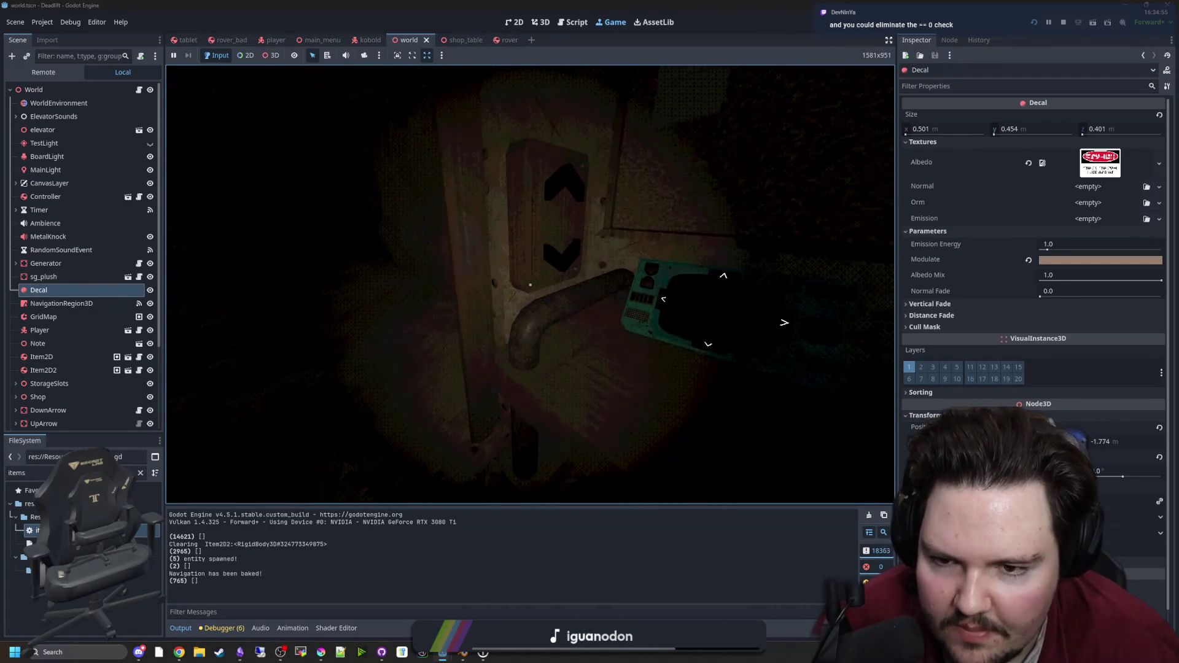
pyautogui.press('e')
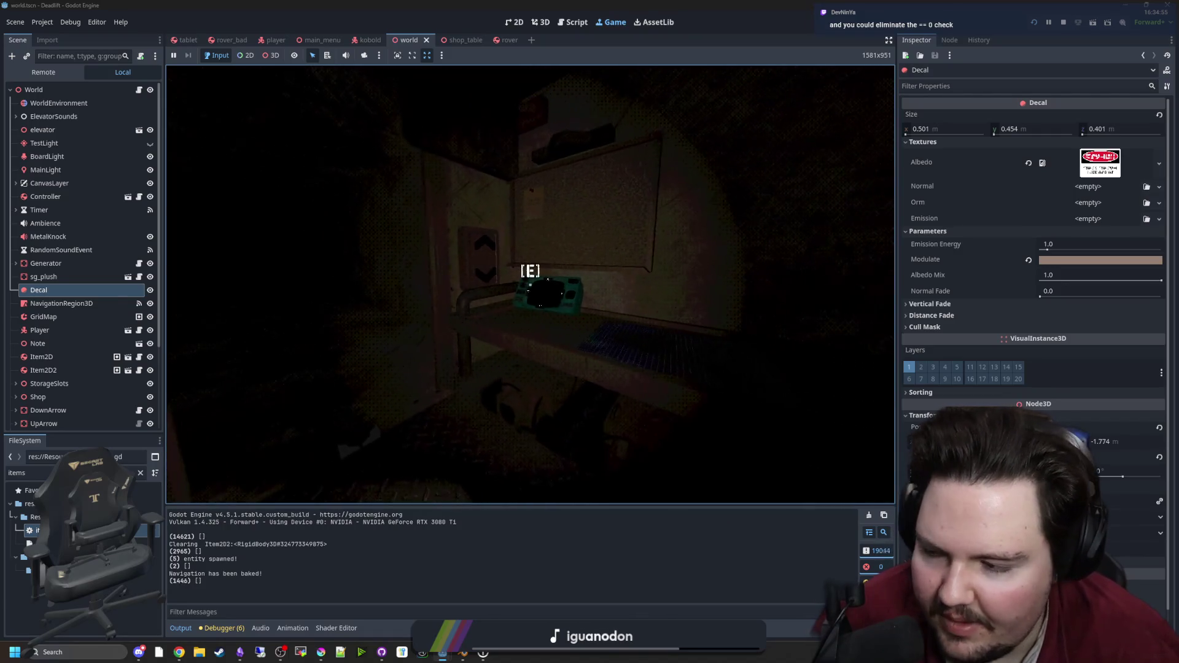
pyautogui.press('e')
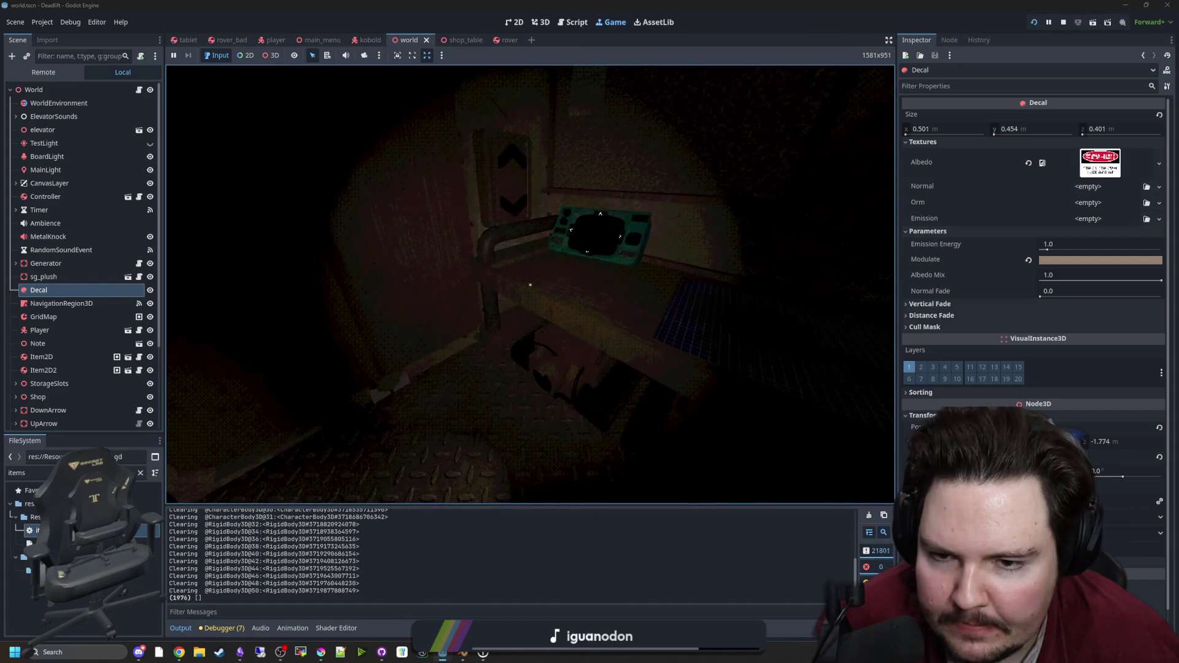
pyautogui.press('super')
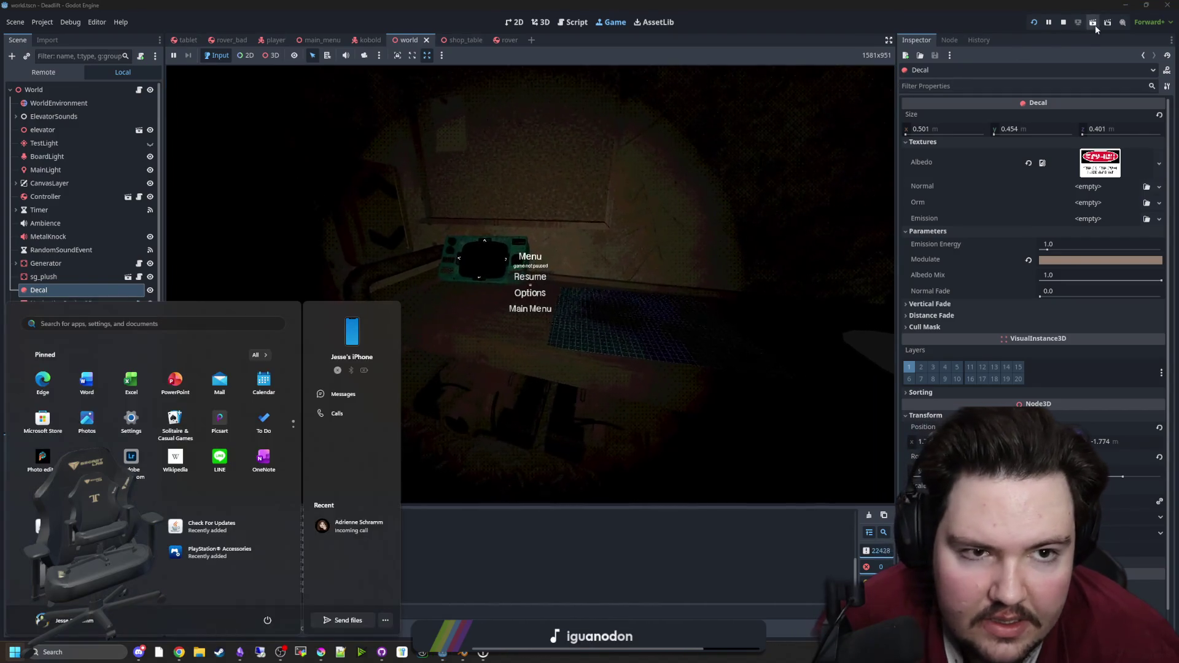
pyautogui.click(1064, 22)
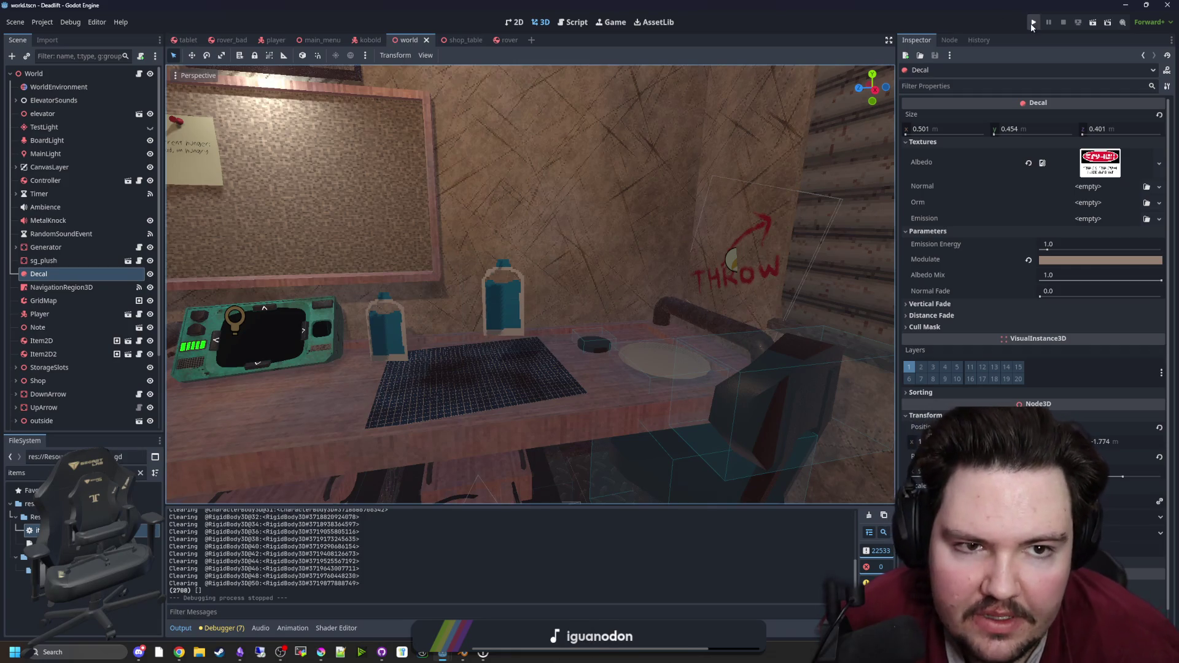
# Step: Run the project again and start a new game from the main menu
pyautogui.click(1031, 24)
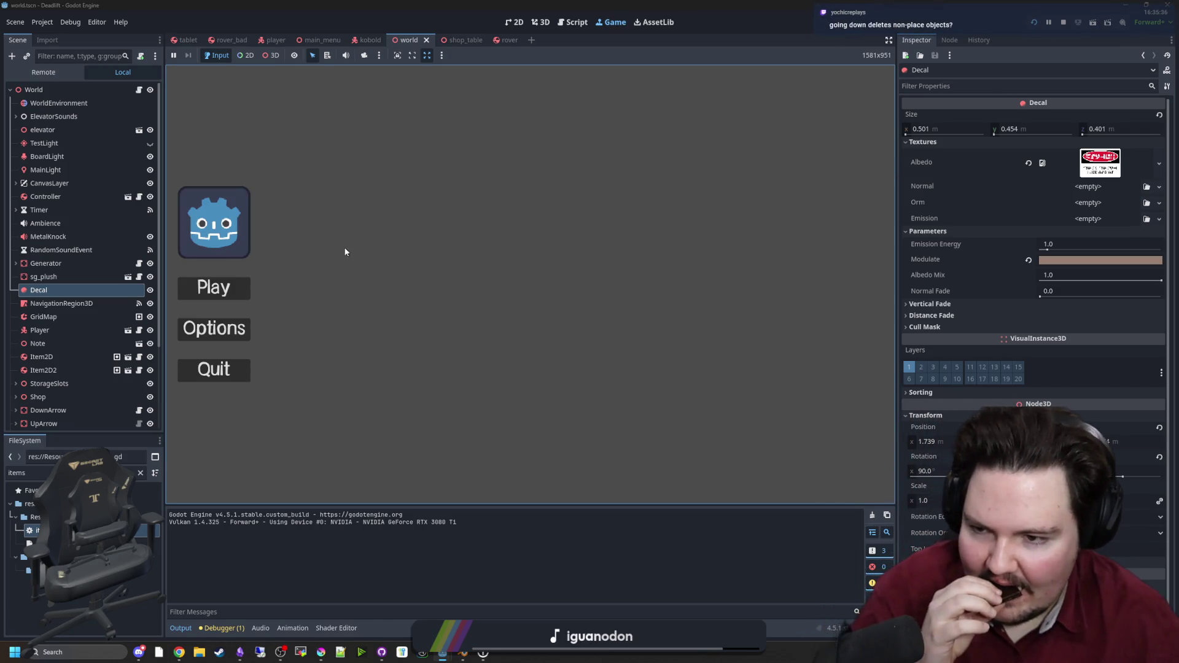
pyautogui.click(218, 287)
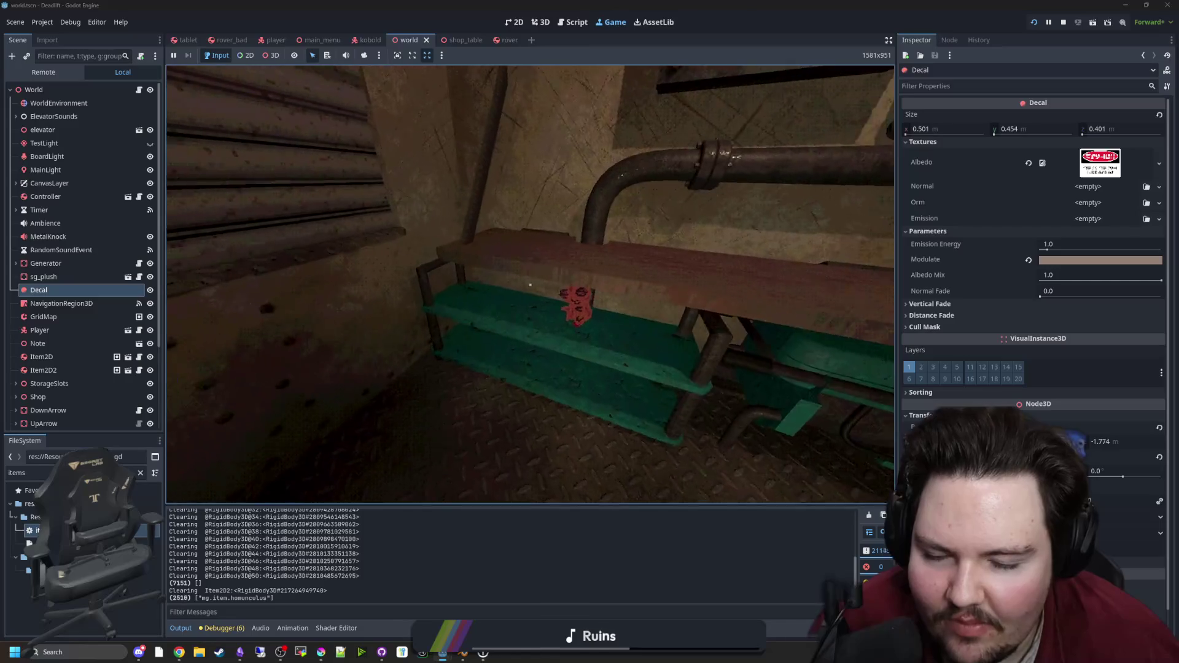
# Step: Walk through the dark corridor into the lit elevator room
pyautogui.press('w')
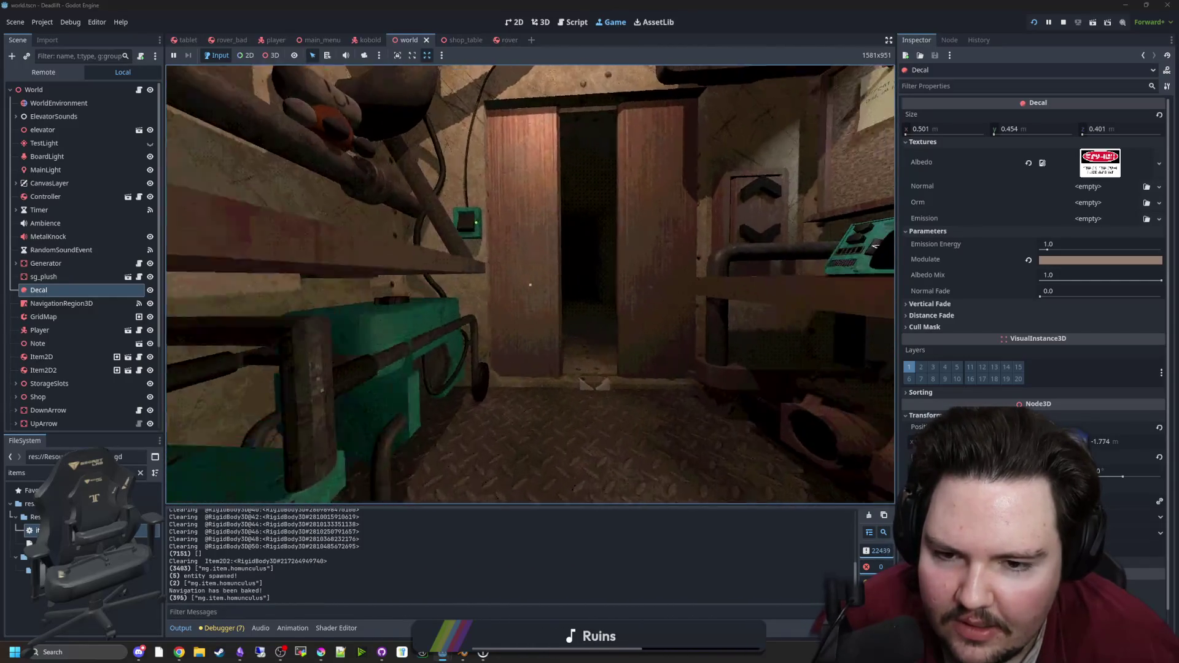
pyautogui.press('w')
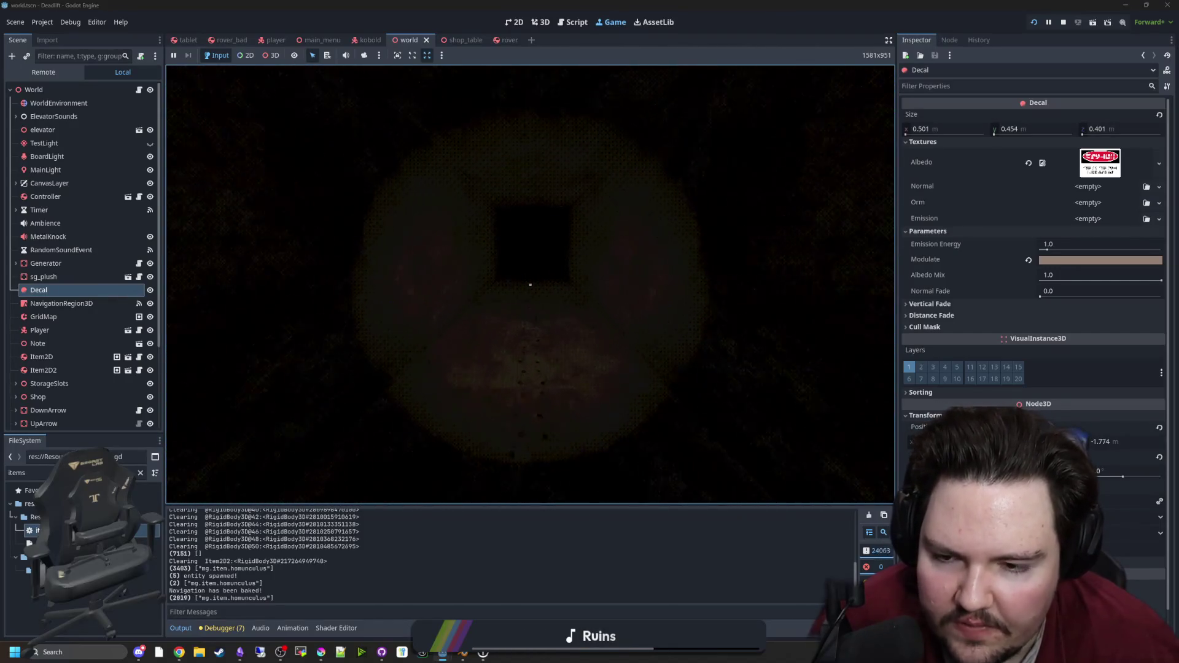
pyautogui.press('w')
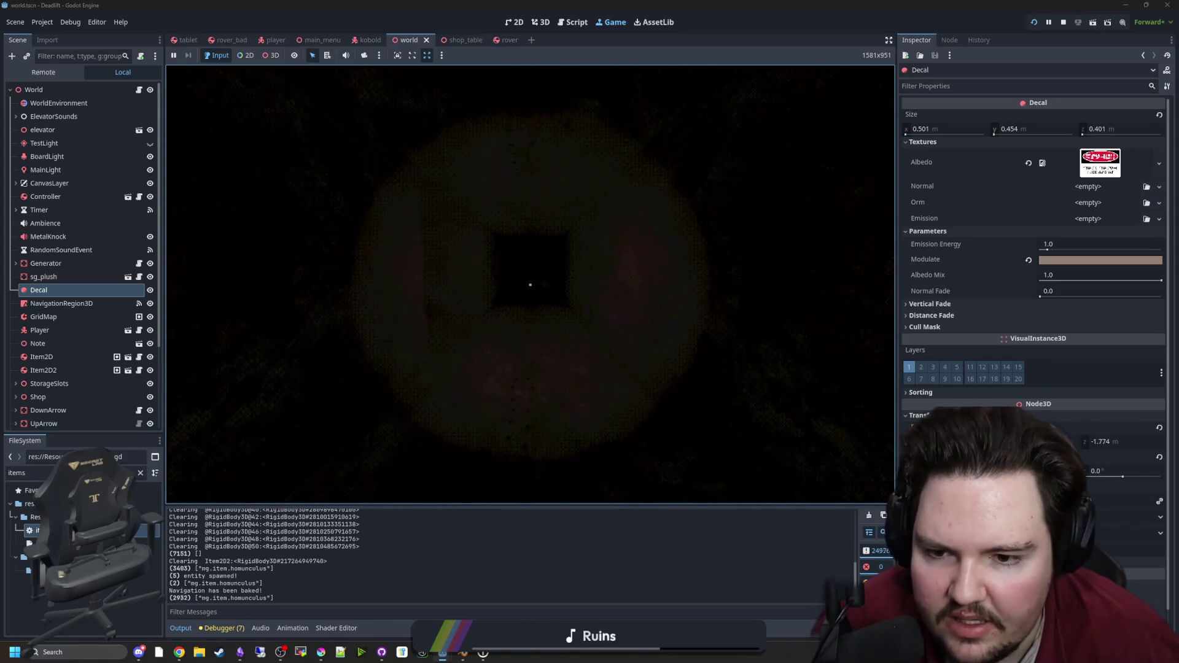
pyautogui.press('w')
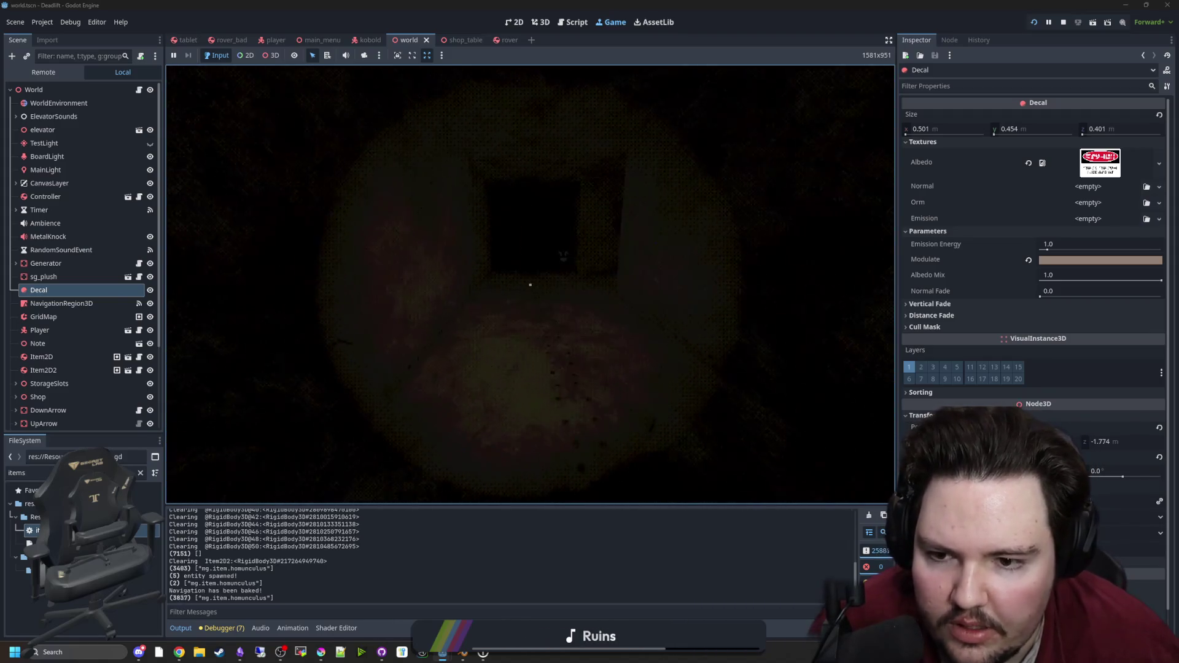
pyautogui.press('w')
pyautogui.press('w')
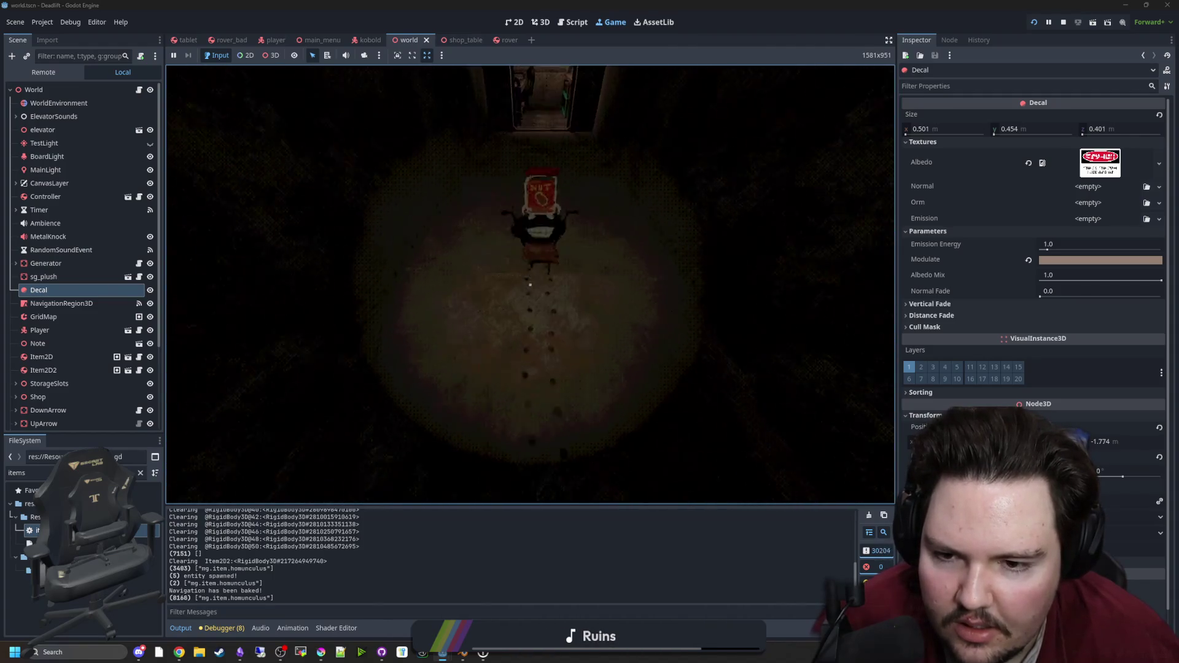
pyautogui.press('w')
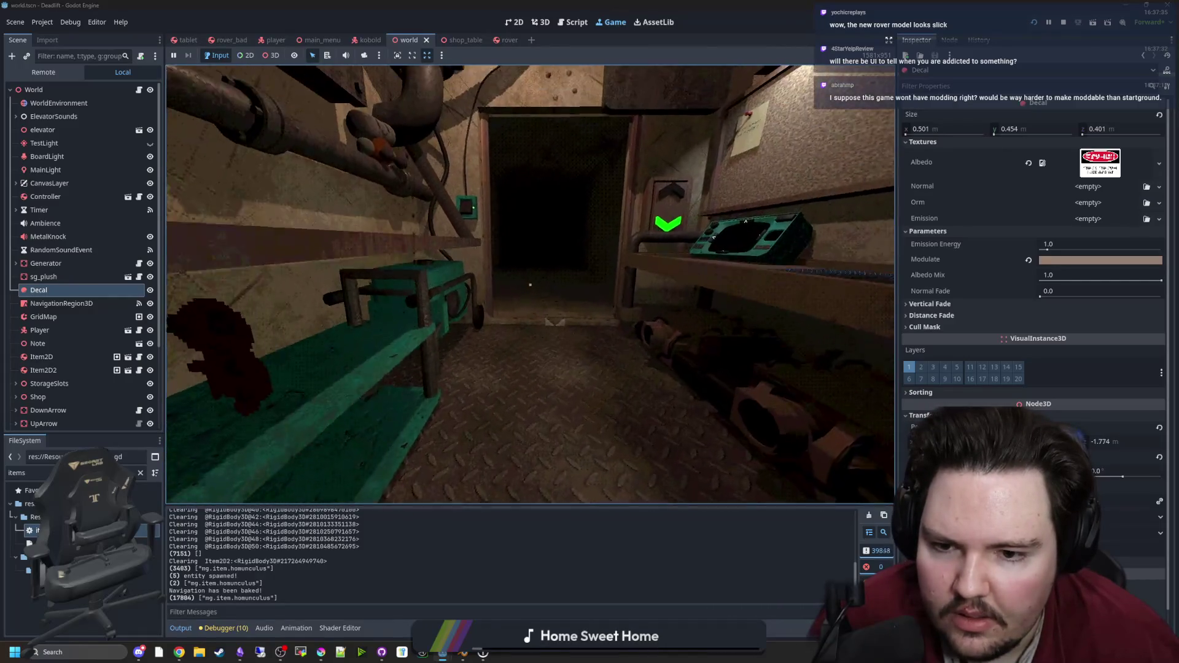
# Step: Pause the game and reopen items_table.gd in the script editor
pyautogui.press('super')
pyautogui.press('Escape')
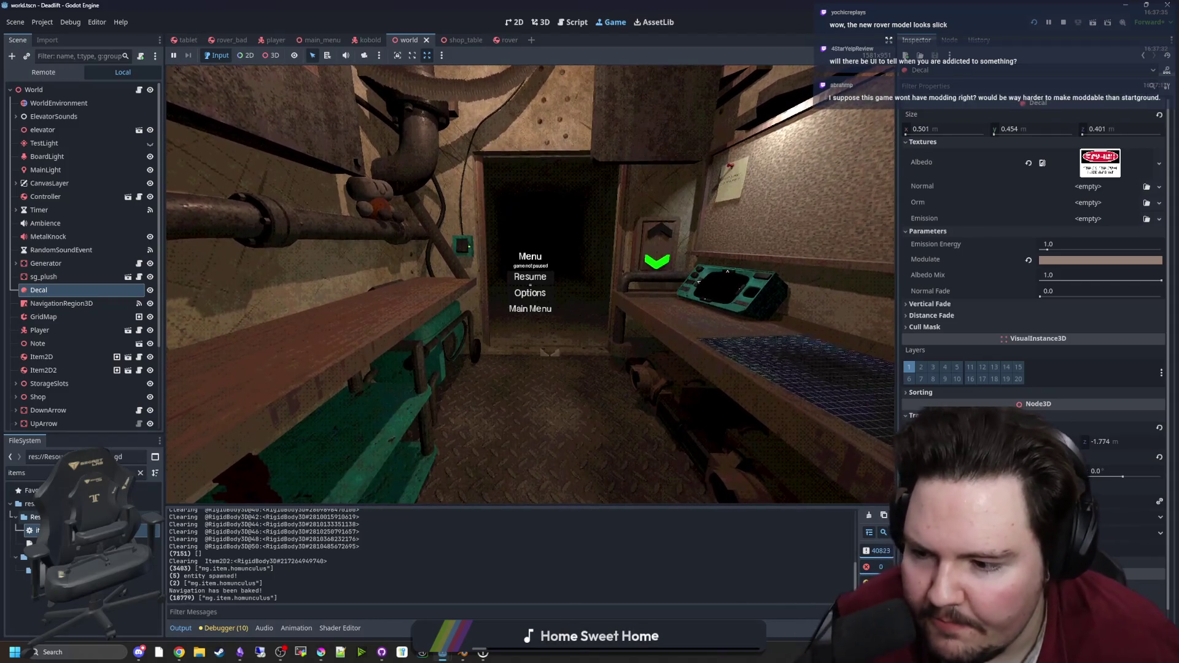
pyautogui.doubleClick(36, 530)
# Step: Clear the FileSystem filter and browse the file tree, collapsing the Fonts folder
pyautogui.click(480, 366)
pyautogui.scroll(10, 480, 366)
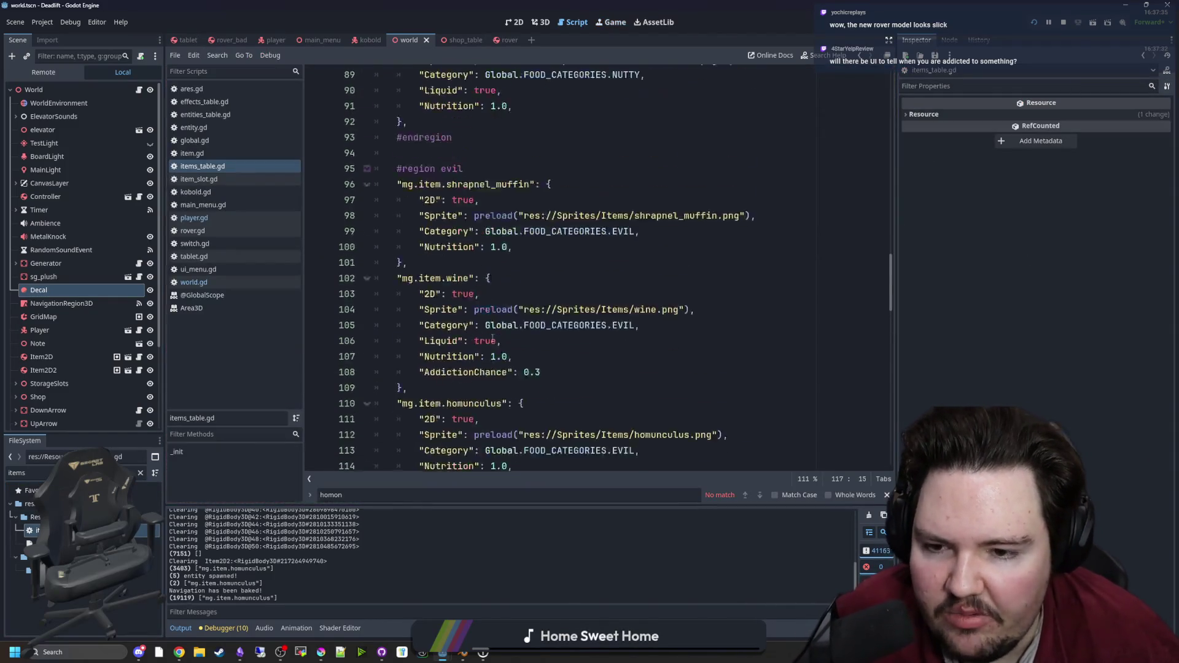
pyautogui.click(140, 473)
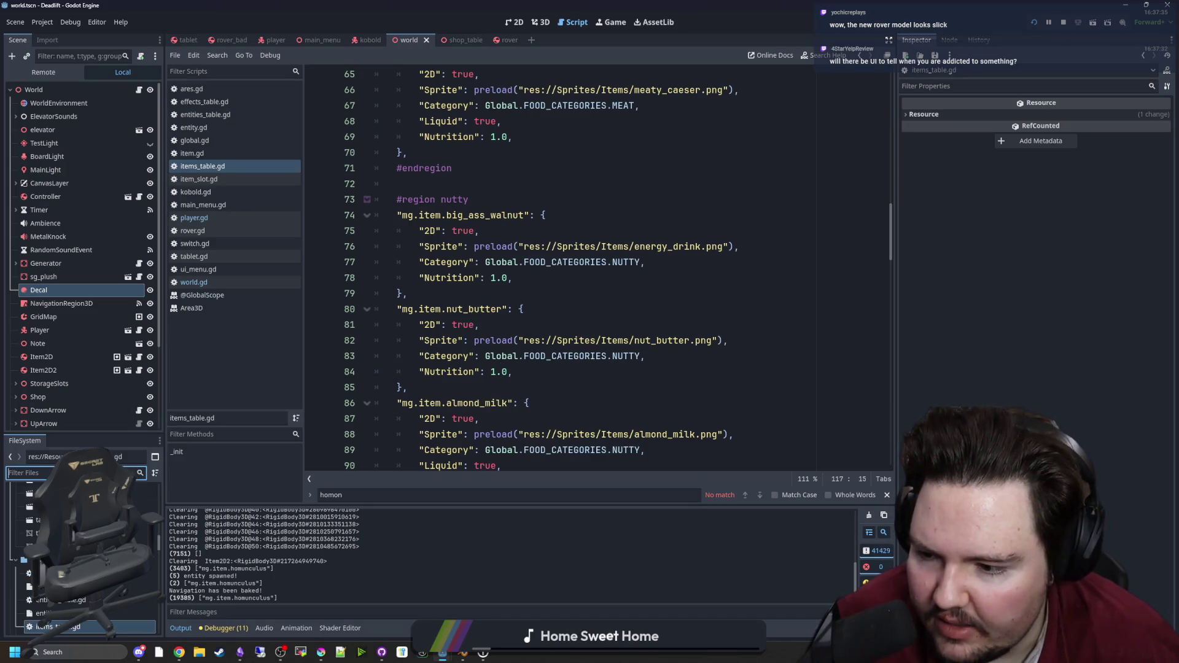
pyautogui.scroll(-5, 80, 552)
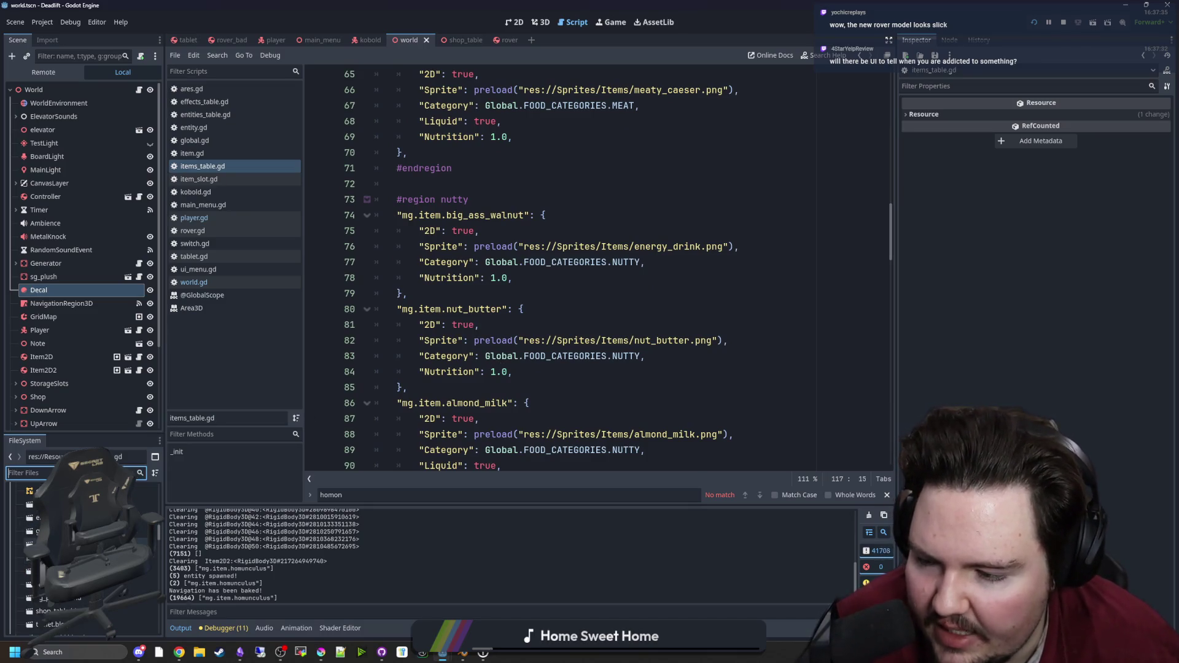
pyautogui.scroll(5, 80, 553)
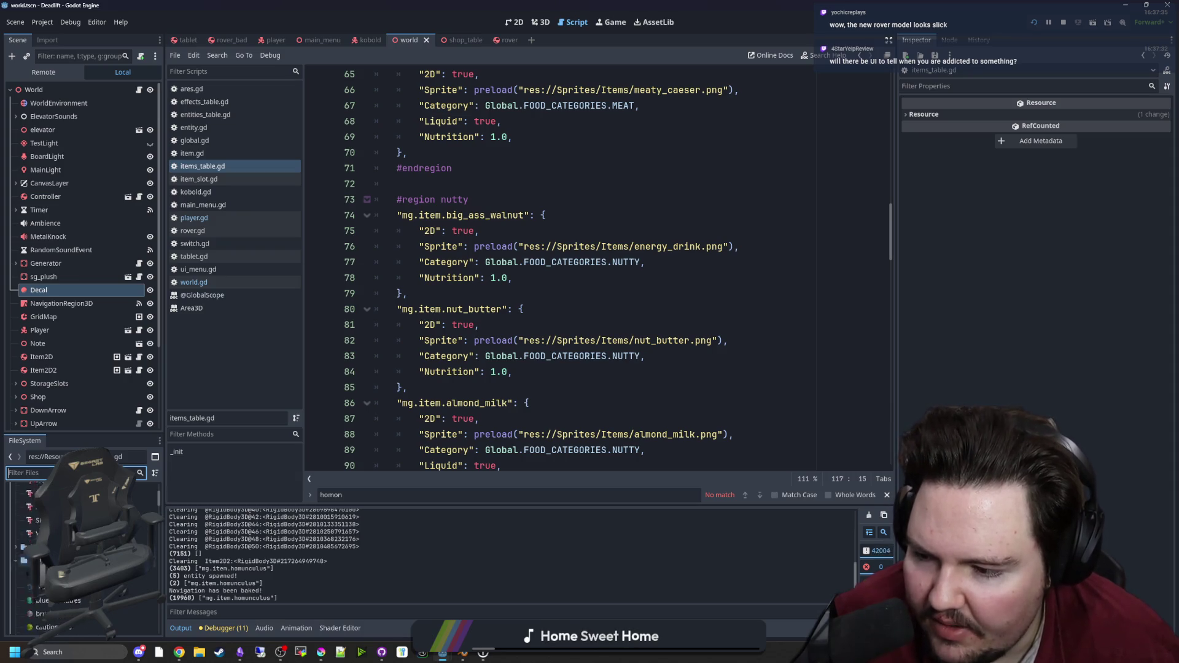
pyautogui.click(36, 517)
pyautogui.click(15, 517)
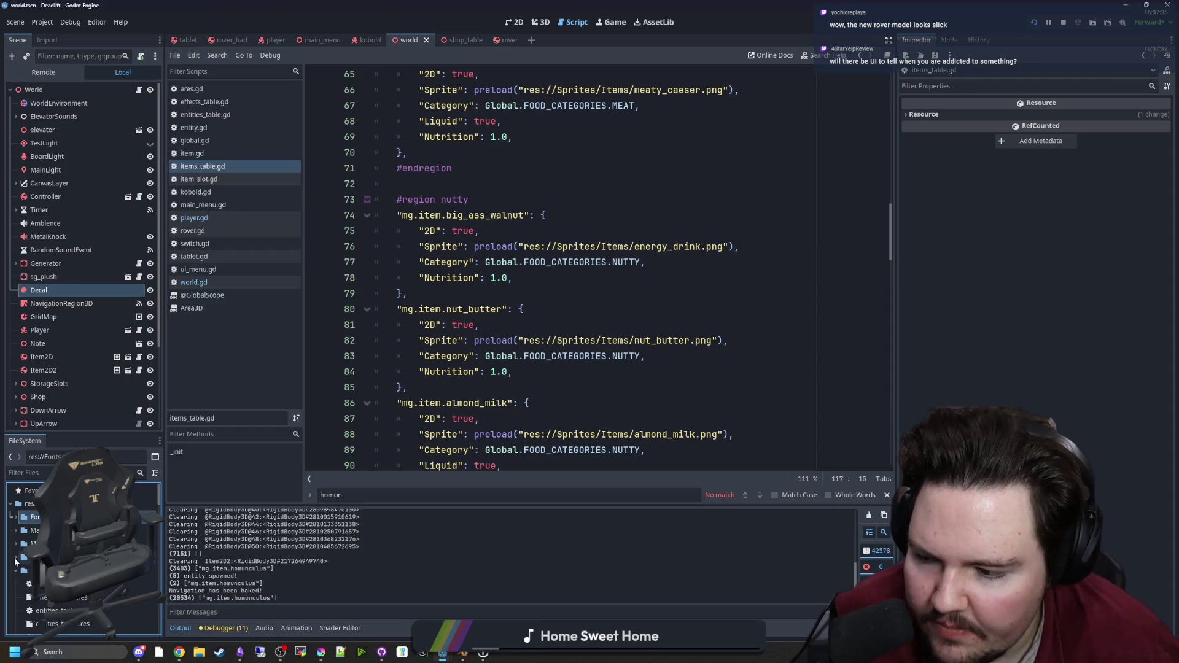
pyautogui.scroll(-5, 14, 571)
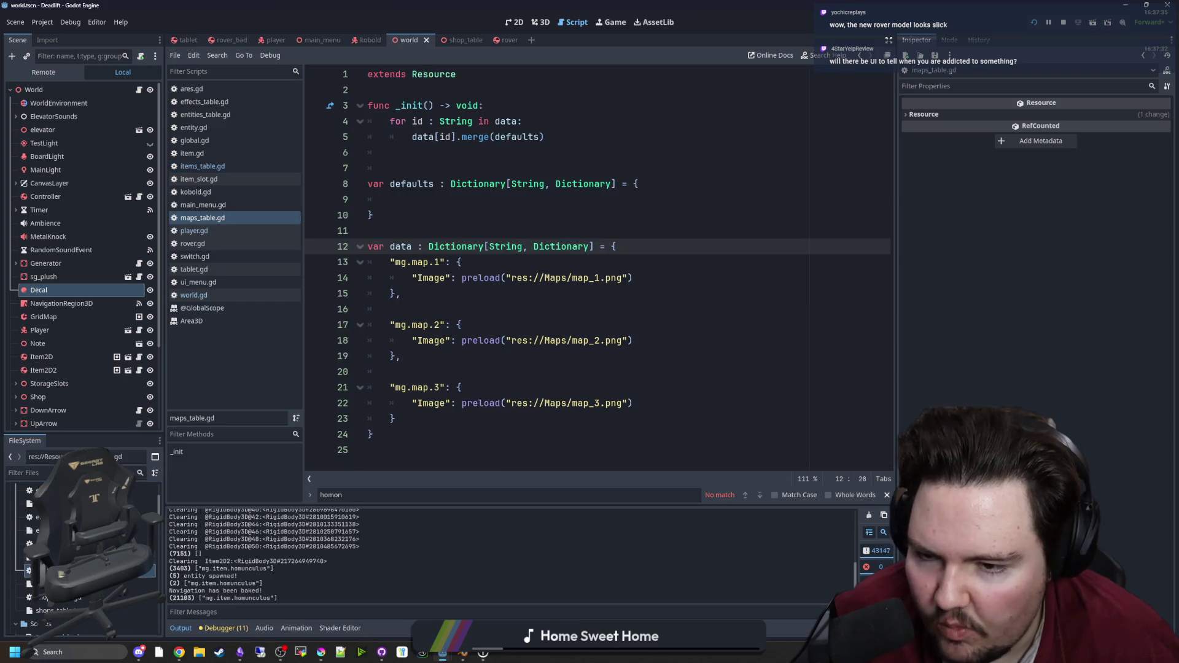
# Step: Review the map entries on lines 13–23 of maps_table.gd, then return to the game
pyautogui.click(480, 237)
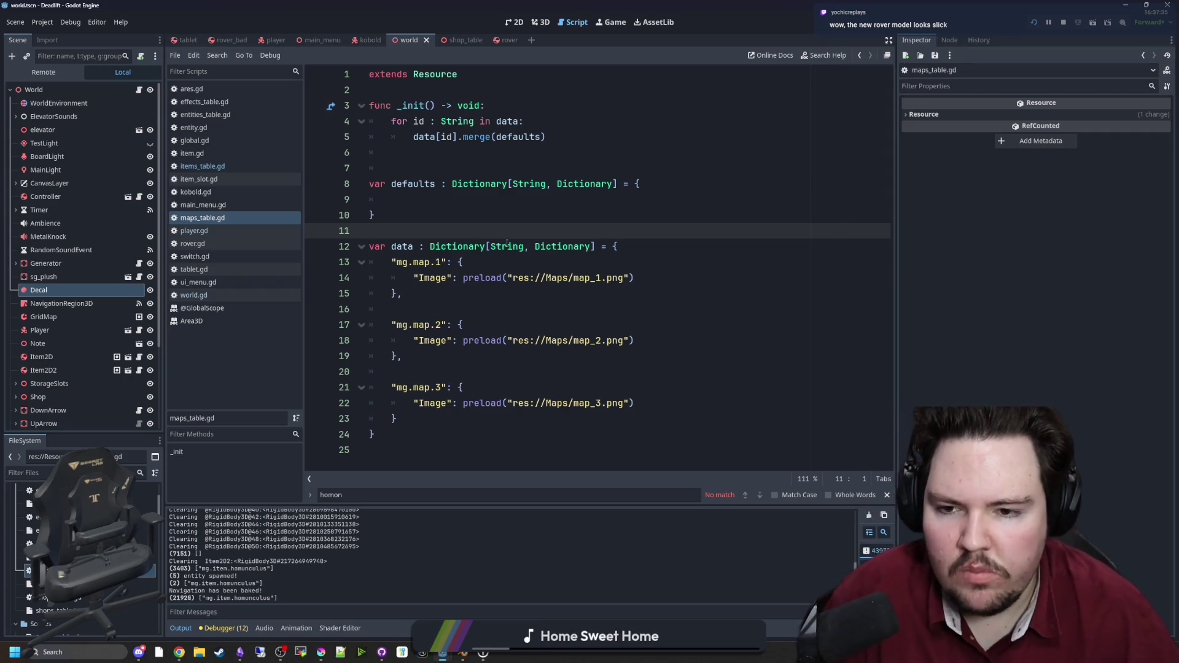
pyautogui.click(553, 340)
pyautogui.click(553, 309)
pyautogui.click(694, 418)
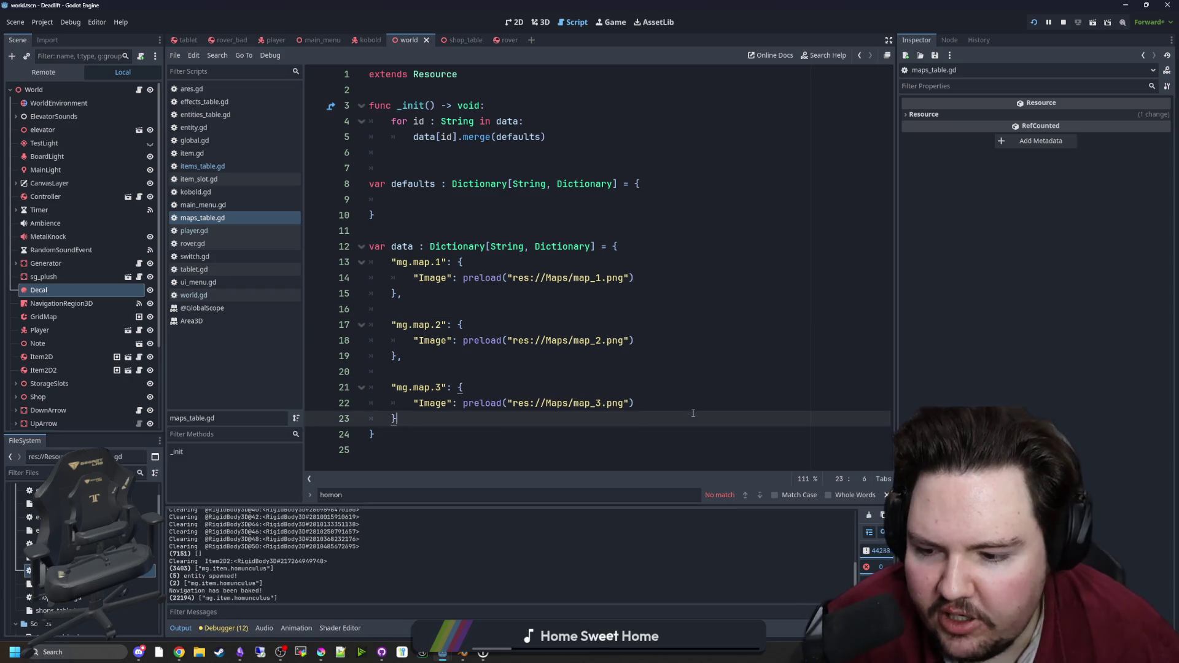
pyautogui.moveTo(693, 419); pyautogui.dragTo(387, 262)
pyautogui.click(474, 216)
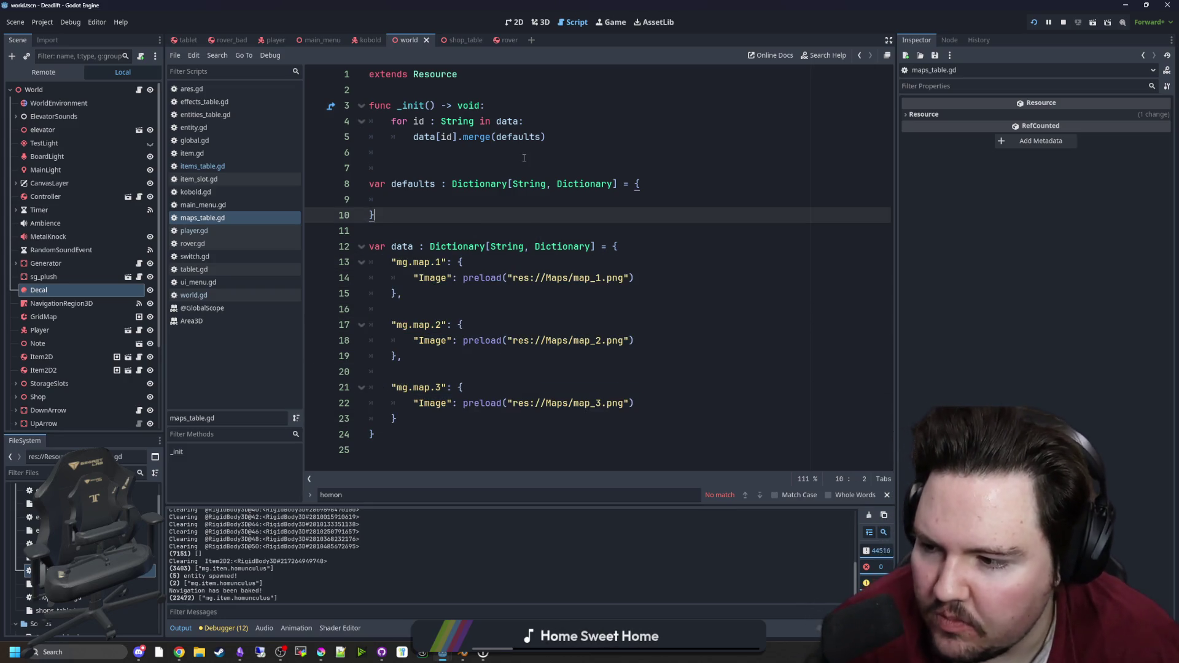
pyautogui.click(611, 22)
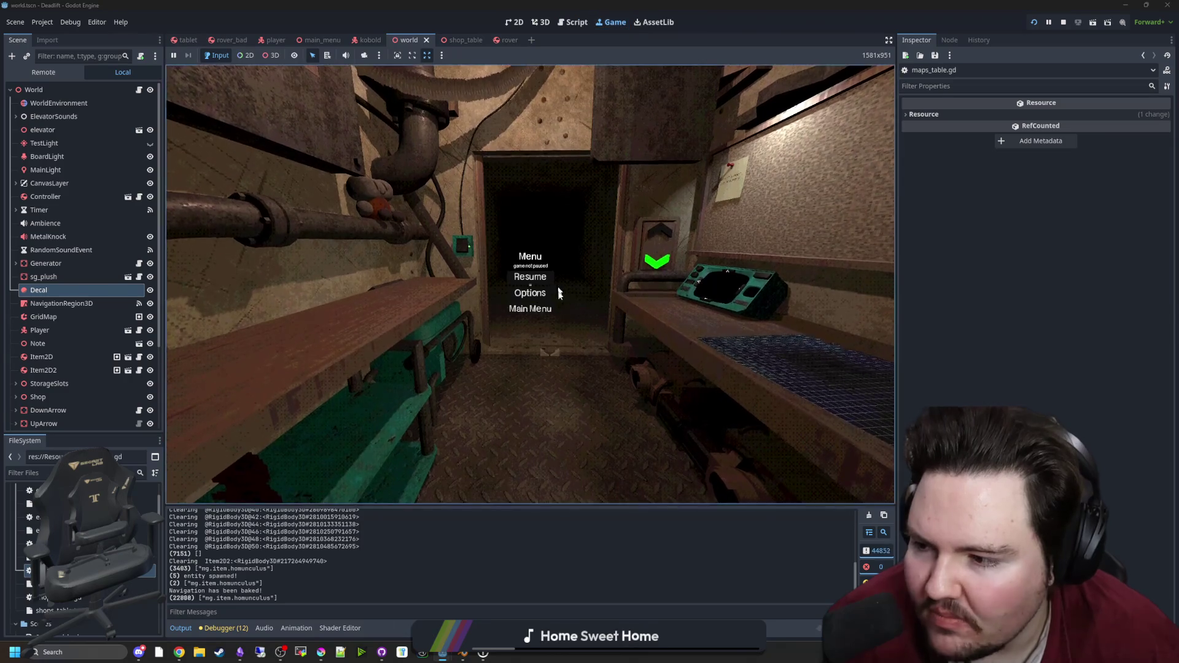
# Step: Resume the game, pick up a rover, and take the homunculus out of its item slot
pyautogui.click(536, 277)
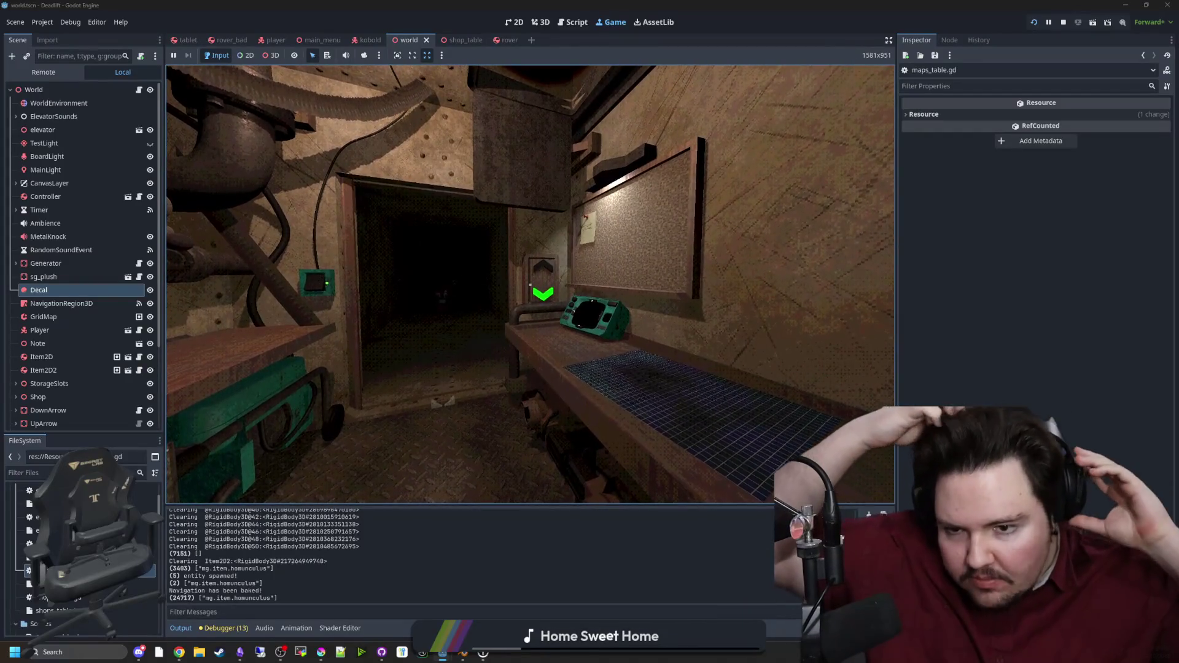
pyautogui.press('w')
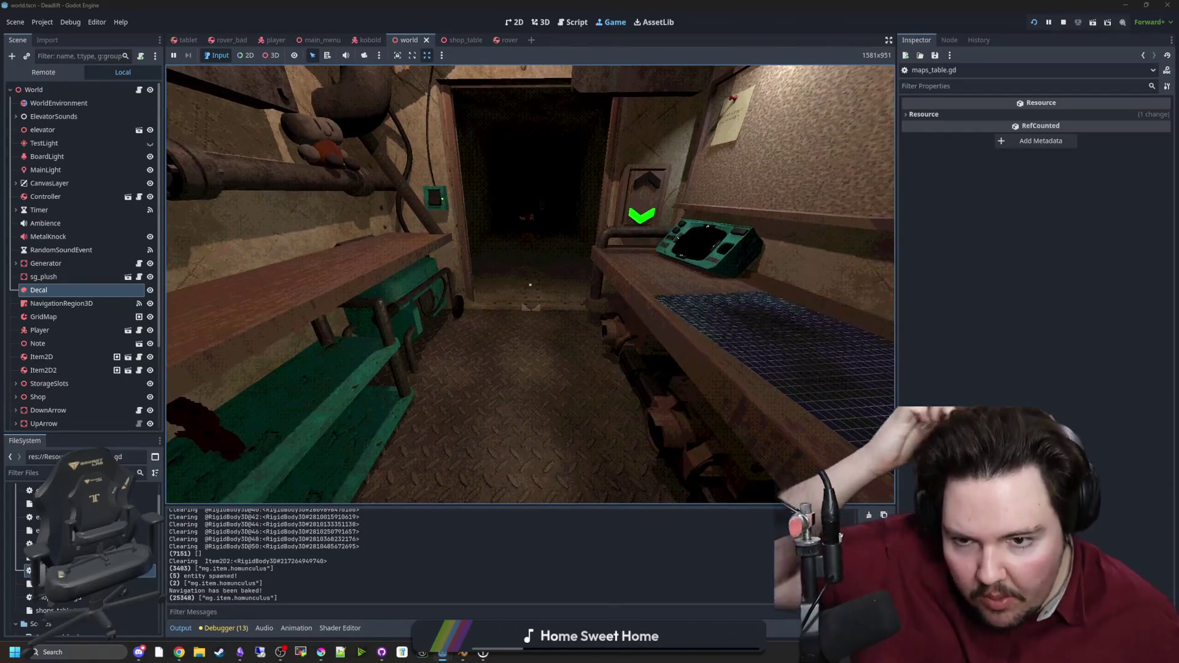
pyautogui.press('w')
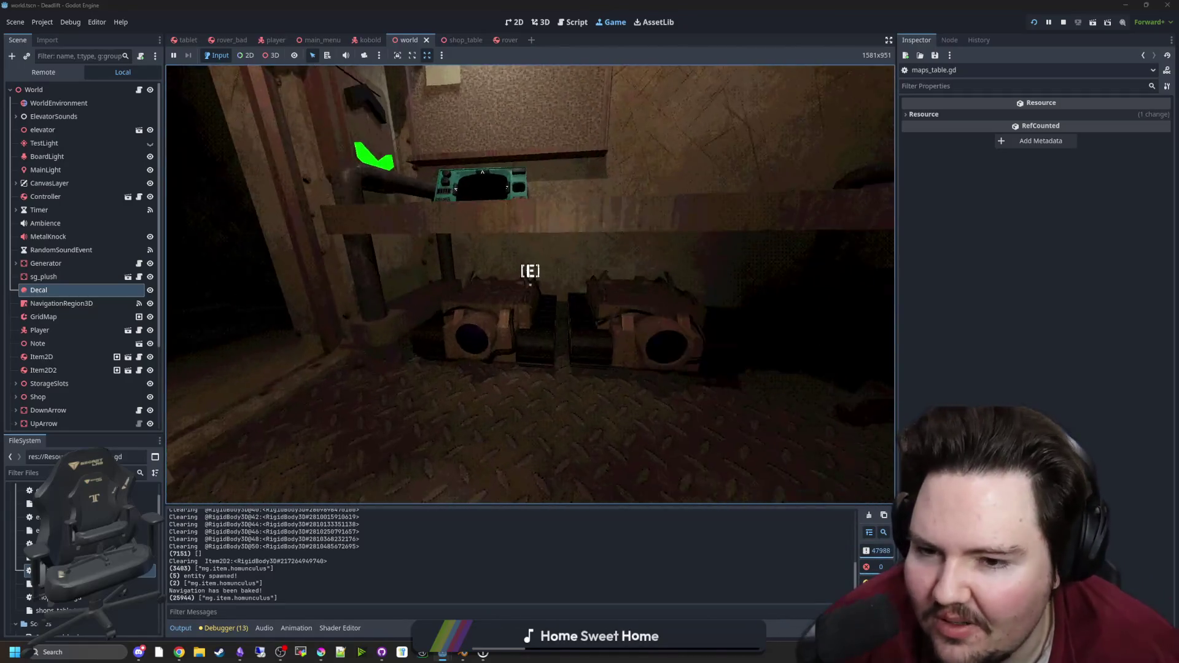
pyautogui.press('e')
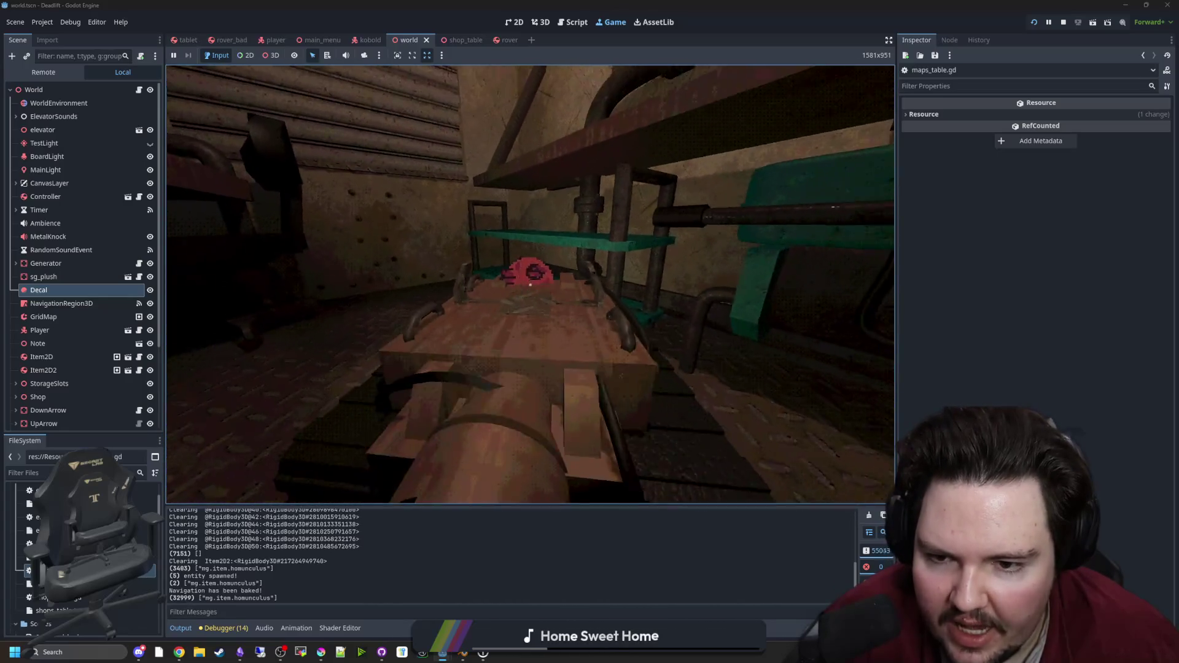
pyautogui.press('w')
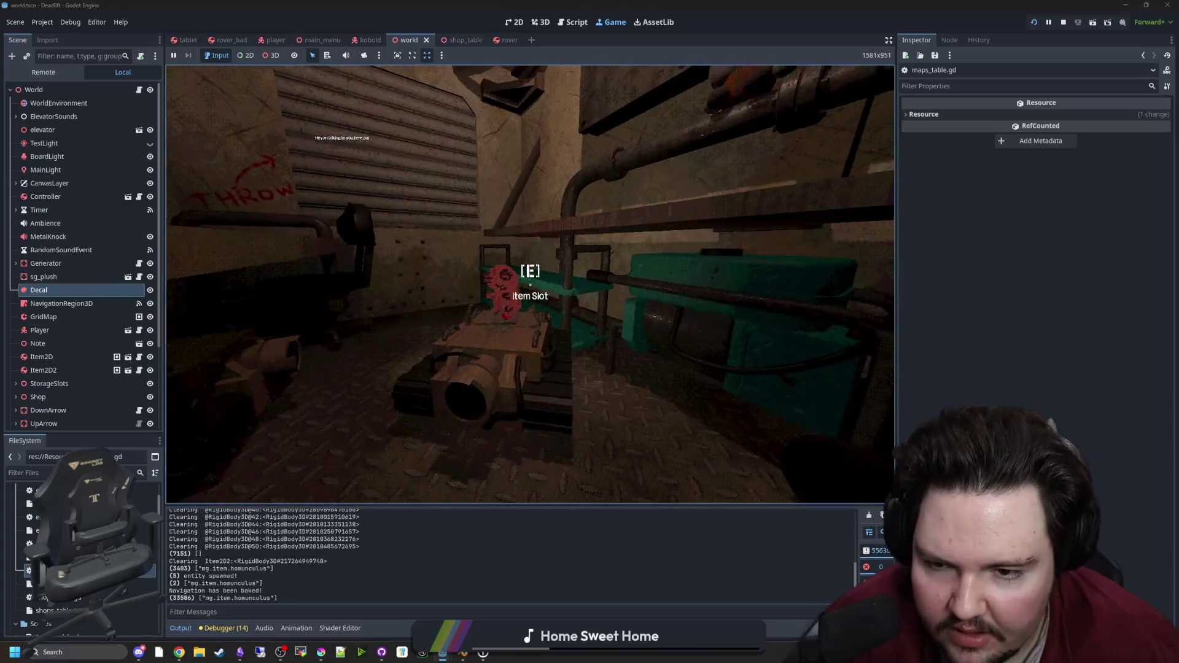
pyautogui.press('a')
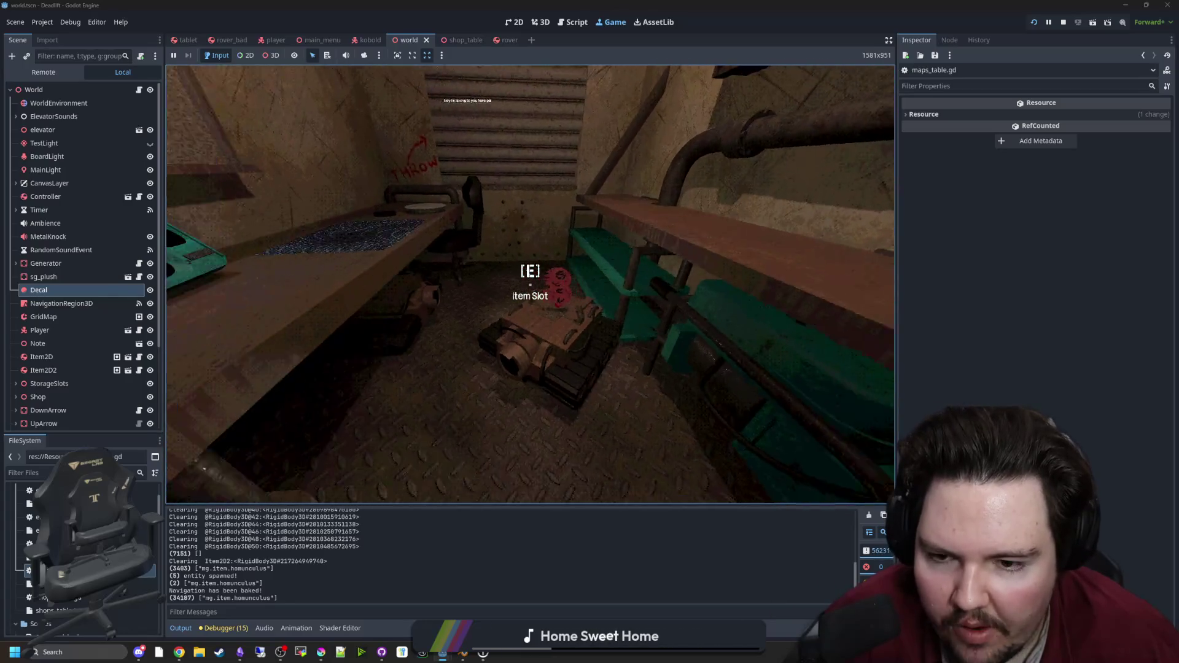
pyautogui.press('e')
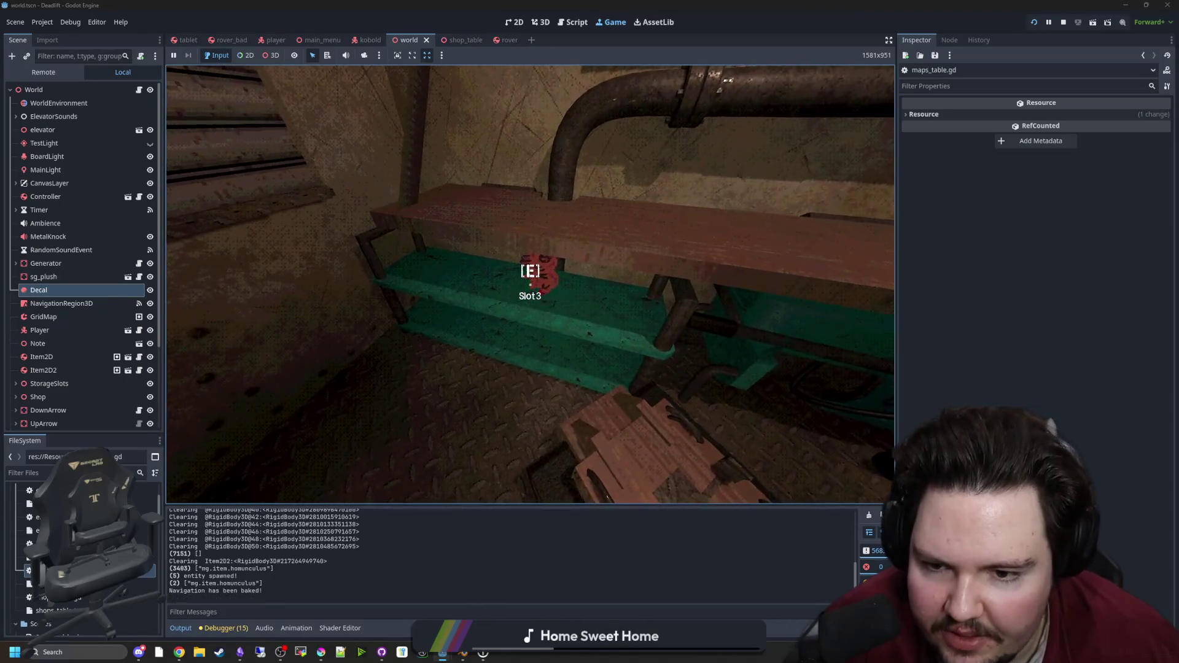
# Step: Circle around the rover and bring up its cockpit camera screen
pyautogui.press('a')
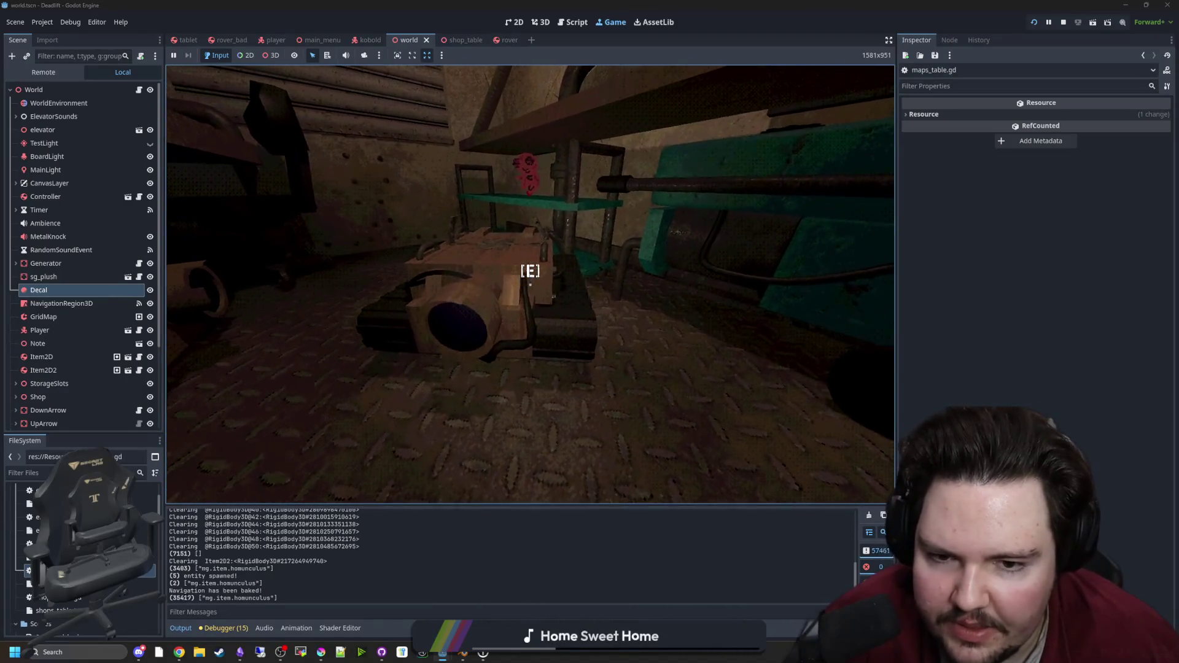
pyautogui.press('a')
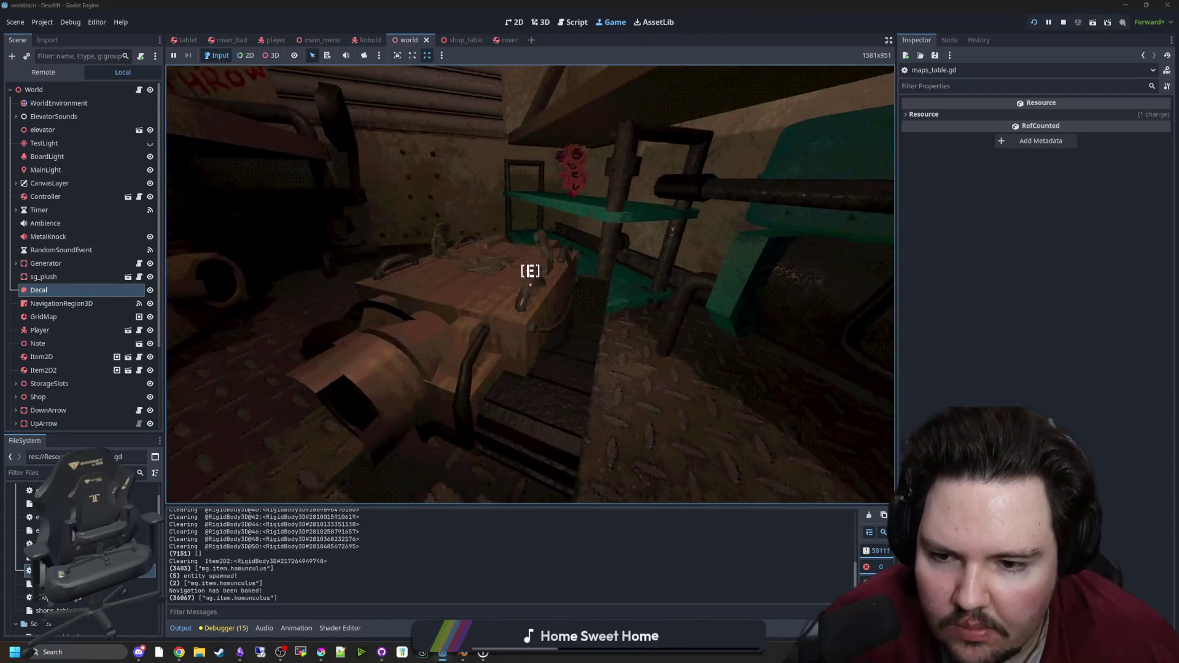
pyautogui.press('a')
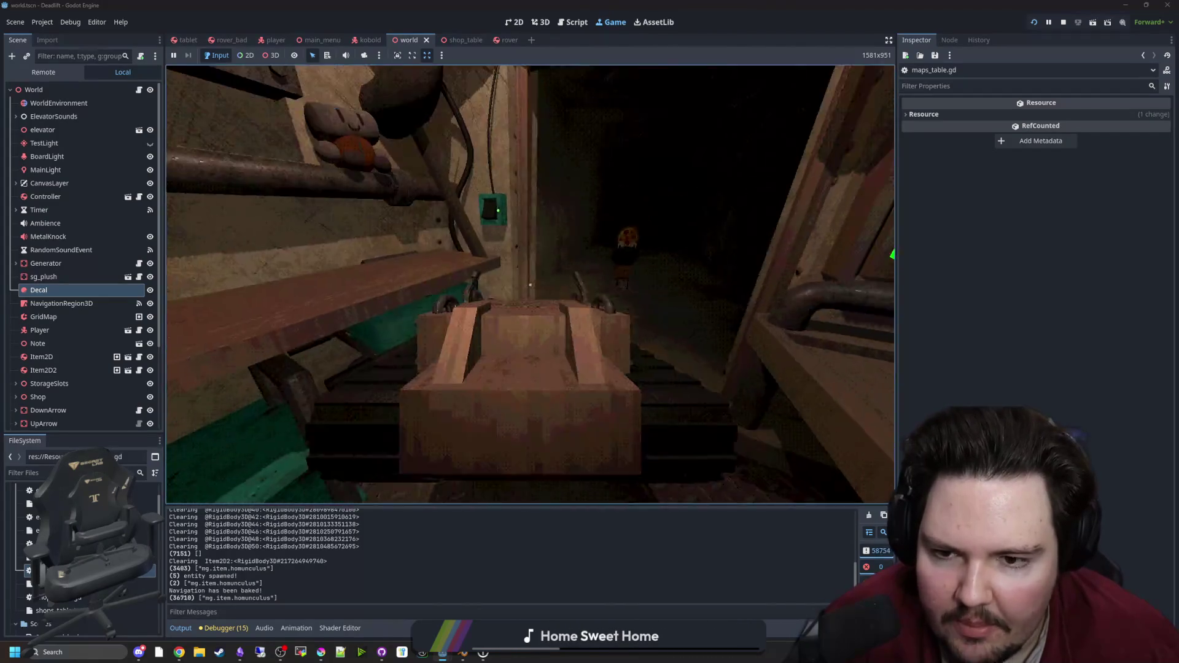
pyautogui.press('e')
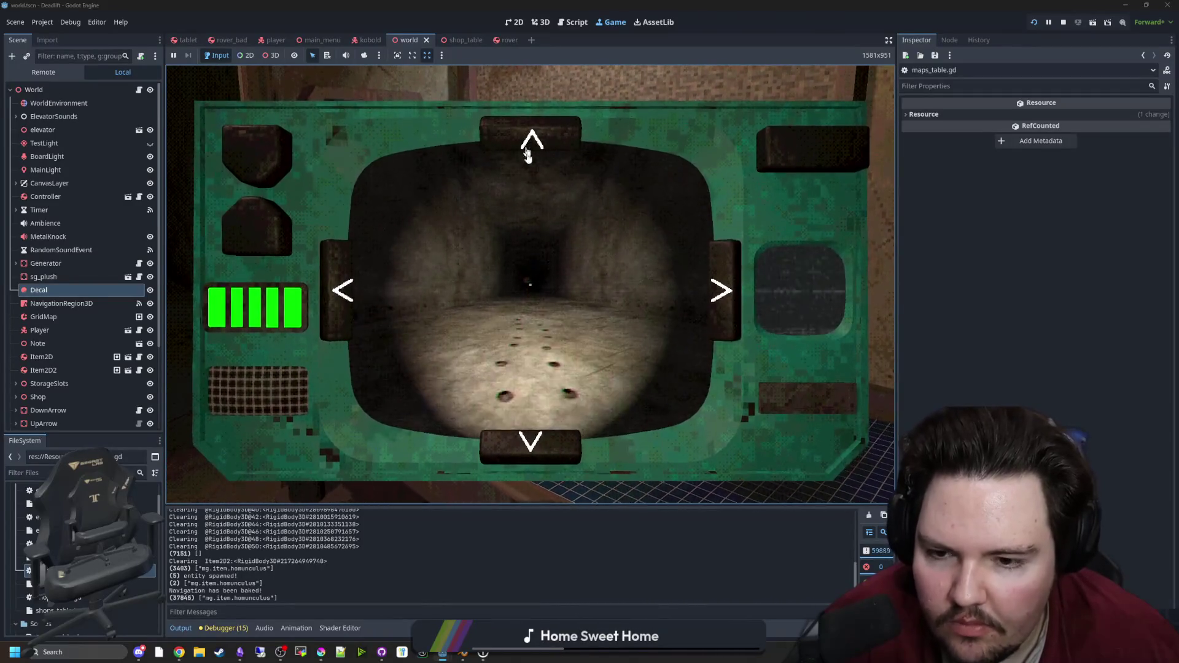
# Step: Drive the rover forward down the tunnel, exit its screen, and walk back into the room
pyautogui.click(529, 148)
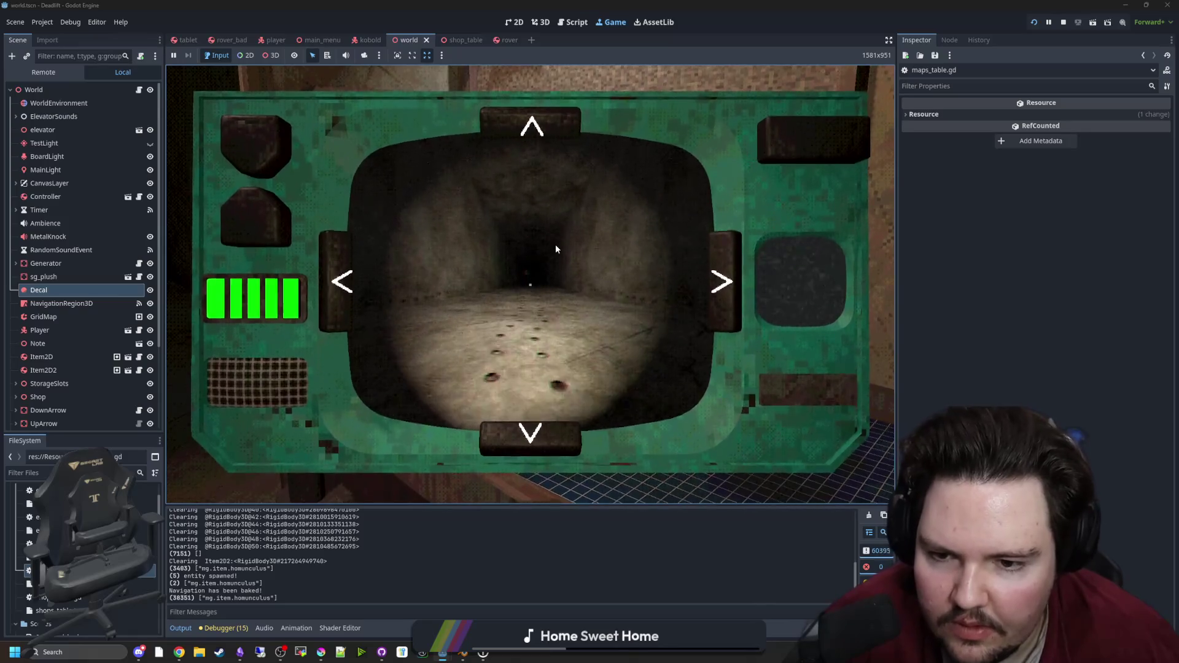
pyautogui.press('e')
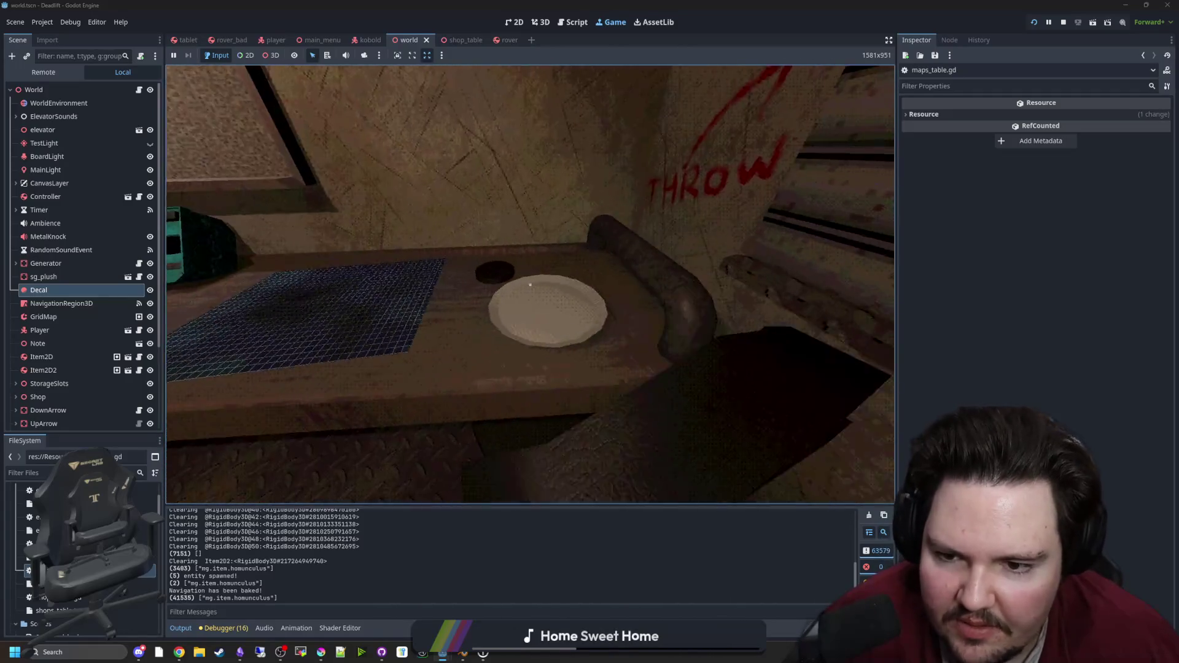
pyautogui.press('w')
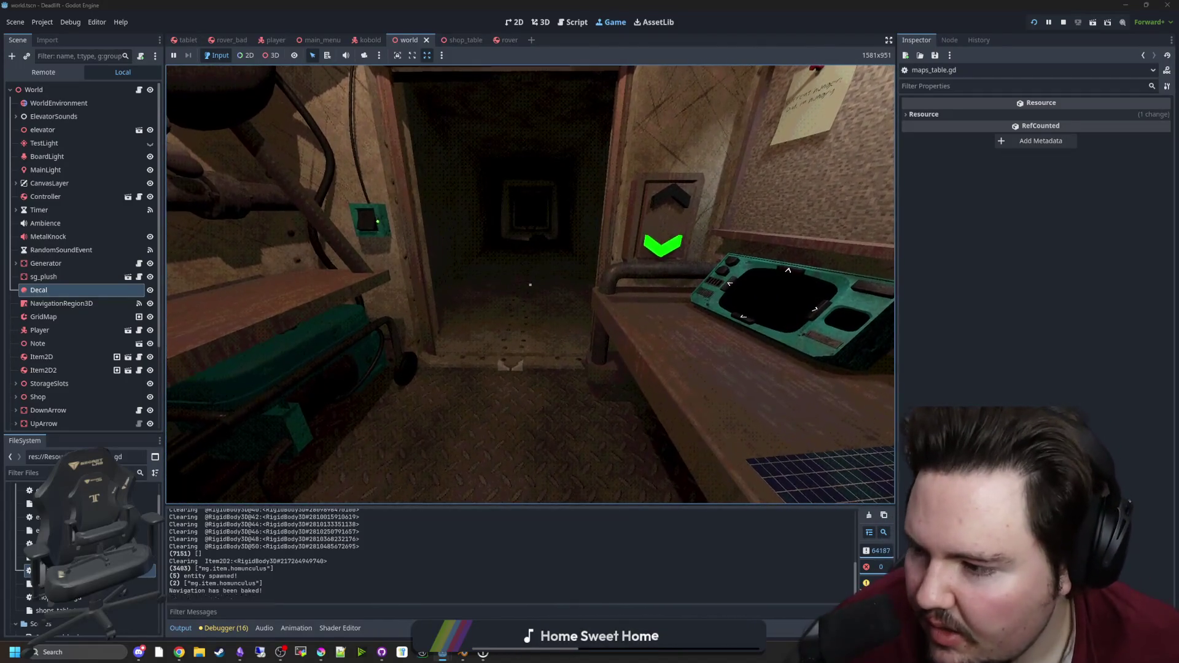
pyautogui.press('w')
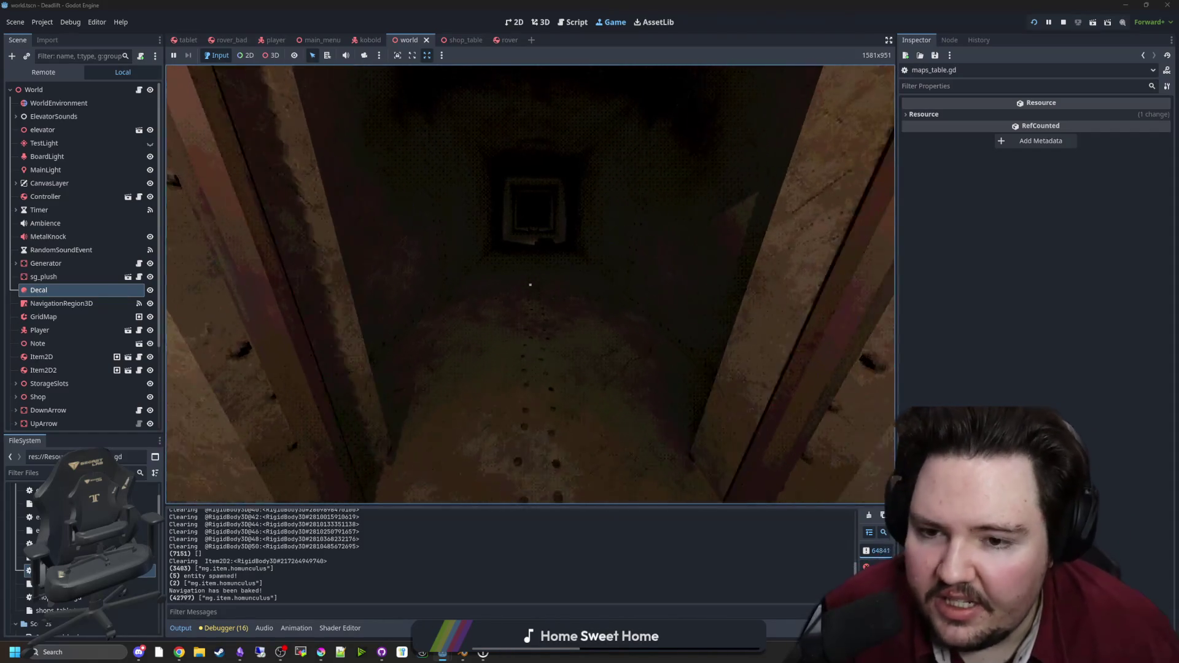
pyautogui.press('w')
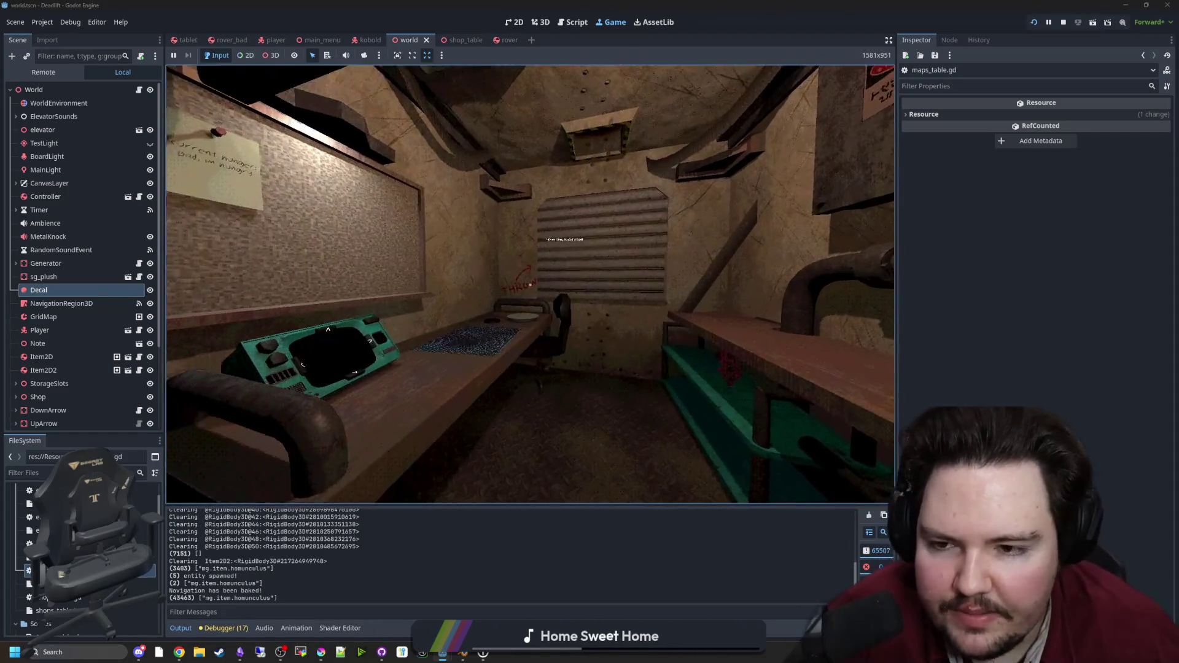
pyautogui.press('w')
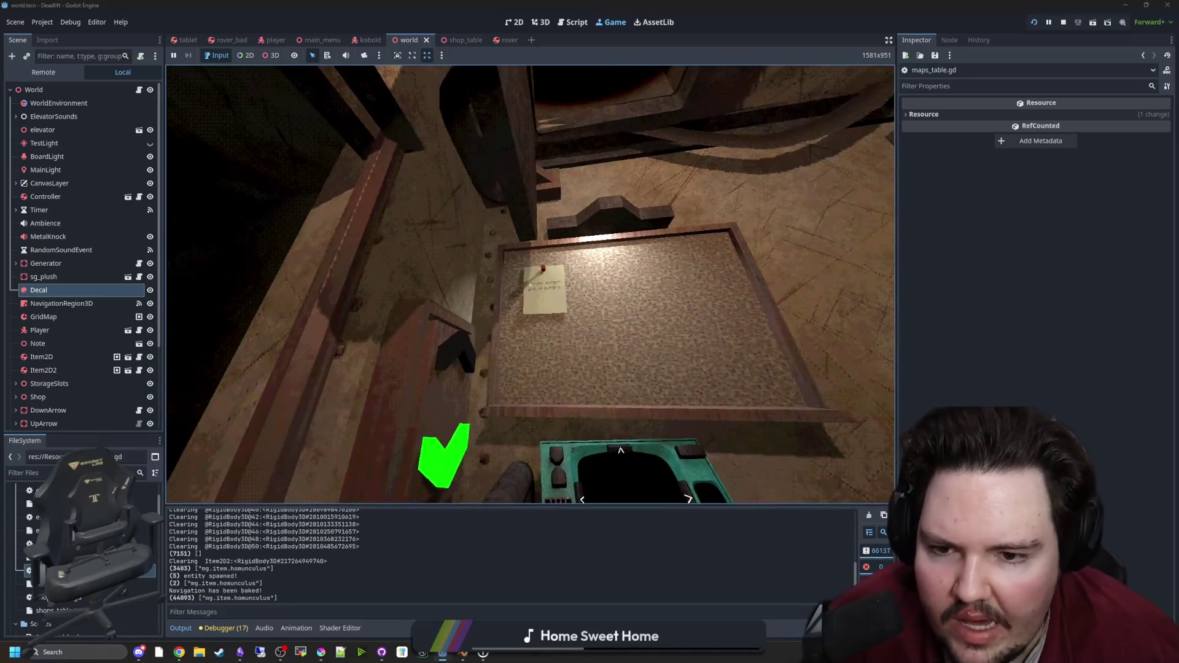
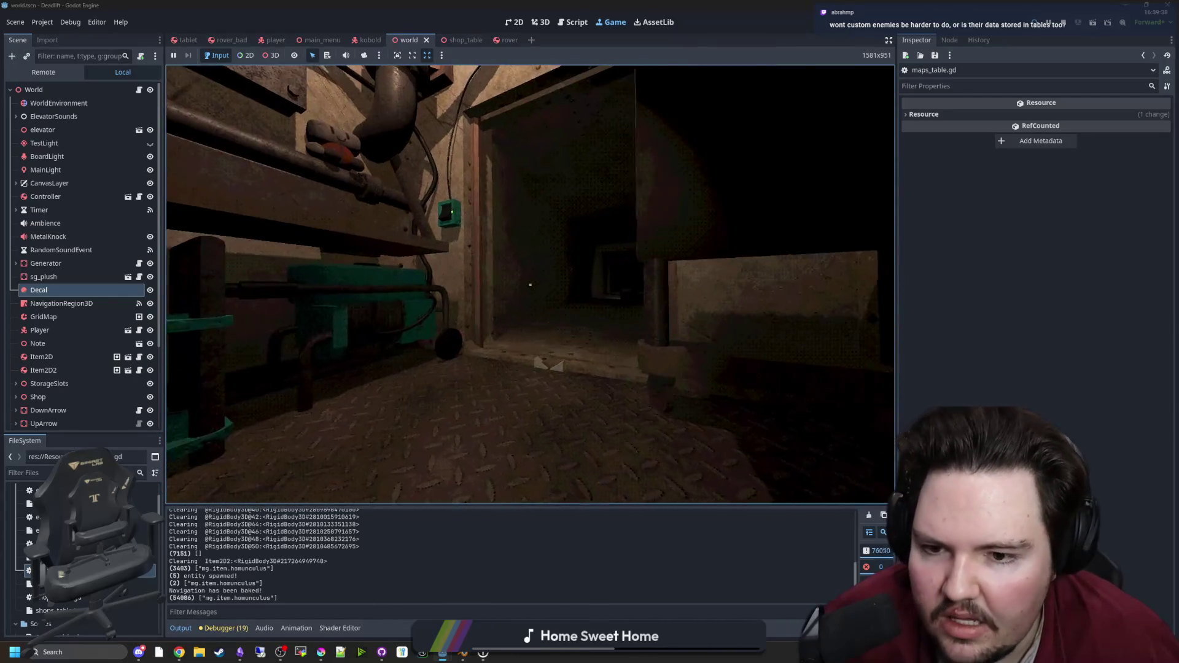
# Step: Pause the game and review the aggressive stat declaration in entity.gd
pyautogui.press('super')
pyautogui.press('Escape')
pyautogui.write('entity')
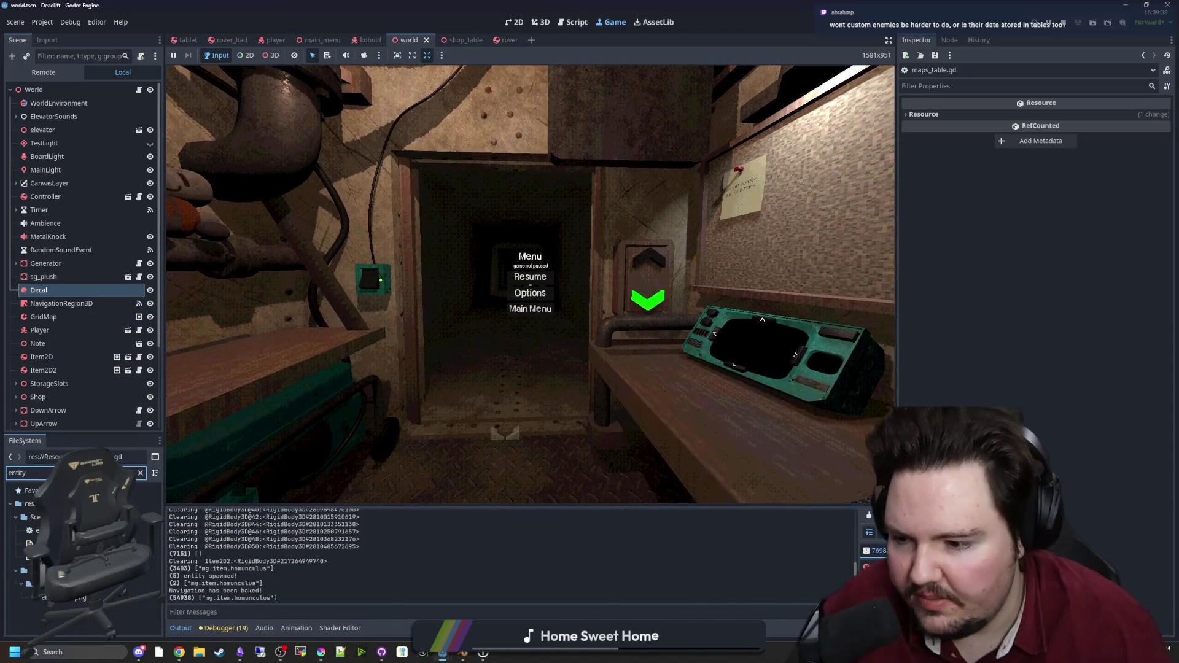
pyautogui.press('Return')
pyautogui.click(769, 263)
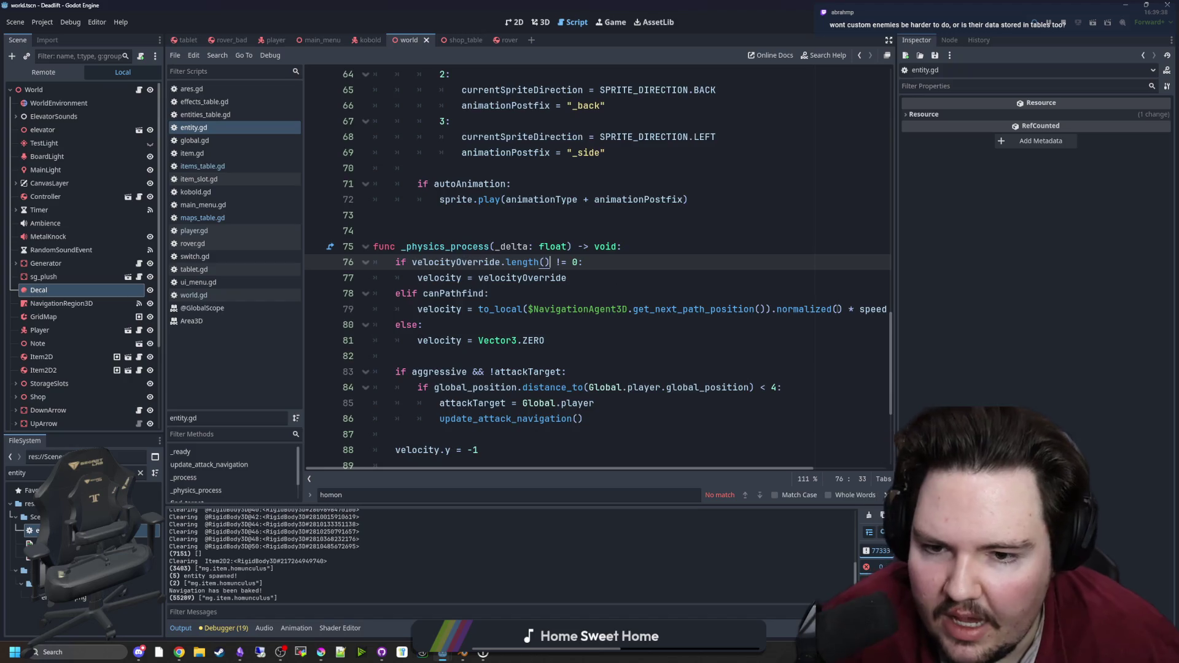
pyautogui.scroll(20, 769, 246)
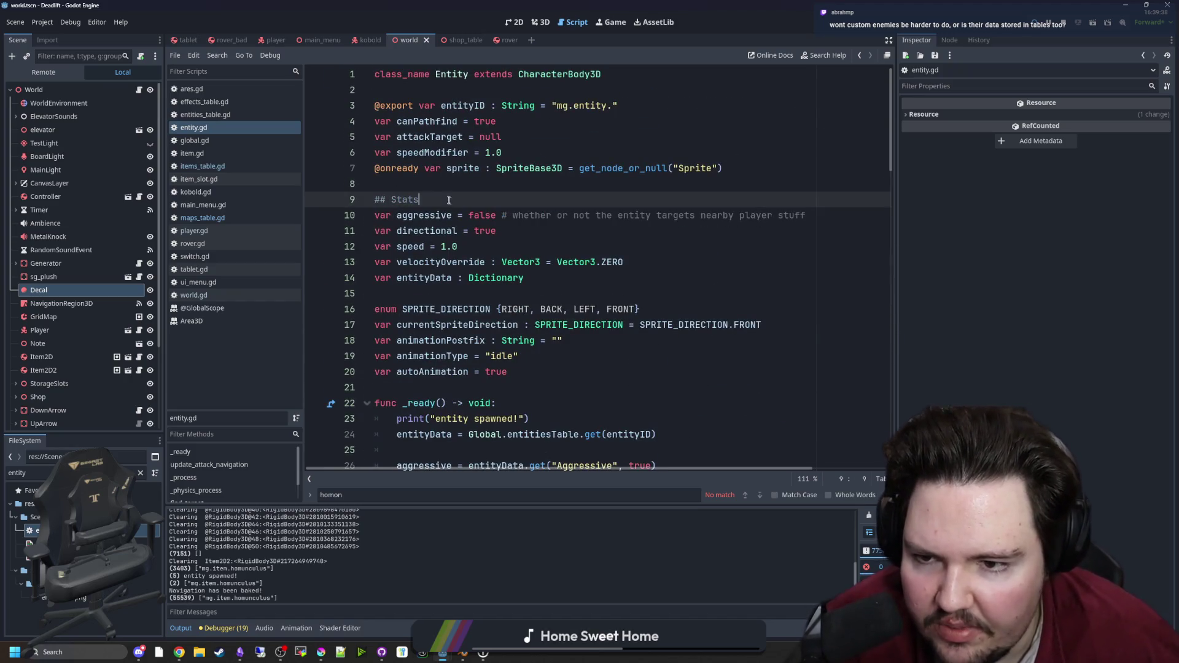
pyautogui.click(460, 183)
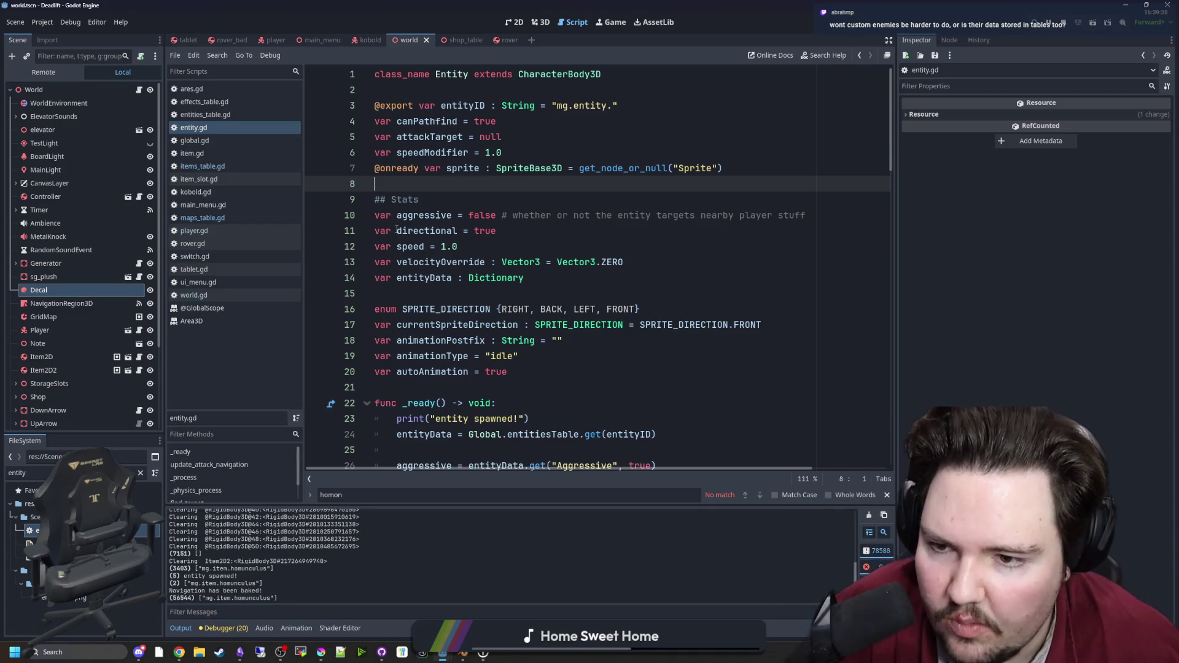
pyautogui.moveTo(396, 215); pyautogui.dragTo(517, 215)
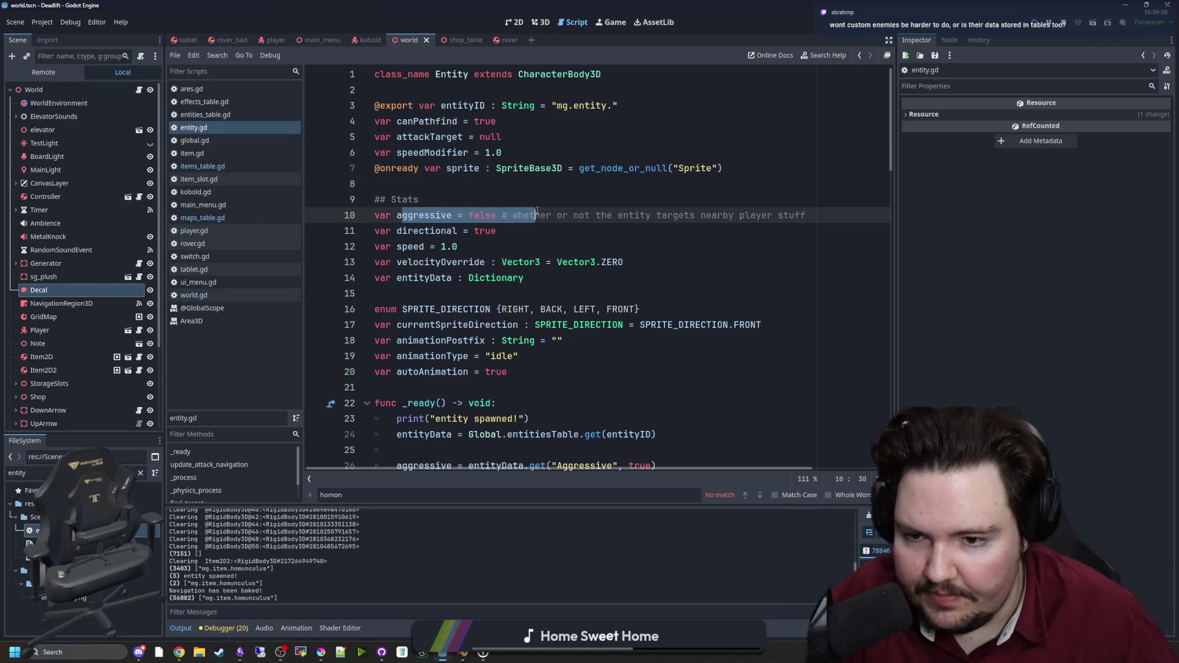
pyautogui.click(537, 214)
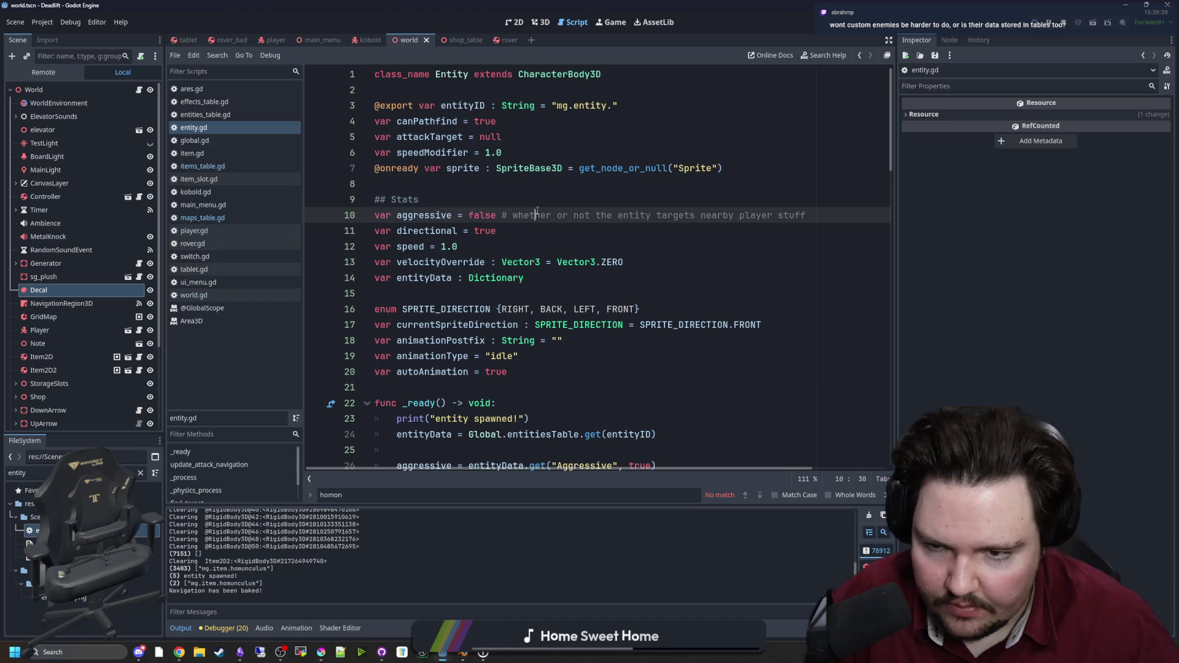
# Step: Filter files to 'entit' and open entities_table.gd to review its defaults and Hollow entry
pyautogui.click(137, 472)
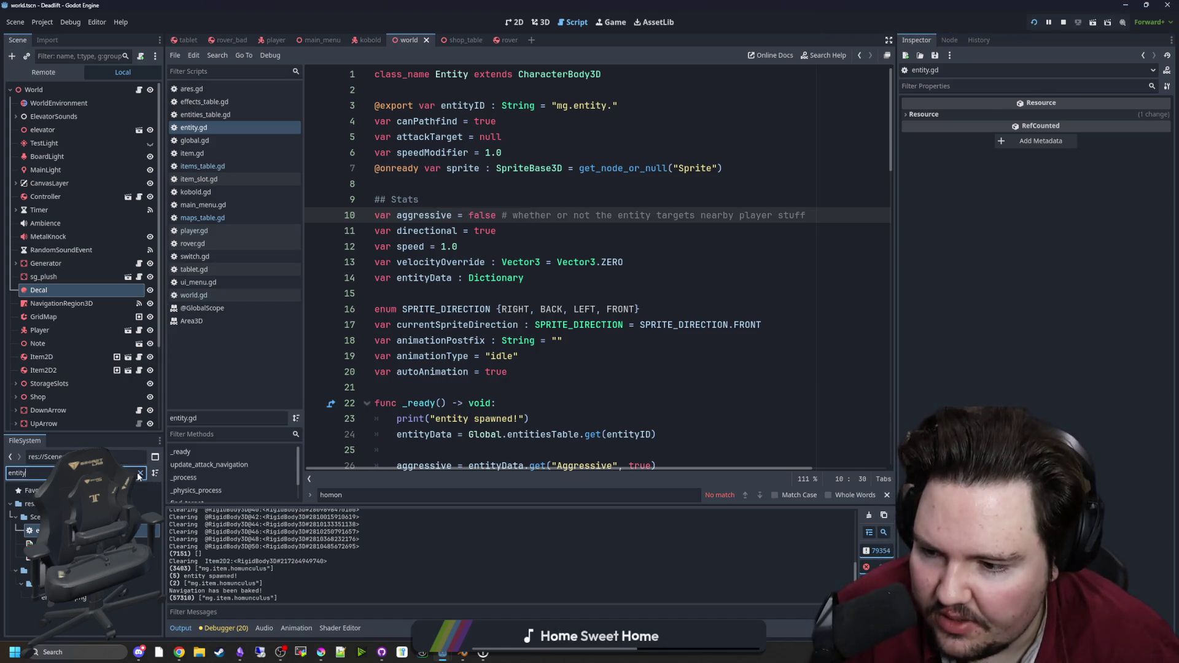
pyautogui.press('BackSpace')
pyautogui.doubleClick(34, 518)
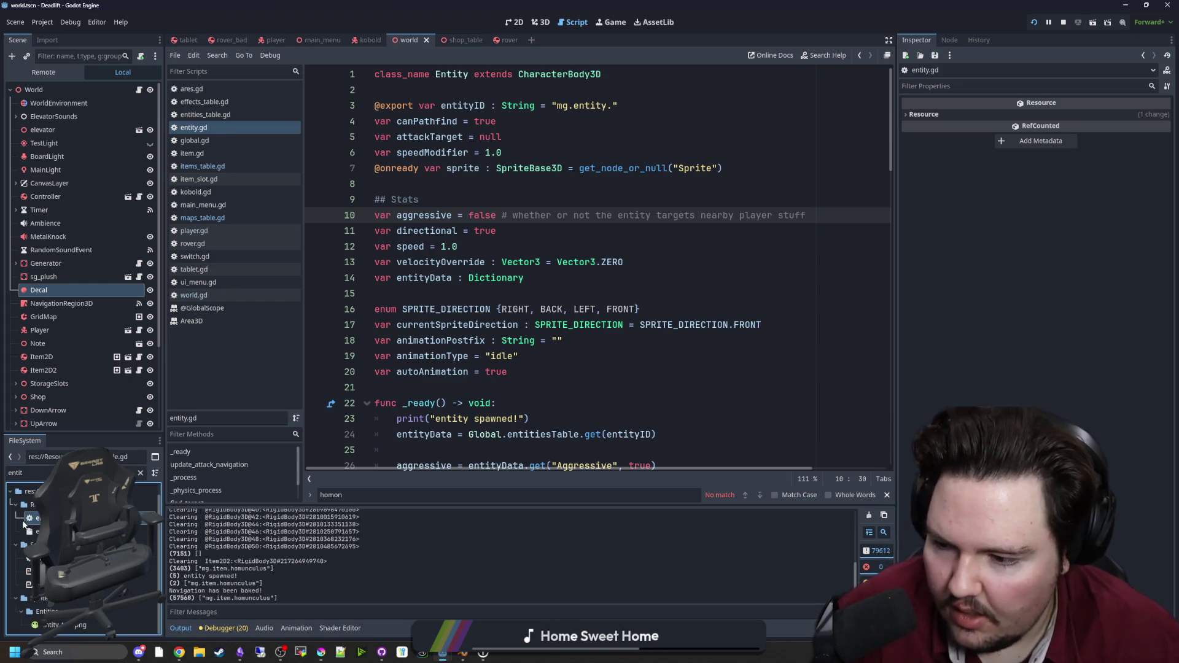
pyautogui.click(450, 261)
pyautogui.scroll(-2, 450, 258)
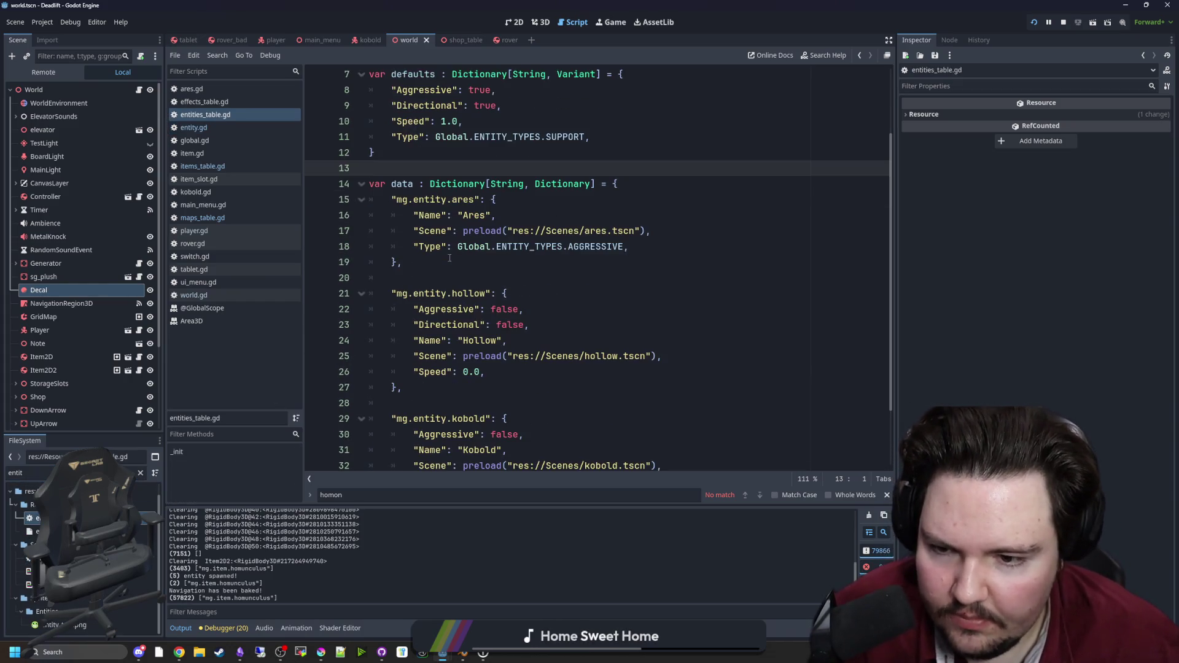
pyautogui.scroll(1, 495, 283)
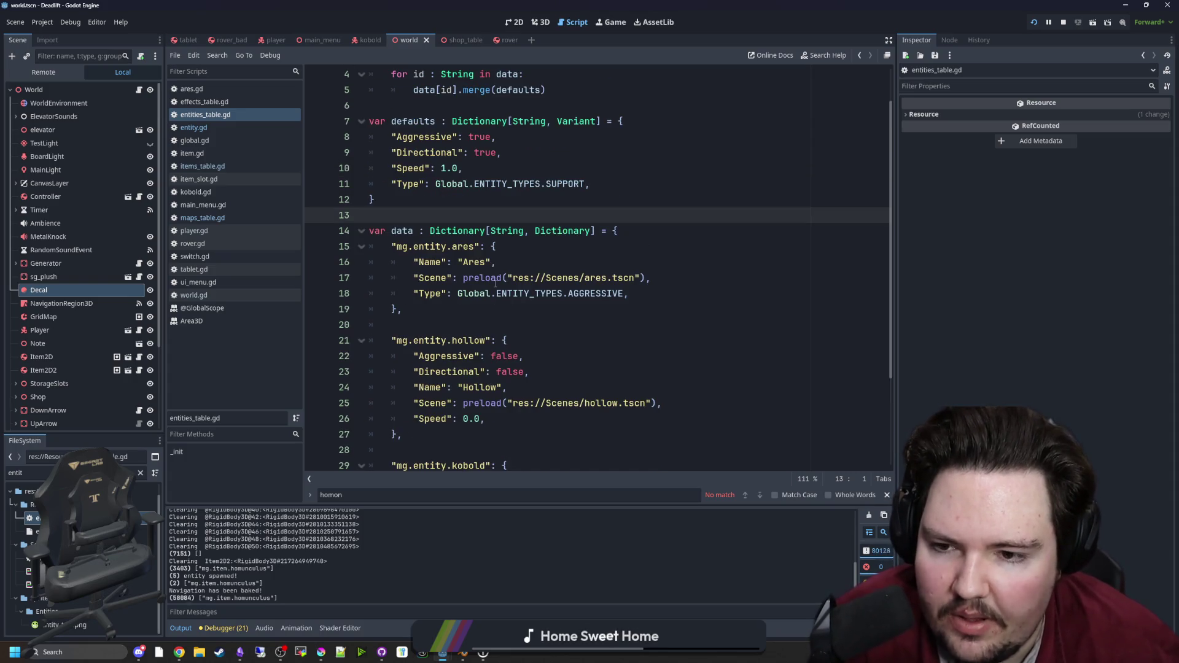
pyautogui.click(515, 355)
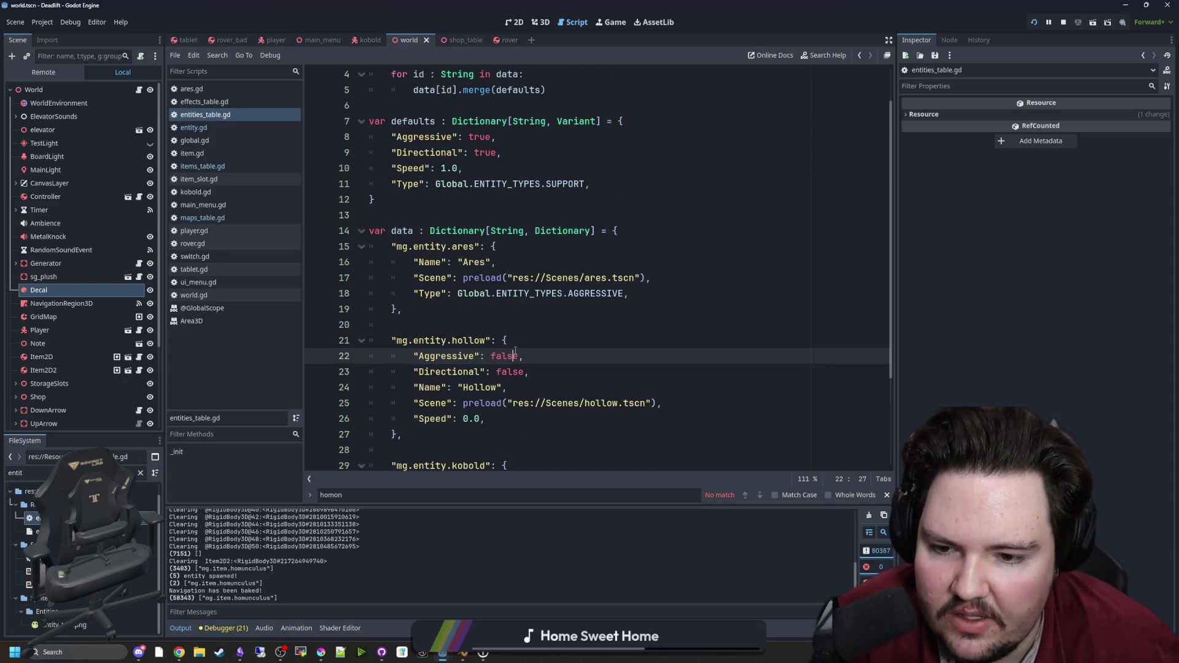
pyautogui.moveTo(538, 266); pyautogui.dragTo(413, 263)
# Step: Review the Ares and Kobold entries, then show the 2D view at 100% zoom
pyautogui.click(457, 262)
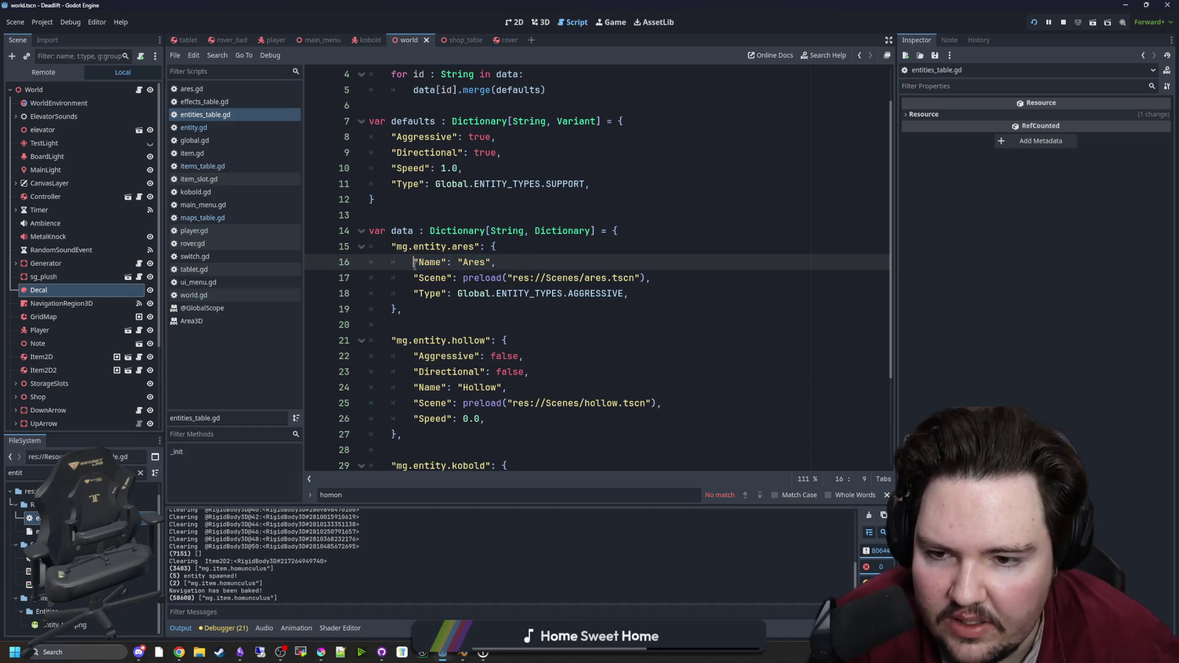
pyautogui.scroll(-3, 498, 293)
pyautogui.moveTo(413, 356)
pyautogui.mouseDown()
pyautogui.moveTo(497, 340)
pyautogui.moveTo(467, 369)
pyautogui.moveTo(523, 356)
pyautogui.mouseUp()
pyautogui.moveTo(412, 403); pyautogui.dragTo(487, 402)
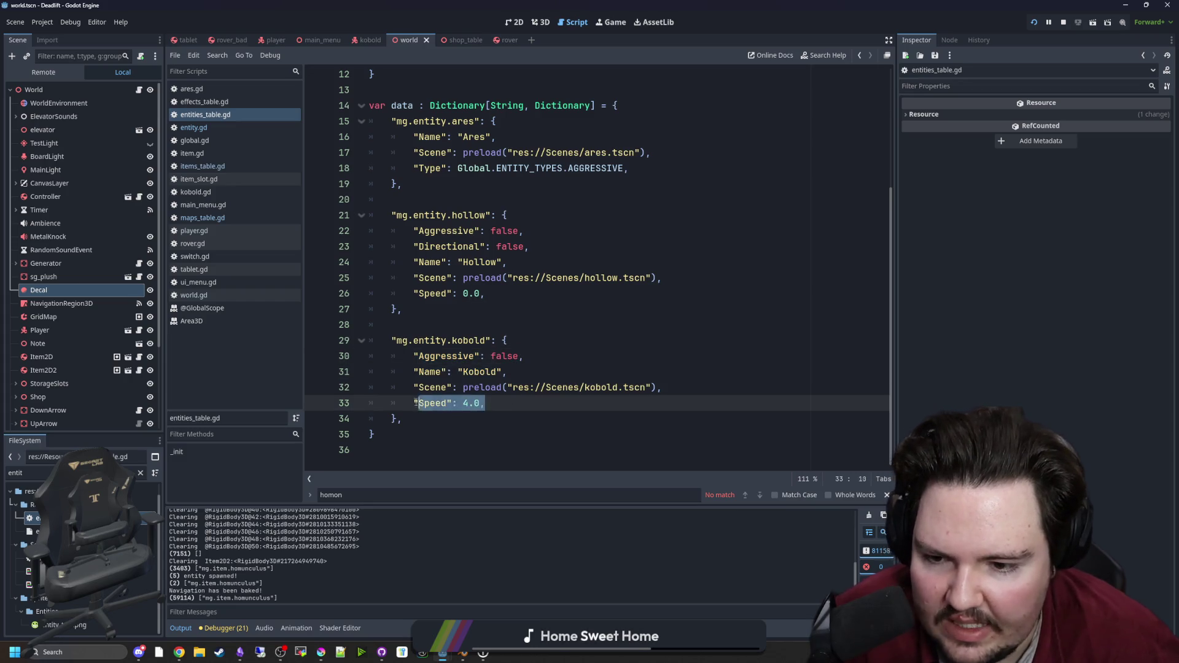
pyautogui.click(426, 417)
pyautogui.scroll(4, 426, 417)
pyautogui.click(413, 240)
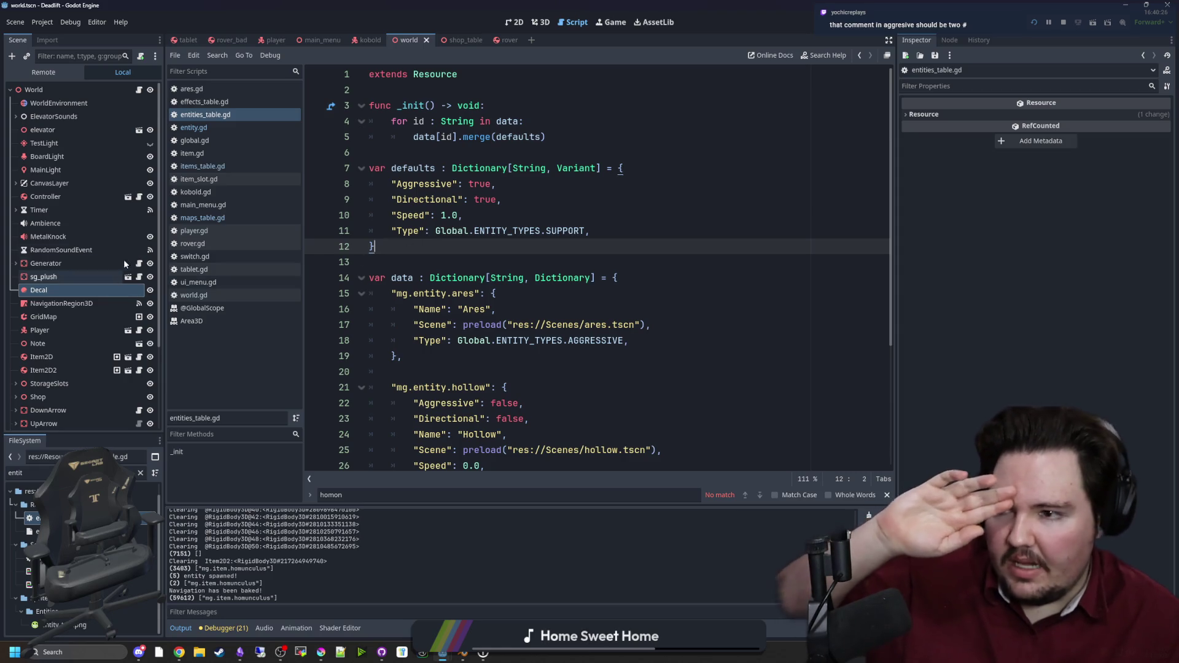
pyautogui.click(503, 22)
pyautogui.hotkey('ctrl', '0')
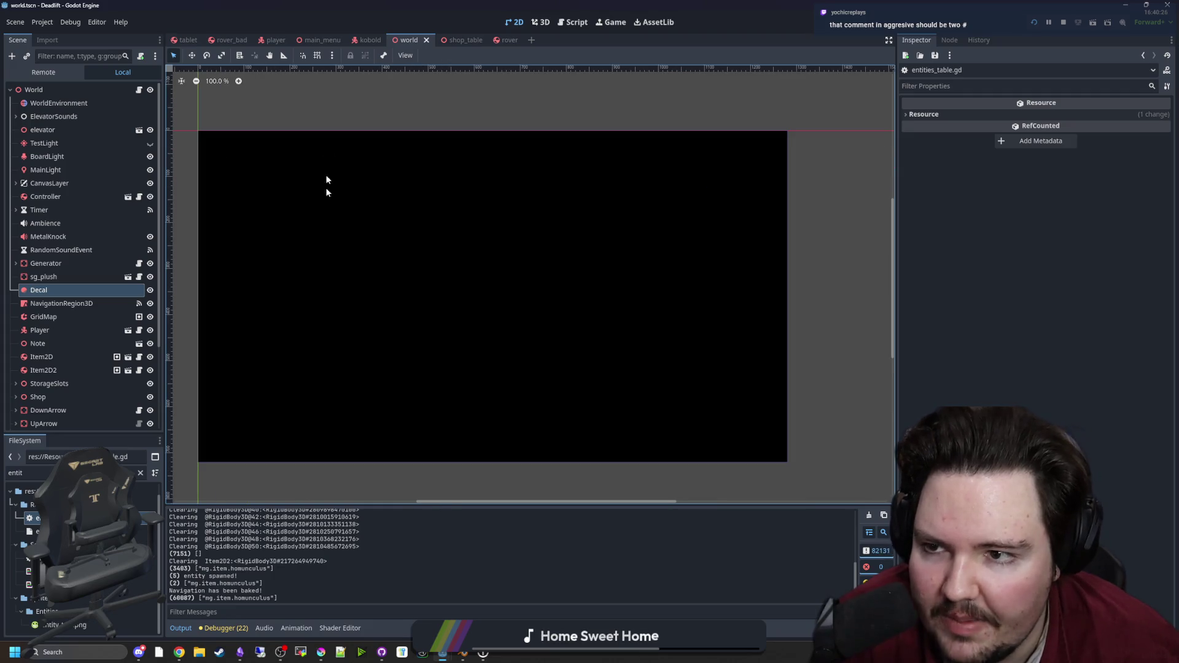
# Step: Open the kobold scene and its kobold.gd script to review the held item code
pyautogui.click(369, 41)
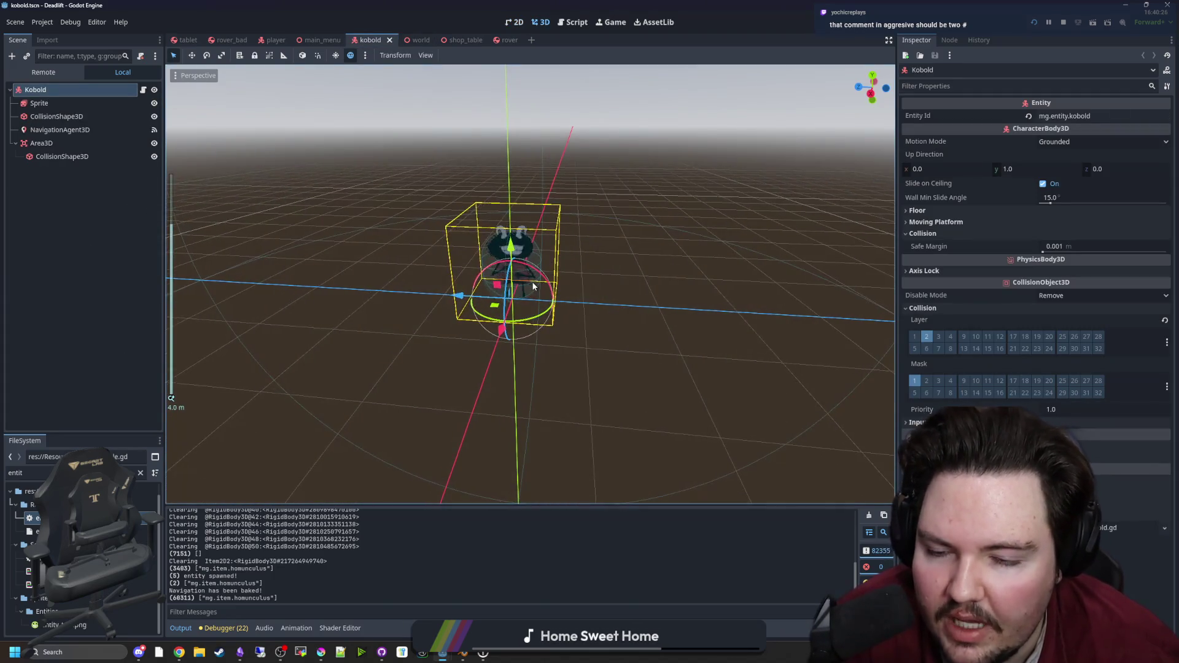
pyautogui.scroll(-5, 384, 248)
pyautogui.click(143, 90)
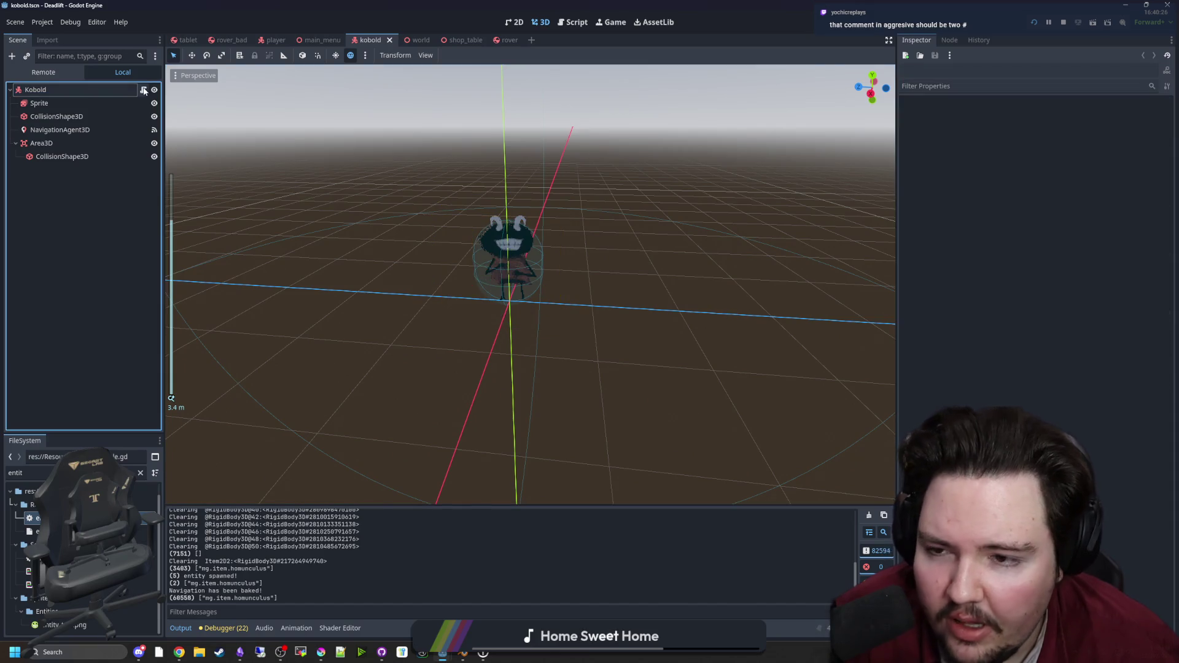
pyautogui.scroll(-3, 438, 199)
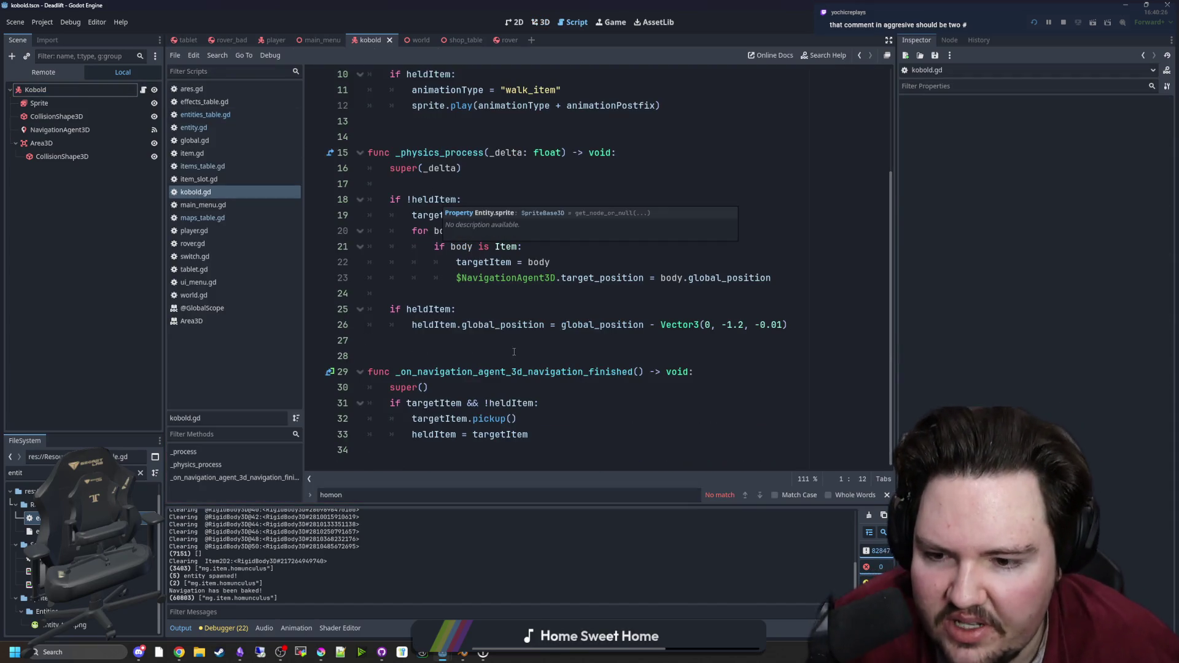
pyautogui.click(516, 323)
pyautogui.click(491, 356)
pyautogui.moveTo(529, 434)
pyautogui.mouseDown()
pyautogui.moveTo(368, 388)
pyautogui.moveTo(391, 364)
pyautogui.mouseUp()
pyautogui.click(393, 356)
pyautogui.scroll(2, 397, 355)
pyautogui.click(419, 268)
pyautogui.scroll(-2, 424, 277)
pyautogui.scroll(2, 424, 277)
pyautogui.click(424, 276)
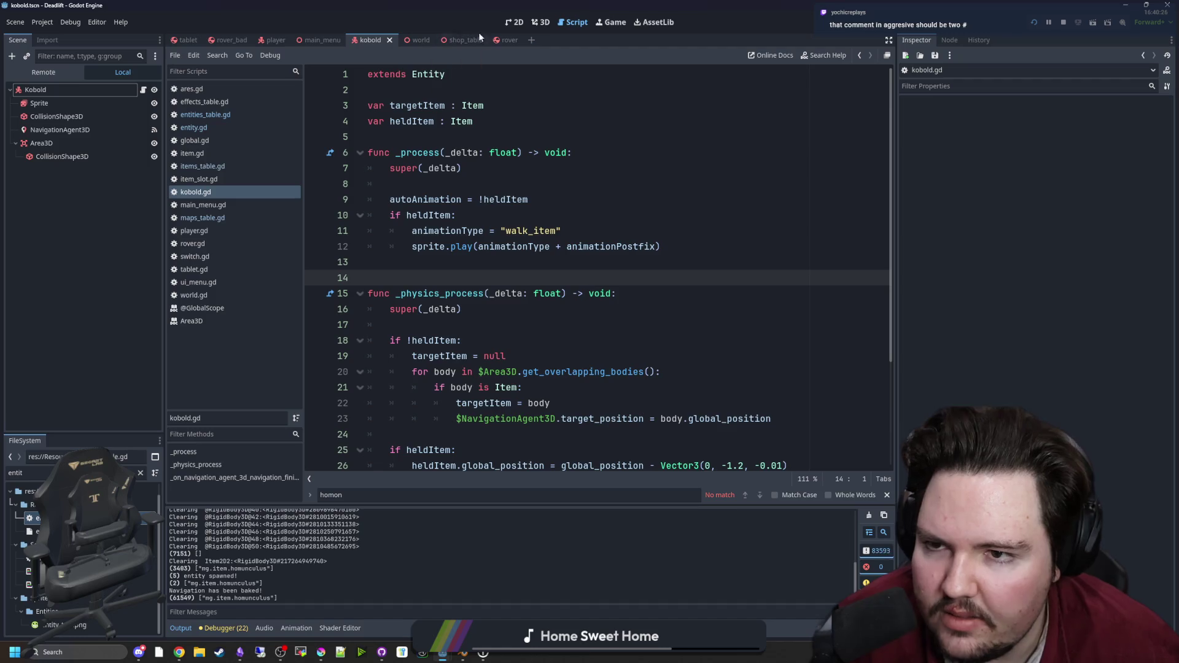
# Step: Inspect the kobold's Sprite, Area3D and root nodes in 3D, then return to kobold.gd and the running game
pyautogui.click(528, 26)
pyautogui.scroll(5, 746, 322)
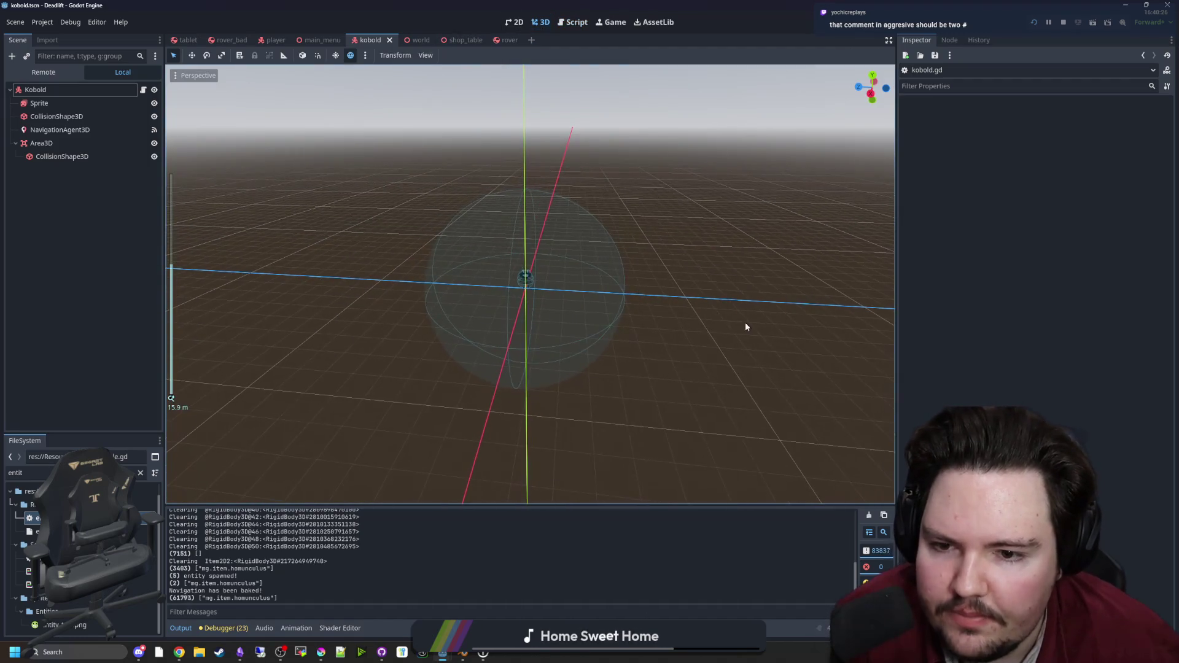
pyautogui.click(71, 102)
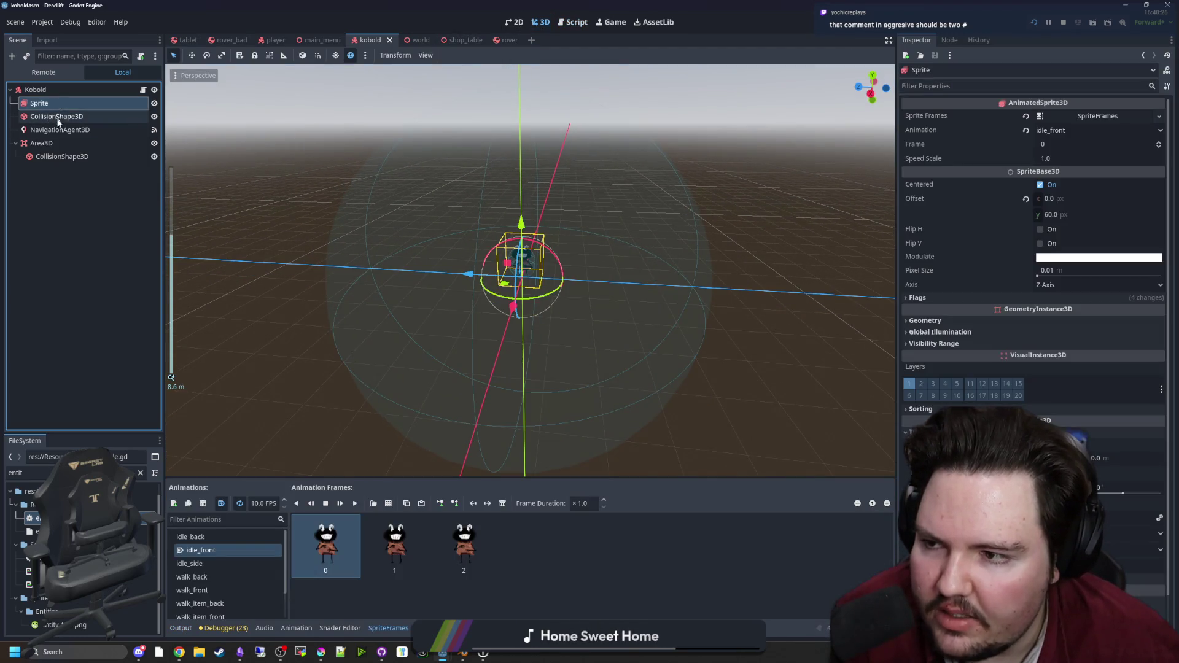
pyautogui.press('Down')
pyautogui.press('Down')
pyautogui.press('Down')
pyautogui.click(95, 90)
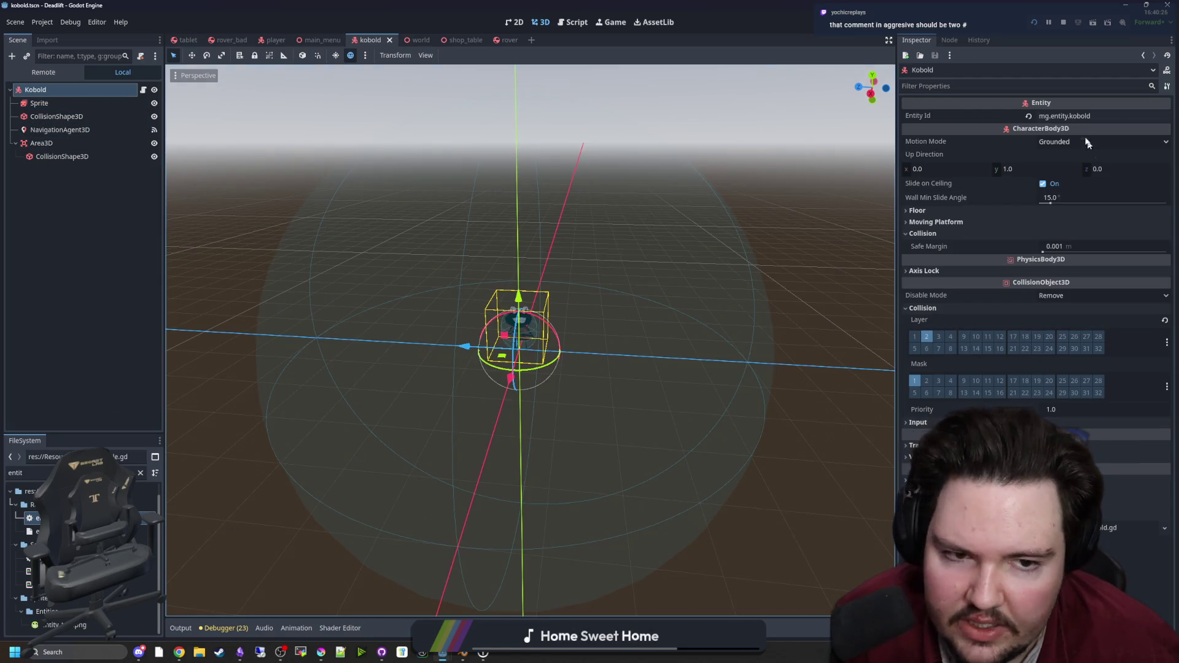
pyautogui.click(143, 89)
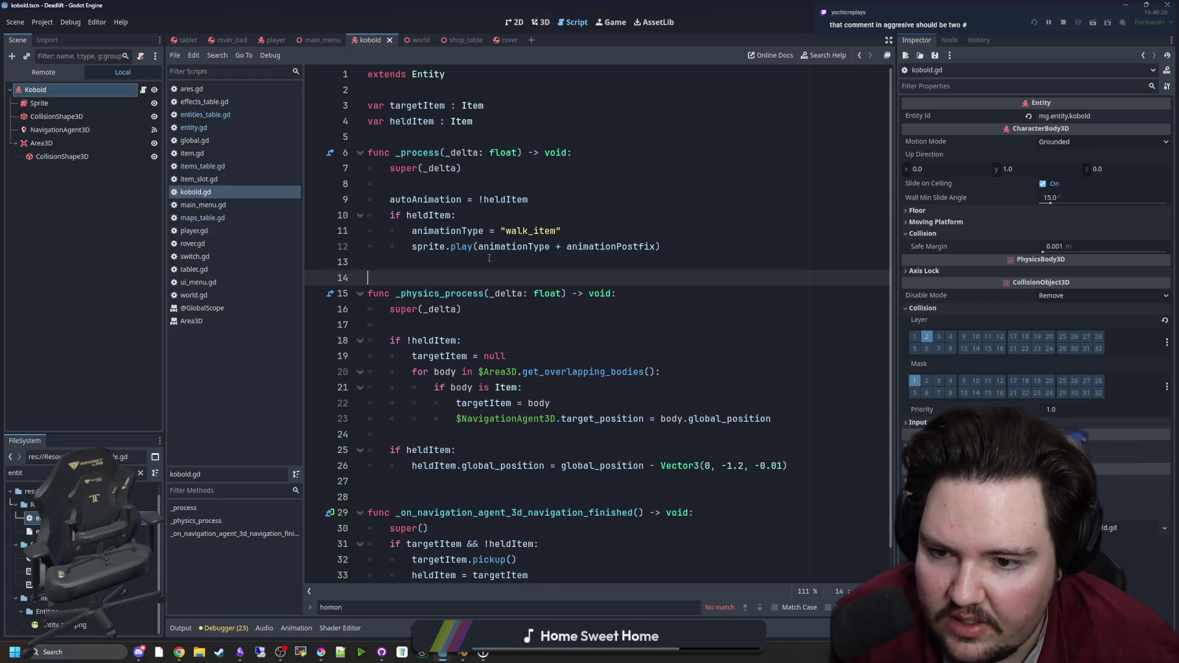
pyautogui.scroll(-1, 434, 403)
pyautogui.click(611, 22)
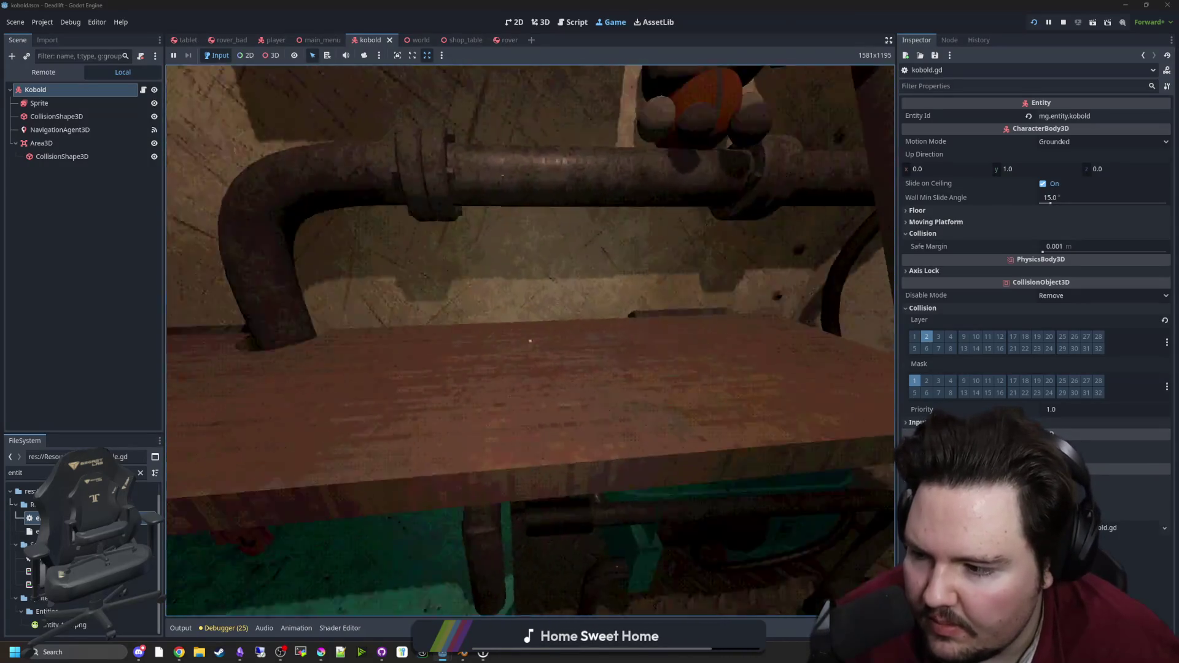
pyautogui.press('super')
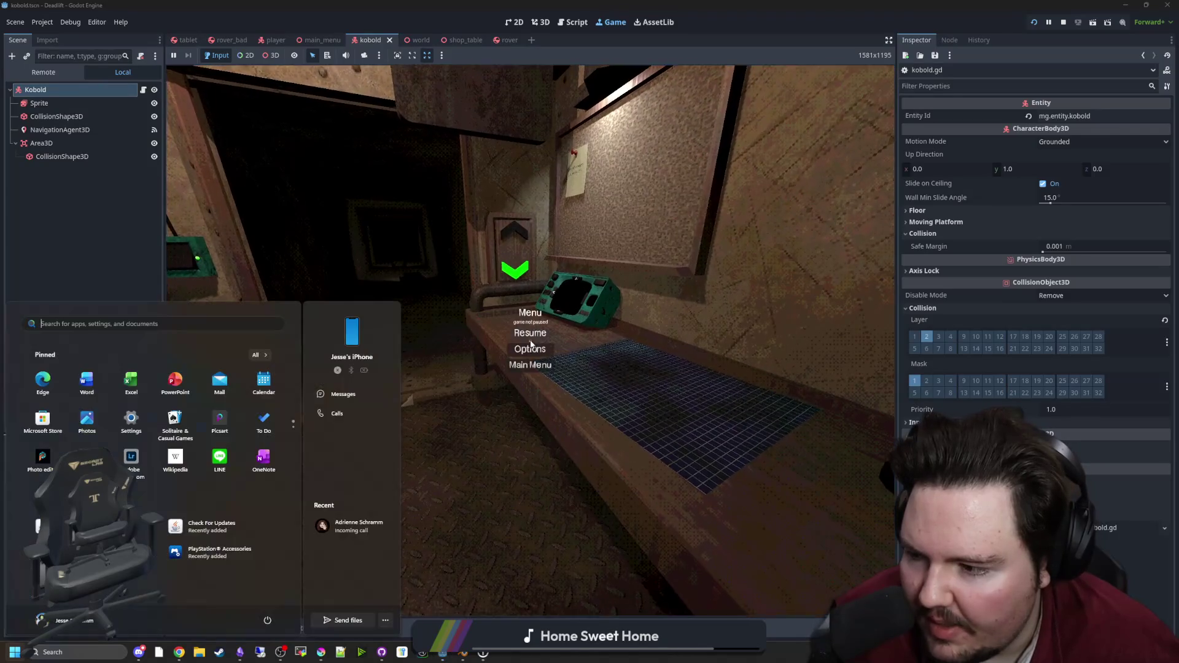
pyautogui.click(113, 250)
pyautogui.click(143, 90)
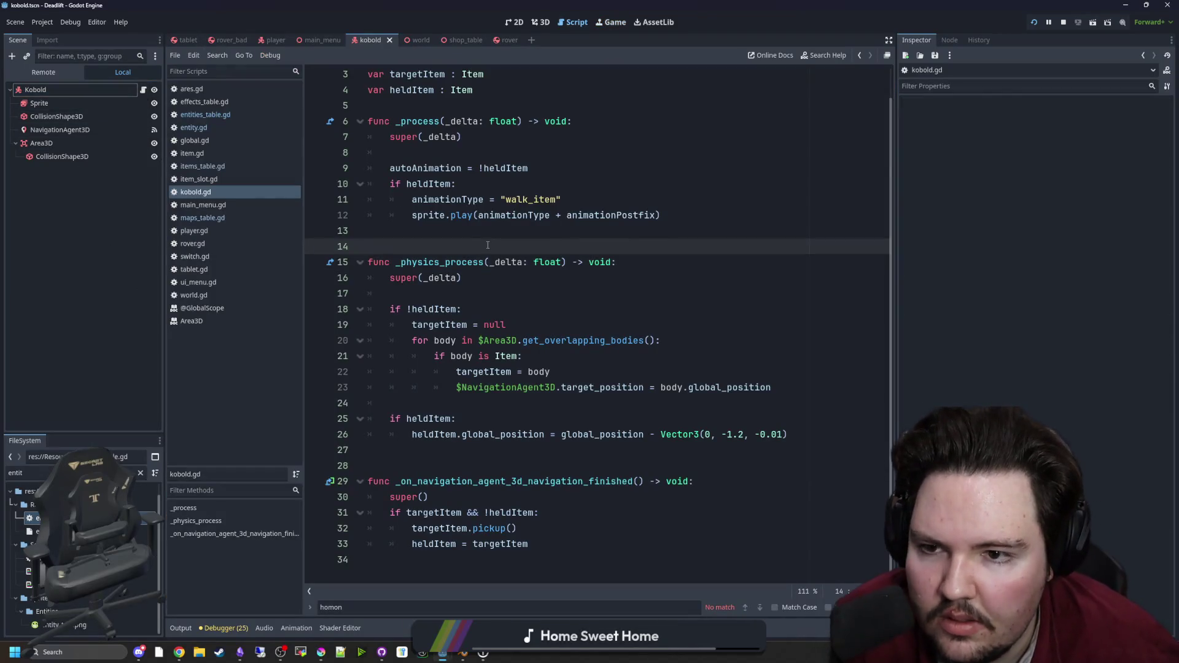
# Step: In entity.gd, change the line 10 comment to a '## Whether' doc comment
pyautogui.scroll(2, 486, 232)
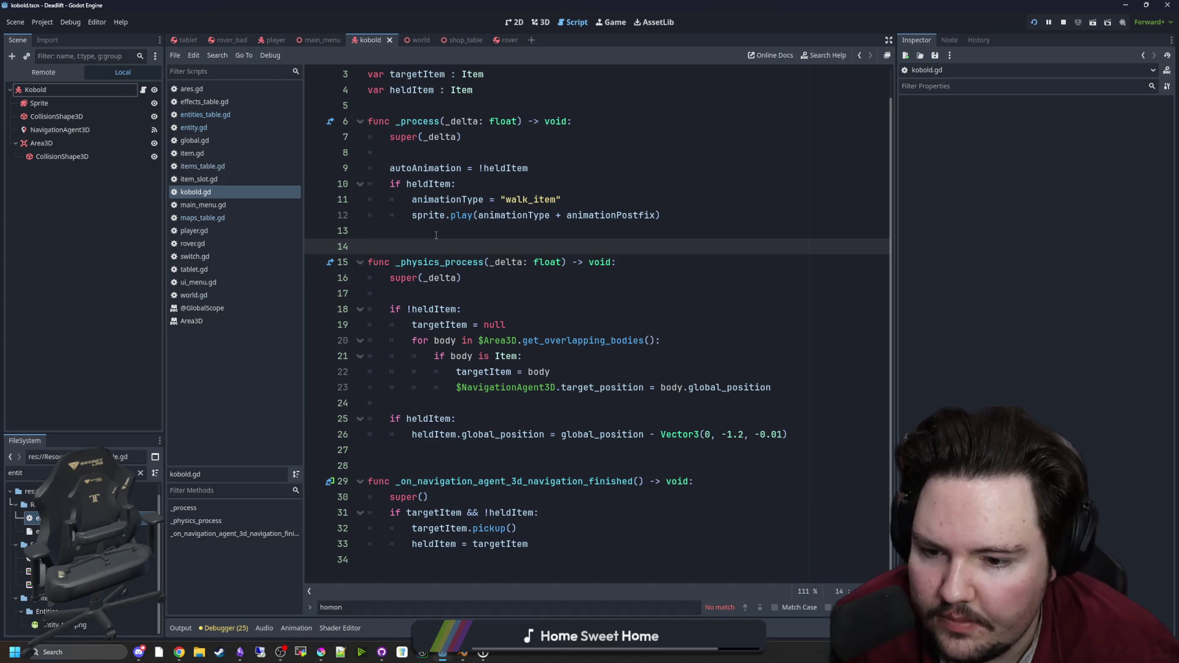
pyautogui.click(214, 115)
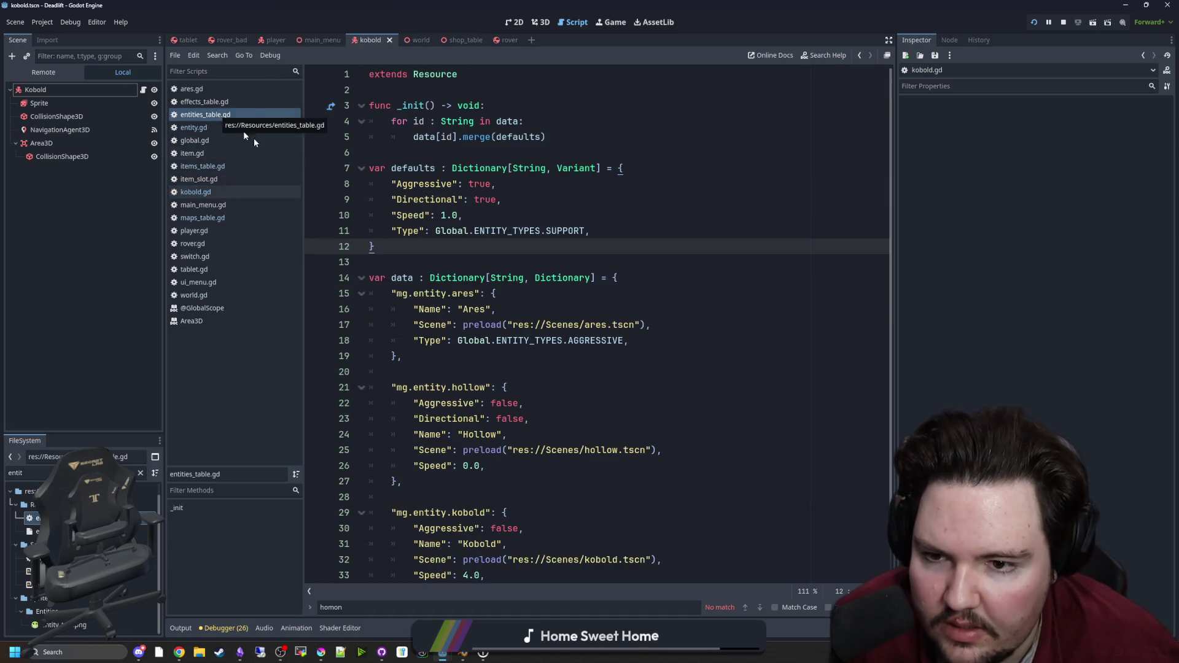
pyautogui.moveTo(428, 153)
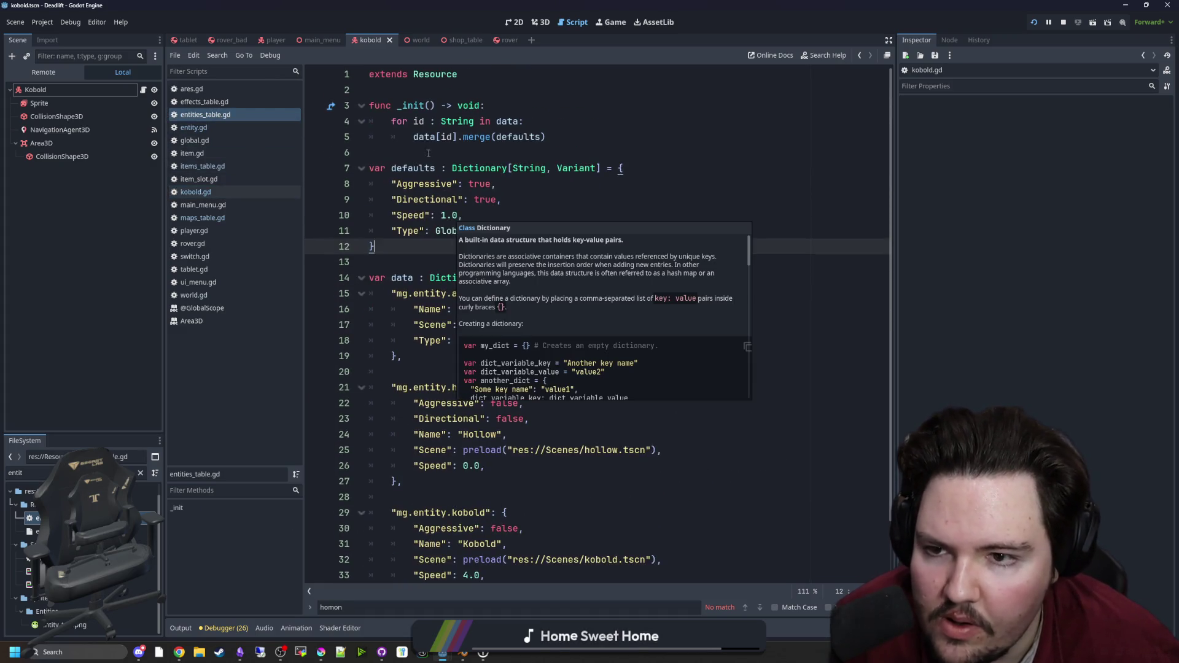
pyautogui.click(204, 126)
pyautogui.click(432, 198)
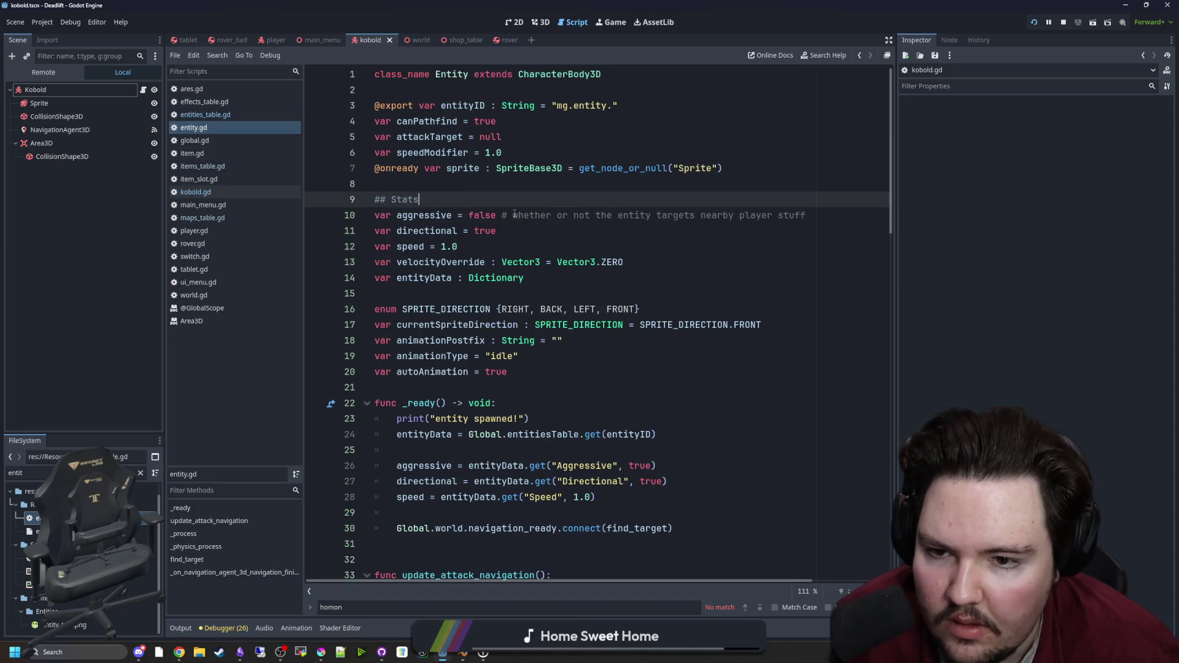
pyautogui.click(509, 215)
pyautogui.write('#')
pyautogui.click(537, 205)
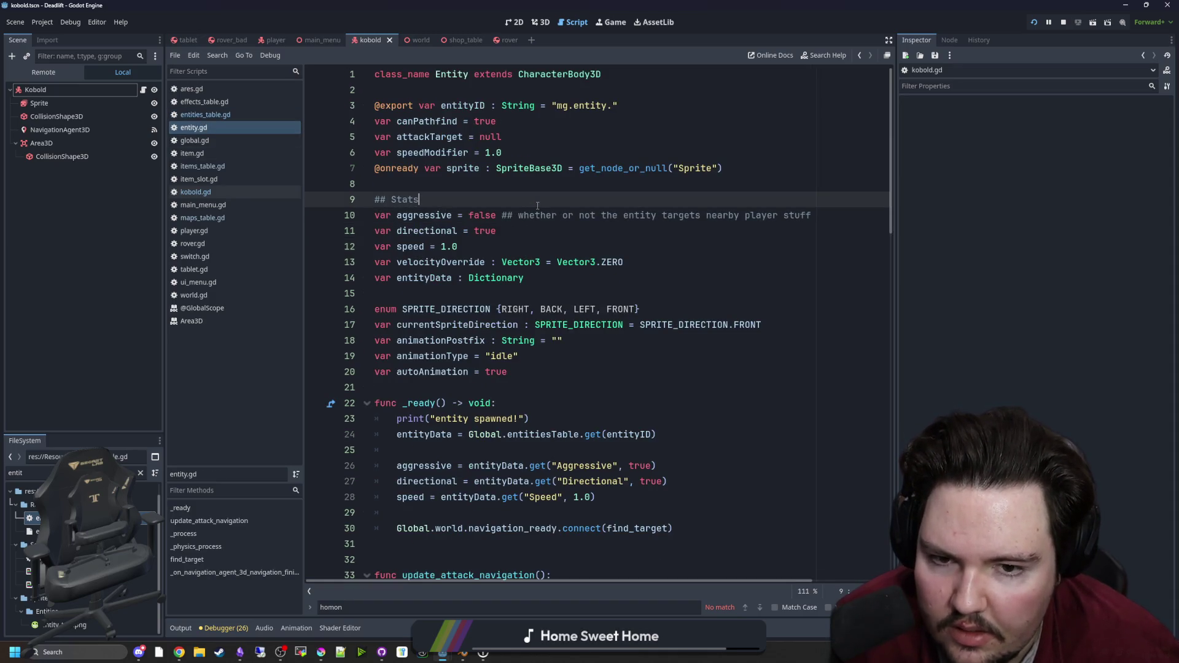
pyautogui.click(522, 216)
pyautogui.press('BackSpace')
pyautogui.write('W')
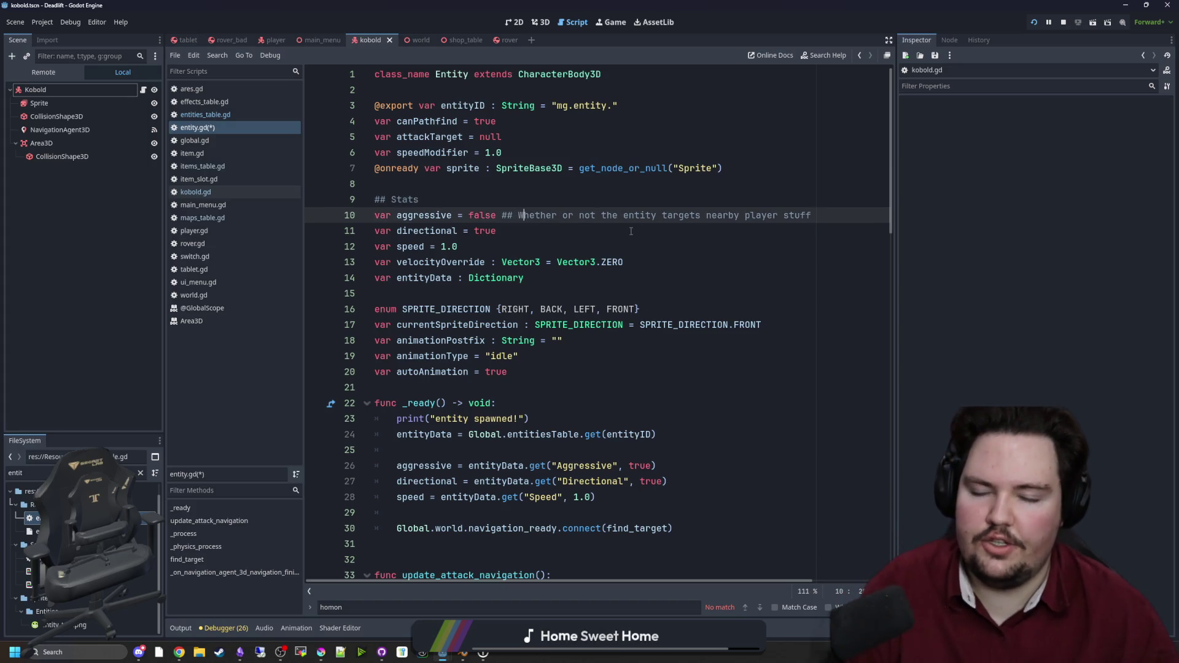
pyautogui.click(487, 198)
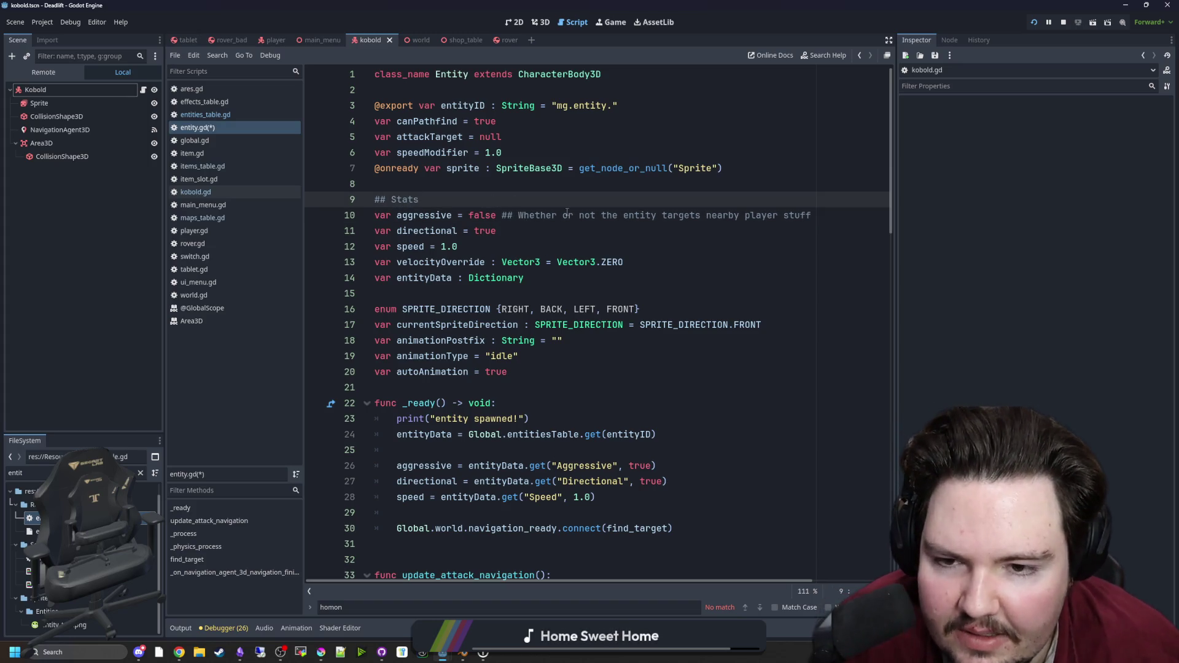
# Step: Scroll through entity.gd to review it, then return to the running game
pyautogui.click(399, 188)
pyautogui.scroll(-5, 570, 272)
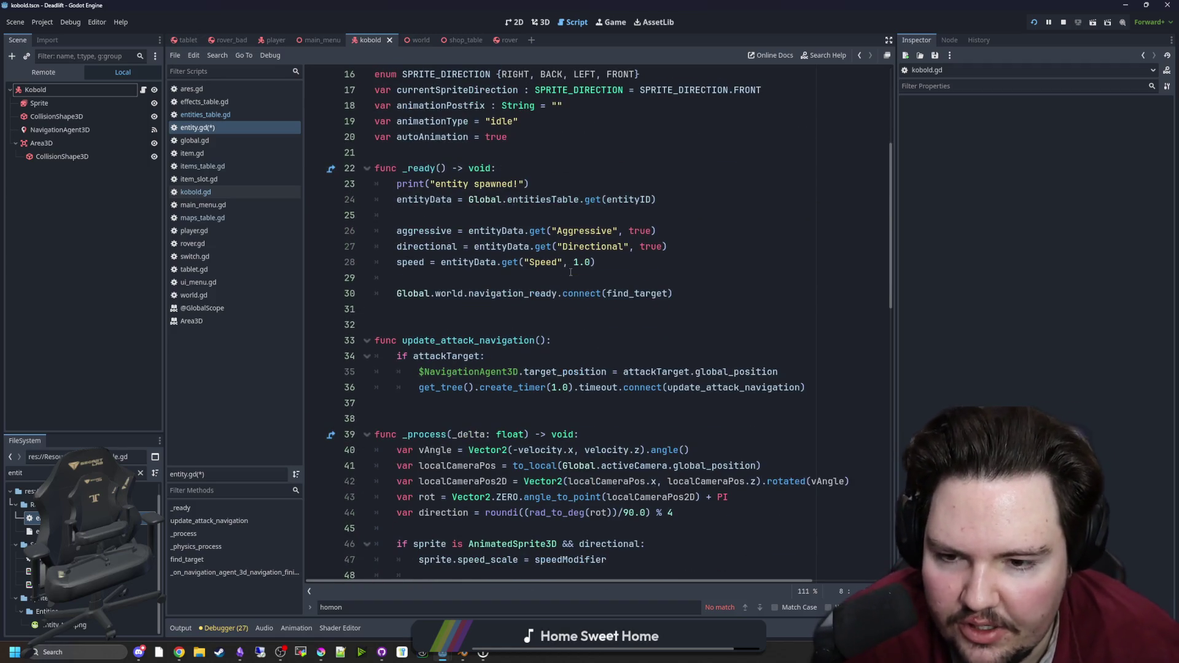
pyautogui.scroll(-18, 570, 272)
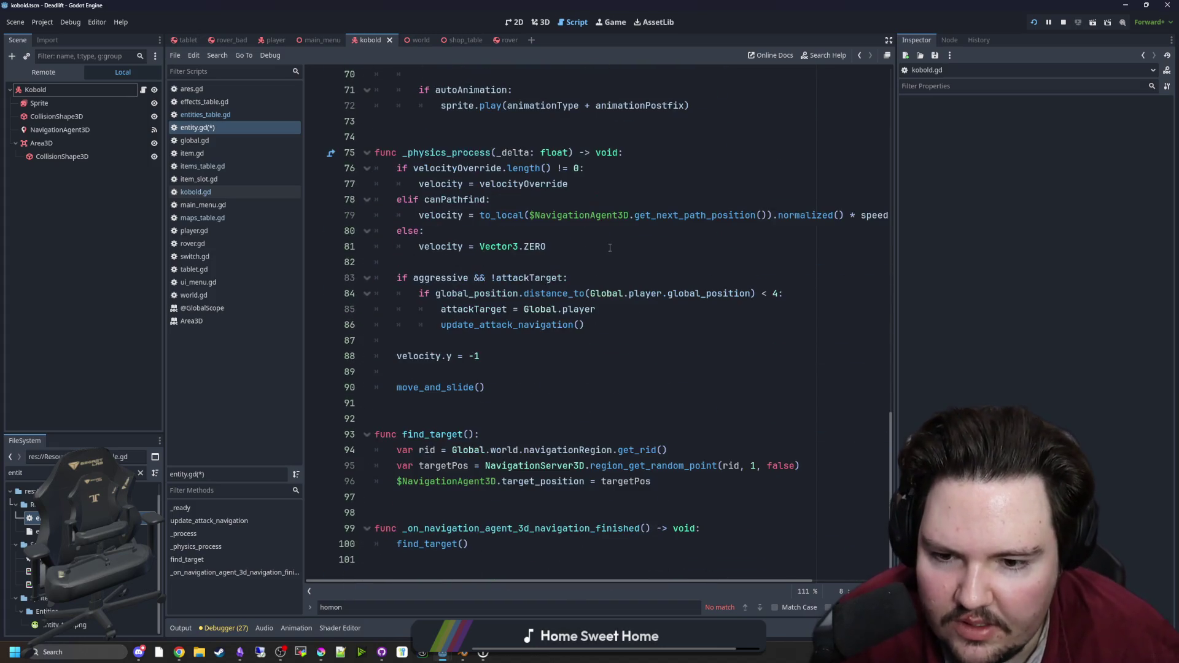
pyautogui.scroll(20, 630, 234)
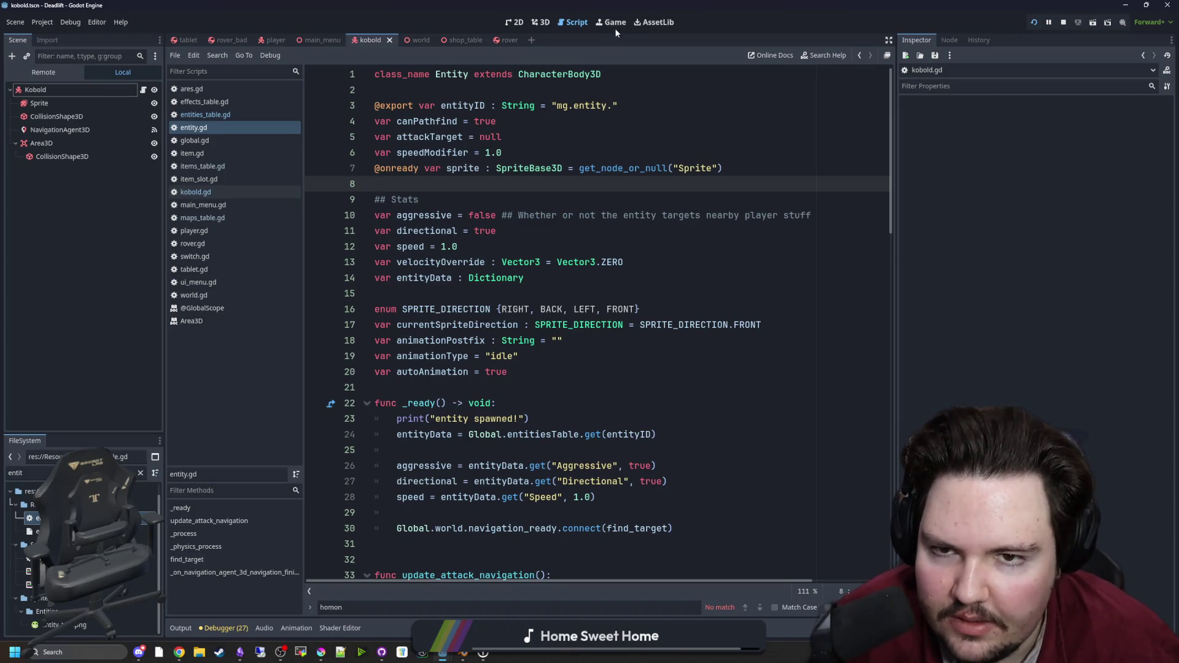
pyautogui.hotkey('ctrl', 'F4')
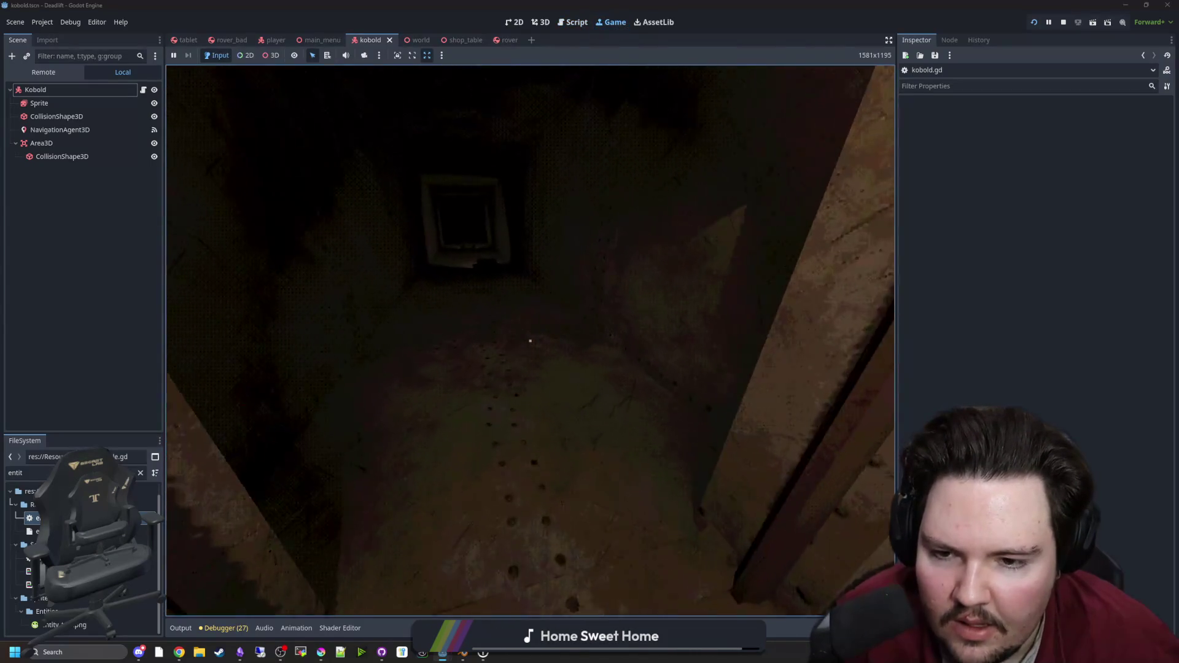
# Step: Pause the game, go back to entity.gd's line 10 comment and remove a stray character
pyautogui.press('Escape')
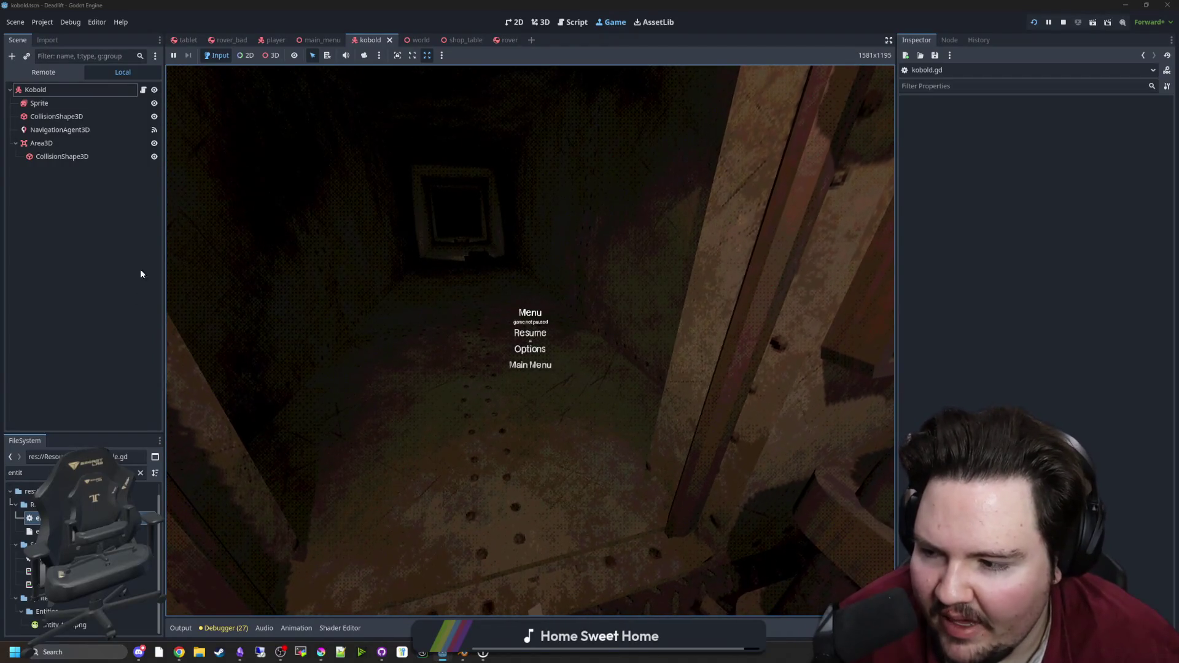
pyautogui.click(145, 91)
pyautogui.keyDown('ctrl'); pyautogui.click(431, 77); pyautogui.keyUp('ctrl')
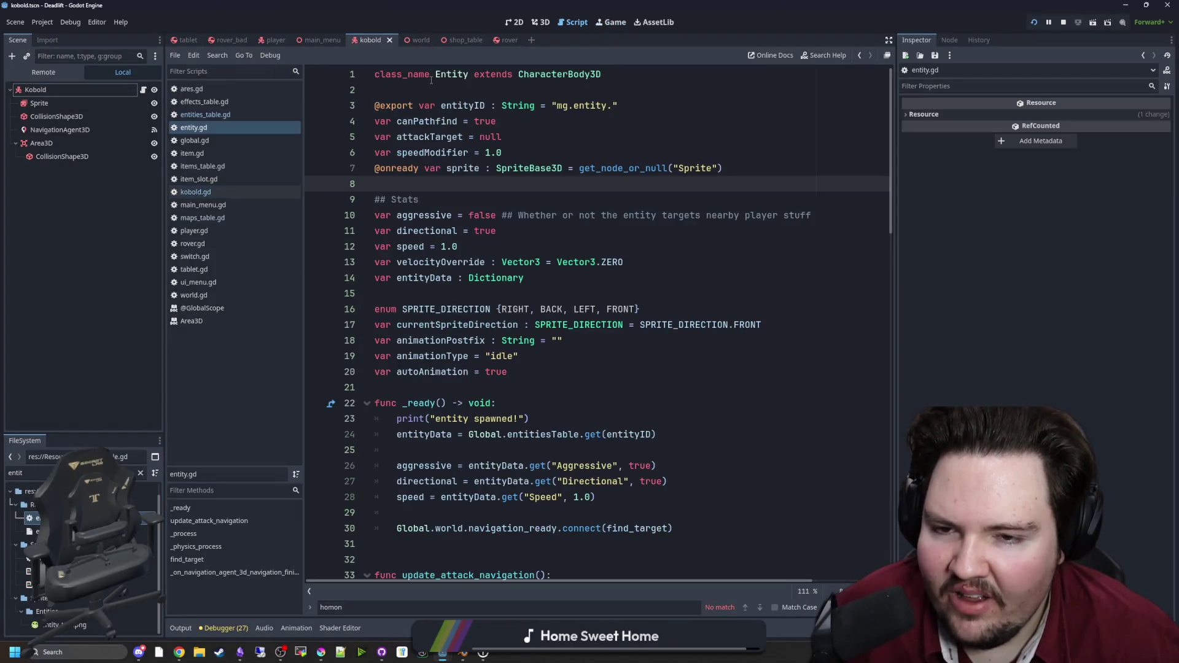
pyautogui.click(522, 215)
pyautogui.press('BackSpace')
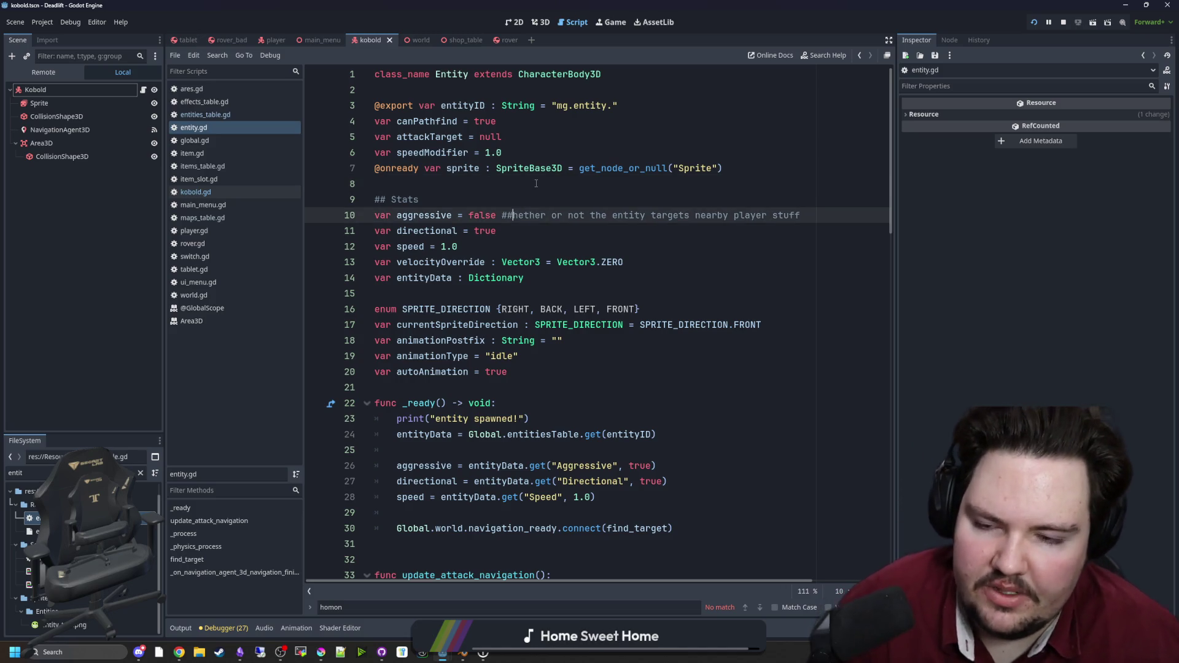
pyautogui.write('Q')
pyautogui.press('BackSpace')
pyautogui.click(536, 183)
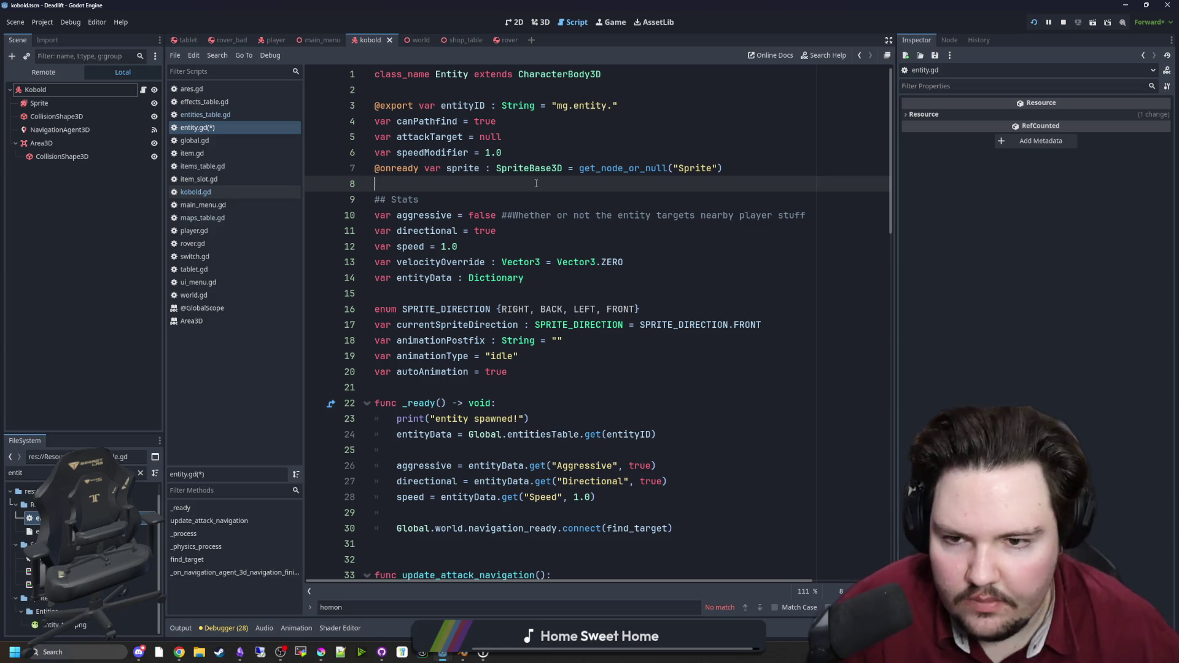
# Step: Correct the spacing between '##' and 'Whether' on line 10 and save entity.gd
pyautogui.click(515, 217)
pyautogui.click(526, 201)
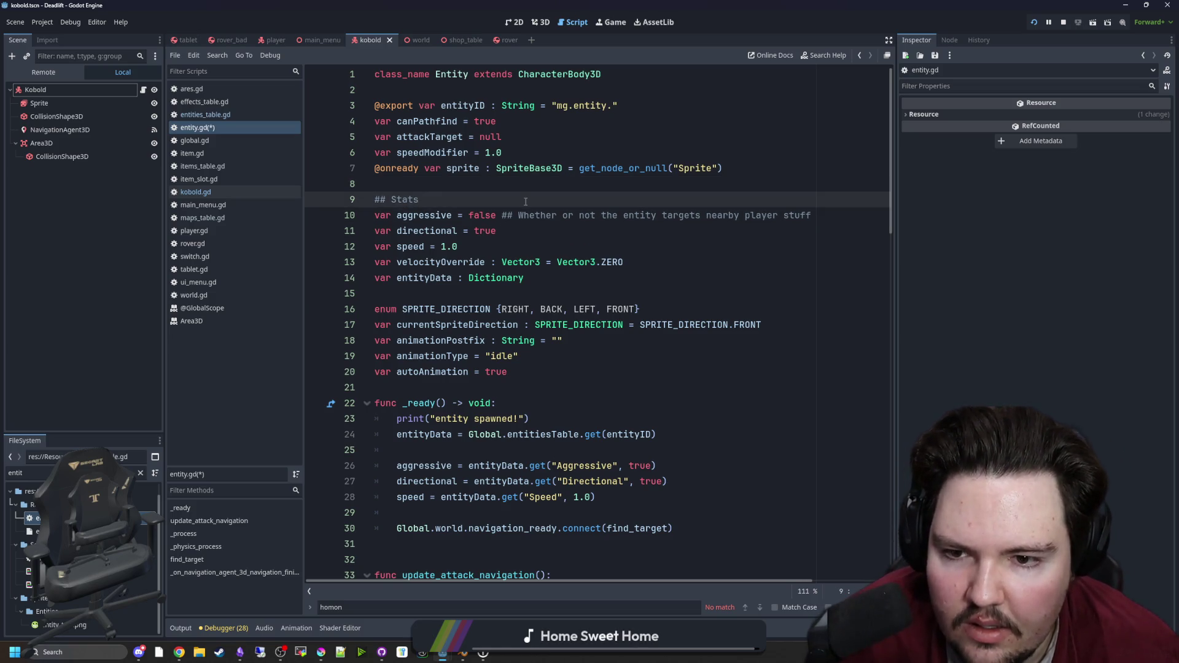
pyautogui.click(519, 215)
pyautogui.press('BackSpace')
pyautogui.click(527, 197)
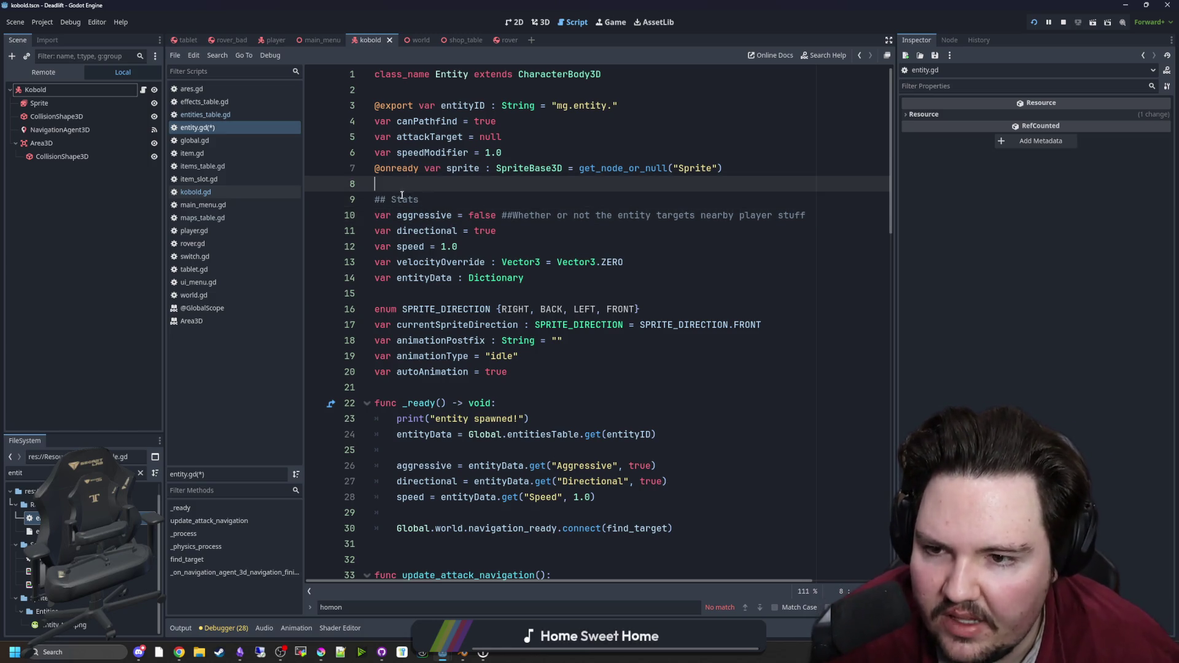
pyautogui.click(522, 200)
pyautogui.click(524, 212)
pyautogui.click(526, 205)
pyautogui.hotkey('ctrl', 's')
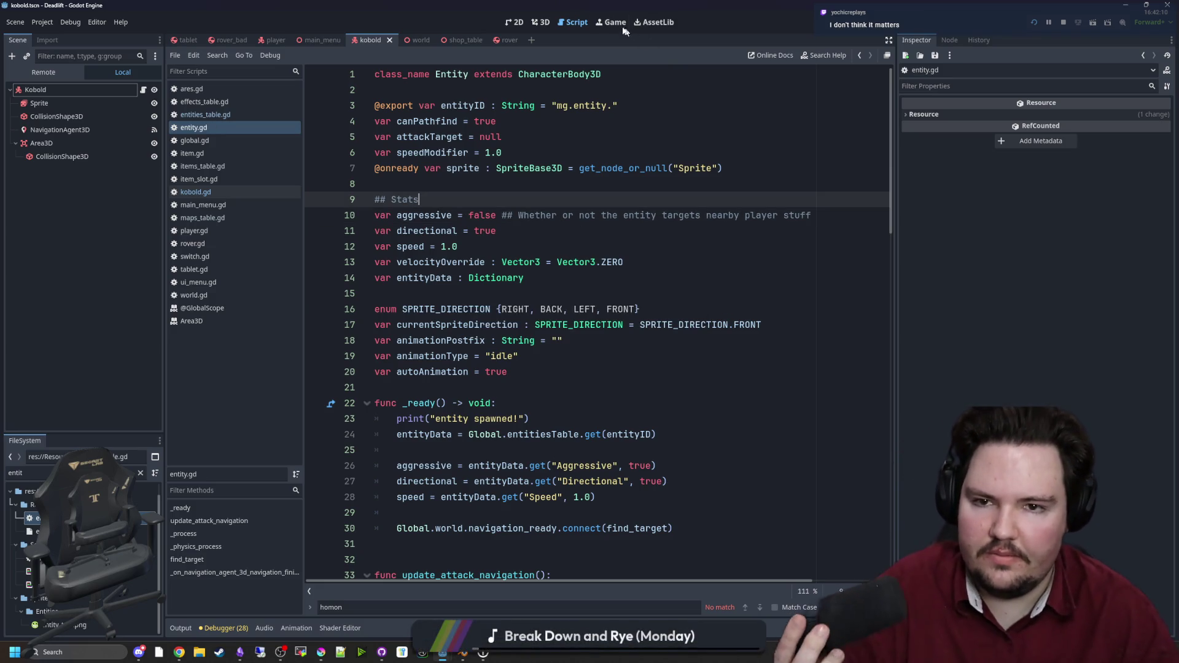
# Step: Playtest by walking down the tunnel into the lit room, past the bench to the corkboard, then stop
pyautogui.press('F5')
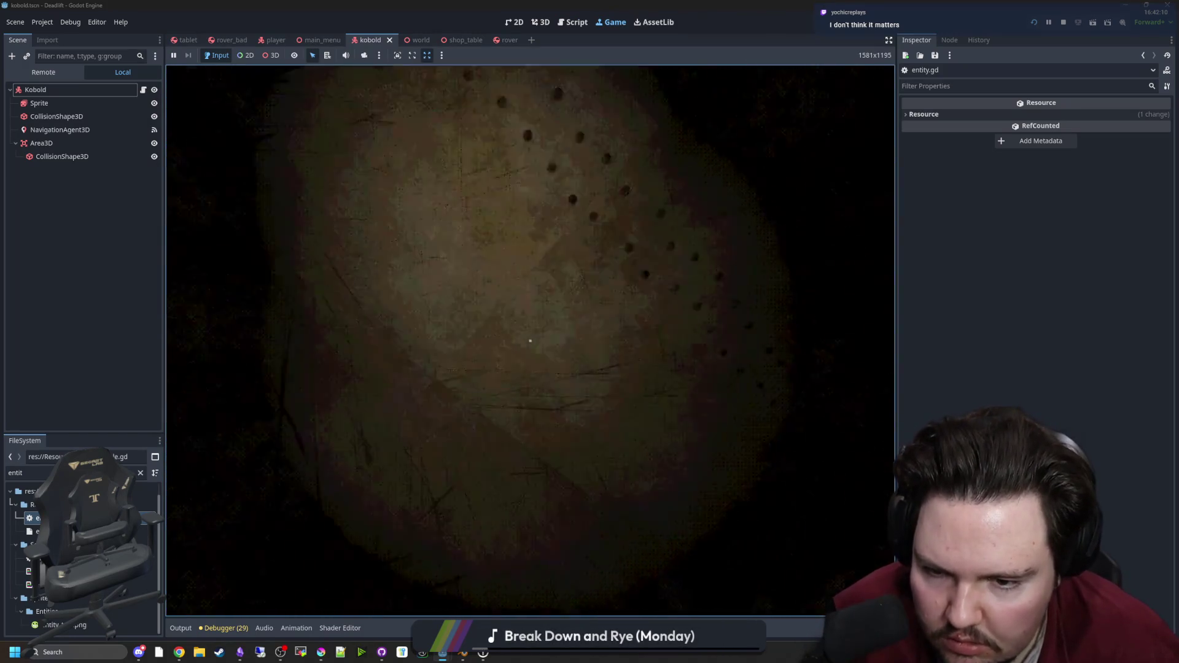
pyautogui.press('w')
pyautogui.press('w')
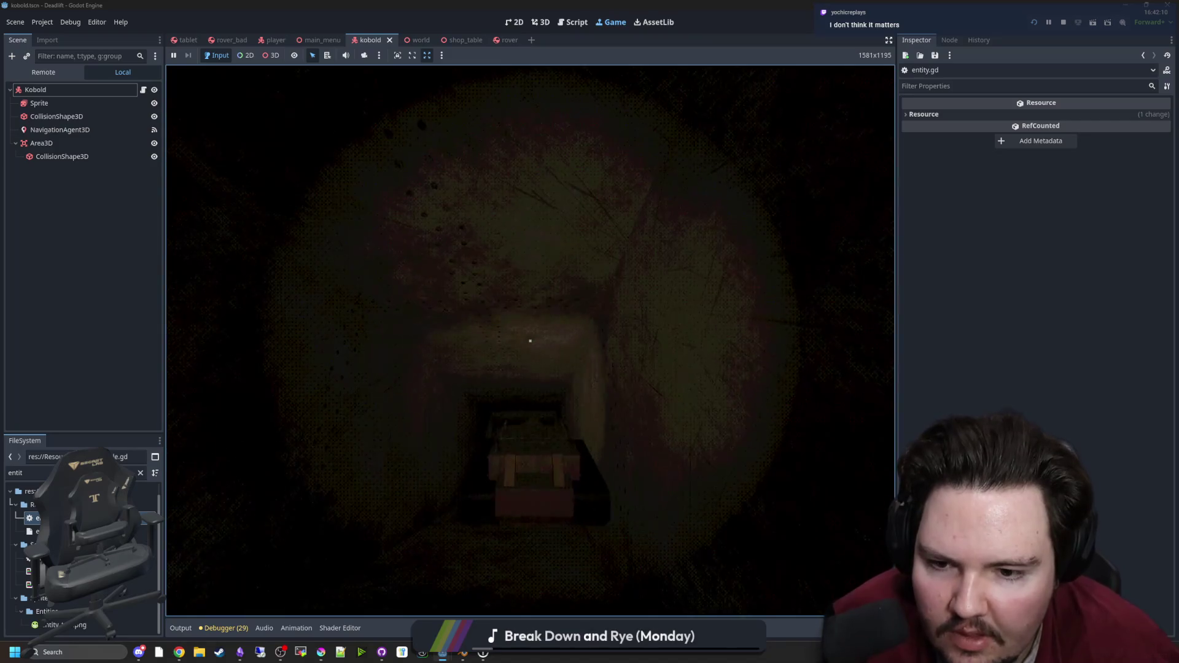
pyautogui.press('w')
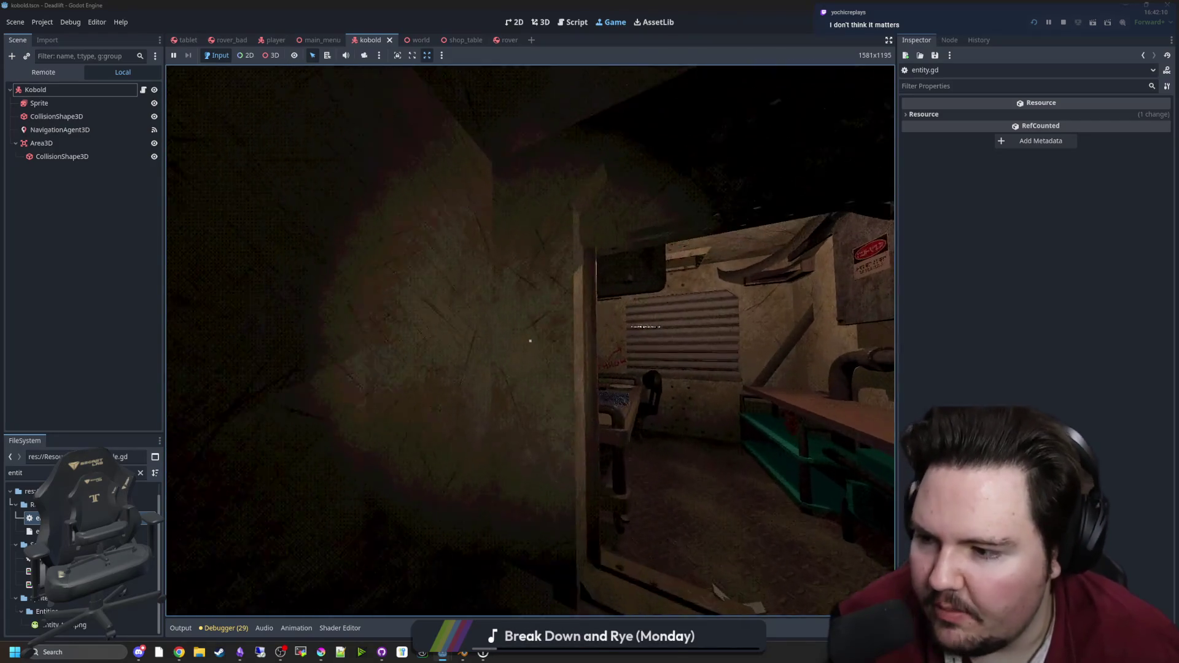
pyautogui.press('w')
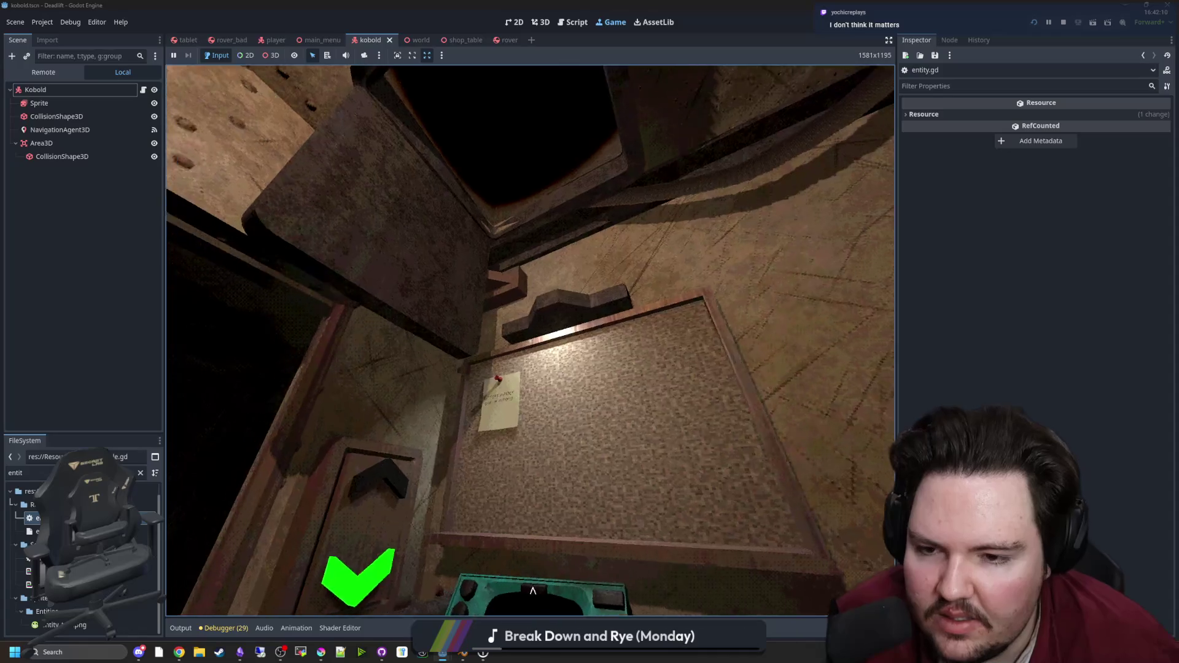
pyautogui.press('w')
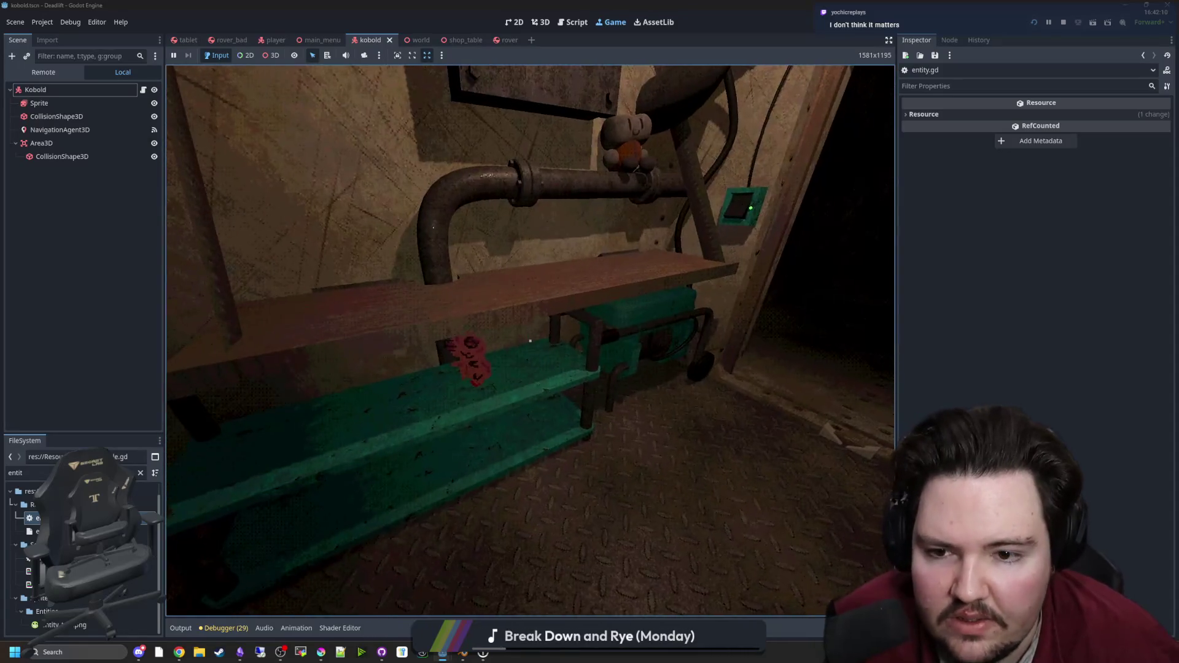
pyautogui.press('w')
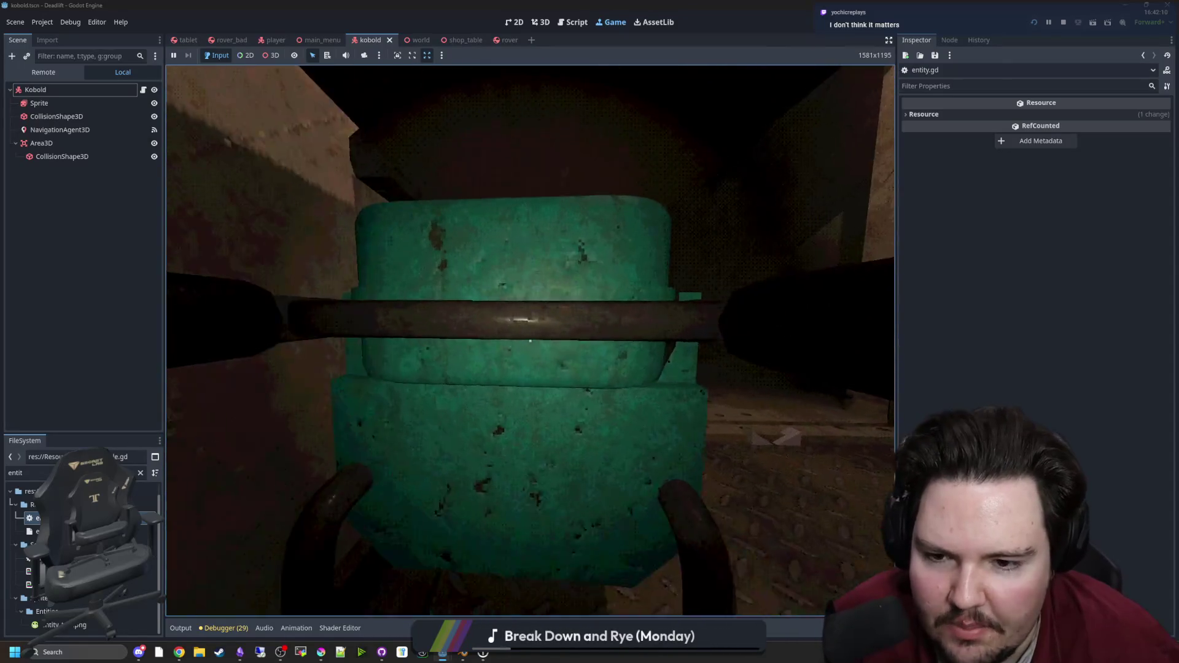
pyautogui.press('w')
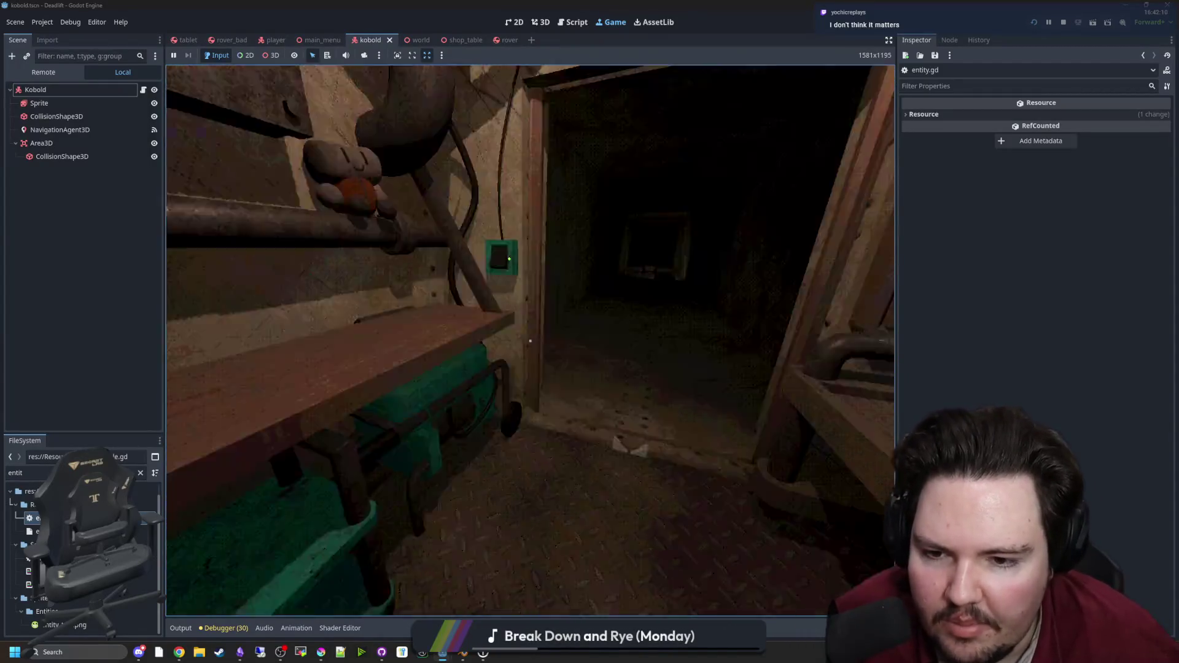
pyautogui.moveTo(530, 341)
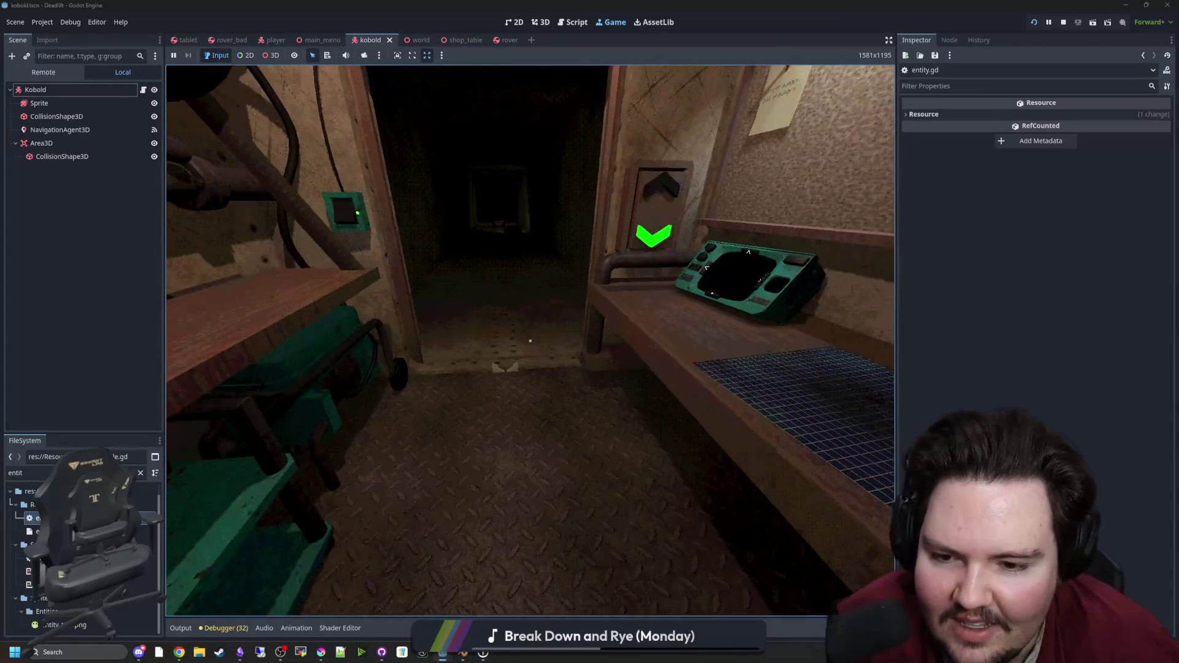
pyautogui.press('super')
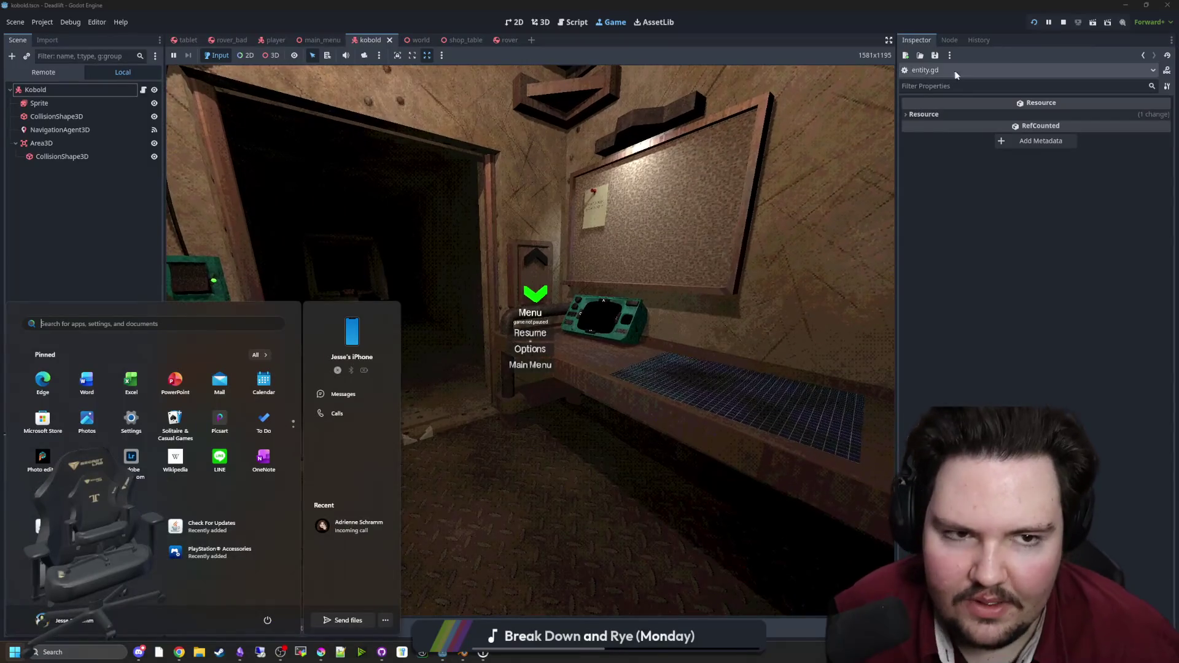
pyautogui.click(1063, 22)
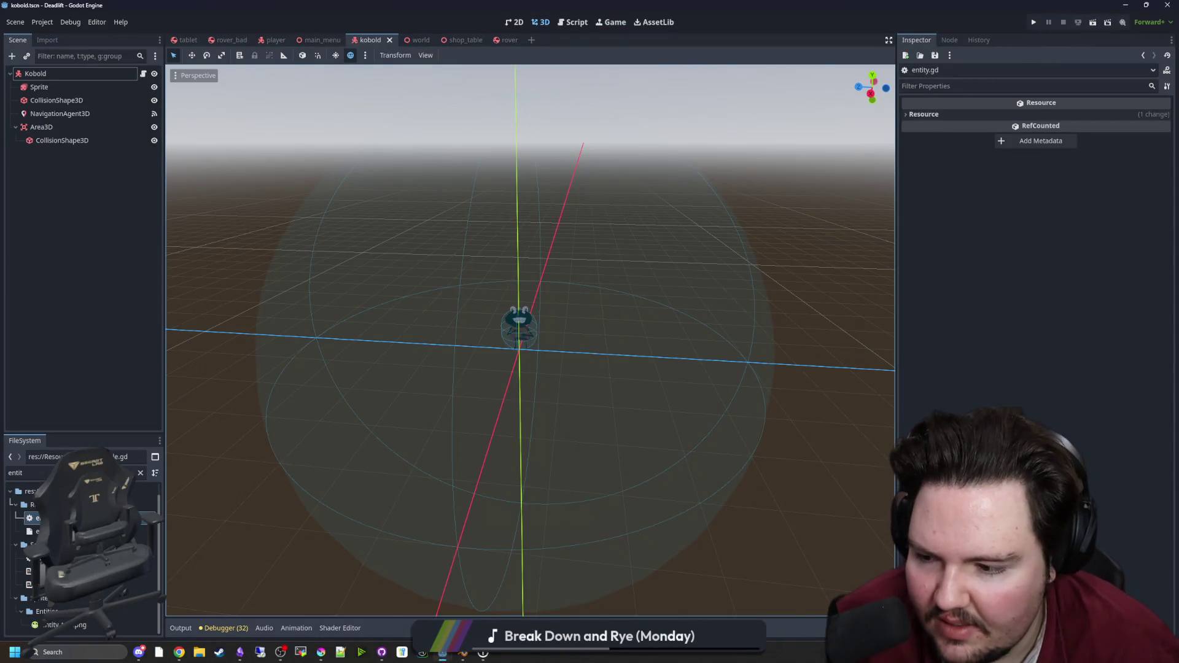
# Step: Filter files for 'player' and open player.gd at the print(addictions) lines
pyautogui.click(140, 472)
pyautogui.write('player')
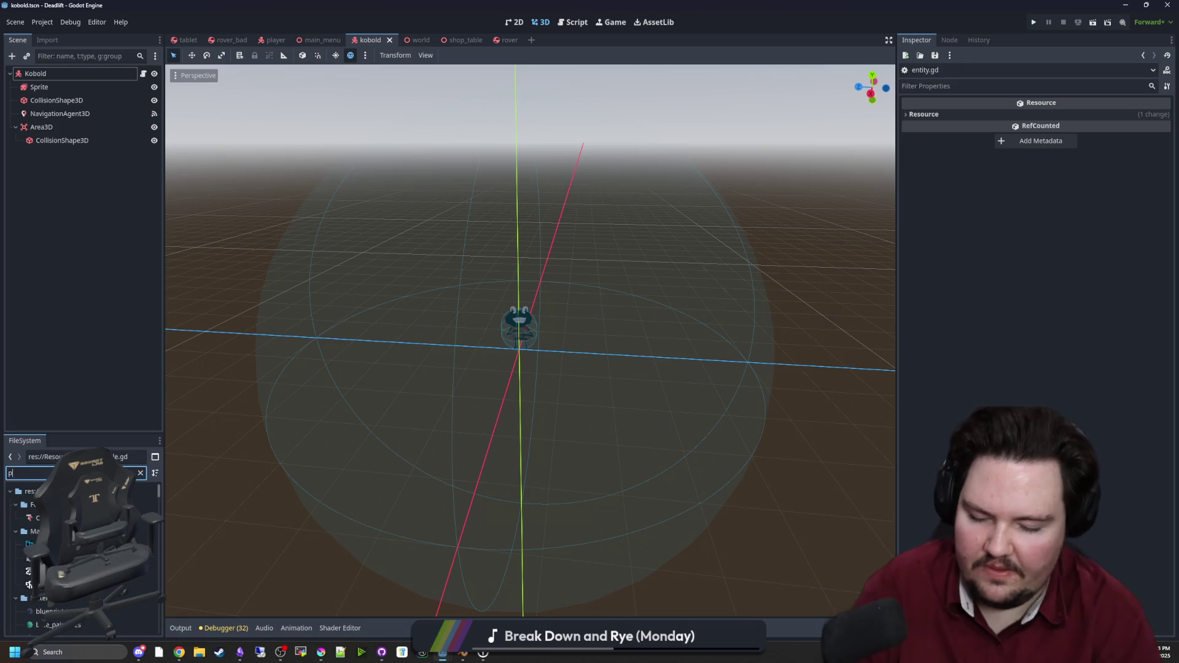
pyautogui.doubleClick(37, 518)
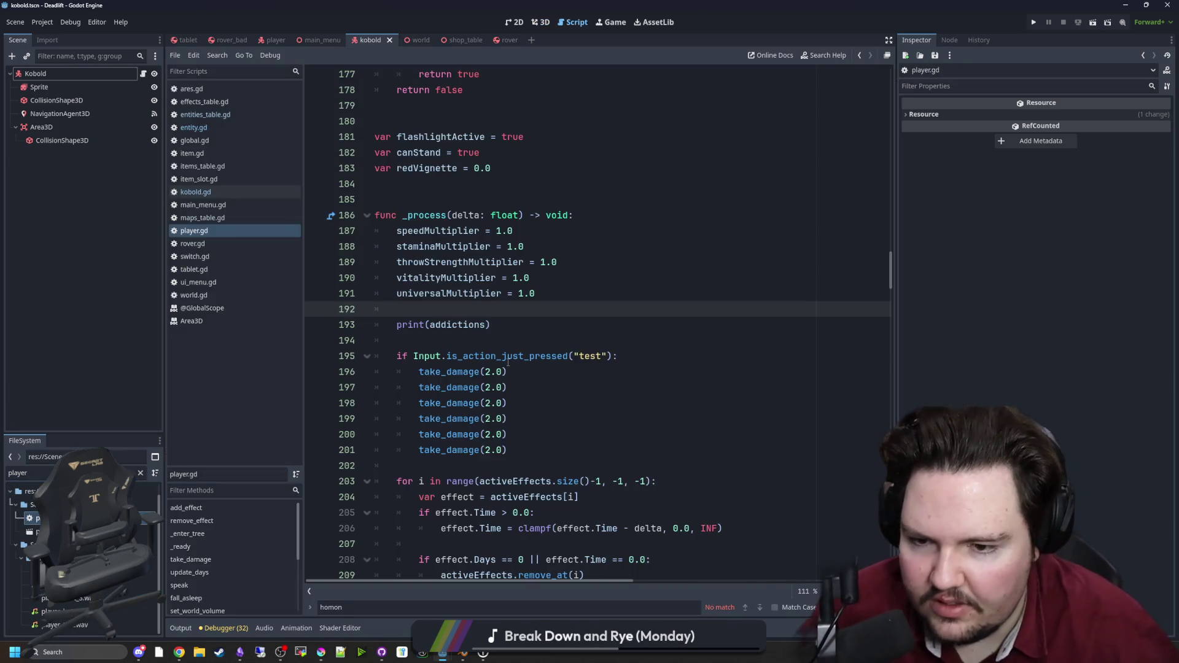
pyautogui.click(504, 318)
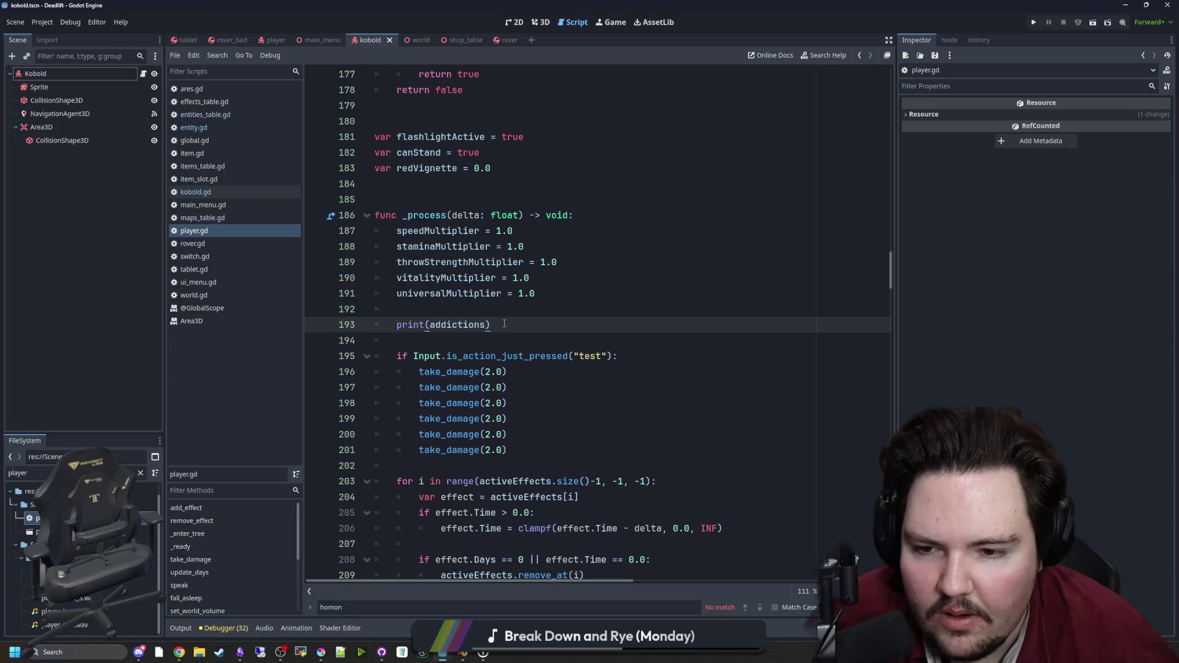
pyautogui.click(490, 314)
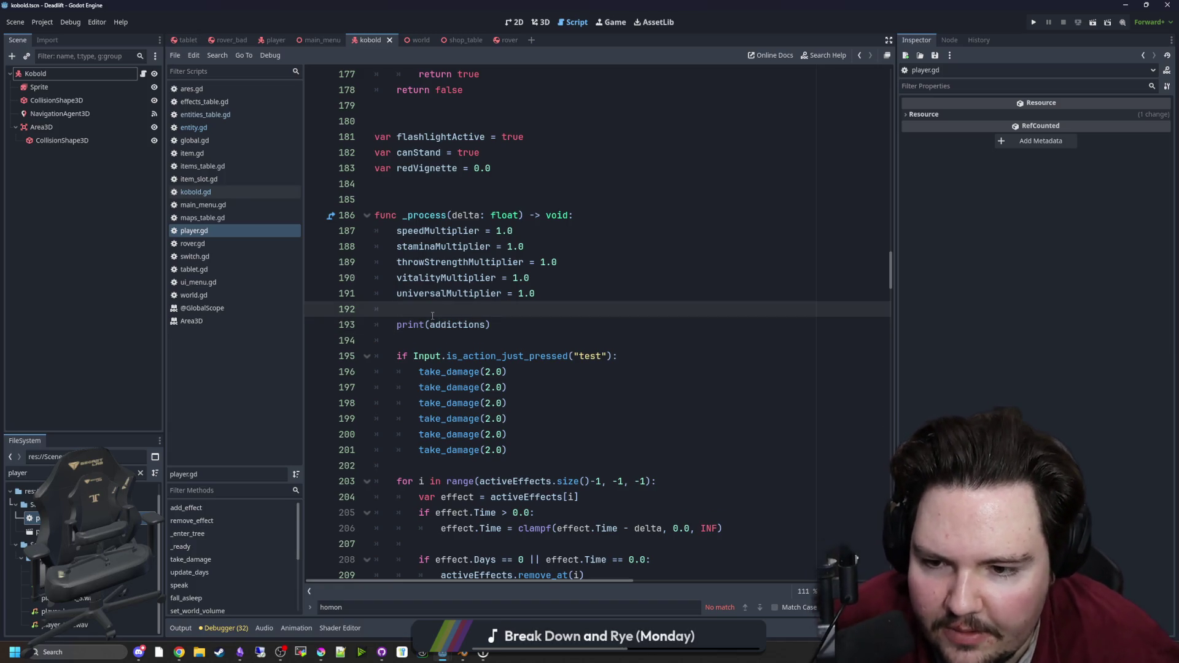
pyautogui.doubleClick(429, 324)
pyautogui.press('Up')
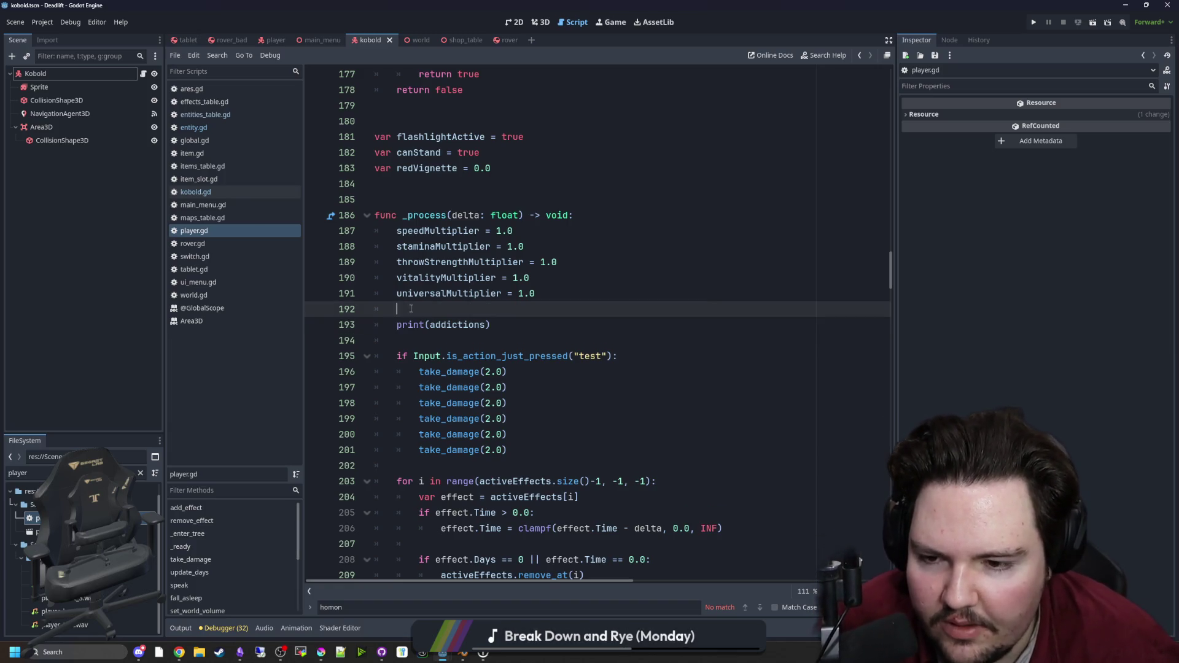
# Step: Search player.gd for 'speak' and review its calls, including line 101
pyautogui.scroll(-15, 516, 327)
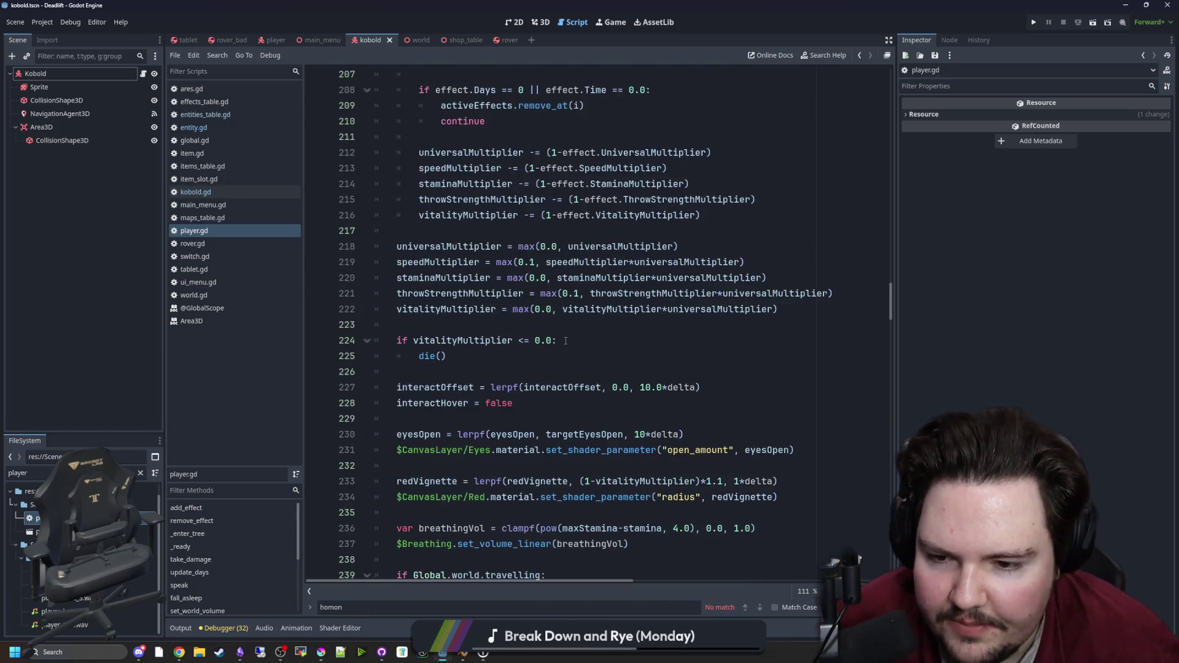
pyautogui.click(571, 330)
pyautogui.hotkey('ctrl', 'f')
pyautogui.write('talk')
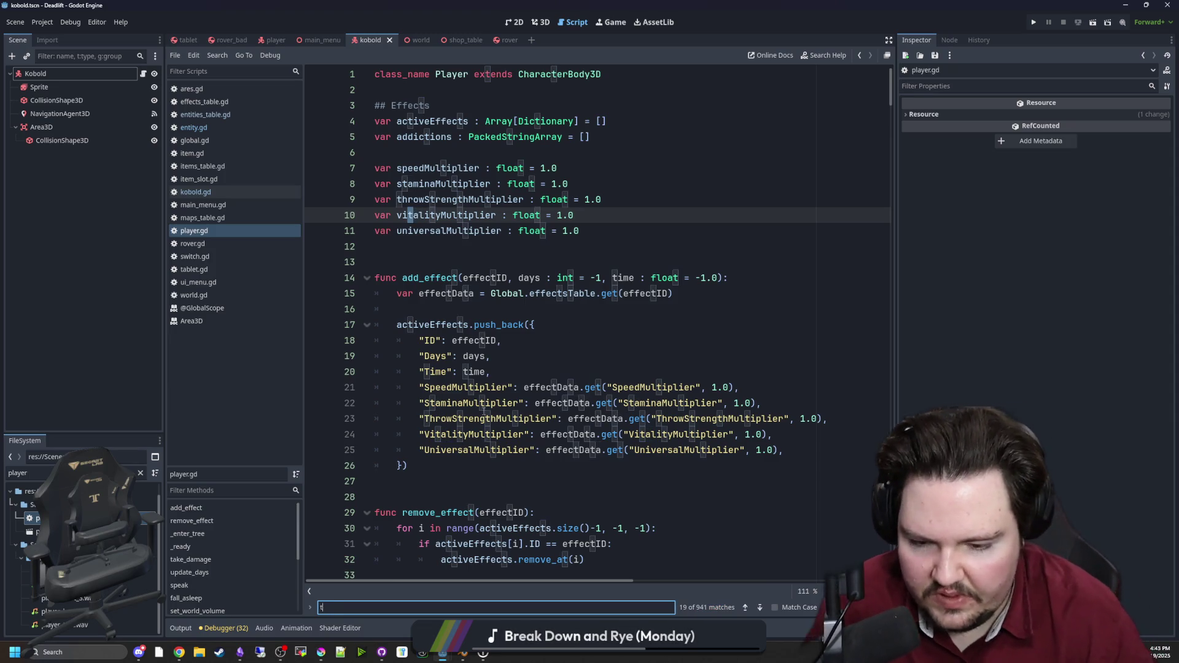
pyautogui.press('BackSpace')
pyautogui.press('BackSpace')
pyautogui.press('BackSpace')
pyautogui.write('speak')
pyautogui.moveTo(569, 332); pyautogui.dragTo(397, 327)
pyautogui.click(533, 377)
pyautogui.scroll(-20, 532, 377)
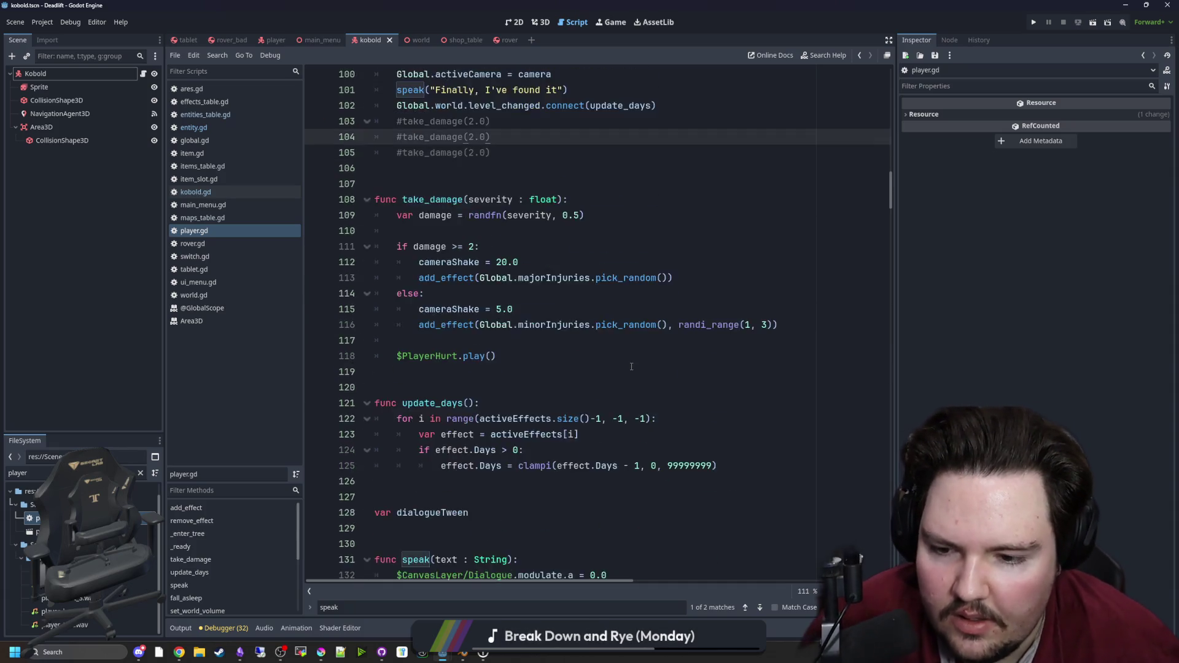
pyautogui.scroll(-1, 763, 293)
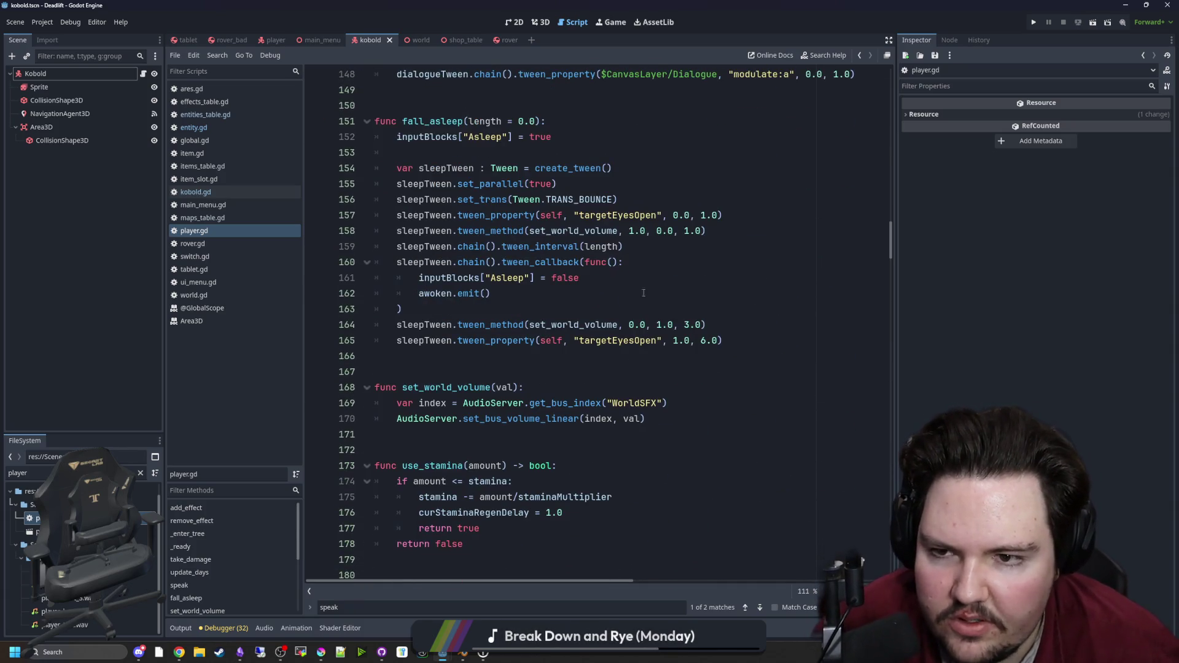
pyautogui.scroll(-1, 494, 288)
pyautogui.scroll(3, 485, 344)
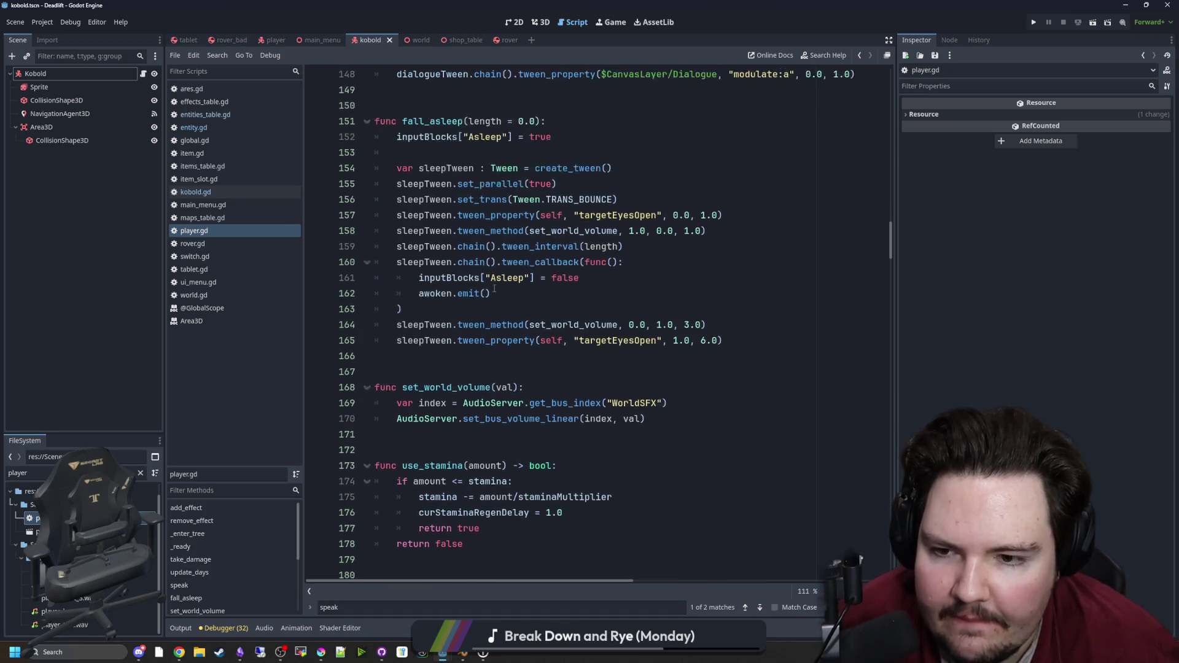
pyautogui.scroll(20, 500, 393)
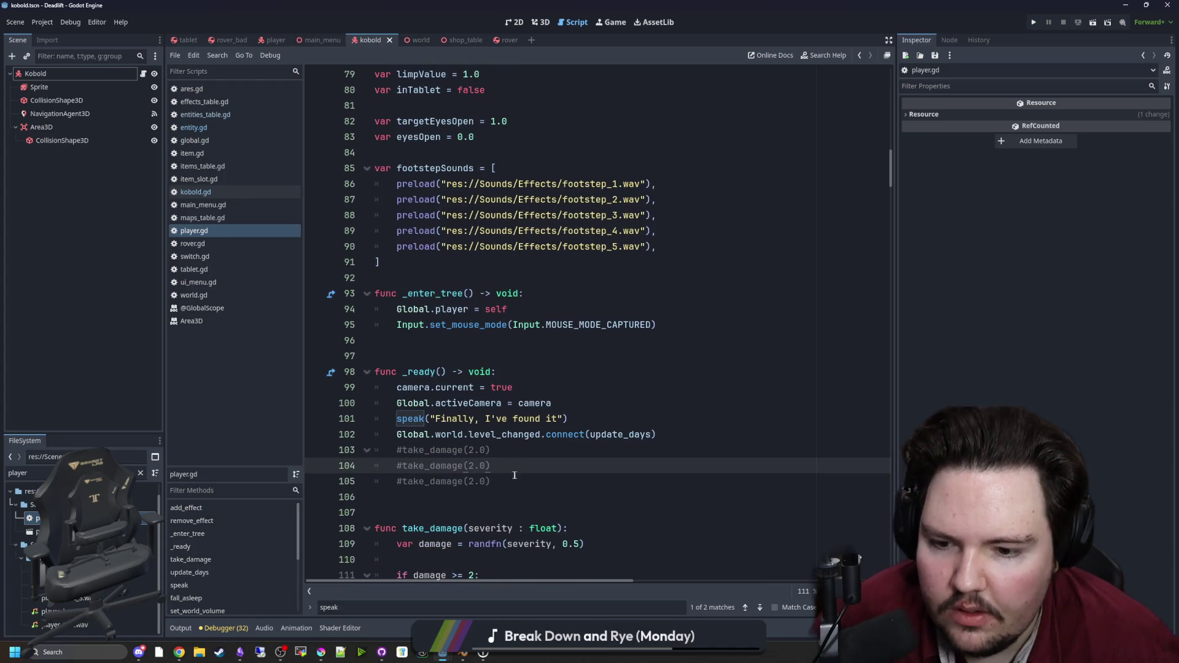
pyautogui.click(515, 476)
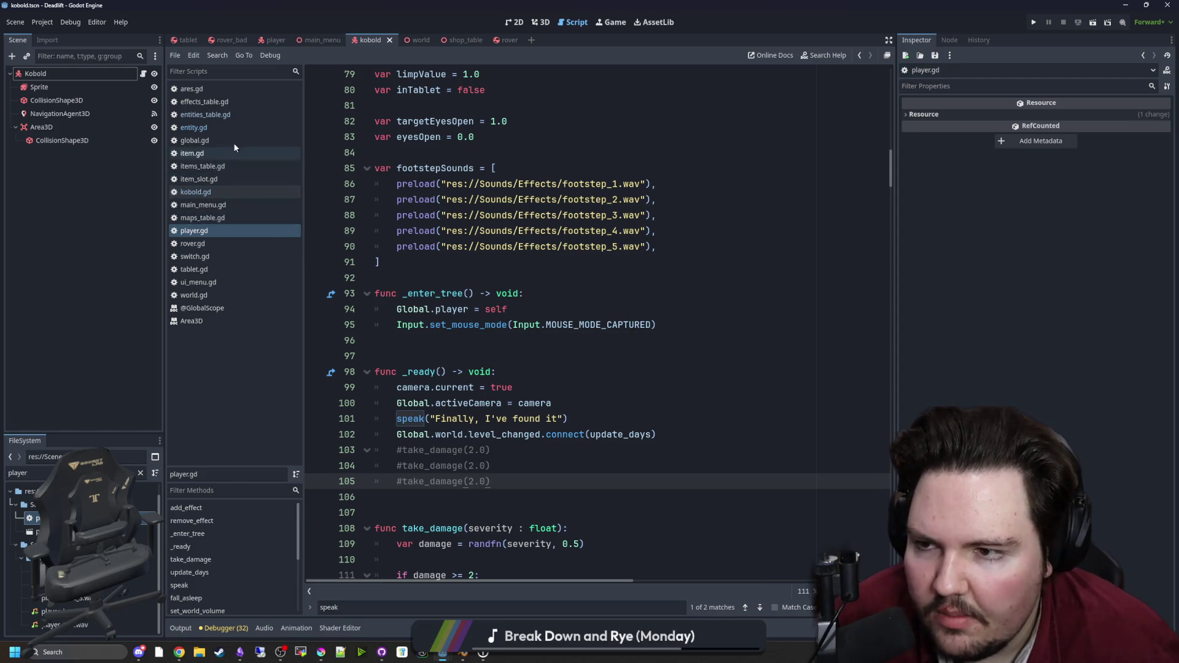
# Step: Open world.gd and jump to begin_travel to review its ElevatorJingle callback
pyautogui.click(207, 293)
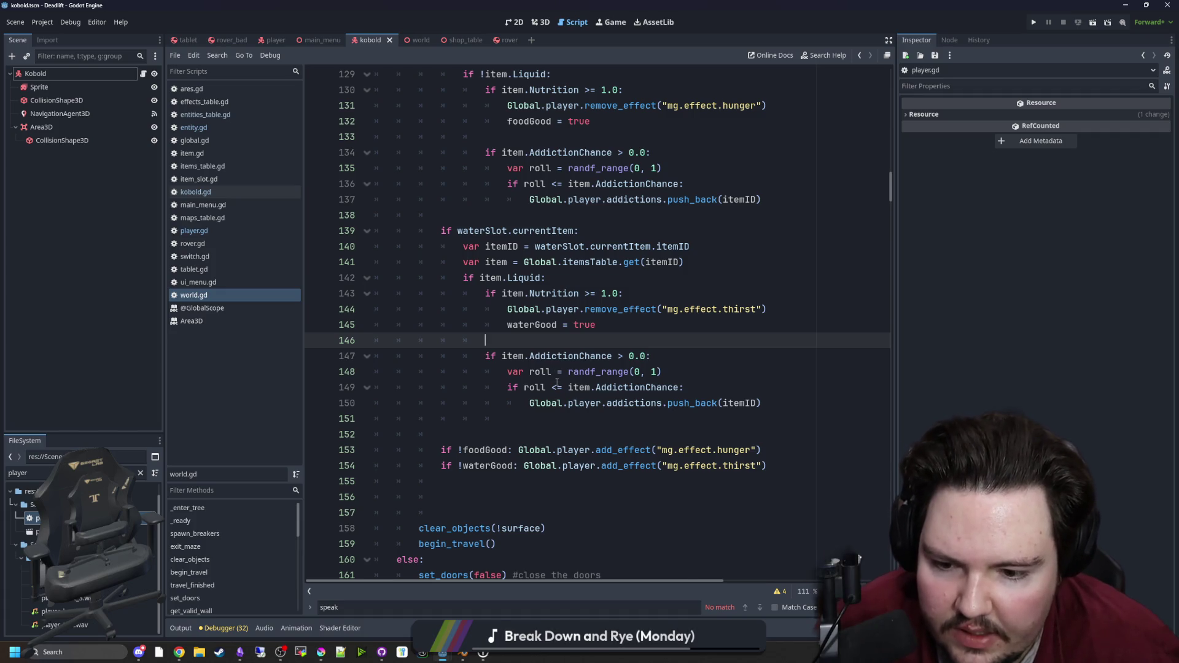
pyautogui.scroll(-2, 556, 383)
pyautogui.keyDown('ctrl'); pyautogui.click(448, 451); pyautogui.keyUp('ctrl')
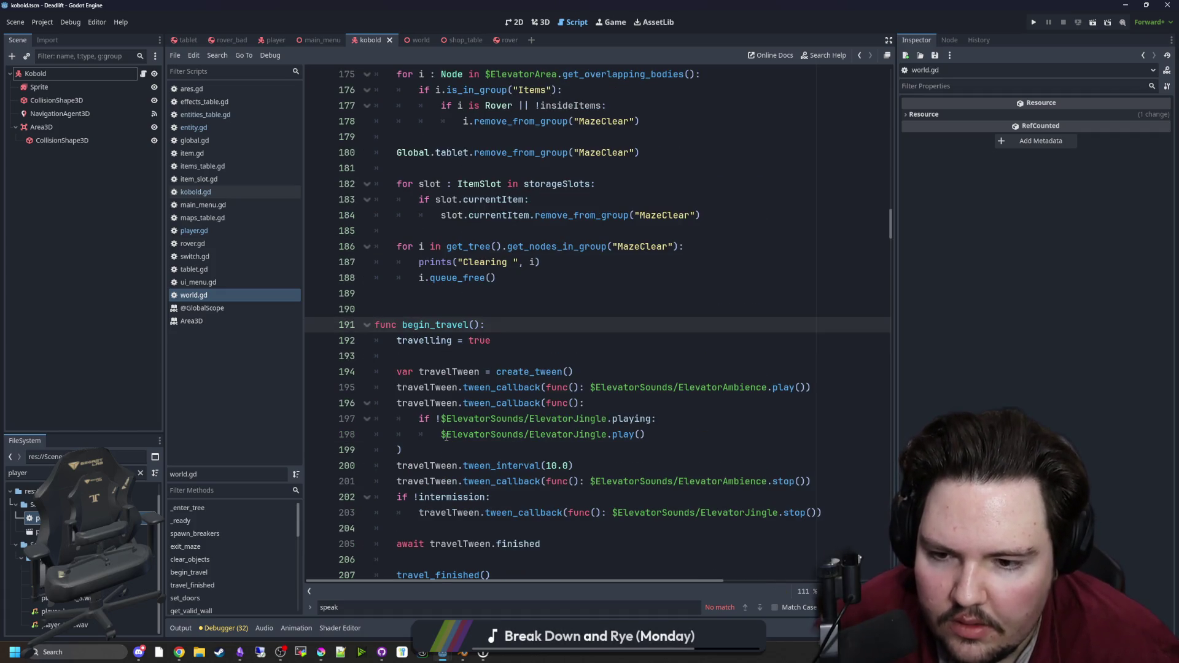
pyautogui.scroll(-4, 446, 435)
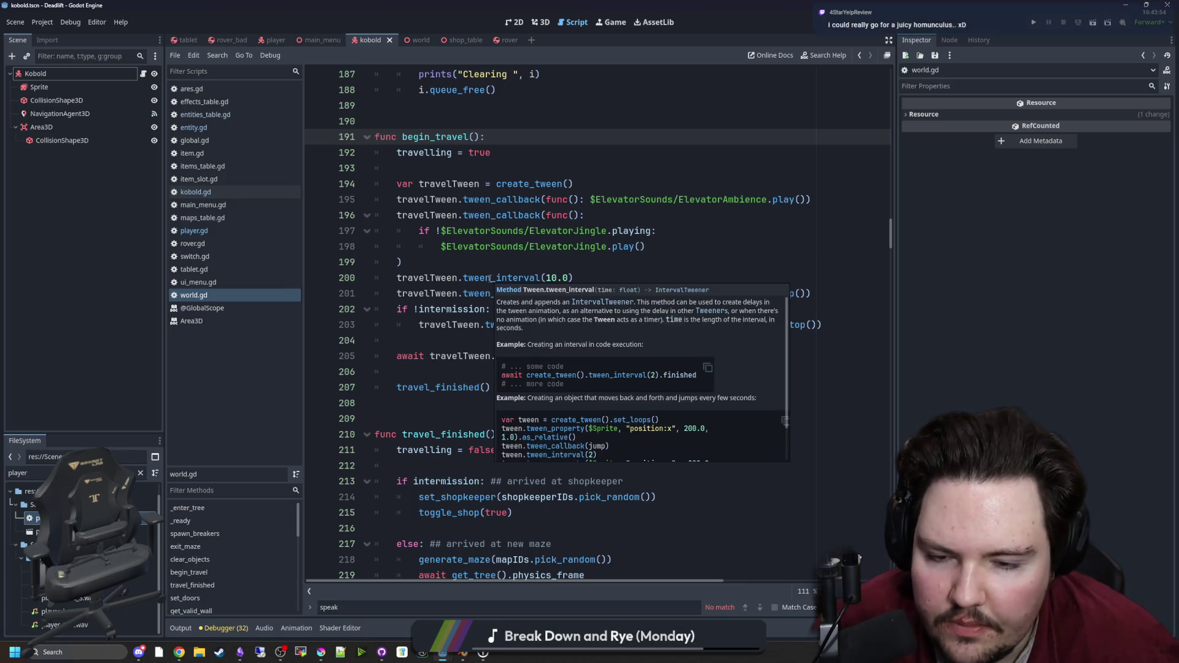
pyautogui.click(539, 245)
pyautogui.click(555, 255)
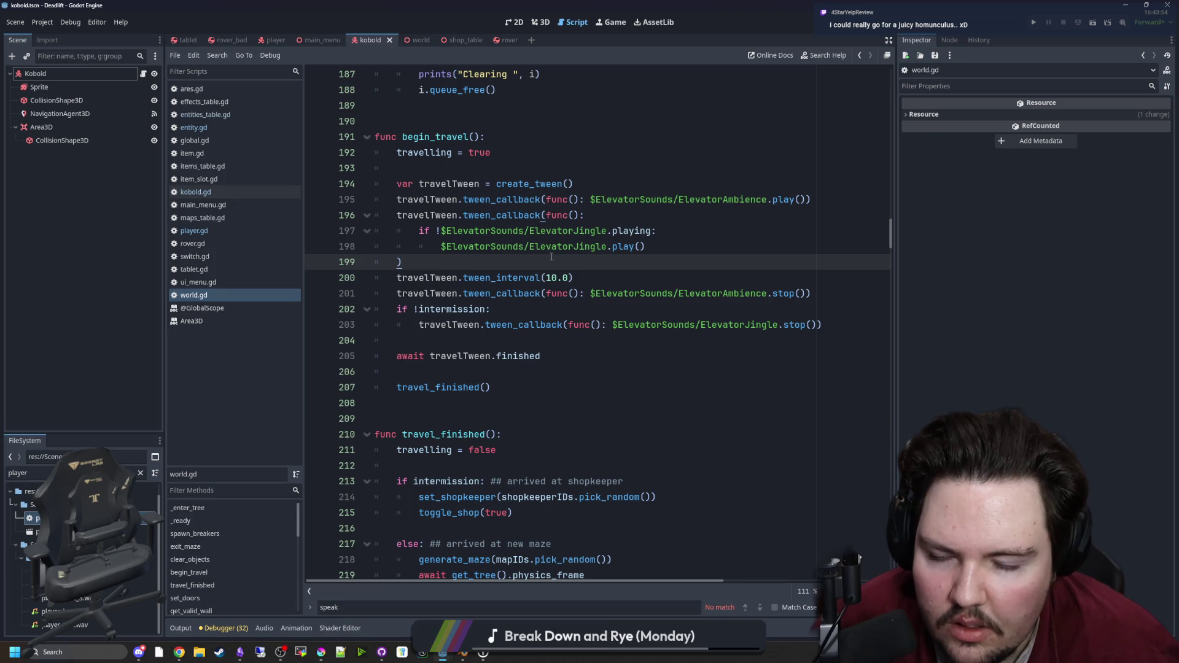
pyautogui.scroll(-1, 548, 256)
pyautogui.click(140, 473)
# Step: Filter for 'chair', open chair.gd and add a new line under the line 35 connect call
pyautogui.write('chair')
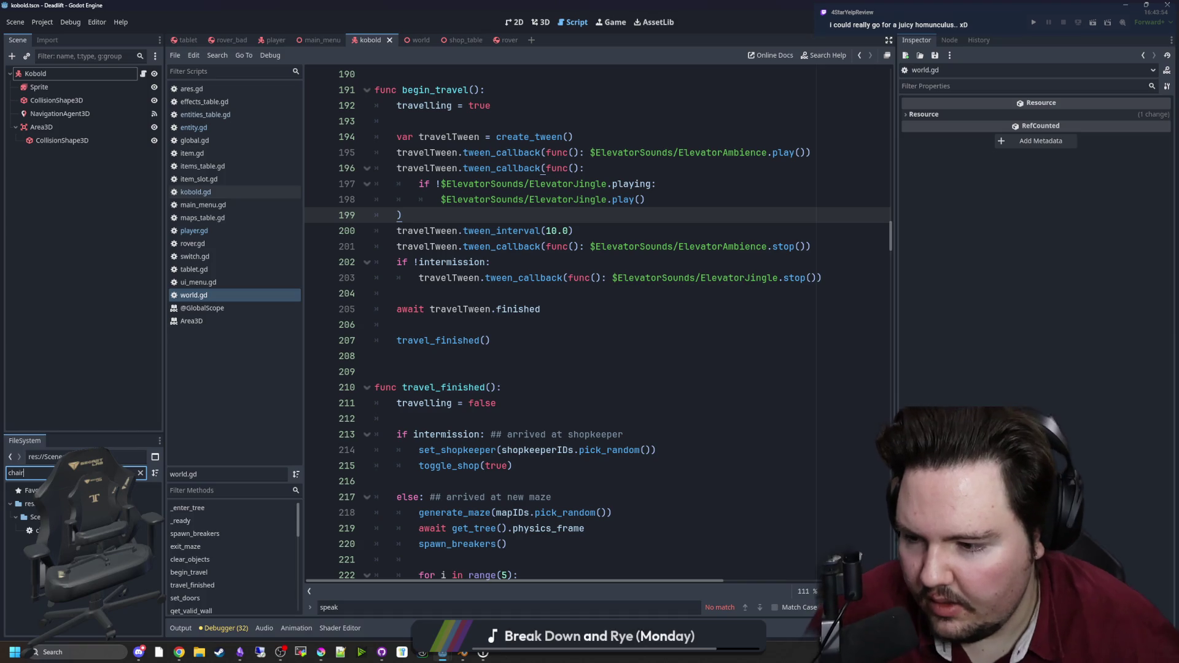
pyautogui.doubleClick(37, 530)
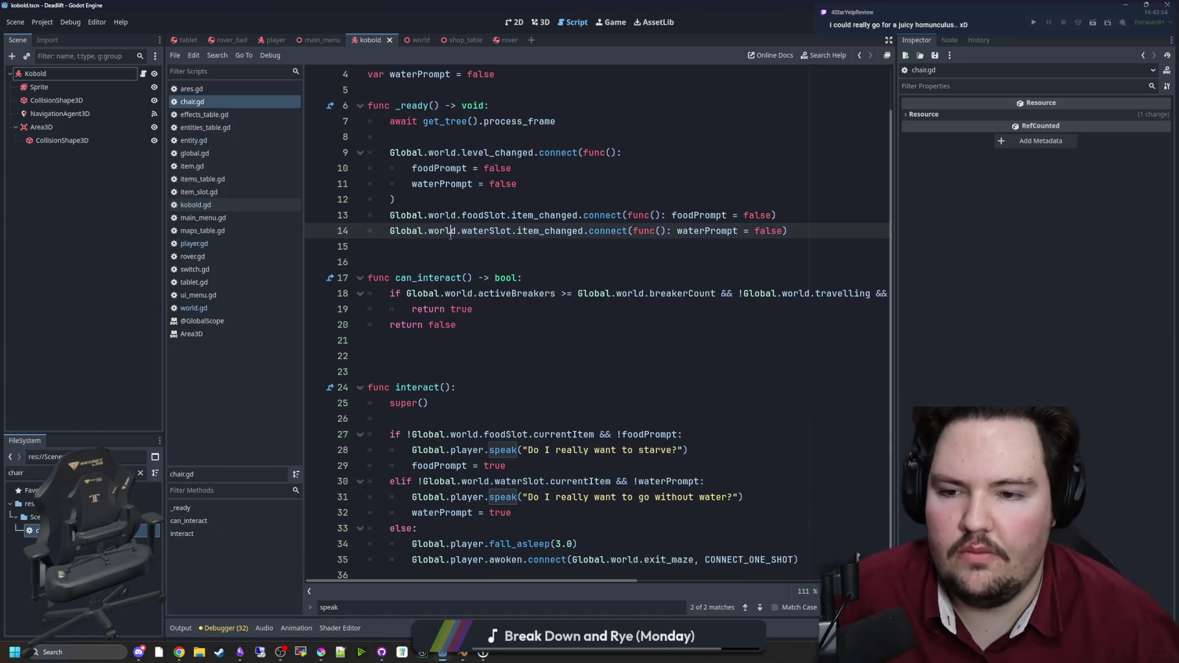
pyautogui.scroll(-1, 465, 235)
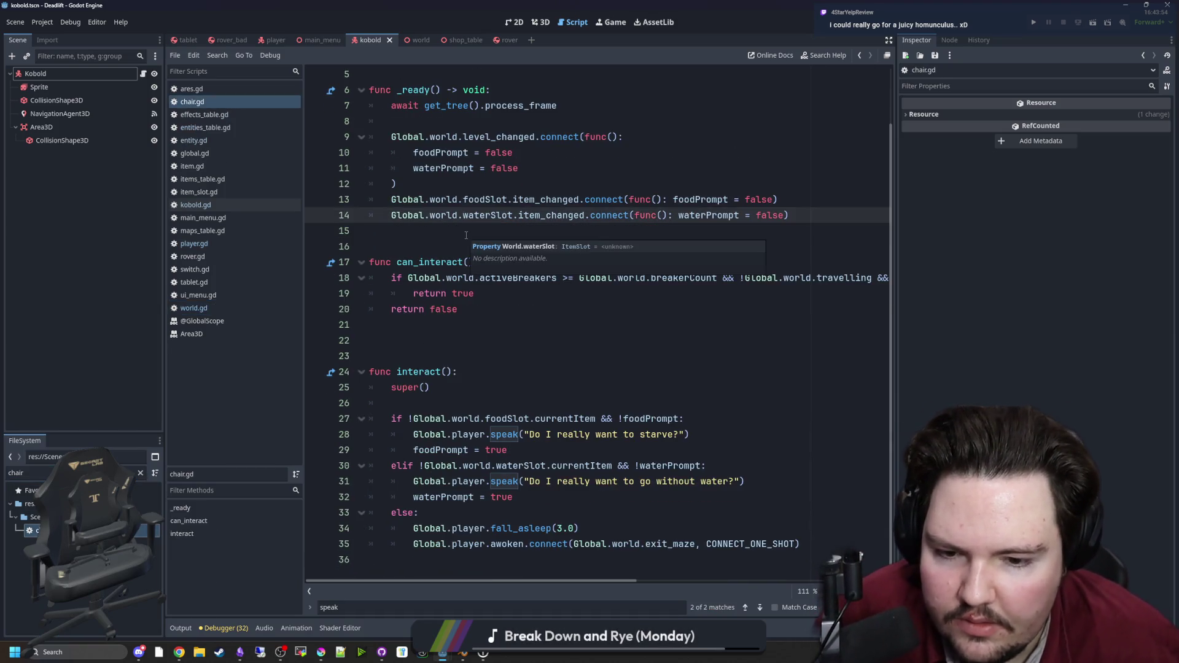
pyautogui.click(528, 371)
pyautogui.moveTo(502, 543); pyautogui.dragTo(774, 550)
pyautogui.click(808, 545)
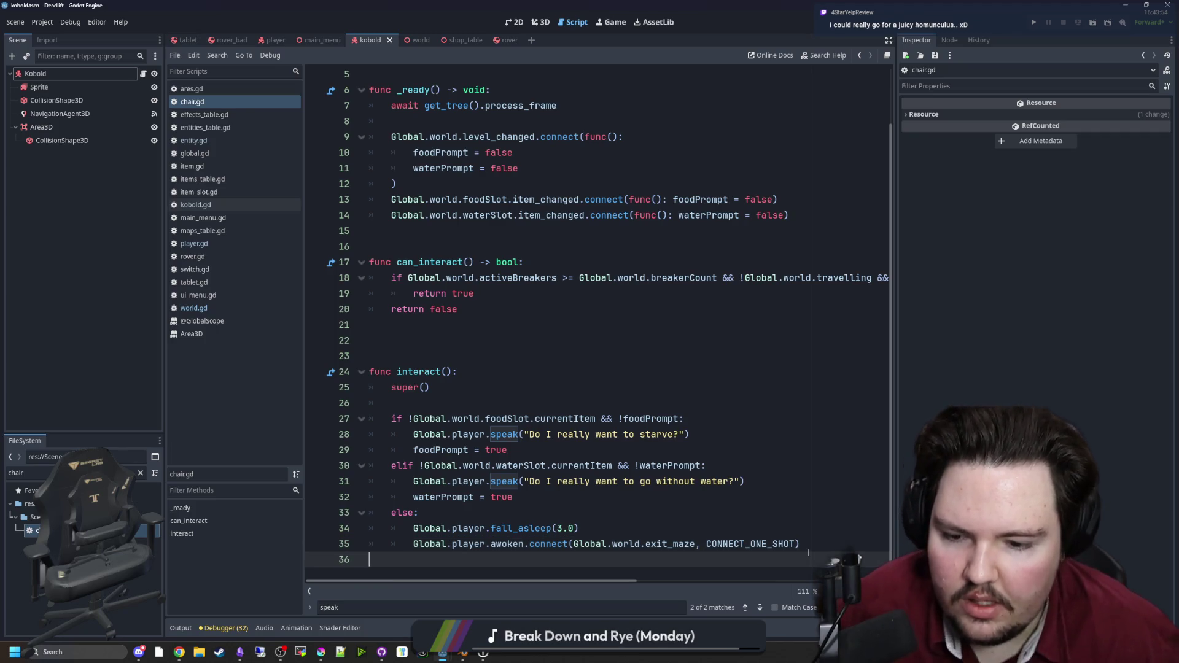
pyautogui.press('Return')
pyautogui.write('Global.player.awoken.connect()')
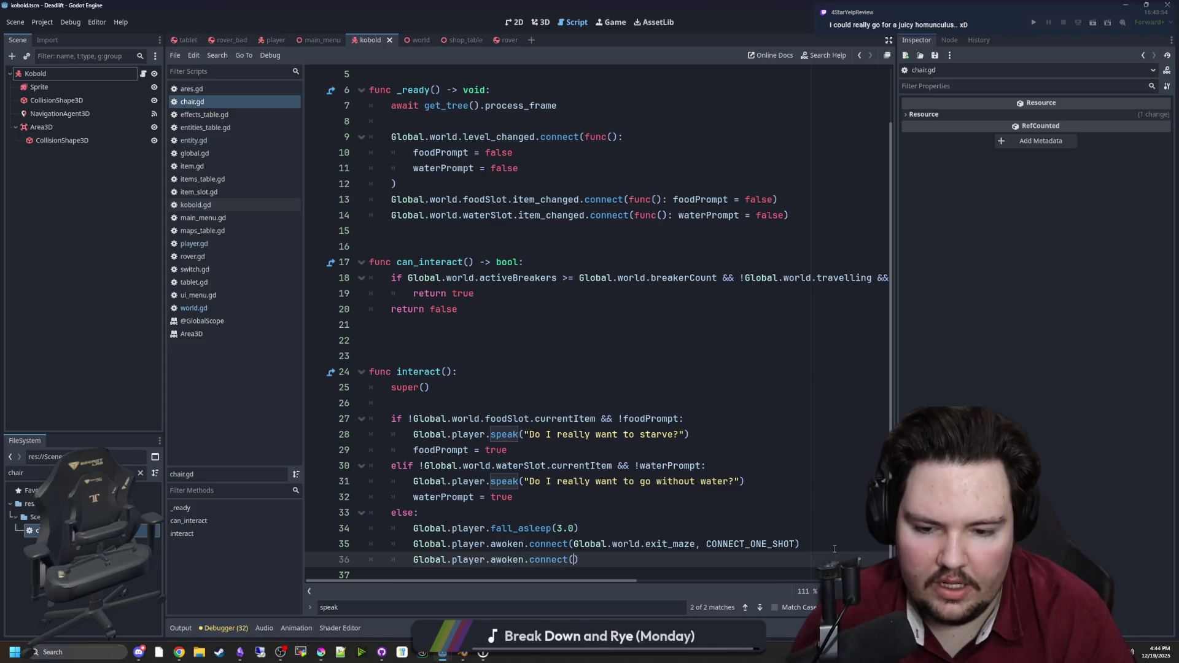
# Step: Connect awoken to Global.player.new_day_message with CONNECT_ONE_SHOT on line 36, save, and reopen player.gd
pyautogui.scroll(-1, 834, 549)
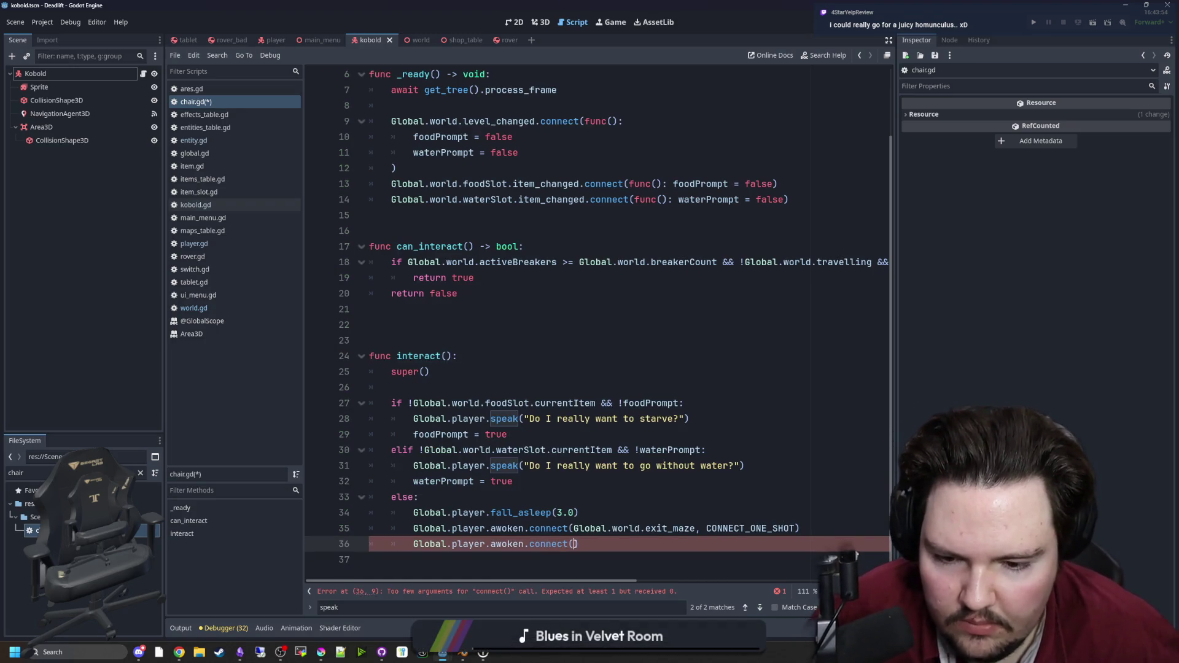
pyautogui.moveTo(795, 528); pyautogui.dragTo(706, 528)
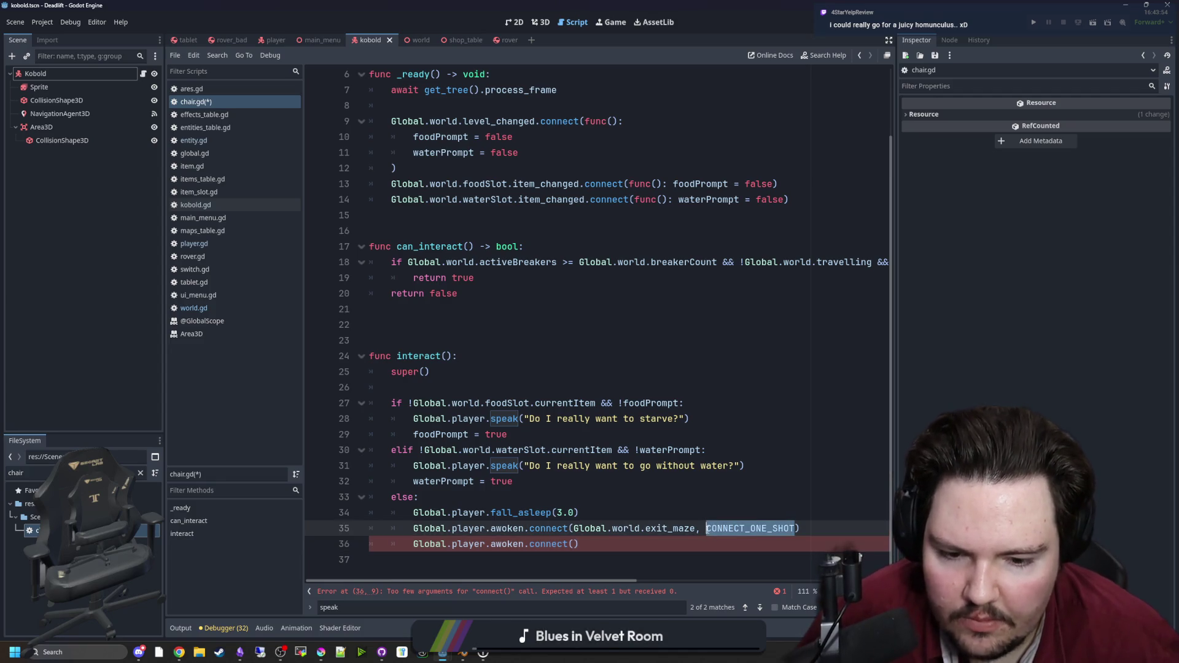
pyautogui.hotkey('ctrl', 'c')
pyautogui.click(577, 544)
pyautogui.hotkey('ctrl', 'v')
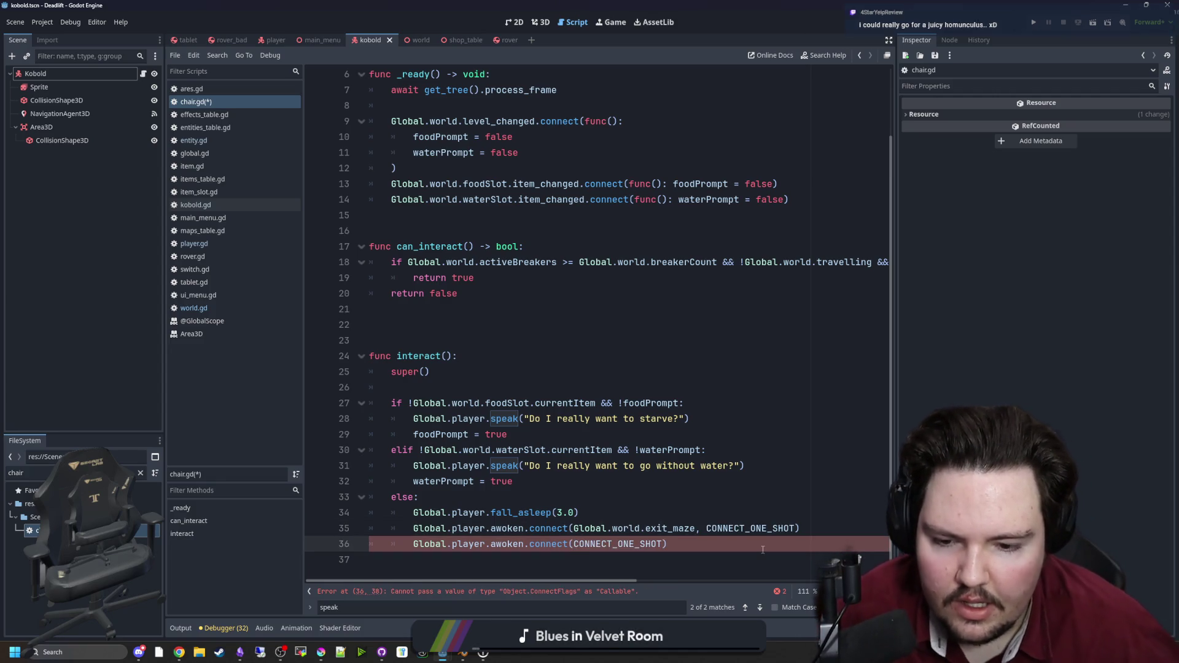
pyautogui.write('Global.play')
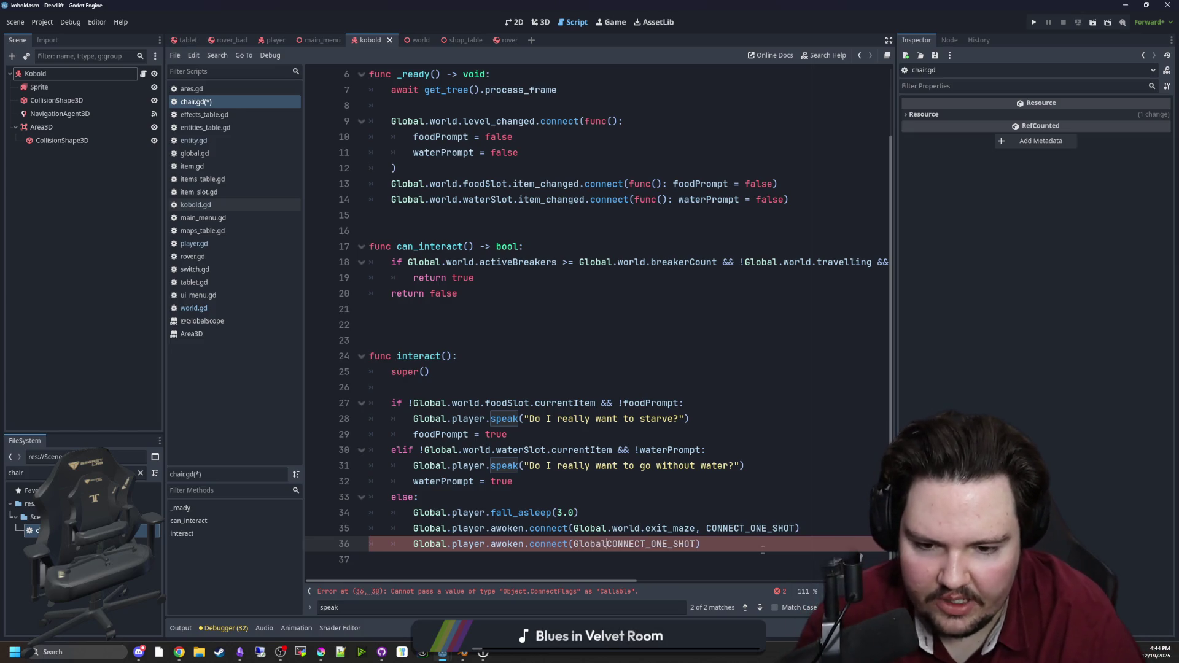
pyautogui.write('er.')
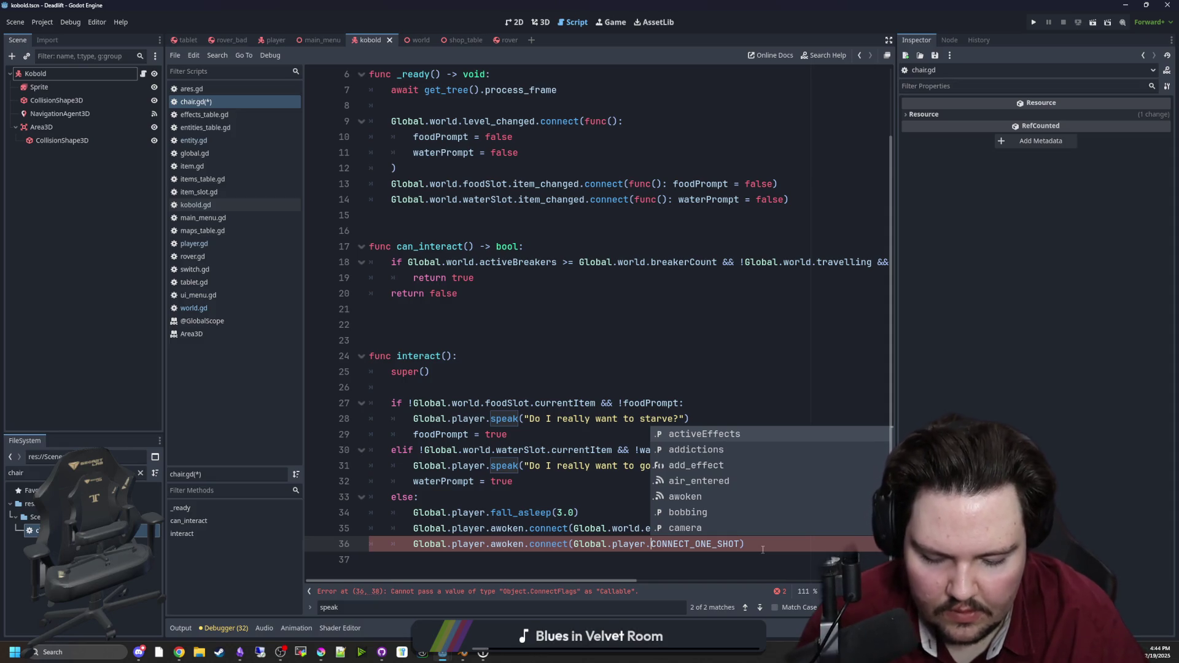
pyautogui.write('new_day_message,')
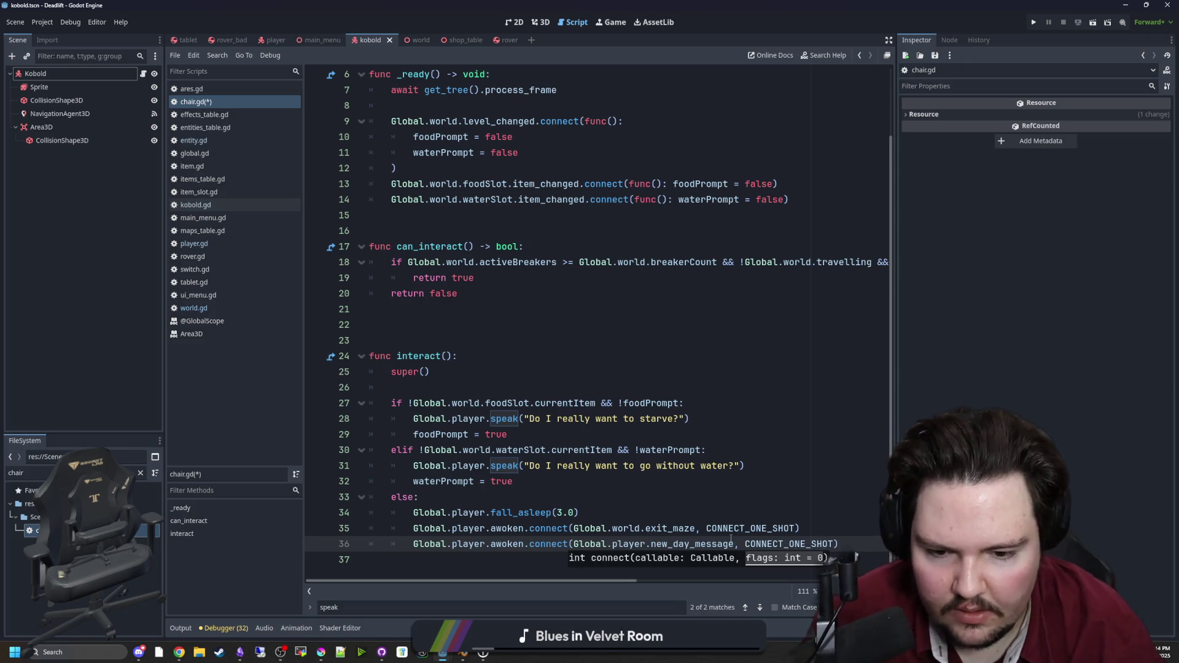
pyautogui.moveTo(733, 543); pyautogui.dragTo(574, 544)
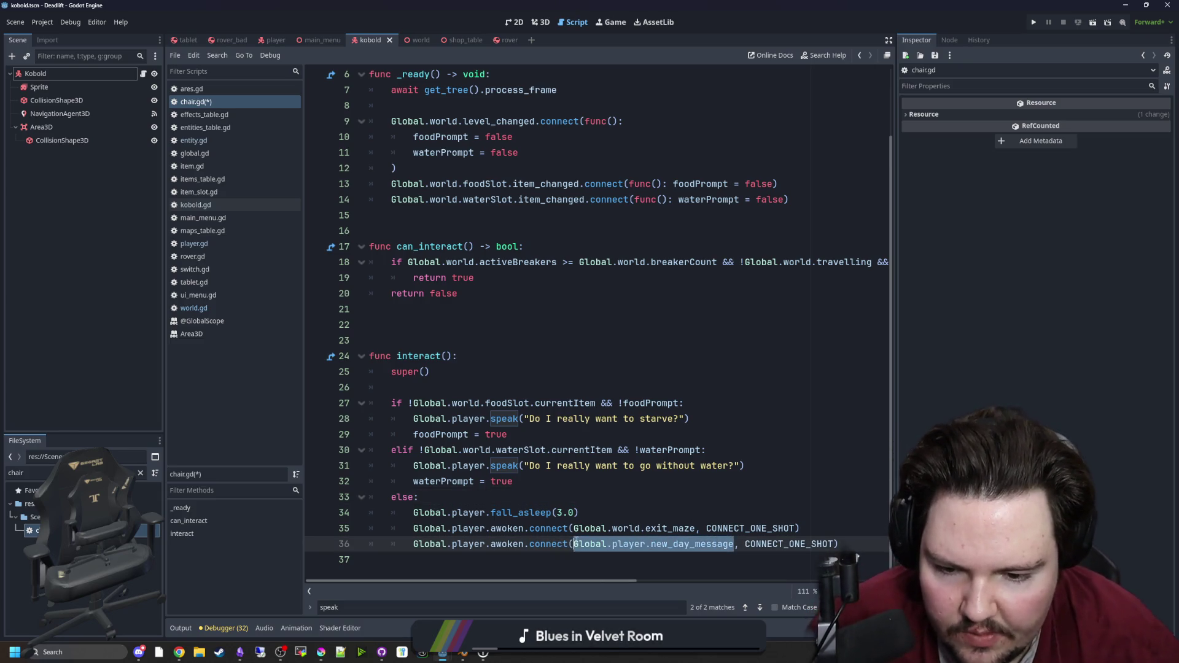
pyautogui.click(577, 543)
pyautogui.moveTo(732, 543)
pyautogui.mouseDown()
pyautogui.moveTo(575, 528)
pyautogui.moveTo(574, 544)
pyautogui.mouseUp()
pyautogui.click(529, 497)
pyautogui.hotkey('ctrl', 's')
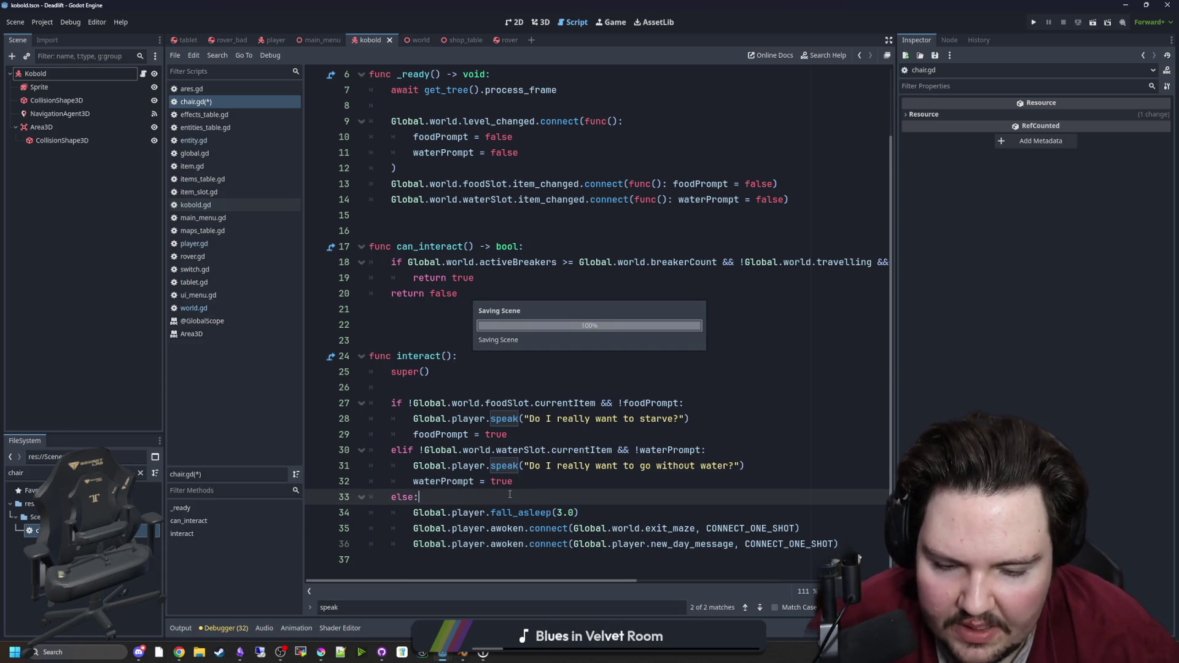
pyautogui.click(193, 243)
pyautogui.click(526, 323)
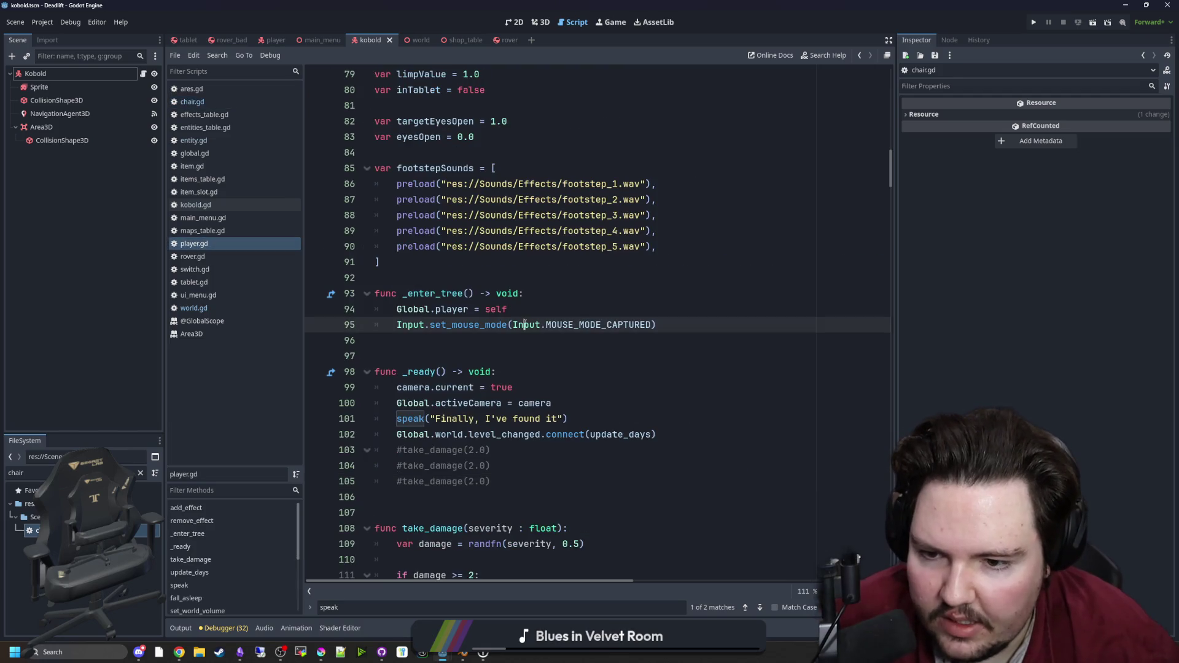
# Step: Add a new new_day_message function below _ready, deleting a mistaken line from its body
pyautogui.scroll(-3, 526, 324)
pyautogui.click(438, 371)
pyautogui.press('Return')
pyautogui.press('Return')
pyautogui.press('Return')
pyautogui.press('Up')
pyautogui.press('Up')
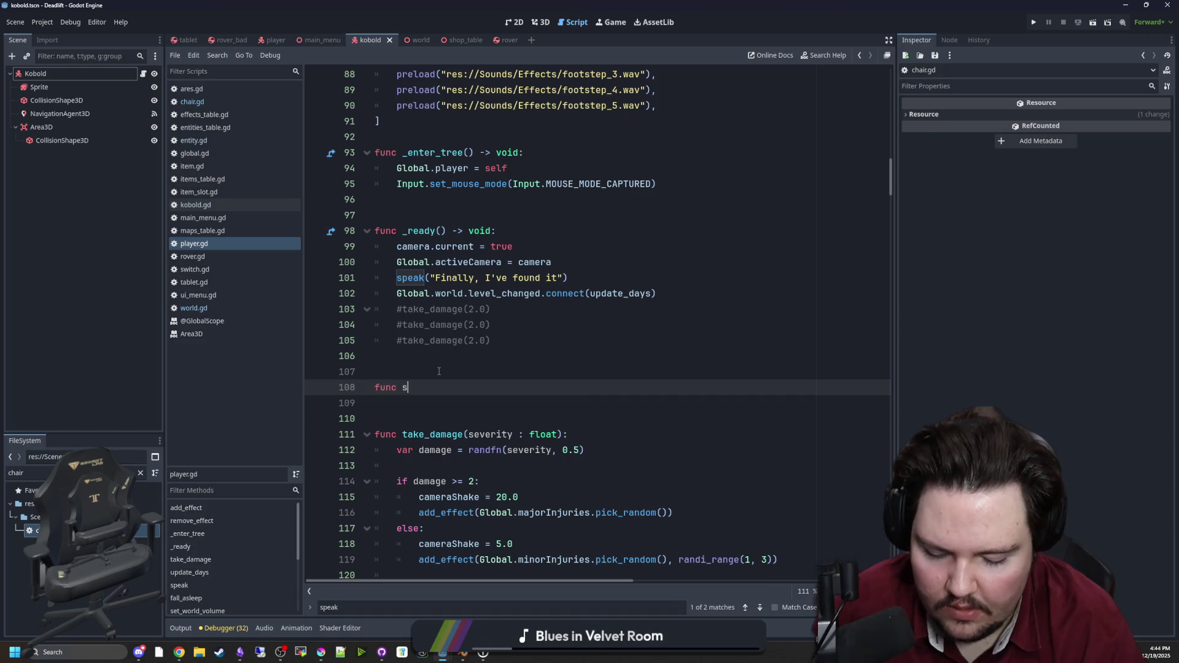
pyautogui.write('p')
pyautogui.press('BackSpace')
pyautogui.press('BackSpace')
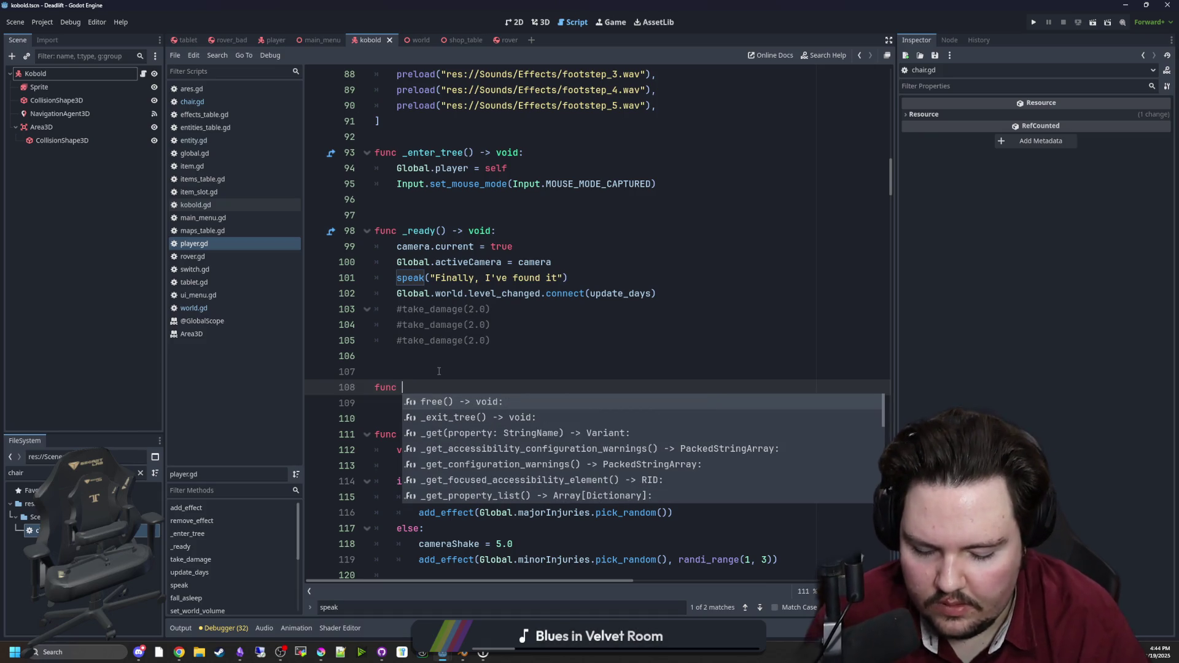
pyautogui.write('speak_day')
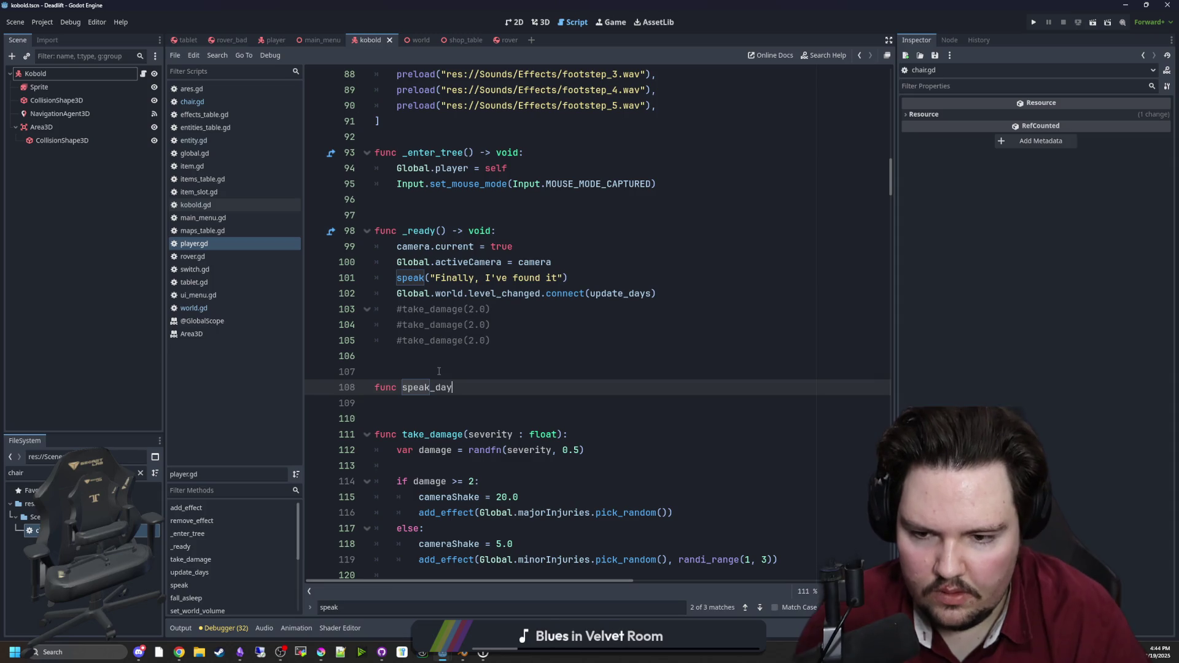
pyautogui.press('BackSpace')
pyautogui.press('BackSpace')
pyautogui.press('BackSpace')
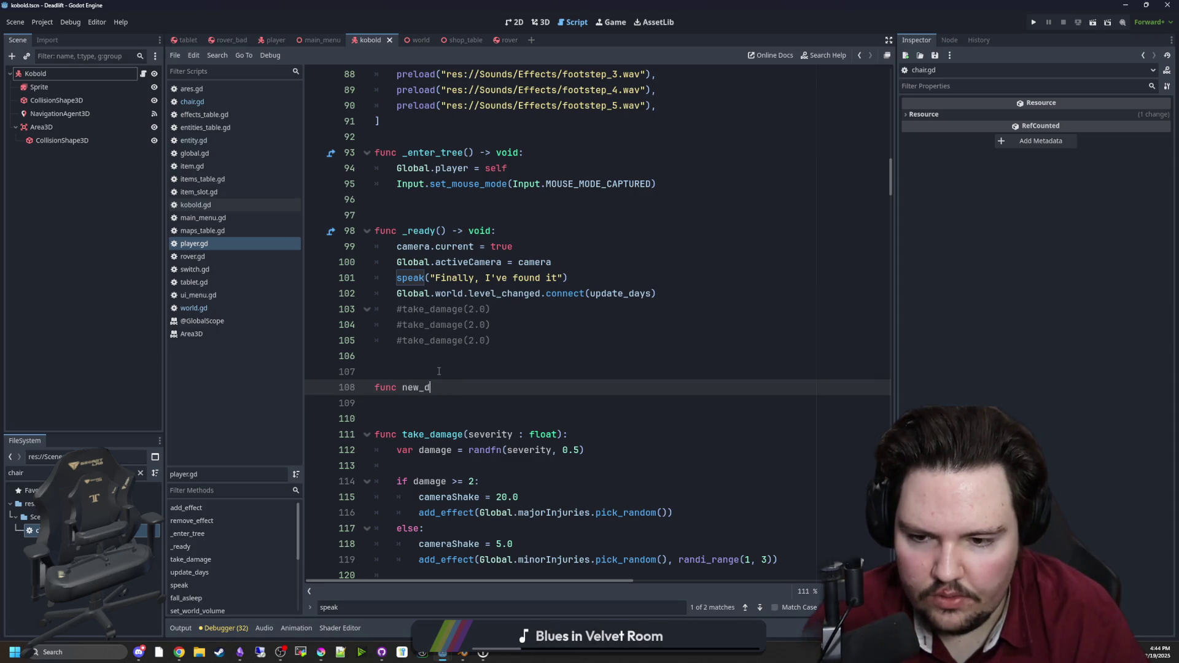
pyautogui.press('Return')
pyautogui.write('Global.player.new_day_message')
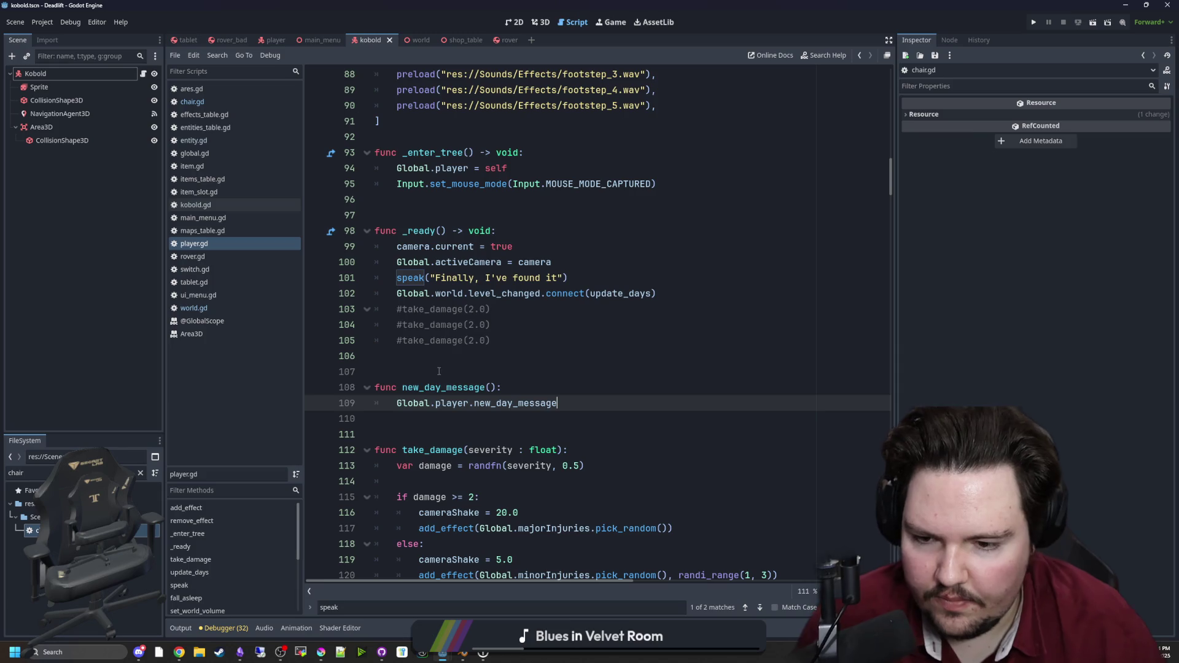
pyautogui.moveTo(577, 408); pyautogui.dragTo(394, 403)
pyautogui.press('BackSpace')
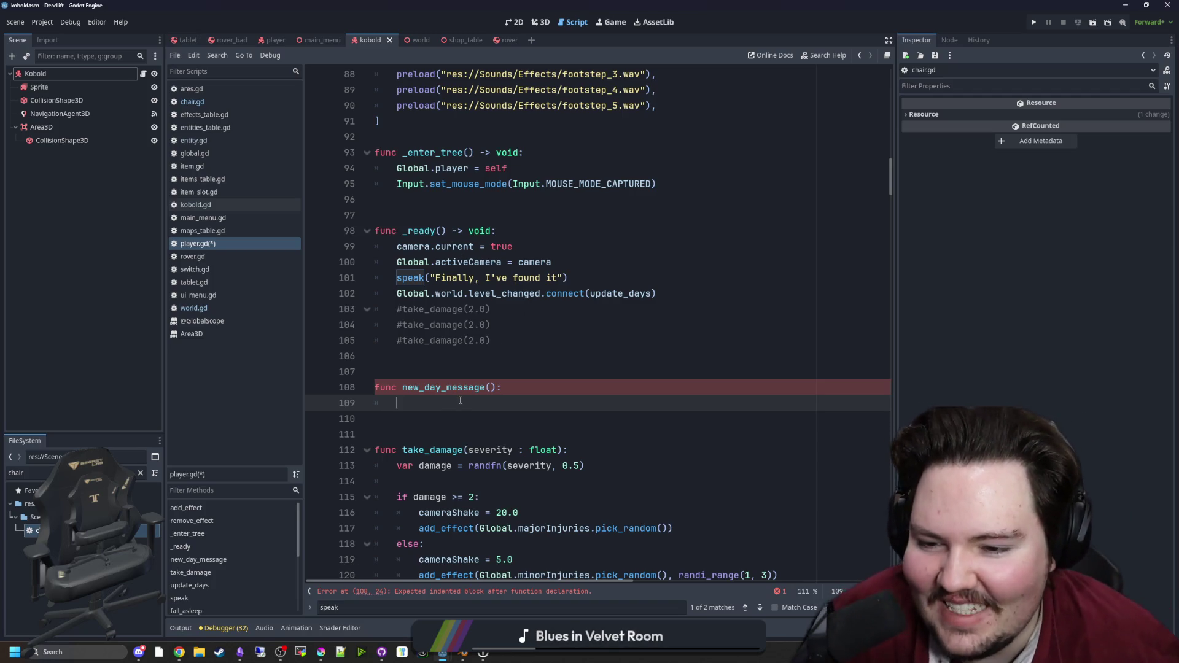
# Step: Look up the addictions variable name declared on line 5 of player.gd
pyautogui.scroll(-1, 459, 400)
pyautogui.click(442, 322)
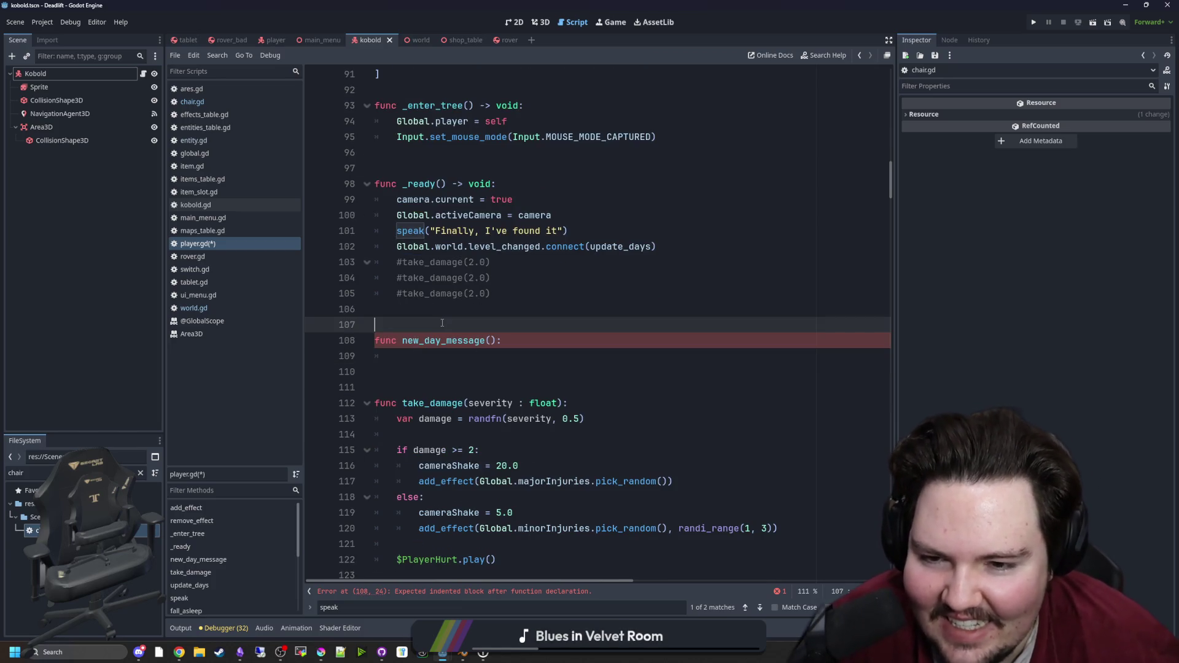
pyautogui.click(487, 350)
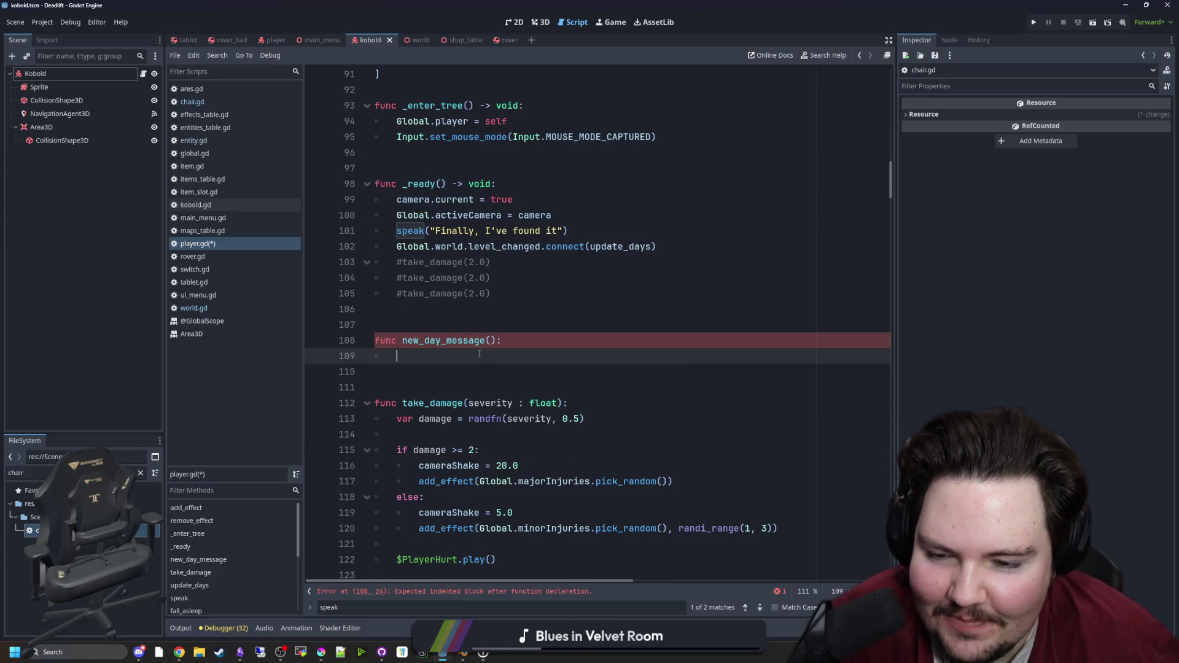
pyautogui.click(494, 340)
pyautogui.click(476, 362)
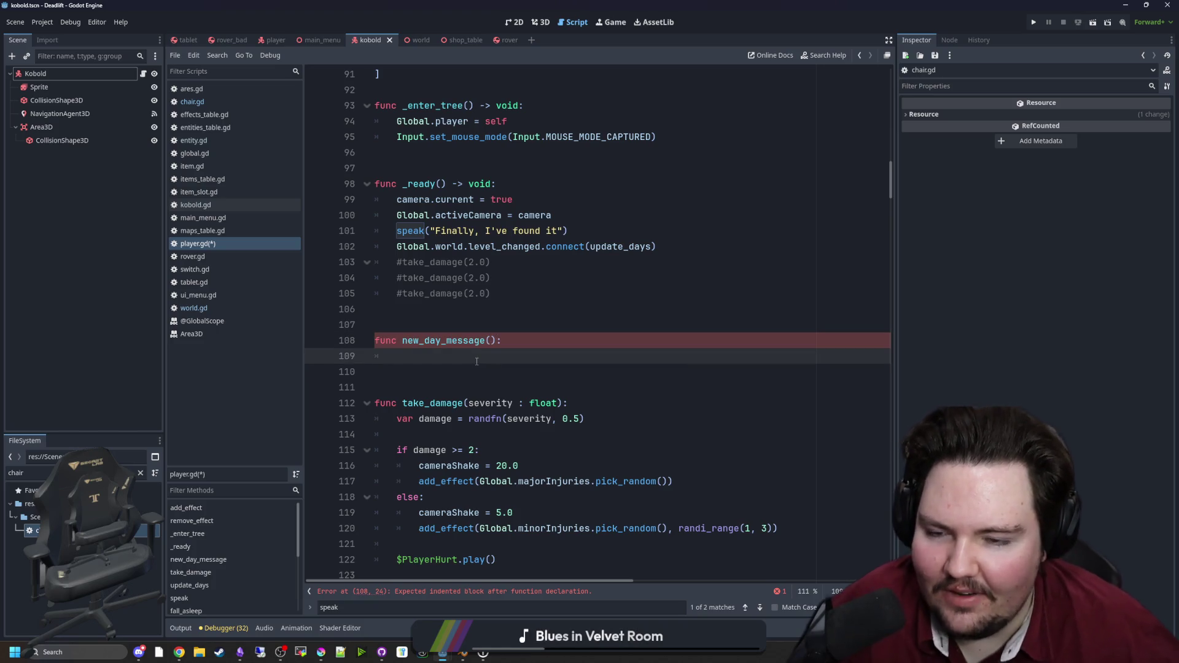
pyautogui.scroll(15, 509, 329)
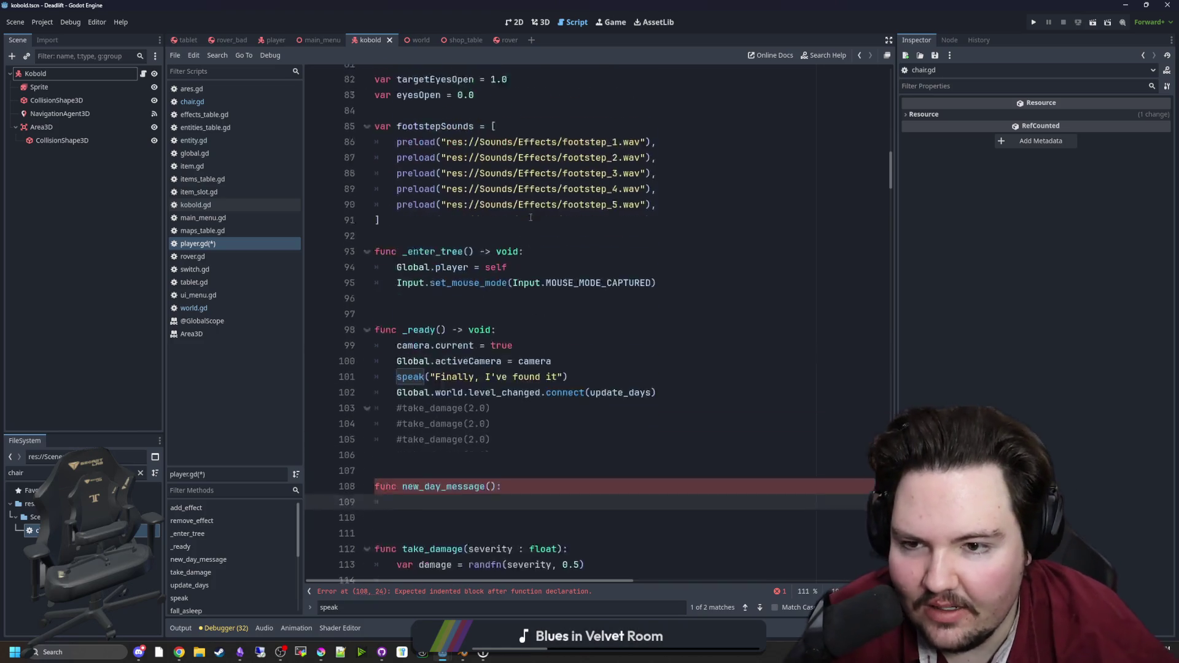
pyautogui.scroll(14, 635, 221)
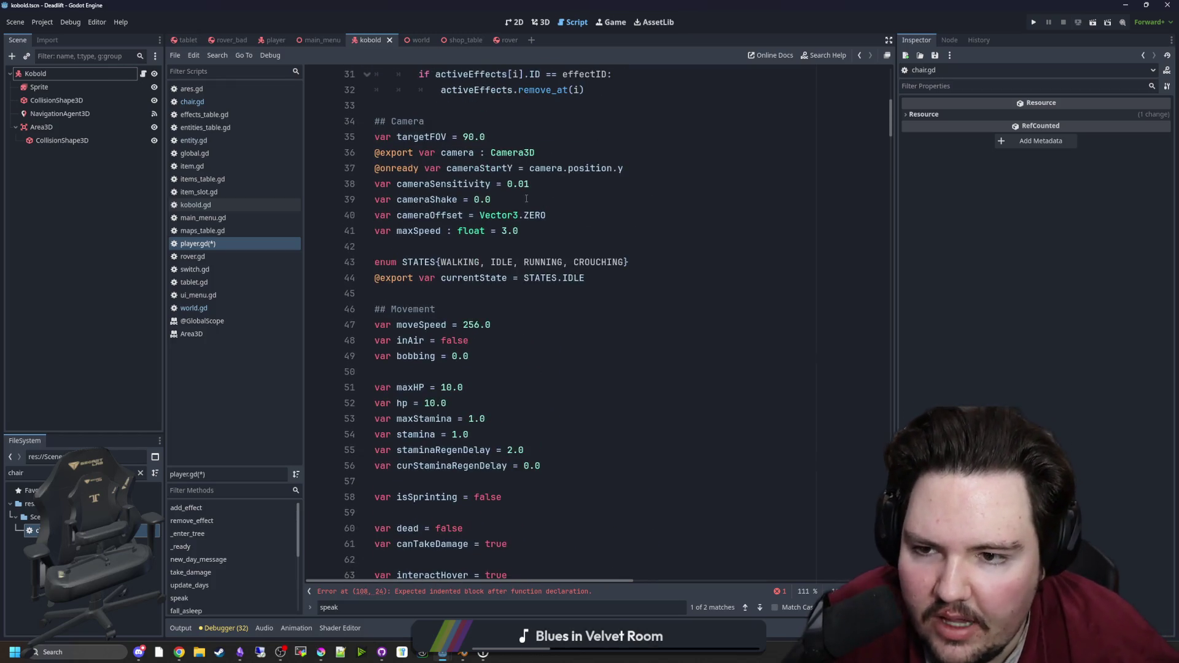
pyautogui.doubleClick(424, 136)
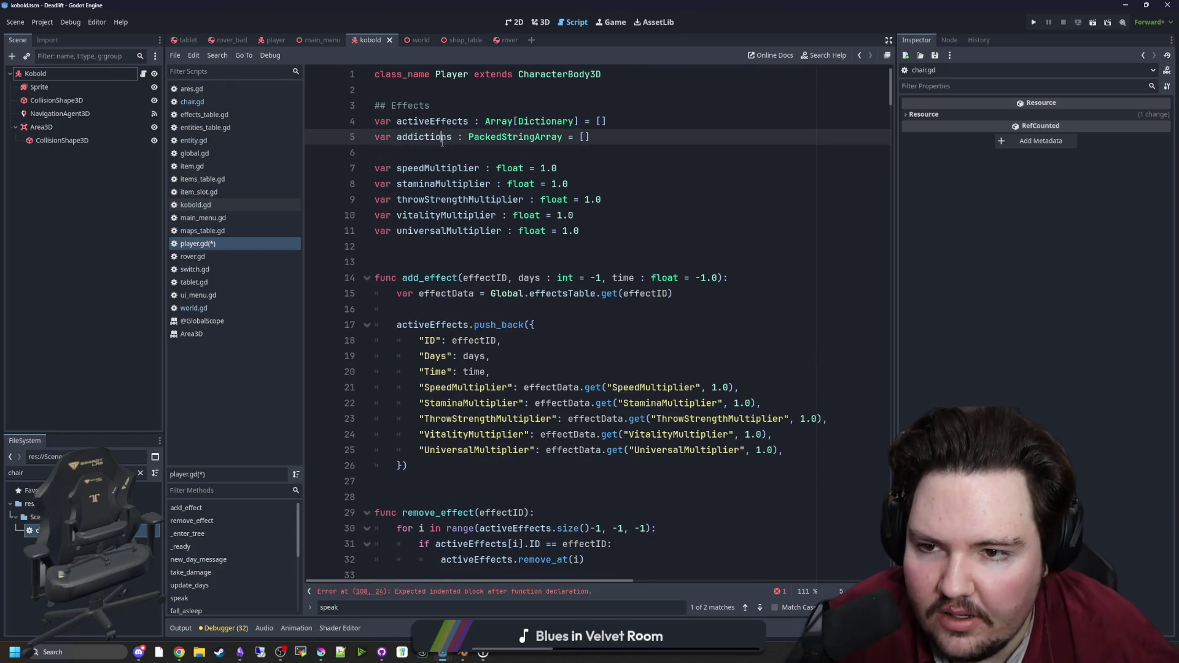
# Step: Add an if line and an addictions placeholder line inside new_day_message
pyautogui.scroll(-20, 587, 328)
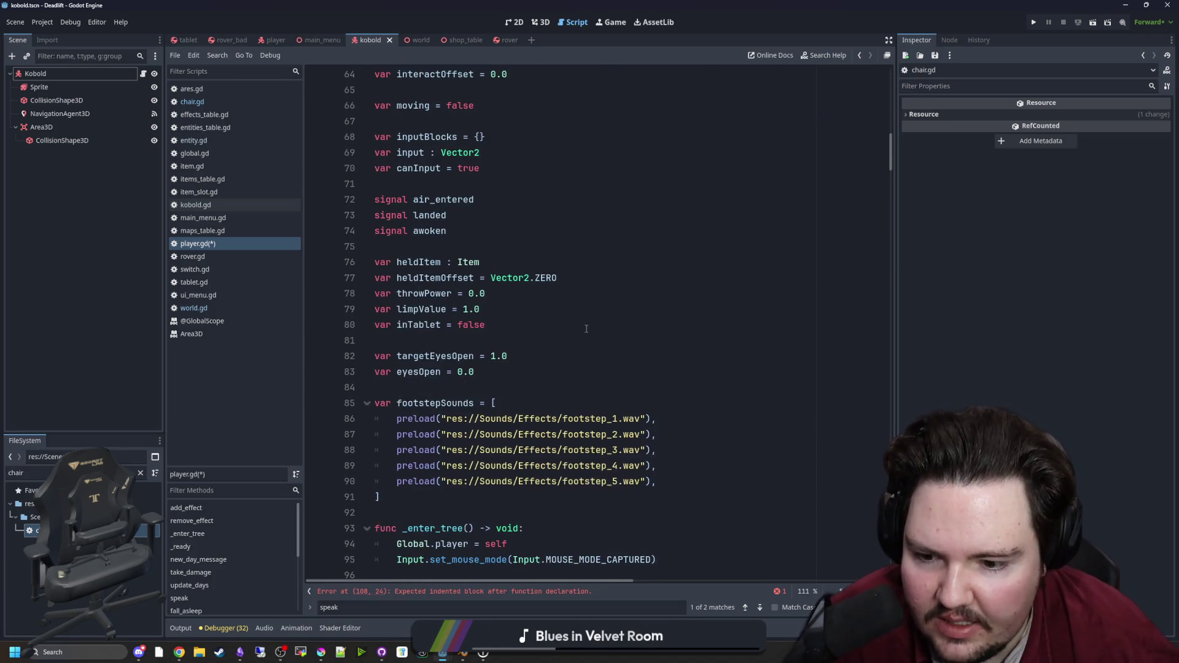
pyautogui.click(440, 313)
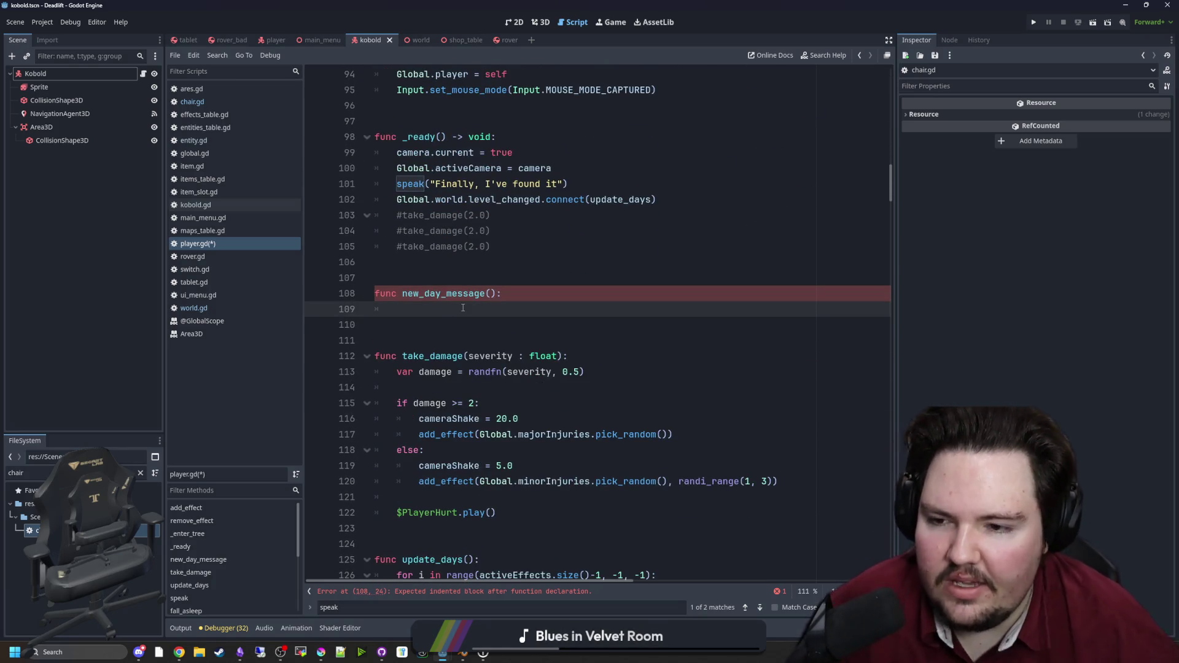
pyautogui.press('Return')
pyautogui.press('Up')
pyautogui.press('Return')
pyautogui.press('Return')
pyautogui.write('addictions')
pyautogui.press('Up')
pyautogui.press('Up')
pyautogui.click(410, 322)
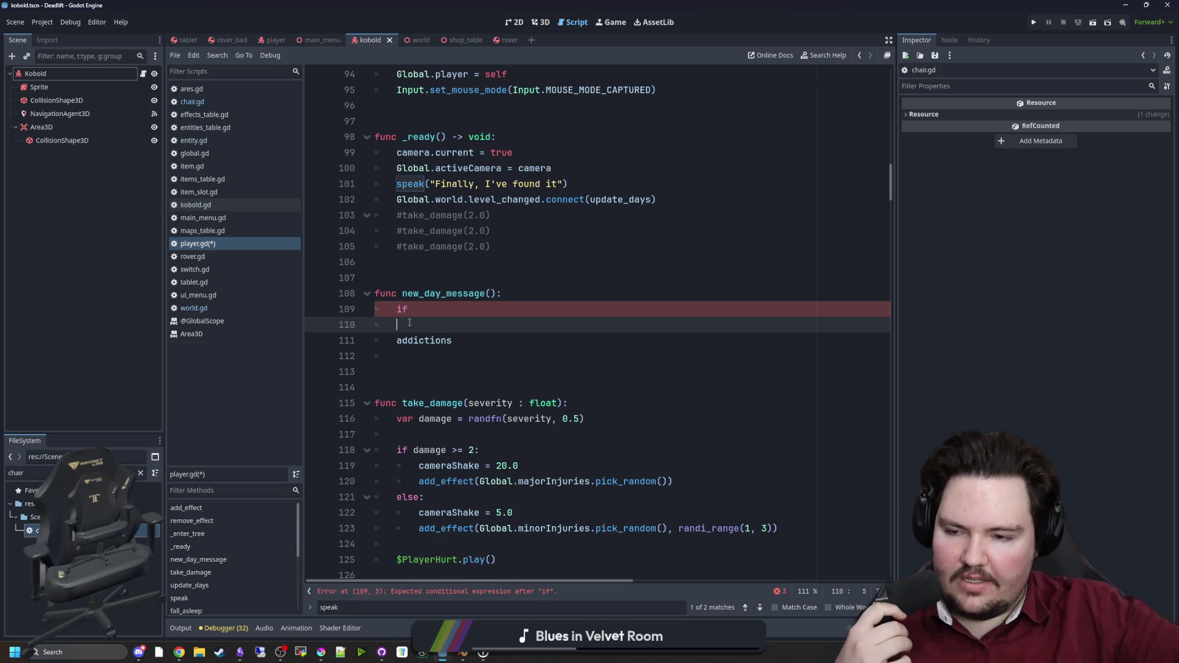
pyautogui.press('Return')
pyautogui.press('Return')
pyautogui.press('Return')
pyautogui.press('Up')
pyautogui.press('Up')
pyautogui.press('Up')
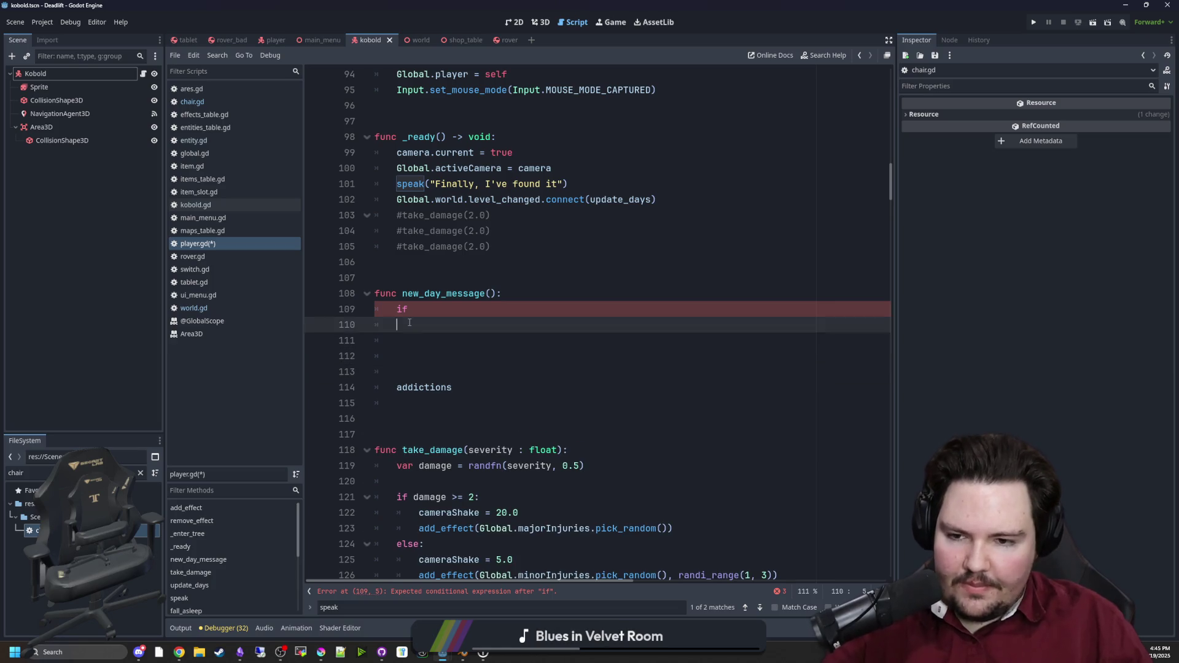
# Step: Try an effects-based condition after the if, then delete it back to a bare if
pyautogui.scroll(15, 582, 283)
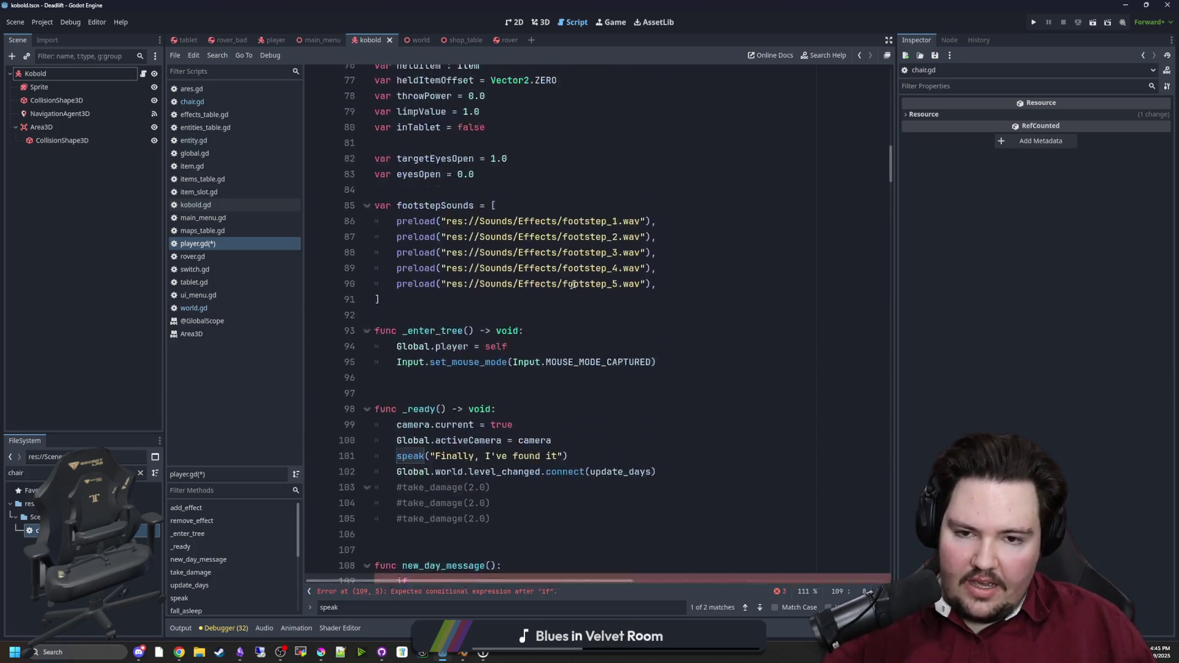
pyautogui.scroll(-10, 581, 283)
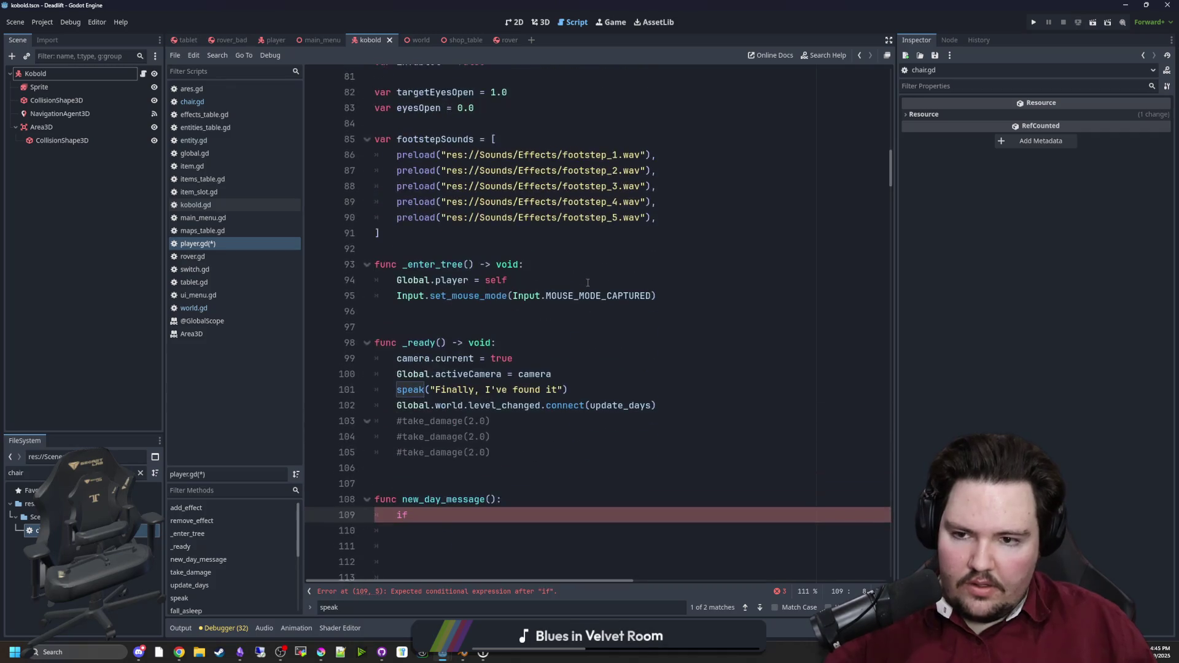
pyautogui.scroll(15, 598, 282)
pyautogui.scroll(7, 598, 281)
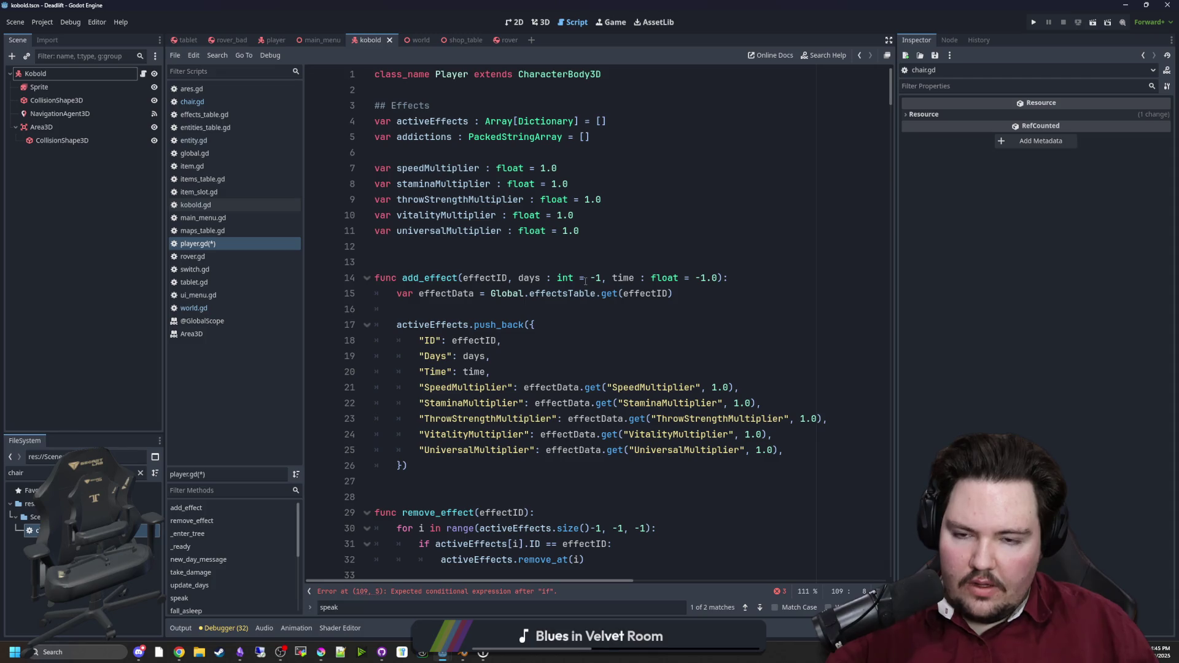
pyautogui.write('ac')
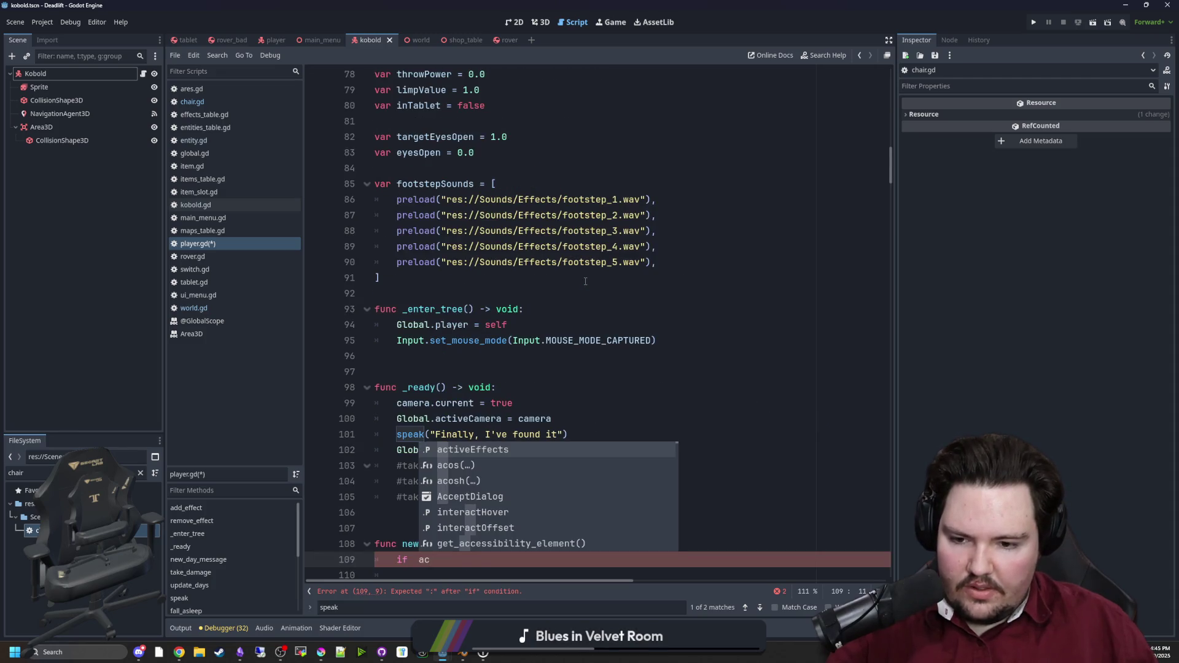
pyautogui.press('BackSpace')
pyautogui.press('BackSpace')
pyautogui.press('BackSpace')
pyautogui.scroll(-2, 585, 281)
pyautogui.write('effects.g')
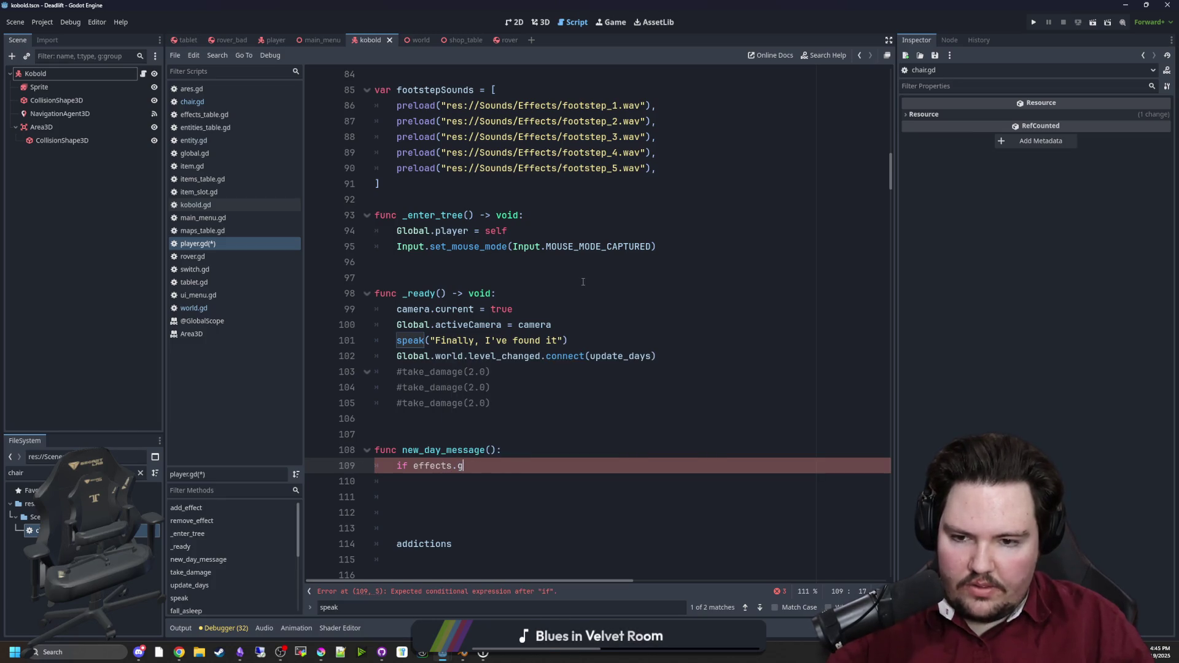
pyautogui.press('BackSpace')
pyautogui.press('BackSpace')
pyautogui.press('BackSpace')
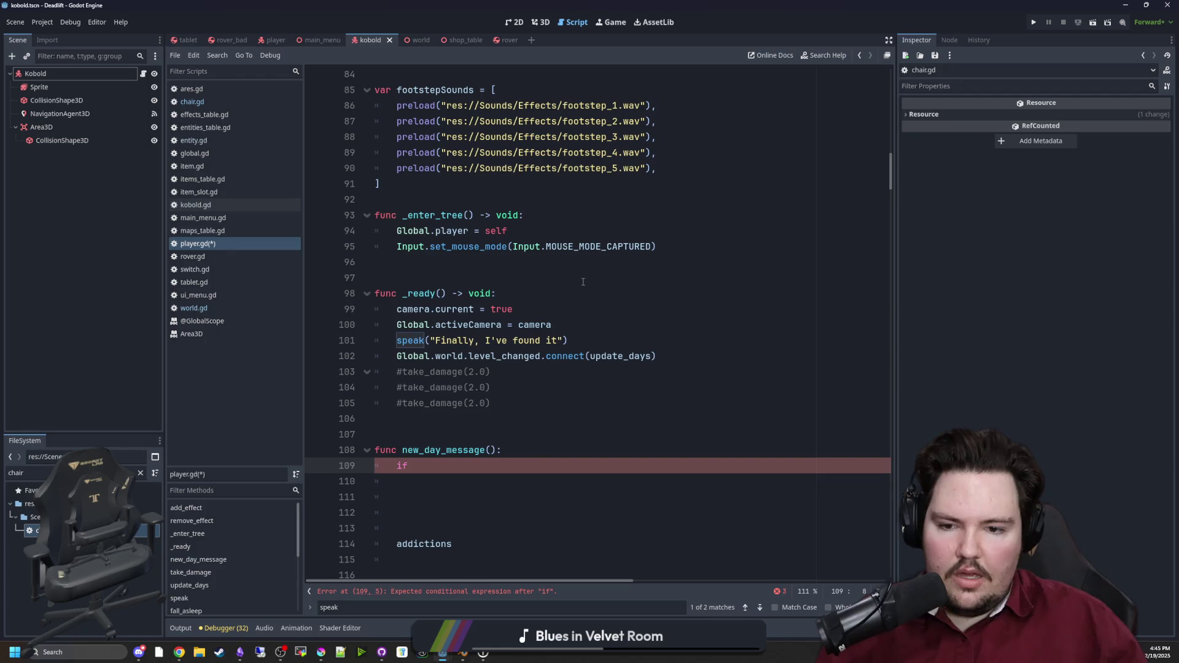
# Step: Comment out the if and addictions placeholder lines with Ctrl+K, then open Find in Files
pyautogui.hotkey('ctrl', 'k')
pyautogui.click(423, 440)
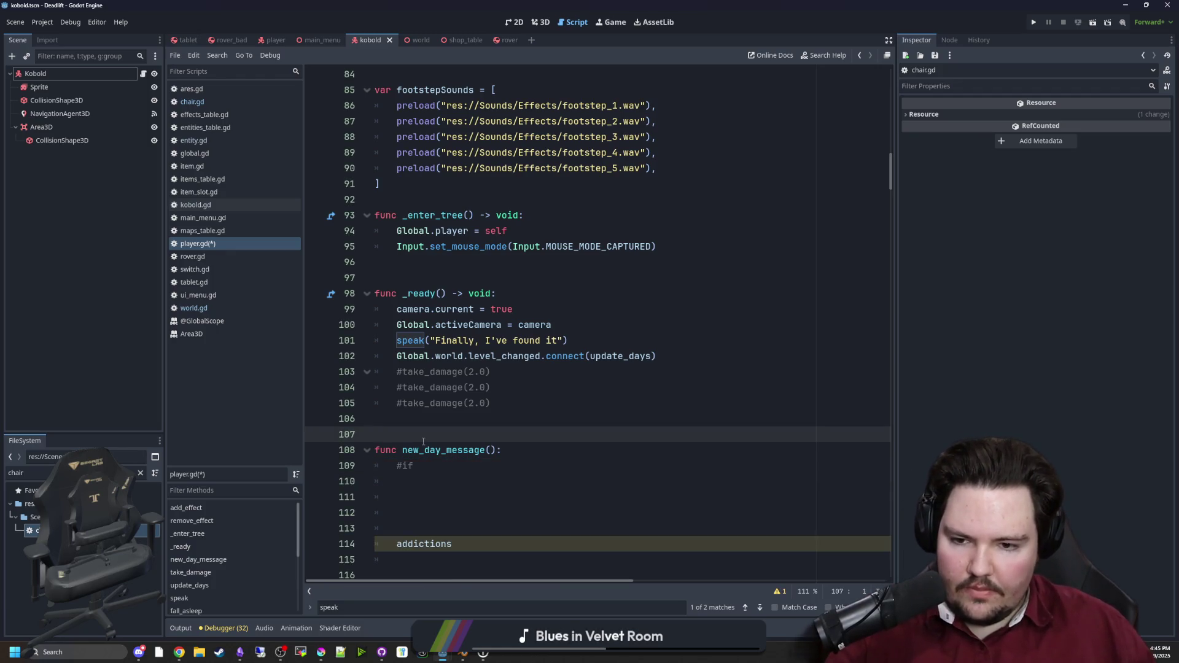
pyautogui.scroll(-2, 429, 439)
pyautogui.click(455, 452)
pyautogui.hotkey('ctrl', 'k')
pyautogui.click(467, 421)
pyautogui.scroll(-4, 549, 301)
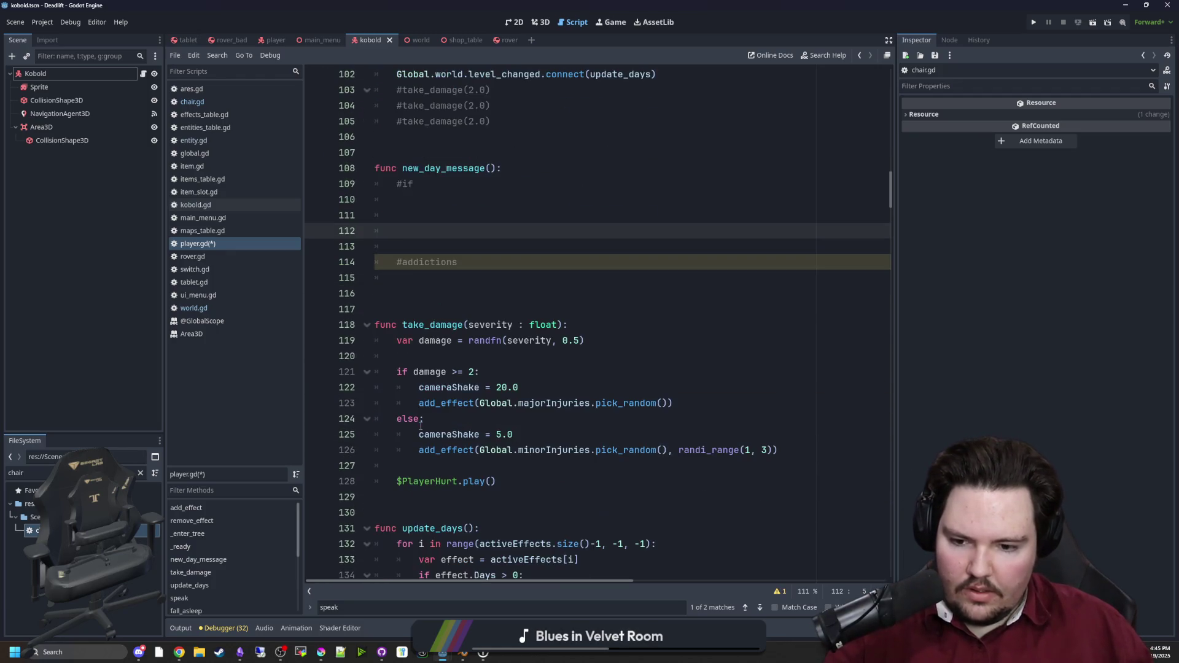
pyautogui.click(550, 294)
pyautogui.hotkey('ctrl', 'shift', 'f')
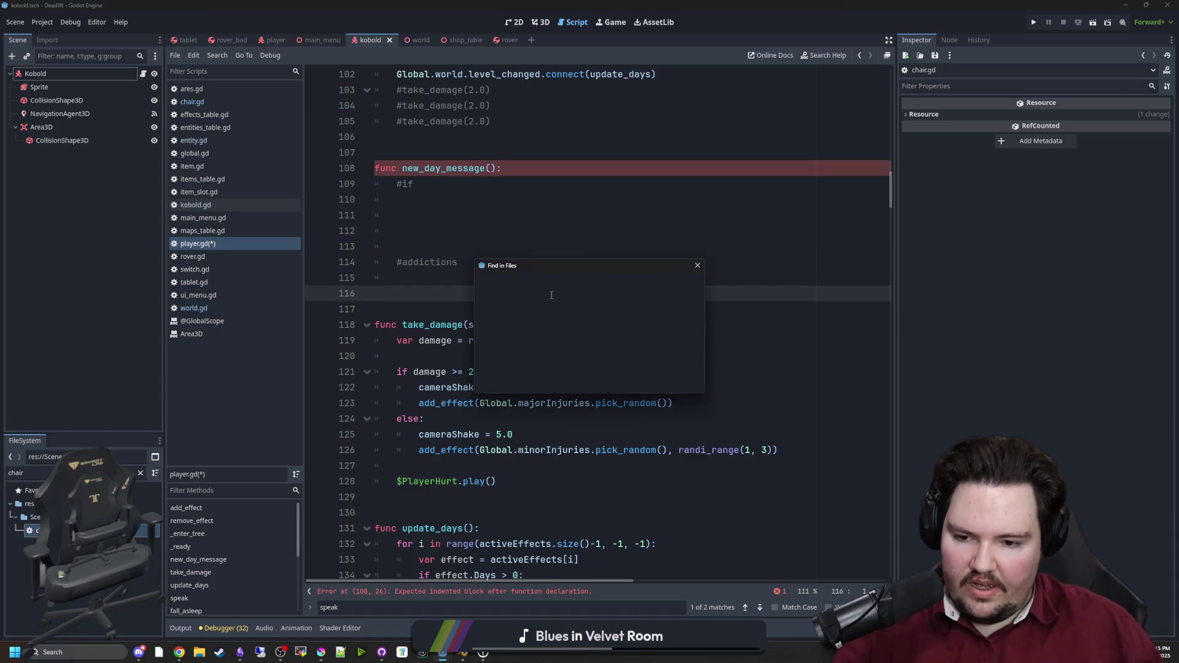
# Step: Search the project for 'effect' (108 matches in 11 files) and scroll through player.gd
pyautogui.write('effect')
pyautogui.press('Return')
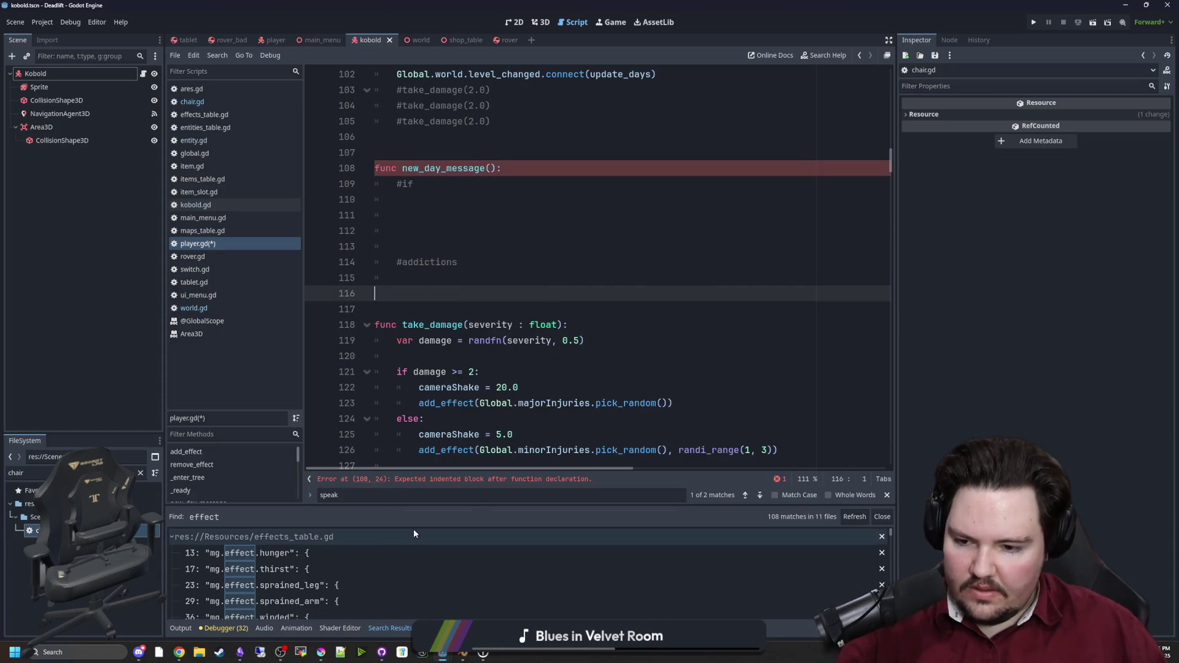
pyautogui.scroll(-10, 380, 545)
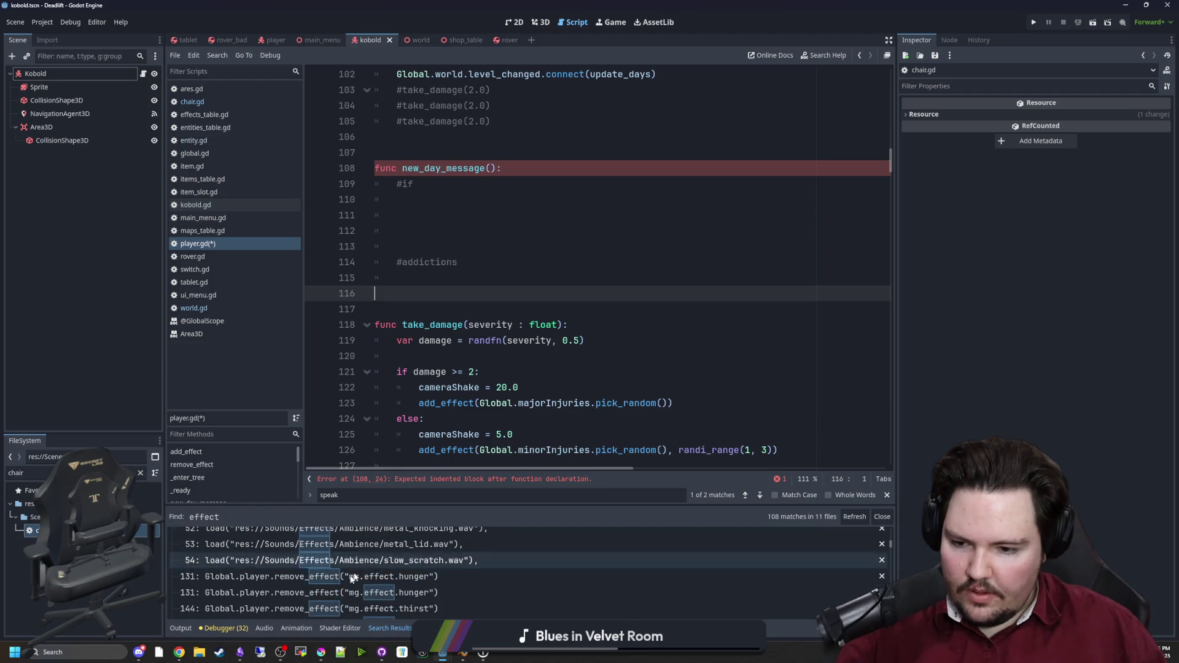
pyautogui.scroll(3, 341, 585)
pyautogui.scroll(-6, 348, 610)
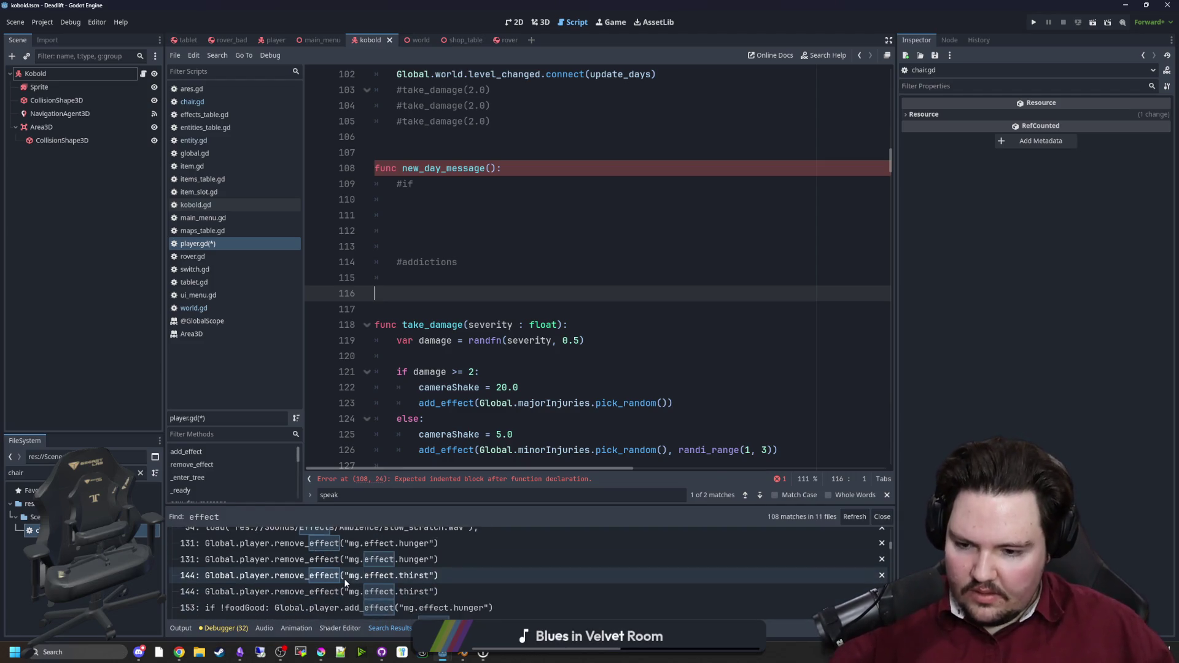
pyautogui.scroll(-10, 347, 600)
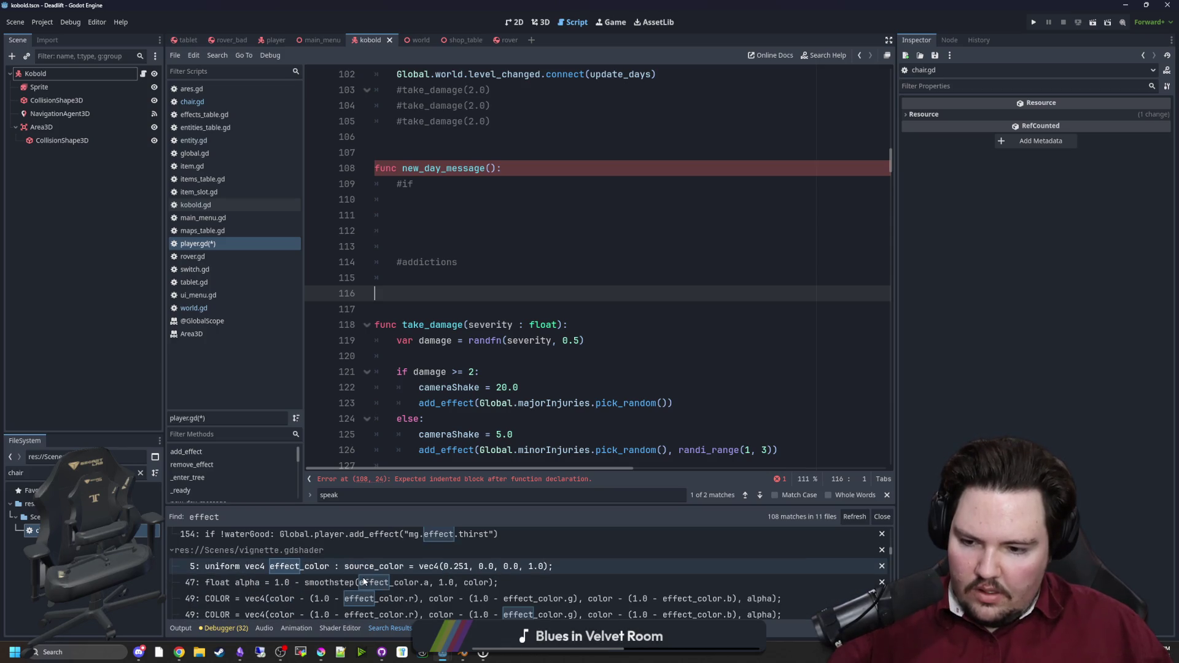
pyautogui.scroll(-10, 365, 580)
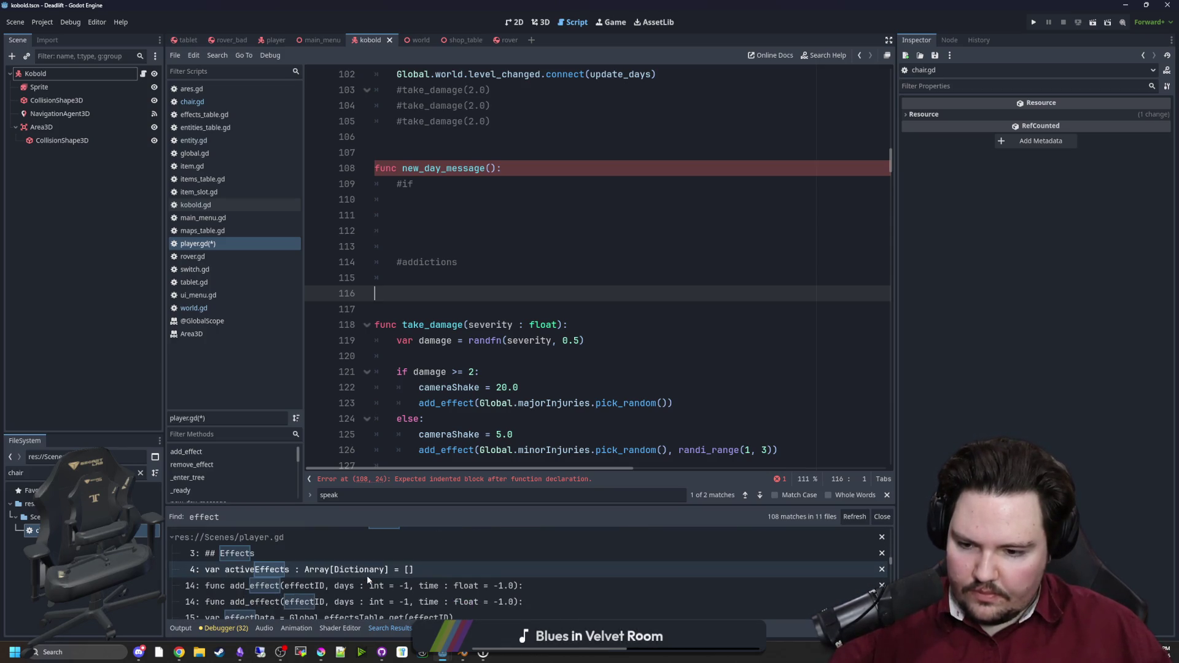
pyautogui.scroll(-3, 368, 579)
pyautogui.scroll(-3, 367, 579)
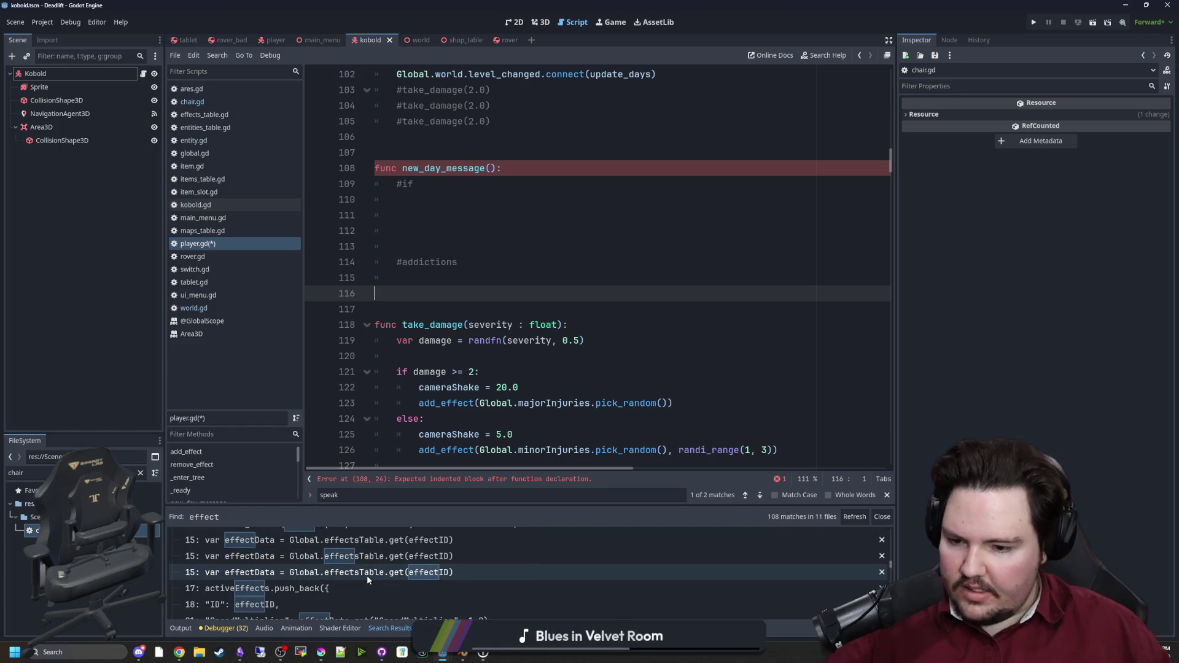
pyautogui.scroll(-1, 473, 532)
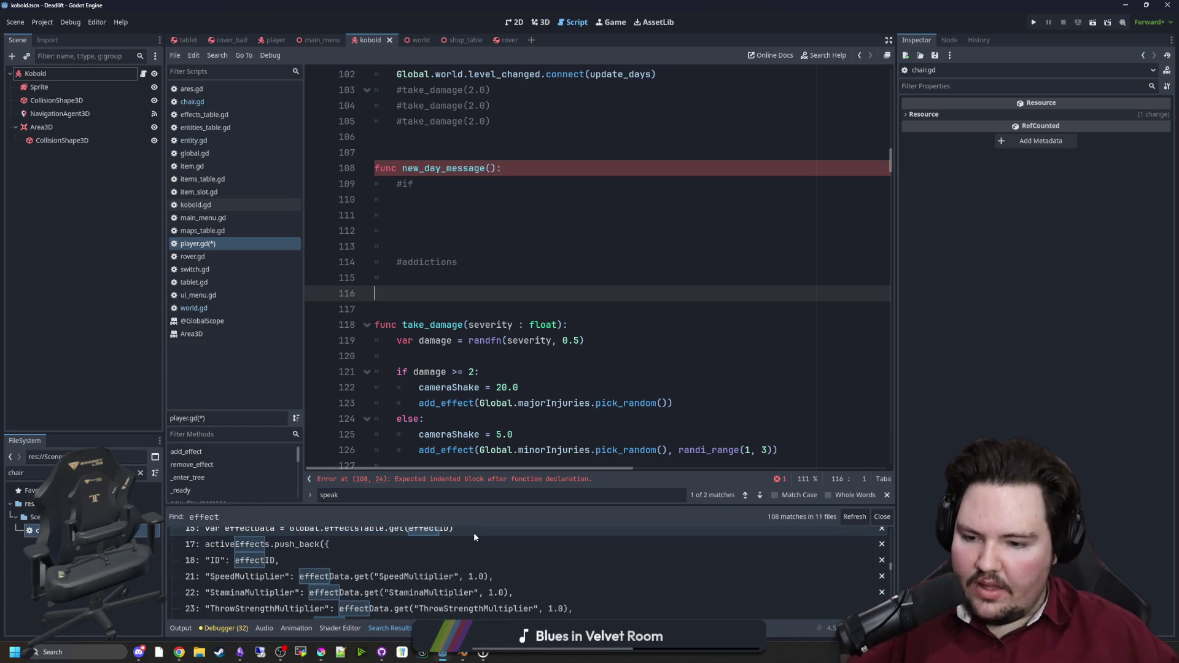
pyautogui.scroll(-2, 473, 532)
pyautogui.scroll(-5, 458, 543)
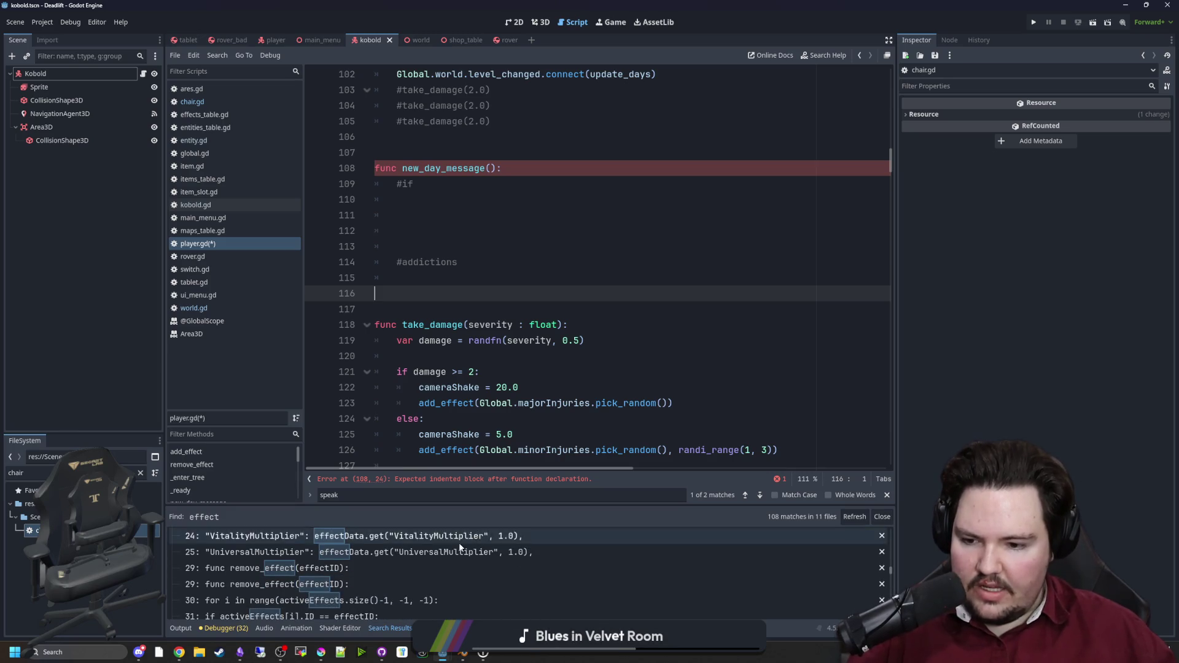
pyautogui.scroll(-5, 458, 543)
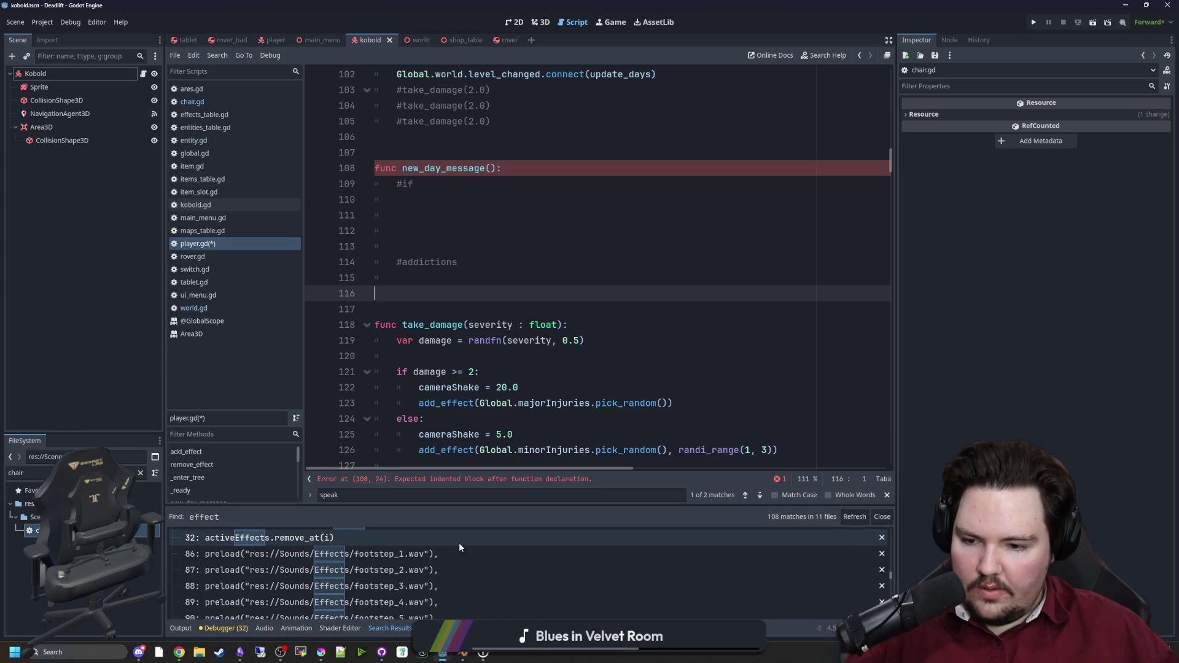
pyautogui.scroll(-15, 460, 547)
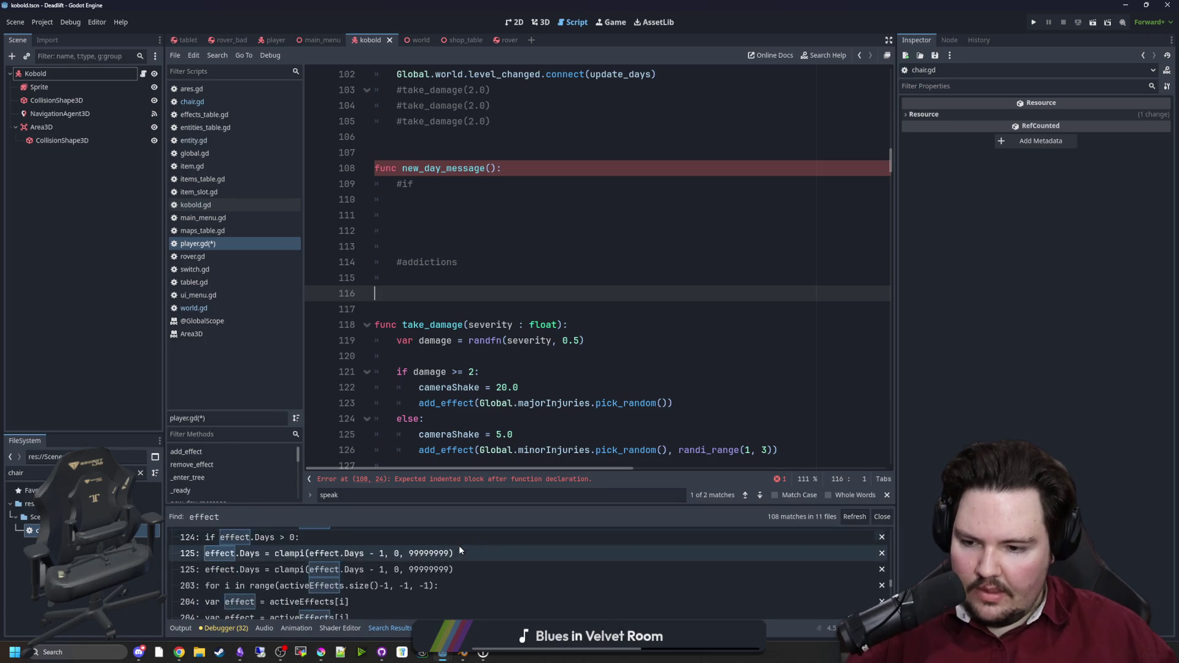
pyautogui.scroll(12, 499, 289)
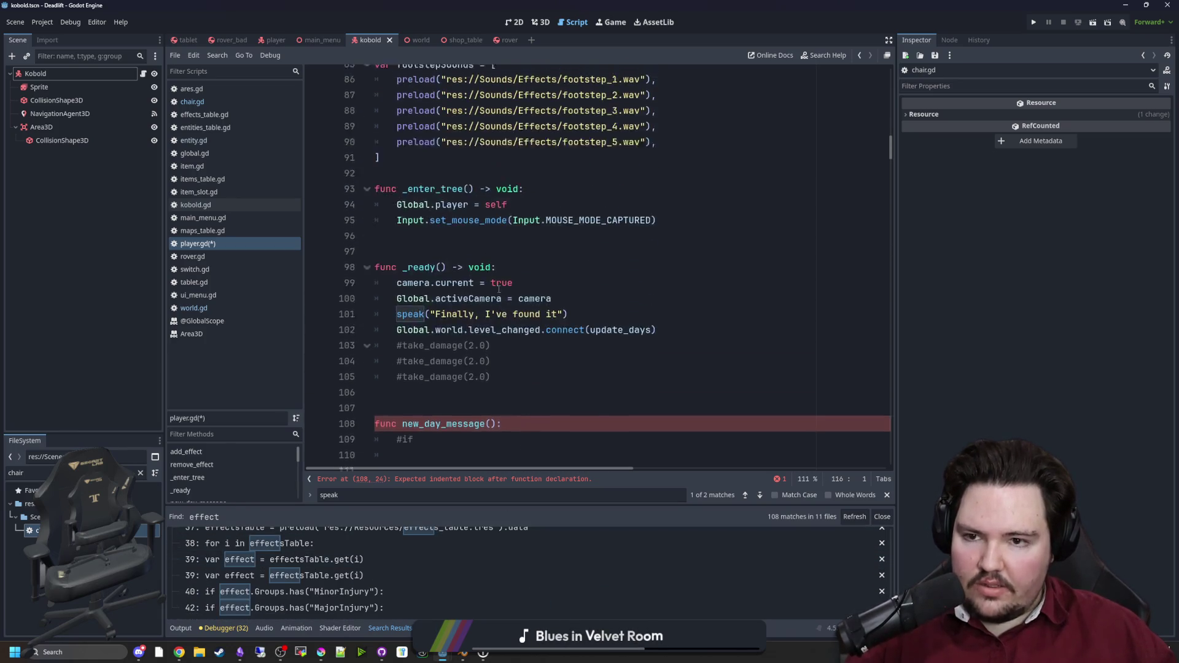
pyautogui.scroll(-4, 499, 289)
pyautogui.scroll(-13, 499, 289)
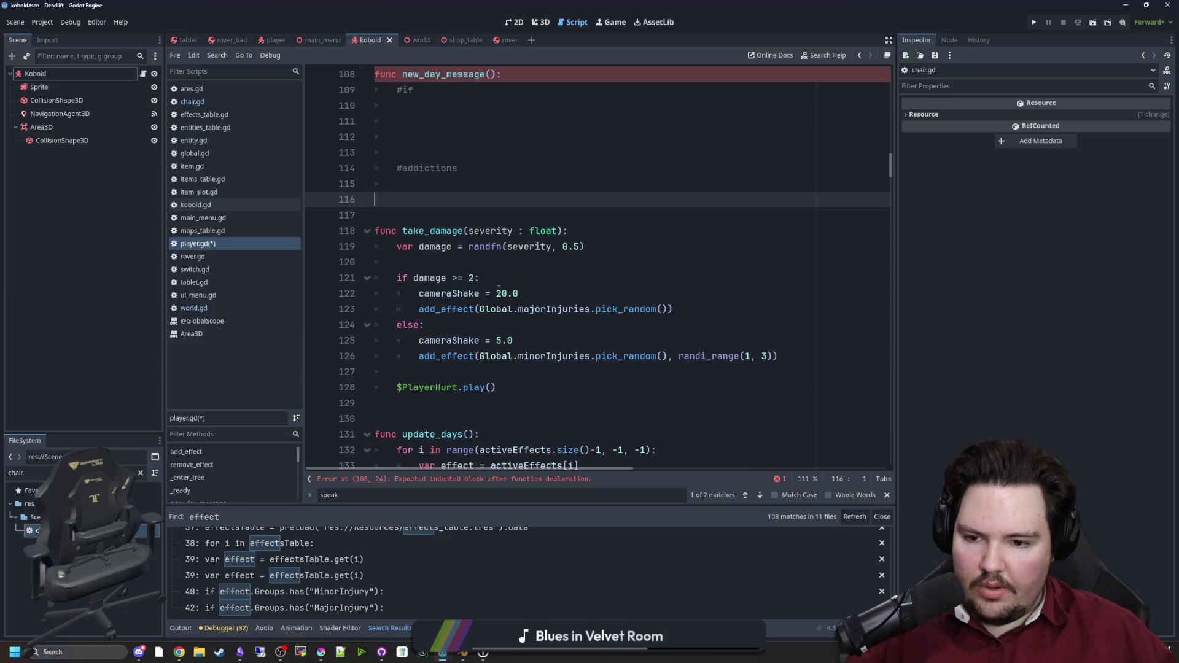
pyautogui.scroll(4, 491, 291)
pyautogui.scroll(-11, 398, 252)
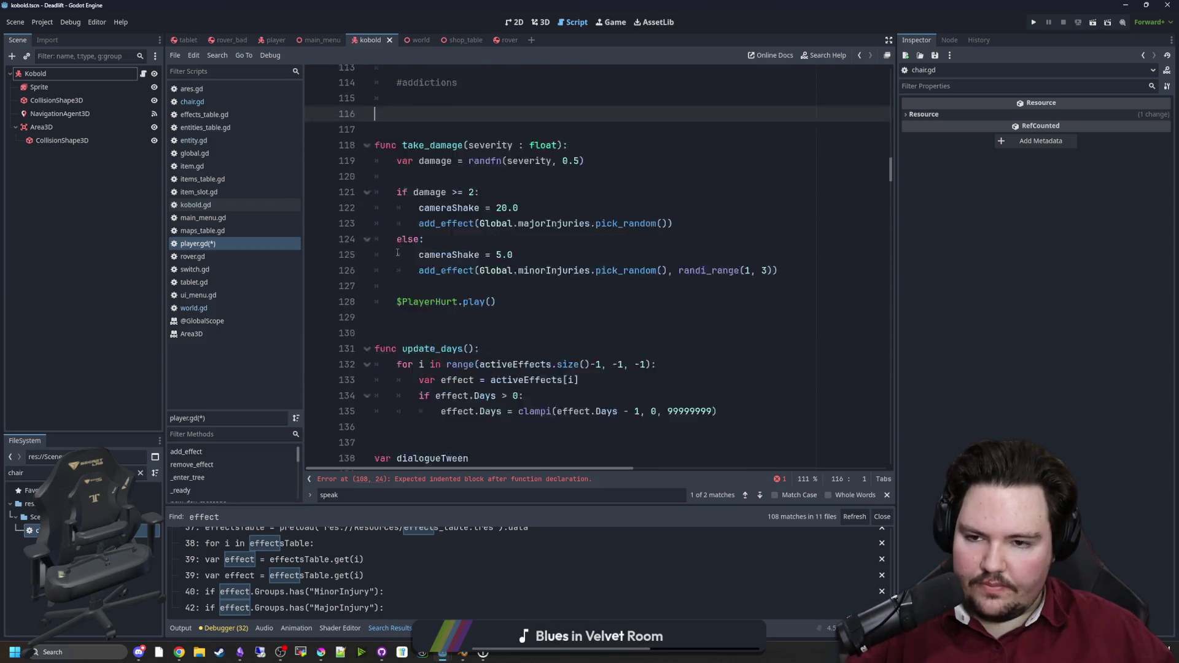
pyautogui.scroll(-5, 397, 251)
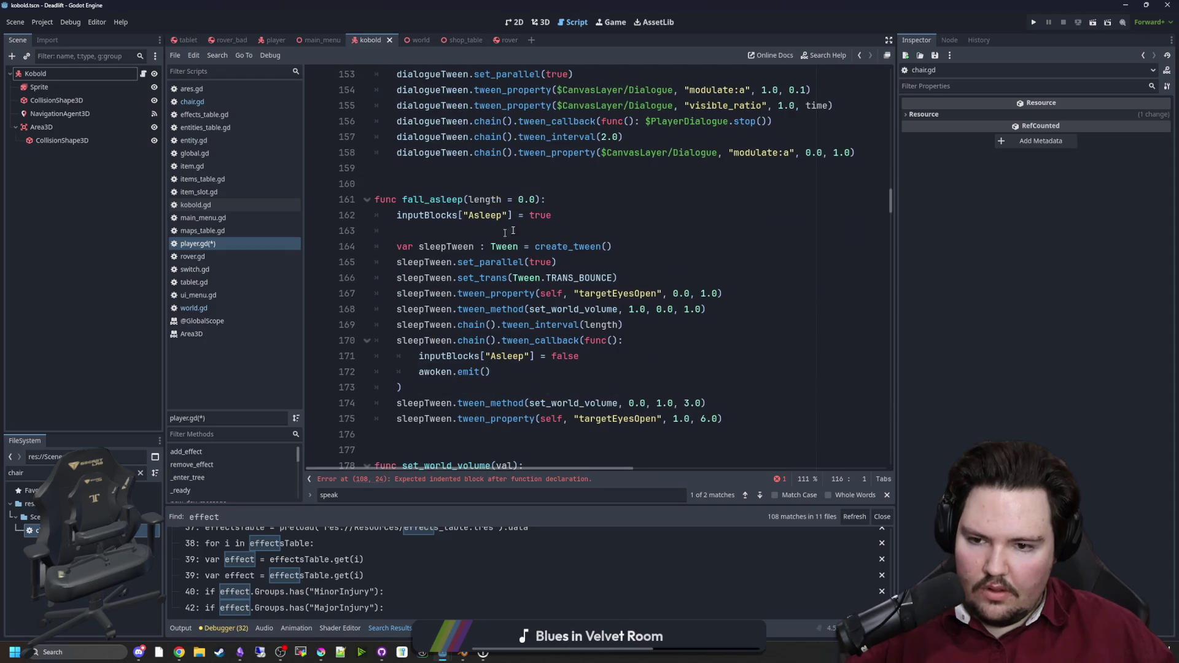
pyautogui.hotkey('ctrl', 'f')
# Step: Below add_effect, write get_effect_count(effectID) with a count variable, a reverse activeEffects loop, and return count
pyautogui.write('effect')
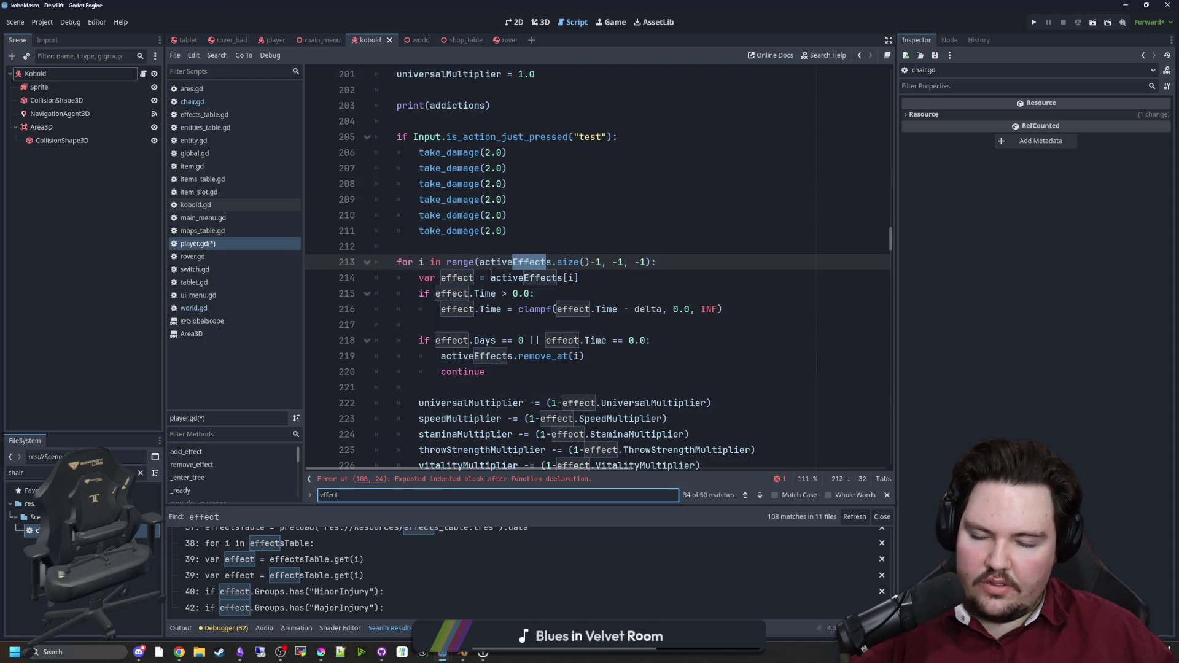
pyautogui.press('Return')
pyautogui.press('Return')
pyautogui.press('Return')
pyautogui.press('Return')
pyautogui.press('Return')
pyautogui.press('Return')
pyautogui.press('Return')
pyautogui.press('Return')
pyautogui.press('Return')
pyautogui.press('Return')
pyautogui.press('Return')
pyautogui.press('Return')
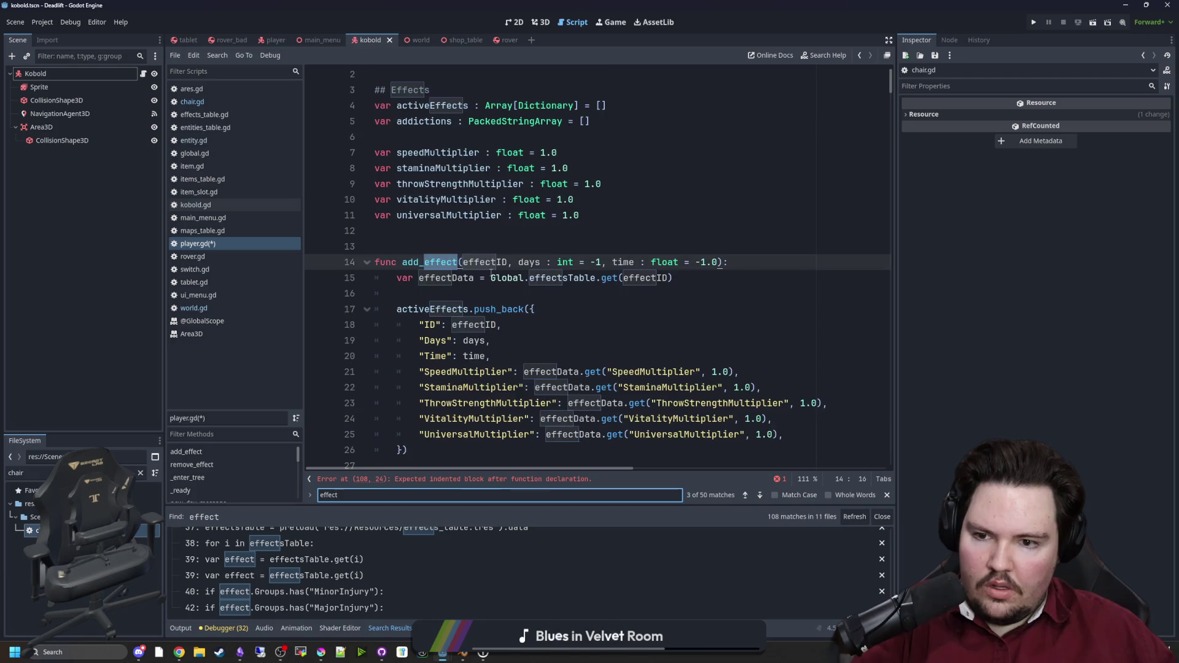
pyautogui.scroll(-4, 422, 280)
pyautogui.click(422, 280)
pyautogui.press('Return')
pyautogui.press('Return')
pyautogui.press('Return')
pyautogui.press('Up')
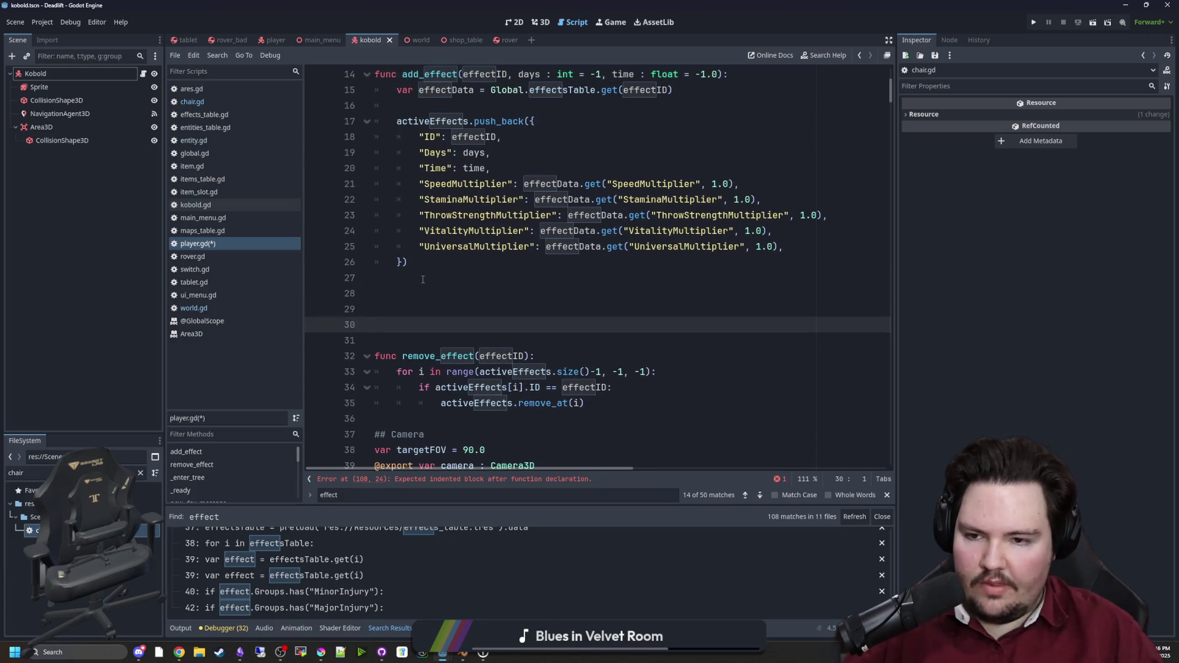
pyautogui.write('func get_effect_count(')
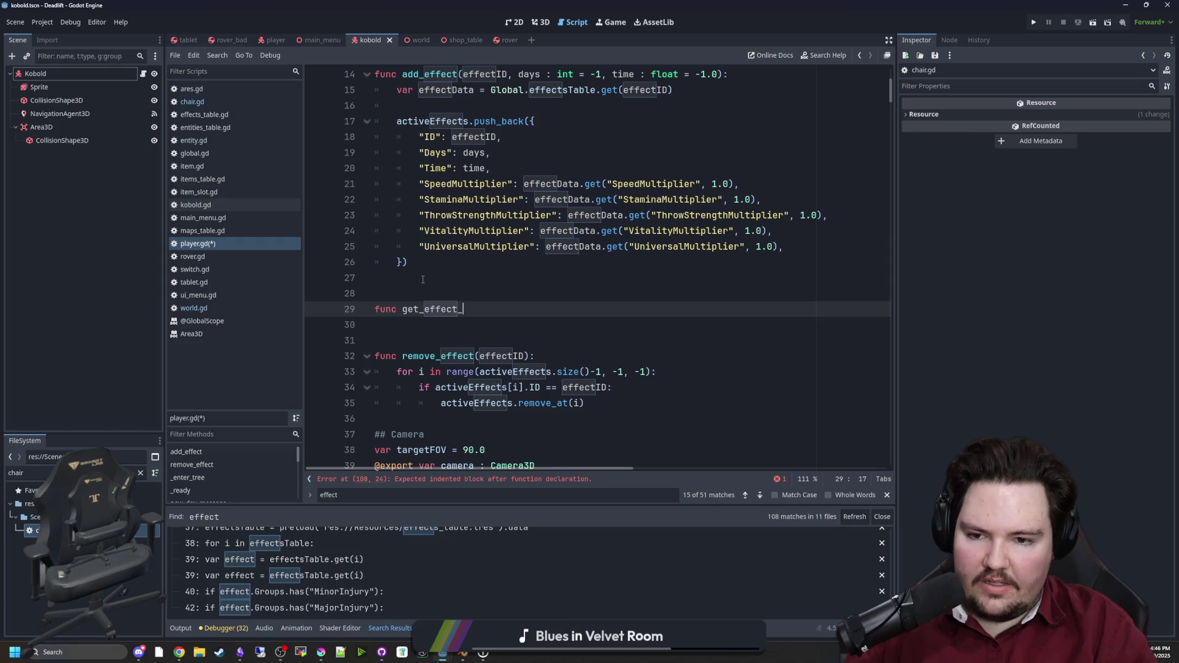
pyautogui.write('effectID):')
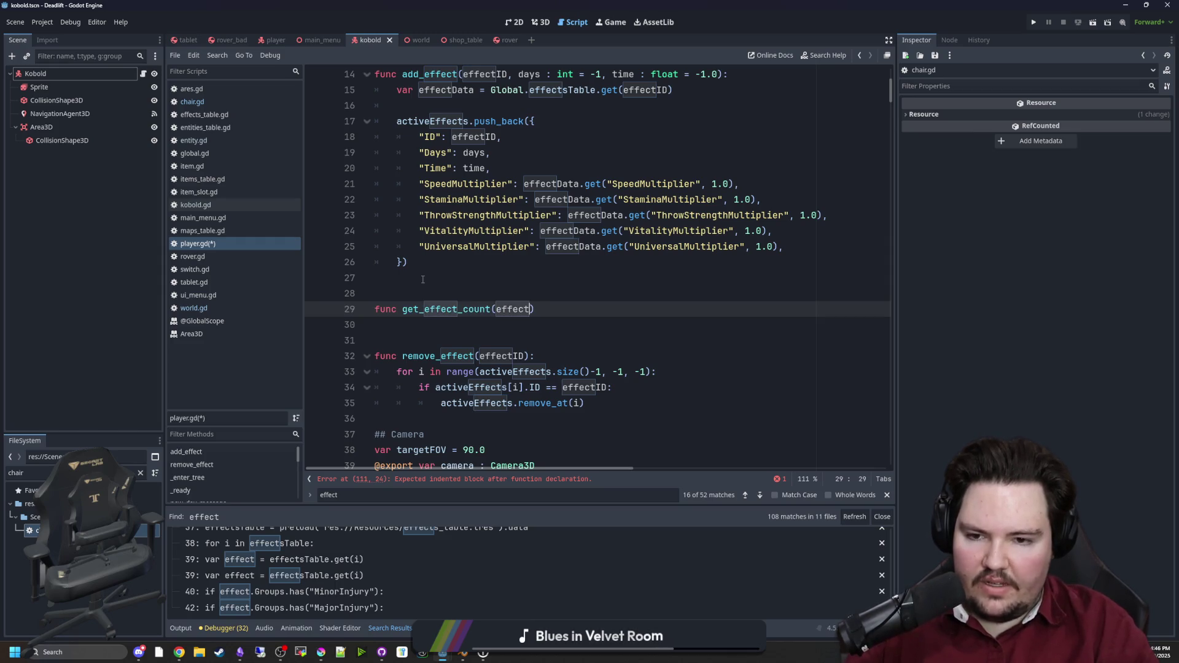
pyautogui.press('Return')
pyautogui.write('for i ')
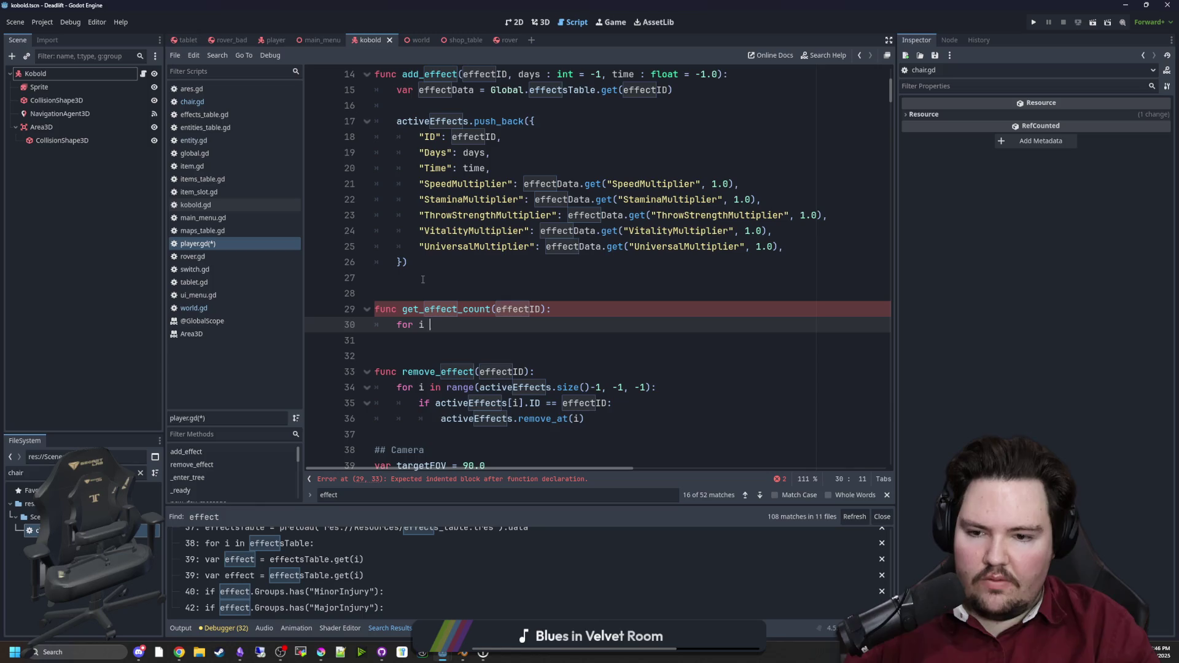
pyautogui.write('in range(activeEffec')
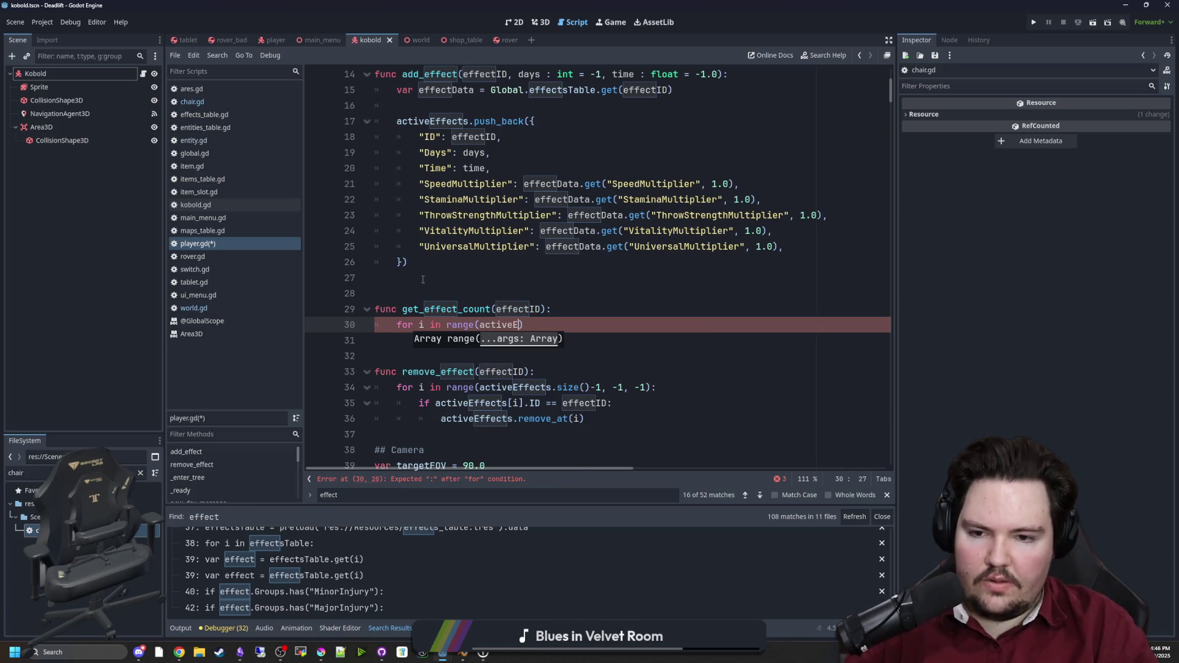
pyautogui.write('ts.size()')
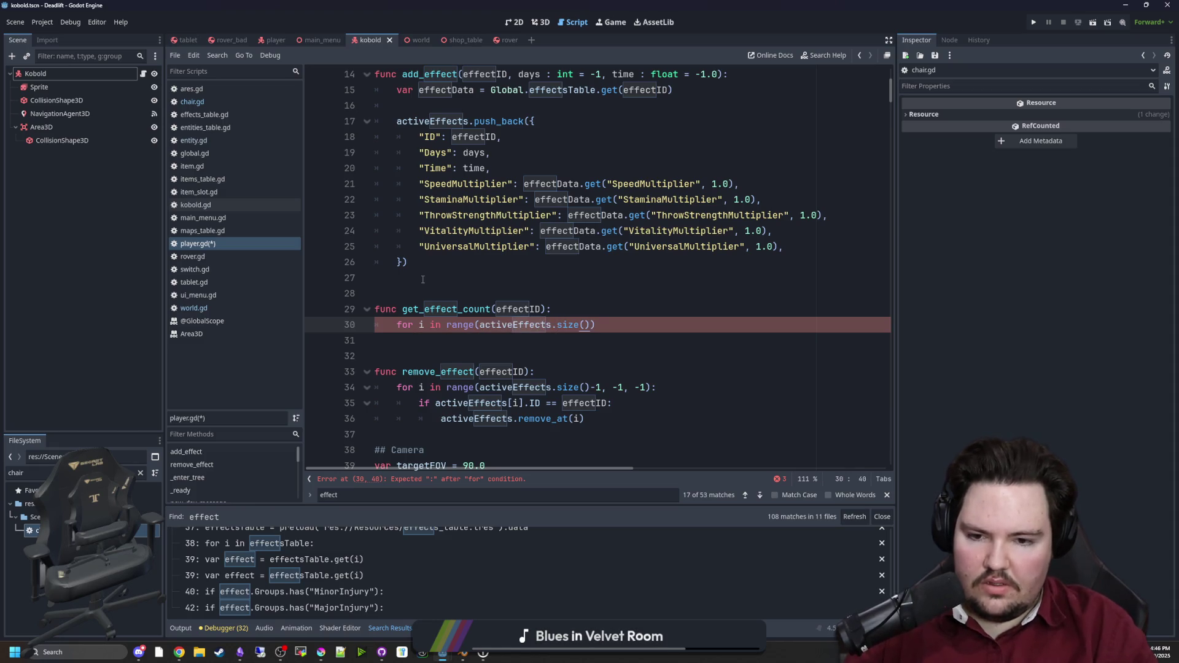
pyautogui.write('-1, -1, -')
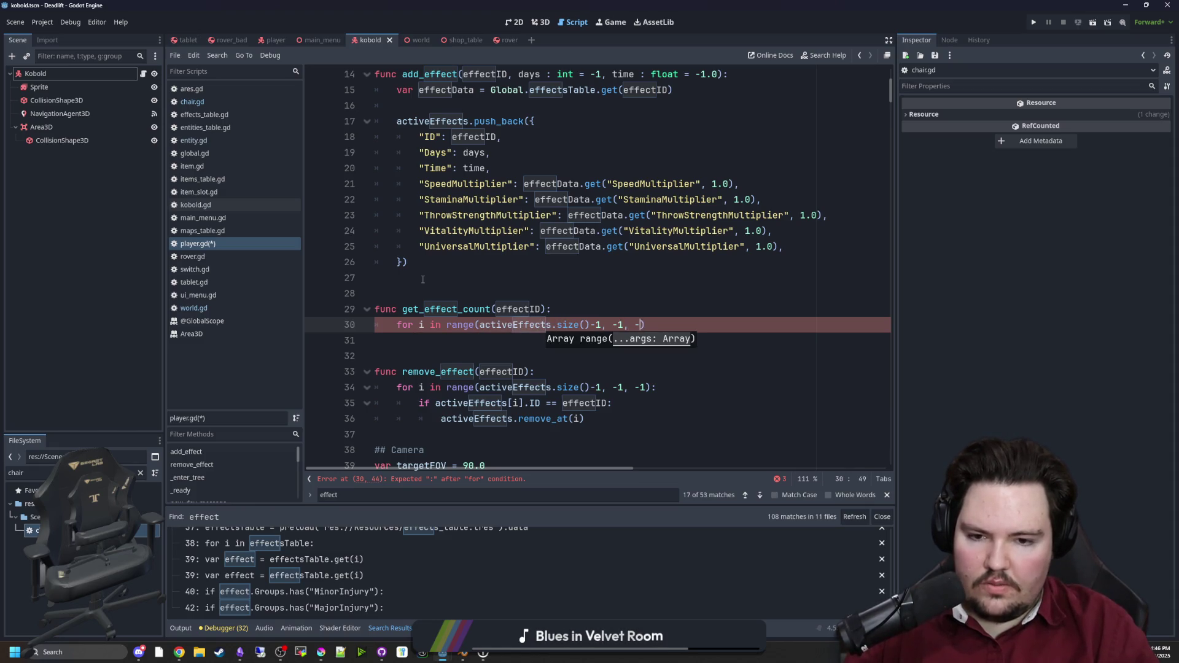
pyautogui.write('1):')
pyautogui.press('Return')
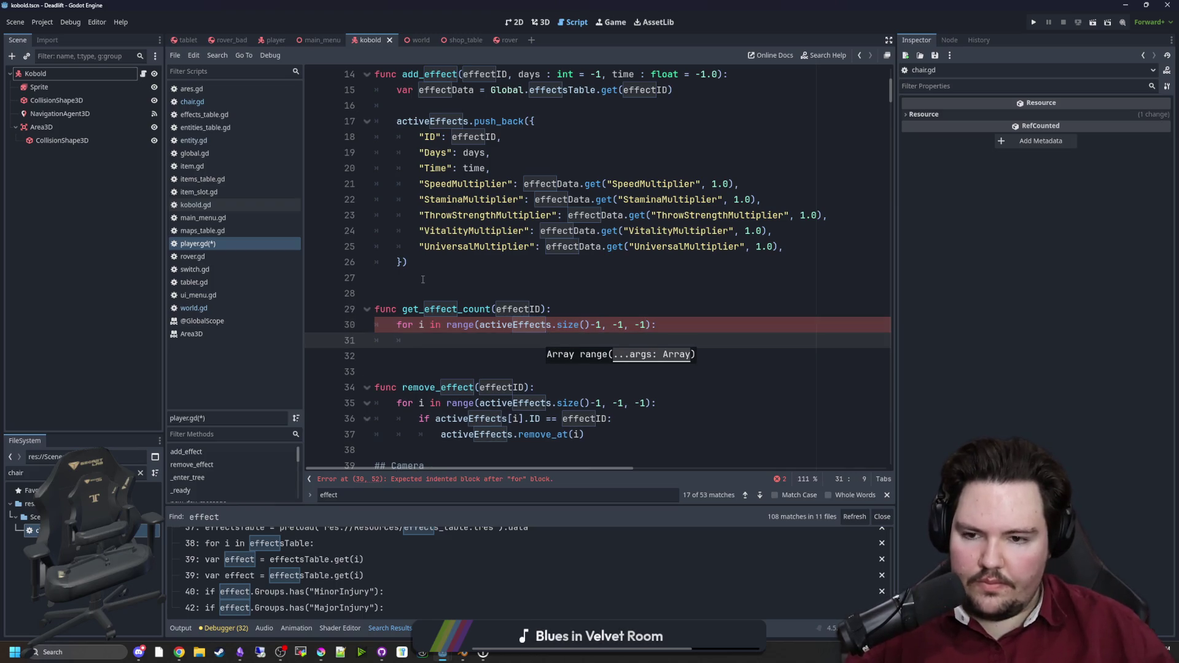
pyautogui.click(571, 305)
pyautogui.press('Return')
pyautogui.write('var count = 0')
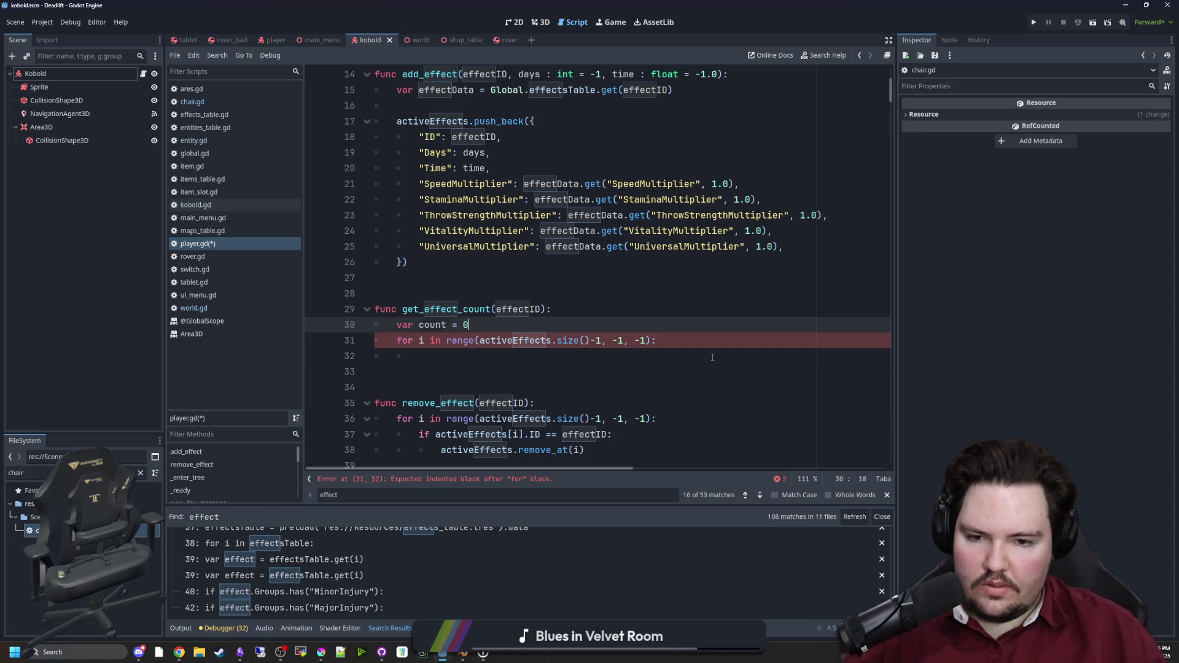
pyautogui.click(669, 342)
pyautogui.press('Return')
pyautogui.press('Return')
pyautogui.press('BackSpace')
pyautogui.write('return count')
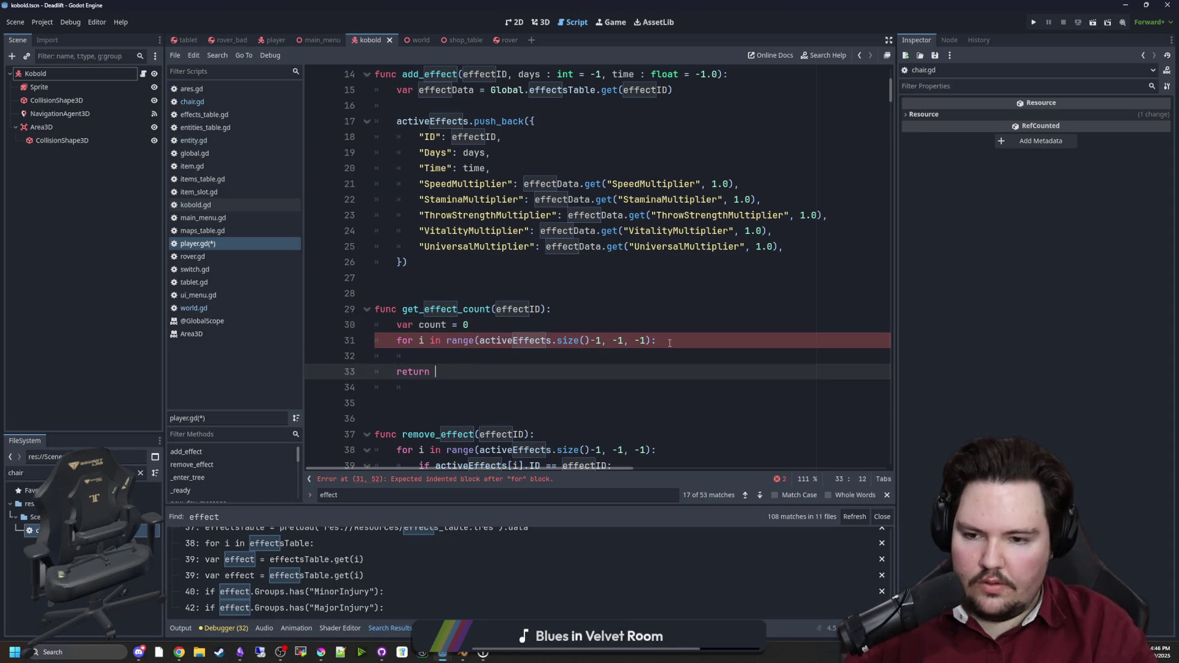
pyautogui.rightClick(669, 341)
pyautogui.press('Escape')
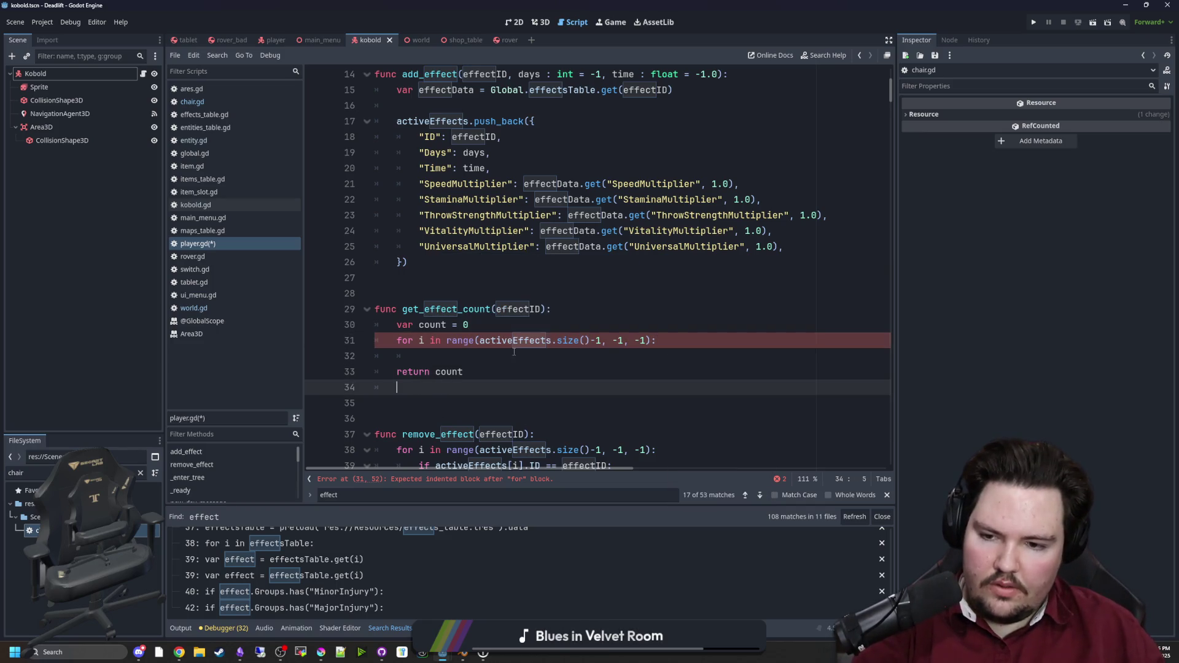
# Step: Give get_effect_count an -> int return type and increment count when an effect's ID matches effectID
pyautogui.click(549, 309)
pyautogui.write('->')
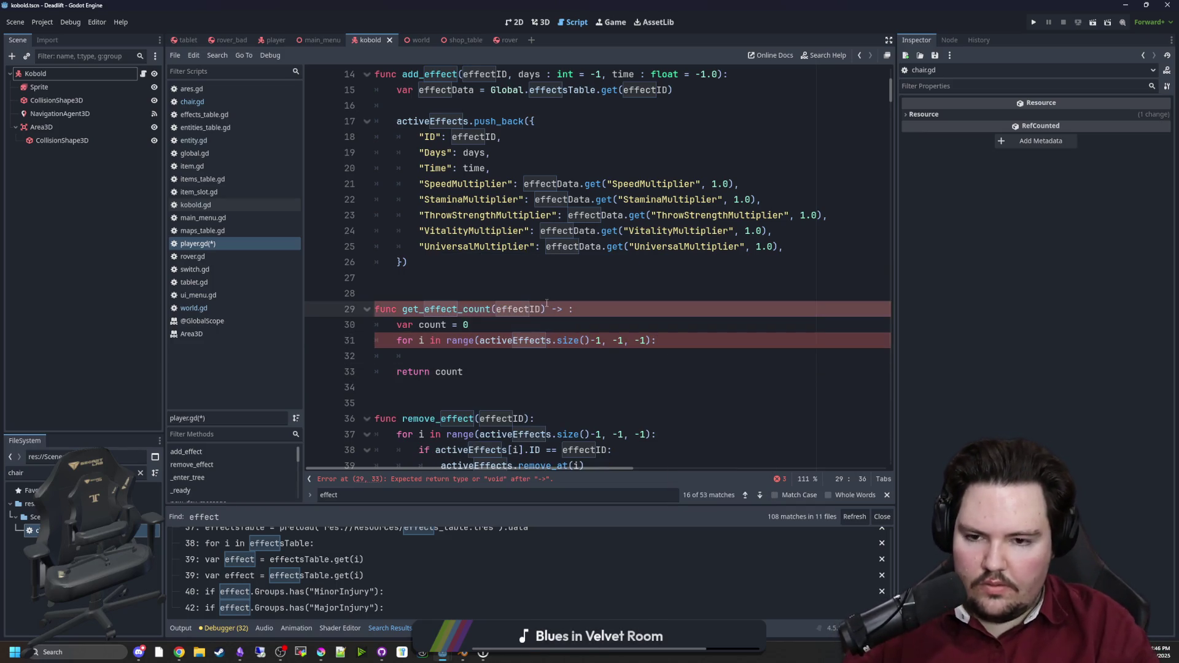
pyautogui.press('Escape')
pyautogui.press('Down')
pyautogui.press('Down')
pyautogui.press('Down')
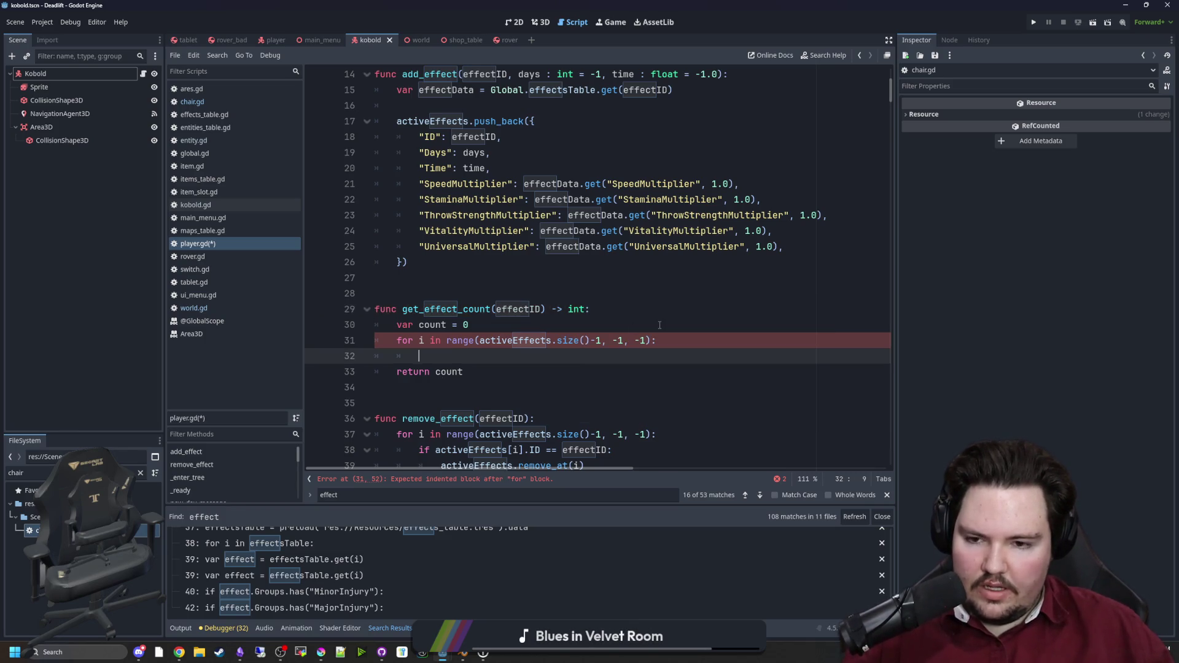
pyautogui.write('if activeEffects[i')
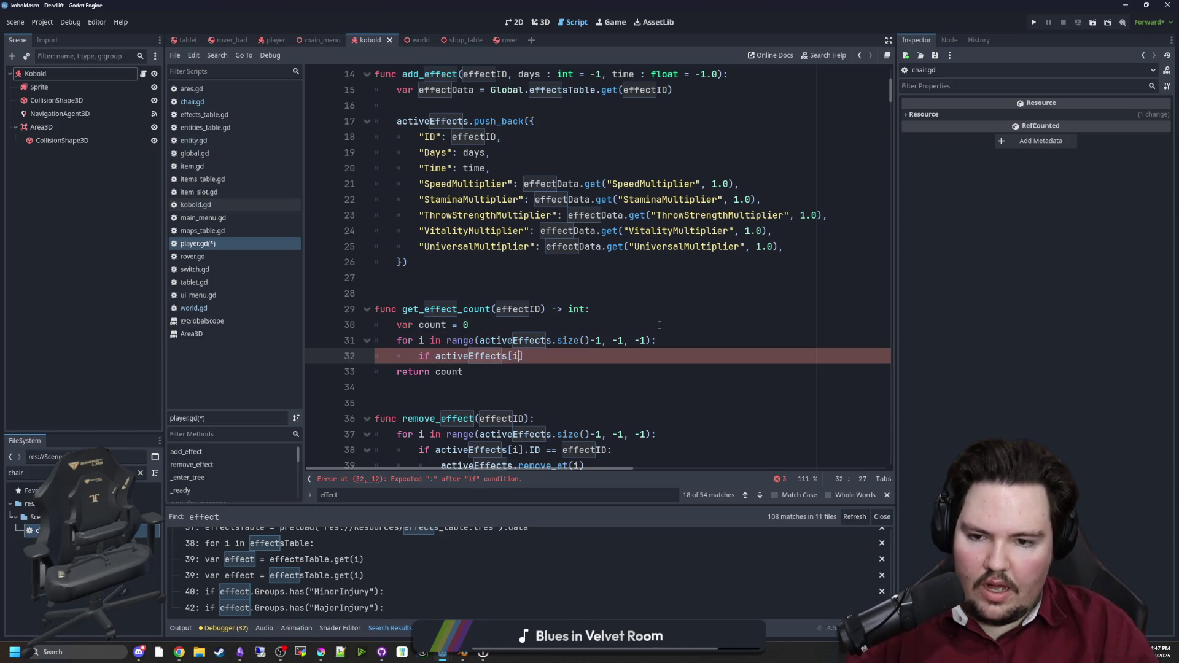
pyautogui.write('].ID ')
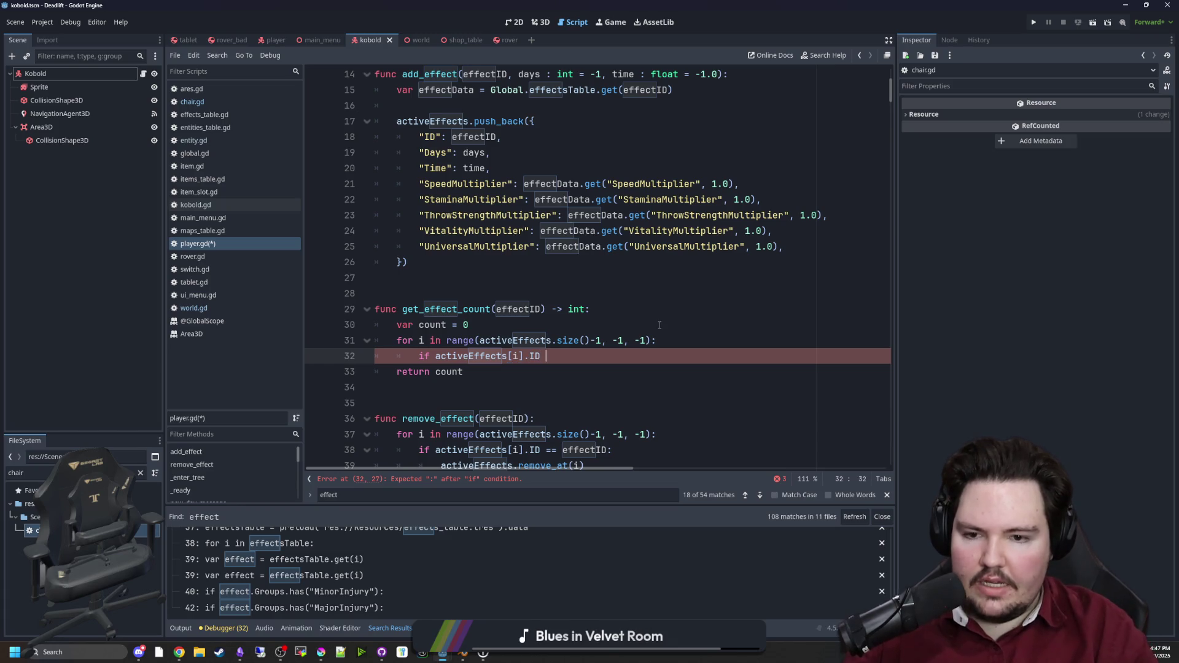
pyautogui.write('== effect')
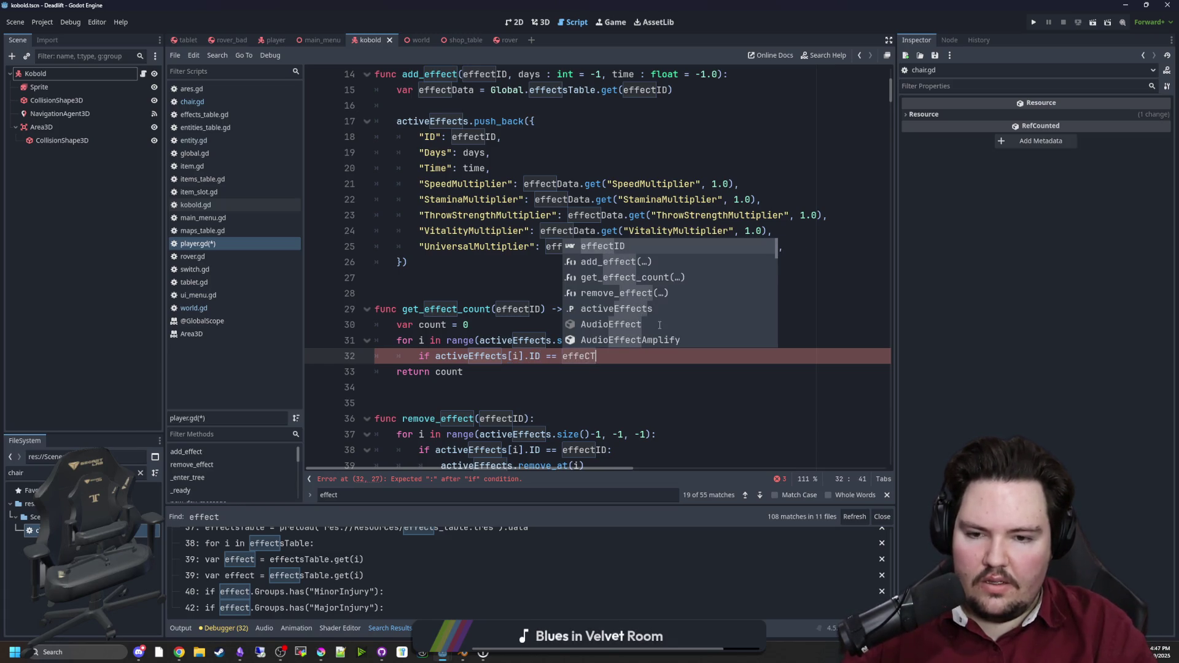
pyautogui.press('Return')
pyautogui.write(':')
pyautogui.press('Return')
pyautogui.write('count += 1')
# Step: Uncomment the if in new_day_message and paste get_effect_count after it
pyautogui.click(461, 294)
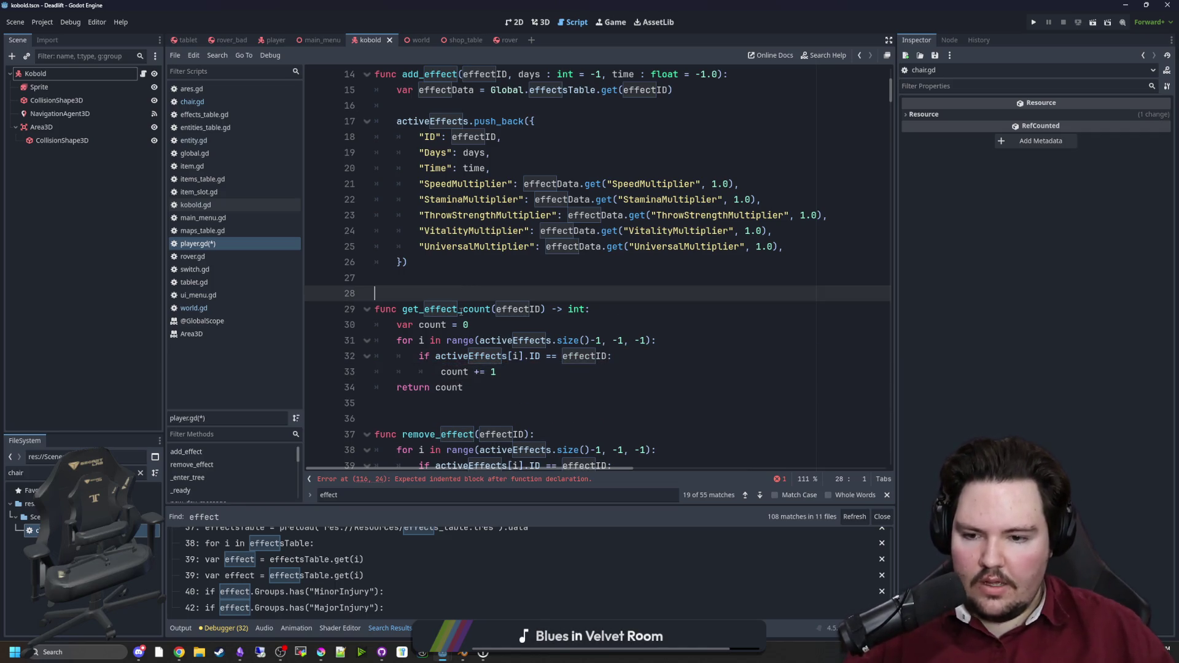
pyautogui.press('Up')
pyautogui.moveTo(496, 302)
pyautogui.mouseDown()
pyautogui.moveTo(464, 325)
pyautogui.moveTo(404, 312)
pyautogui.moveTo(423, 278)
pyautogui.moveTo(404, 278)
pyautogui.mouseUp()
pyautogui.click(446, 283)
pyautogui.click(546, 479)
pyautogui.press('Left')
pyautogui.press('BackSpace')
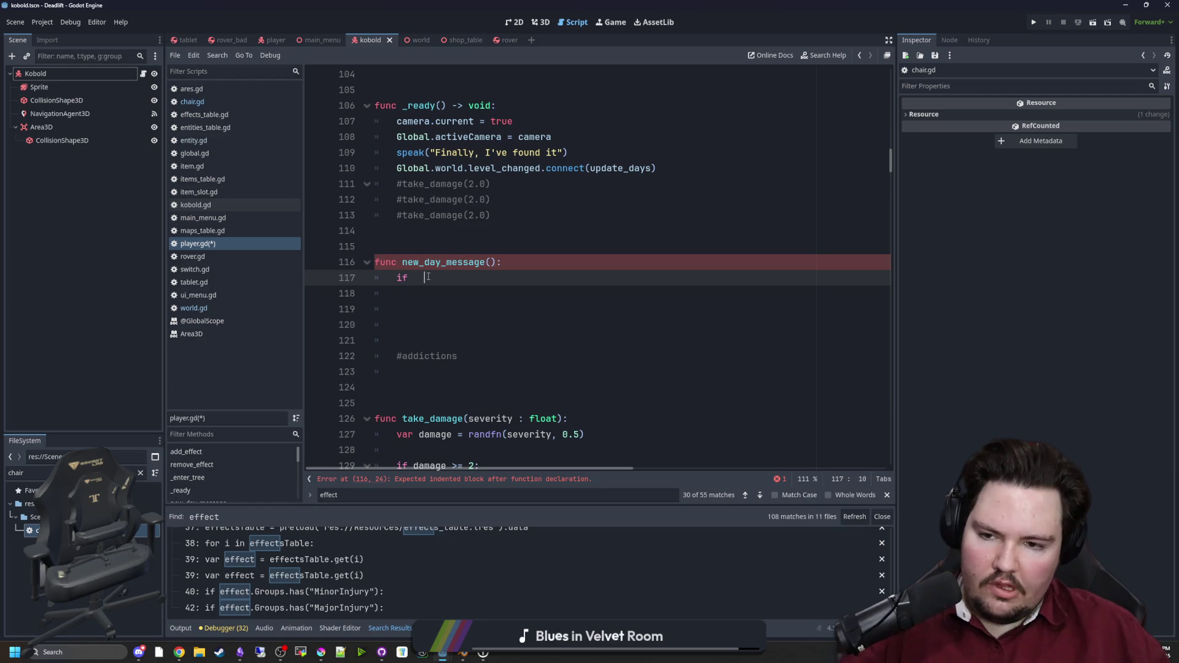
pyautogui.press('End')
pyautogui.write('get_effect_count(')
# Step: Start the get_effect_count argument in new_day_message with the hunger effect ID
pyautogui.write('(')
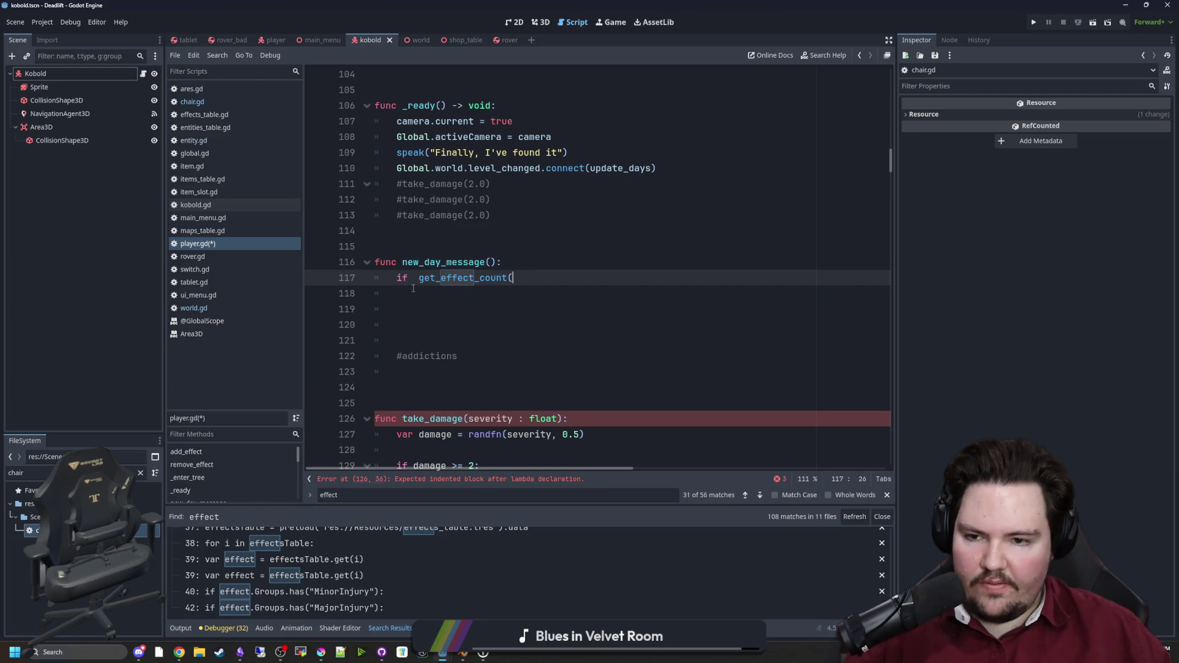
pyautogui.press('Delete')
pyautogui.write('"st')
pyautogui.write('m')
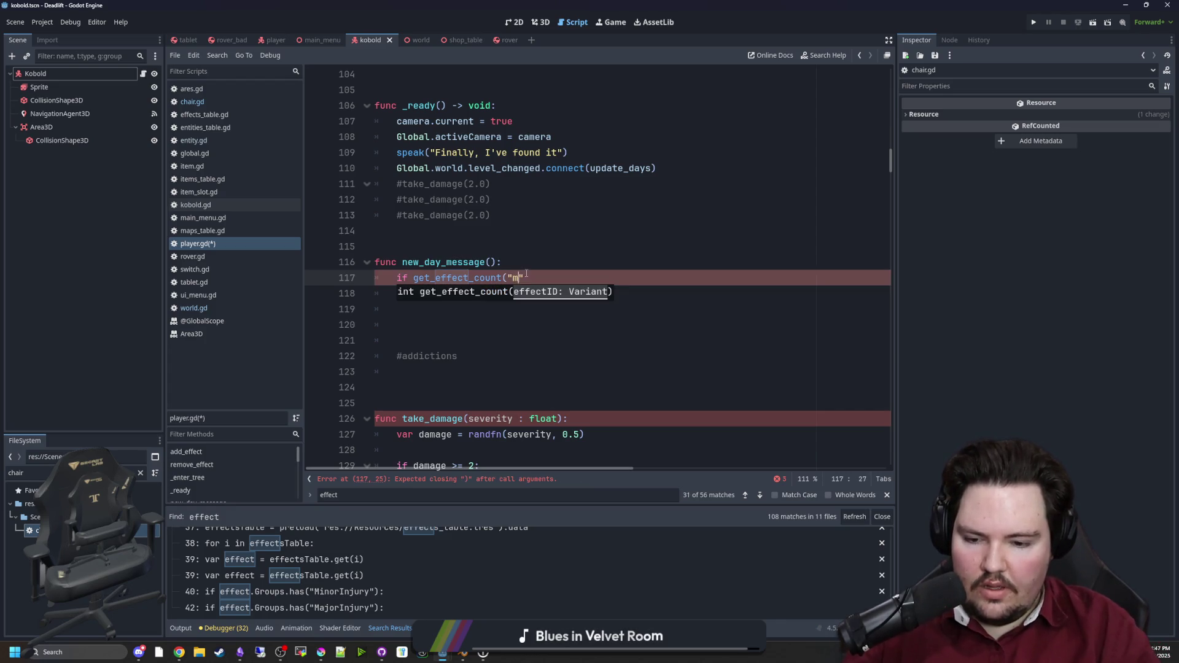
pyautogui.write('t.st')
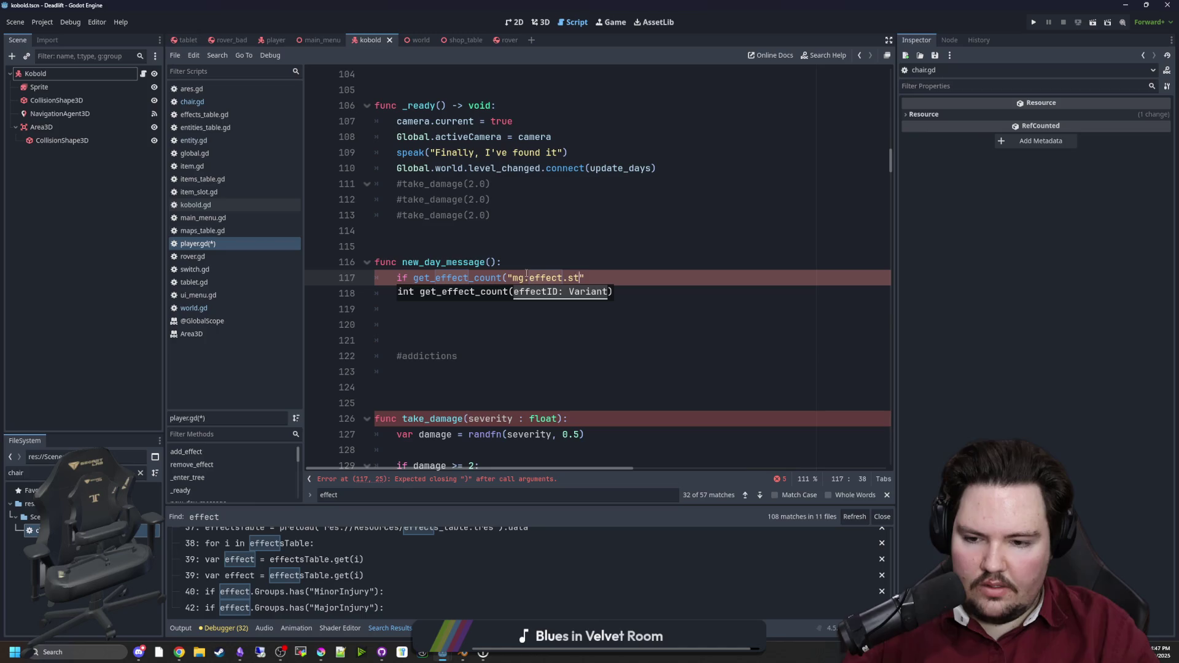
pyautogui.write('ationm')
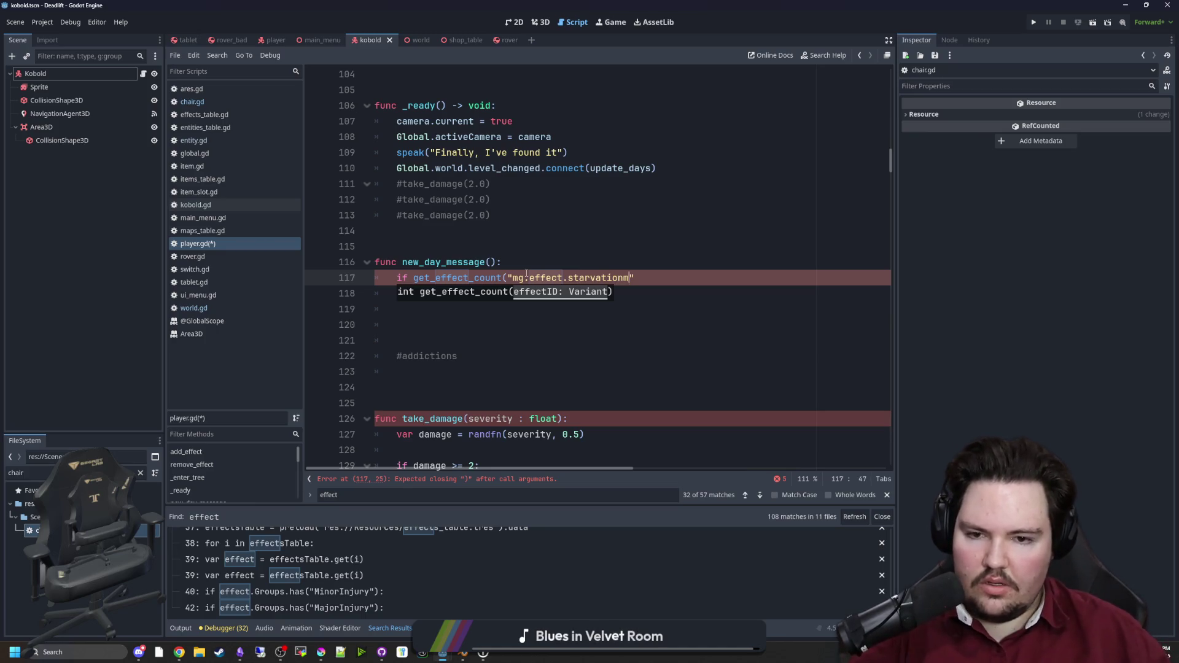
pyautogui.press('BackSpace')
pyautogui.press('BackSpace')
pyautogui.press('BackSpace')
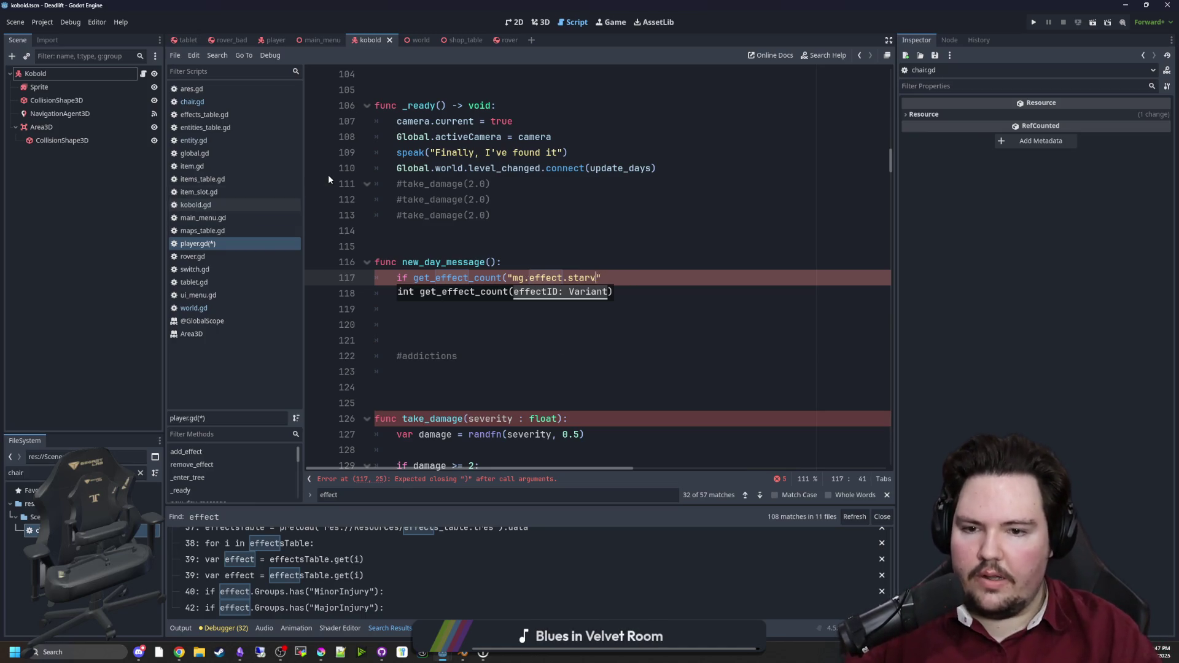
pyautogui.write('hunger')
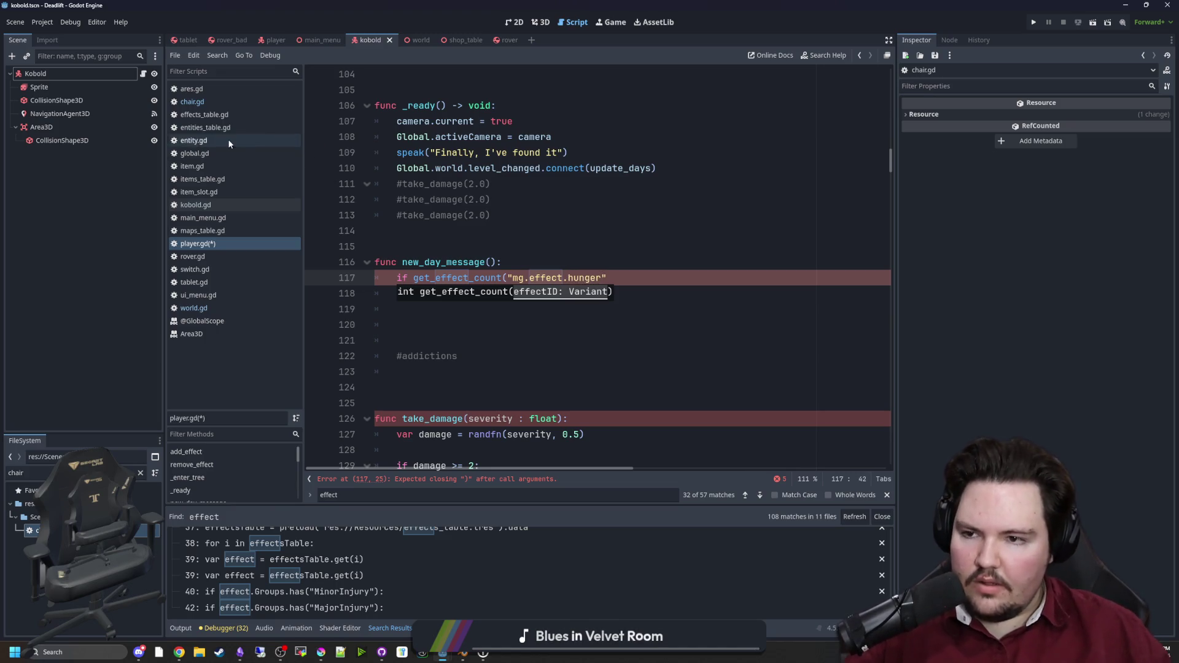
# Step: Check the hunger and thirst IDs in effects_table.gd, then close the condition with ") > 1" in player.gd
pyautogui.click(222, 116)
pyautogui.hotkey('ctrl', 'f')
pyautogui.write('hunger')
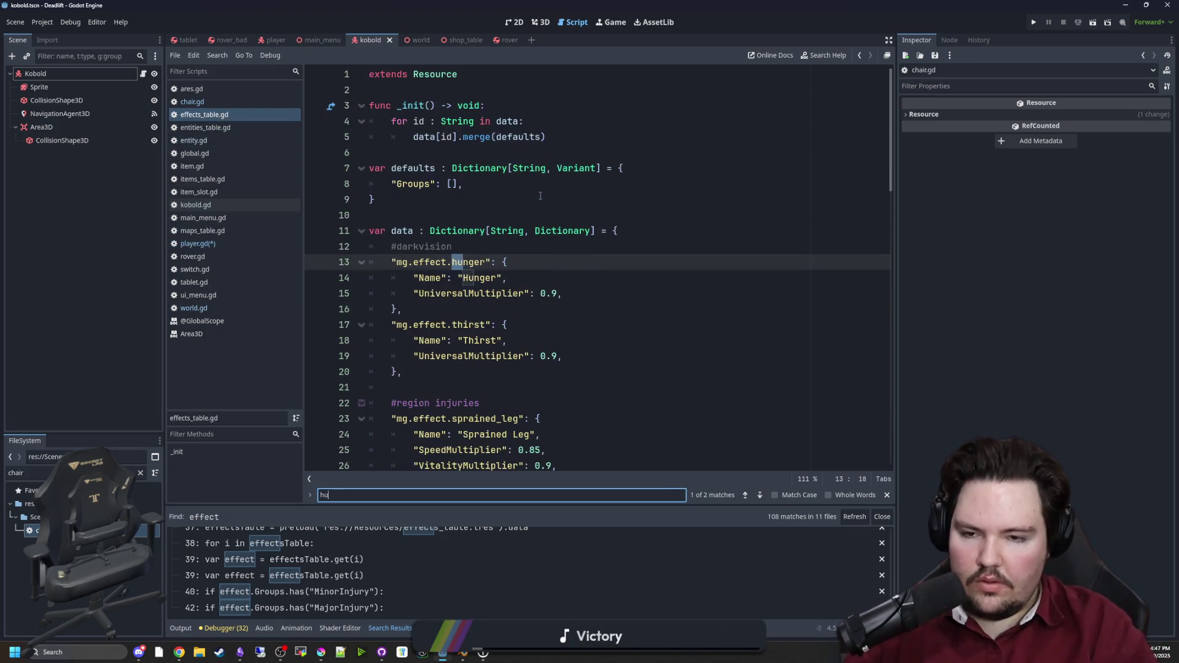
pyautogui.doubleClick(469, 324)
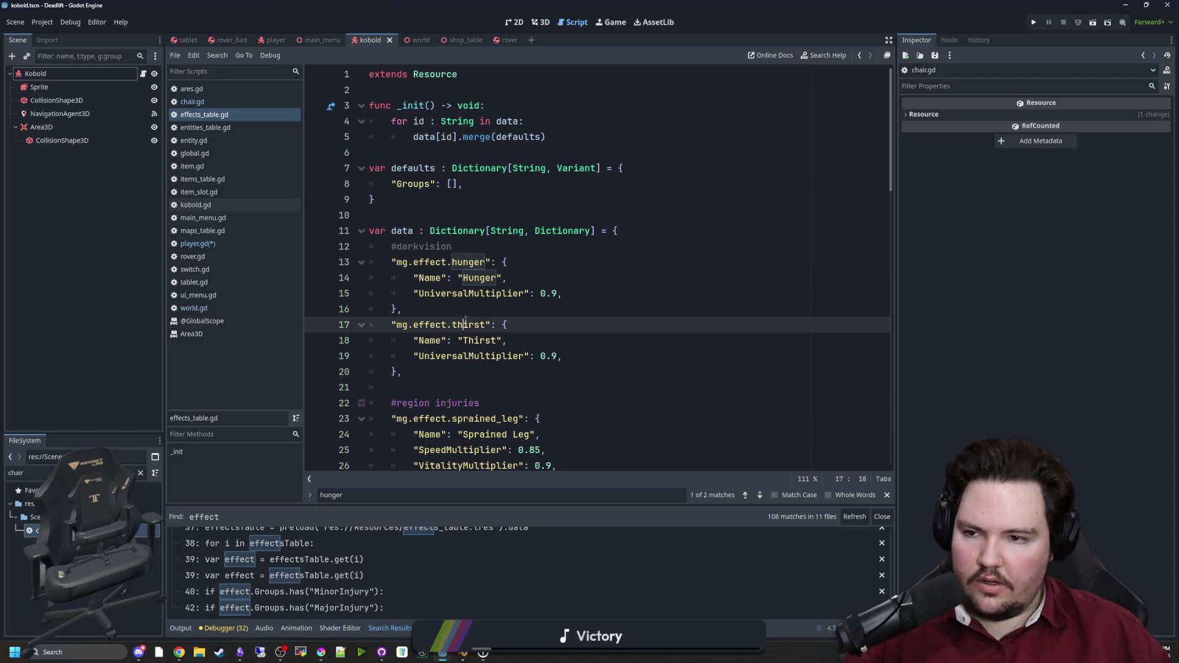
pyautogui.click(197, 244)
pyautogui.write('") > ')
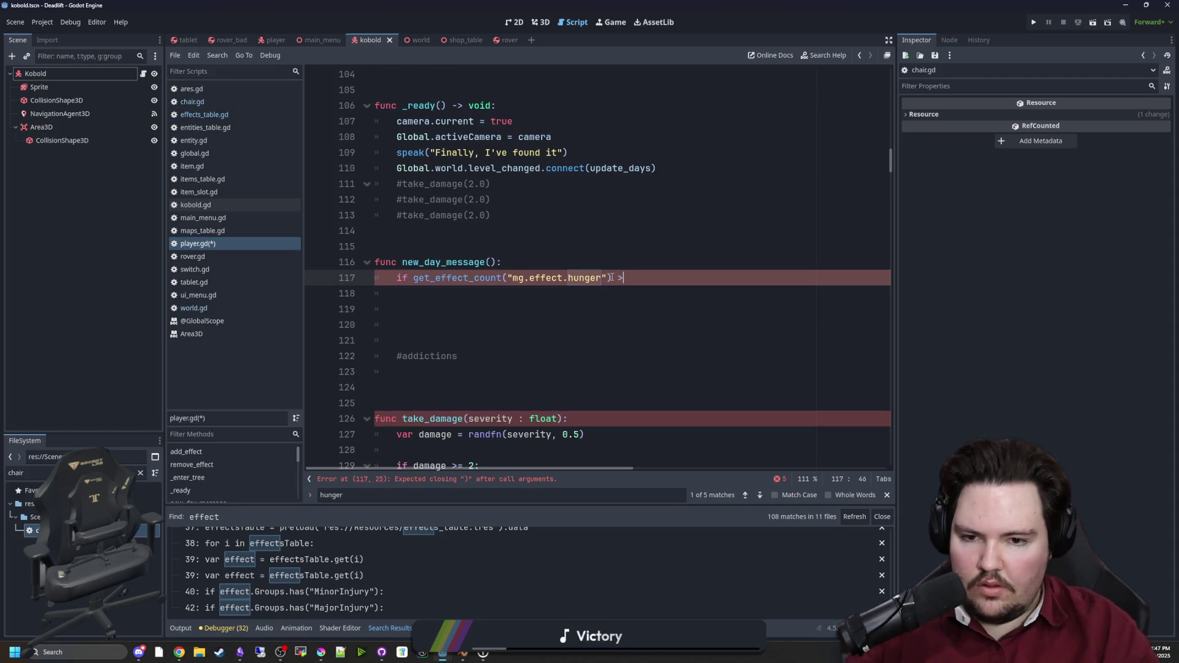
pyautogui.write('1')
# Step: End the hunger check with > 1: and have it speak "Im so hungry, I feel weak."
pyautogui.press('BackSpace')
pyautogui.press('BackSpace')
pyautogui.press('BackSpace')
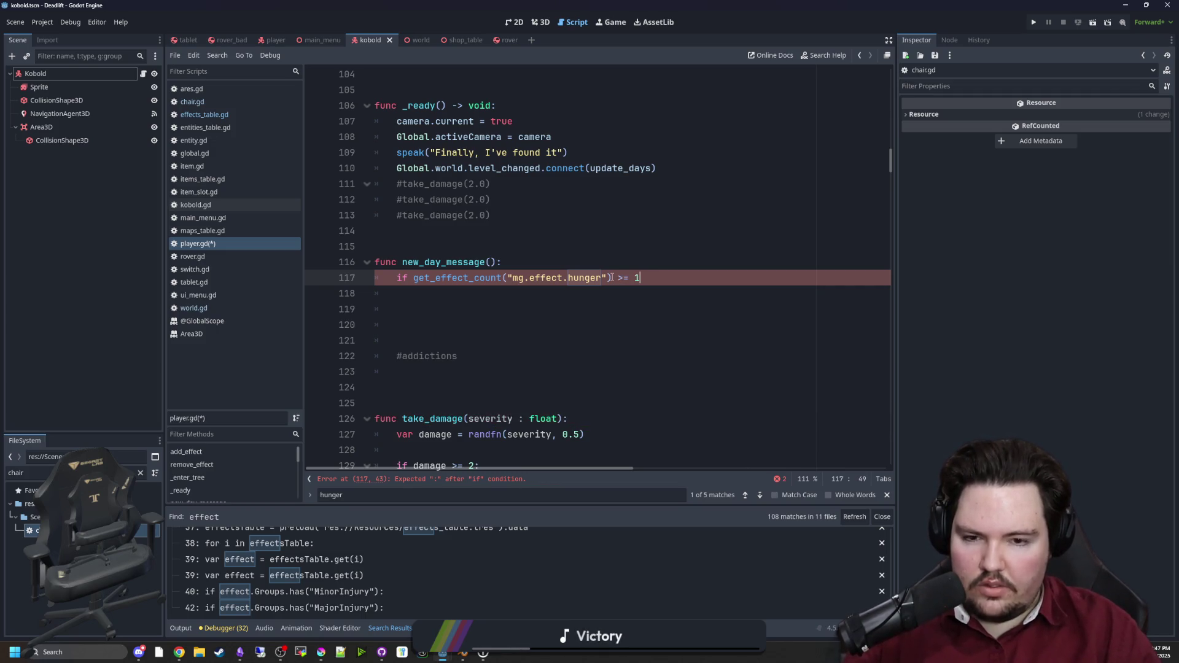
pyautogui.write(':')
pyautogui.press('Return')
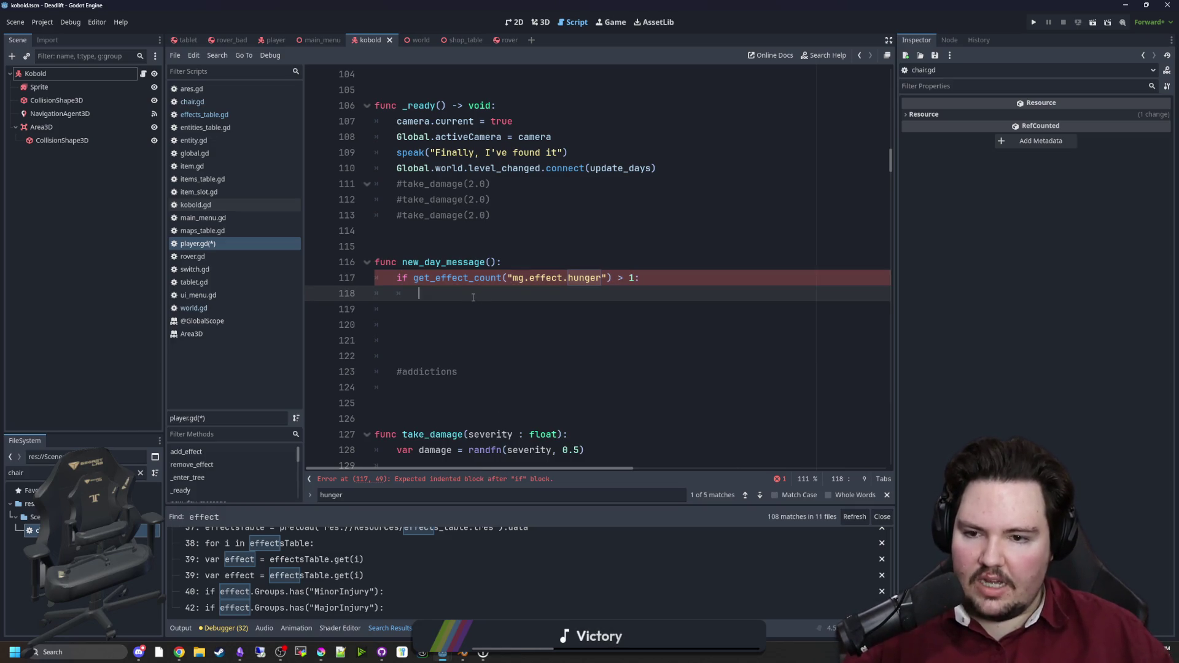
pyautogui.write('speak')
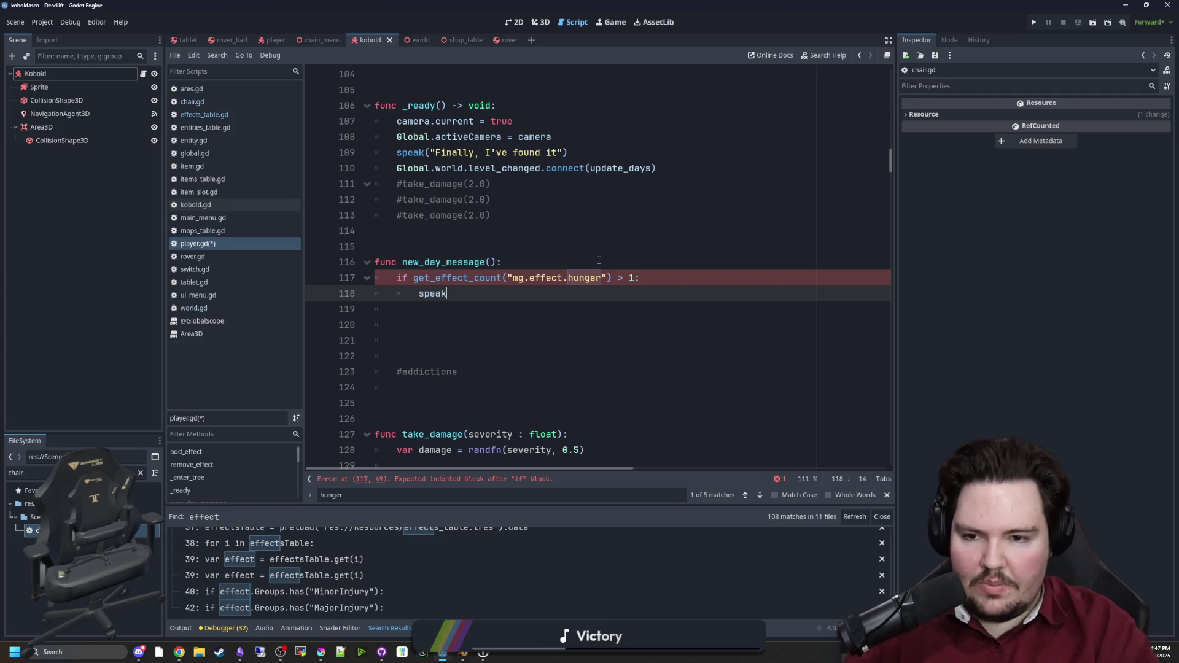
pyautogui.write('("')
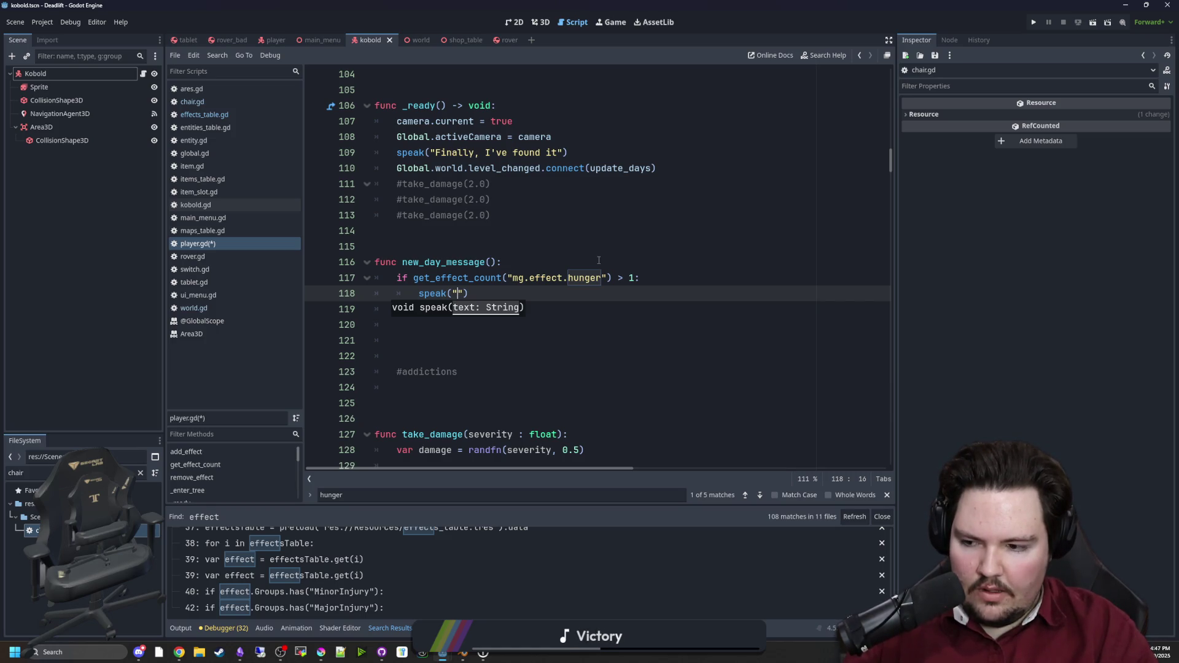
pyautogui.write('so hungry, I fe')
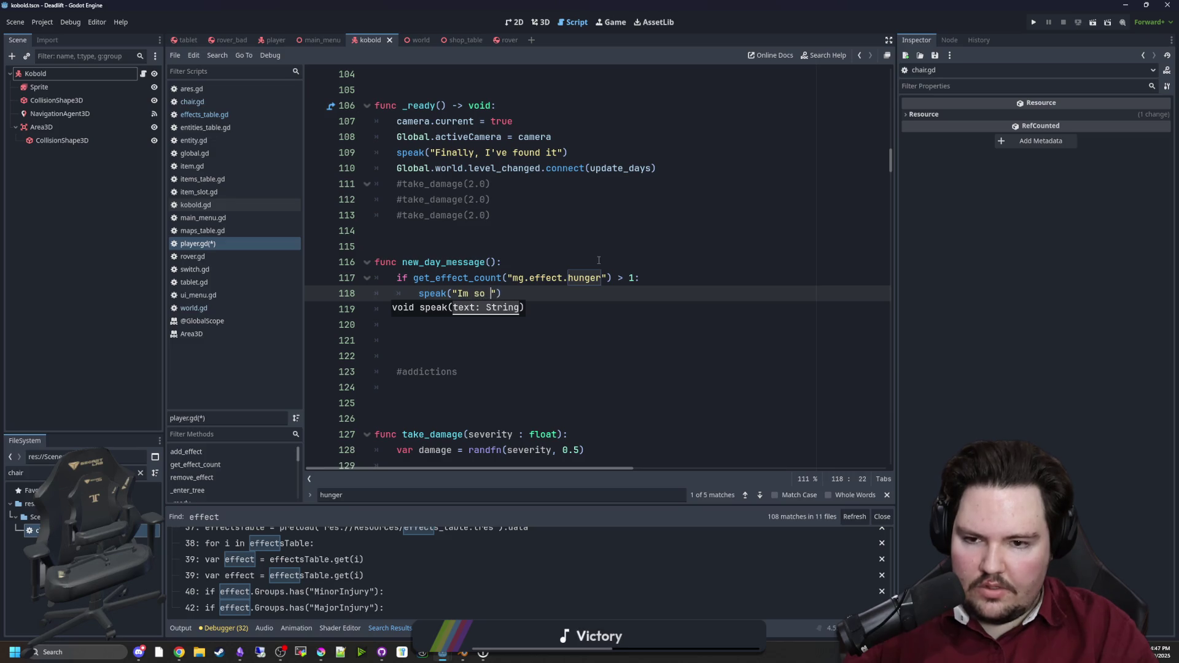
pyautogui.write('el weak.')
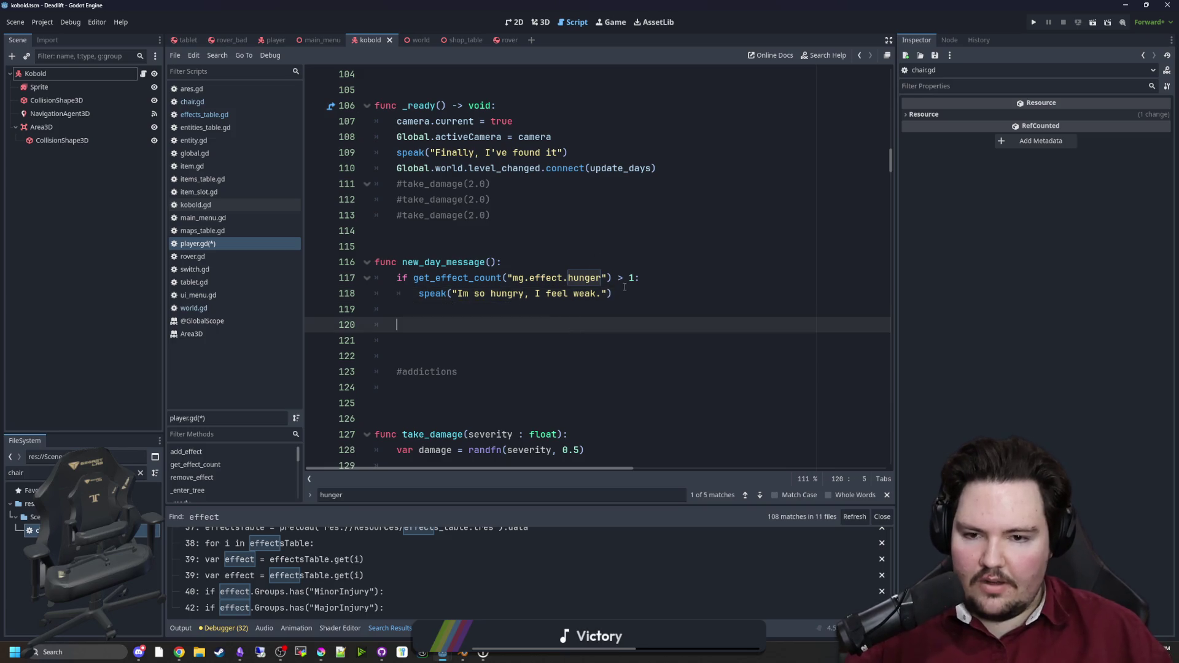
# Step: Select the hungry speak line and hunger condition to reuse for an elif below
pyautogui.moveTo(612, 294); pyautogui.dragTo(408, 291)
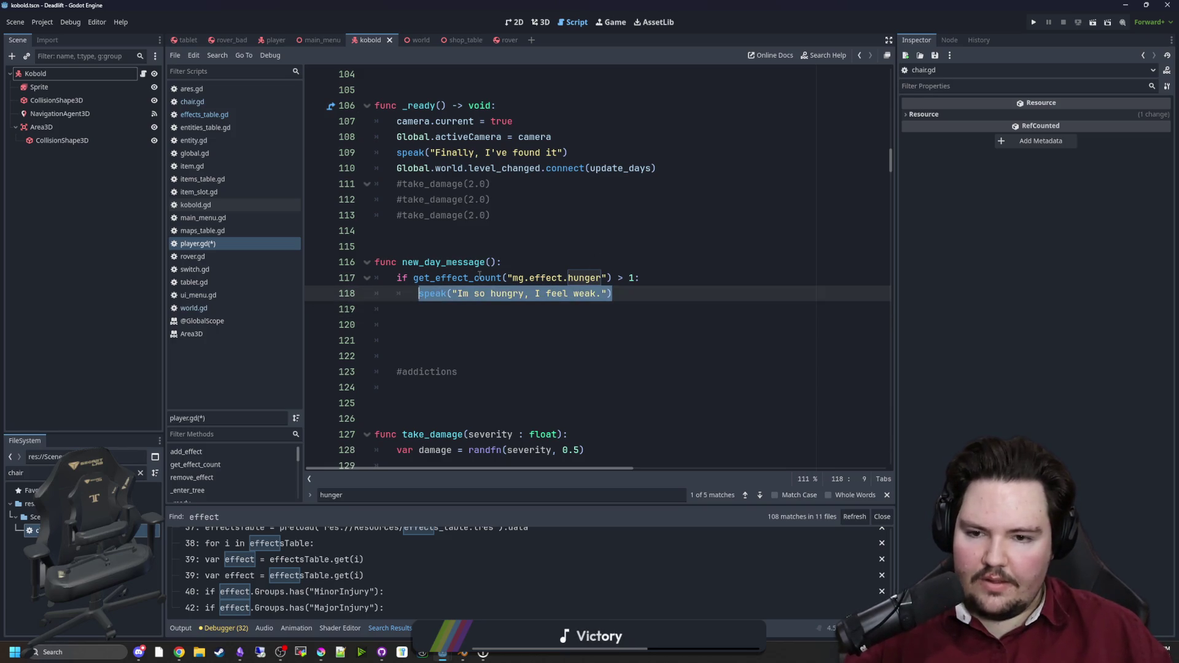
pyautogui.click(428, 310)
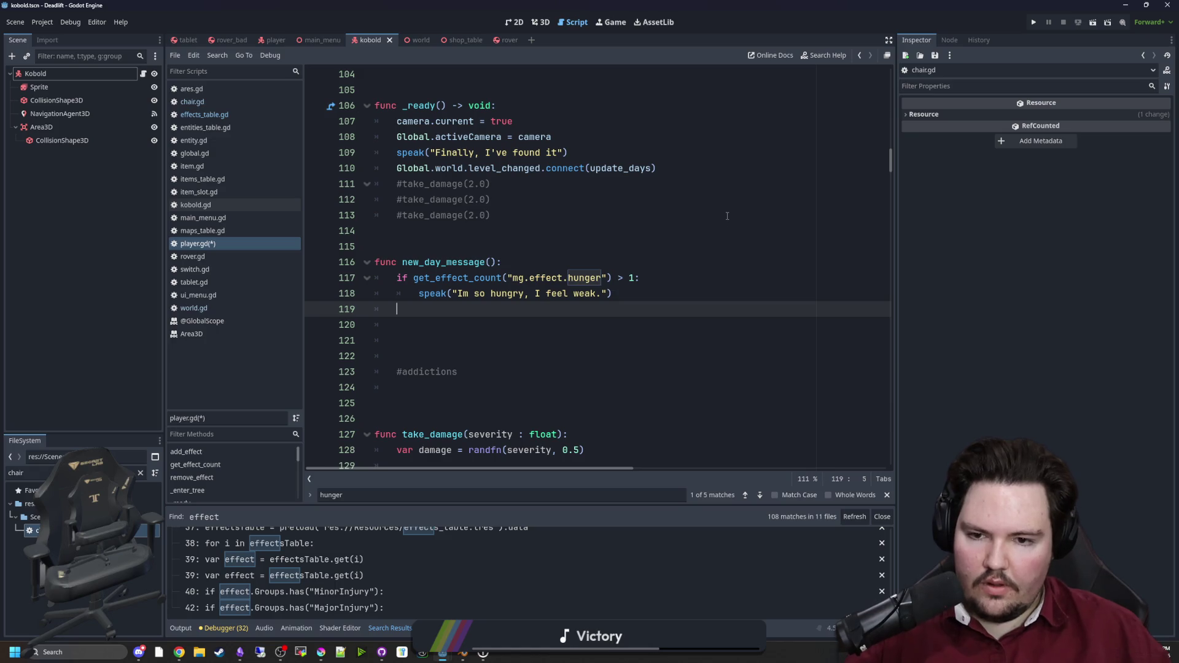
pyautogui.moveTo(649, 284); pyautogui.dragTo(413, 278)
pyautogui.hotkey('ctrl', 'c')
pyautogui.click(422, 315)
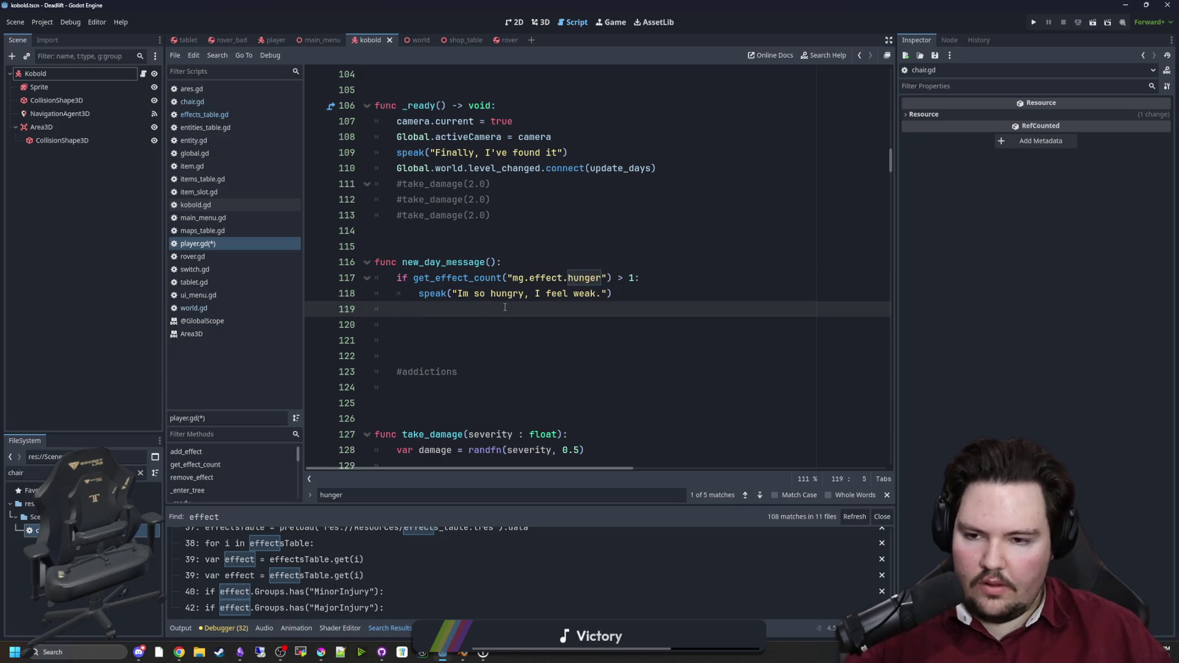
# Step: Add an elif that reuses the hunger condition to check mg.effect.thirst > 1
pyautogui.write('elif')
pyautogui.hotkey('ctrl', 'v')
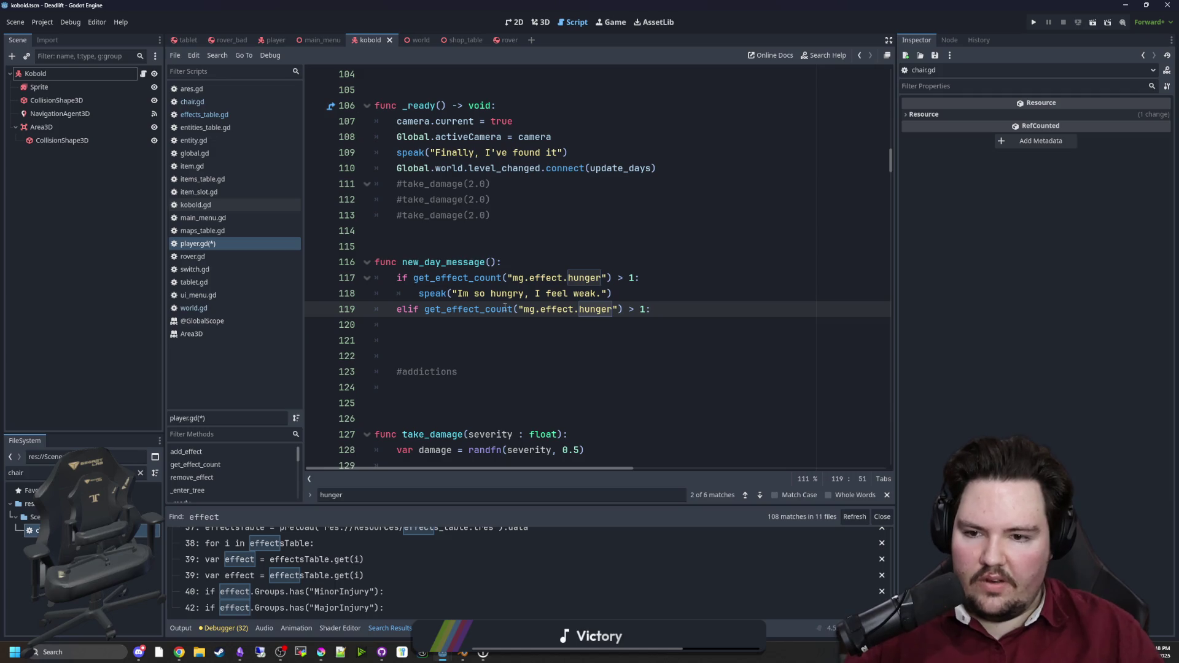
pyautogui.press('Left')
pyautogui.press('Left')
pyautogui.press('Left')
pyautogui.press('BackSpace')
pyautogui.press('BackSpace')
pyautogui.press('BackSpace')
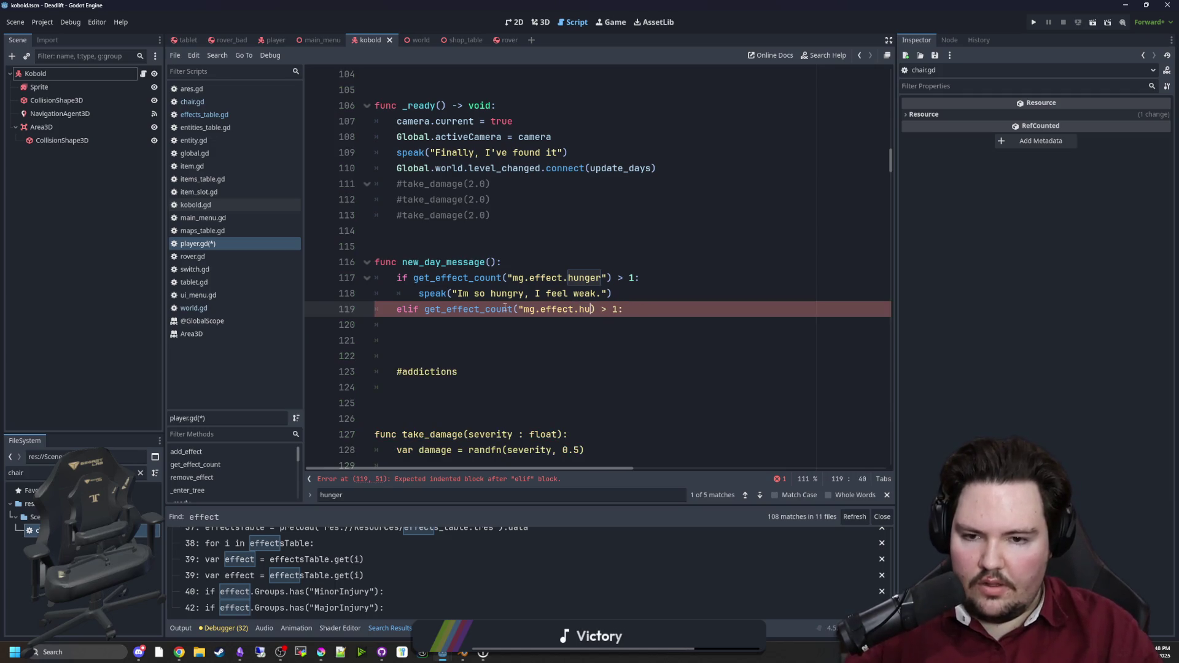
pyautogui.write('thirst"')
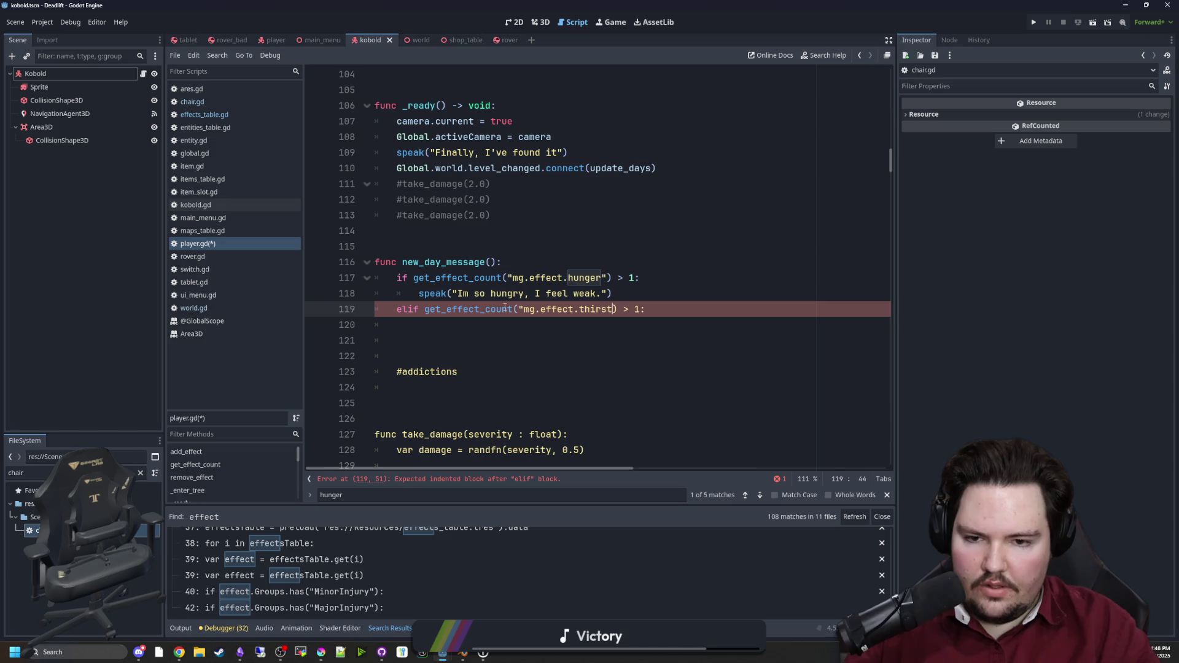
pyautogui.write(')')
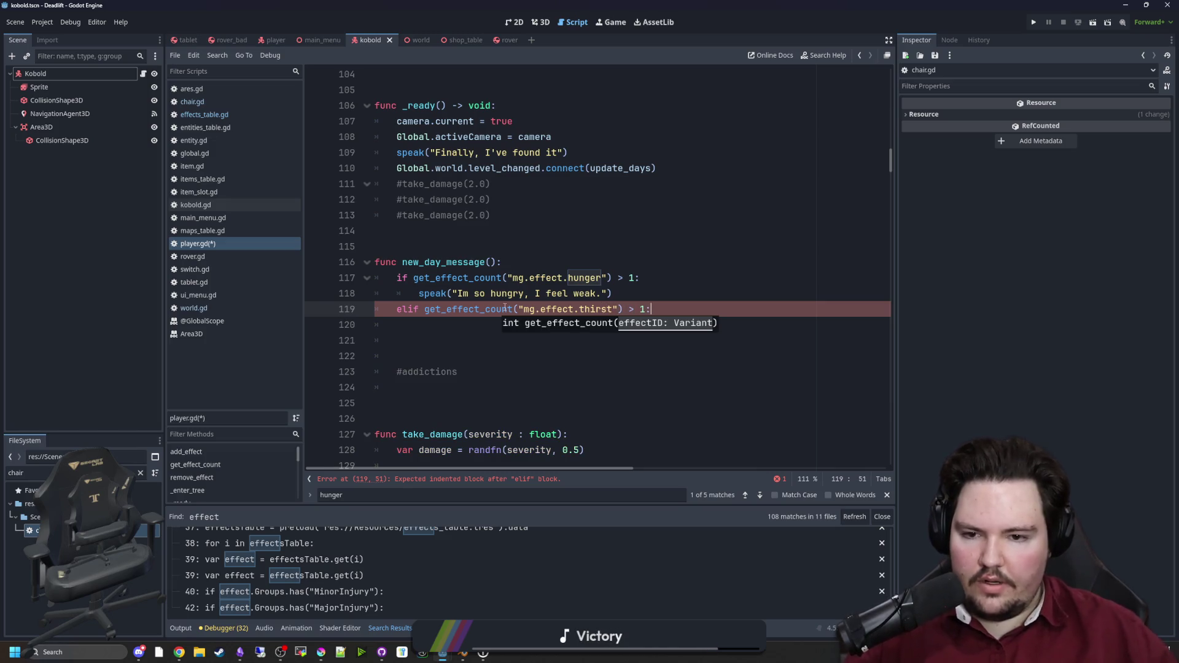
# Step: Under the elif, speak "Im so thirsty, I feel weak." based on the hungry line
pyautogui.moveTo(613, 293)
pyautogui.mouseDown()
pyautogui.moveTo(430, 279)
pyautogui.moveTo(411, 292)
pyautogui.mouseUp()
pyautogui.hotkey('ctrl', 'c')
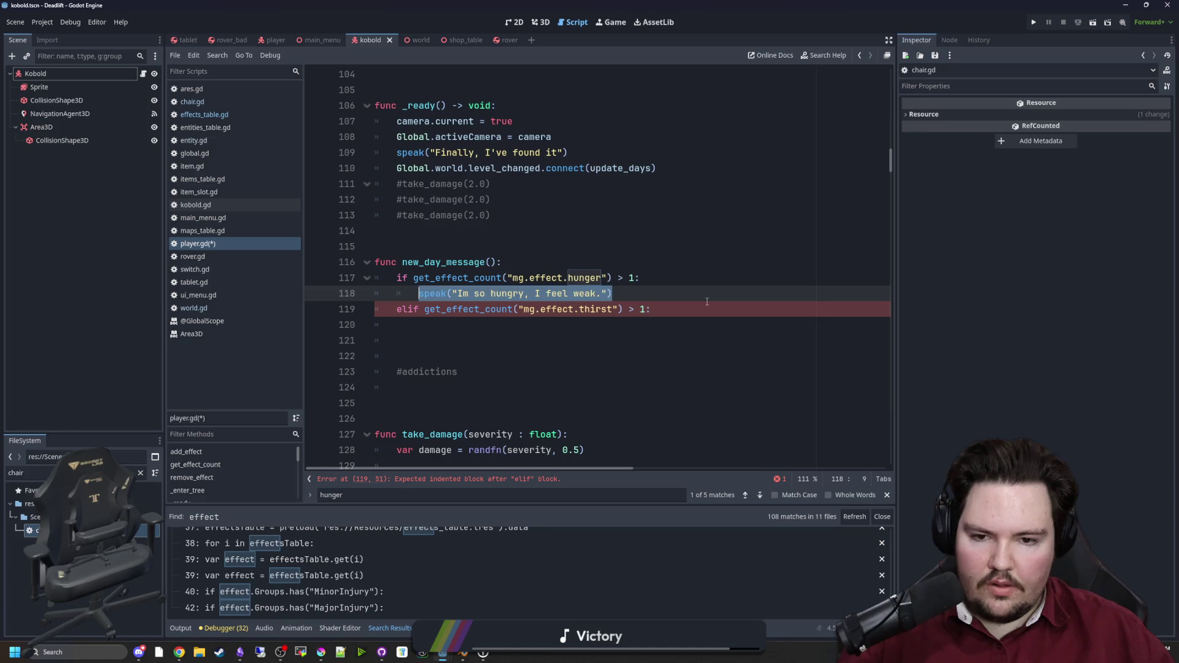
pyautogui.click(676, 310)
pyautogui.press('Return')
pyautogui.hotkey('ctrl', 'v')
pyautogui.press('Left')
pyautogui.press('Left')
pyautogui.press('Left')
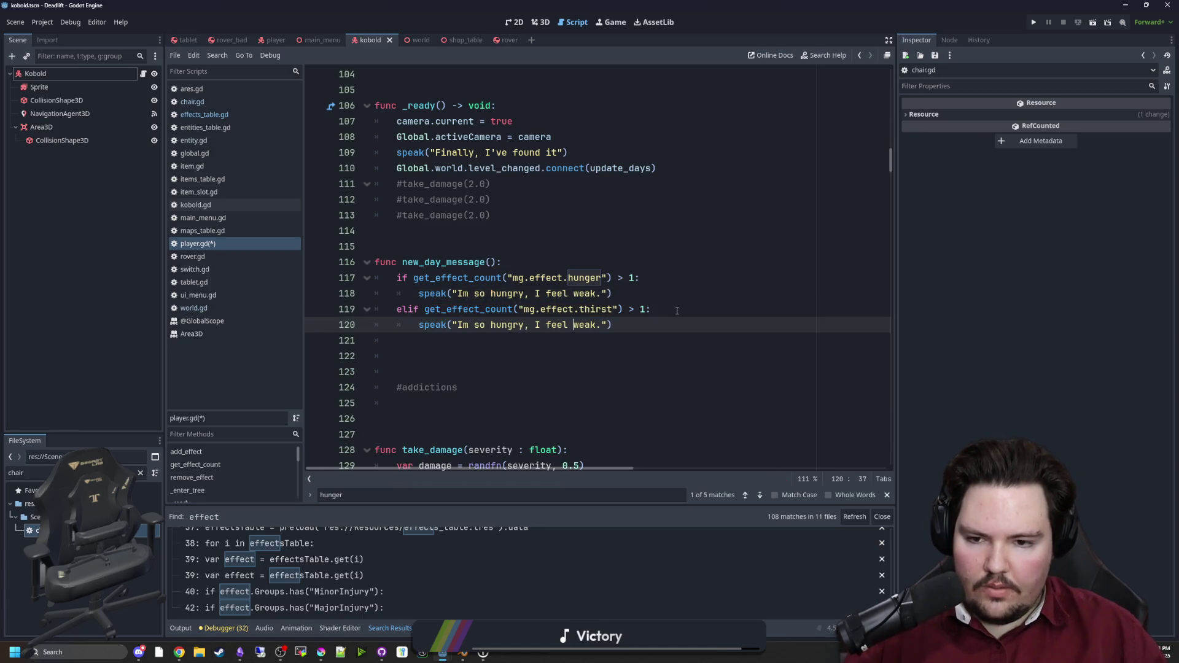
pyautogui.press('BackSpace')
pyautogui.press('BackSpace')
pyautogui.press('BackSpace')
pyautogui.write('thirsty')
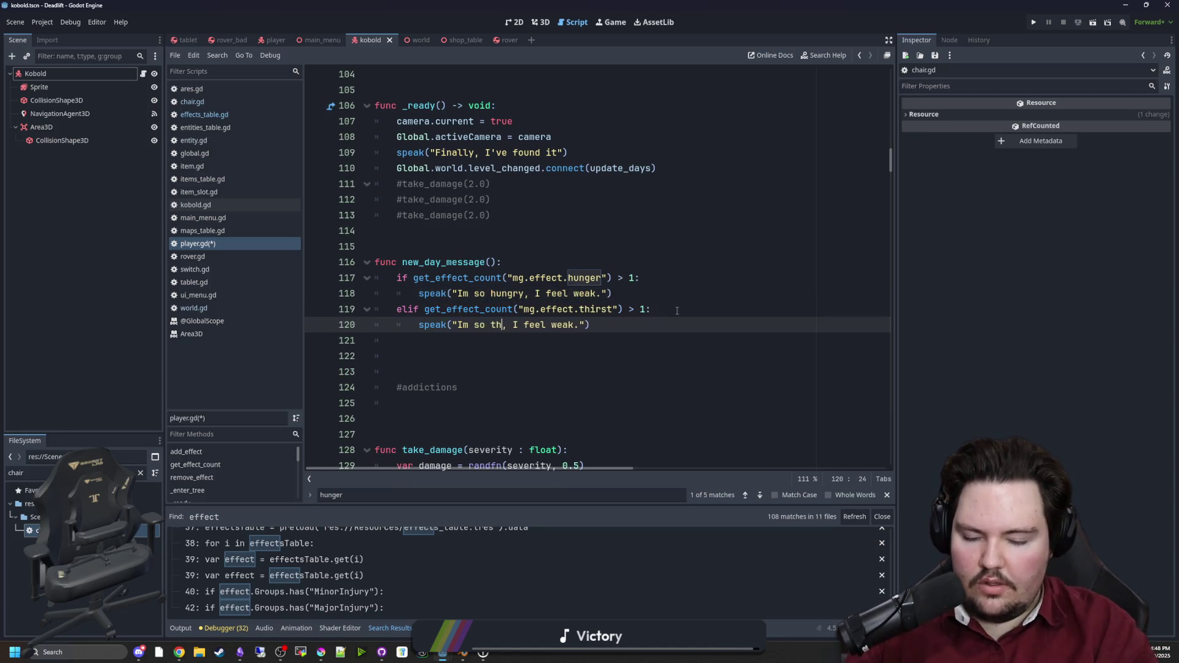
pyautogui.click(644, 328)
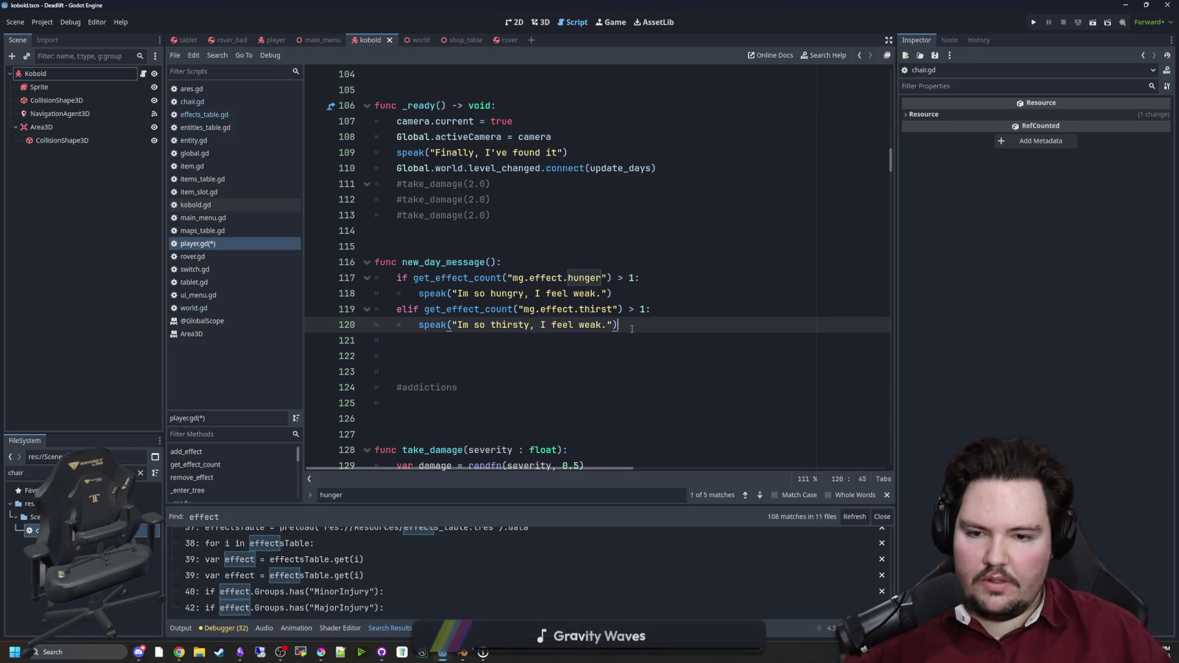
pyautogui.moveTo(644, 327)
pyautogui.mouseDown()
pyautogui.moveTo(430, 341)
pyautogui.moveTo(422, 325)
pyautogui.mouseUp()
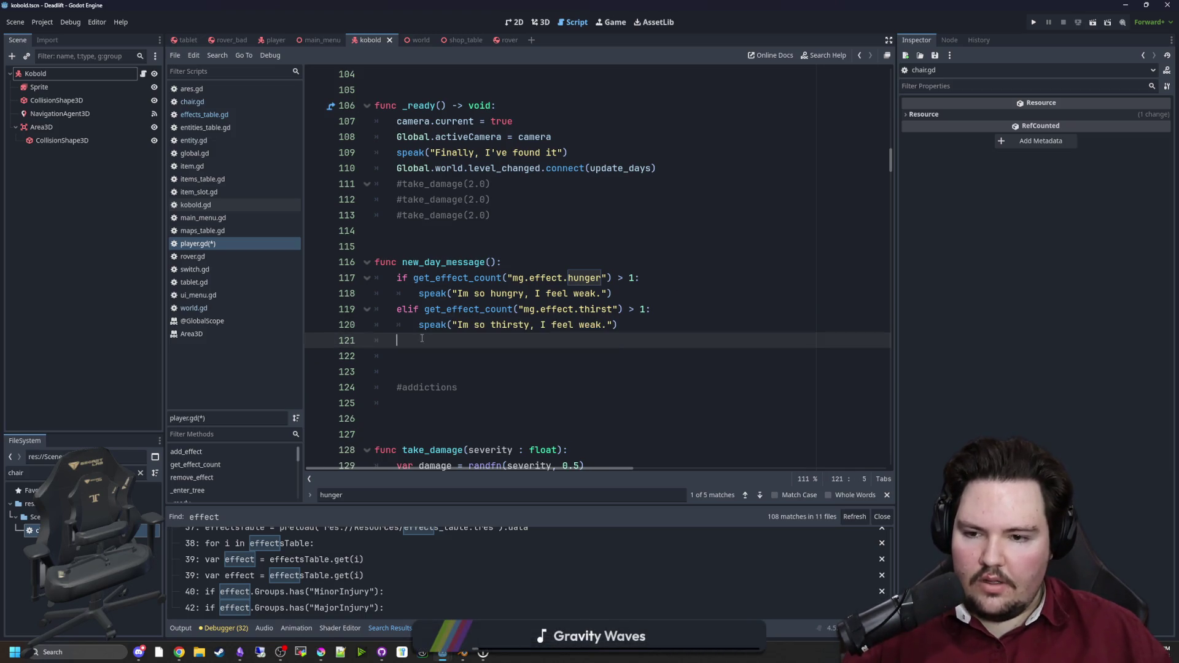
pyautogui.click(423, 349)
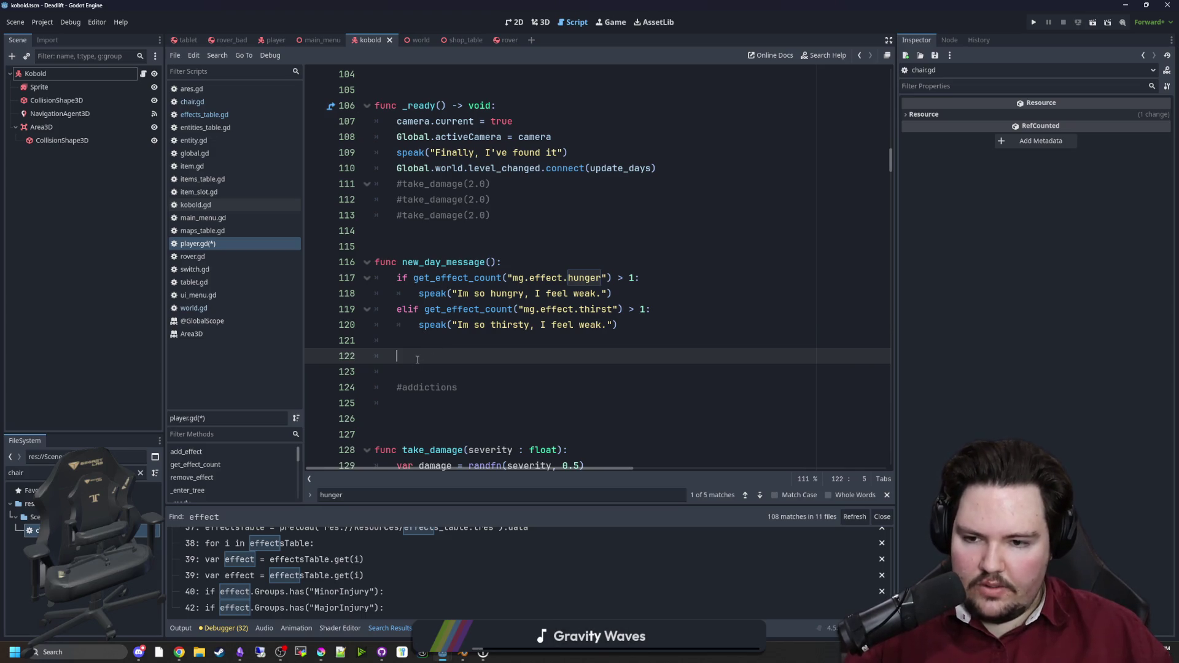
# Step: Add an addictions.size > 0 check that sets addictionID with addictions.pick_random()
pyautogui.write('for i in range(')
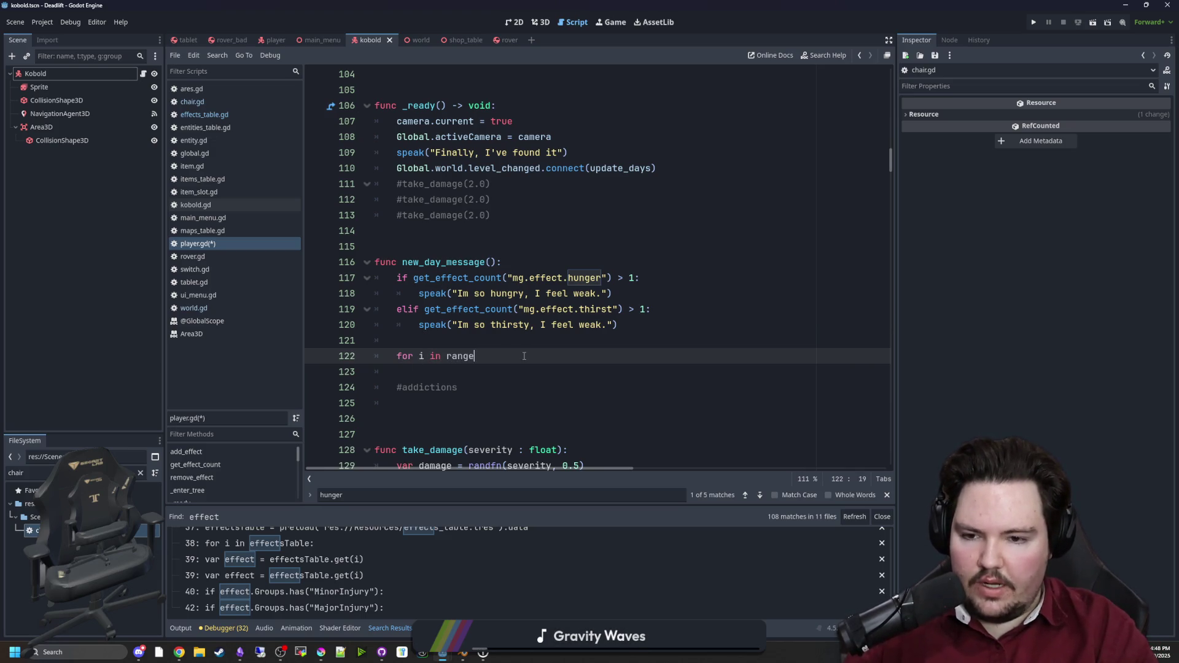
pyautogui.press('BackSpace')
pyautogui.press('BackSpace')
pyautogui.press('BackSpace')
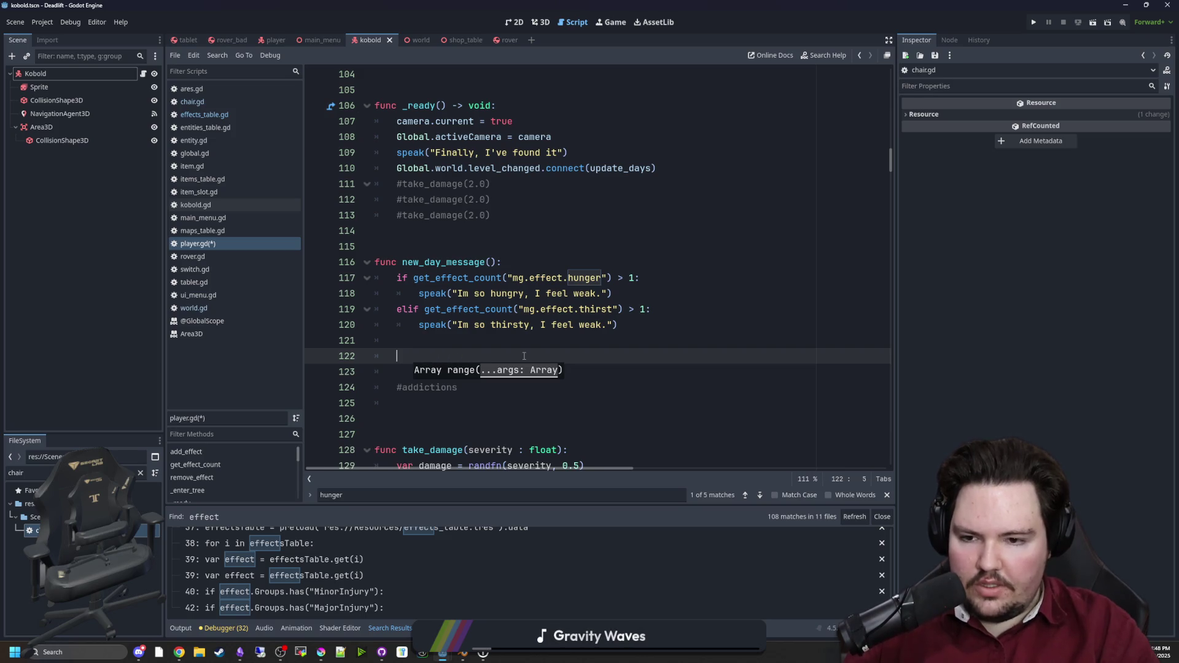
pyautogui.write('if adi')
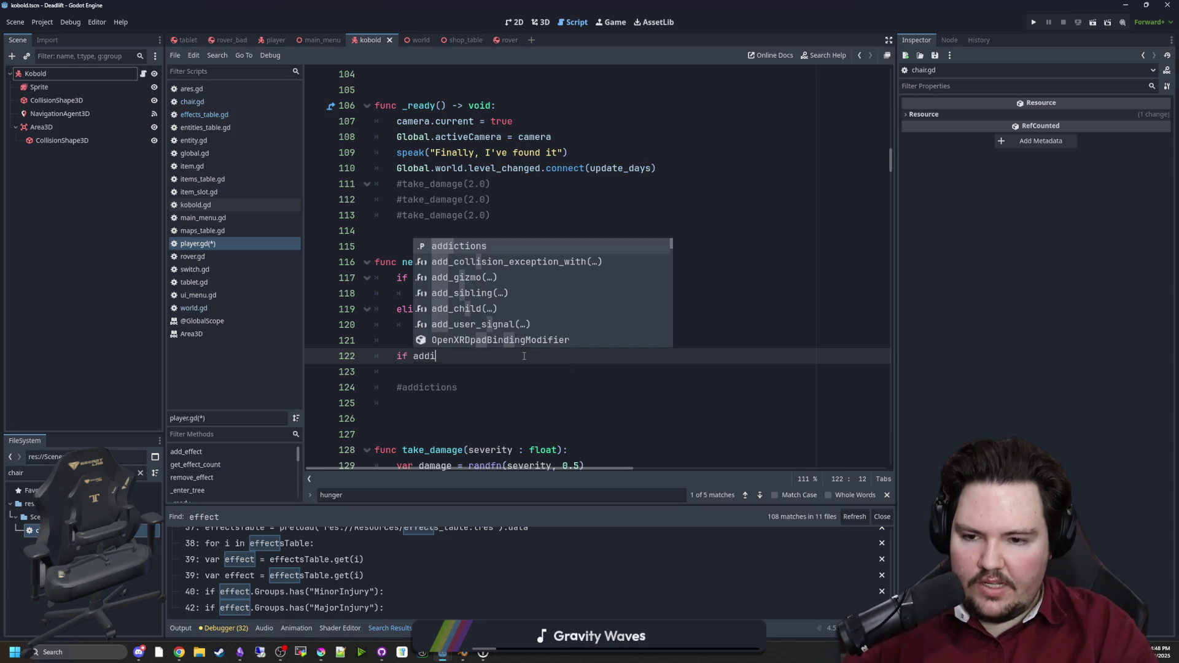
pyautogui.press('Return')
pyautogui.write('.')
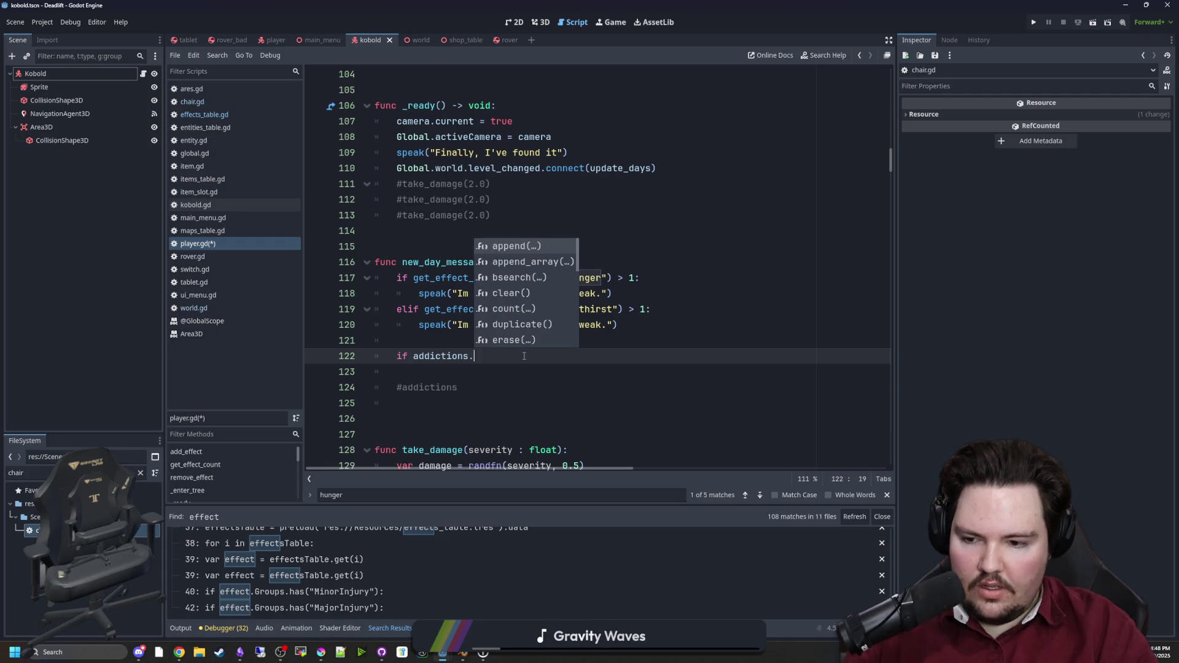
pyautogui.write('size > 0:')
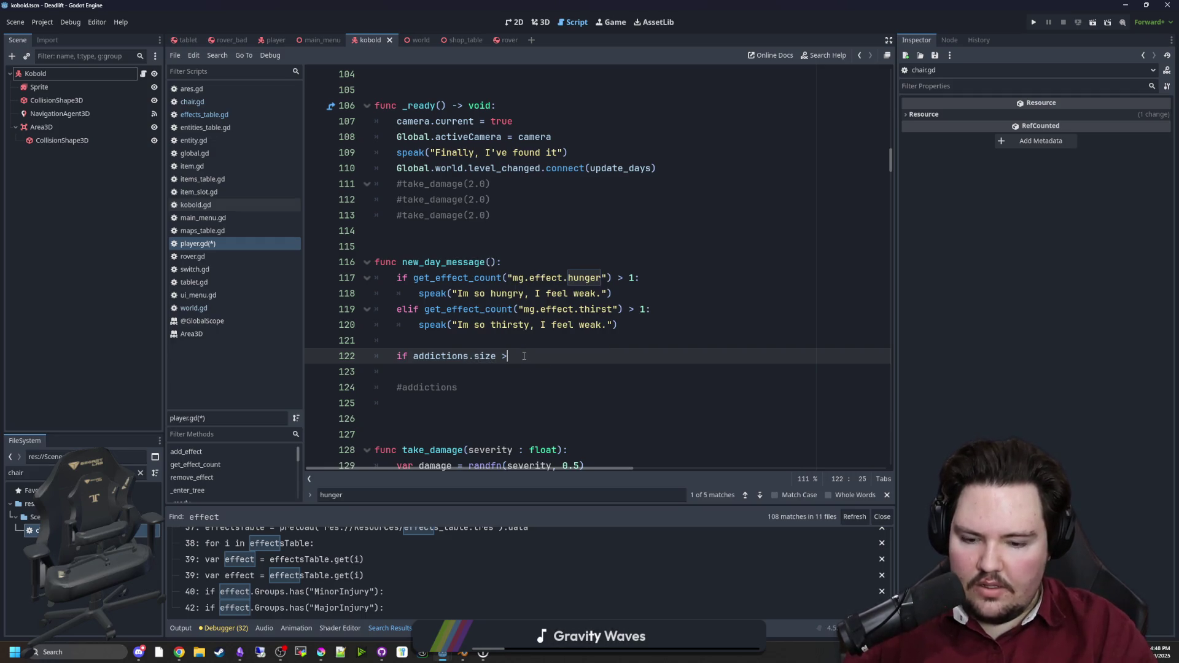
pyautogui.press('Return')
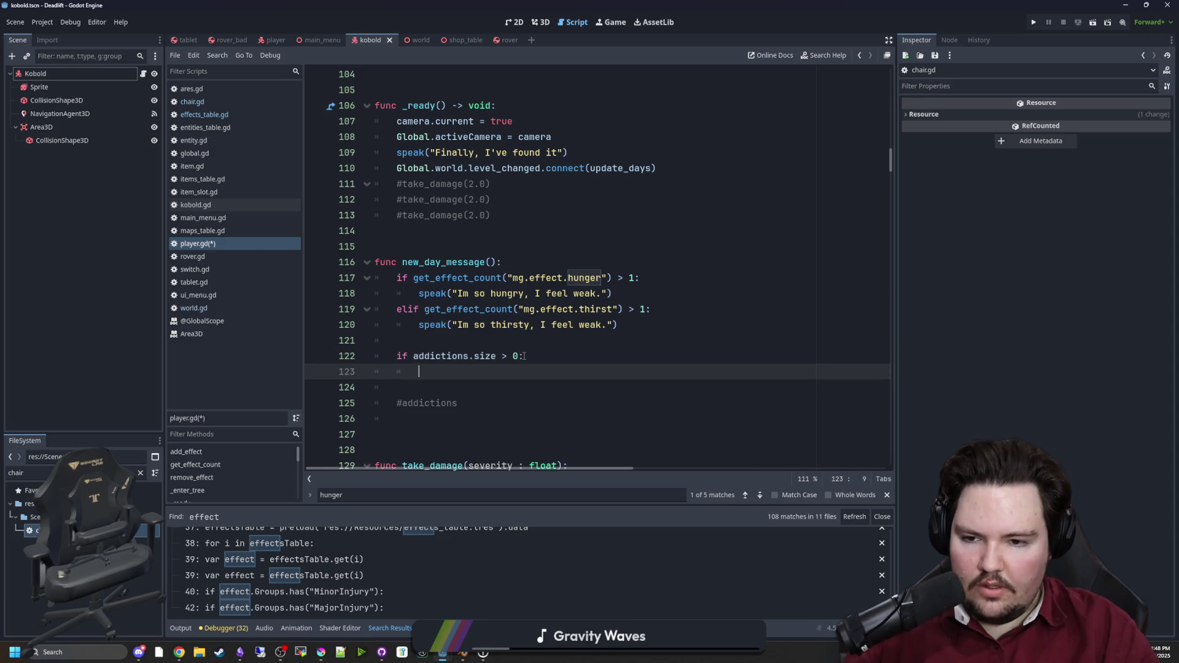
pyautogui.write('var ')
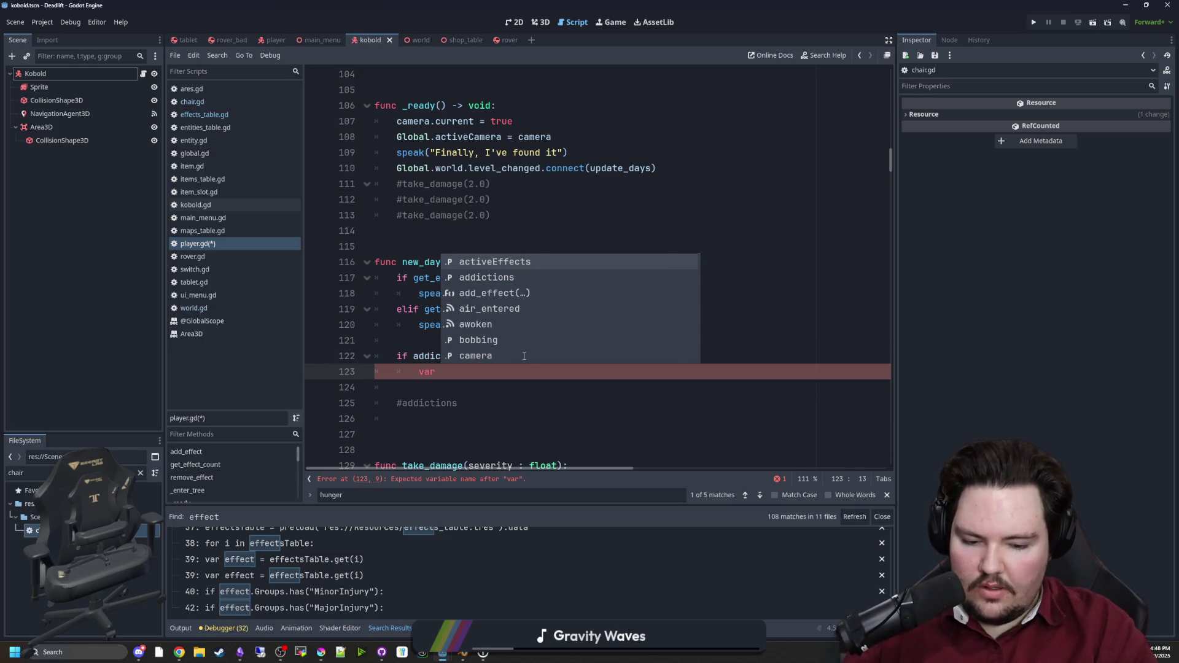
pyautogui.write('addict')
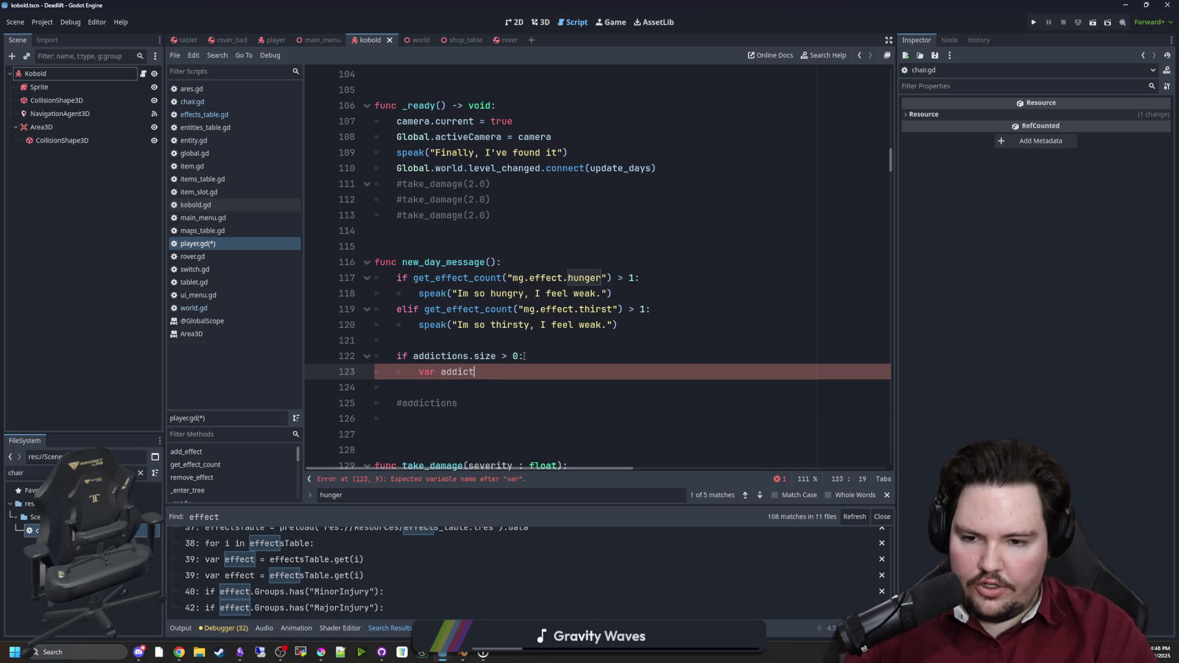
pyautogui.write('eionID = addic')
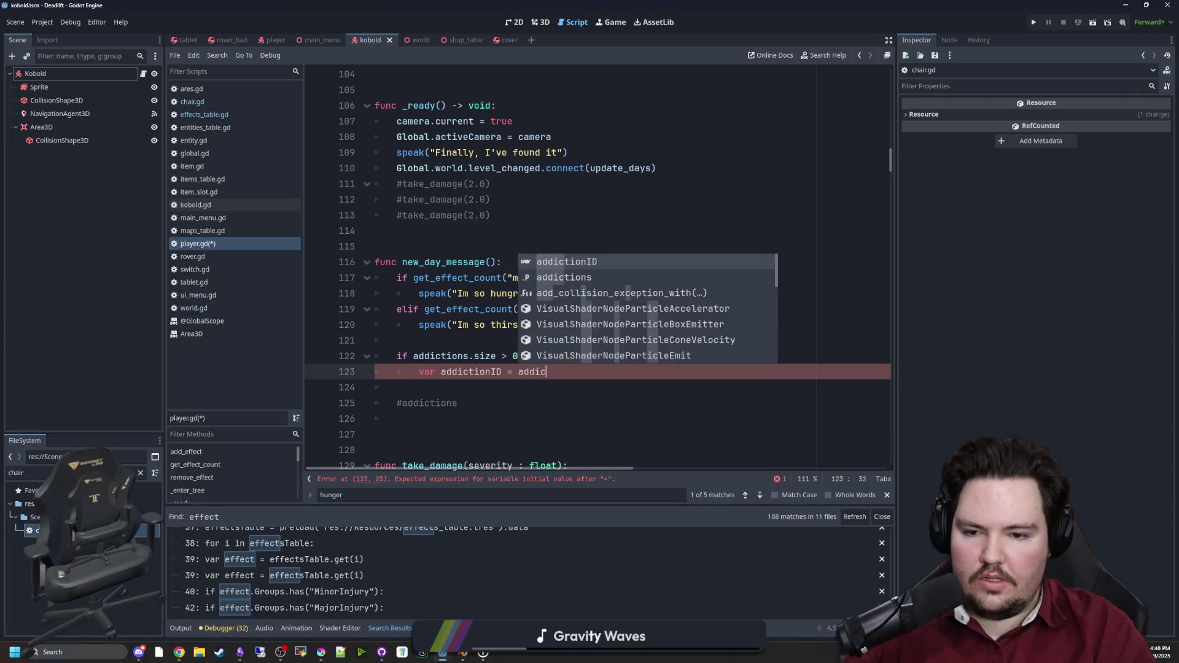
pyautogui.write('tions.')
pyautogui.write('pick_random()')
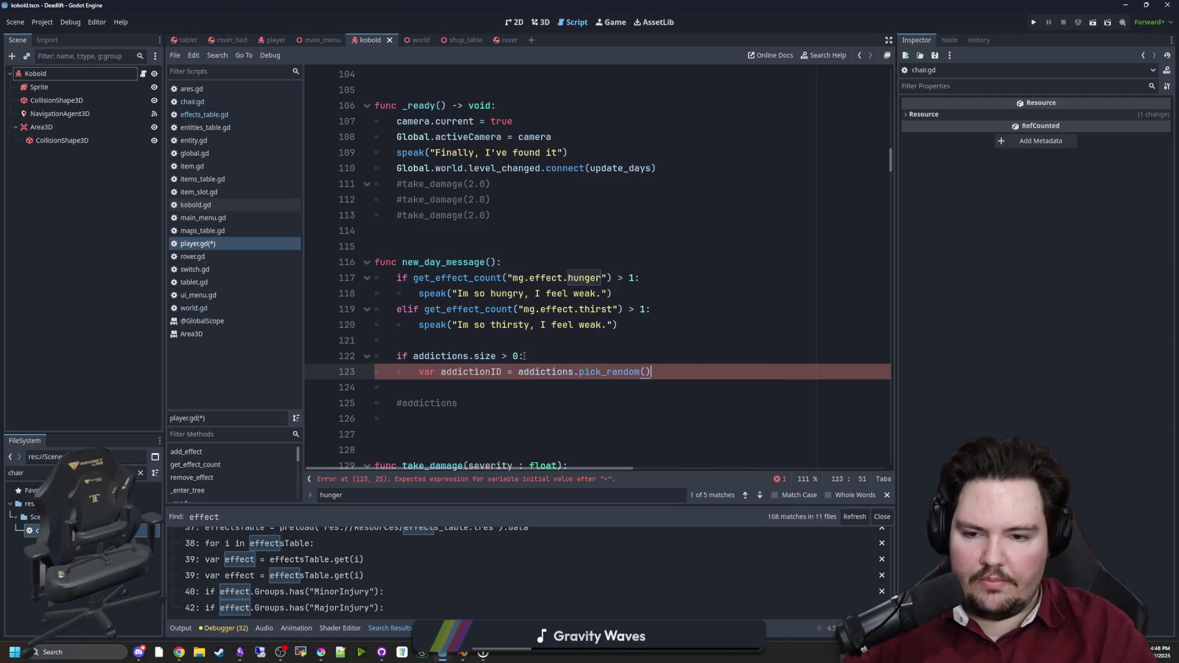
pyautogui.press('Down')
# Step: Add an empty speak("") call, with an itemData lookup from Global.itemsTable.get(addictionID) above it
pyautogui.press('Return')
pyautogui.press('Up')
pyautogui.press('Tab')
pyautogui.write('speak("')
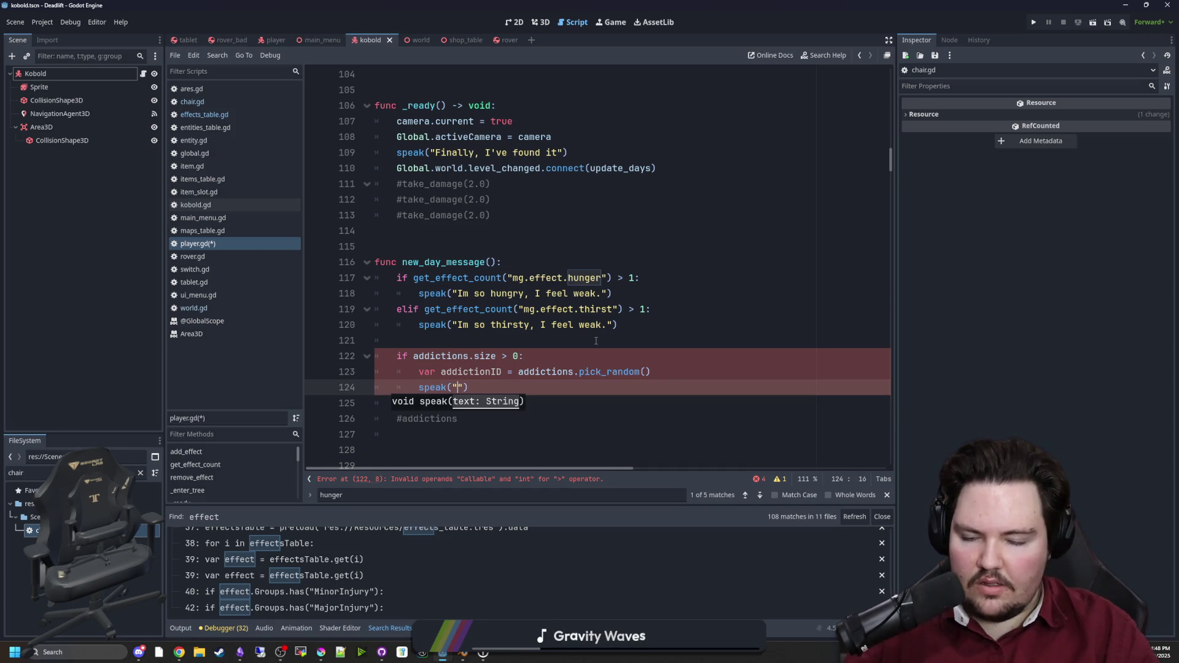
pyautogui.scroll(-1, 675, 320)
pyautogui.press('Up')
pyautogui.press('End')
pyautogui.press('Return')
pyautogui.write('v')
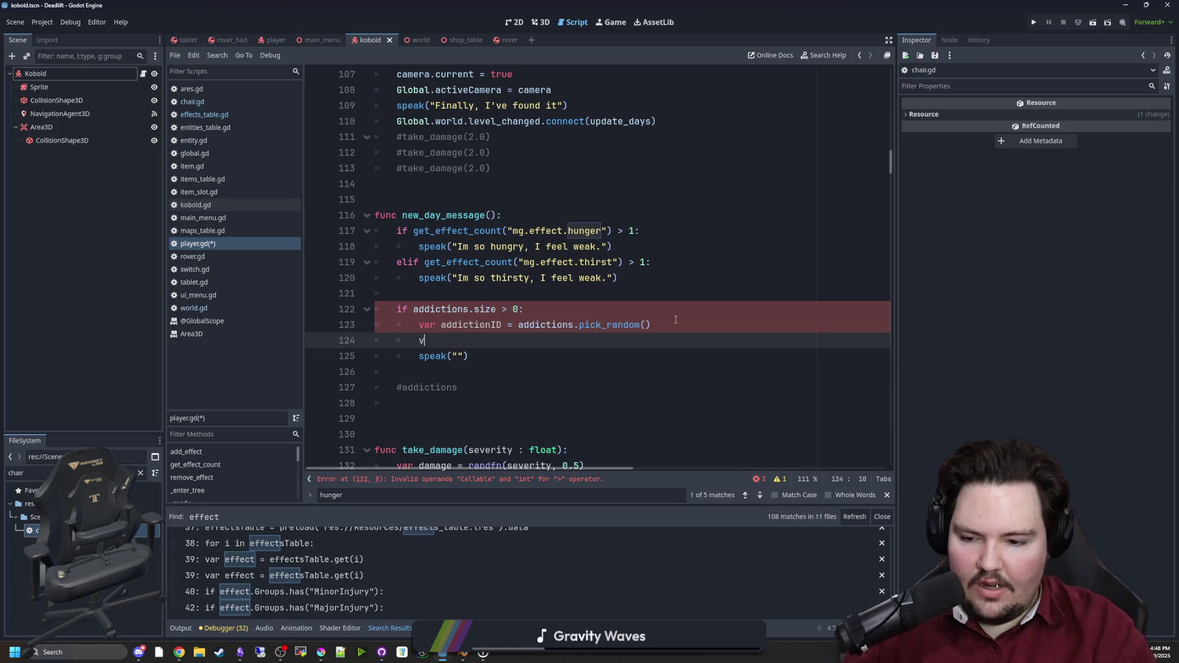
pyautogui.write('ar ')
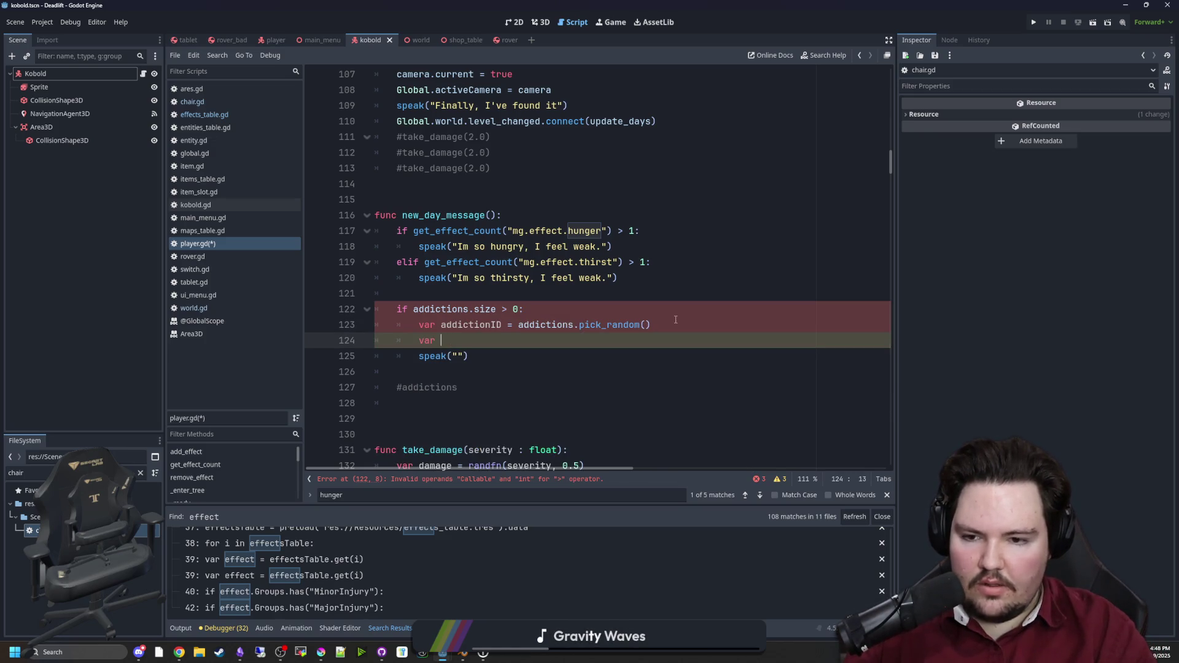
pyautogui.write('itemData = Gl')
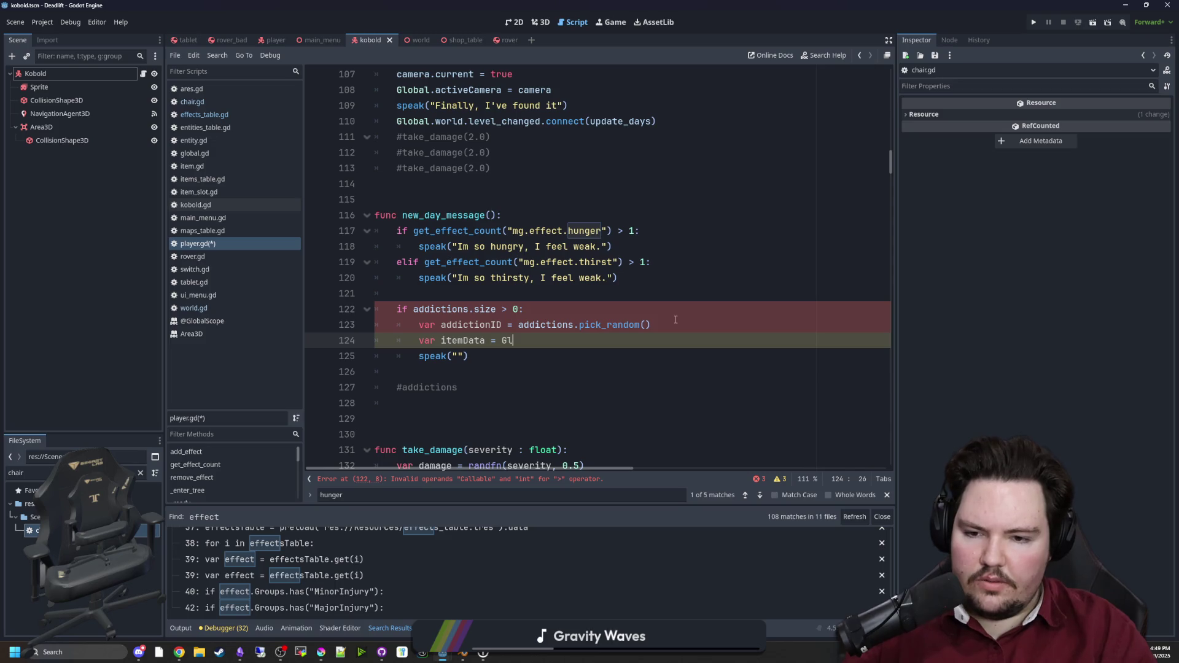
pyautogui.write('obal.itemsTable.get(')
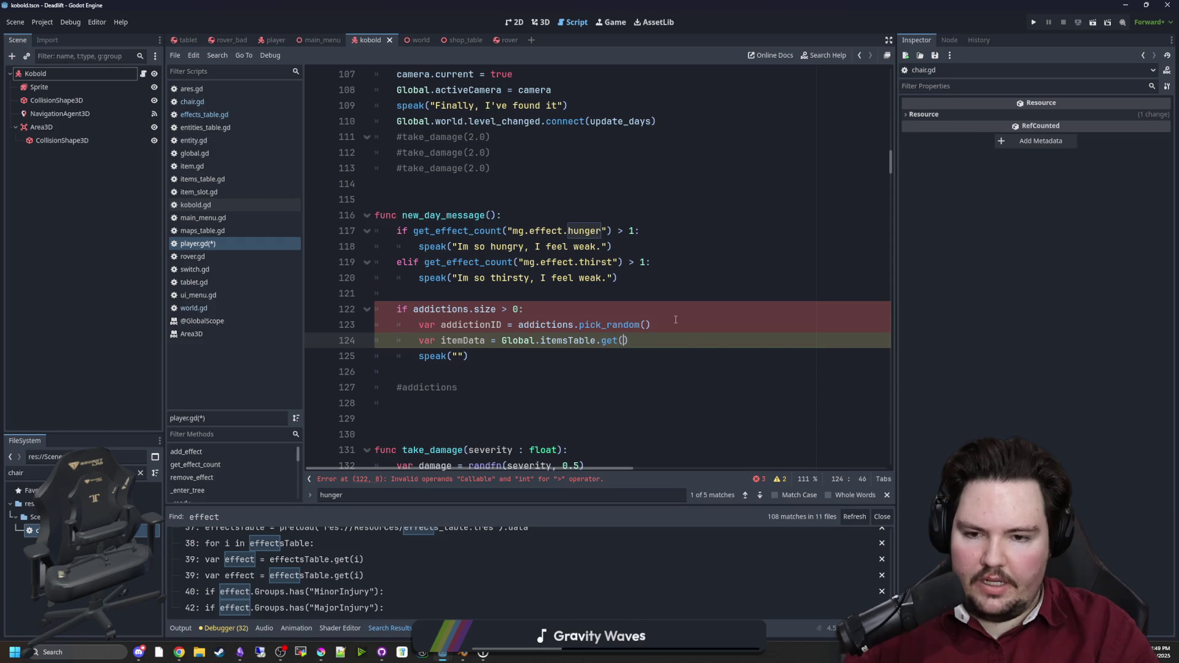
pyautogui.write('ictyio')
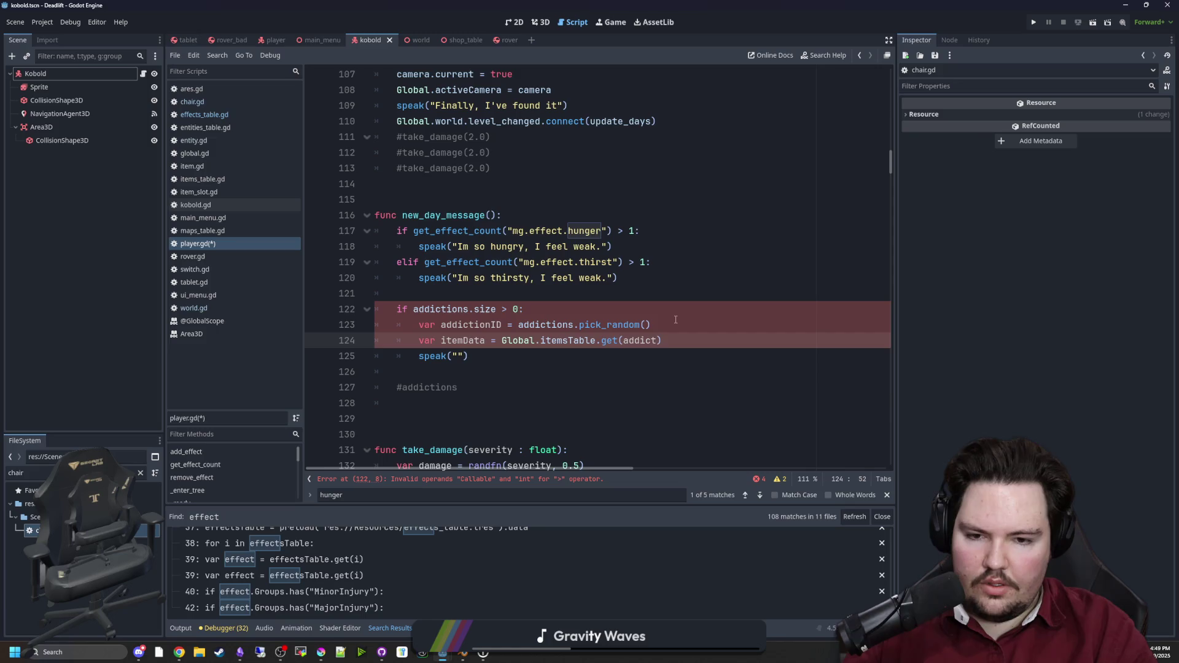
pyautogui.write('ID')
pyautogui.click(497, 301)
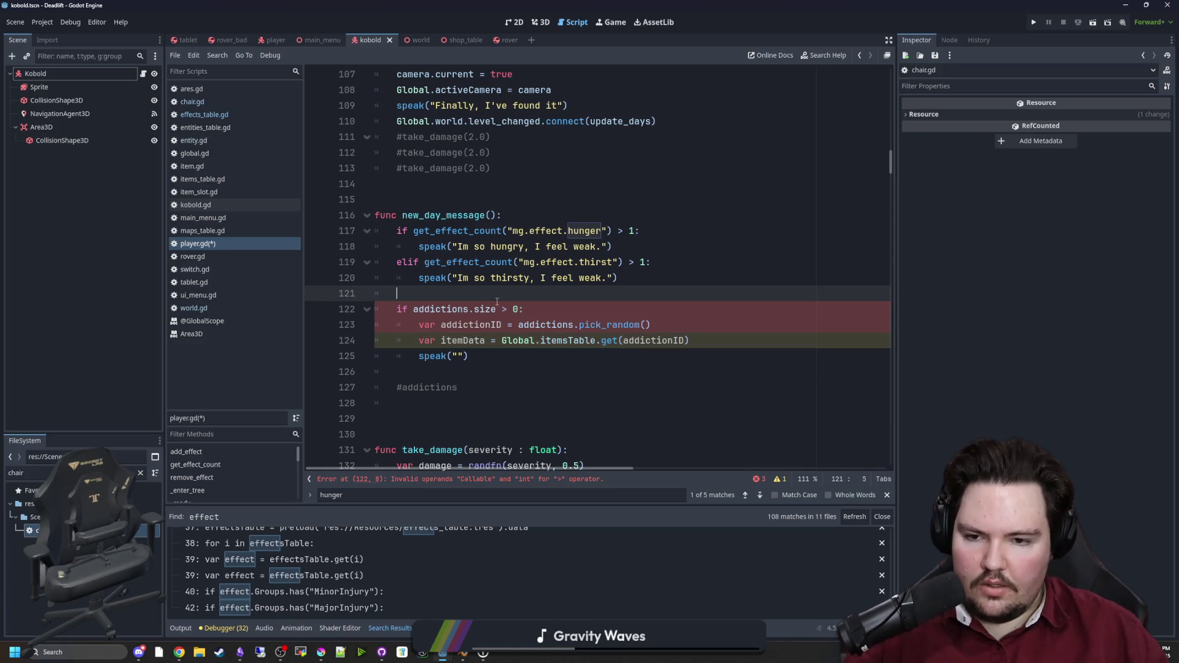
# Step: Change size to size() and wrap addictions in Array() before pick_random
pyautogui.click(496, 308)
pyautogui.write('()')
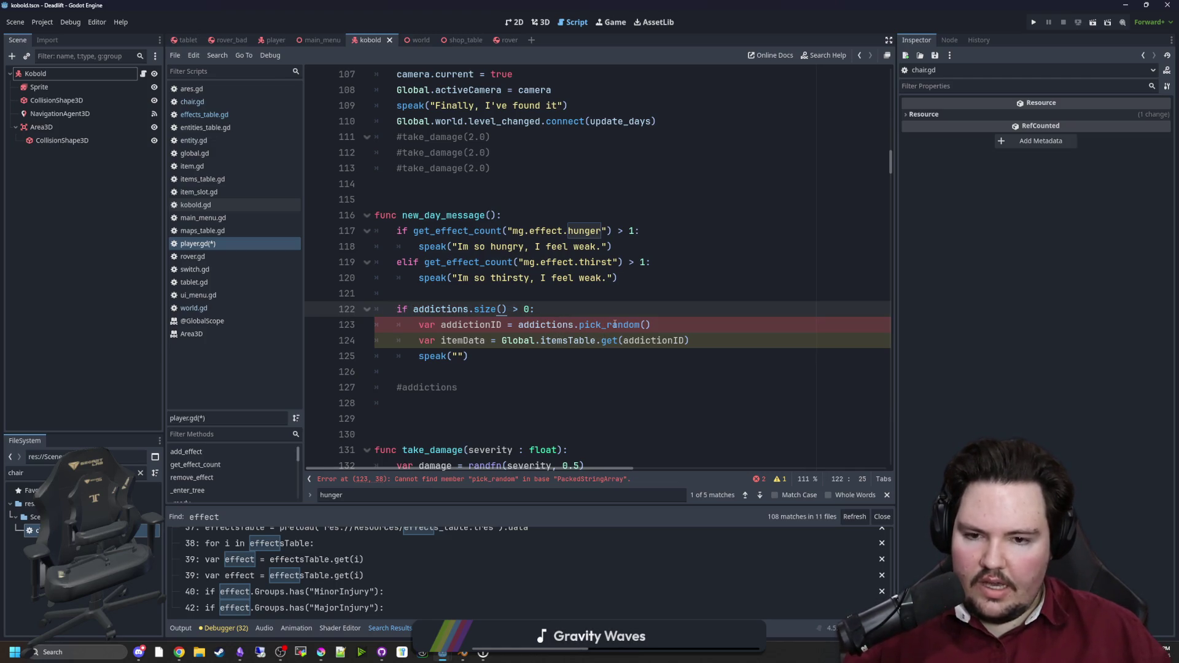
pyautogui.click(515, 325)
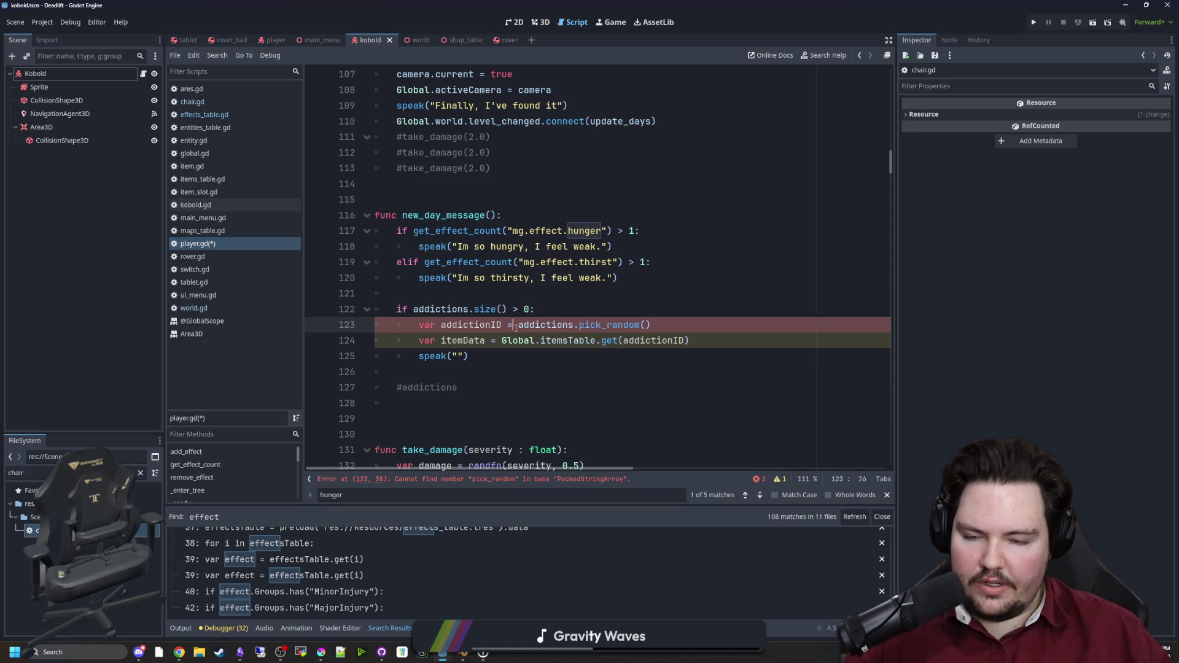
pyautogui.write('Array(')
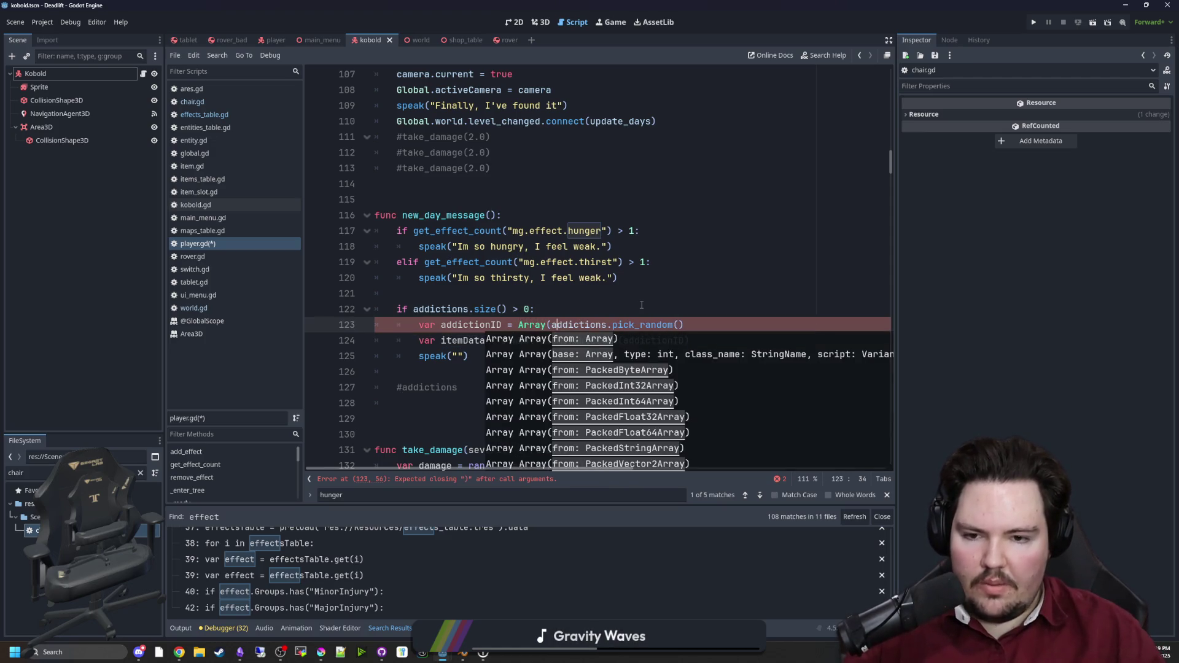
pyautogui.write(')')
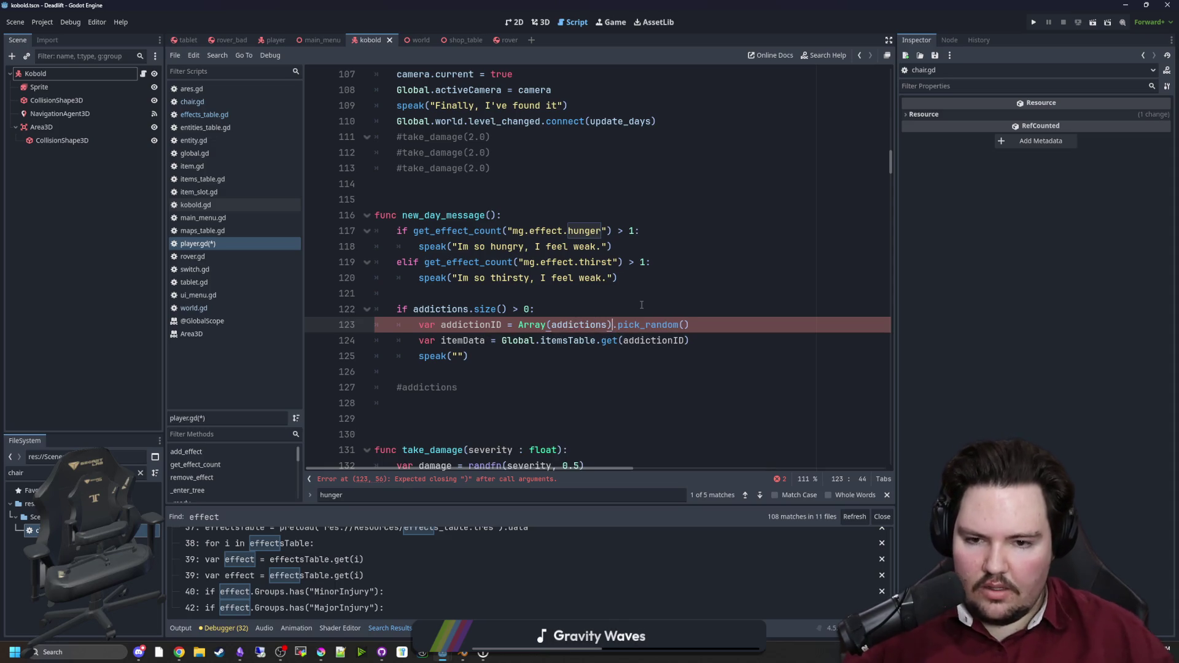
pyautogui.click(642, 305)
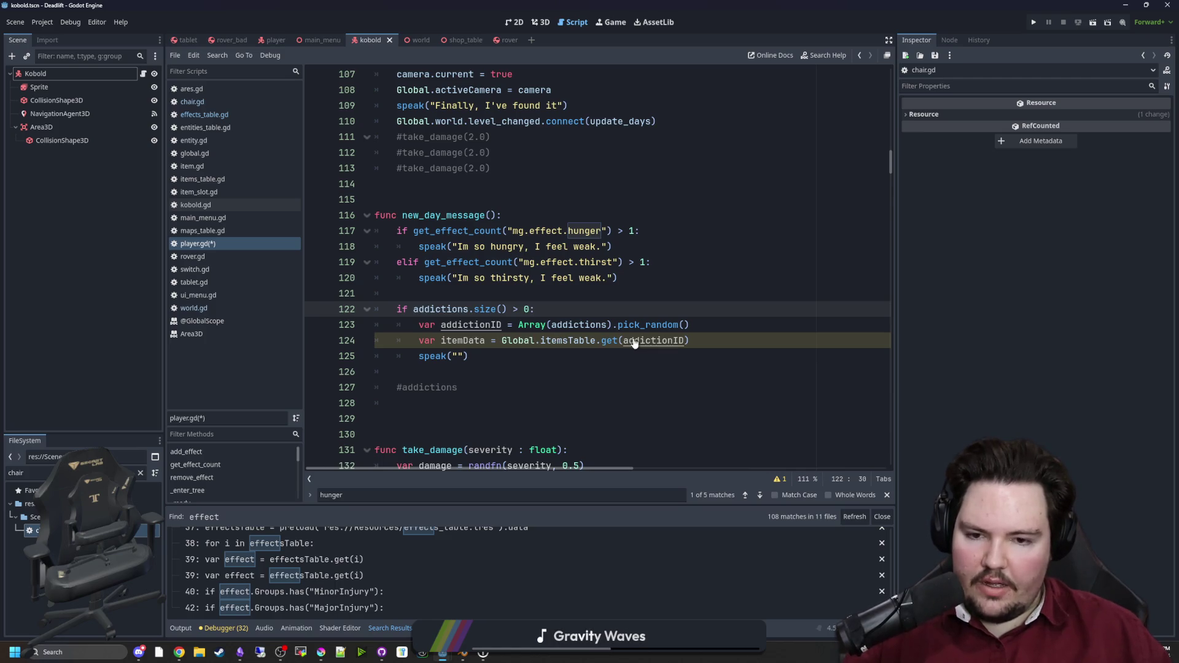
# Step: Fill the speak call with "I'm really craving ".format([itemData.Name]) and save
pyautogui.moveTo(678, 350)
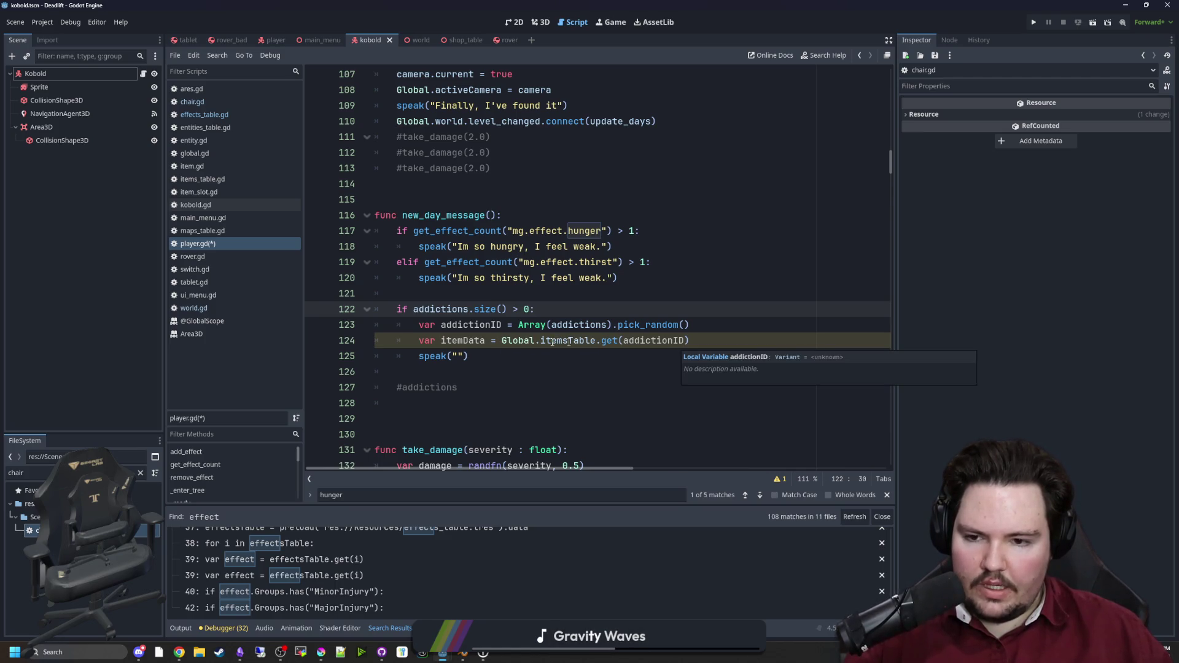
pyautogui.click(722, 344)
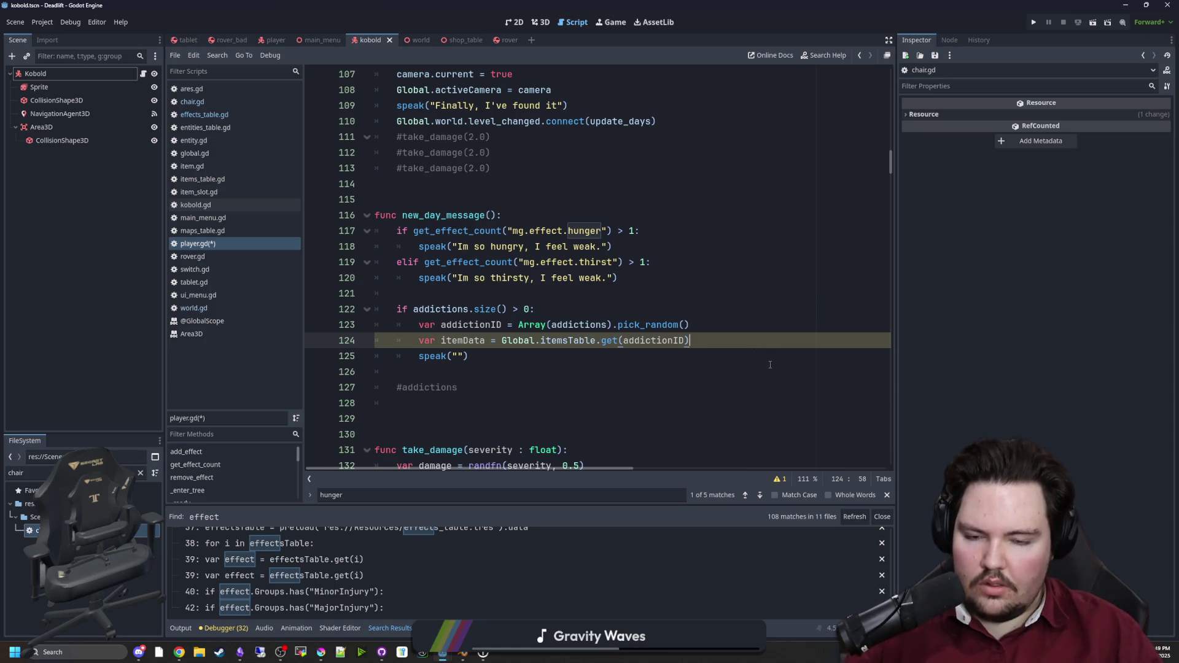
pyautogui.click(458, 356)
pyautogui.write("I'm reayu")
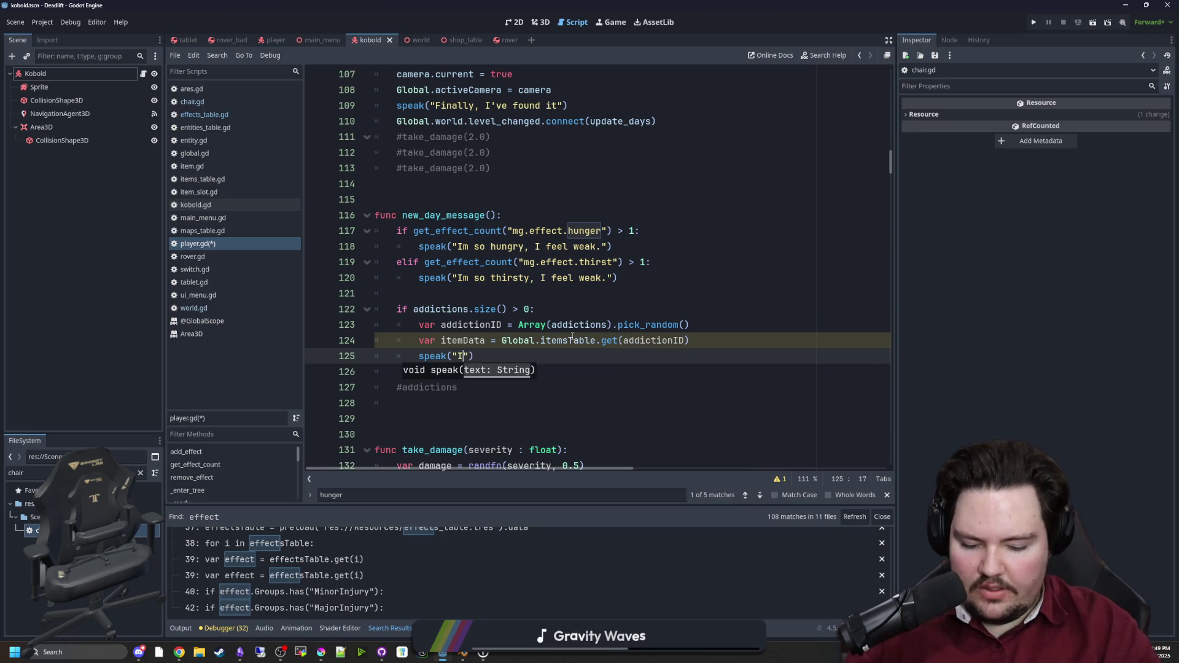
pyautogui.press('BackSpace')
pyautogui.press('BackSpace')
pyautogui.write('ly craving ".format([itemData.NB')
pyautogui.press('BackSpace')
pyautogui.write('ame')
pyautogui.click(516, 295)
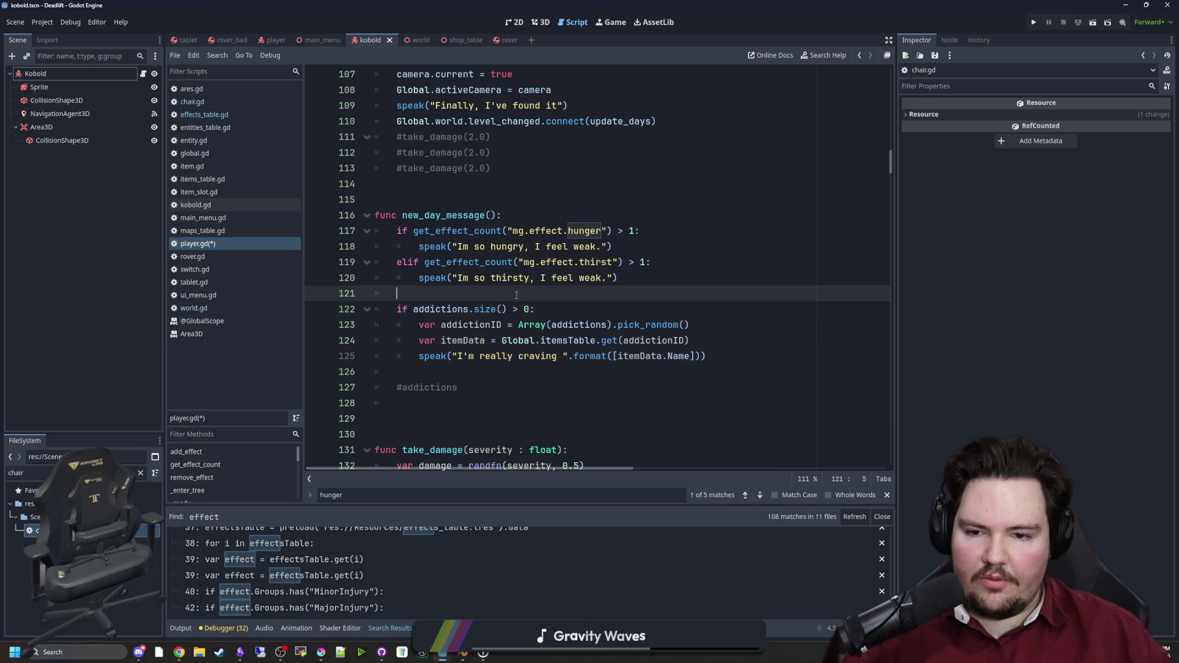
pyautogui.hotkey('ctrl', 's')
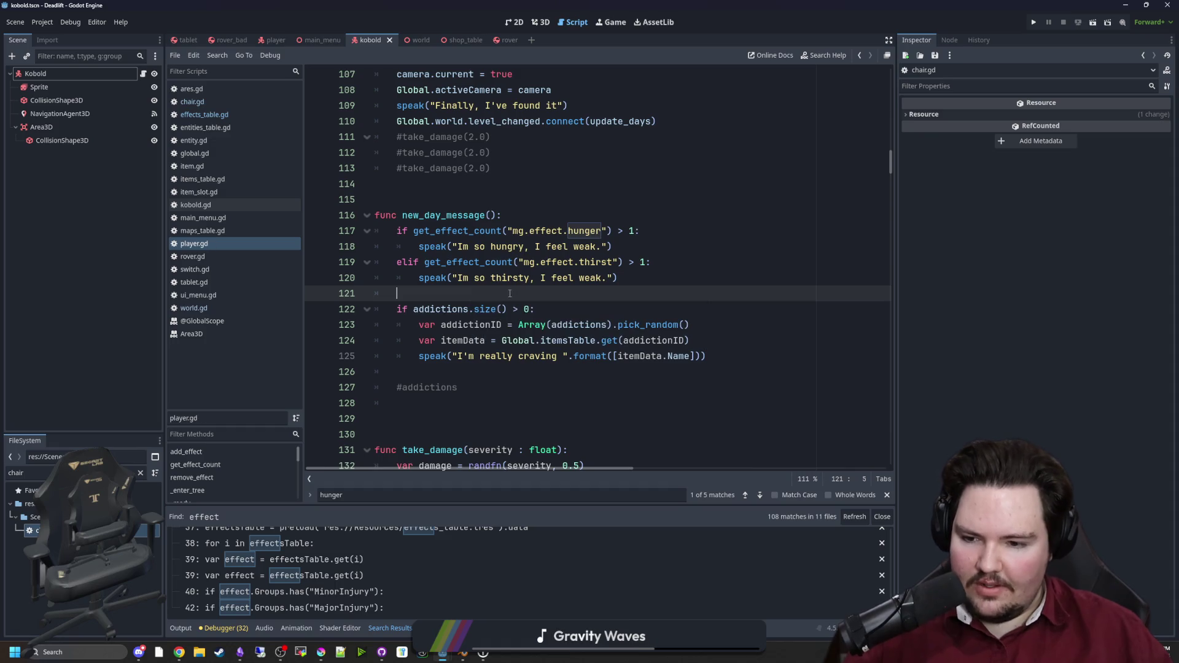
# Step: Insert 'a {0}' into the craving text so the item name shows, then save again
pyautogui.click(563, 357)
pyautogui.write('a')
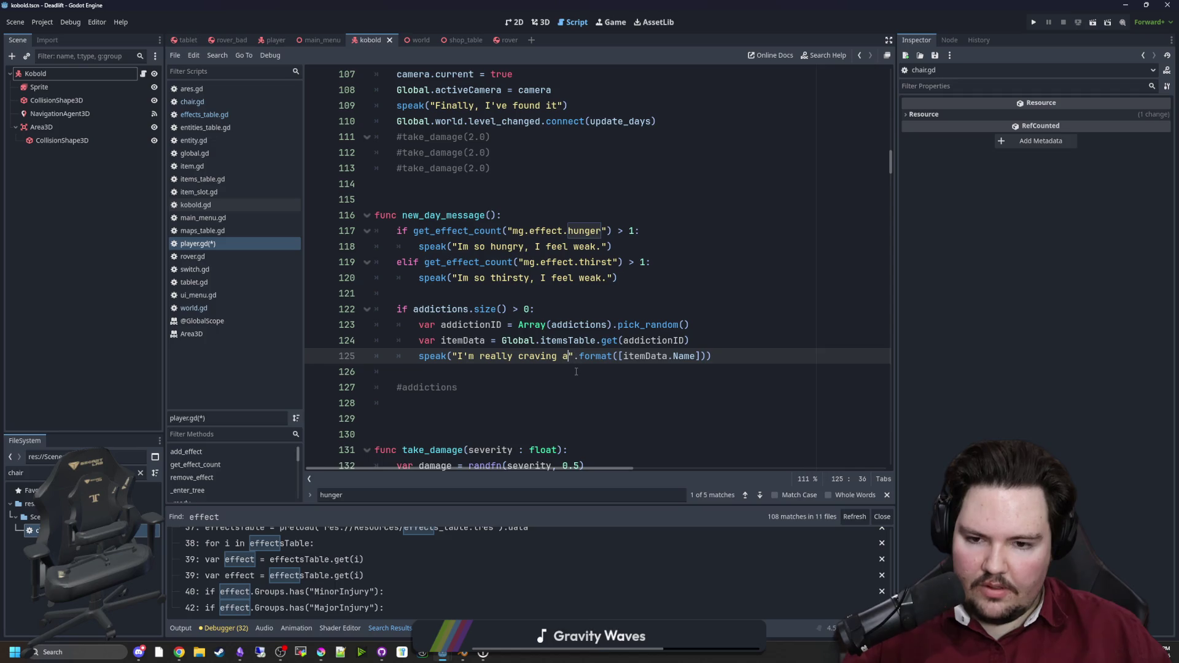
pyautogui.write(' {0}')
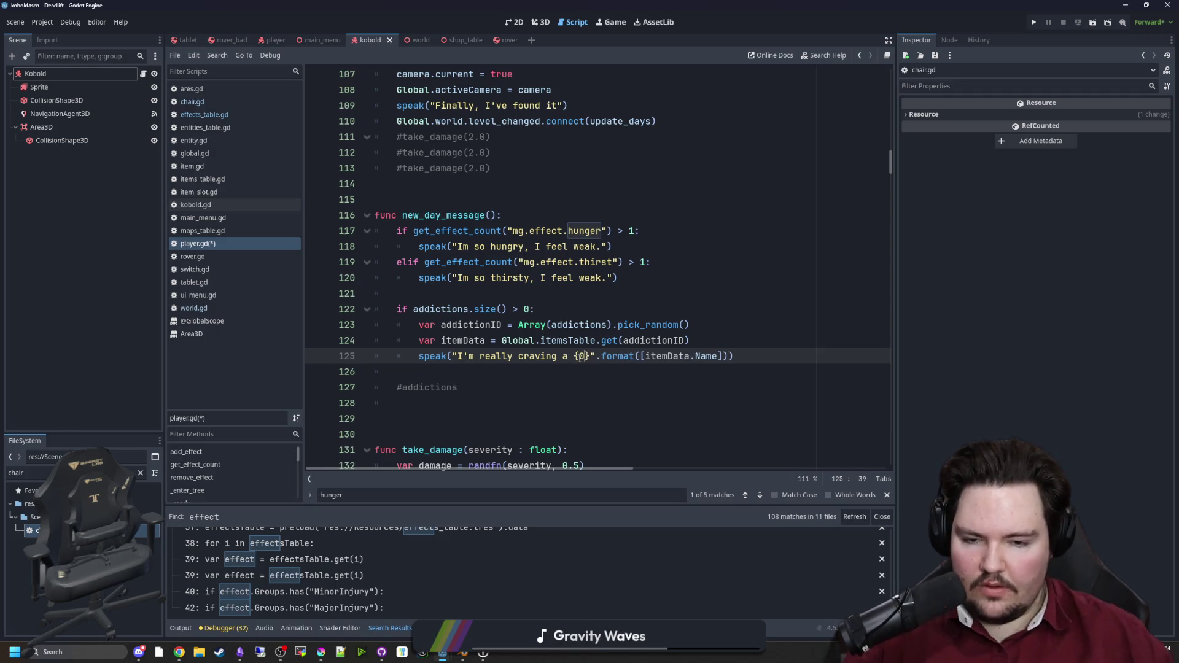
pyautogui.click(491, 309)
pyautogui.click(490, 279)
pyautogui.click(479, 293)
pyautogui.hotkey('ctrl', 's')
# Step: Delete the leftover #addictions comment lines and run the game
pyautogui.click(422, 404)
pyautogui.moveTo(422, 404); pyautogui.dragTo(449, 378)
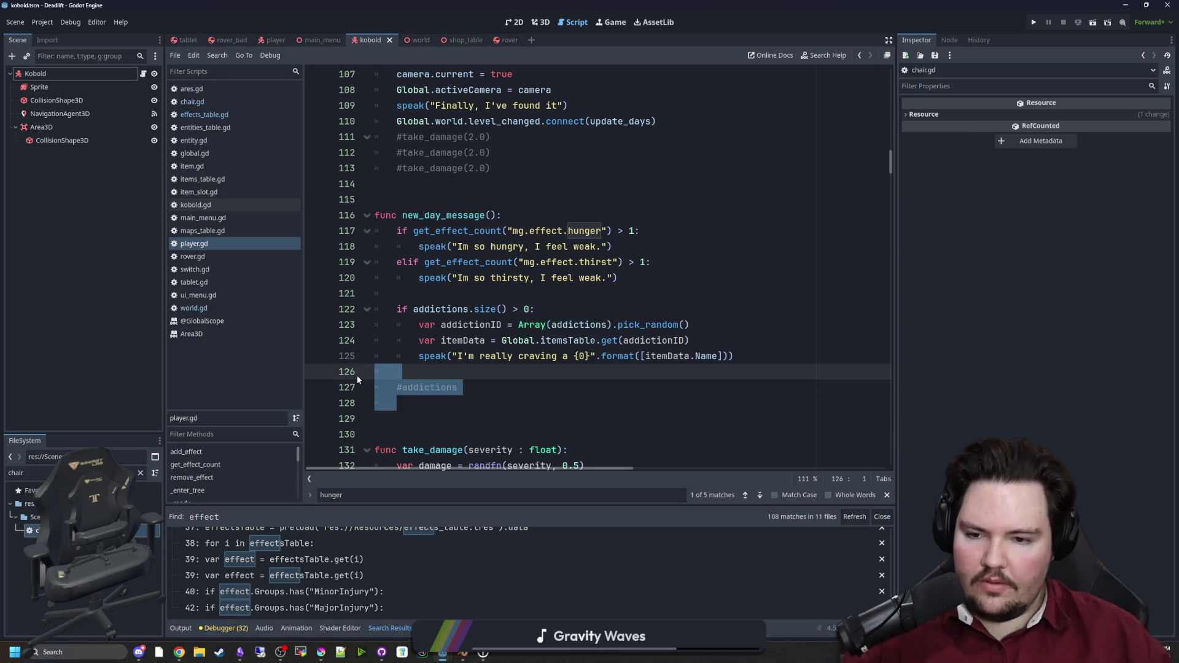
pyautogui.press('BackSpace')
pyautogui.click(449, 379)
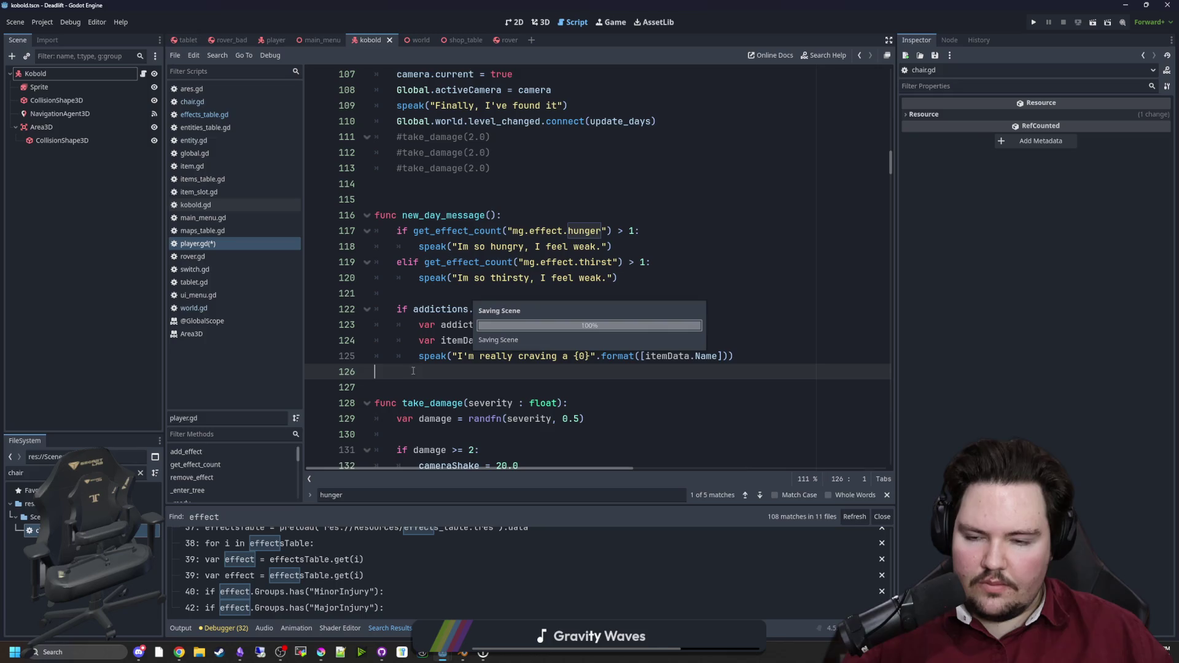
pyautogui.click(458, 204)
pyautogui.scroll(2, 457, 206)
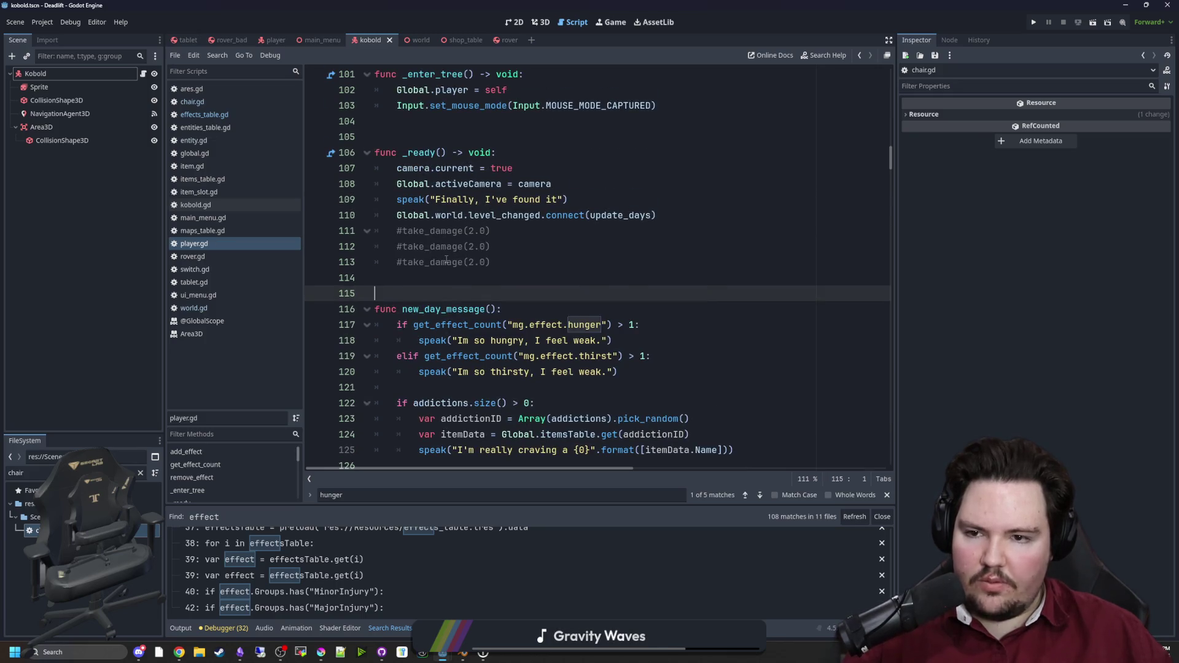
pyautogui.scroll(-2, 646, 201)
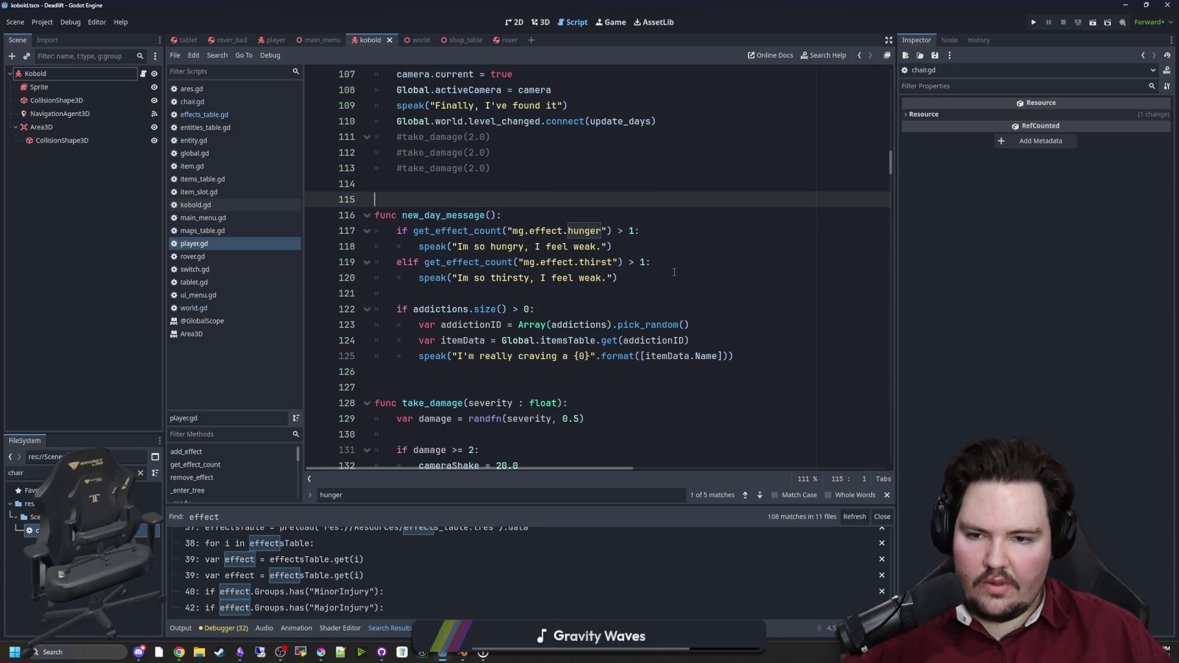
pyautogui.click(1035, 27)
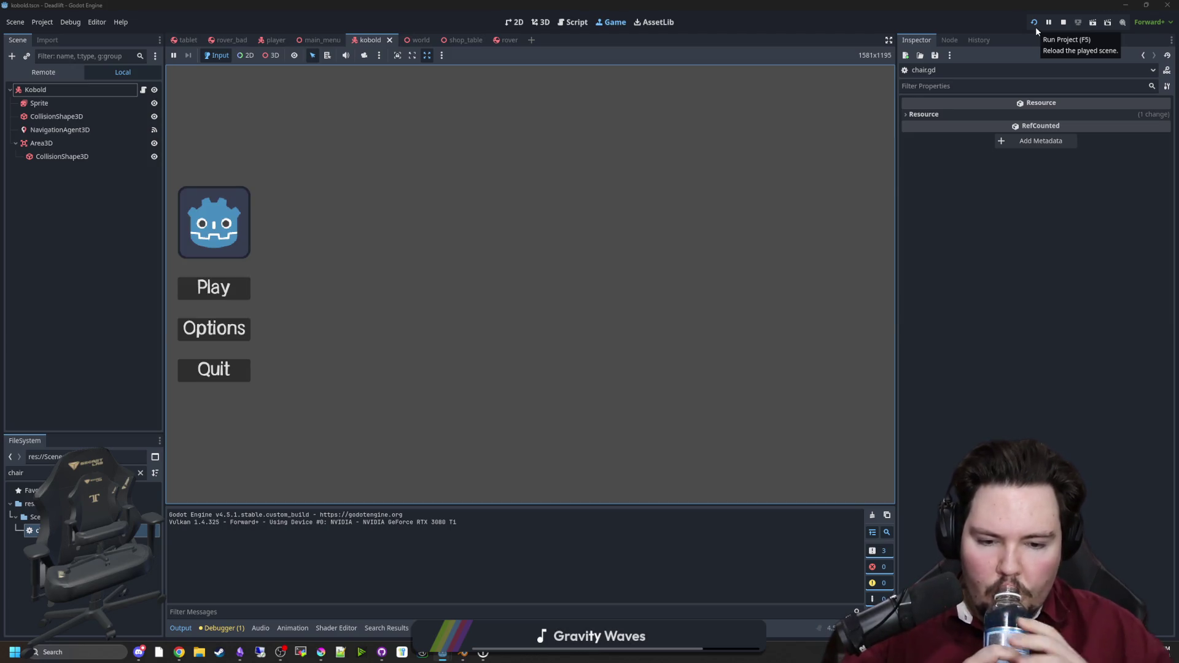
# Step: Start a new game and walk through the forest, up the steps and into the corridor
pyautogui.click(236, 294)
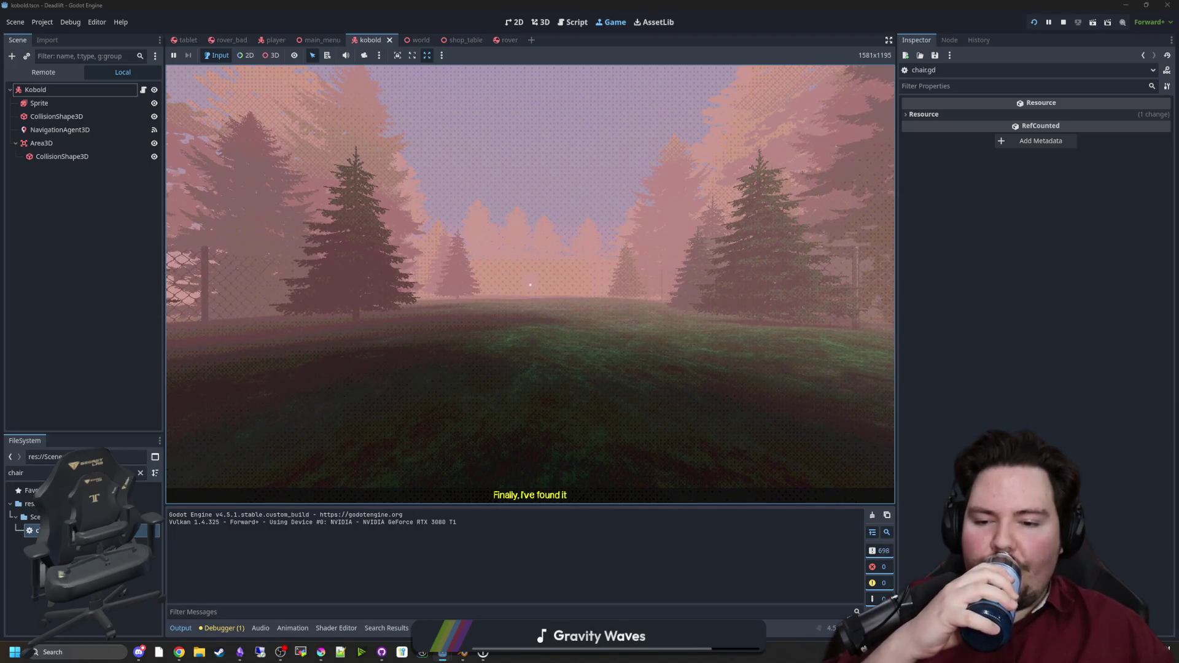
pyautogui.press('w')
pyautogui.press('w')
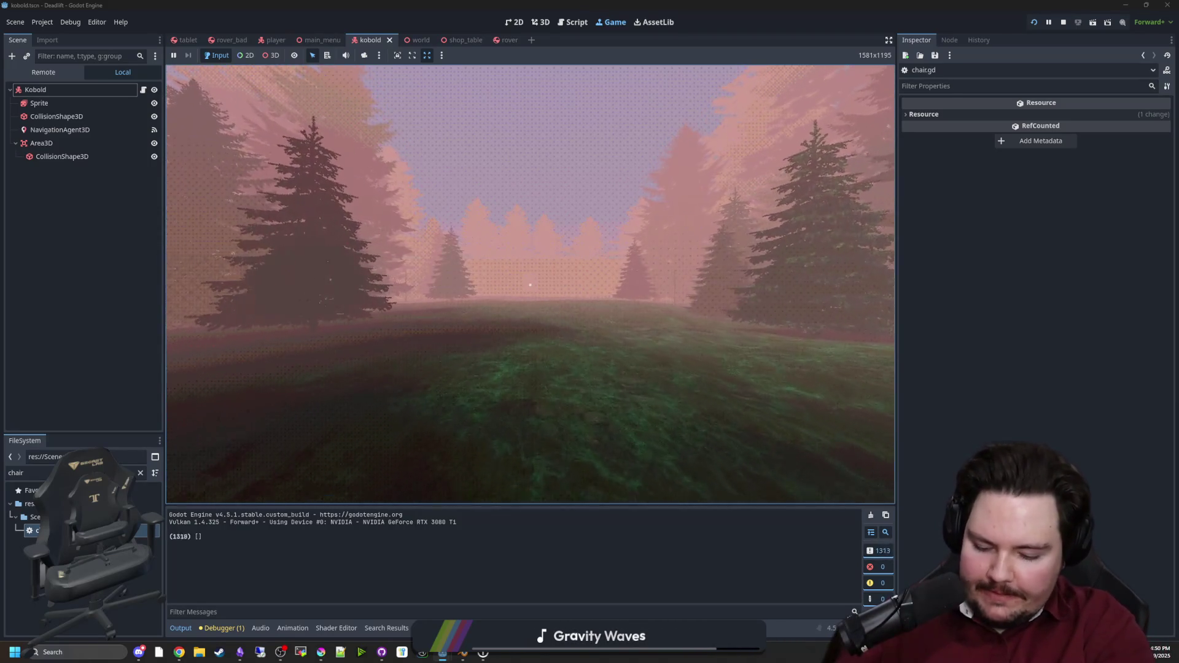
pyautogui.press('w')
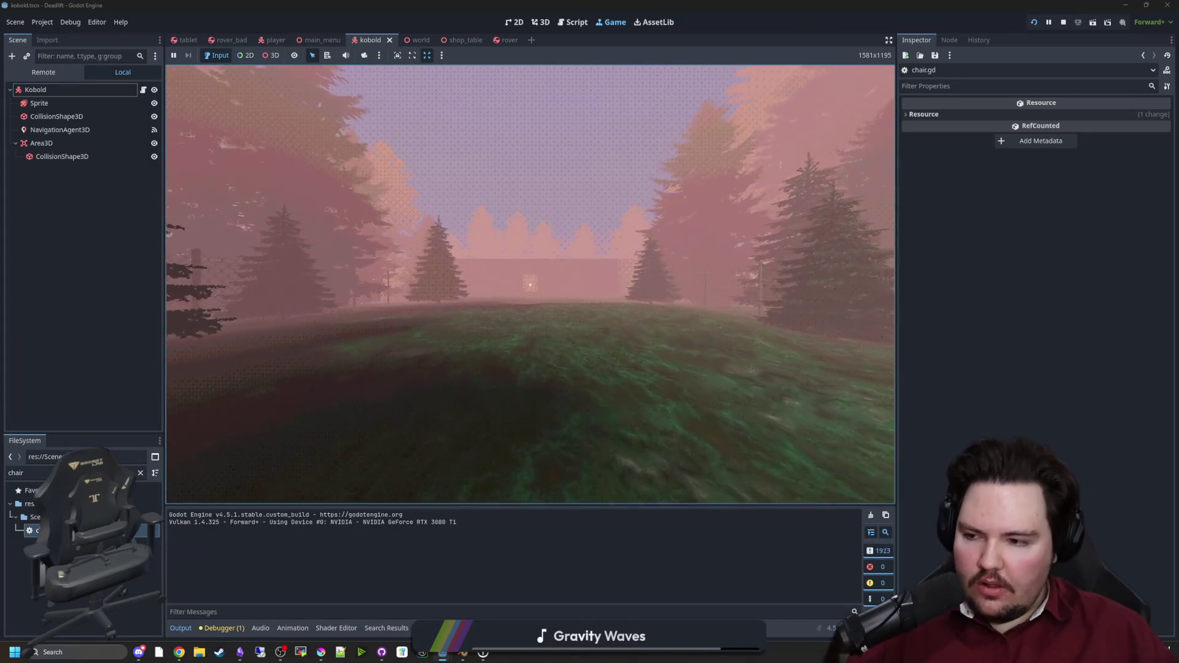
pyautogui.press('w')
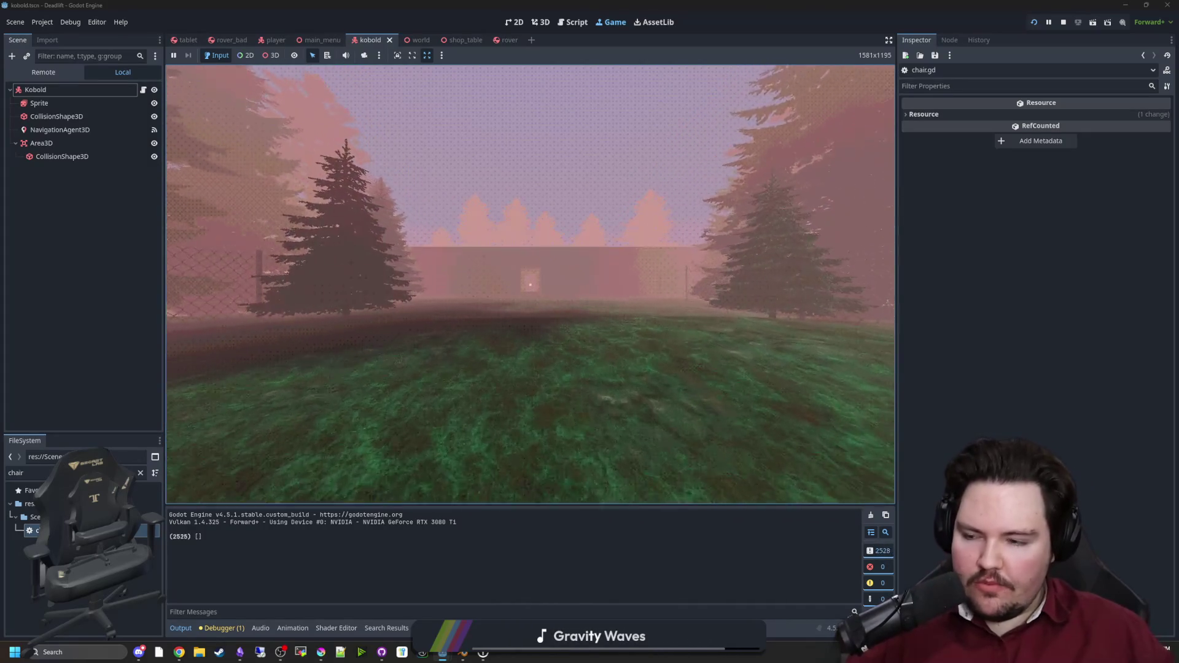
pyautogui.press('w')
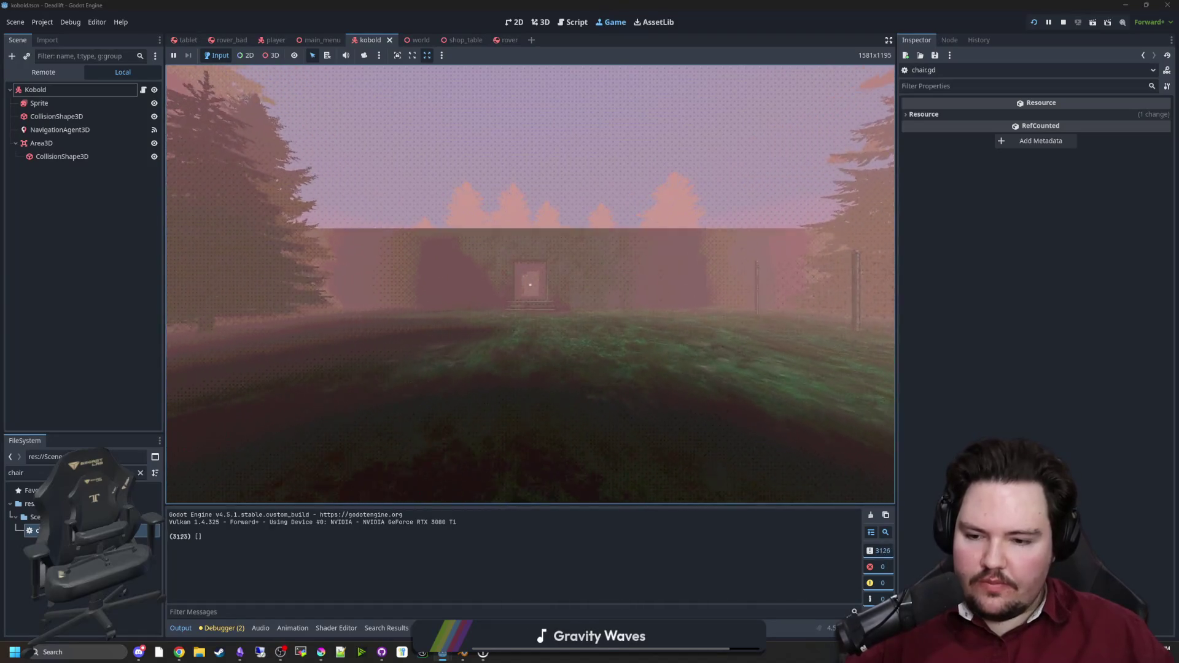
pyautogui.press('w')
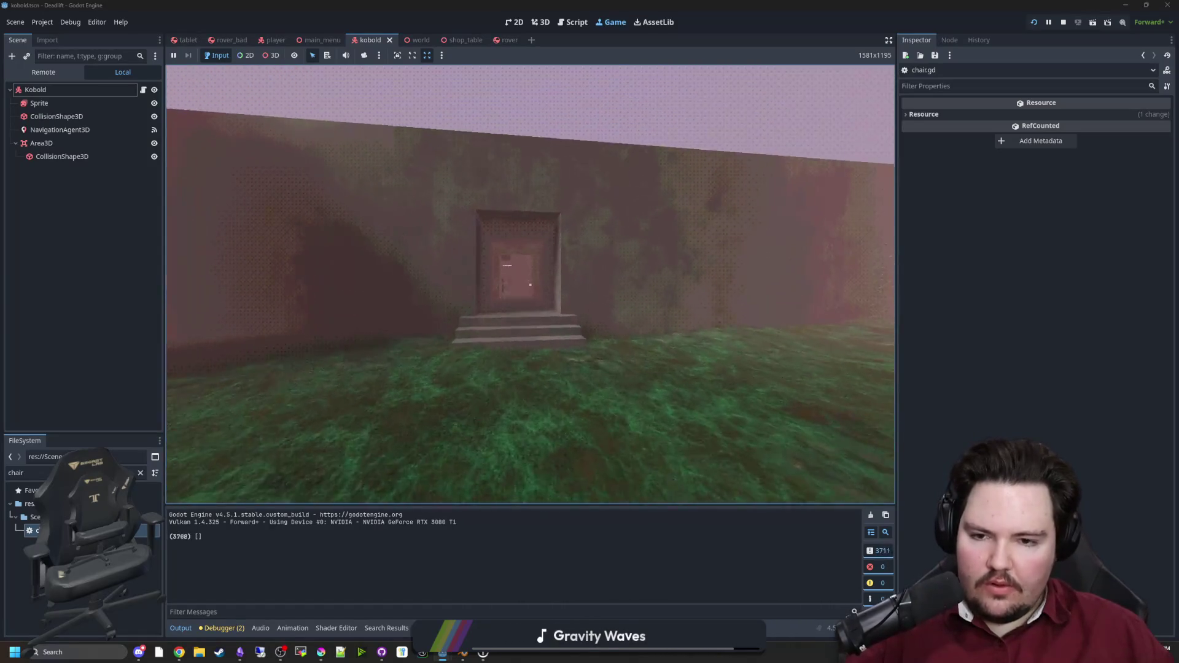
pyautogui.press('w')
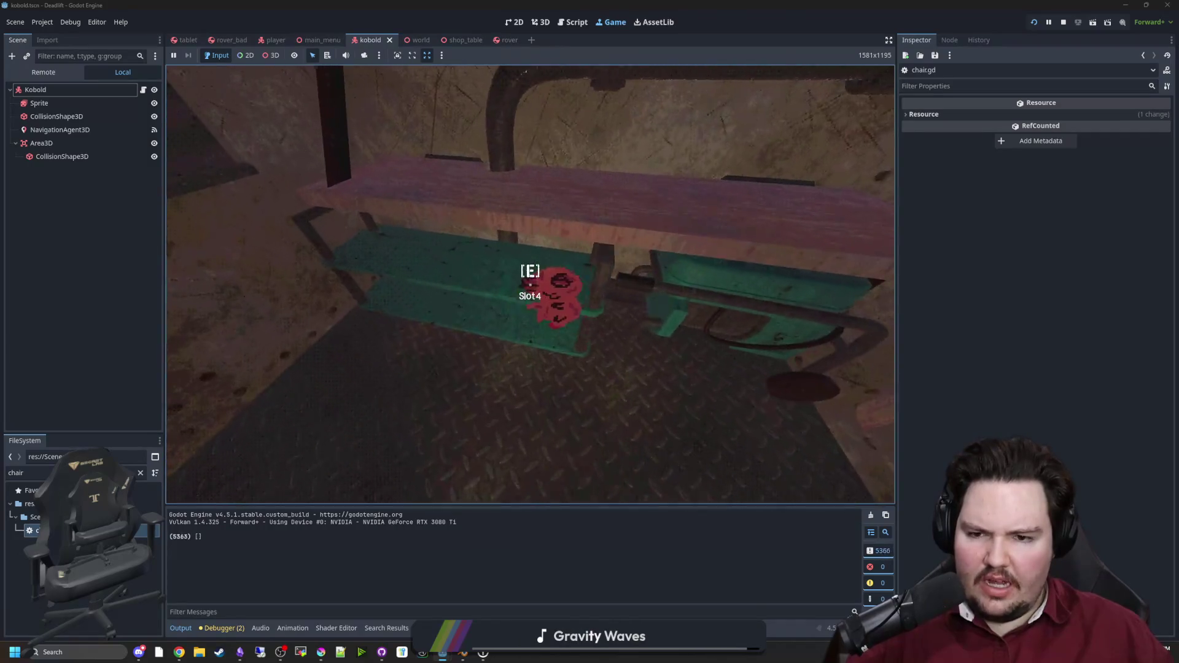
pyautogui.press('w')
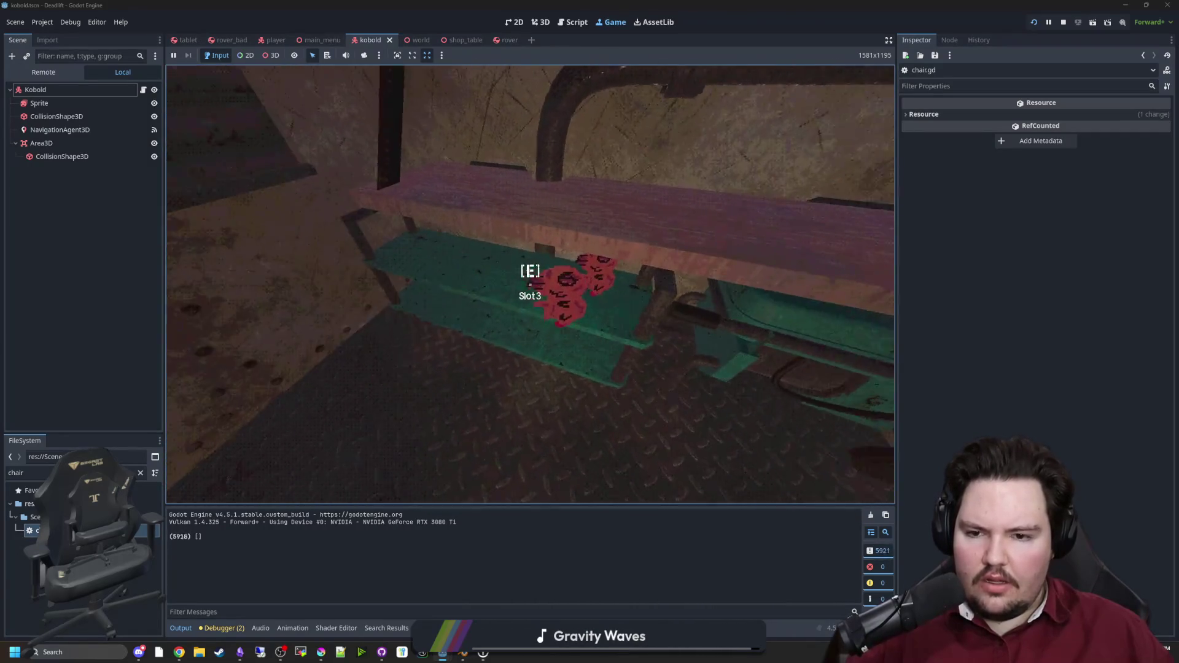
pyautogui.press('w')
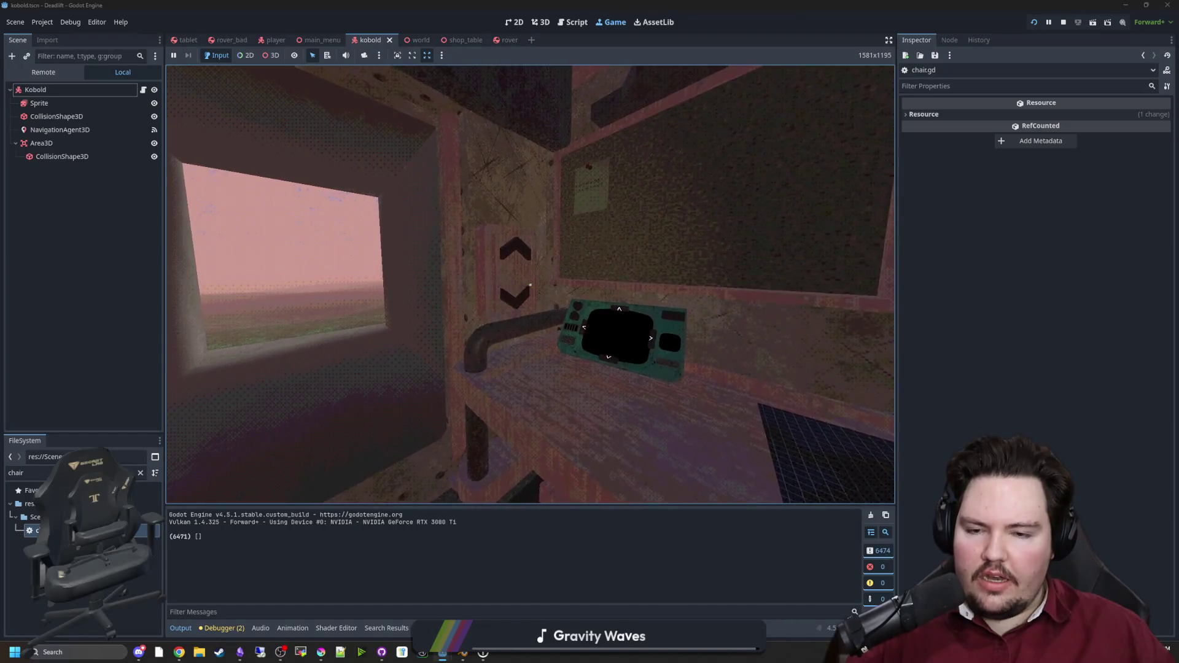
pyautogui.press('s')
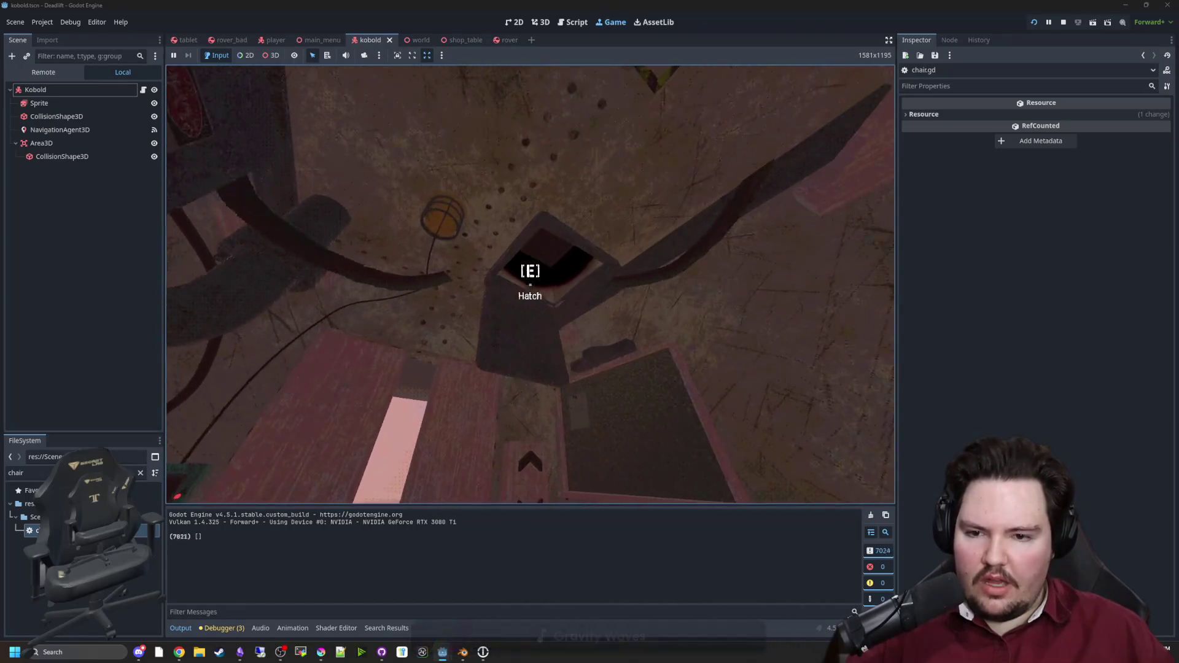
# Step: Move through the rooms to the desk and advance to a new day, triggering the 'Name' error
pyautogui.press('e')
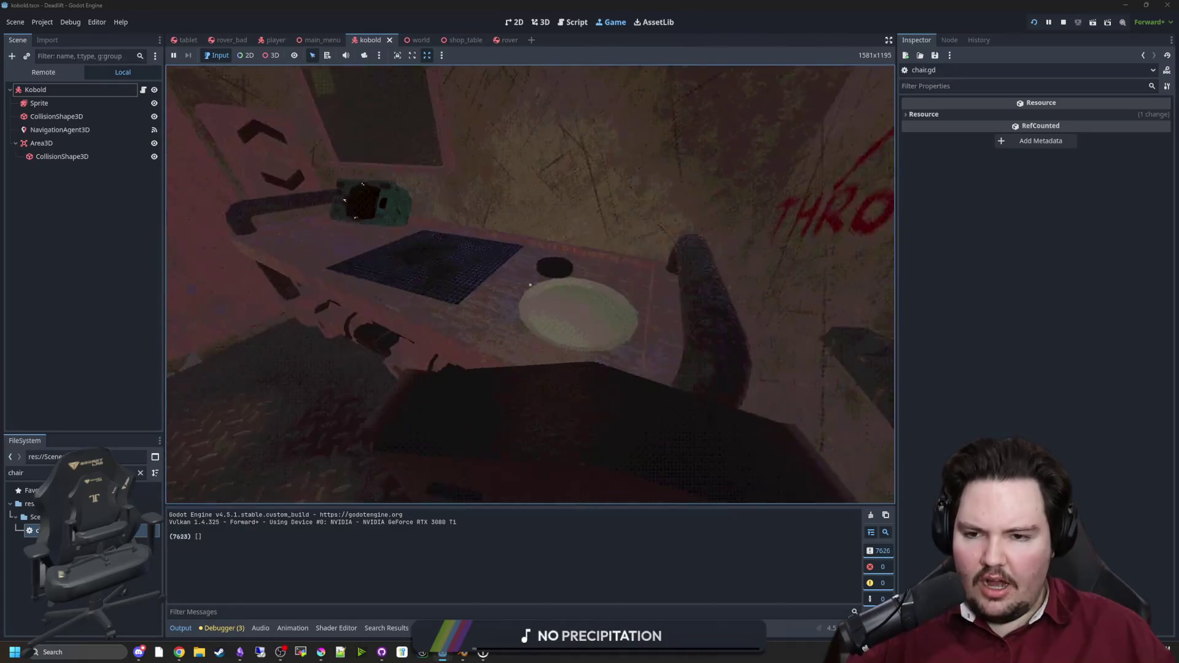
pyautogui.press('w')
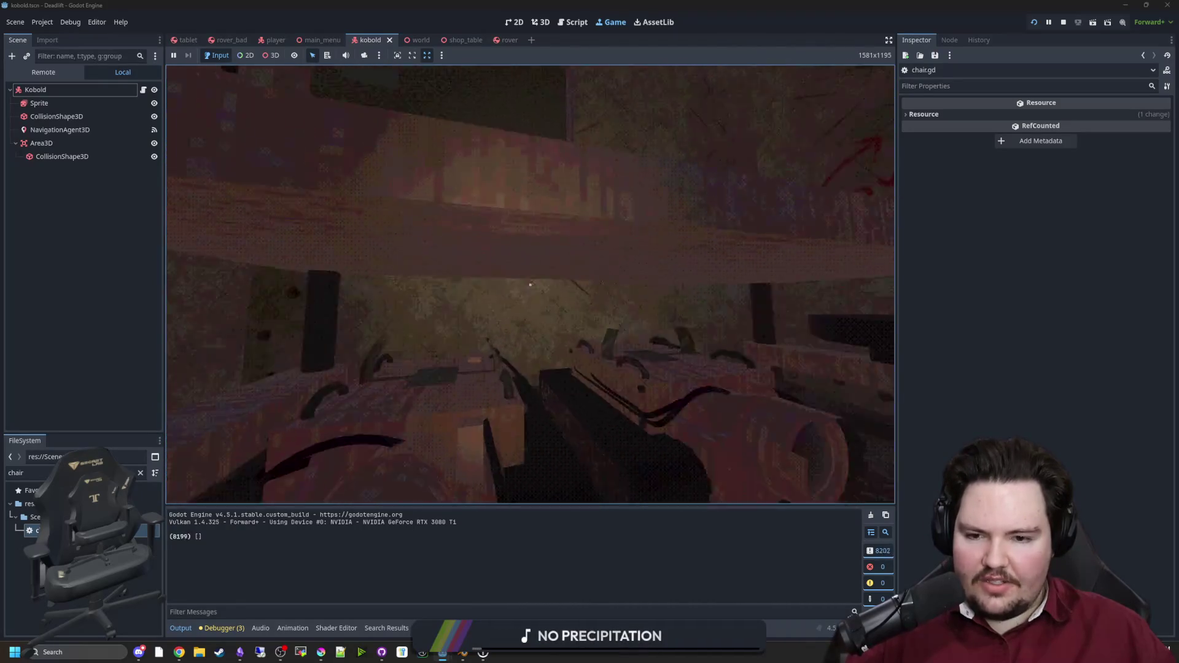
pyautogui.press('s')
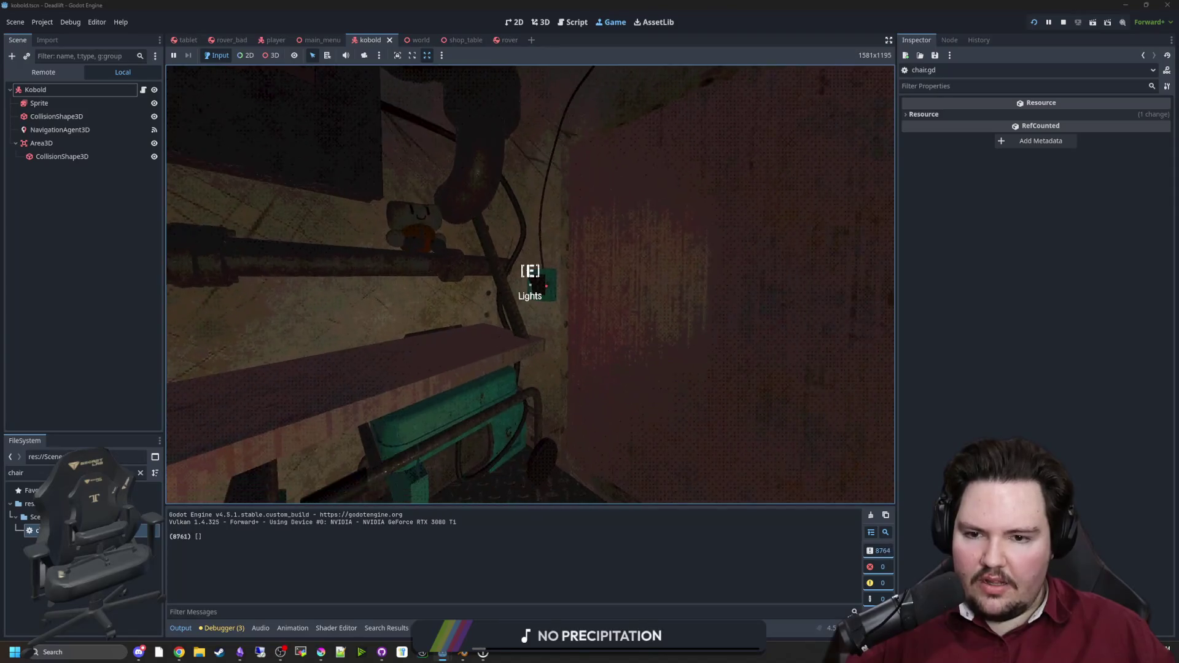
pyautogui.press('e')
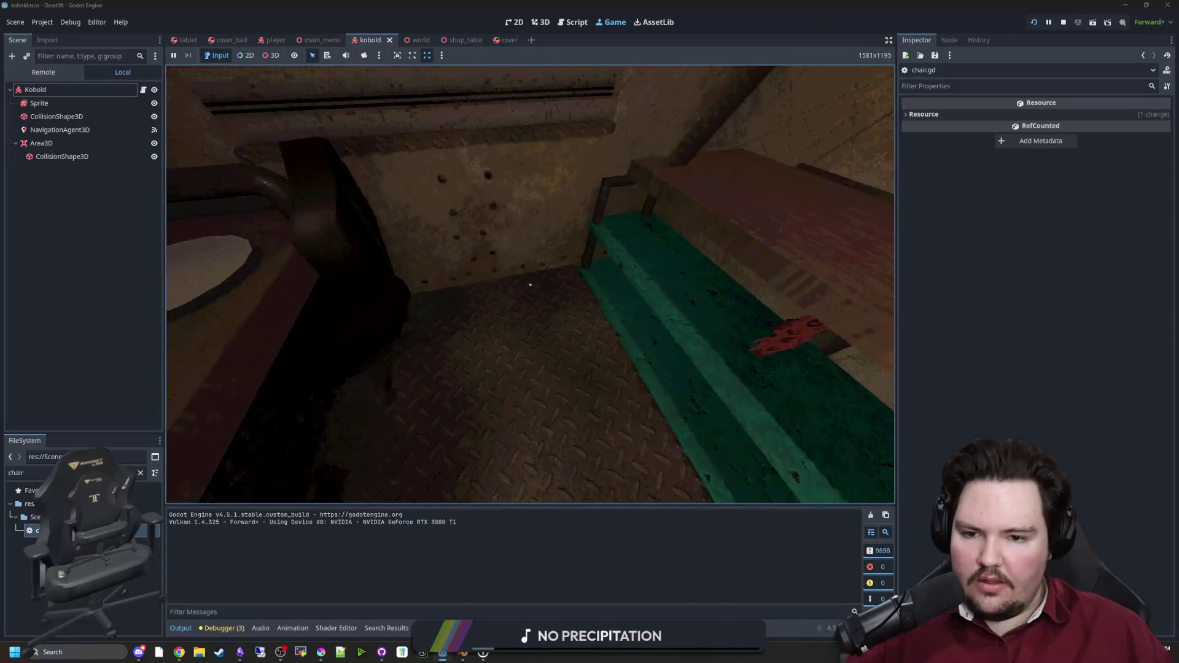
pyautogui.moveTo(531, 284)
pyautogui.press('w')
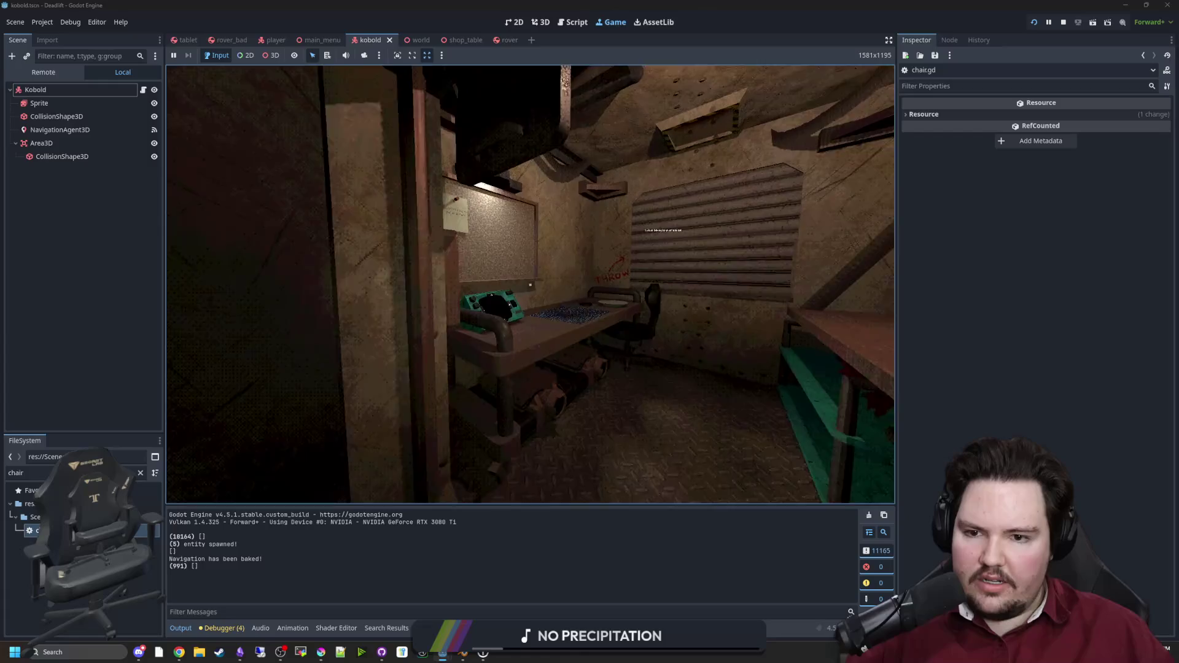
pyautogui.press('w')
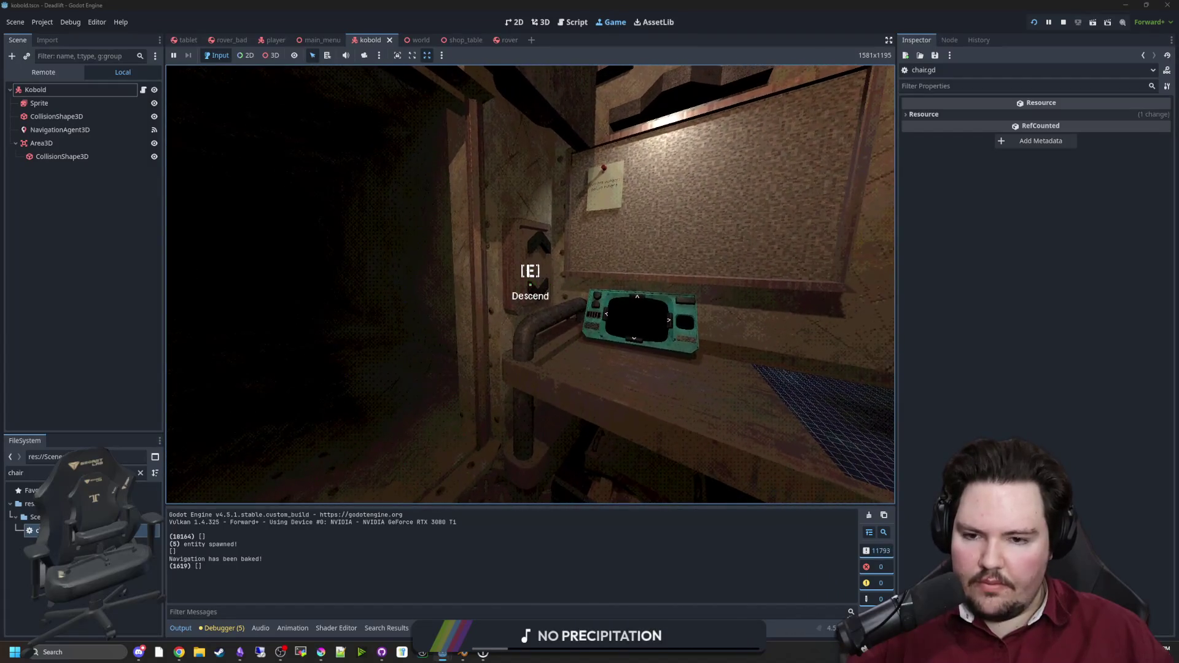
pyautogui.press('s')
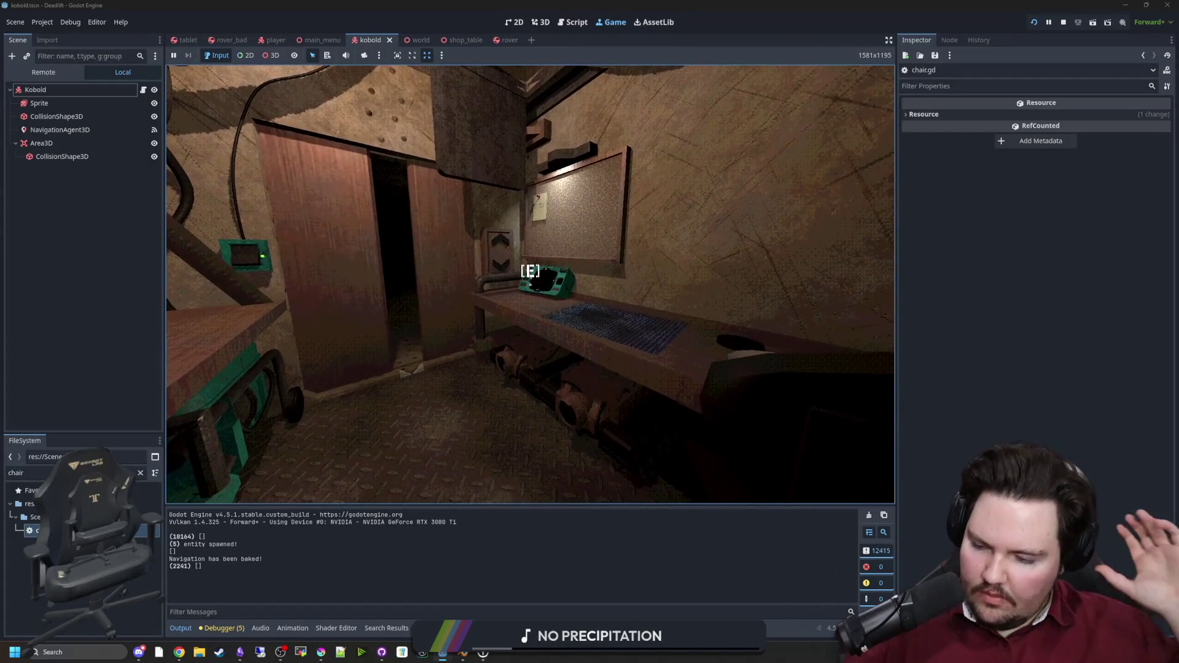
pyautogui.press('e')
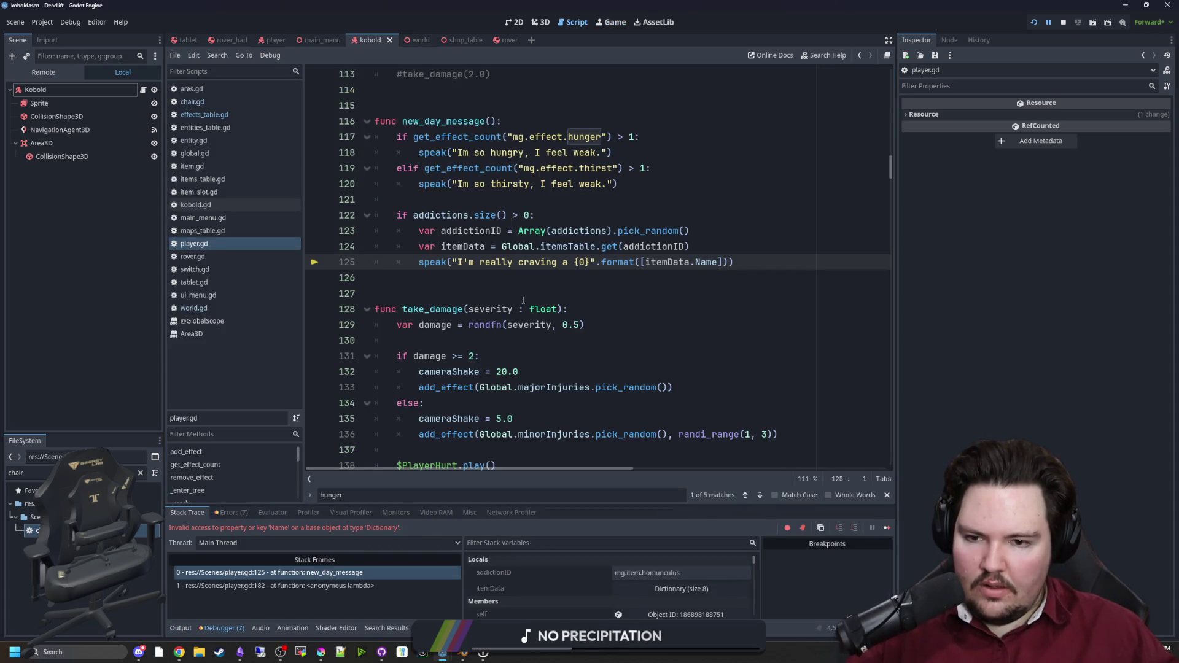
pyautogui.click(531, 288)
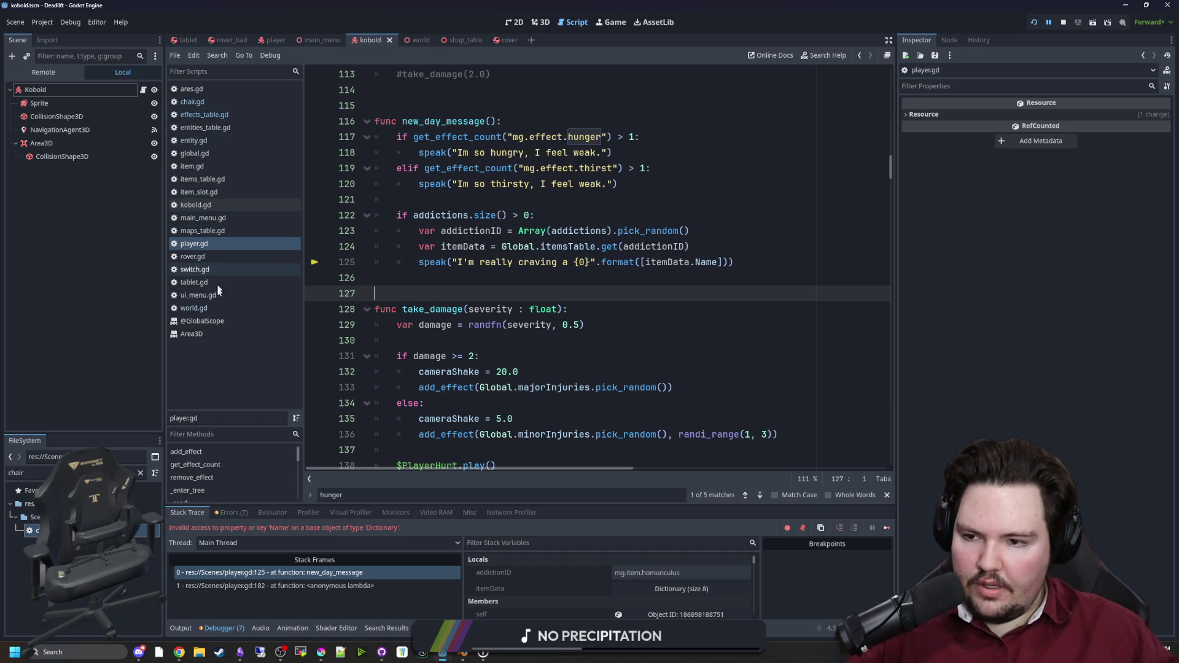
# Step: Filter the FileSystem by 'items', open items_table.gd, and stop the running game
pyautogui.click(142, 475)
pyautogui.click(141, 473)
pyautogui.write('items')
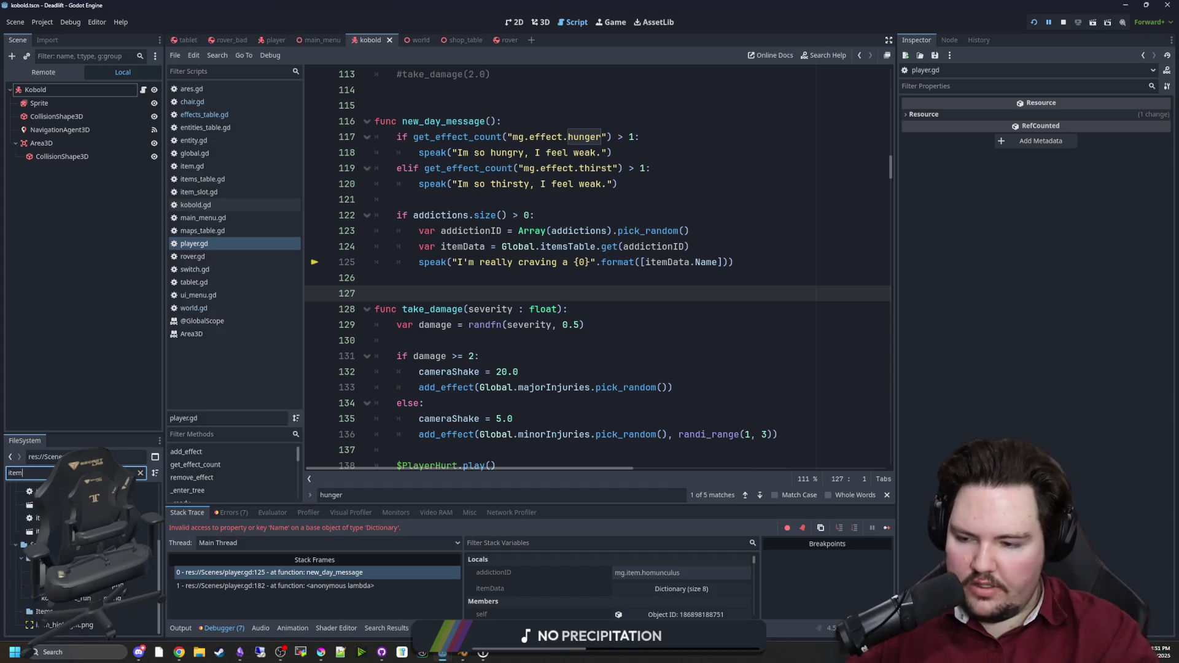
pyautogui.doubleClick(36, 530)
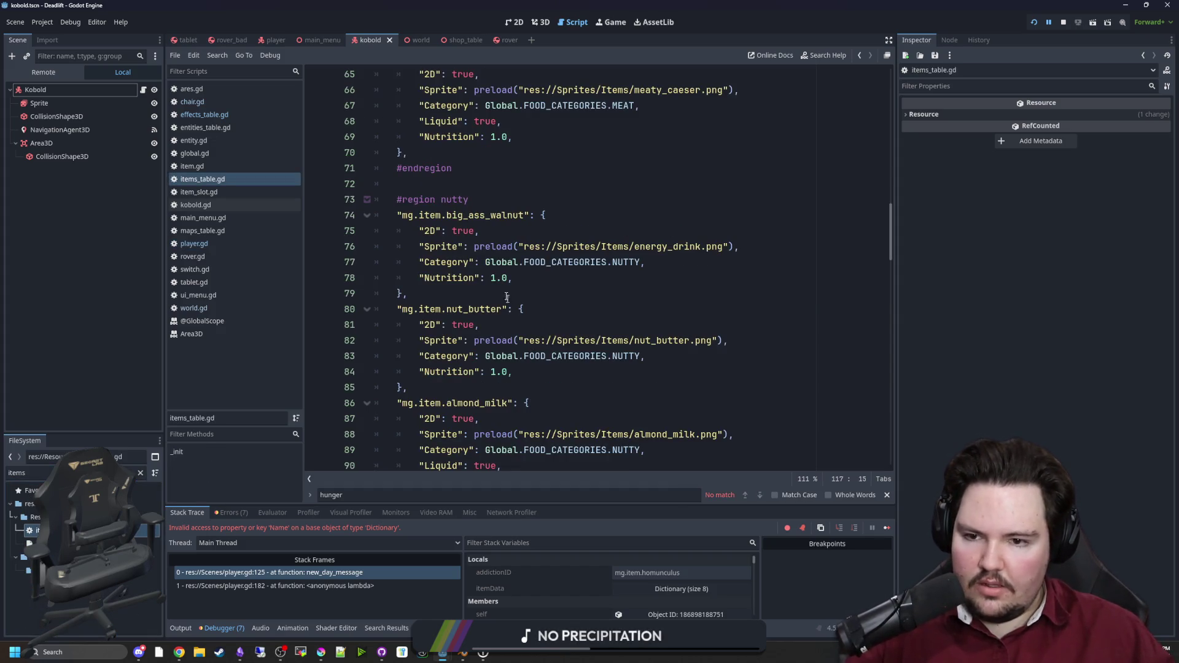
pyautogui.click(1063, 22)
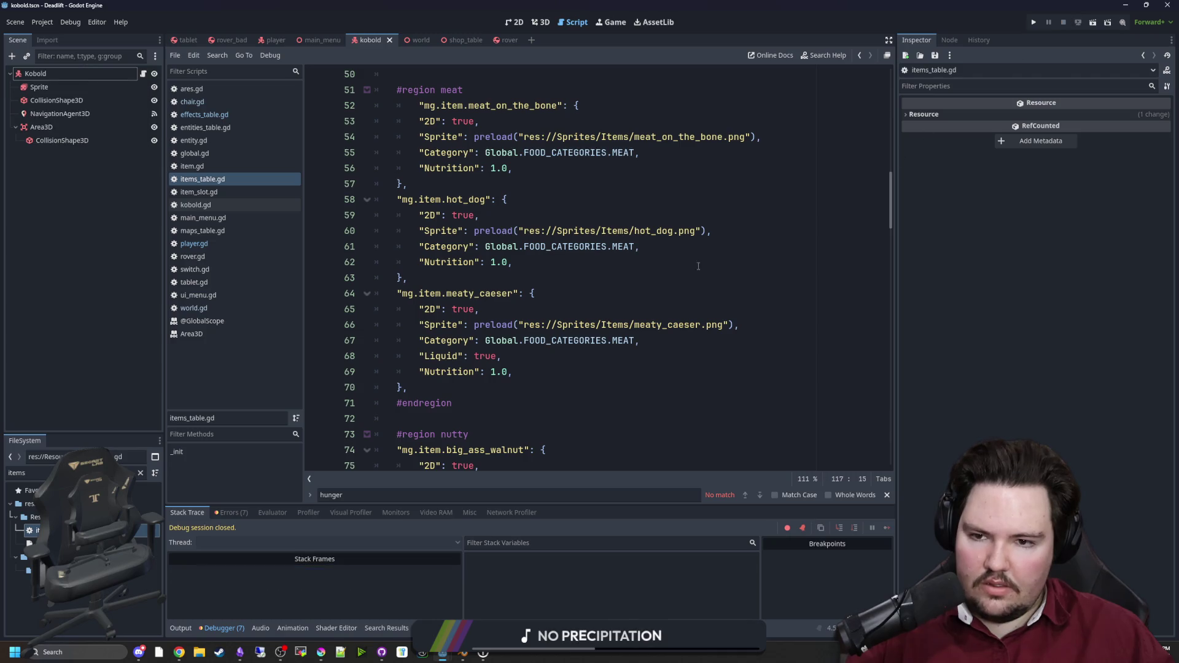
pyautogui.scroll(15, 625, 307)
pyautogui.scroll(-2, 625, 307)
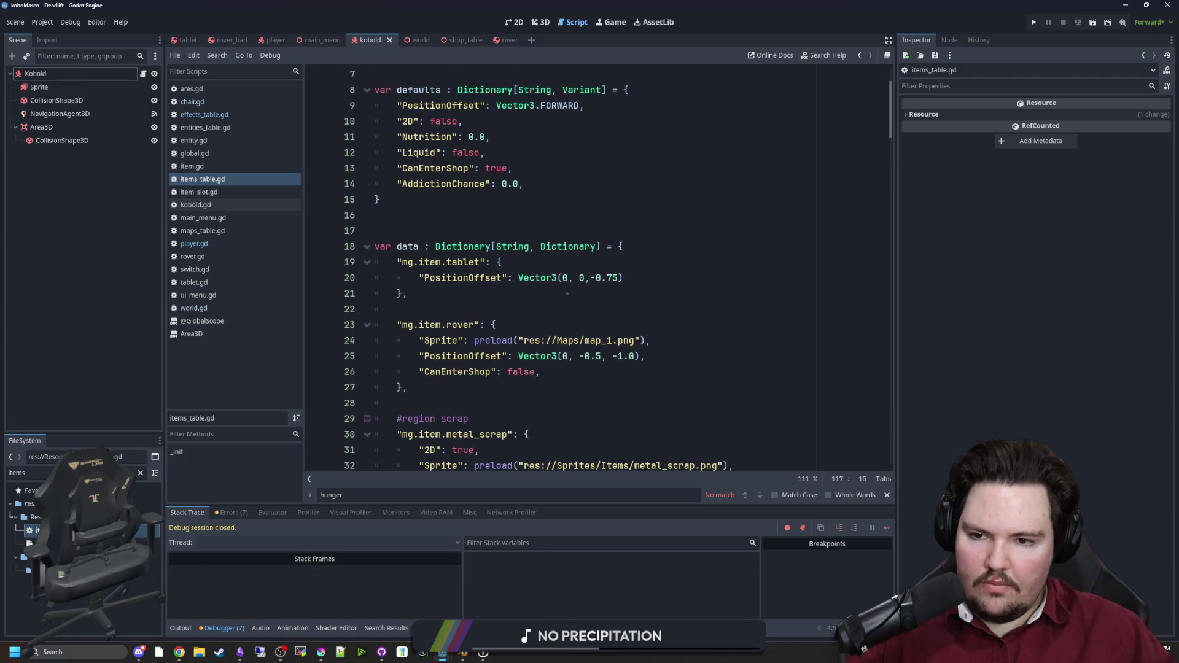
# Step: Add a "Name": "Tablet" line to the tablet entry
pyautogui.click(535, 265)
pyautogui.press('Return')
pyautogui.write('"')
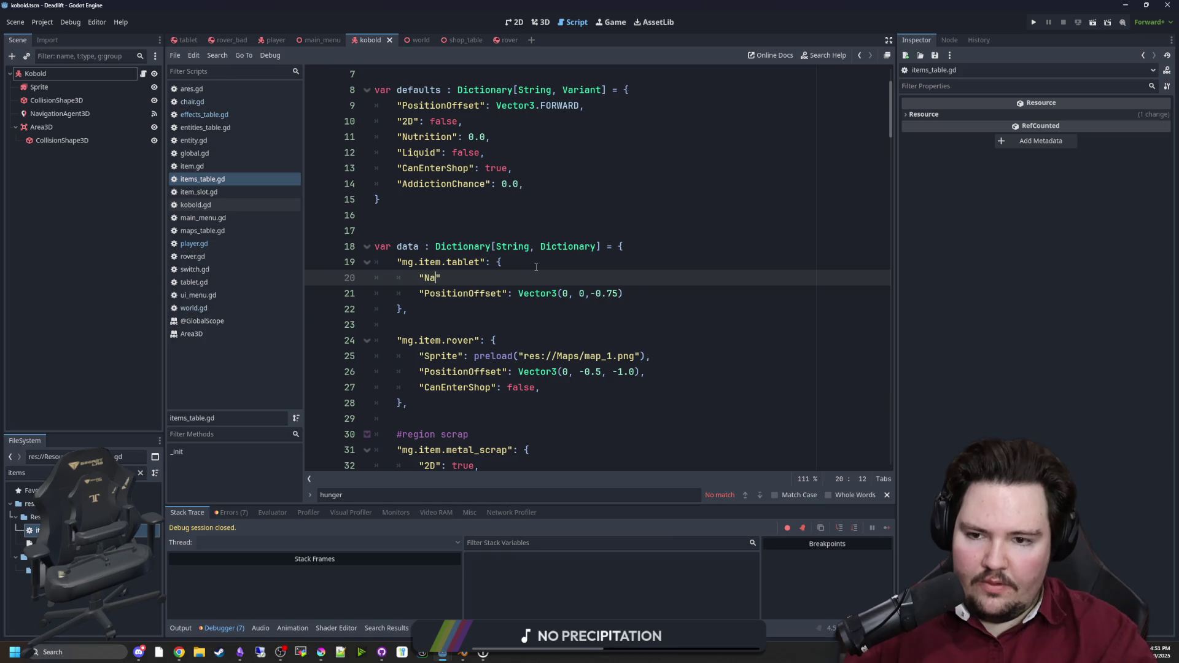
pyautogui.write('Name": T')
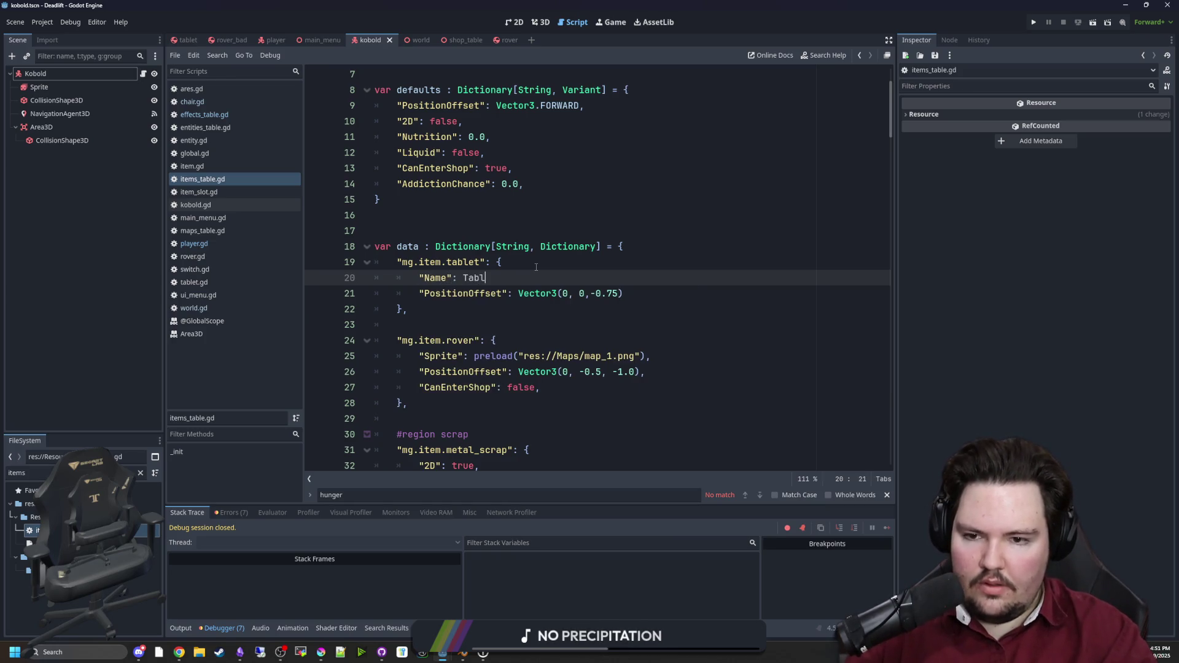
pyautogui.press('BackSpace')
pyautogui.write('"Tablet",')
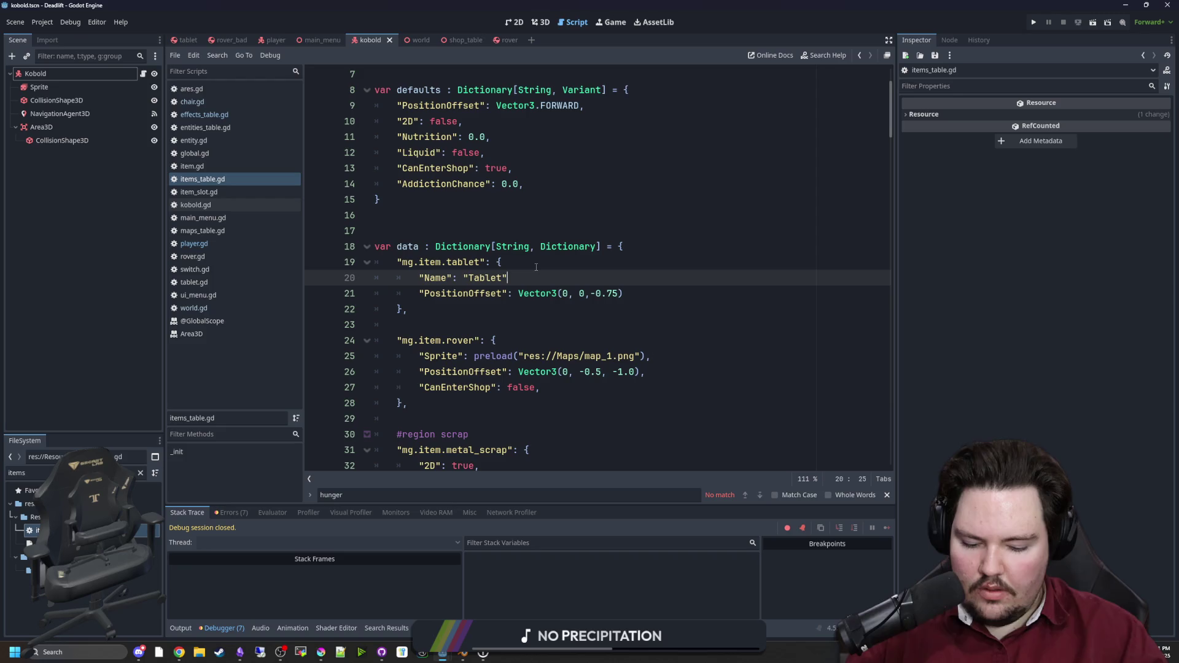
pyautogui.press('Escape')
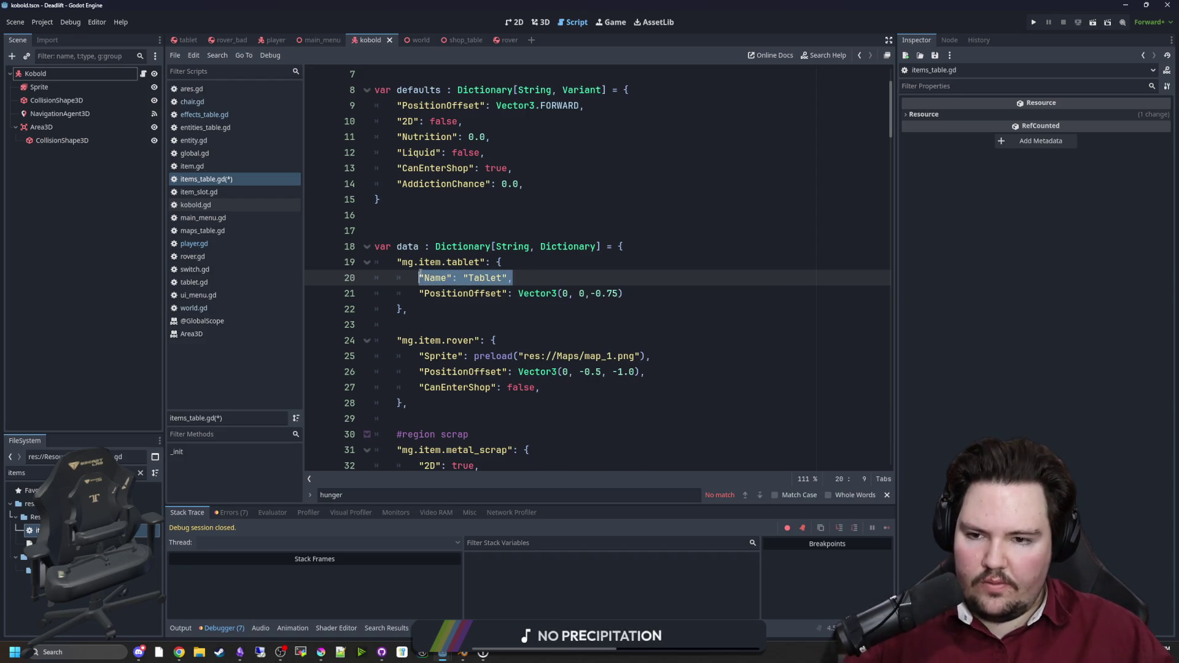
# Step: Give the rover and metal scrap entries Name lines 'Rover' and 'Metal Scrap'
pyautogui.click(513, 342)
pyautogui.press('Return')
pyautogui.write('"Name": "Tablet",')
pyautogui.press('BackSpace')
pyautogui.press('BackSpace')
pyautogui.press('BackSpace')
pyautogui.press('BackSpace')
pyautogui.write('Rover')
pyautogui.scroll(-3, 535, 336)
pyautogui.click(557, 331)
pyautogui.press('Return')
pyautogui.write('"Name": "Tablet",')
pyautogui.press('BackSpace')
pyautogui.press('BackSpace')
pyautogui.press('BackSpace')
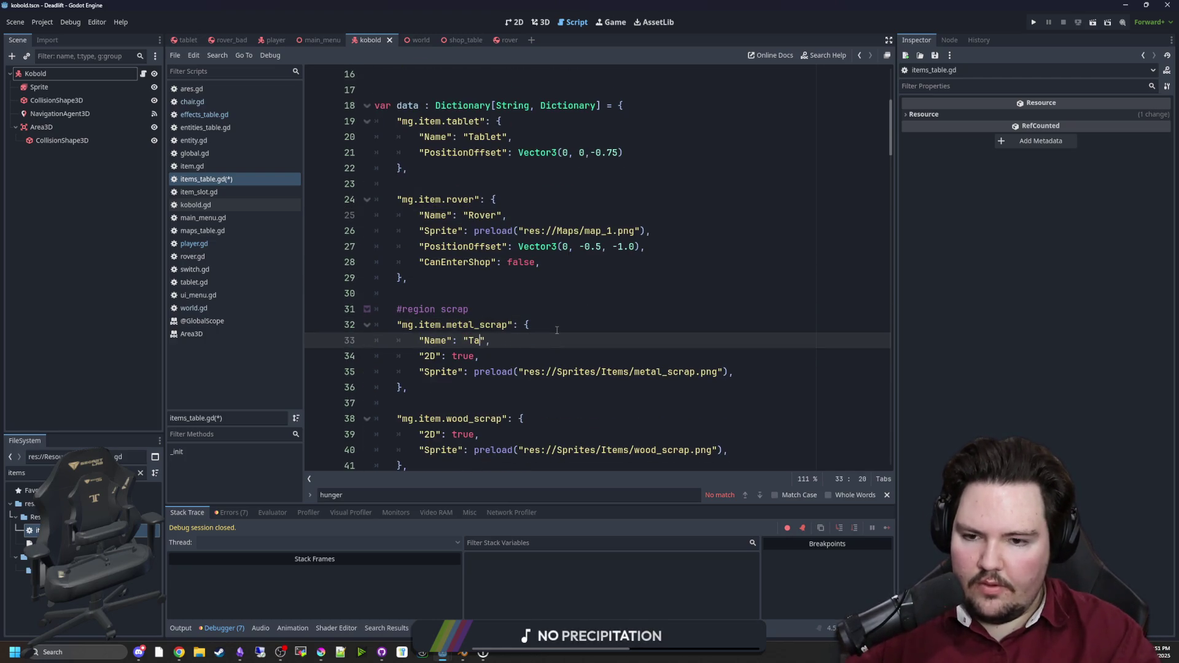
pyautogui.write('Metal Scrap')
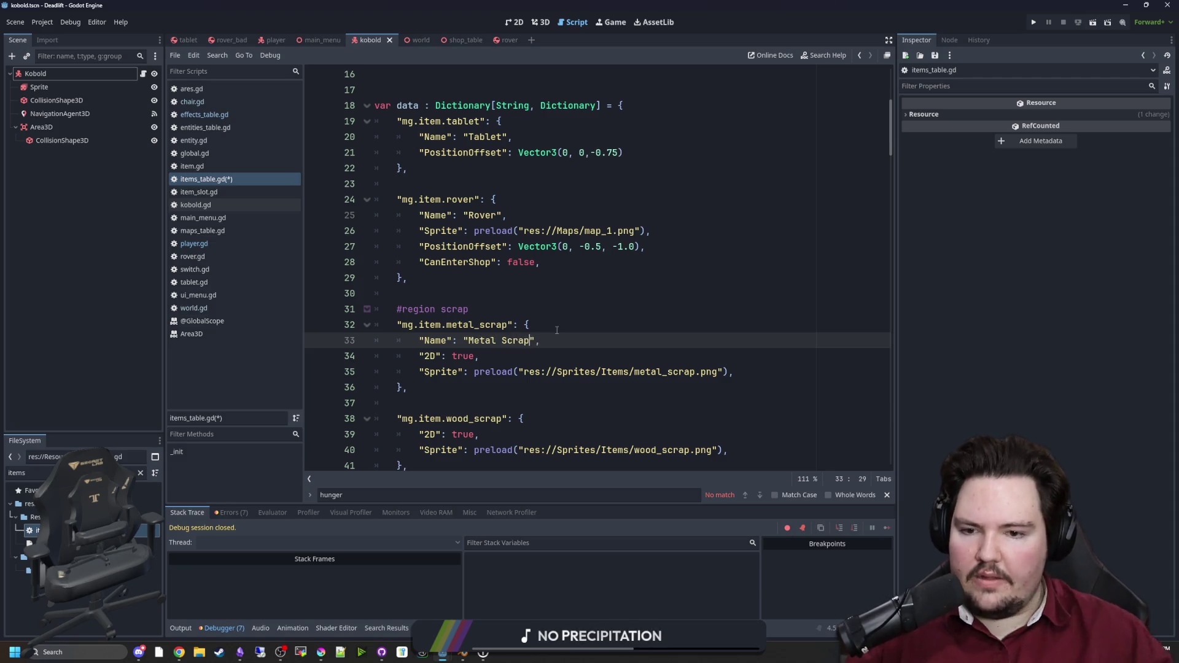
# Step: Start the wood scrap entry's Name line, typed so far as 'Wood Sc'
pyautogui.scroll(-2, 537, 354)
pyautogui.click(562, 324)
pyautogui.press('Return')
pyautogui.write('"Name": "Tablet",')
pyautogui.press('BackSpace')
pyautogui.press('BackSpace')
pyautogui.press('BackSpace')
pyautogui.press('BackSpace')
pyautogui.press('BackSpace')
pyautogui.write('Wood Sc')
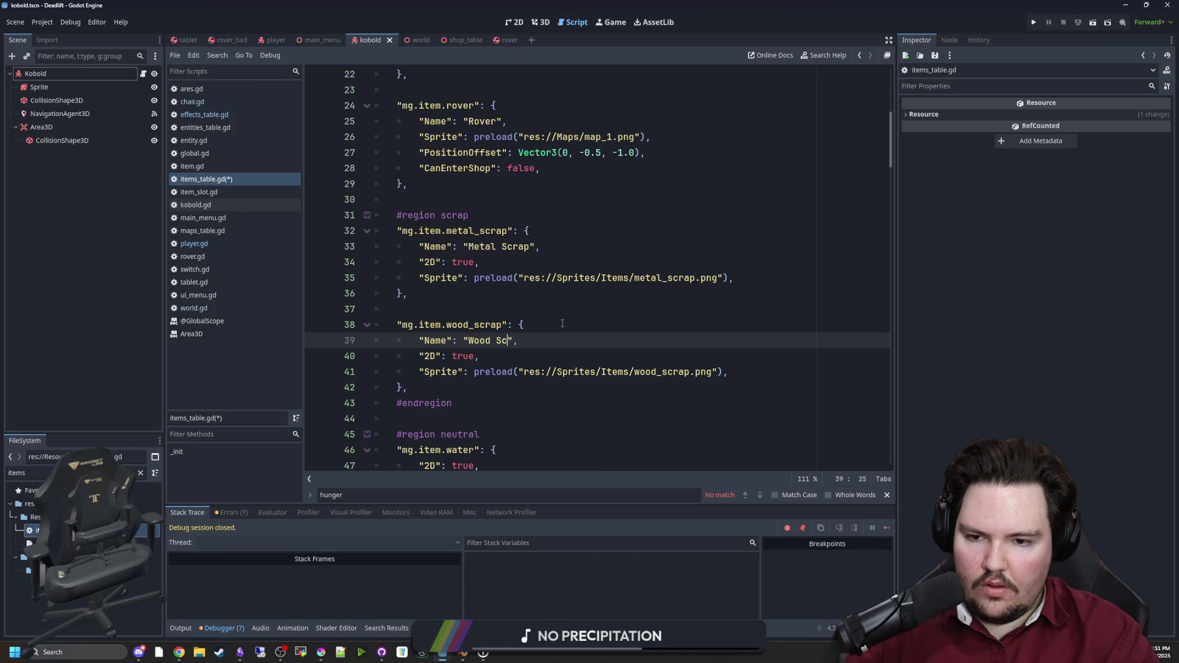